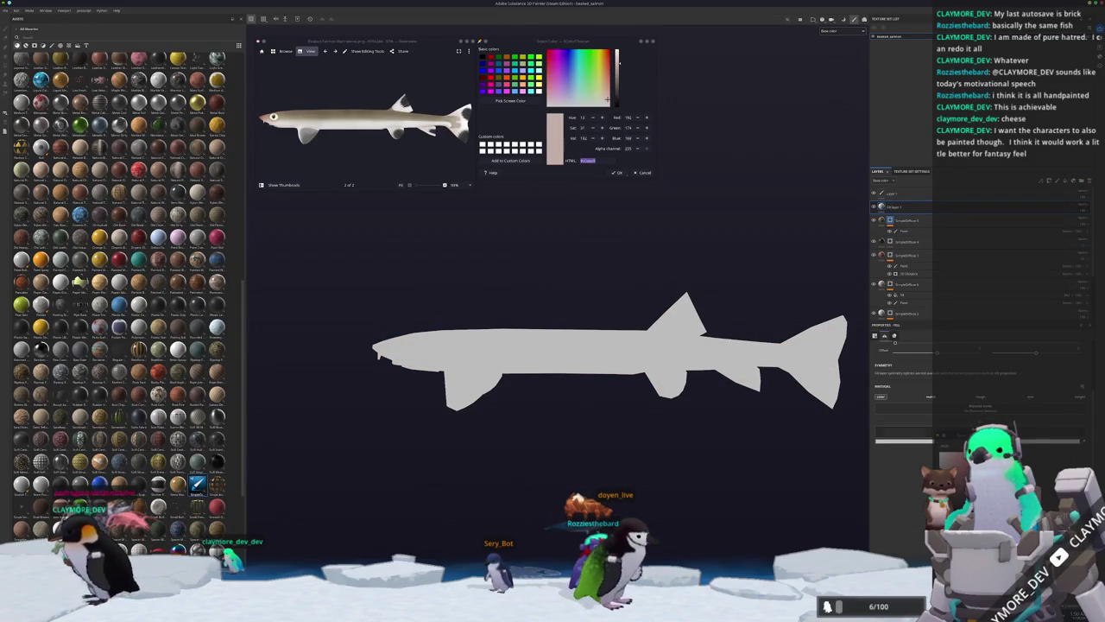
Add a paint effect to the salmon's topmost layer.
{"action": "left_click", "coordinate": [905, 211]}
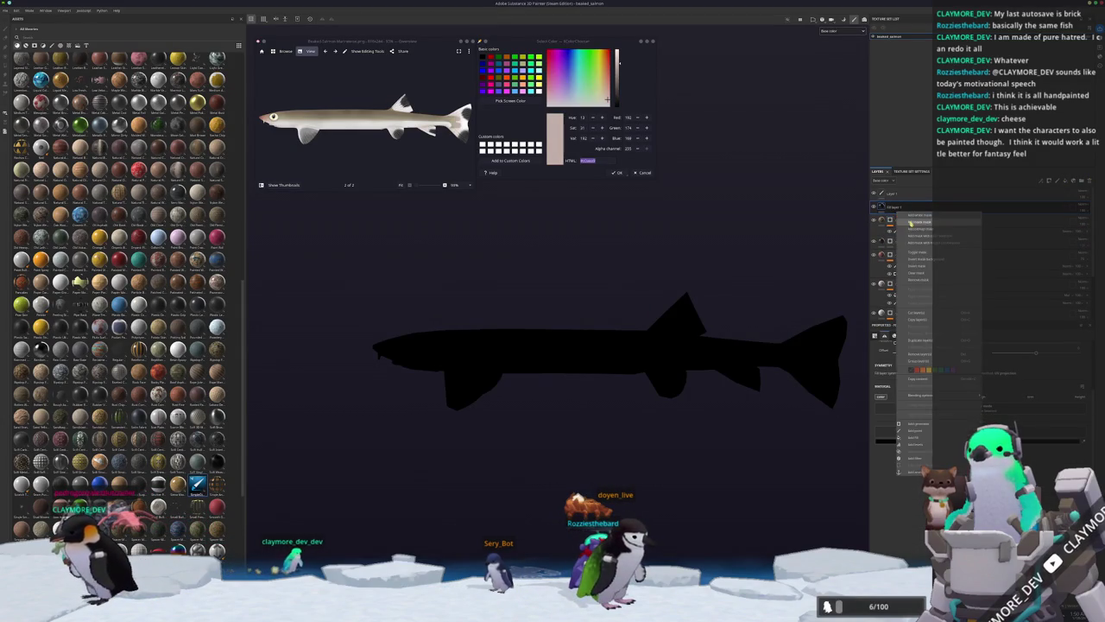
{"action": "right_click", "coordinate": [887, 208]}
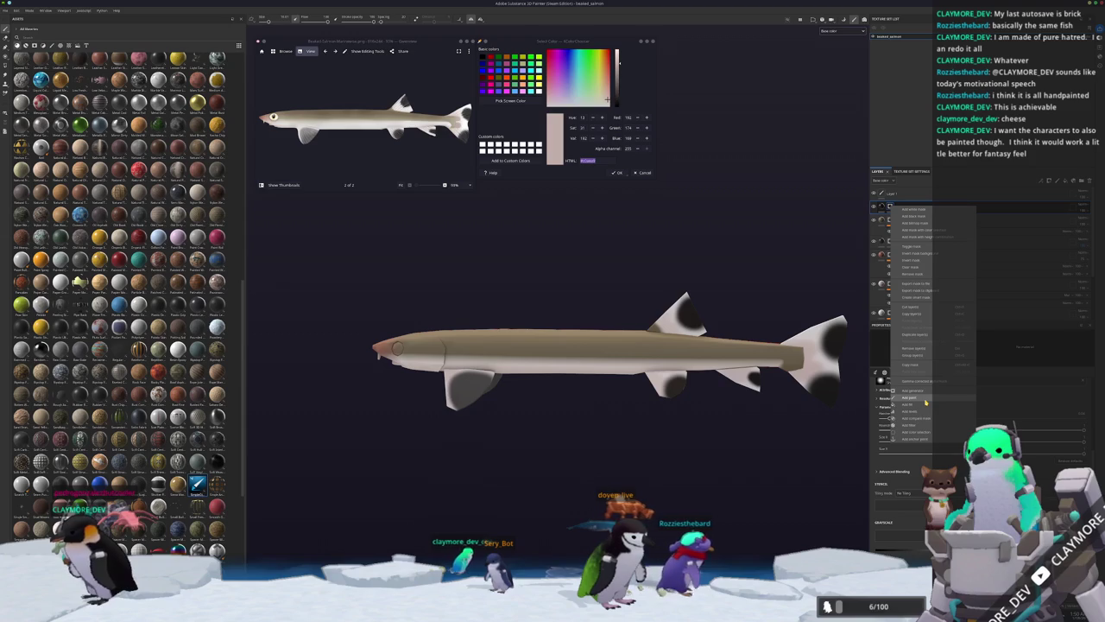
{"action": "left_click", "coordinate": [925, 401]}
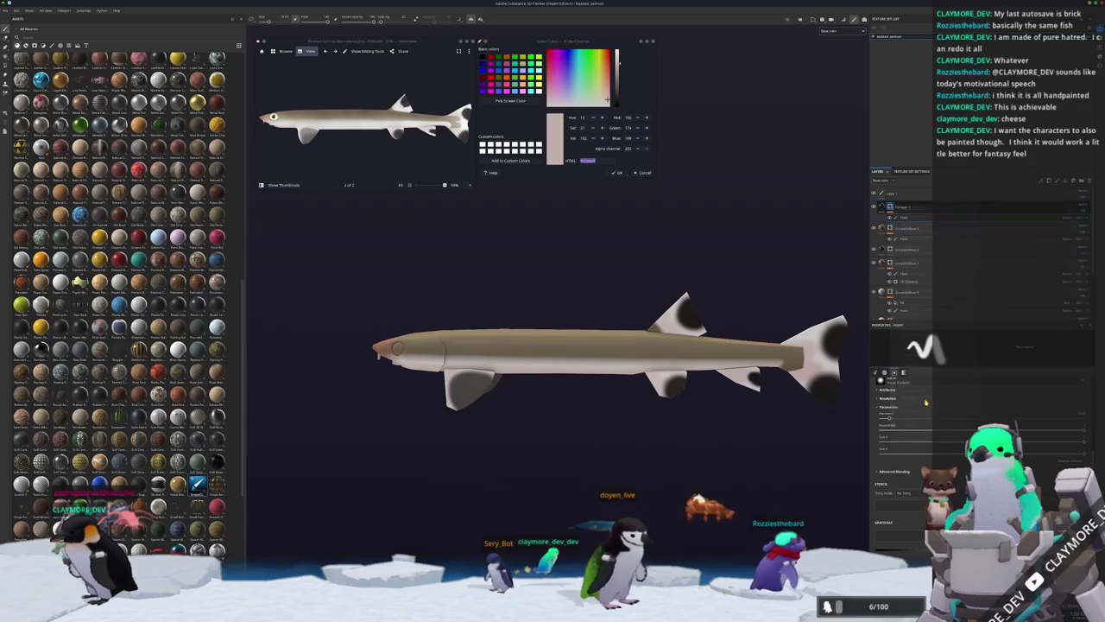
Look along the fish toward its tail, then undo the last layer change.
{"action": "scroll", "coordinate": [496, 344], "scroll_direction": "up", "scroll_amount": 2}
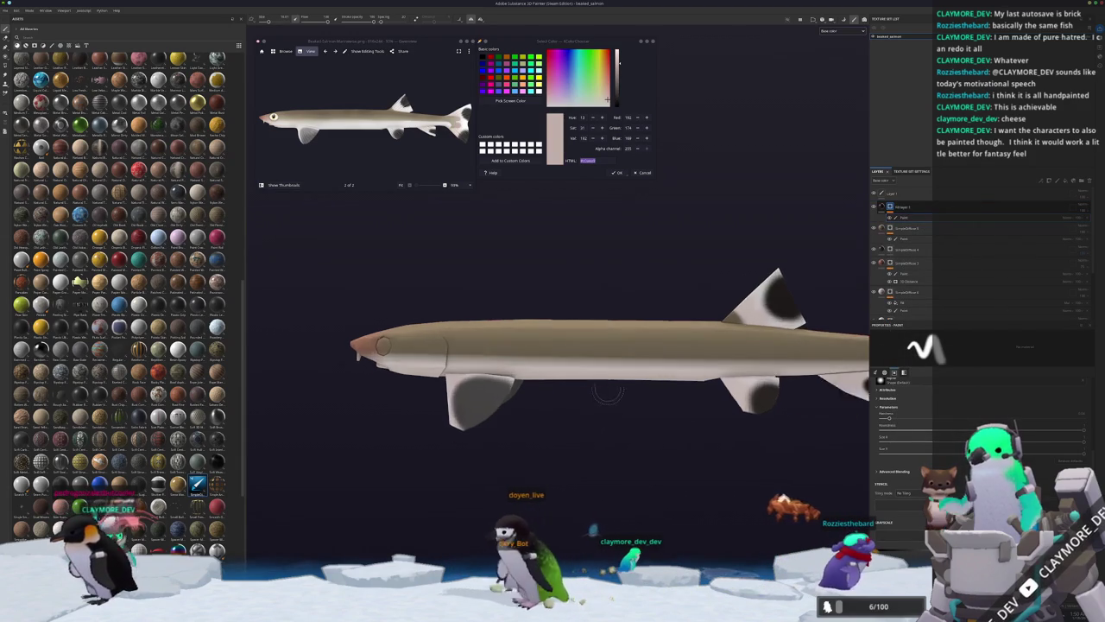
{"action": "scroll", "coordinate": [496, 344], "scroll_direction": "up", "scroll_amount": 3}
{"action": "left_click_drag", "start_coordinate": [496, 344], "coordinate": [658, 348], "text": "alt"}
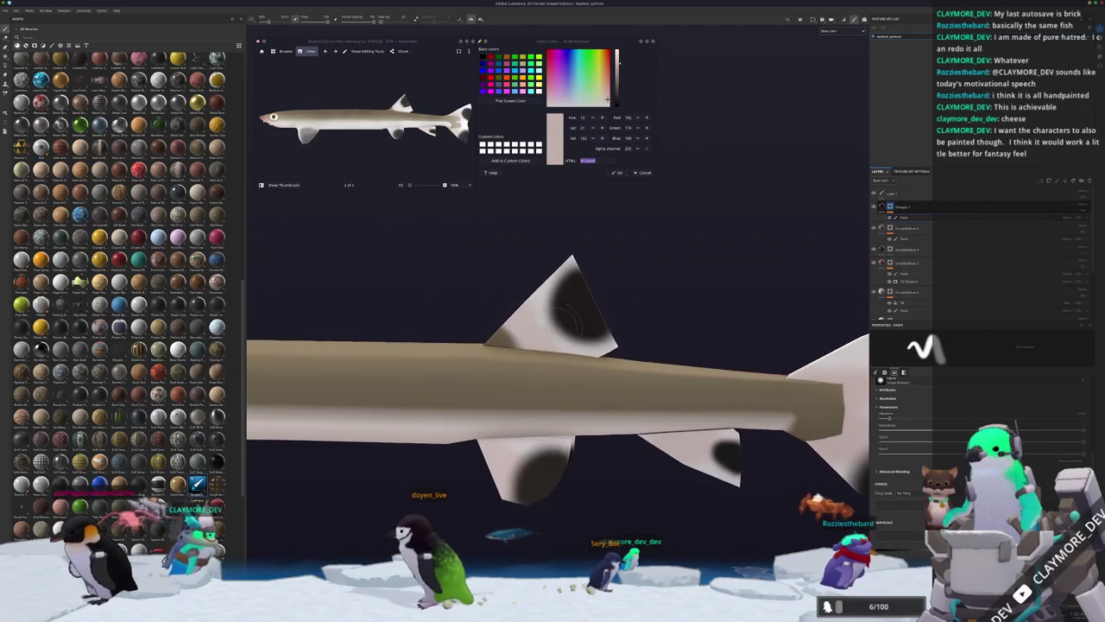
{"action": "scroll", "coordinate": [658, 348], "scroll_direction": "down", "scroll_amount": 2}
{"action": "scroll", "coordinate": [658, 348], "scroll_direction": "down", "scroll_amount": 3}
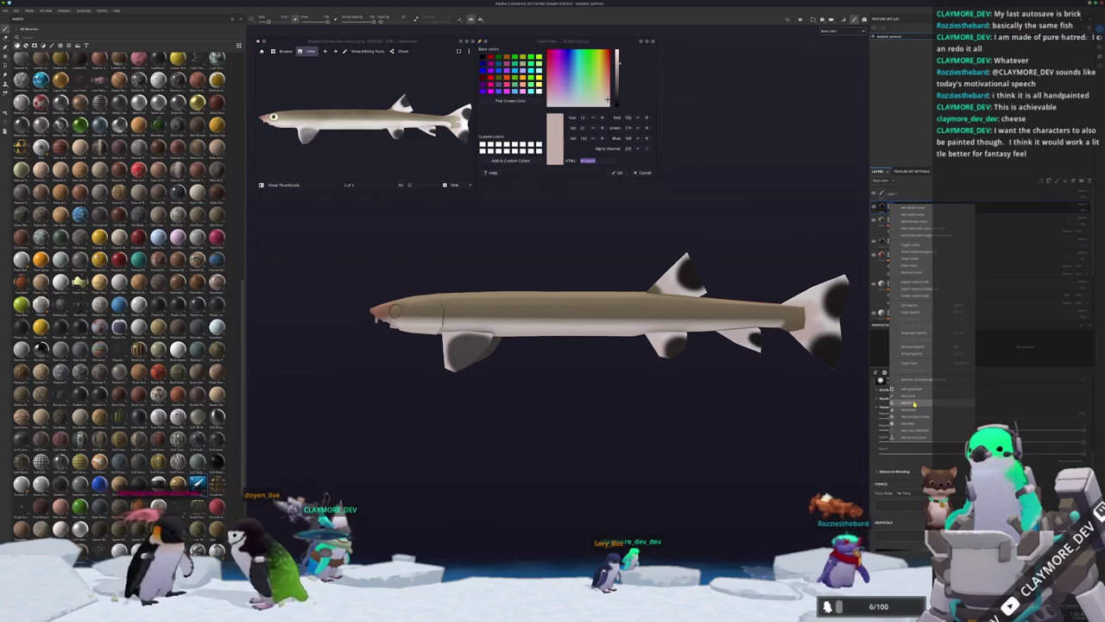
{"action": "key", "text": "Delete"}
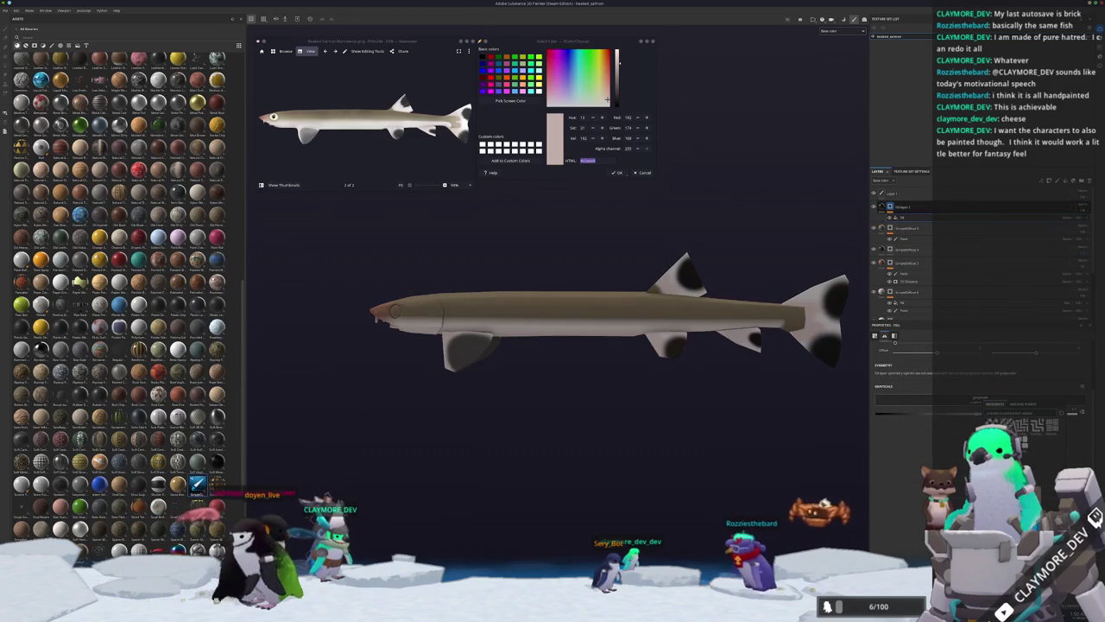
Give the fill a striped grayscale pattern, tiled small, tri-planar projected and faintly blended.
{"action": "left_click", "coordinate": [982, 399]}
{"action": "left_click", "coordinate": [917, 386]}
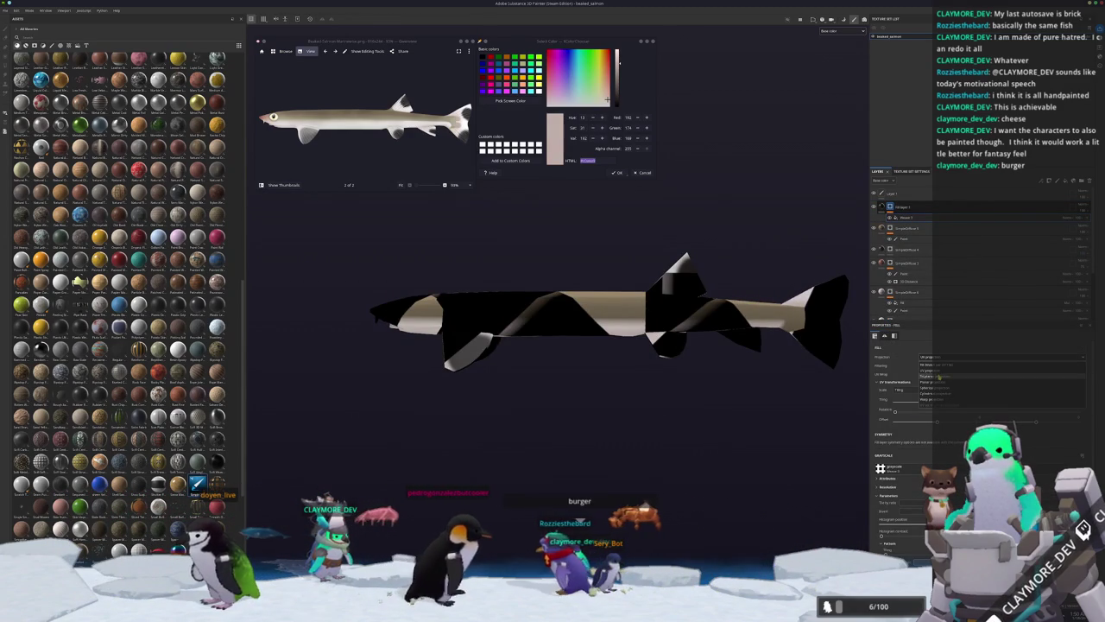
{"action": "left_click", "coordinate": [928, 386]}
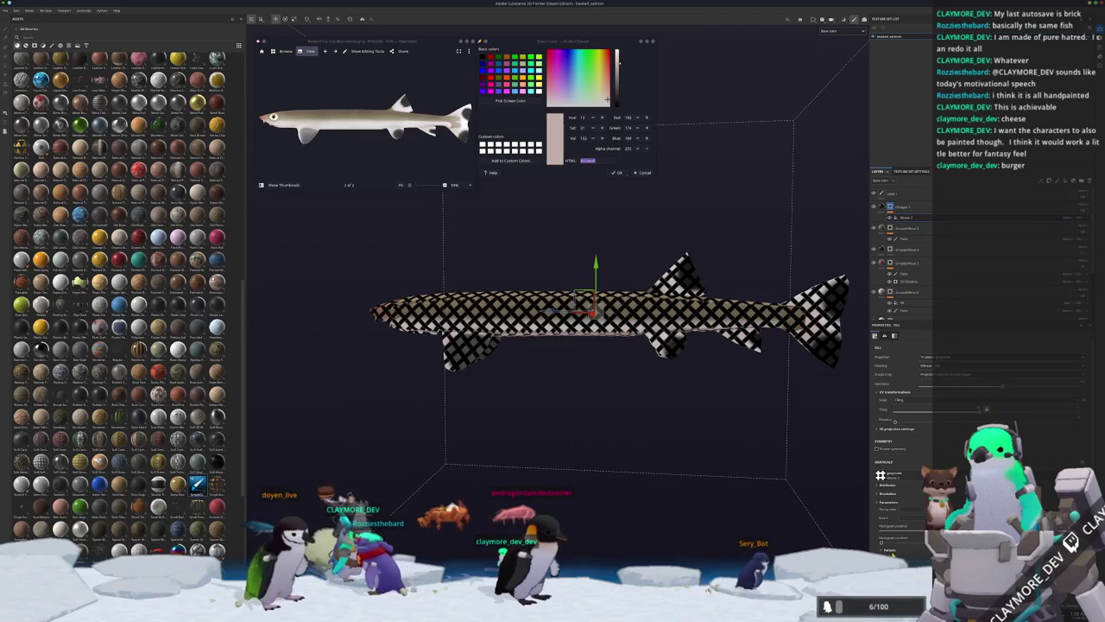
{"action": "left_click", "coordinate": [1084, 207]}
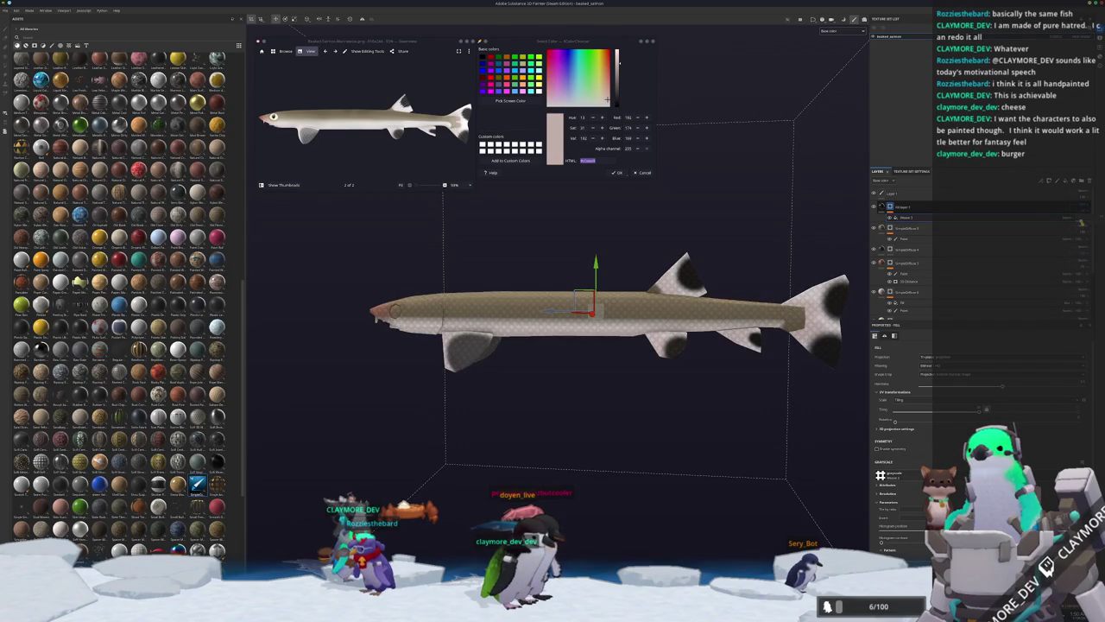
{"action": "right_click", "coordinate": [890, 208]}
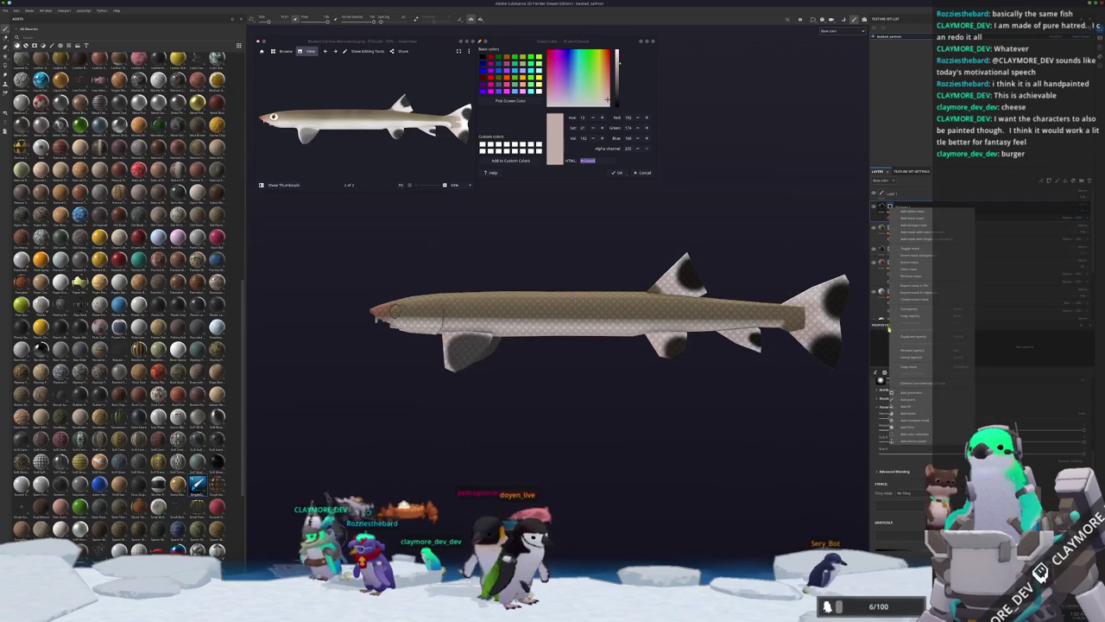
Add a paint effect and polygon-fill the pattern off the tail and pelvic fins.
{"action": "left_click", "coordinate": [905, 399]}
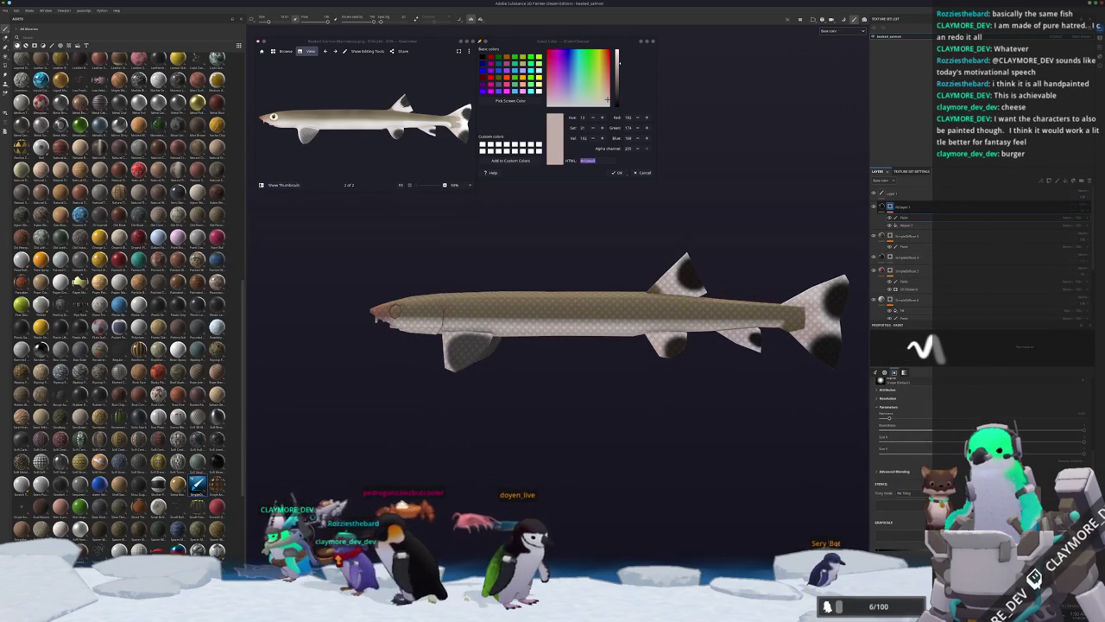
{"action": "middle_click_drag", "start_coordinate": [584, 366], "coordinate": [421, 366]}
{"action": "key", "text": "4"}
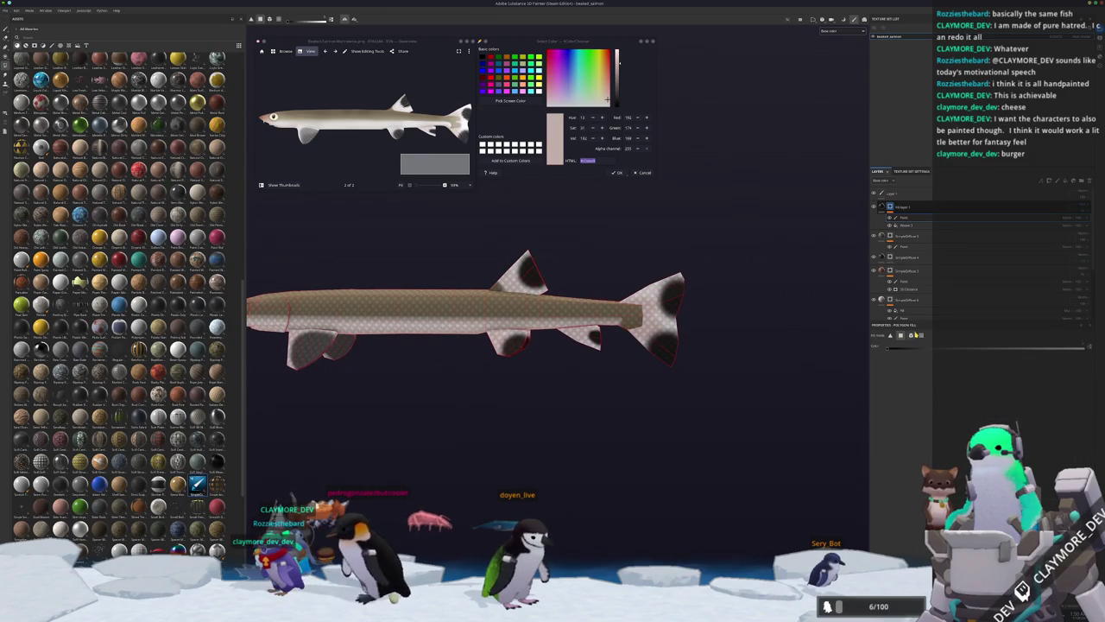
{"action": "left_click_drag", "start_coordinate": [720, 371], "coordinate": [647, 276]}
{"action": "mouse_move", "coordinate": [600, 364]}
{"action": "left_mouse_down"}
{"action": "mouse_move", "coordinate": [573, 342]}
{"action": "mouse_move", "coordinate": [859, 349]}
{"action": "left_mouse_up"}
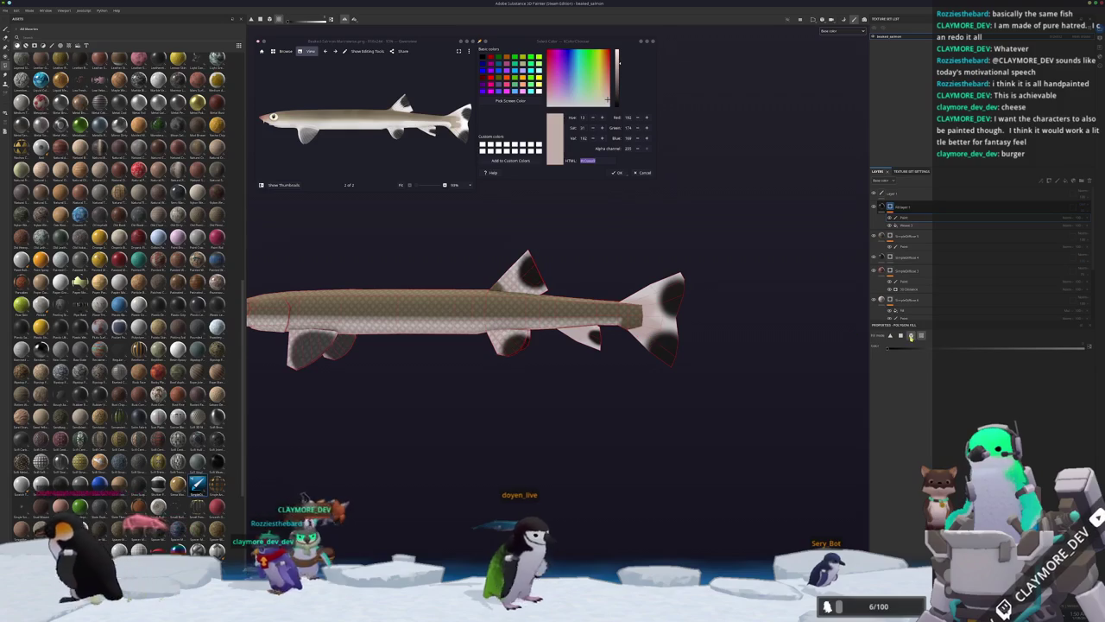
{"action": "middle_click_drag", "start_coordinate": [354, 356], "coordinate": [462, 344], "text": "alt"}
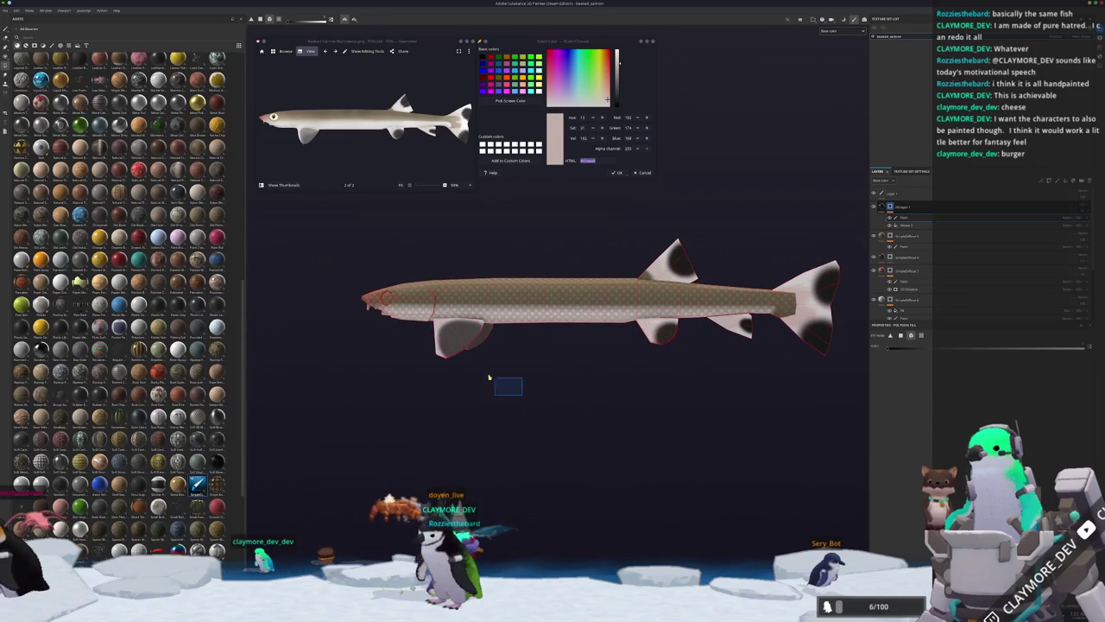
View the patterned salmon from above, tail-on and side, then undo its paint and mask effects.
{"action": "key", "text": "1"}
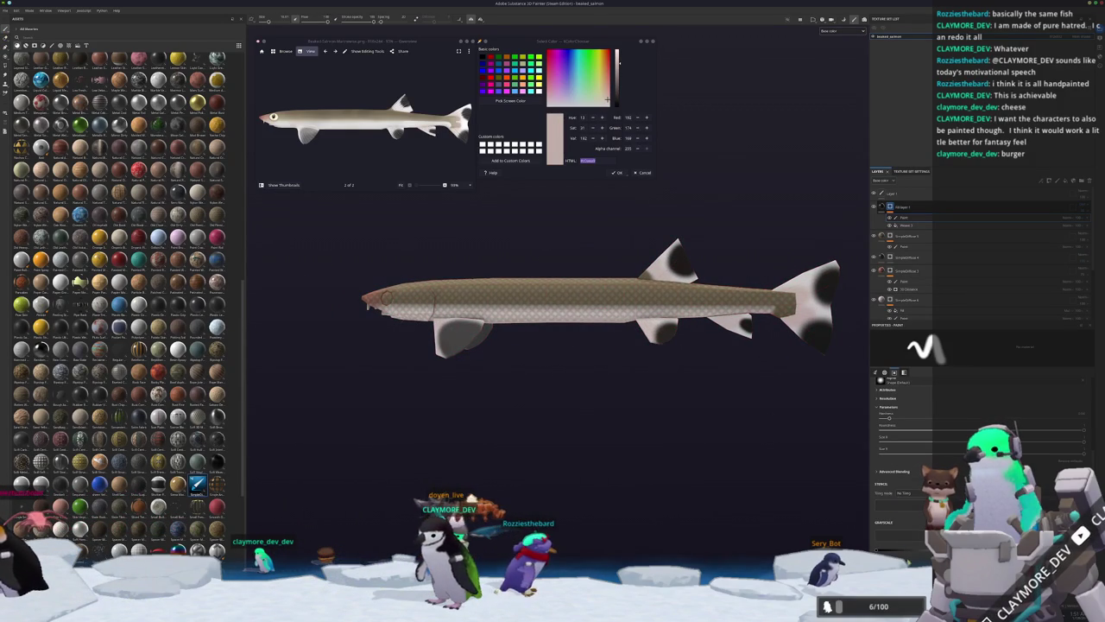
{"action": "scroll", "coordinate": [426, 405], "scroll_direction": "up", "scroll_amount": 5}
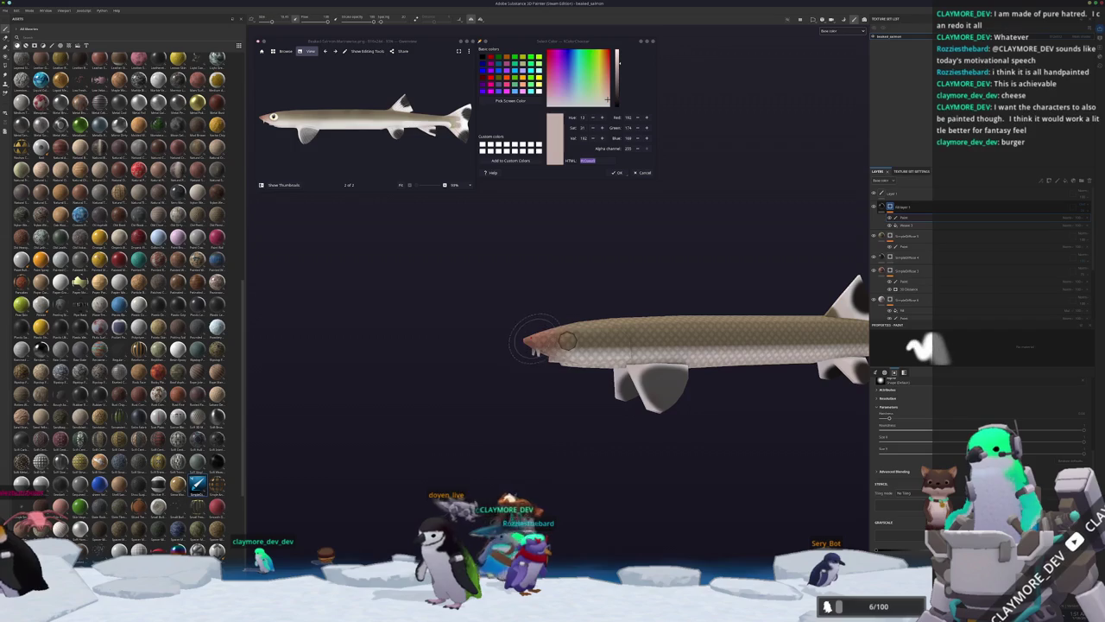
{"action": "mouse_move", "coordinate": [566, 339]}
{"action": "left_mouse_down", "text": "alt"}
{"action": "mouse_move", "coordinate": [596, 244]}
{"action": "mouse_move", "coordinate": [533, 259]}
{"action": "left_mouse_up", "text": "alt"}
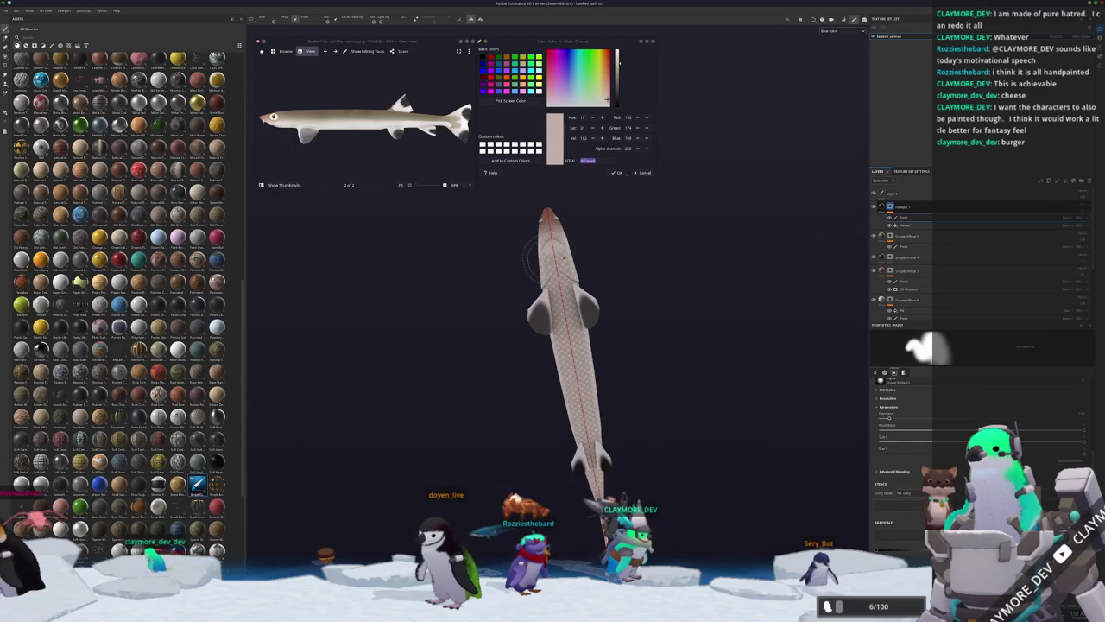
{"action": "key", "text": "shift"}
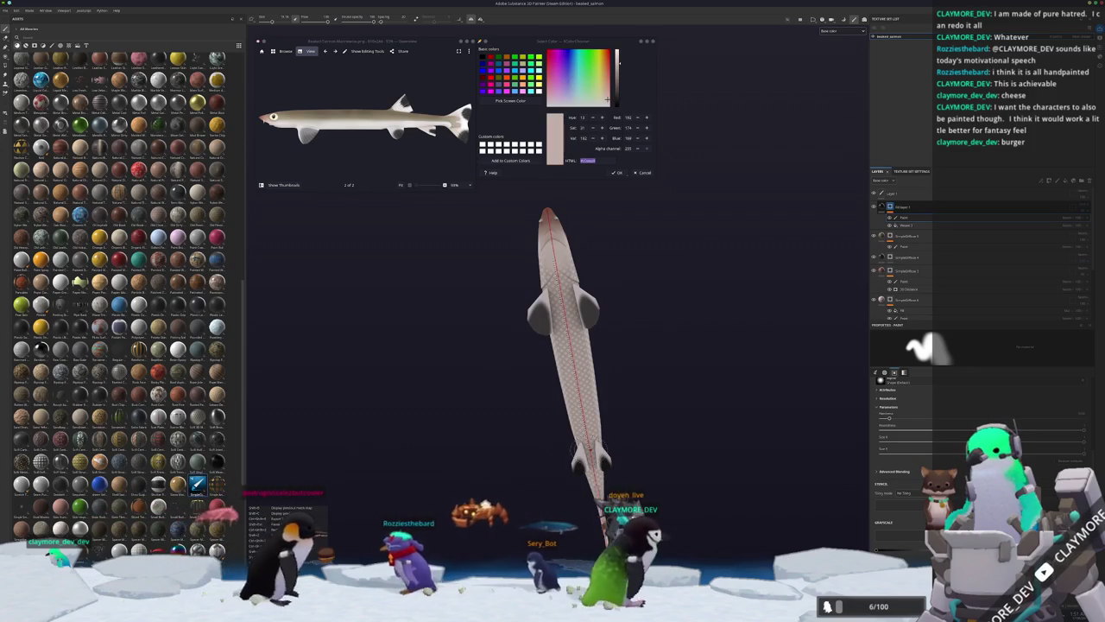
{"action": "left_click_drag", "start_coordinate": [561, 345], "coordinate": [561, 397], "text": "alt"}
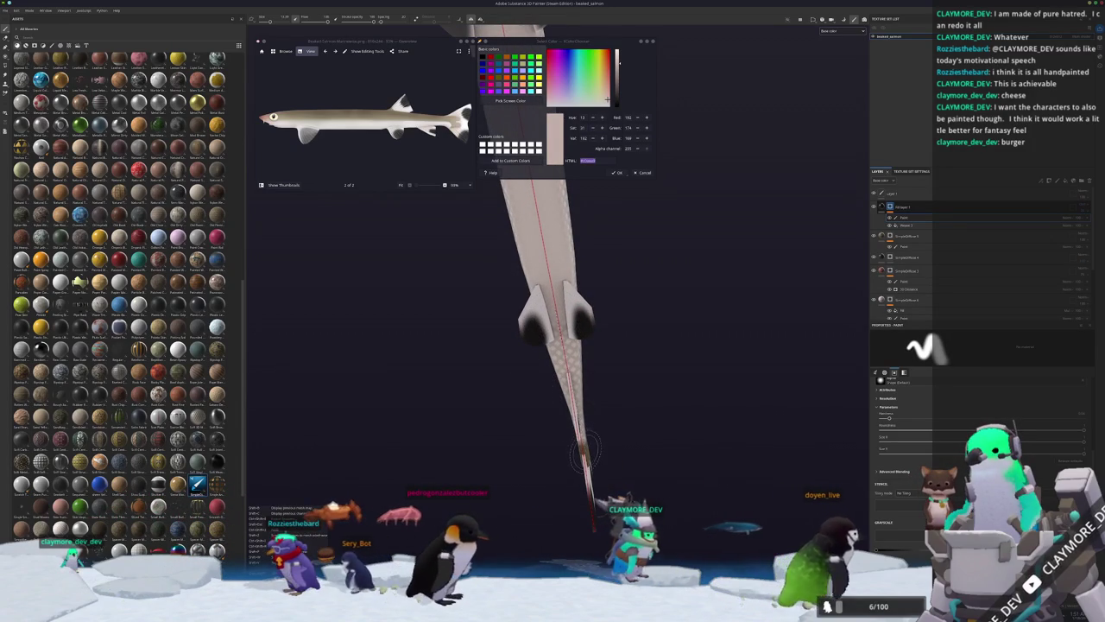
{"action": "mouse_move", "coordinate": [582, 450]}
{"action": "left_mouse_down", "text": "alt"}
{"action": "mouse_move", "coordinate": [377, 494]}
{"action": "mouse_move", "coordinate": [508, 416]}
{"action": "left_mouse_up", "text": "alt"}
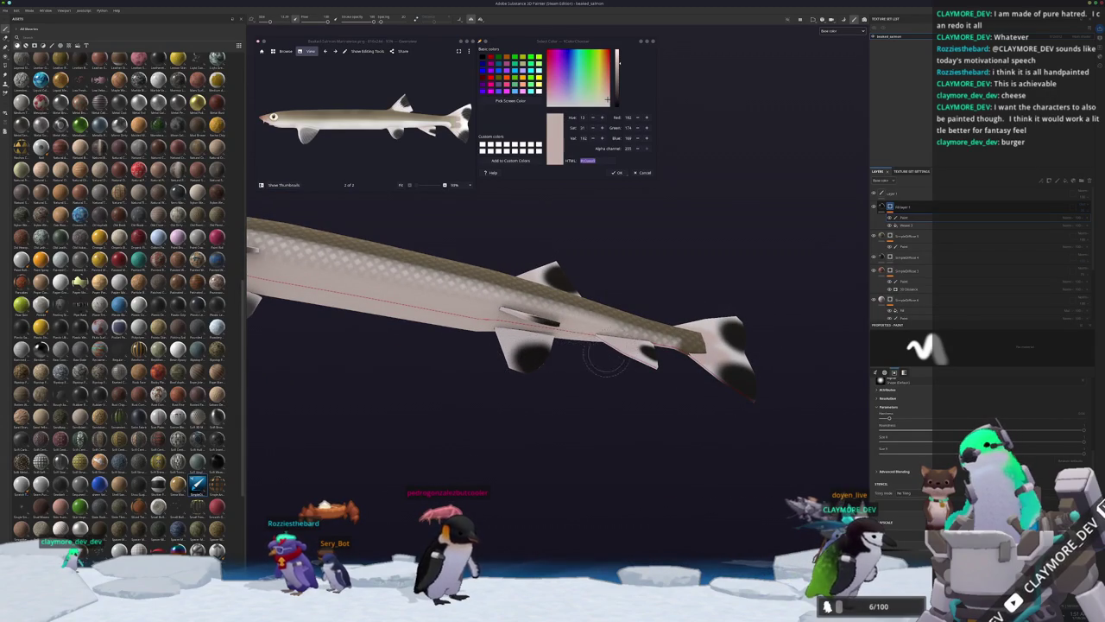
{"action": "left_click_drag", "start_coordinate": [561, 390], "coordinate": [544, 363], "text": "alt"}
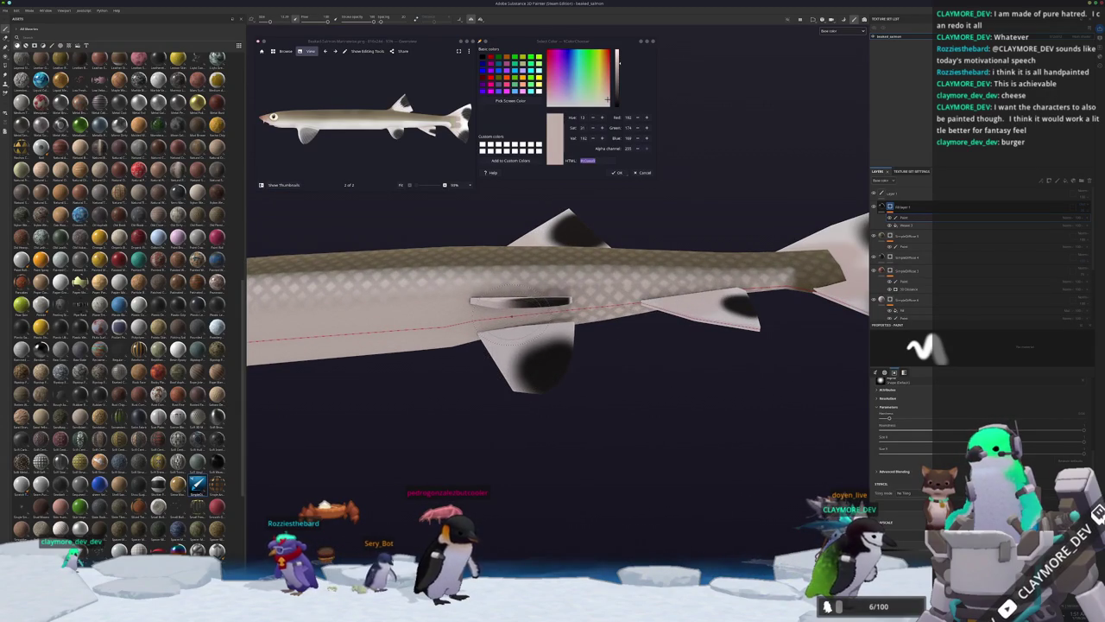
{"action": "mouse_move", "coordinate": [634, 318]}
{"action": "left_mouse_down", "text": "alt"}
{"action": "mouse_move", "coordinate": [572, 399]}
{"action": "mouse_move", "coordinate": [642, 380]}
{"action": "left_mouse_up", "text": "alt"}
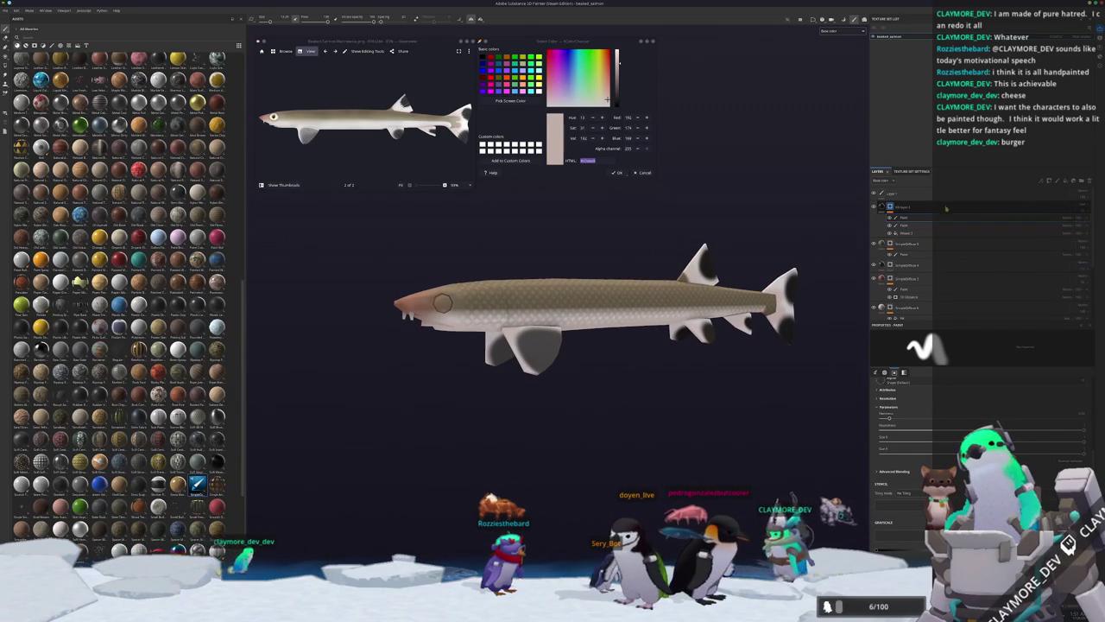
{"action": "key", "text": "Delete"}
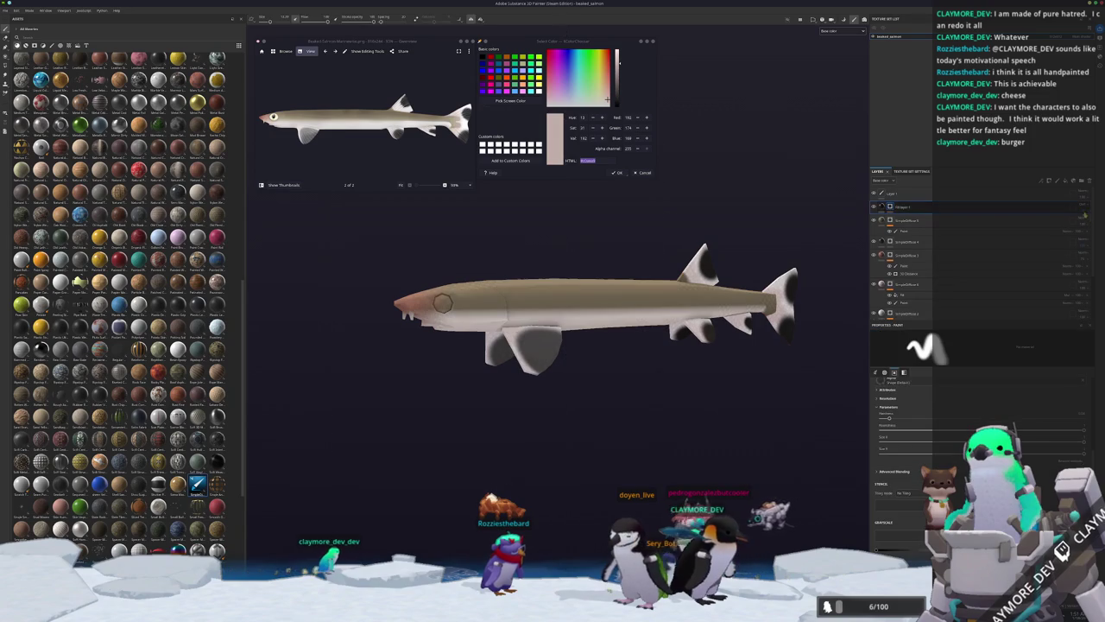
Step through undo history to restore the paint effect under Fill layer 2.
{"action": "key", "text": "ctrl+z"}
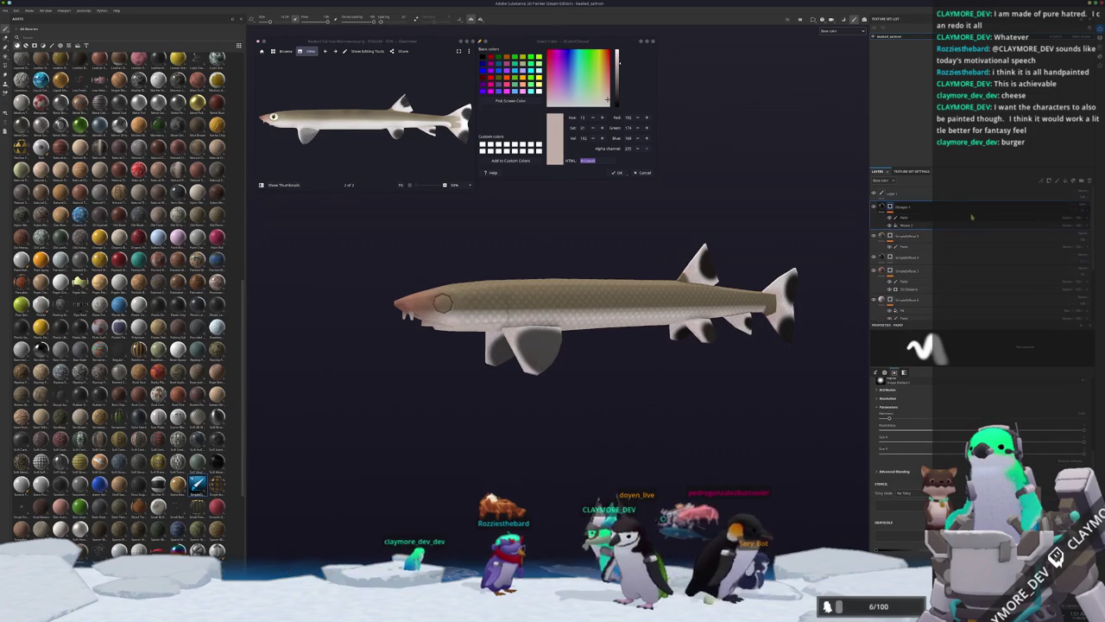
{"action": "key", "text": "Delete"}
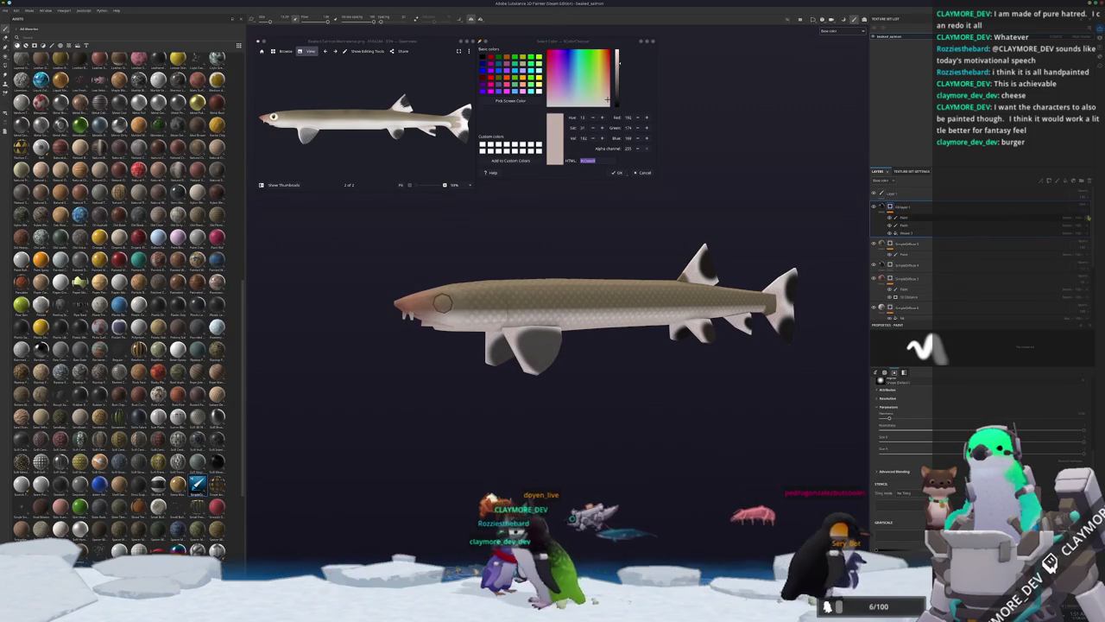
{"action": "key", "text": "Delete"}
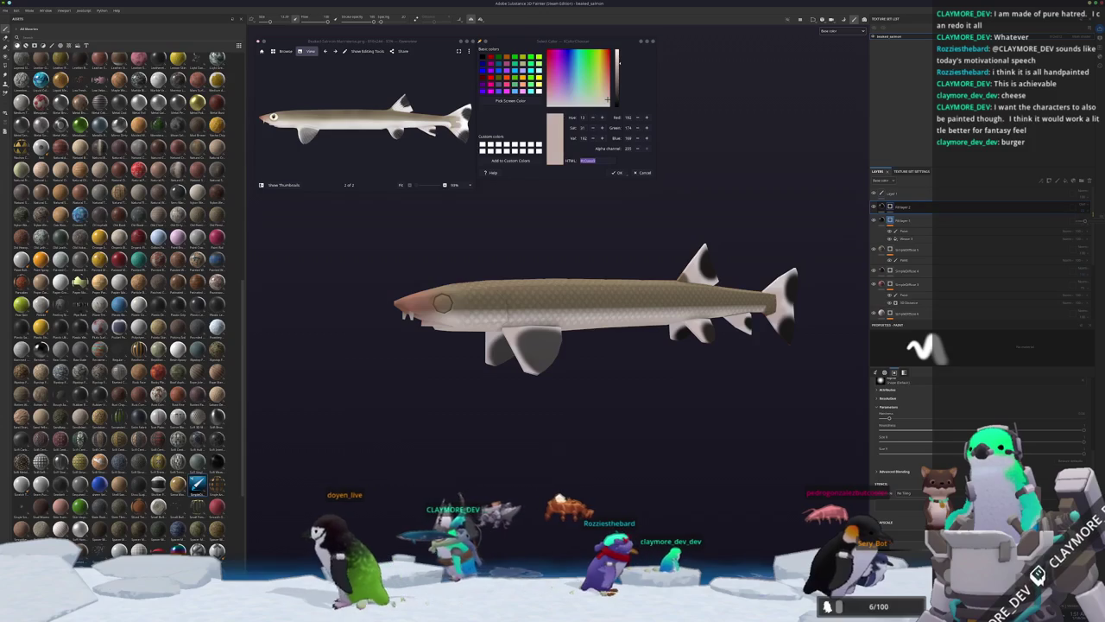
{"action": "key", "text": "ctrl+z"}
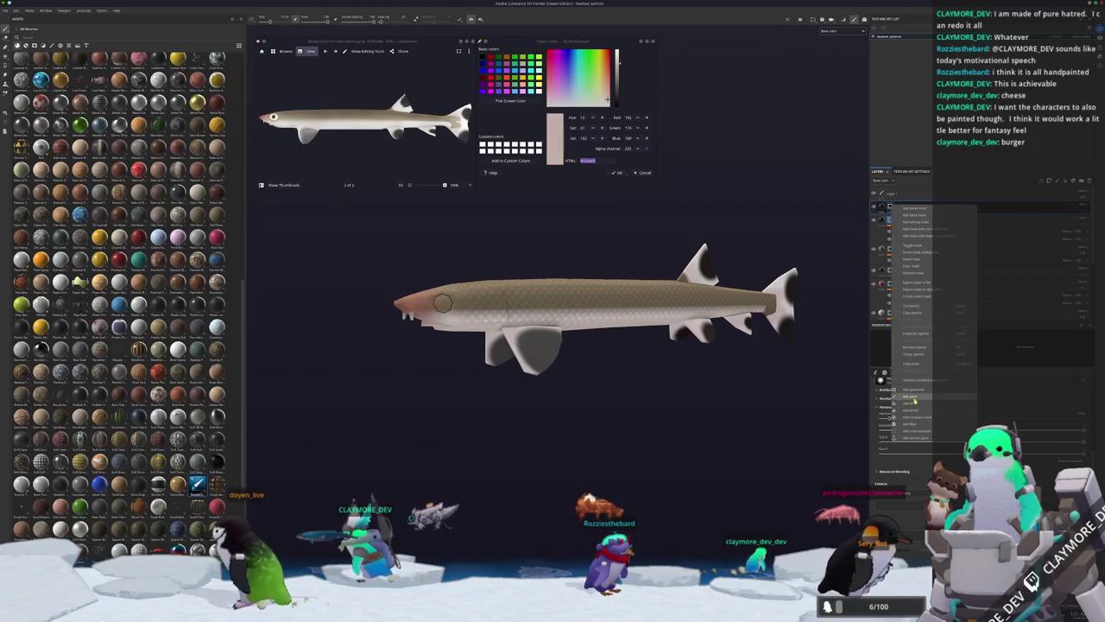
{"action": "mouse_move", "coordinate": [442, 302]}
{"action": "left_mouse_down", "text": "alt"}
{"action": "mouse_move", "coordinate": [428, 295]}
{"action": "mouse_move", "coordinate": [561, 291]}
{"action": "left_mouse_up", "text": "alt"}
Zoom in and orbit beneath the salmon to inspect its head and underside.
{"action": "scroll", "coordinate": [413, 289], "scroll_direction": "up", "scroll_amount": 3}
{"action": "scroll", "coordinate": [532, 299], "scroll_direction": "up", "scroll_amount": 2}
{"action": "scroll", "coordinate": [574, 287], "scroll_direction": "up", "scroll_amount": 2}
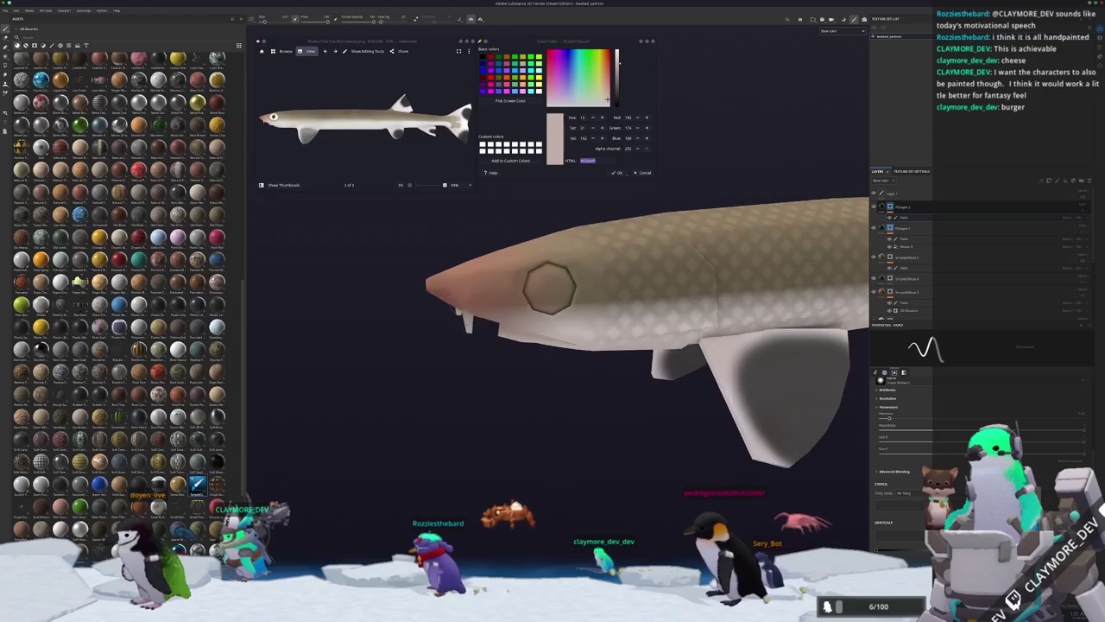
{"action": "scroll", "coordinate": [585, 284], "scroll_direction": "up", "scroll_amount": 2}
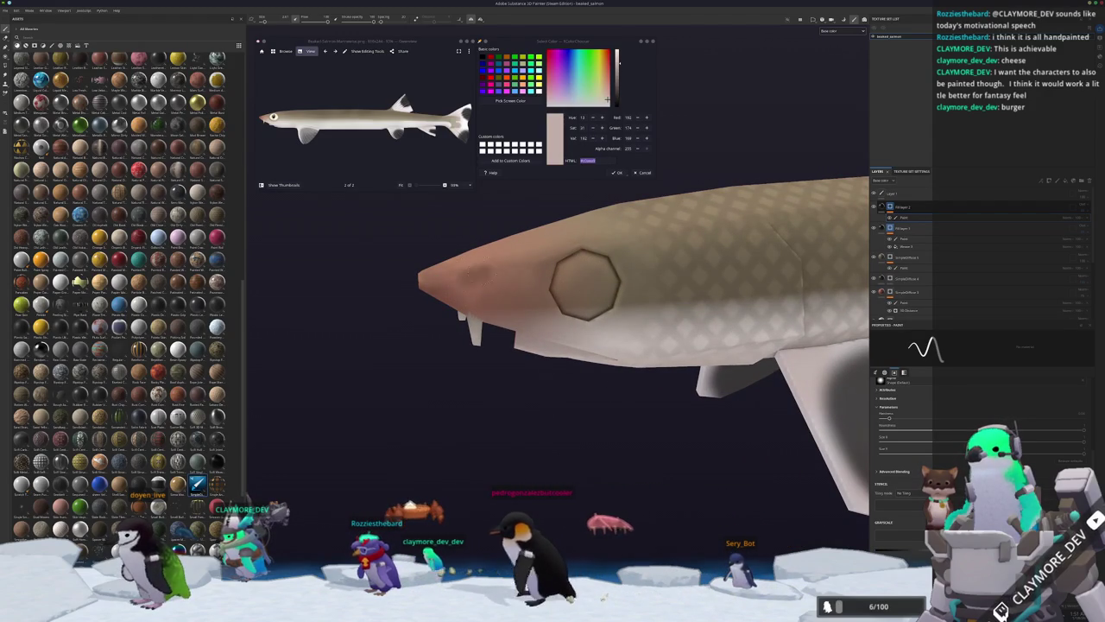
{"action": "mouse_move", "coordinate": [585, 285]}
{"action": "left_mouse_down", "text": "alt"}
{"action": "mouse_move", "coordinate": [454, 349]}
{"action": "mouse_move", "coordinate": [498, 380]}
{"action": "mouse_move", "coordinate": [535, 345]}
{"action": "left_mouse_up", "text": "alt"}
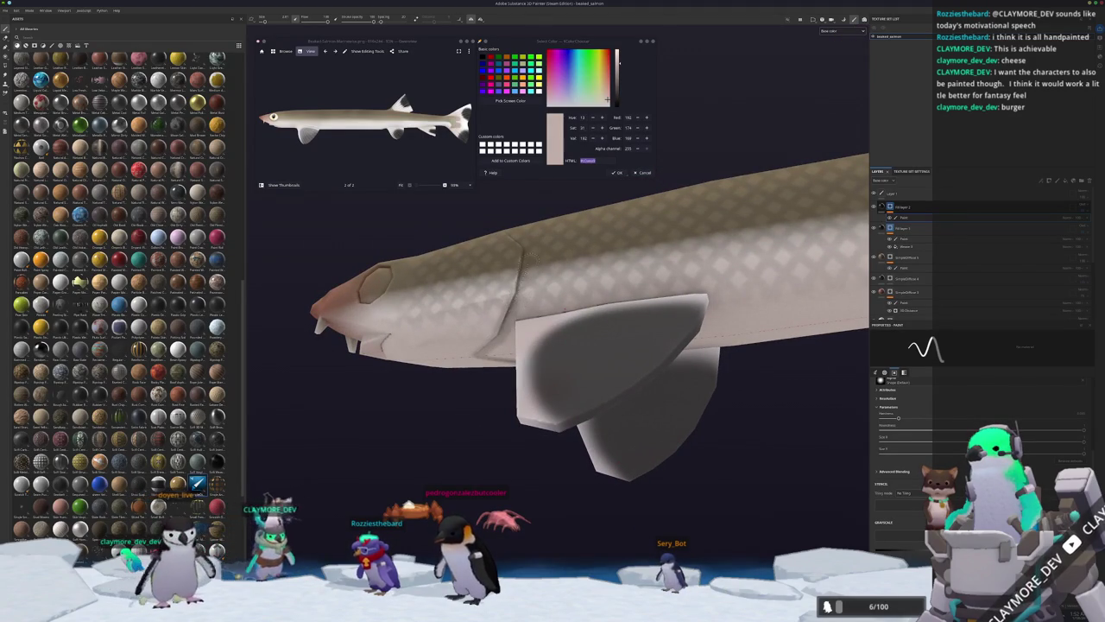
{"action": "mouse_move", "coordinate": [560, 298]}
{"action": "left_mouse_down", "text": "alt"}
{"action": "mouse_move", "coordinate": [575, 318]}
{"action": "mouse_move", "coordinate": [576, 285]}
{"action": "left_mouse_up", "text": "alt"}
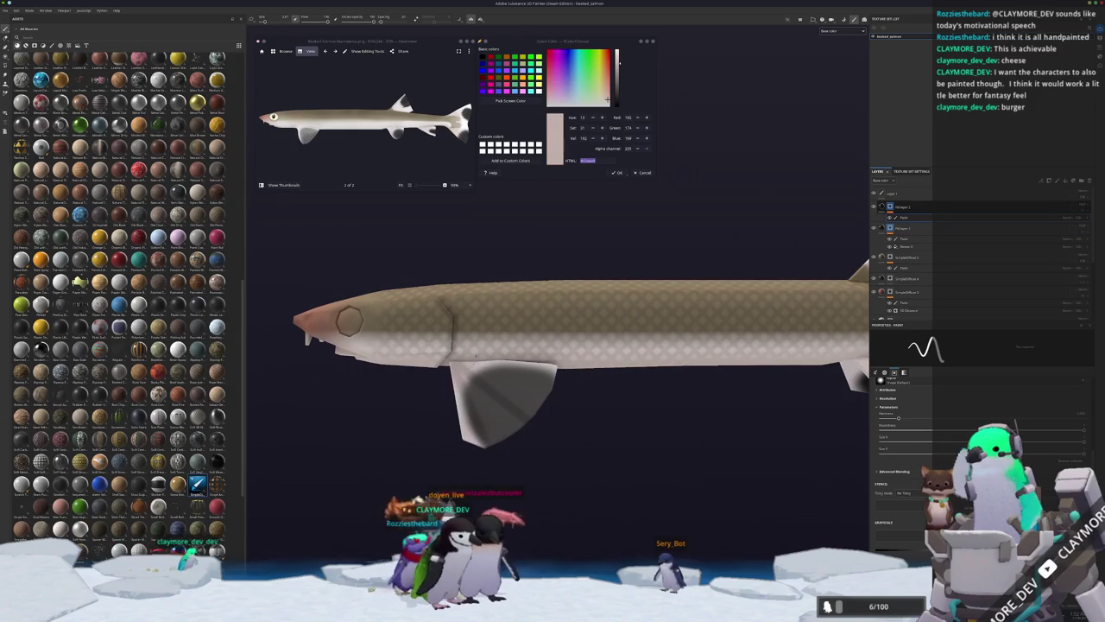
{"action": "left_click_drag", "start_coordinate": [590, 392], "coordinate": [604, 363], "text": "alt"}
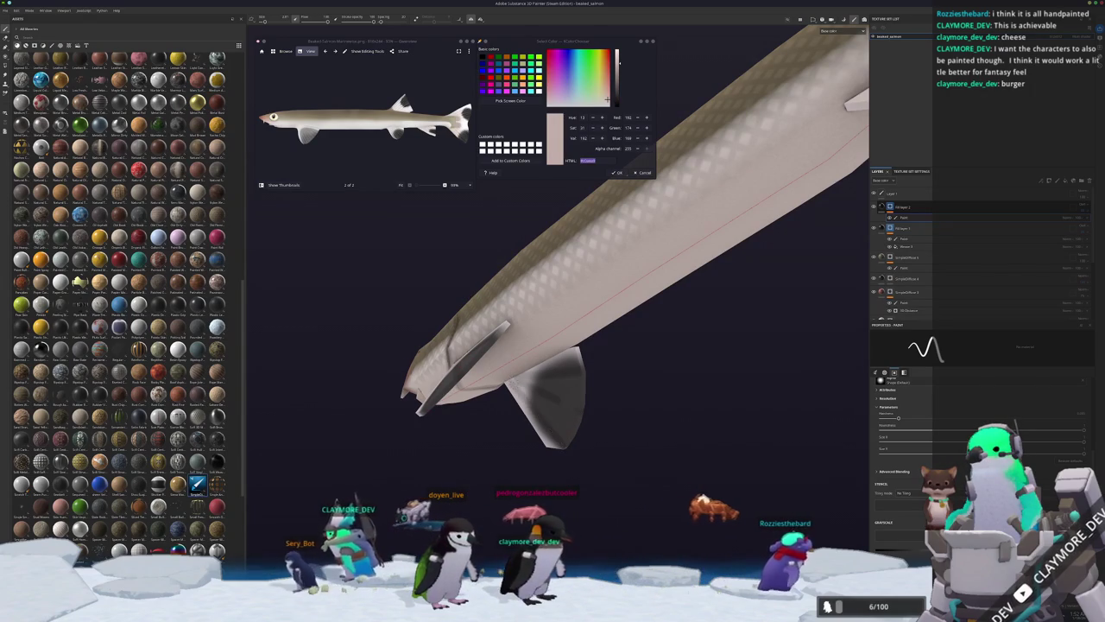
{"action": "left_click_drag", "start_coordinate": [605, 362], "coordinate": [561, 373], "text": "alt"}
Inspect the fins and tail up close, then bring up Fill layer 2's options.
{"action": "scroll", "coordinate": [458, 318], "scroll_direction": "up", "scroll_amount": 3}
{"action": "scroll", "coordinate": [458, 317], "scroll_direction": "up", "scroll_amount": 3}
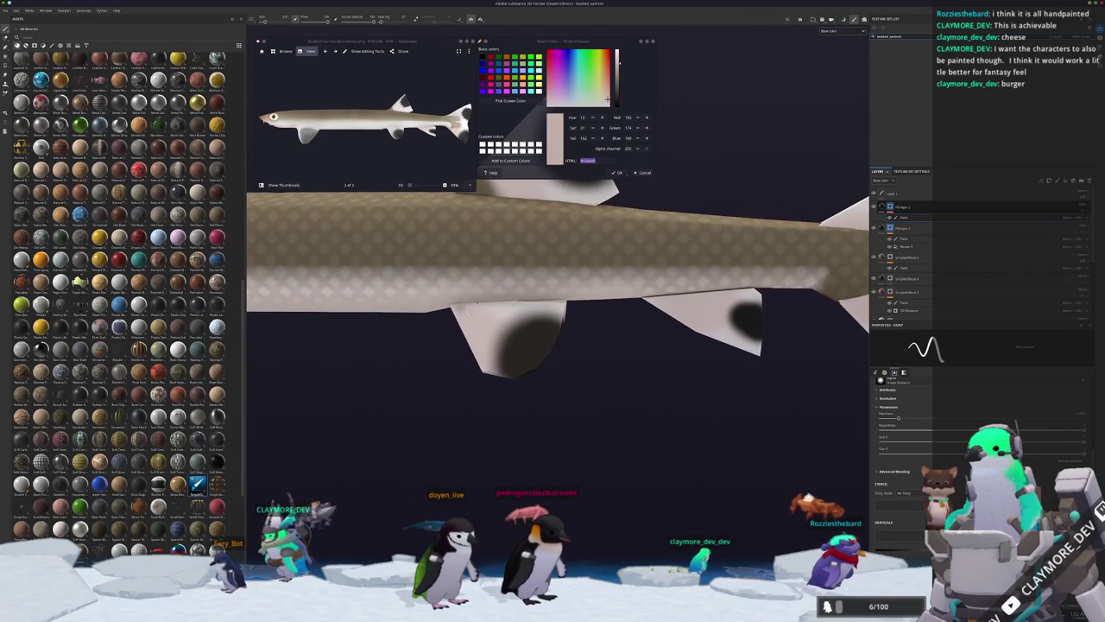
{"action": "left_click_drag", "start_coordinate": [573, 357], "coordinate": [609, 389], "text": "alt"}
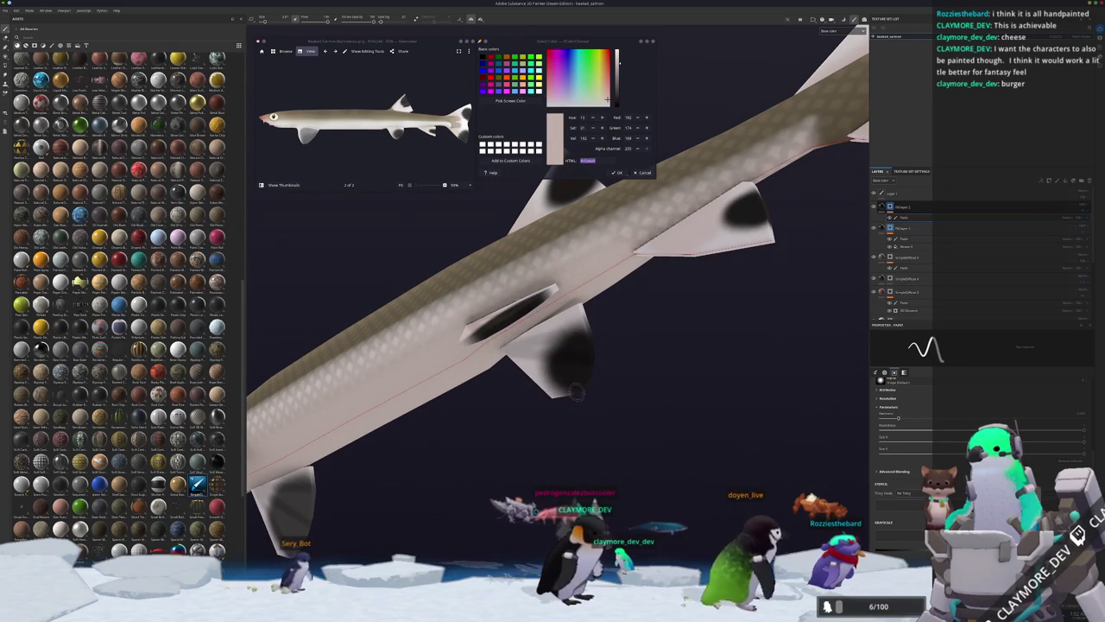
{"action": "mouse_move", "coordinate": [514, 361]}
{"action": "left_mouse_down", "text": "alt"}
{"action": "mouse_move", "coordinate": [621, 424]}
{"action": "mouse_move", "coordinate": [482, 328]}
{"action": "left_mouse_up", "text": "alt"}
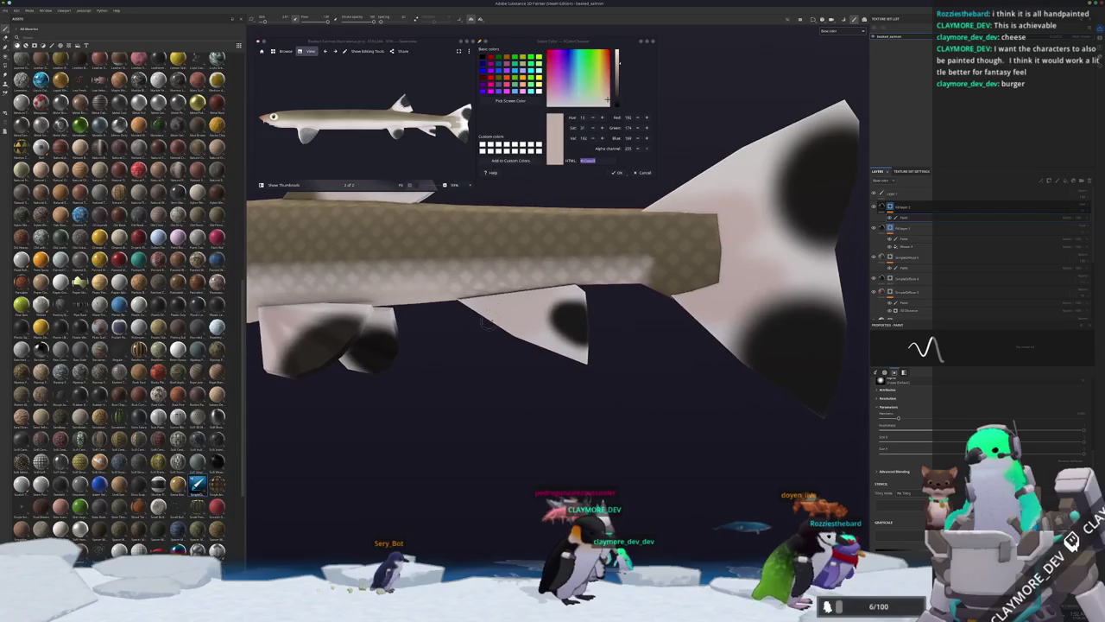
{"action": "left_click_drag", "start_coordinate": [620, 324], "coordinate": [620, 233], "text": "alt"}
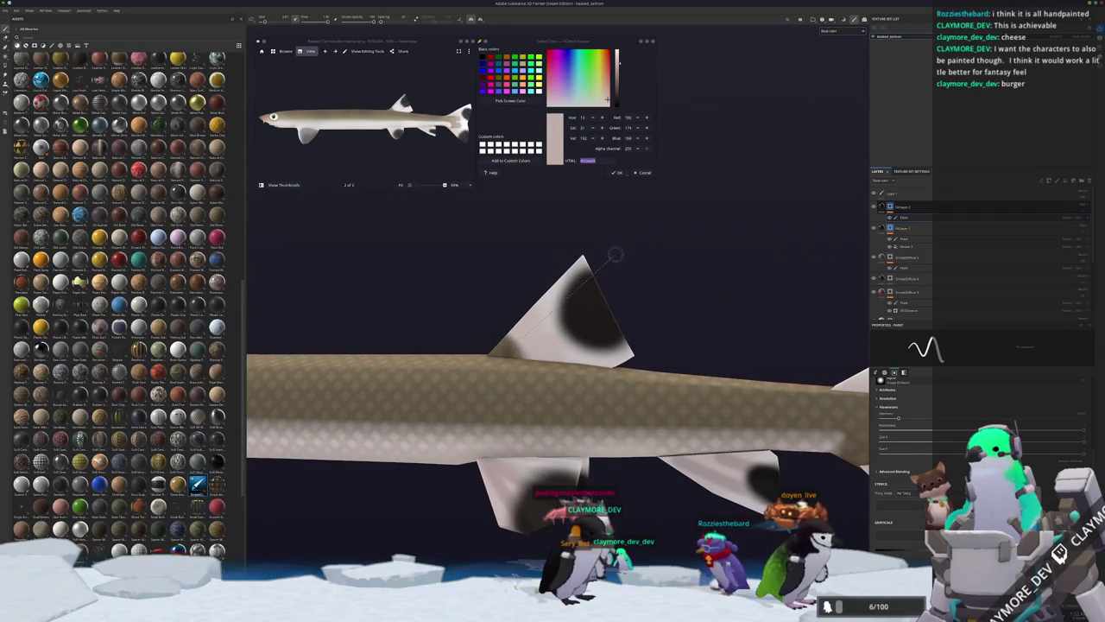
{"action": "left_click_drag", "start_coordinate": [654, 322], "coordinate": [580, 361], "text": "alt"}
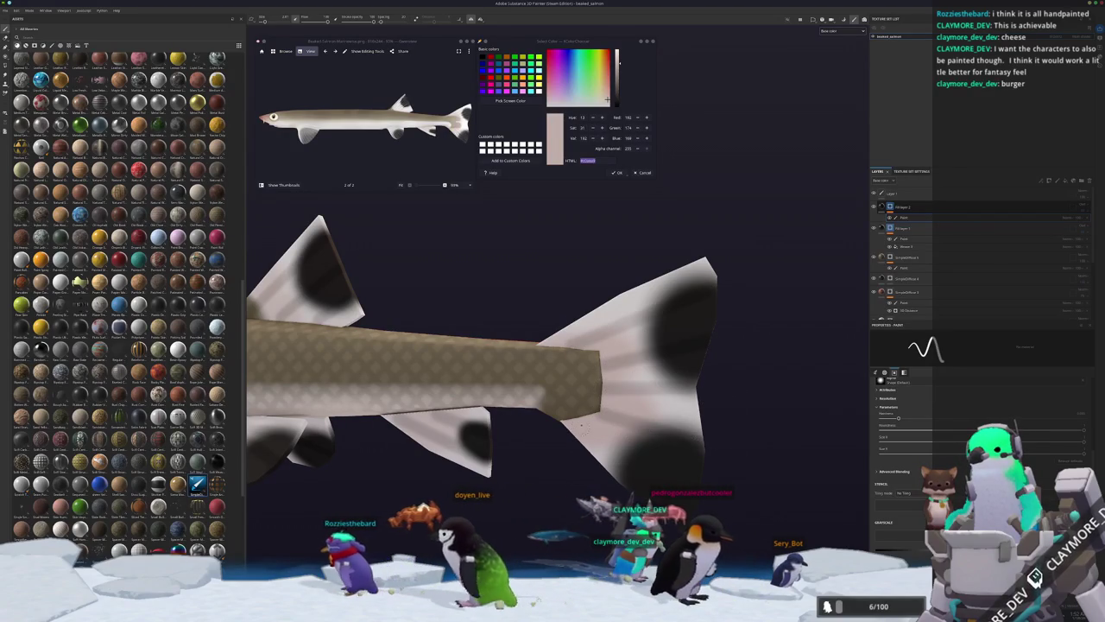
{"action": "scroll", "coordinate": [730, 518], "scroll_direction": "down", "scroll_amount": 5}
{"action": "scroll", "coordinate": [730, 518], "scroll_direction": "down", "scroll_amount": 5}
{"action": "middle_click_drag", "start_coordinate": [604, 432], "coordinate": [691, 423], "text": "alt"}
{"action": "mouse_move", "coordinate": [691, 423]}
{"action": "left_mouse_down", "text": "alt"}
{"action": "mouse_move", "coordinate": [656, 452]}
{"action": "mouse_move", "coordinate": [690, 415]}
{"action": "left_mouse_up", "text": "alt"}
{"action": "scroll", "coordinate": [691, 414], "scroll_direction": "down", "scroll_amount": 2}
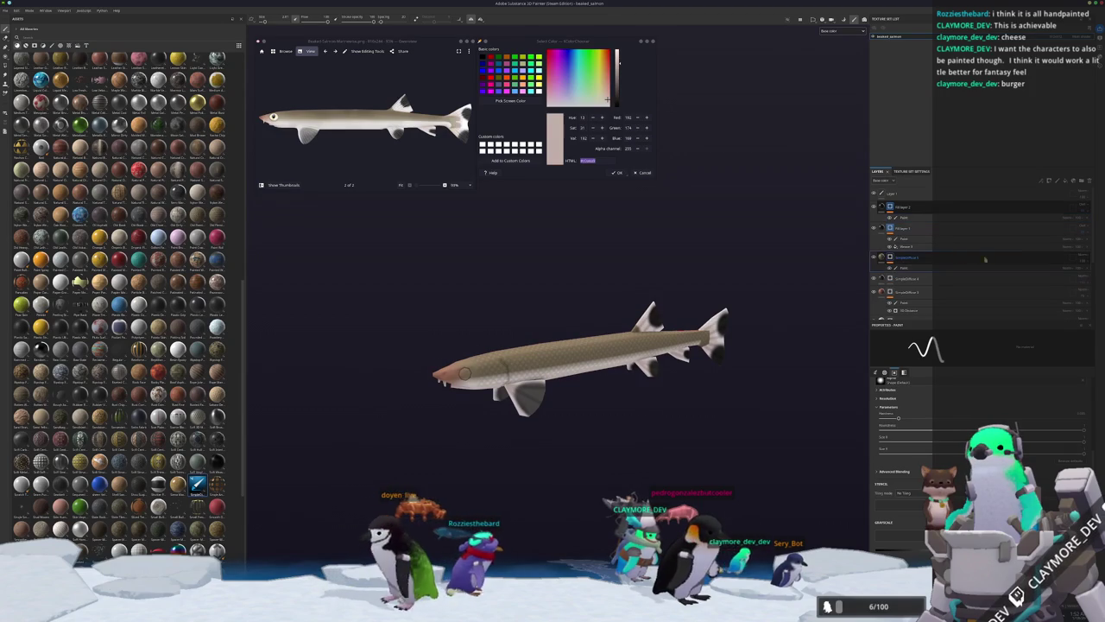
{"action": "right_click", "coordinate": [890, 228]}
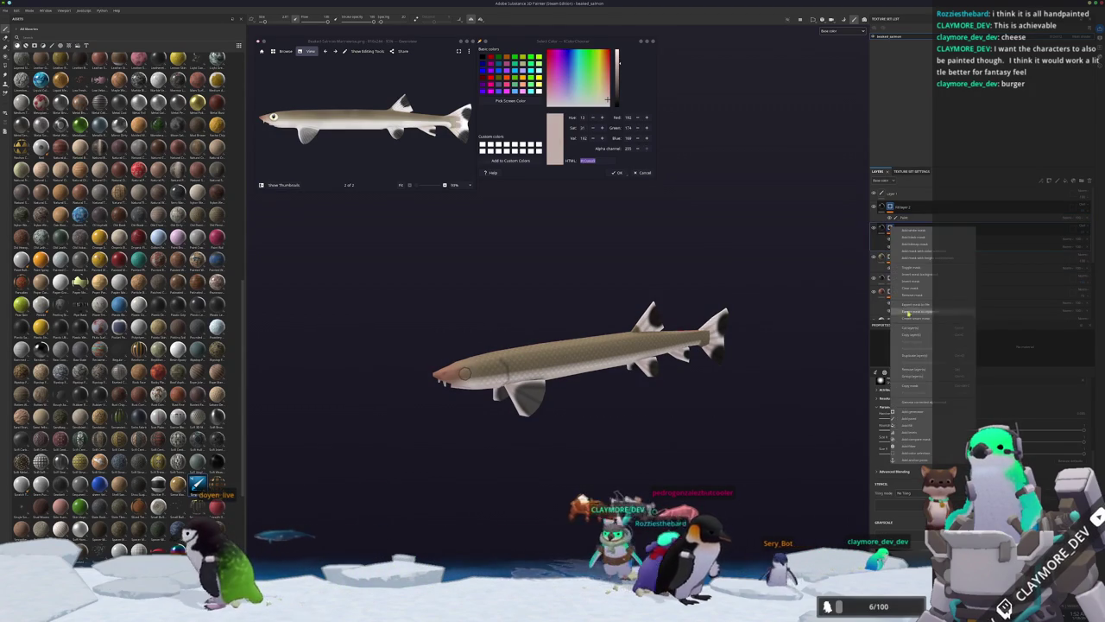
Add a Light generator to Fill layer 2, then select Layer 1.
{"action": "left_click", "coordinate": [910, 414]}
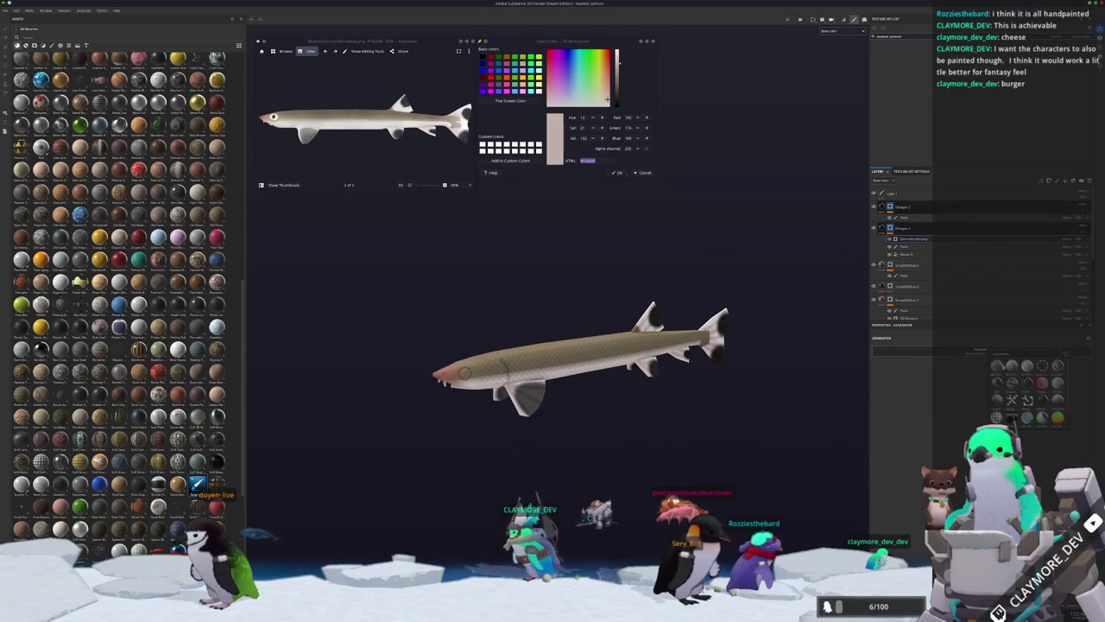
{"action": "left_click", "coordinate": [1028, 399]}
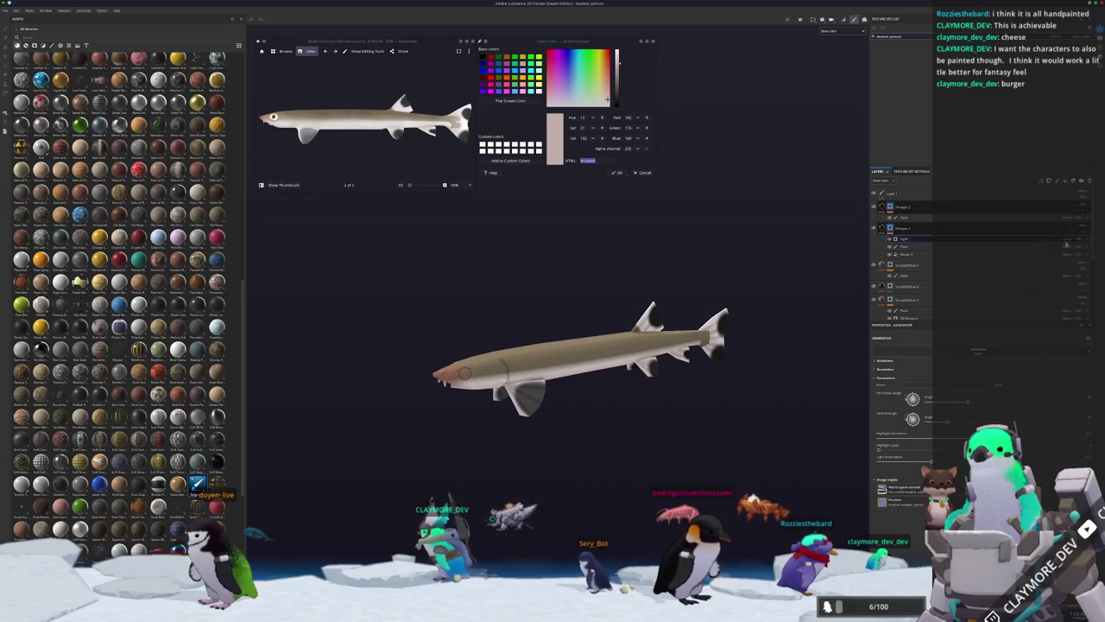
{"action": "scroll", "coordinate": [542, 366], "scroll_direction": "up", "scroll_amount": 2}
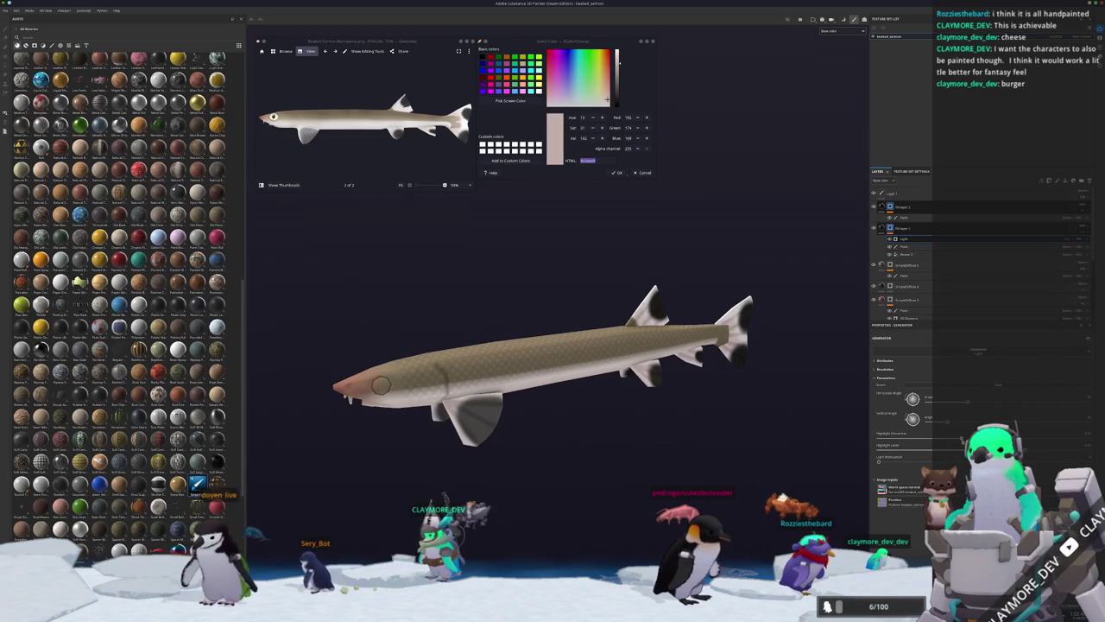
{"action": "middle_click_drag", "start_coordinate": [628, 311], "coordinate": [831, 276], "text": "alt"}
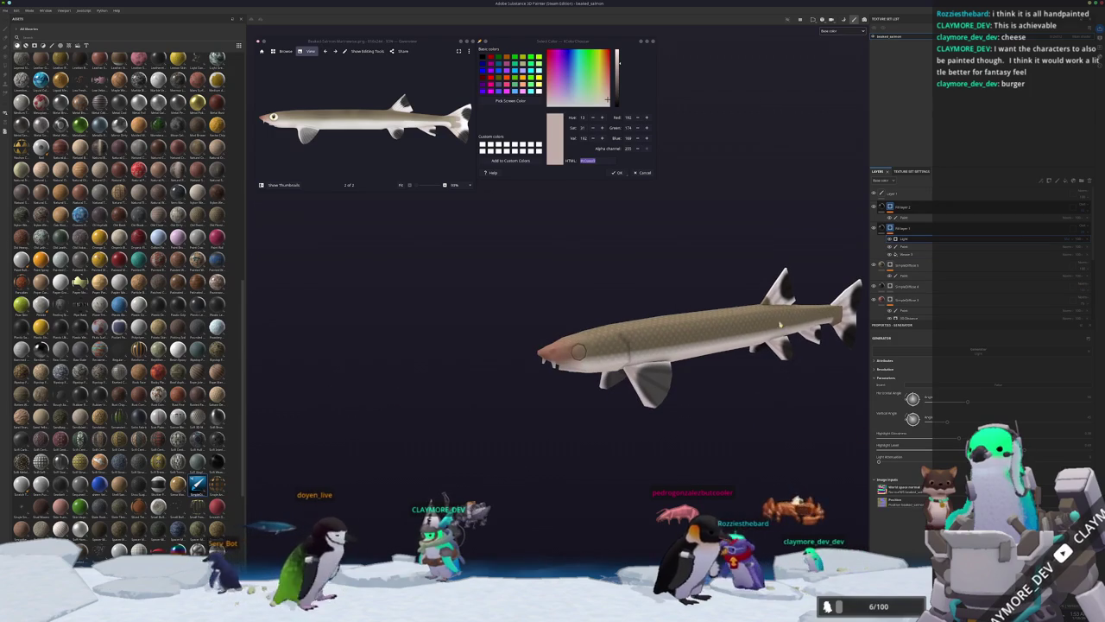
{"action": "left_click", "coordinate": [1055, 194]}
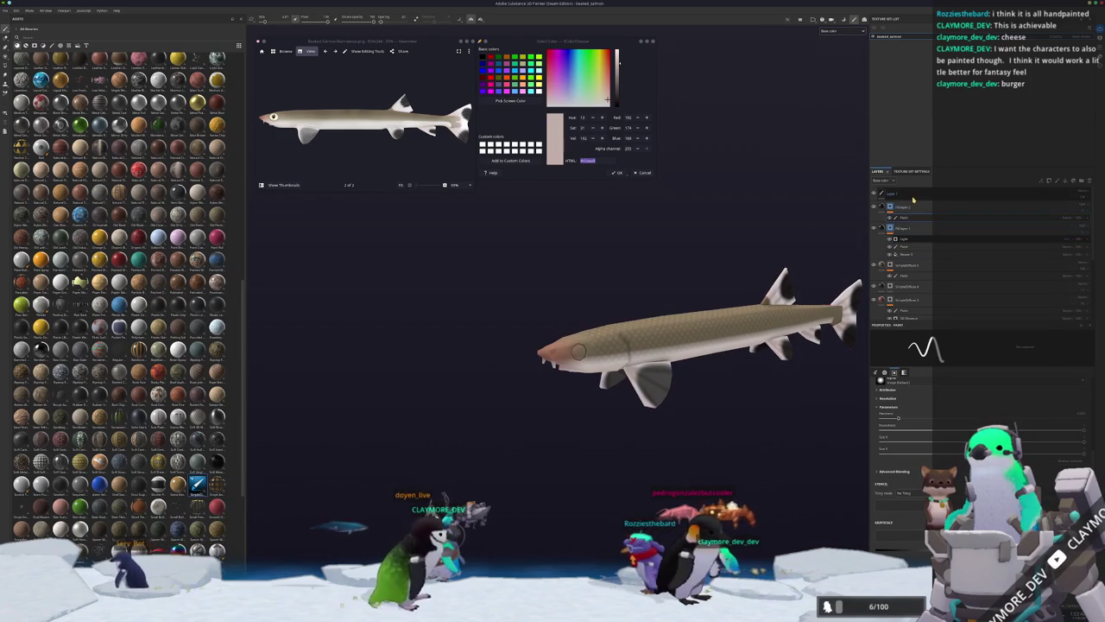
Create Folder 1 at the top of the stack with a filter added inside it.
{"action": "left_click", "coordinate": [1076, 180]}
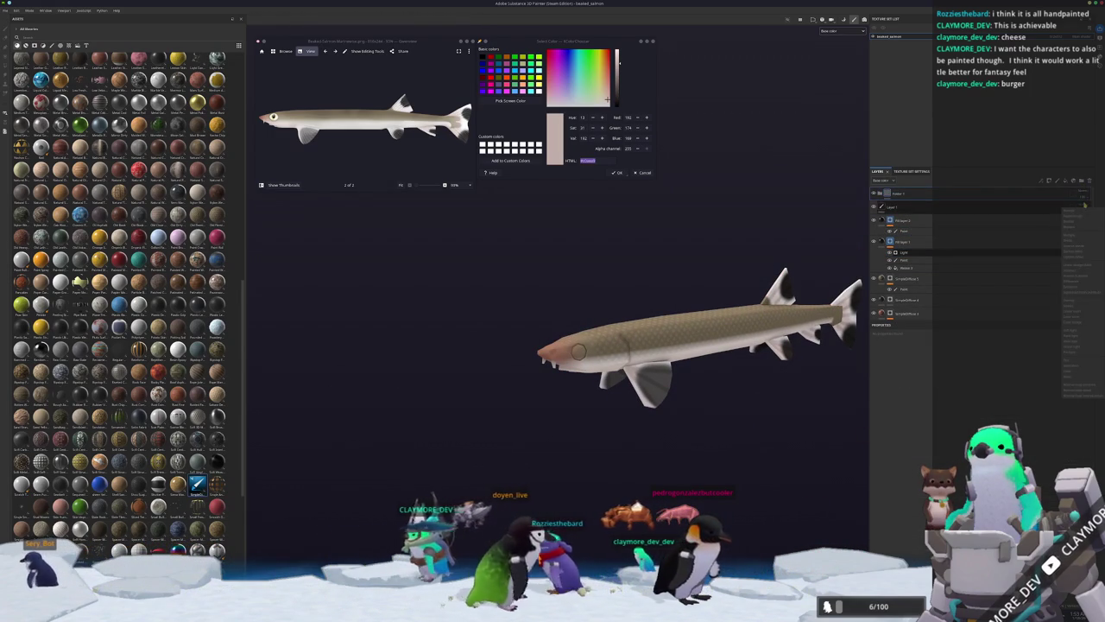
{"action": "right_click", "coordinate": [1080, 193]}
{"action": "left_click", "coordinate": [1045, 230]}
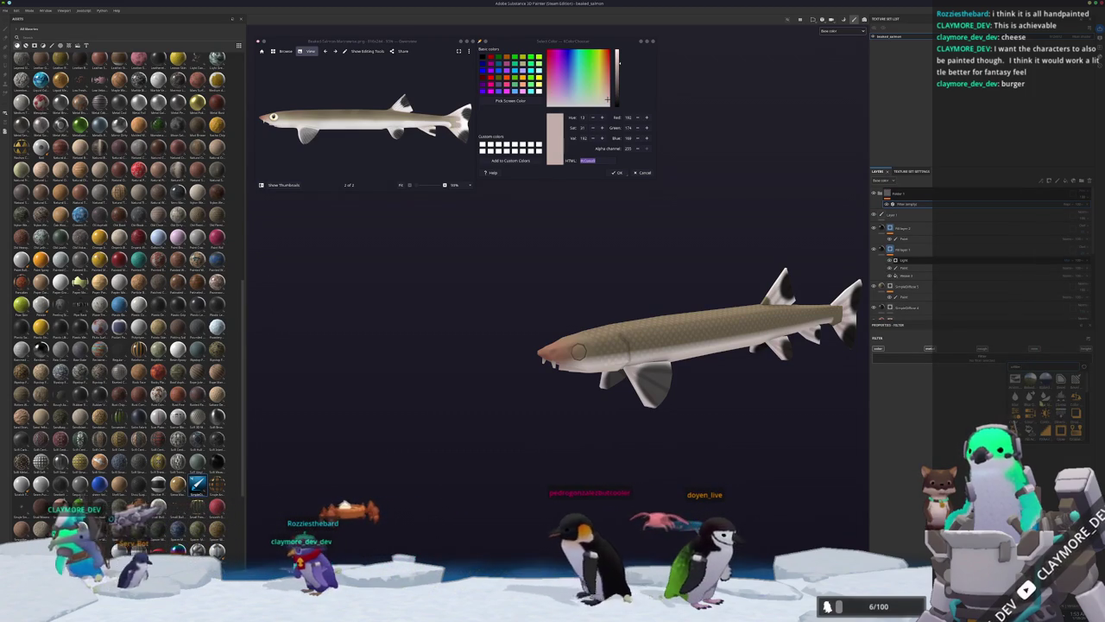
{"action": "left_click", "coordinate": [1043, 399]}
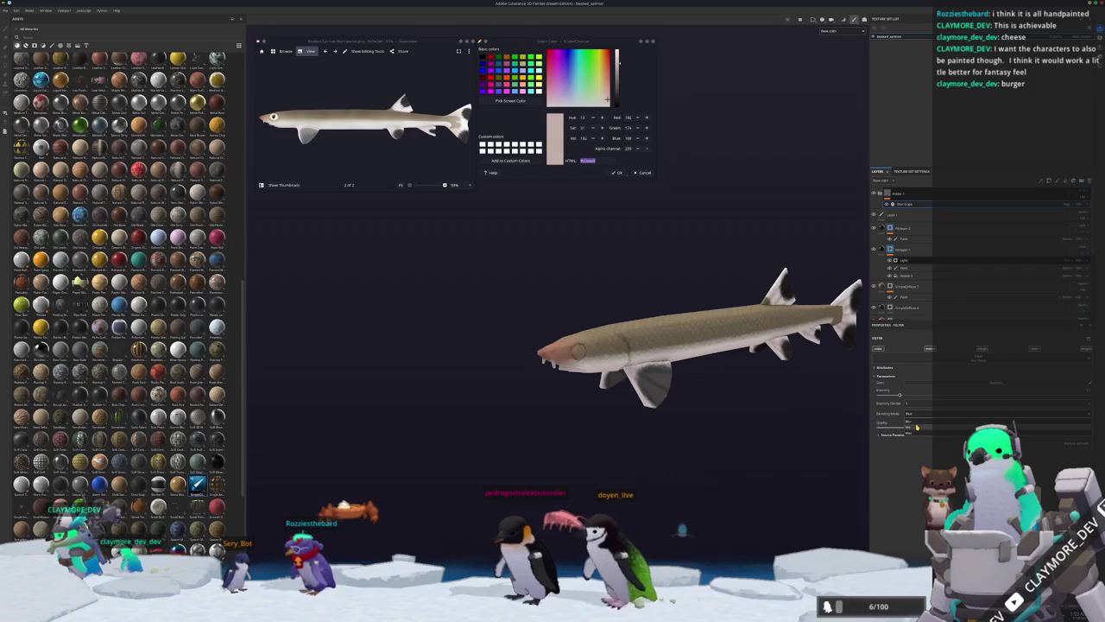
{"action": "left_click_drag", "start_coordinate": [748, 377], "coordinate": [683, 359], "text": "alt"}
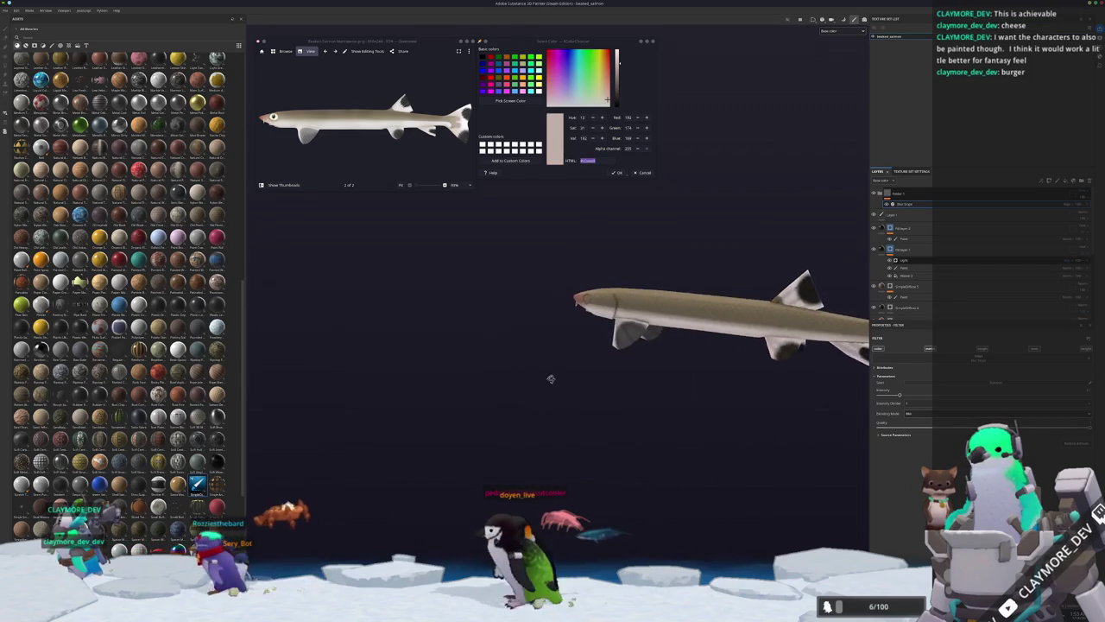
{"action": "scroll", "coordinate": [683, 358], "scroll_direction": "up", "scroll_amount": 5}
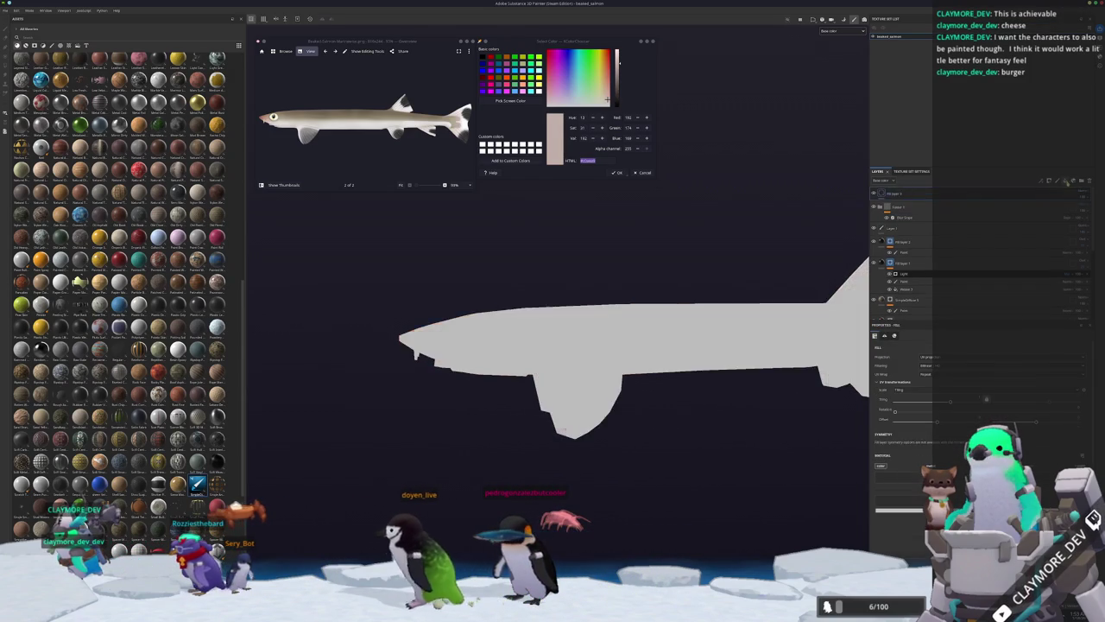
Give the top white fill layer a black mask plus a paint effect for the eye.
{"action": "middle_click_drag", "start_coordinate": [666, 259], "coordinate": [743, 253]}
{"action": "scroll", "coordinate": [413, 89], "scroll_direction": "up", "scroll_amount": 5}
{"action": "scroll", "coordinate": [414, 88], "scroll_direction": "up", "scroll_amount": 3}
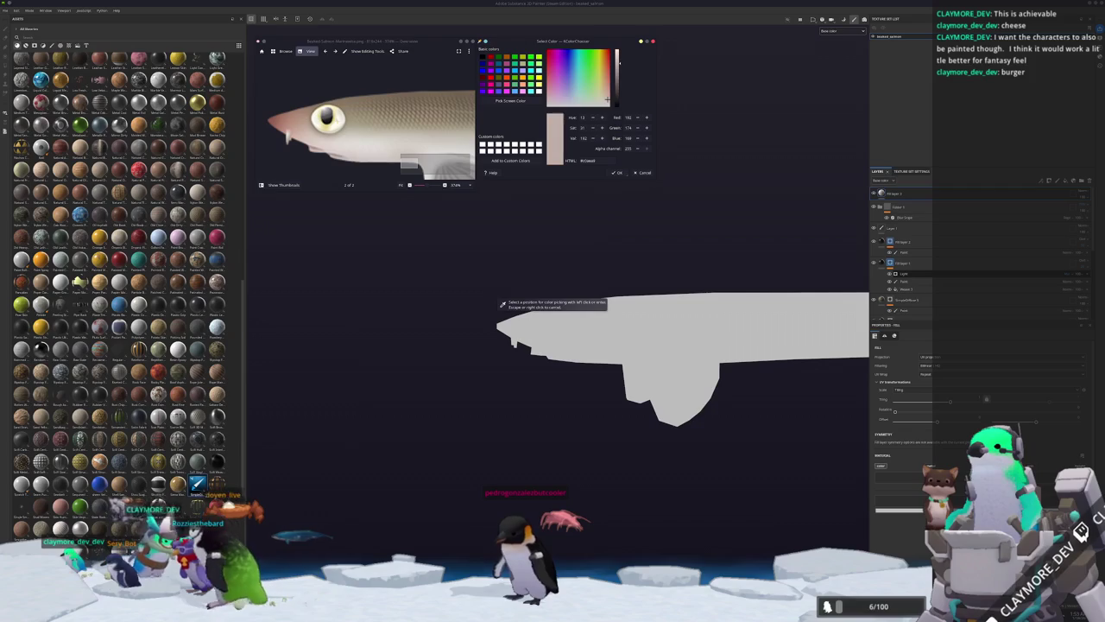
{"action": "left_click", "coordinate": [890, 192]}
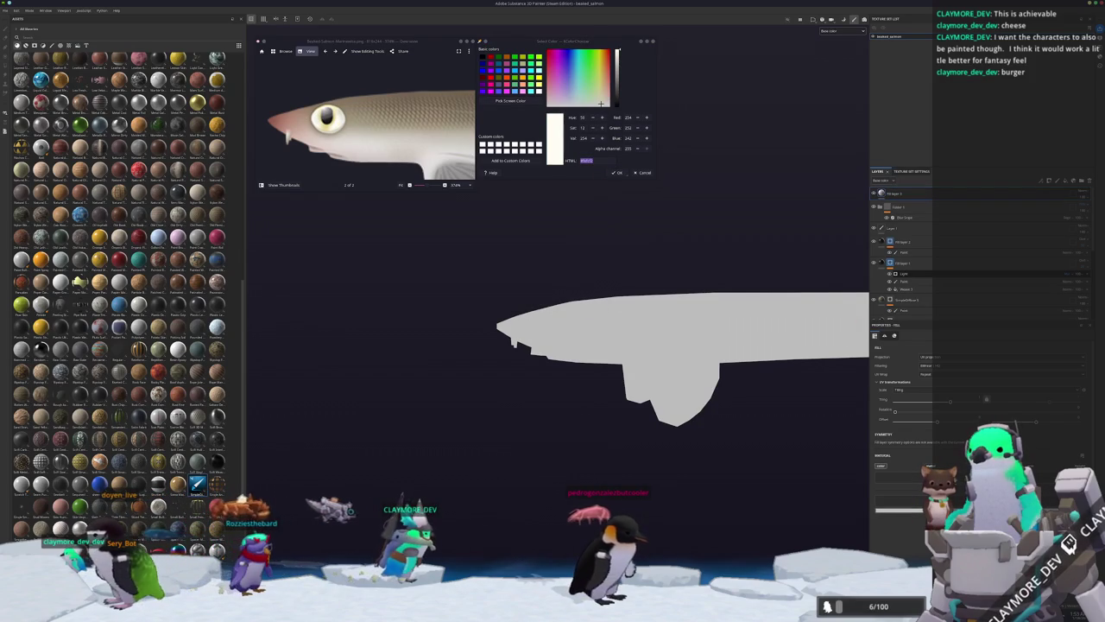
{"action": "right_click", "coordinate": [898, 193]}
{"action": "left_click", "coordinate": [916, 204]}
{"action": "right_click", "coordinate": [890, 196]}
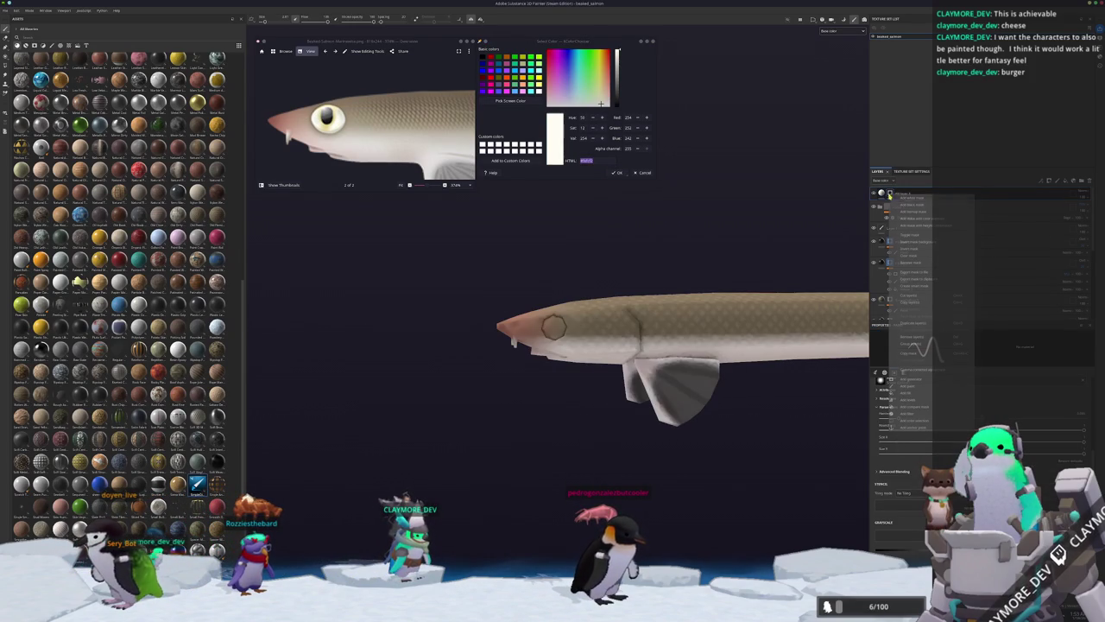
{"action": "left_click", "coordinate": [908, 391]}
{"action": "scroll", "coordinate": [580, 330], "scroll_direction": "up", "scroll_amount": 4}
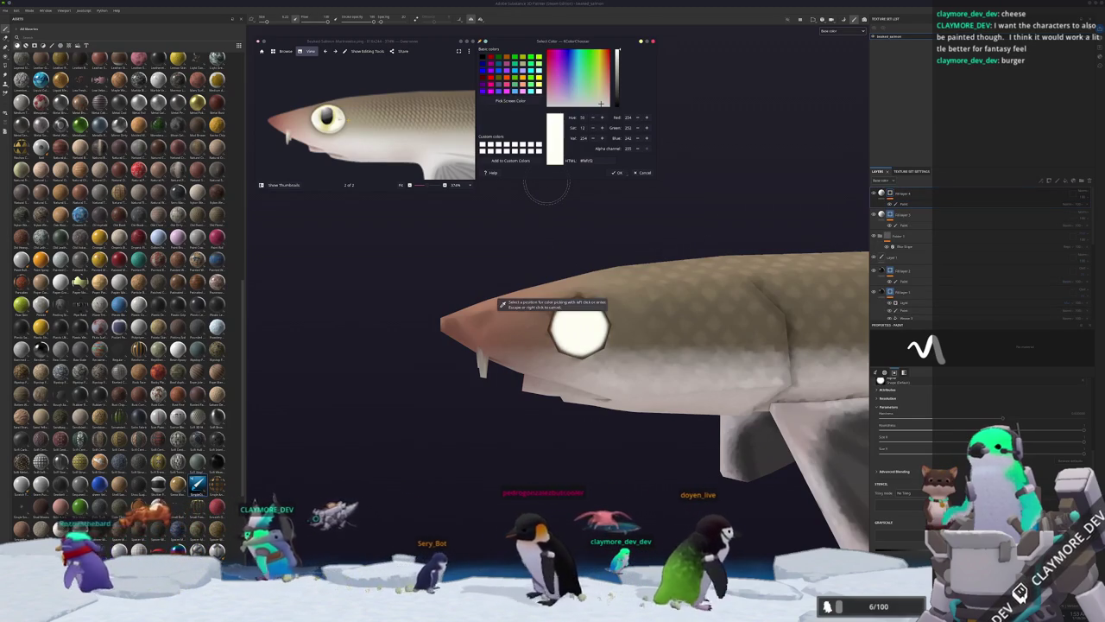
Sample a pale yellow-beige colour and add a paint effect to the top fill layer.
{"action": "left_click", "coordinate": [327, 118]}
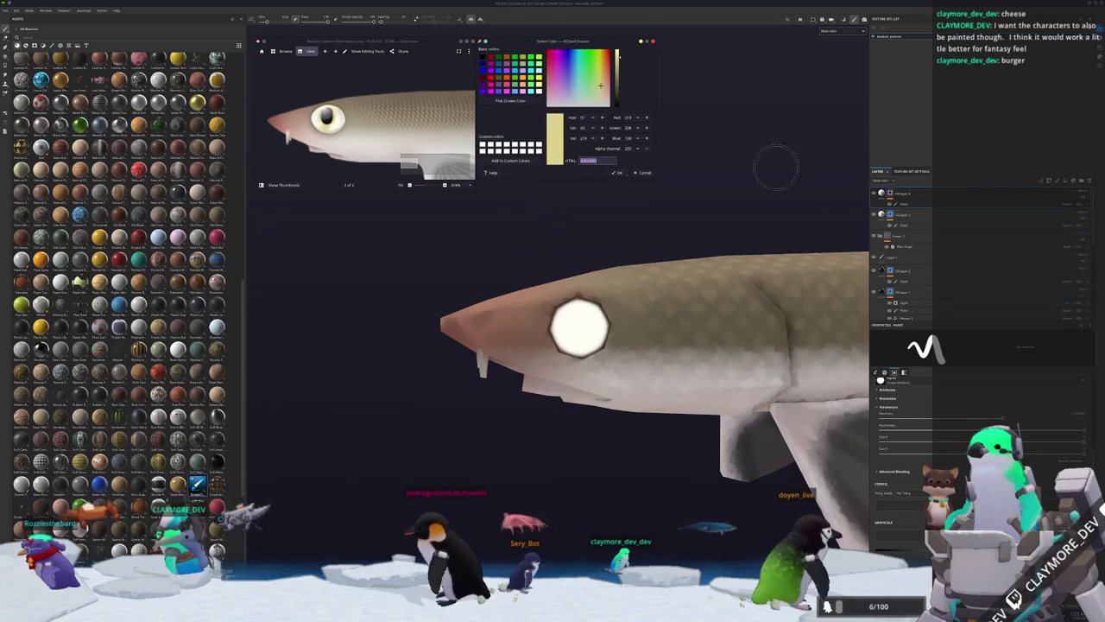
{"action": "left_click", "coordinate": [905, 207]}
{"action": "right_click", "coordinate": [908, 206]}
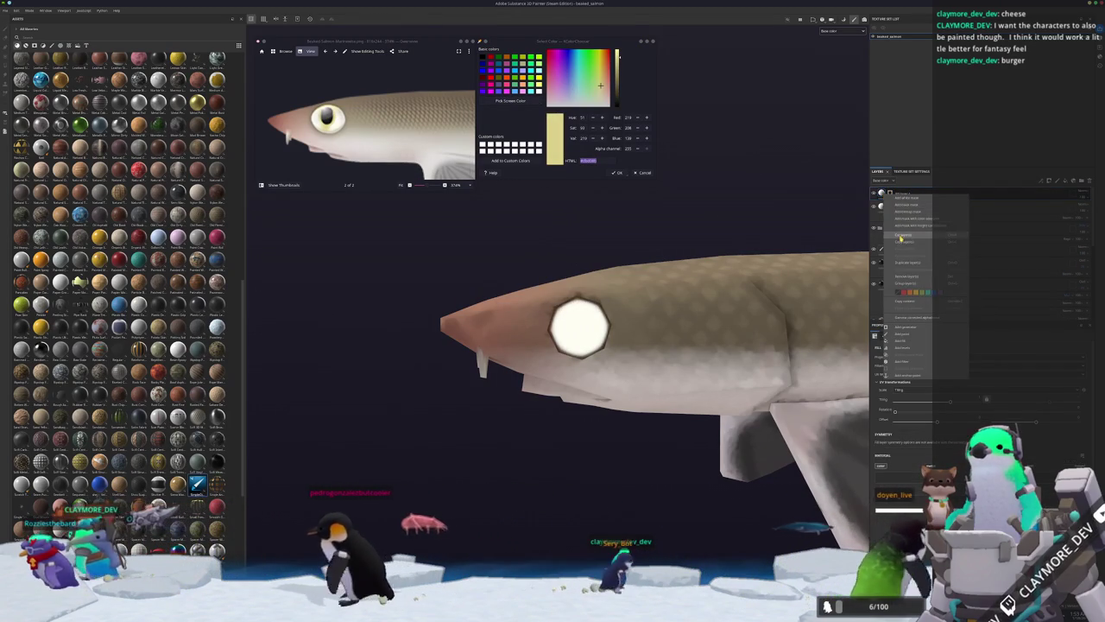
{"action": "left_click", "coordinate": [911, 204]}
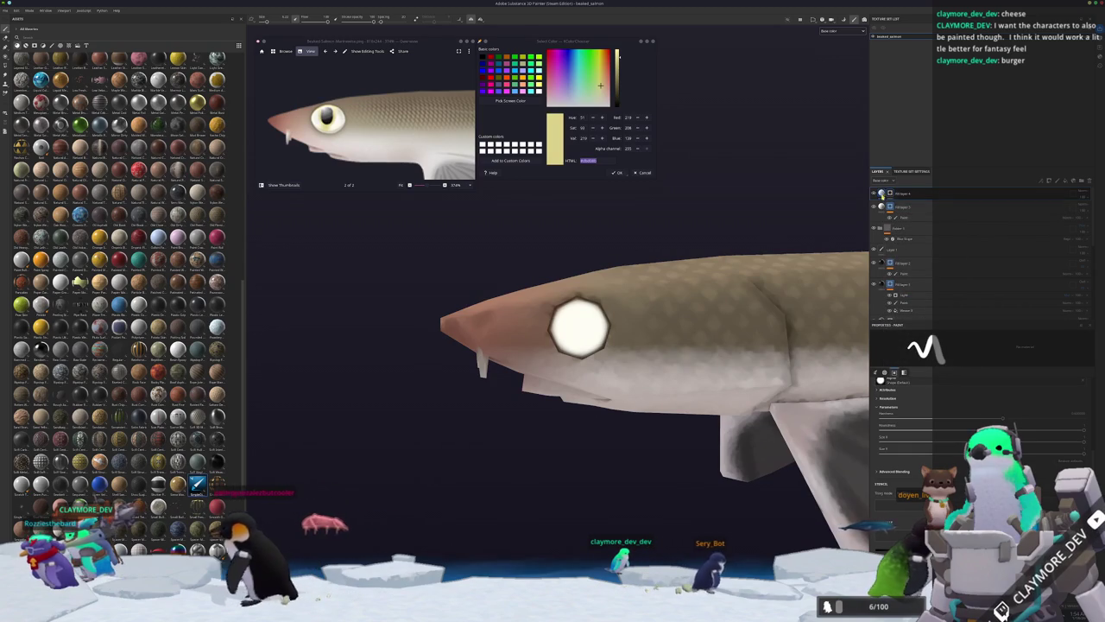
{"action": "left_click", "coordinate": [883, 195]}
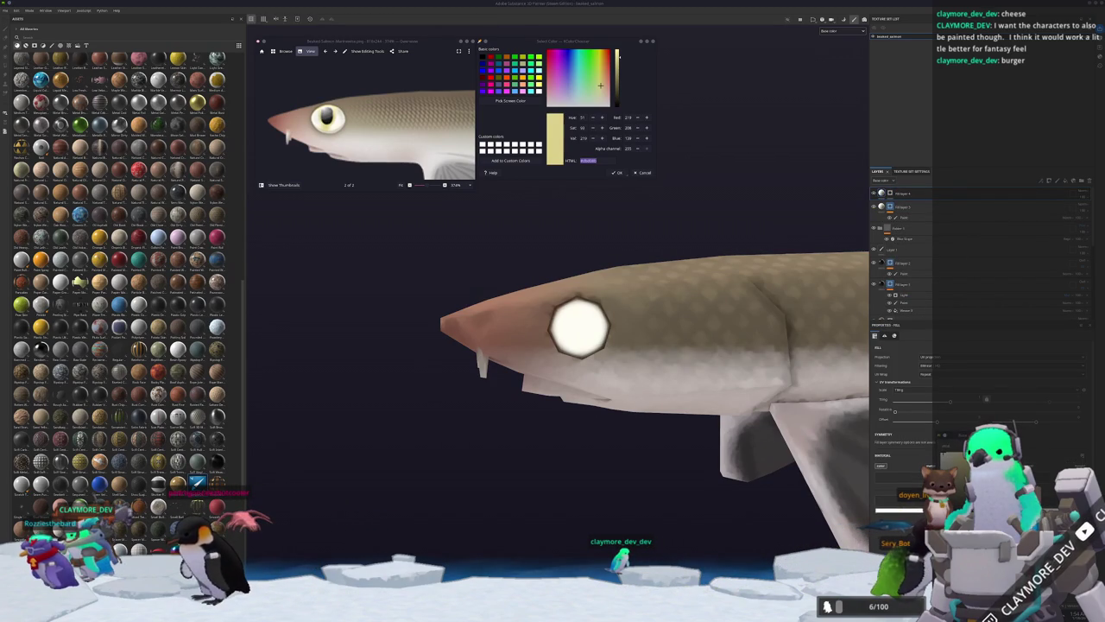
Zoom onto the eye with the paint brush and toggle the yellow eye fill to compare.
{"action": "key", "text": "1"}
{"action": "scroll", "coordinate": [596, 332], "scroll_direction": "up", "scroll_amount": 2}
{"action": "scroll", "coordinate": [605, 333], "scroll_direction": "up", "scroll_amount": 2}
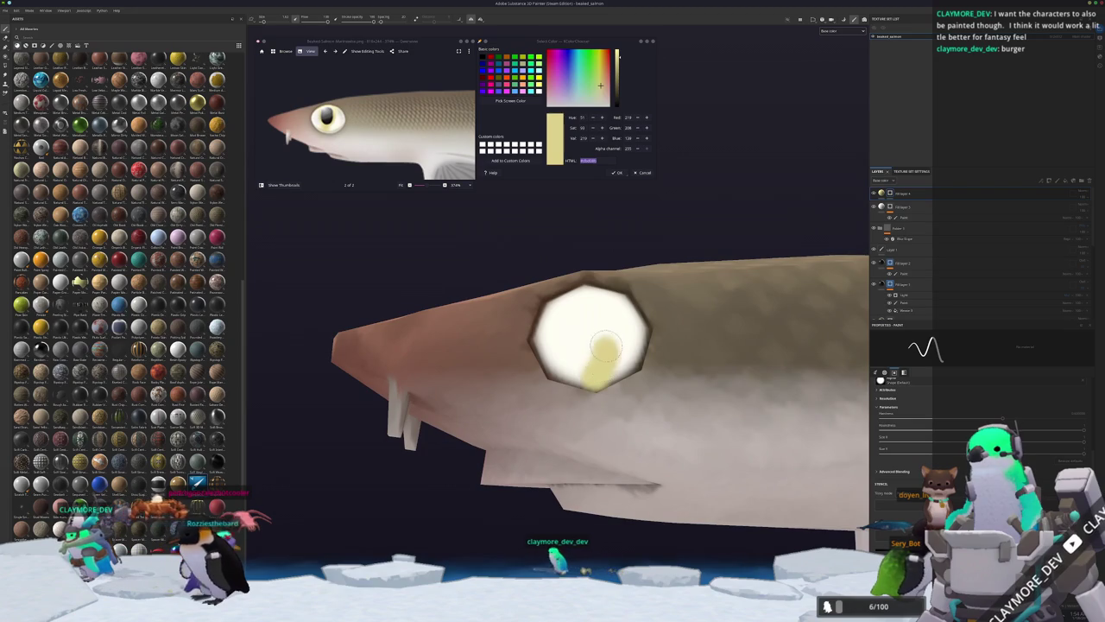
{"action": "mouse_move", "coordinate": [581, 348]}
{"action": "left_mouse_down", "text": "alt"}
{"action": "mouse_move", "coordinate": [587, 396]}
{"action": "mouse_move", "coordinate": [609, 367]}
{"action": "mouse_move", "coordinate": [587, 324]}
{"action": "left_mouse_up", "text": "alt"}
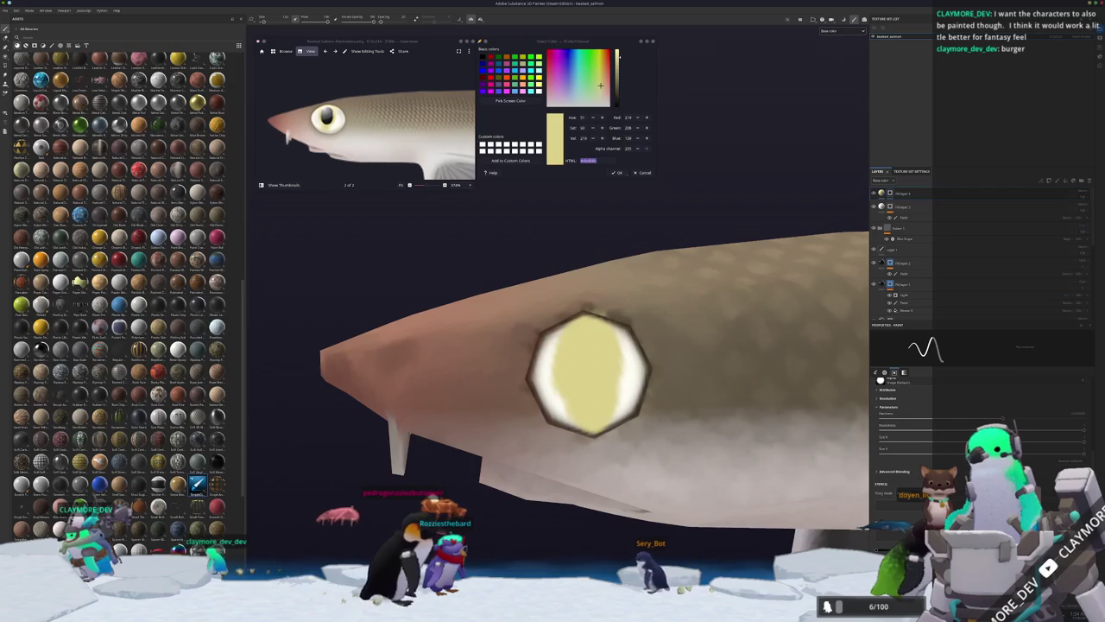
{"action": "left_click_drag", "start_coordinate": [587, 326], "coordinate": [689, 311], "text": "alt"}
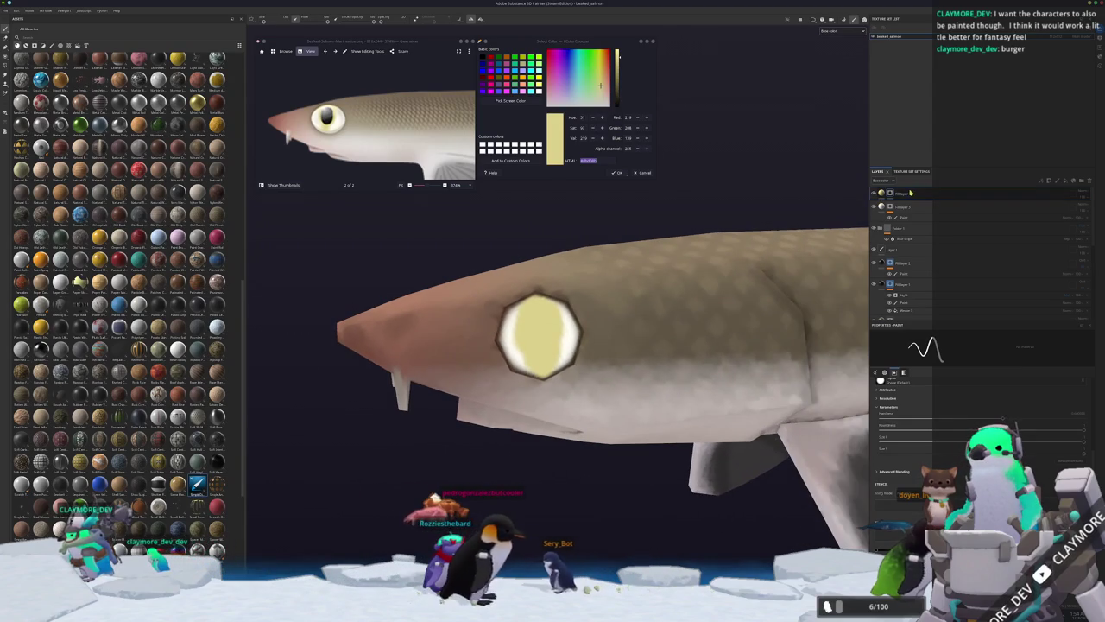
{"action": "left_click", "coordinate": [881, 194]}
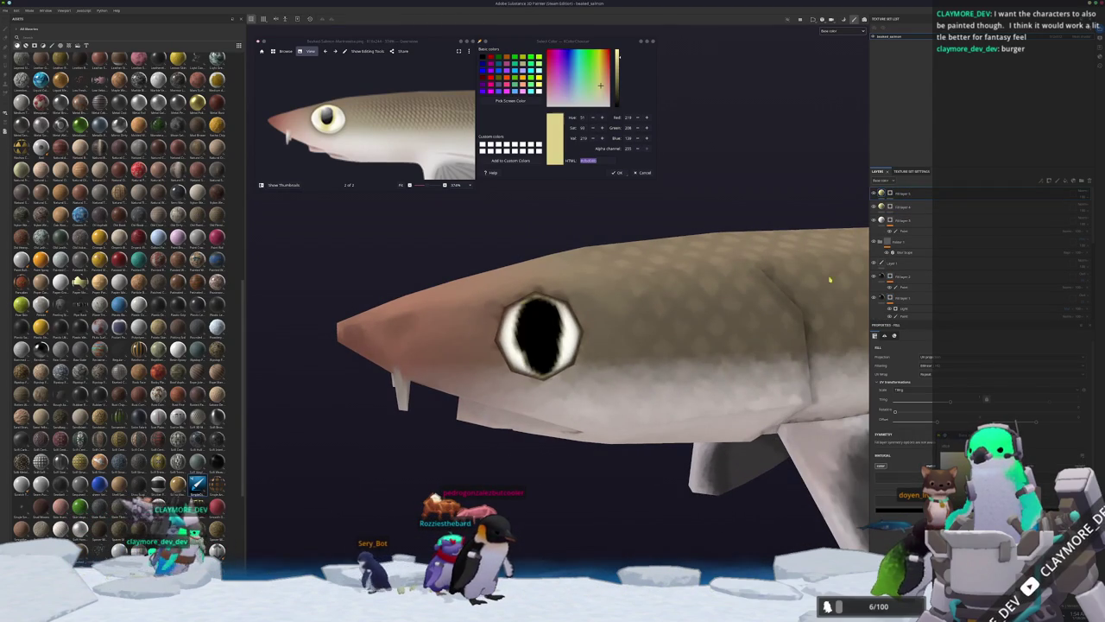
{"action": "left_click", "coordinate": [890, 194]}
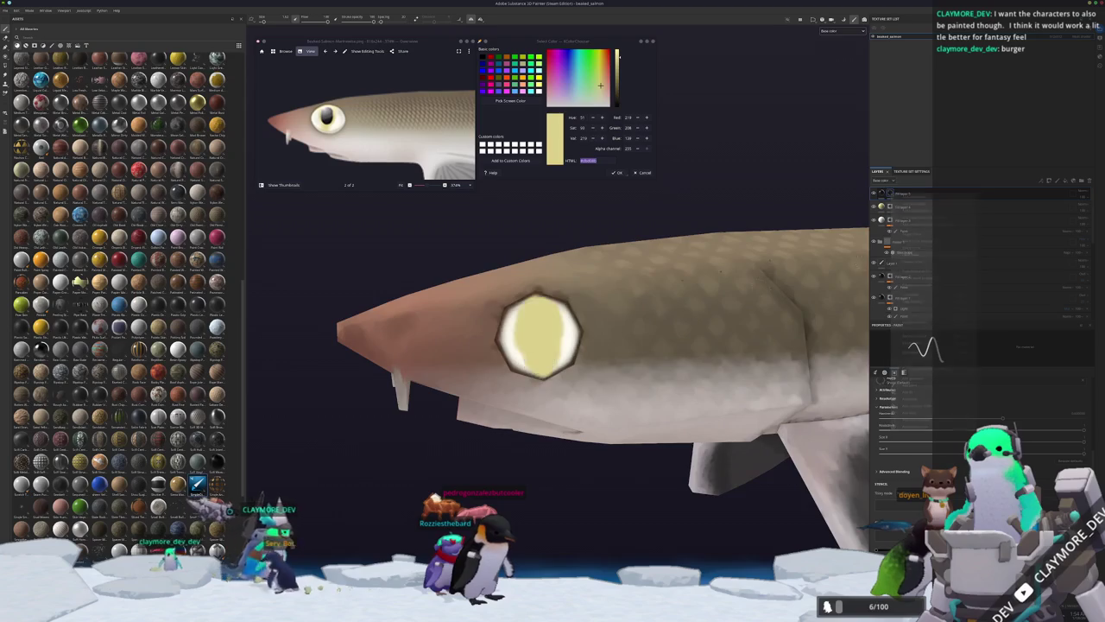
{"action": "scroll", "coordinate": [540, 324], "scroll_direction": "up", "scroll_amount": 3}
{"action": "scroll", "coordinate": [553, 324], "scroll_direction": "up", "scroll_amount": 2}
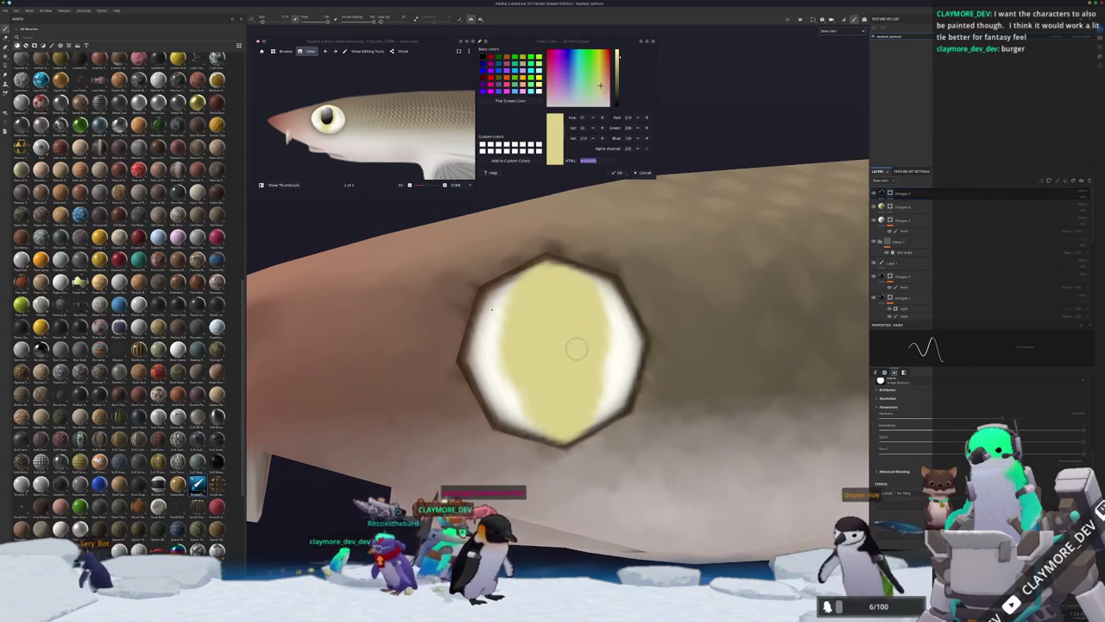
Paint a dark pupil stroke across the yellow eye and check the whole fish.
{"action": "mouse_move", "coordinate": [585, 316]}
{"action": "left_mouse_down"}
{"action": "mouse_move", "coordinate": [524, 339]}
{"action": "mouse_move", "coordinate": [582, 367]}
{"action": "mouse_move", "coordinate": [577, 304]}
{"action": "left_mouse_up"}
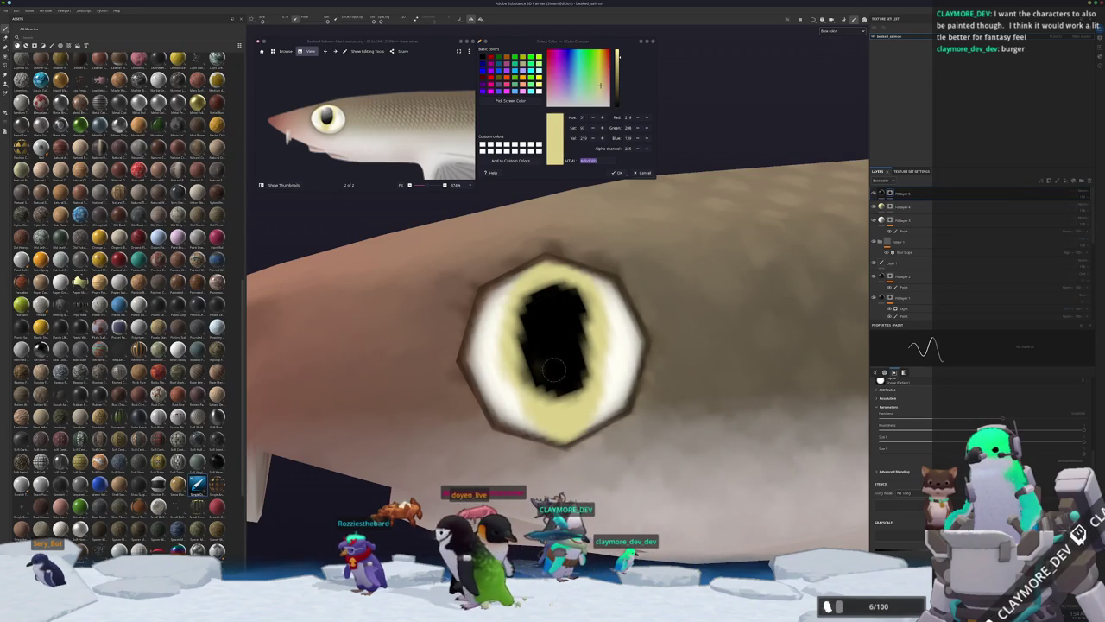
{"action": "left_click_drag", "start_coordinate": [551, 369], "coordinate": [536, 357], "text": "alt"}
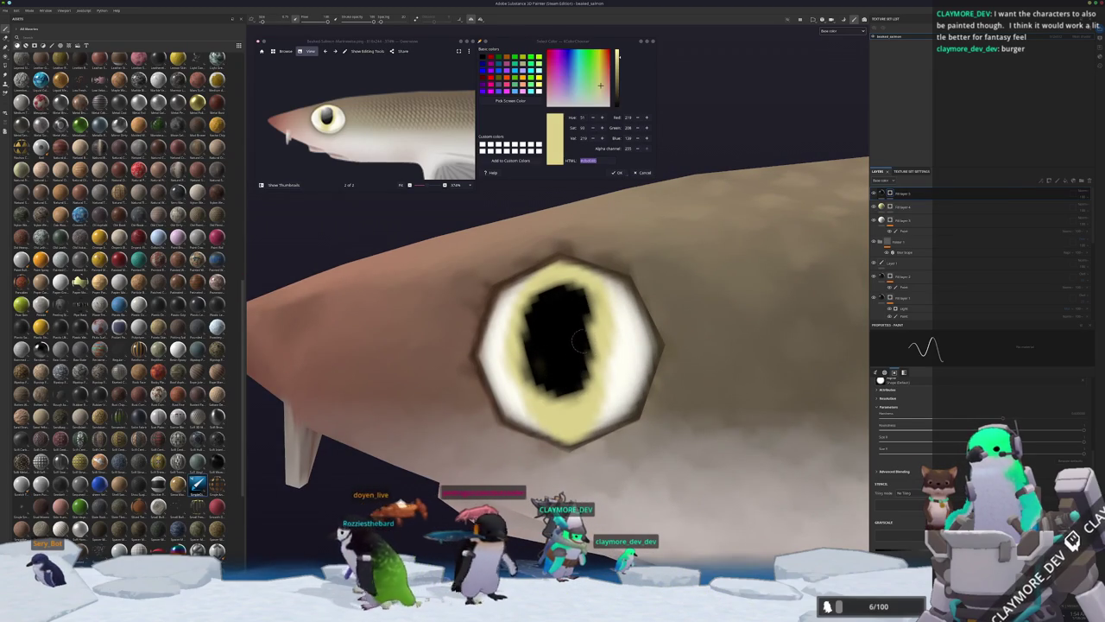
{"action": "scroll", "coordinate": [580, 312], "scroll_direction": "down", "scroll_amount": 5}
{"action": "scroll", "coordinate": [596, 346], "scroll_direction": "down", "scroll_amount": 3}
{"action": "scroll", "coordinate": [626, 421], "scroll_direction": "down", "scroll_amount": 2}
{"action": "left_click_drag", "start_coordinate": [626, 421], "coordinate": [738, 447], "text": "alt"}
{"action": "scroll", "coordinate": [842, 232], "scroll_direction": "up", "scroll_amount": 3}
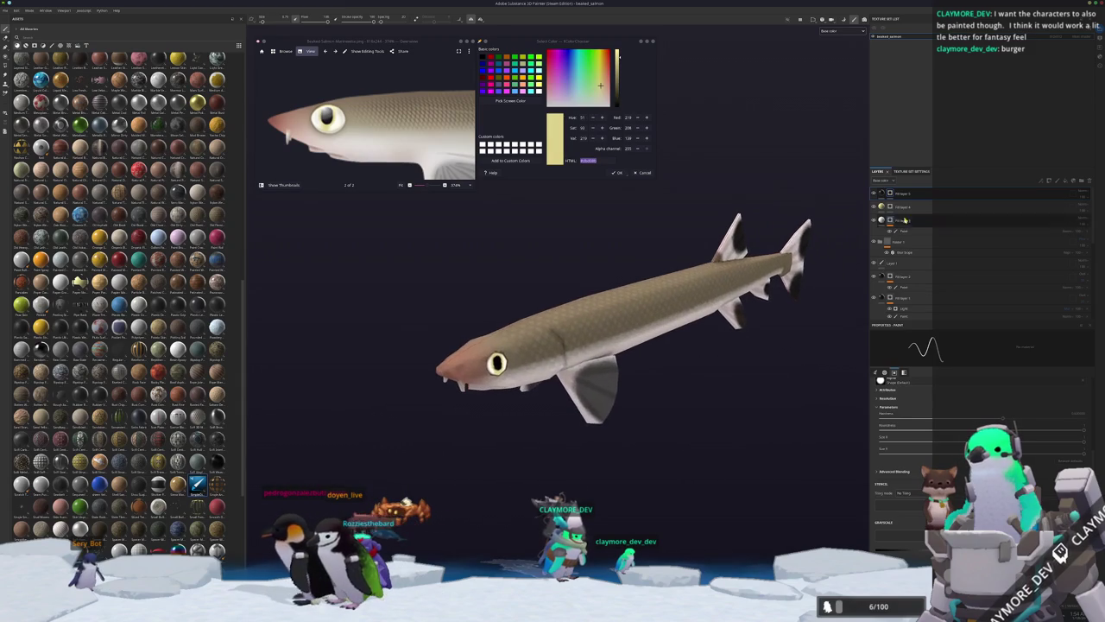
Delete an item from the layer stack, turn the fish, and bring up Export Textures.
{"action": "key", "text": "Delete"}
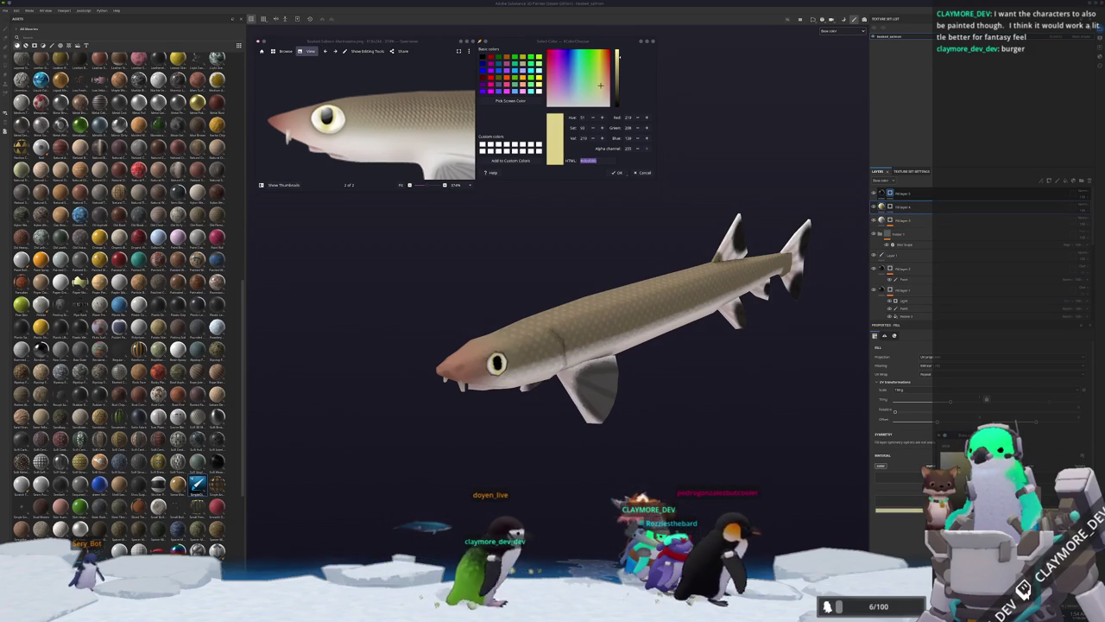
{"action": "mouse_move", "coordinate": [657, 372]}
{"action": "left_mouse_down", "text": "alt"}
{"action": "mouse_move", "coordinate": [705, 398]}
{"action": "mouse_move", "coordinate": [672, 388]}
{"action": "left_mouse_up", "text": "alt"}
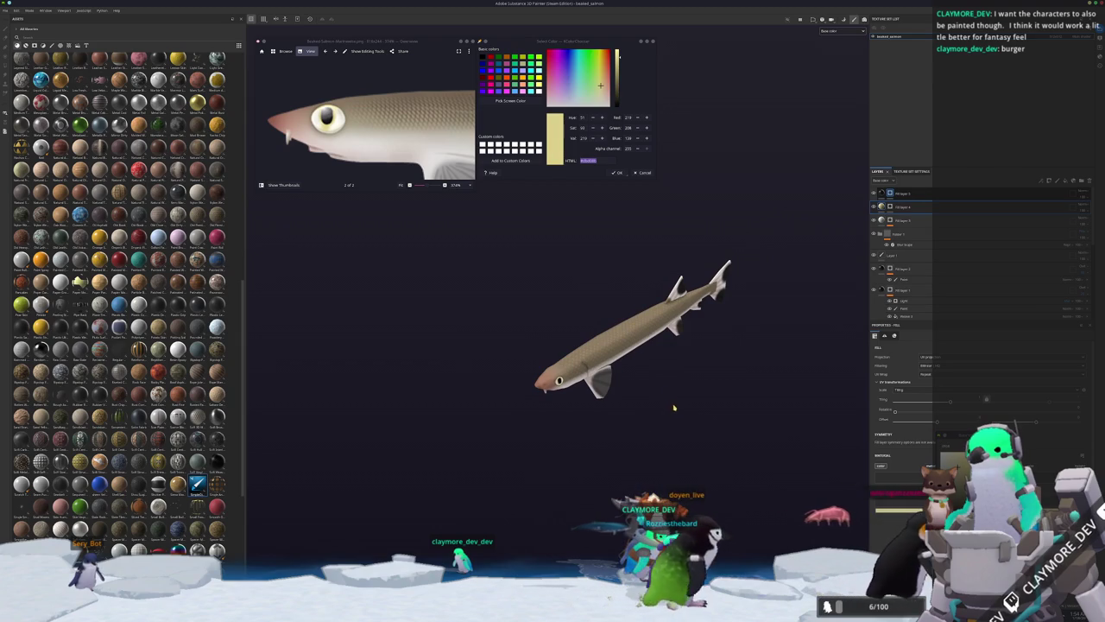
{"action": "key", "text": "ctrl+shift+e"}
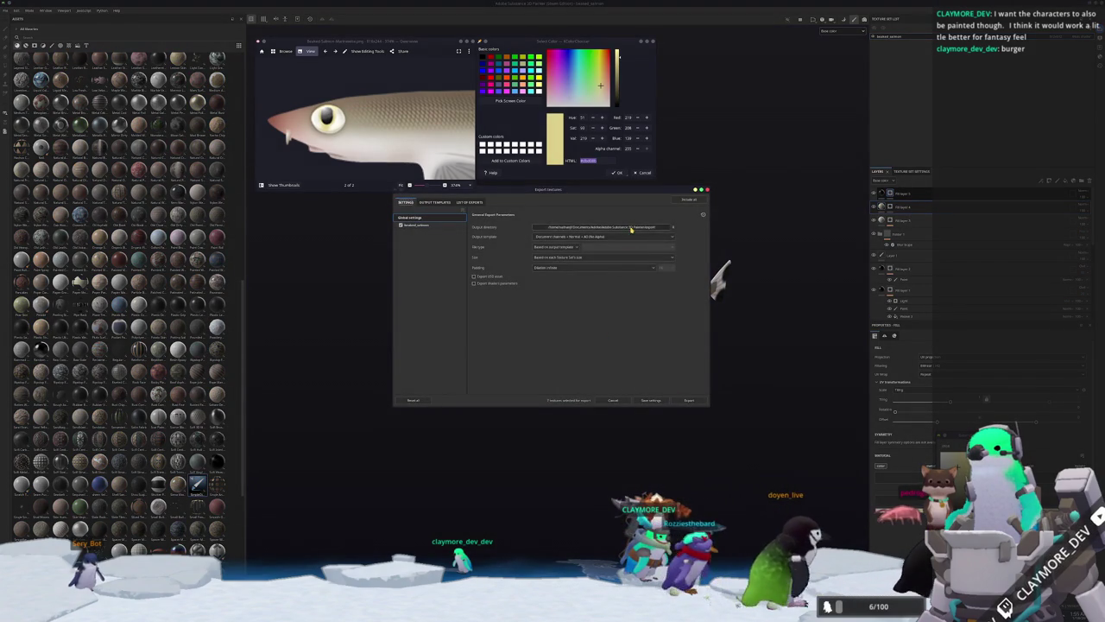
Set the output directory to a new 'textures' folder inside the project folder.
{"action": "left_click", "coordinate": [631, 227]}
{"action": "left_click", "coordinate": [565, 250]}
{"action": "left_click", "coordinate": [562, 298]}
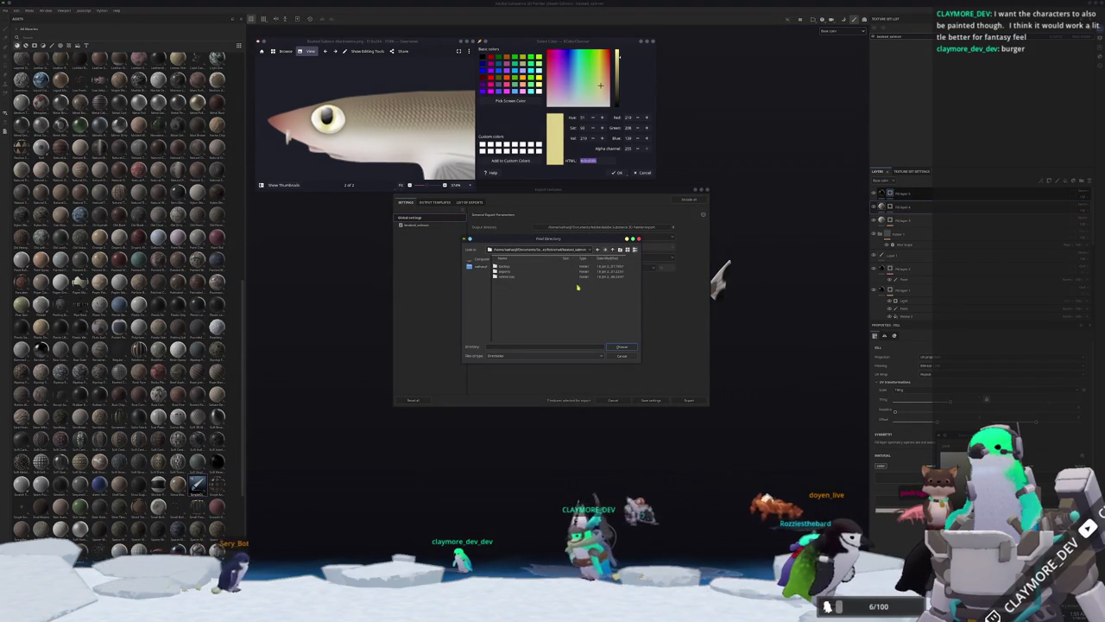
{"action": "type", "text": "textures"}
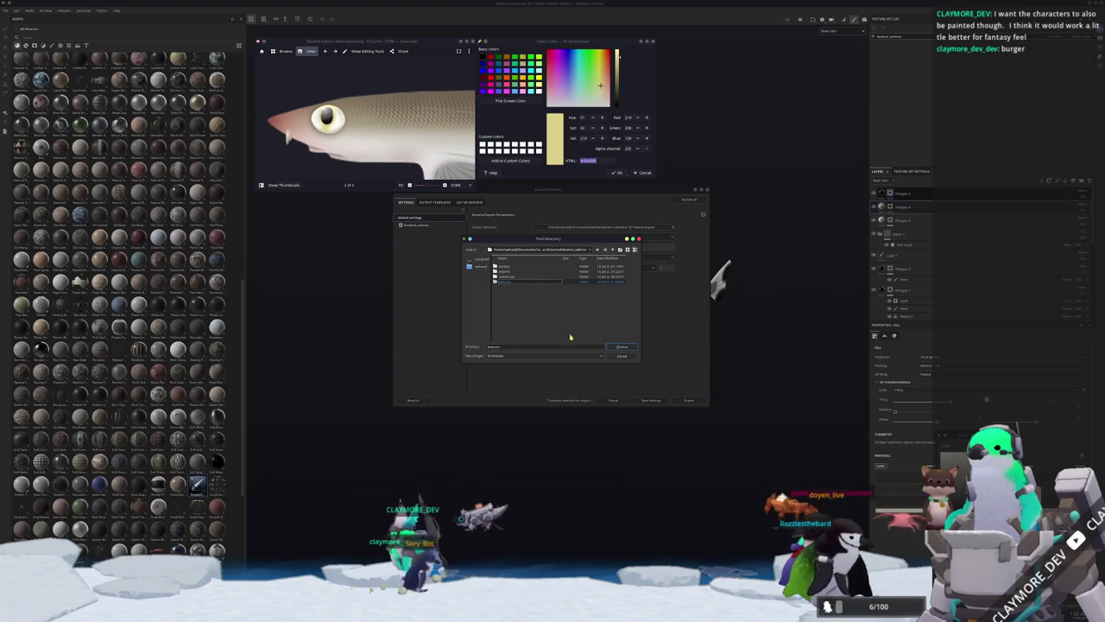
{"action": "left_click", "coordinate": [622, 346]}
Review the texture set's output maps and run the export.
{"action": "left_click", "coordinate": [418, 223]}
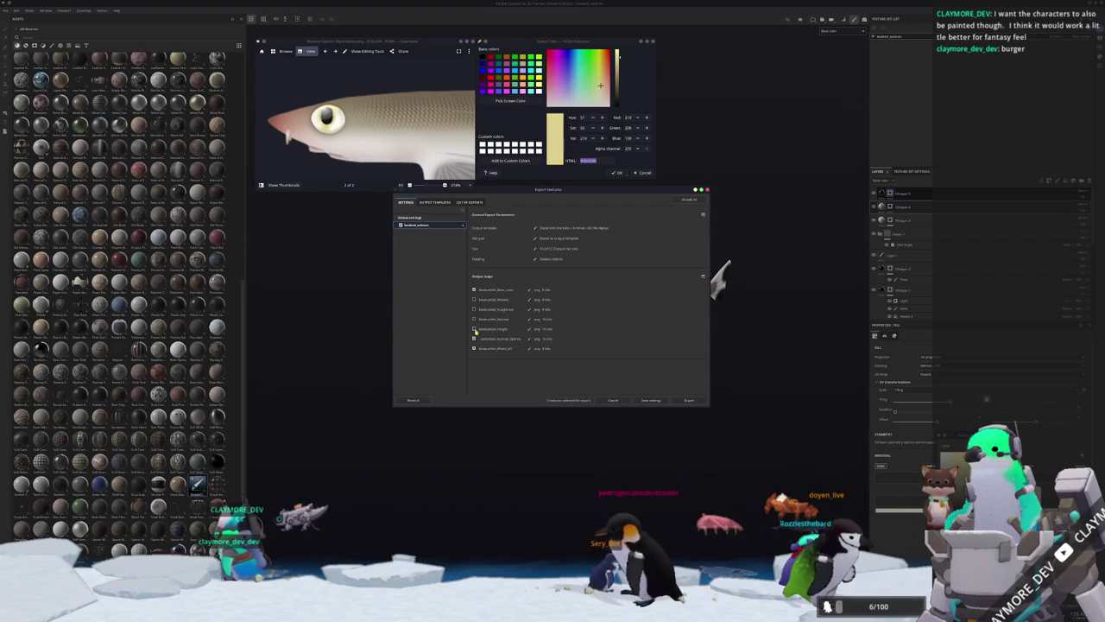
{"action": "left_click", "coordinate": [688, 400]}
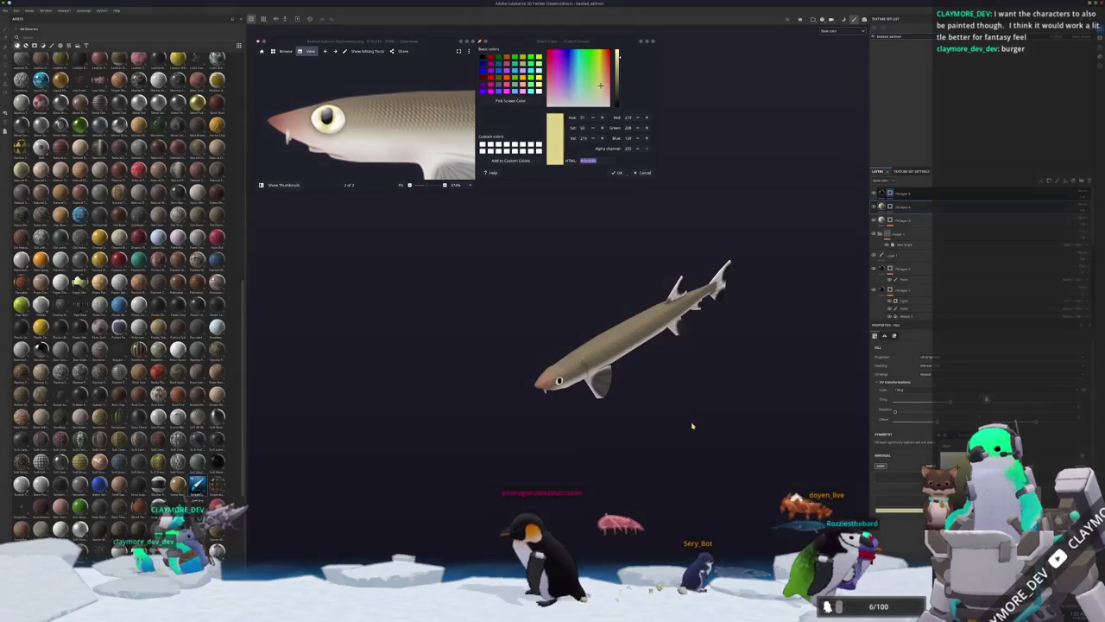
{"action": "left_click_drag", "start_coordinate": [678, 451], "coordinate": [591, 537], "text": "alt"}
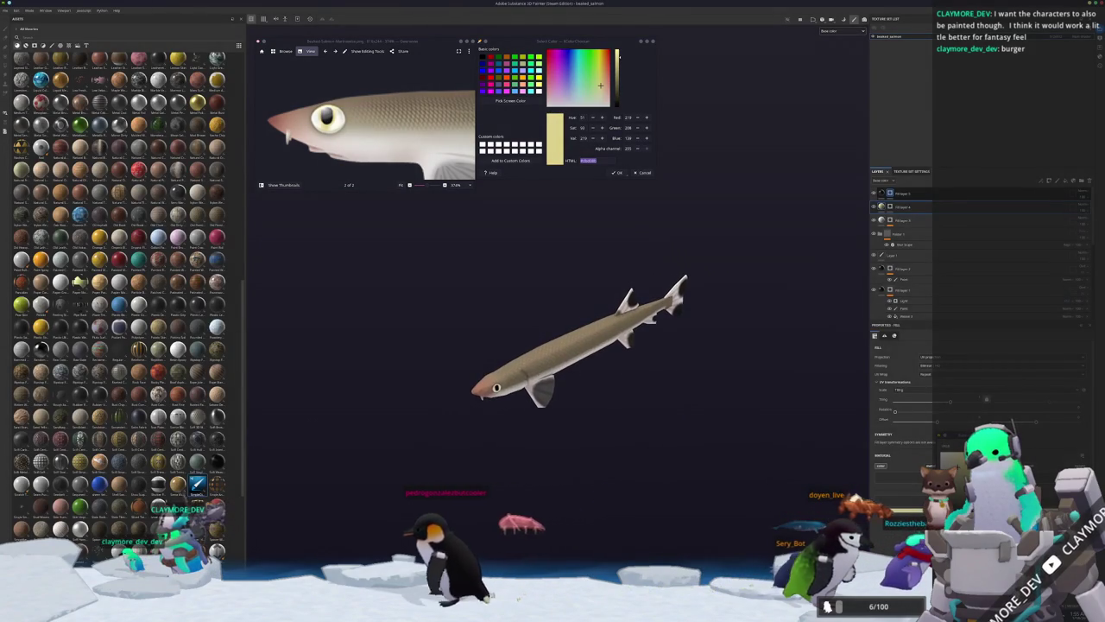
{"action": "key", "text": "alt+Tab"}
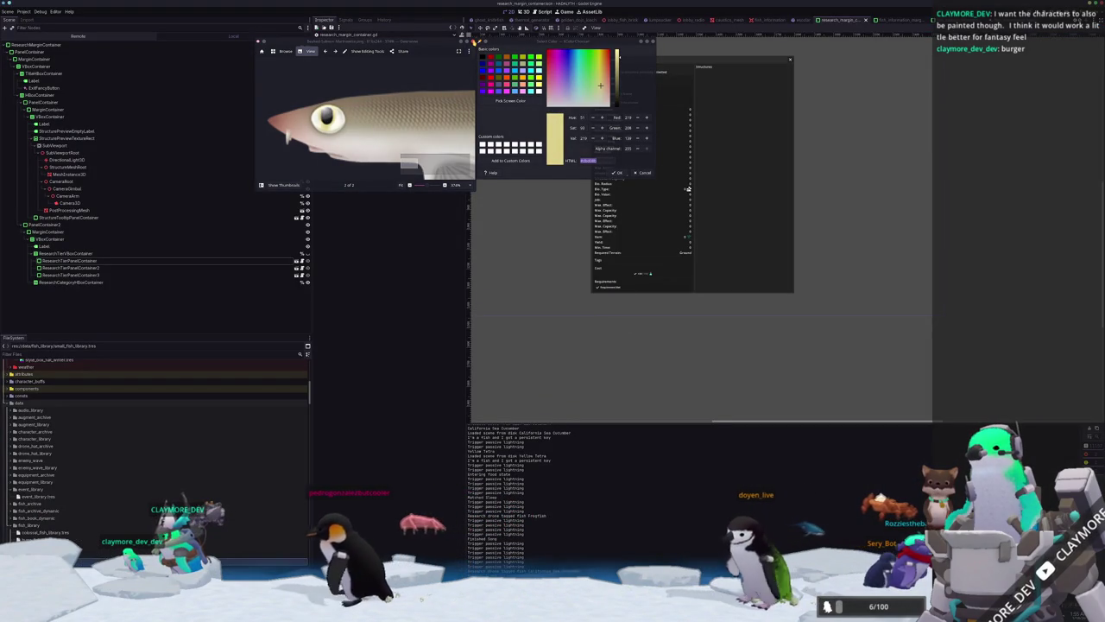
Duplicate the cookiecutter_shark folder under fish_library's small fish folder as the beaked salmon folder.
{"action": "left_click", "coordinate": [641, 174]}
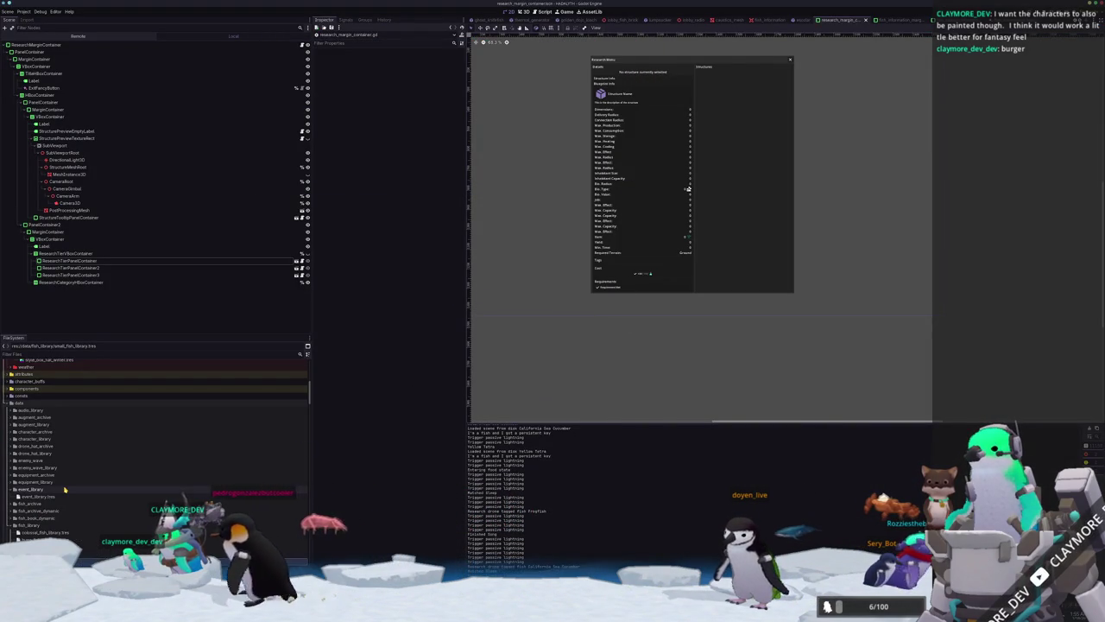
{"action": "left_click", "coordinate": [29, 525]}
{"action": "double_click", "coordinate": [30, 525]}
{"action": "scroll", "coordinate": [30, 490], "scroll_direction": "down", "scroll_amount": 5}
{"action": "scroll", "coordinate": [31, 491], "scroll_direction": "down", "scroll_amount": 3}
{"action": "scroll", "coordinate": [39, 505], "scroll_direction": "down", "scroll_amount": 5}
{"action": "double_click", "coordinate": [36, 499]}
{"action": "scroll", "coordinate": [39, 500], "scroll_direction": "down", "scroll_amount": 3}
{"action": "scroll", "coordinate": [48, 507], "scroll_direction": "down", "scroll_amount": 5}
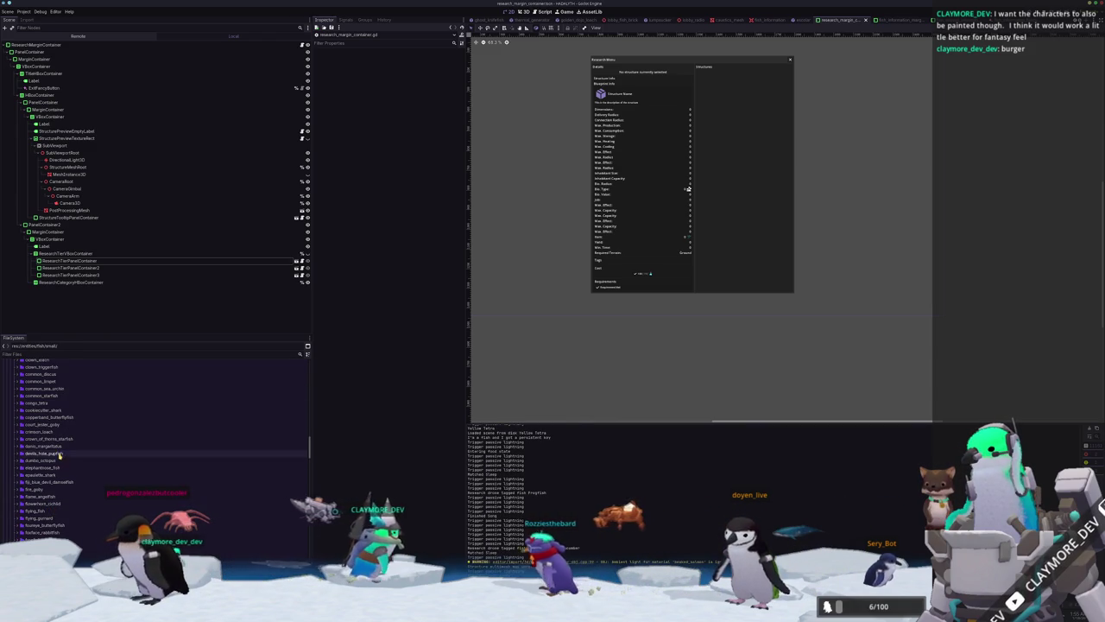
{"action": "left_click", "coordinate": [73, 411]}
{"action": "key", "text": "ctrl+d"}
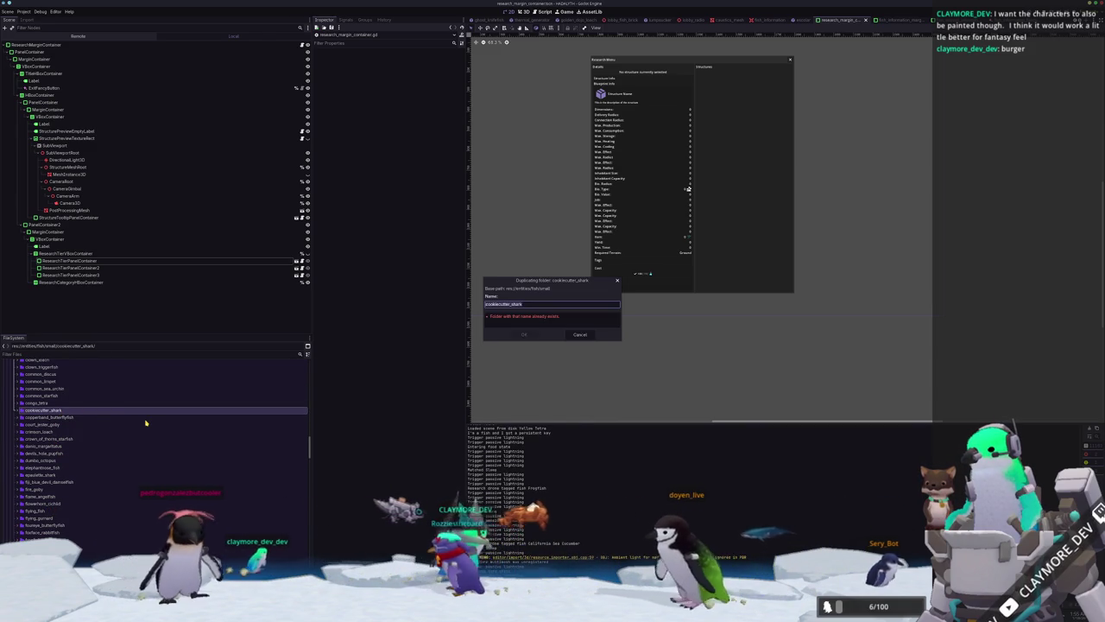
{"action": "type", "text": "beaked_"}
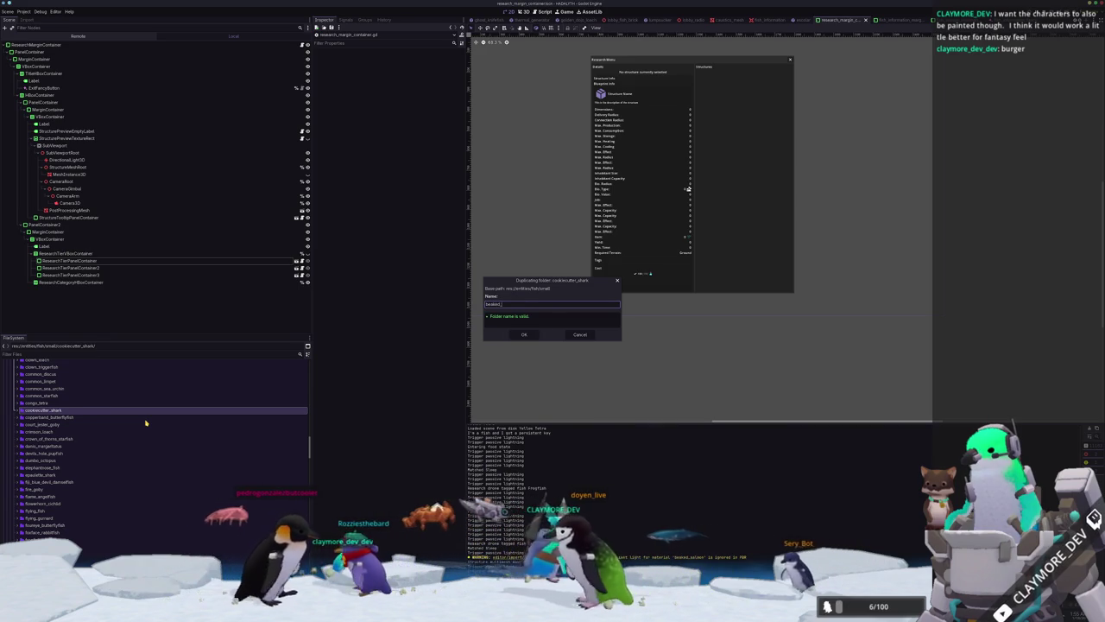
{"action": "key", "text": "Return"}
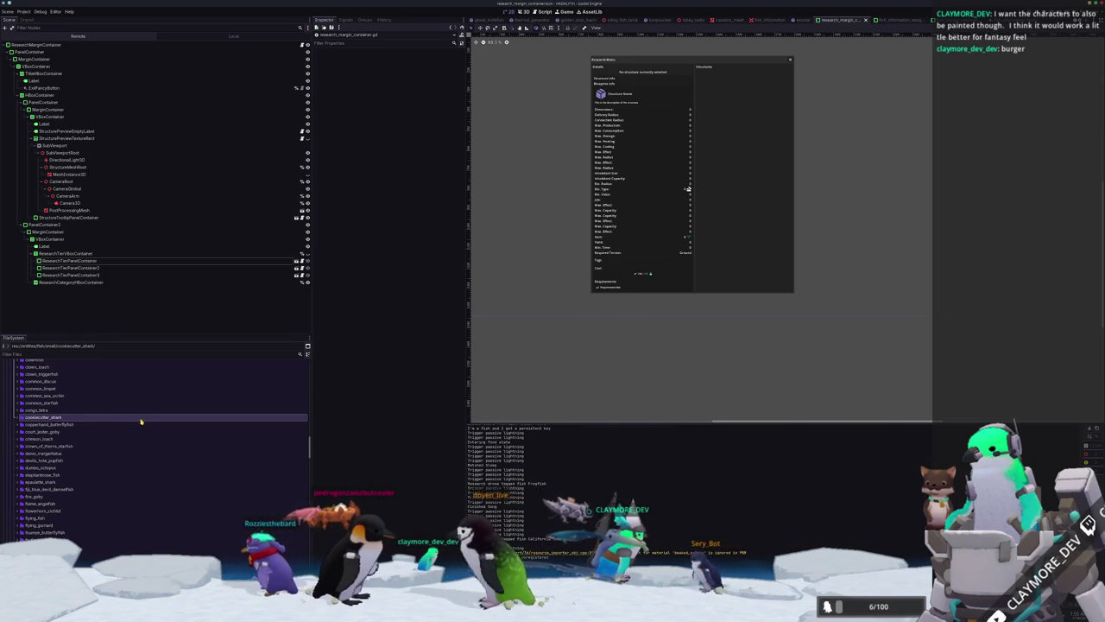
Rename the copied files to beaked_salmon.tscn and beaked_salmon_bold_stats, fish_book, fish_material, fish_stats .tres.
{"action": "scroll", "coordinate": [103, 431], "scroll_direction": "up", "scroll_amount": 5}
{"action": "scroll", "coordinate": [69, 439], "scroll_direction": "up", "scroll_amount": 3}
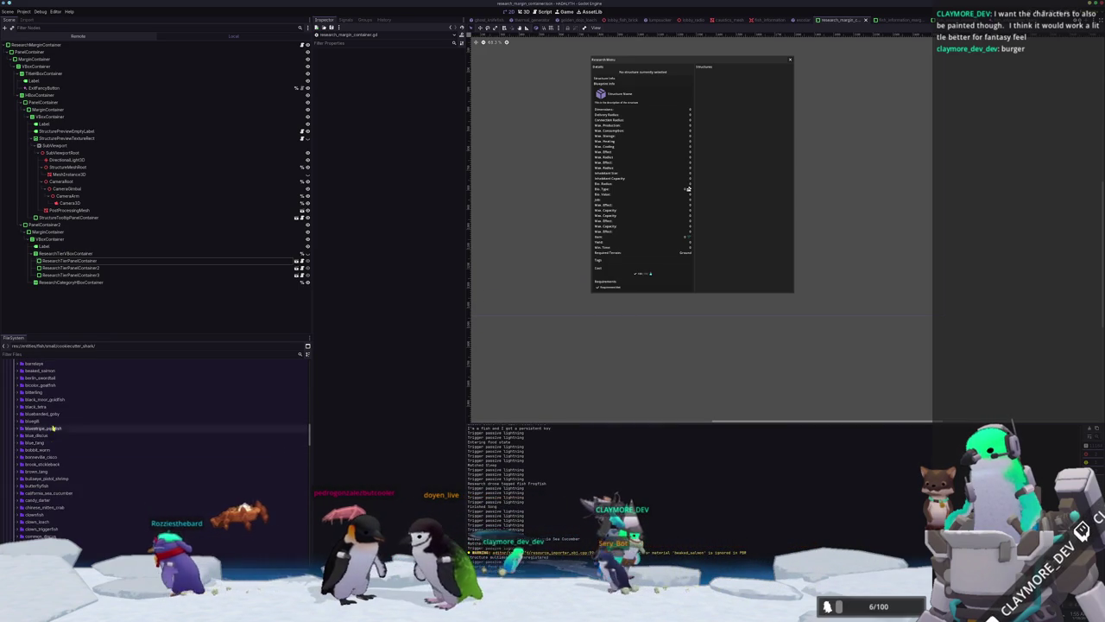
{"action": "scroll", "coordinate": [48, 449], "scroll_direction": "up", "scroll_amount": 3}
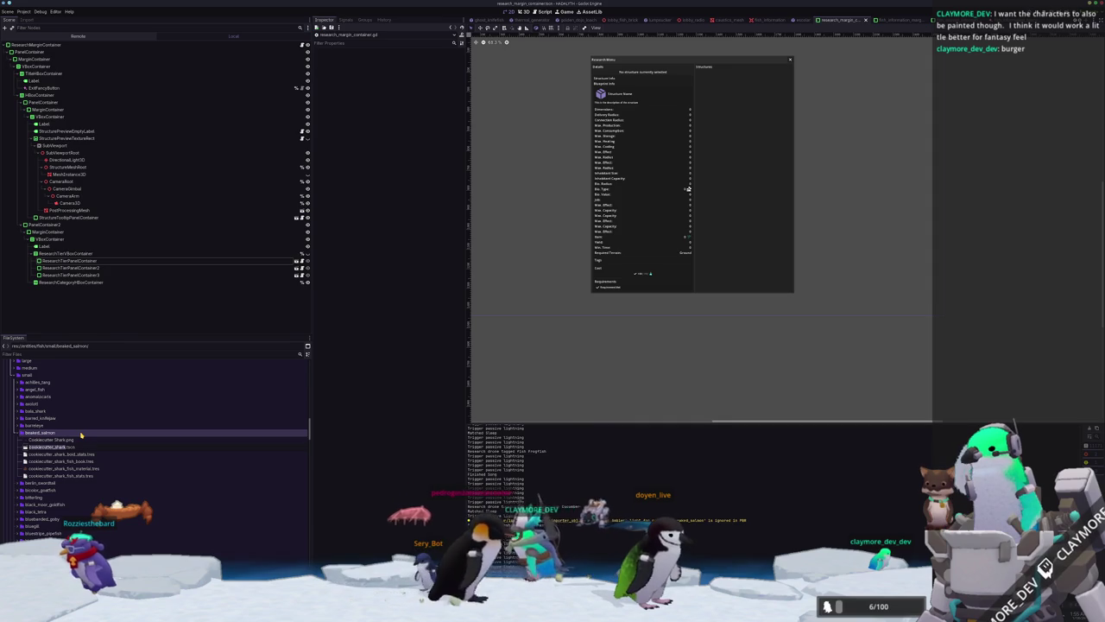
{"action": "key", "text": "Return"}
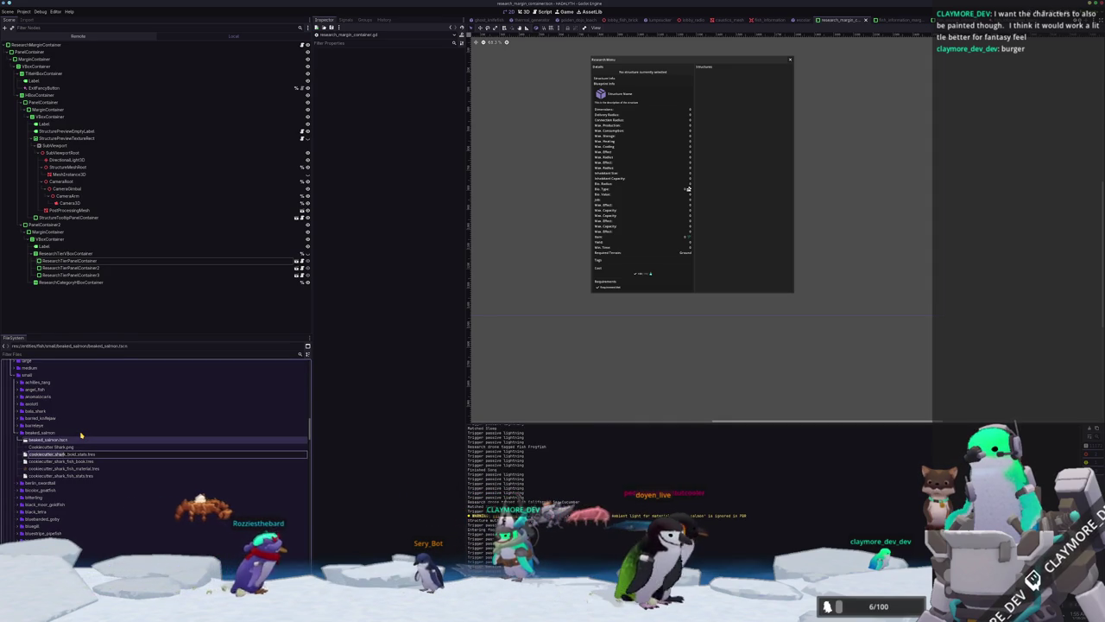
{"action": "key", "text": "Return"}
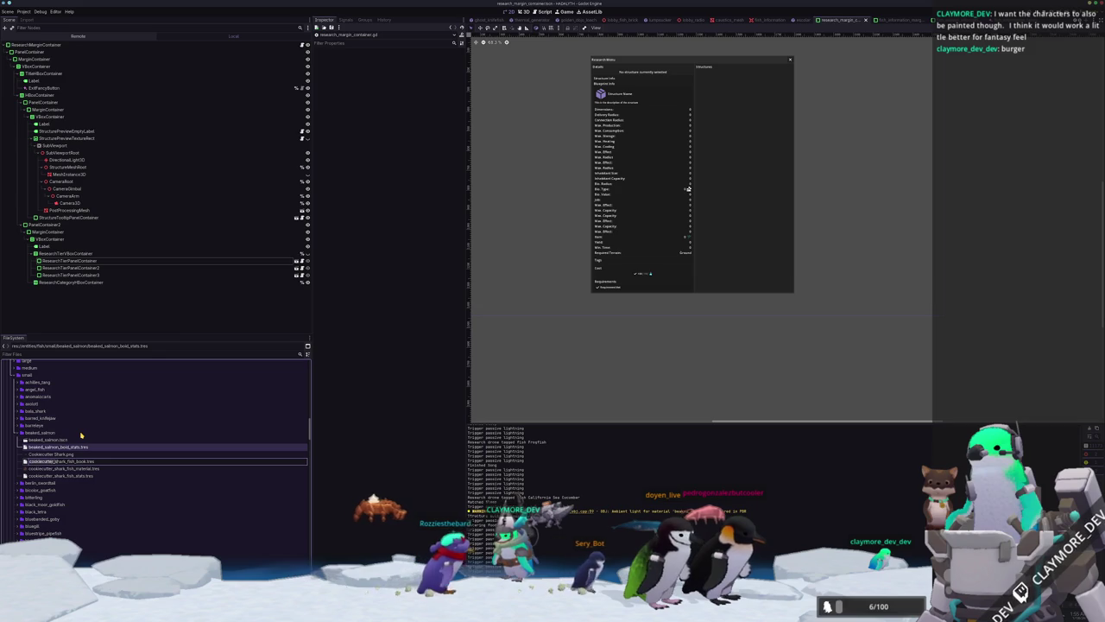
{"action": "type", "text": "beaked_salmon"}
{"action": "key", "text": "Return"}
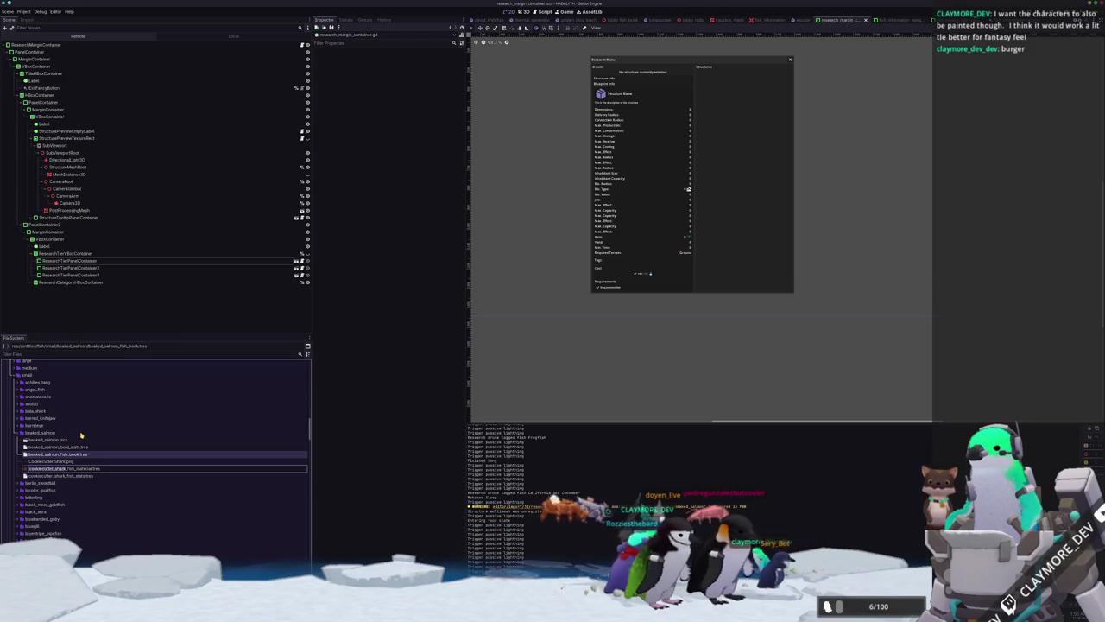
{"action": "key", "text": "Return"}
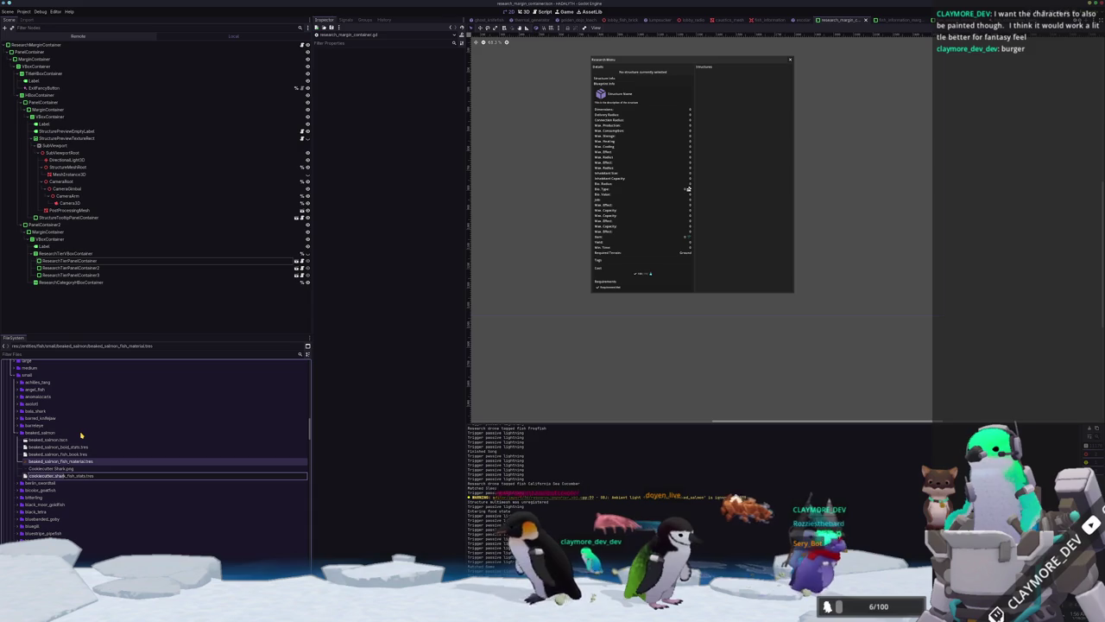
{"action": "key", "text": "ctrl+v"}
{"action": "key", "text": "Return"}
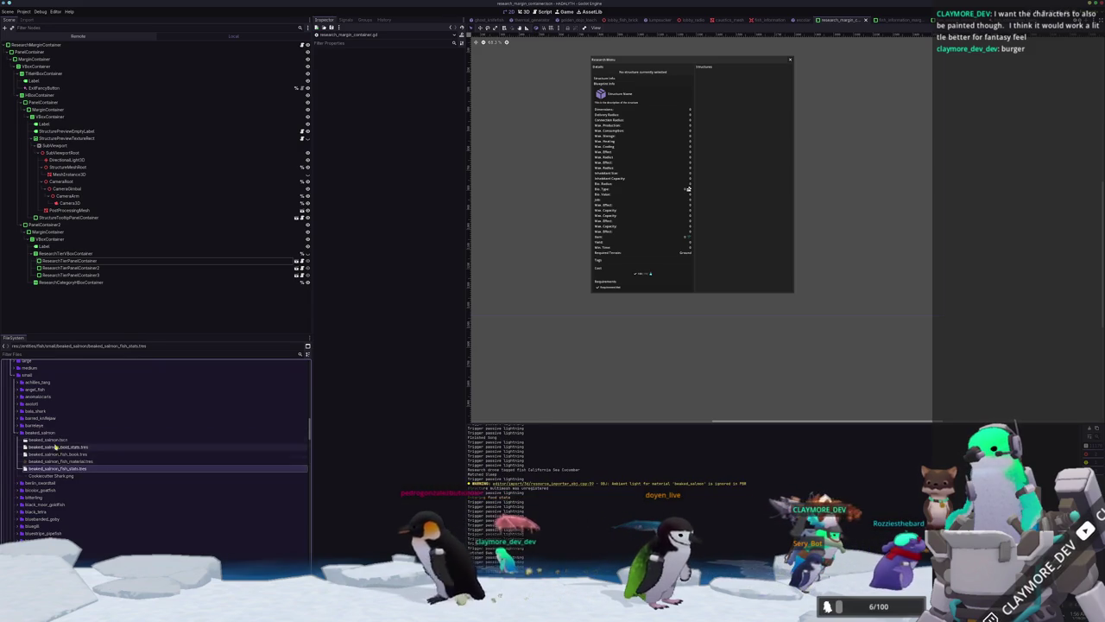
Open beaked_salmon.tscn and select its root node.
{"action": "left_click", "coordinate": [55, 440]}
{"action": "double_click", "coordinate": [54, 441]}
{"action": "left_click", "coordinate": [43, 46]}
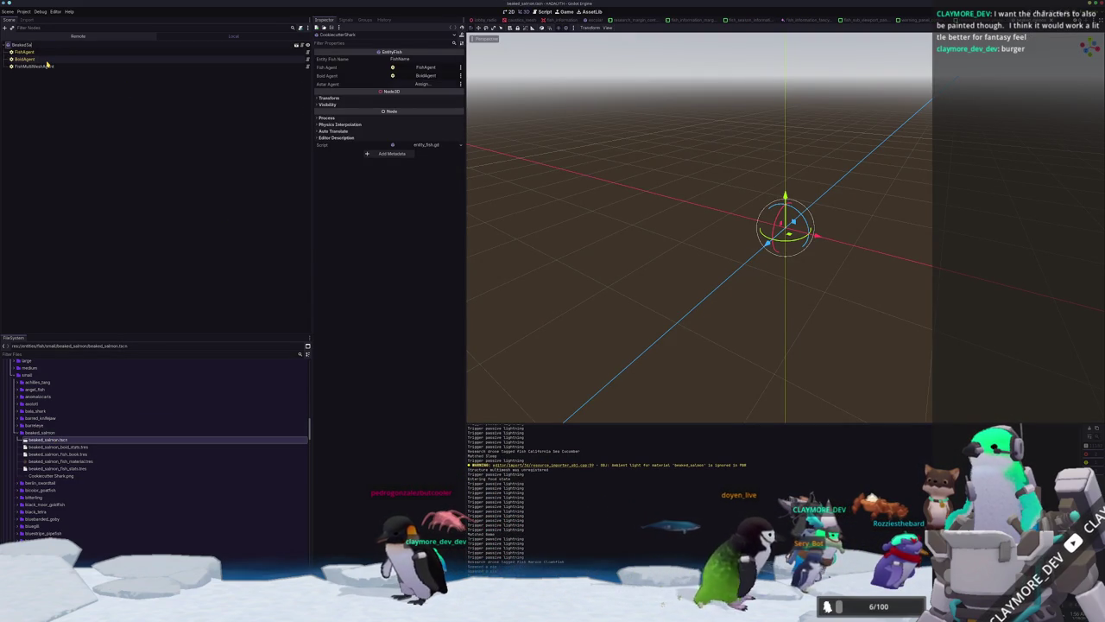
Rename the root to BeakedSalmon and set FishAgent's fish stats Name to 'Beaked Salmon'.
{"action": "type", "text": "on"}
{"action": "key", "text": "Return"}
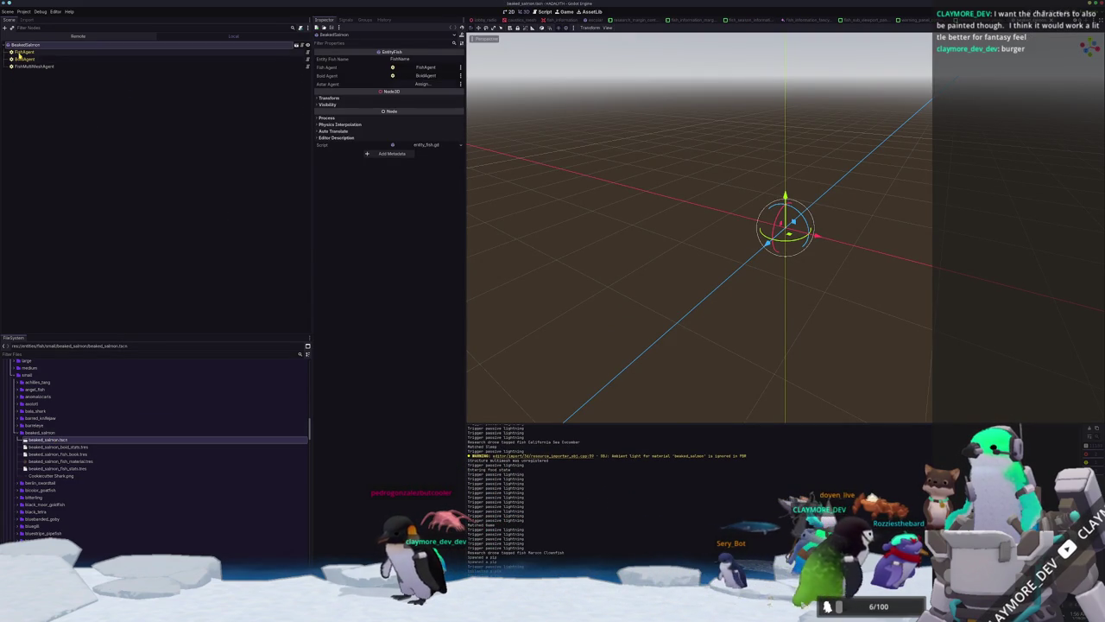
{"action": "left_click", "coordinate": [19, 53]}
{"action": "left_click", "coordinate": [27, 58]}
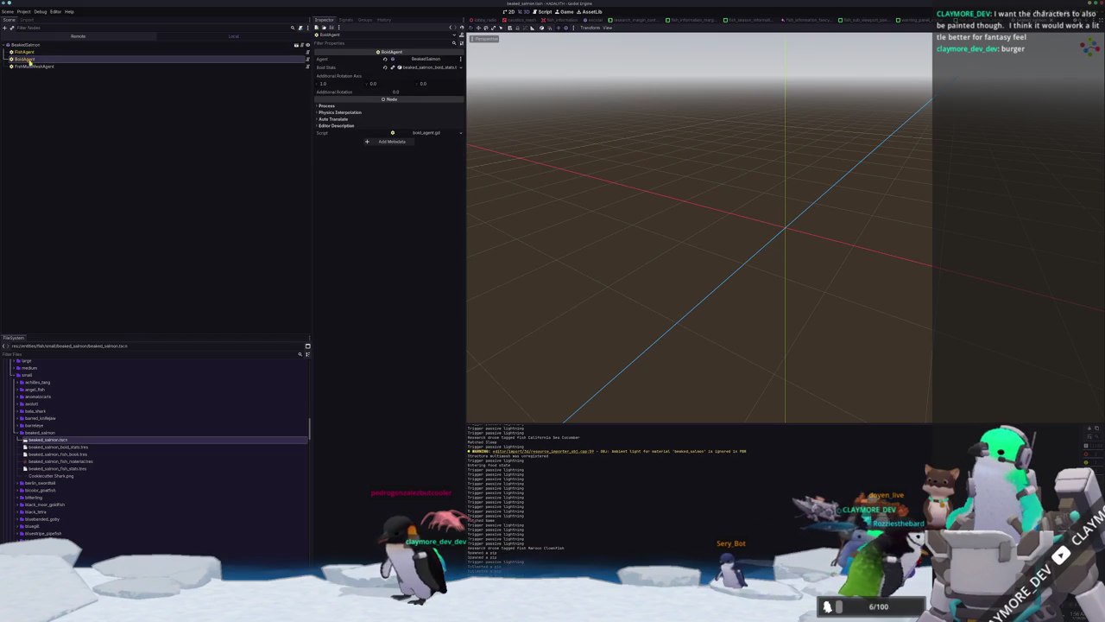
{"action": "left_click", "coordinate": [420, 68]}
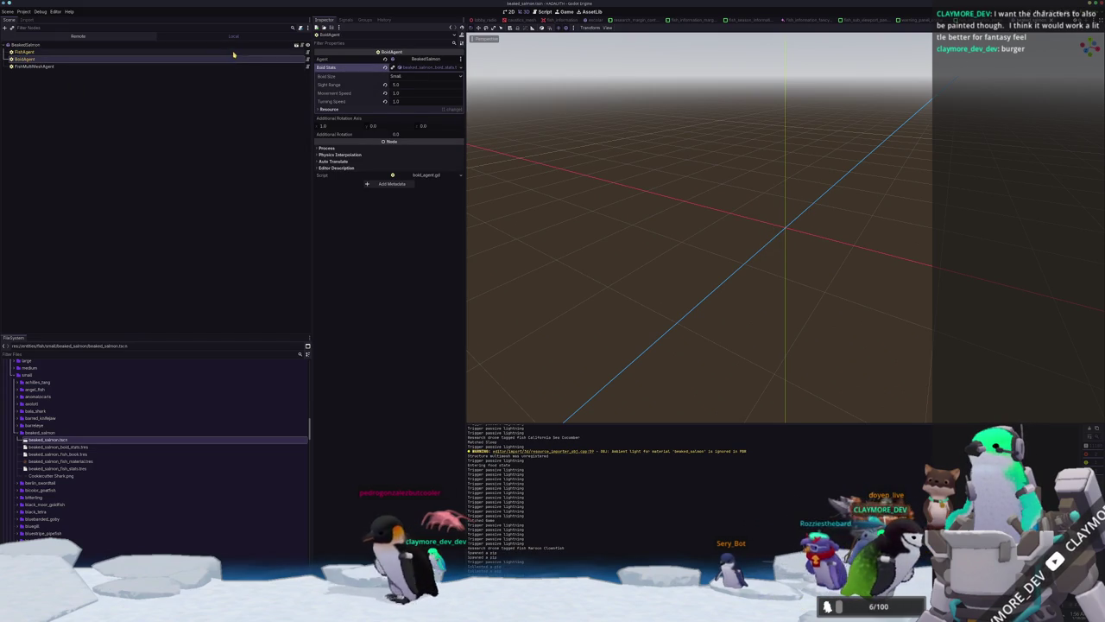
{"action": "left_click", "coordinate": [233, 53]}
{"action": "left_click", "coordinate": [420, 59]}
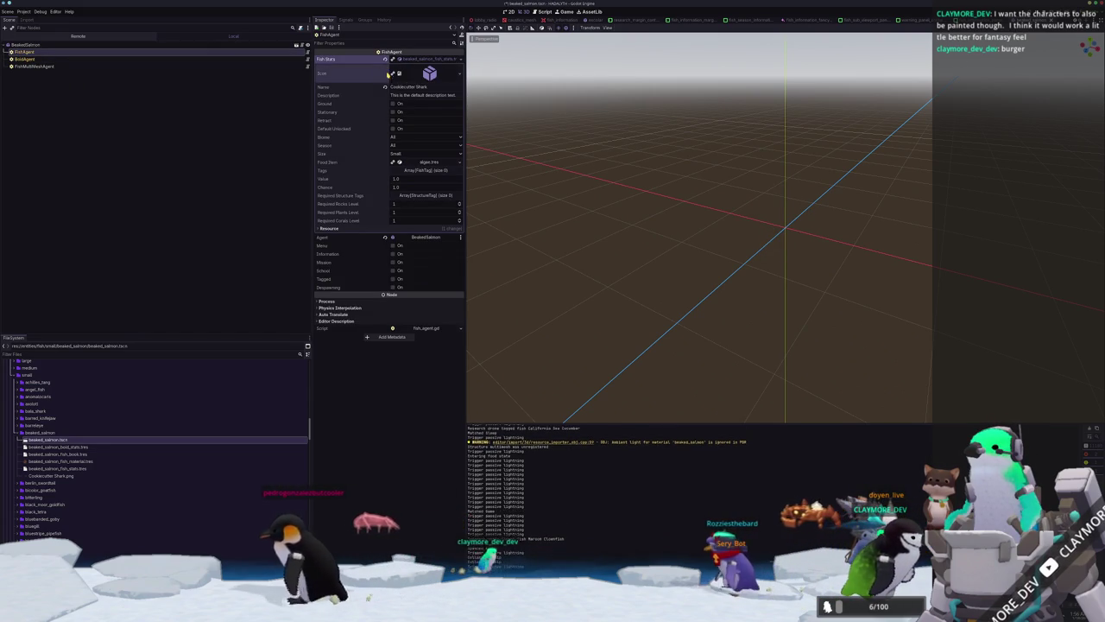
{"action": "type", "text": "Beaked Salmon"}
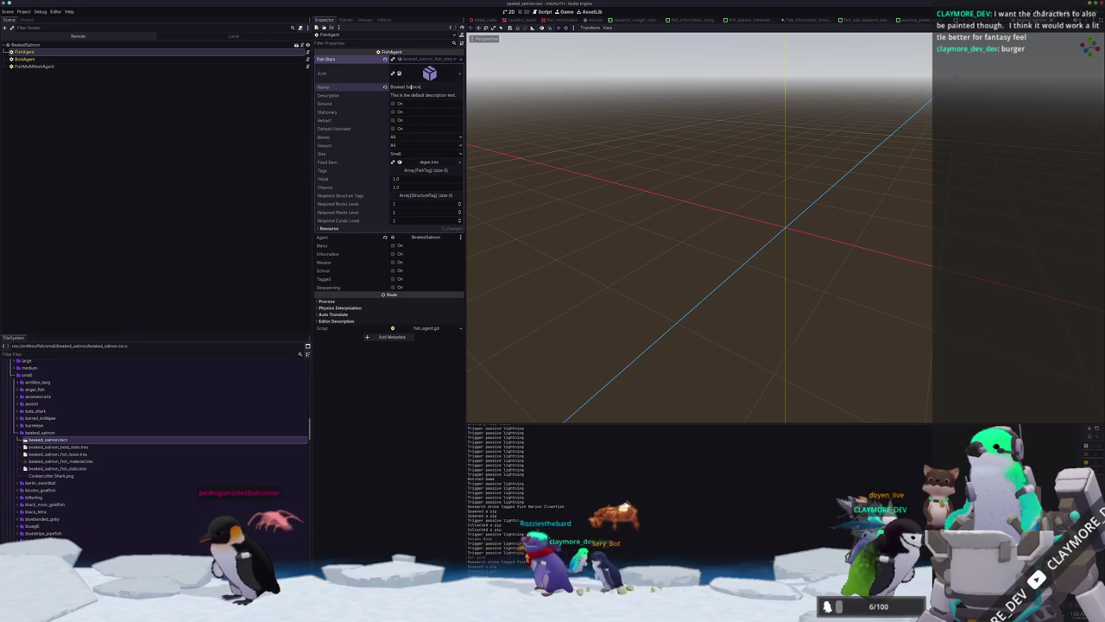
Delete the leftover Cookiecutter Shark.png image file.
{"action": "left_click", "coordinate": [34, 477]}
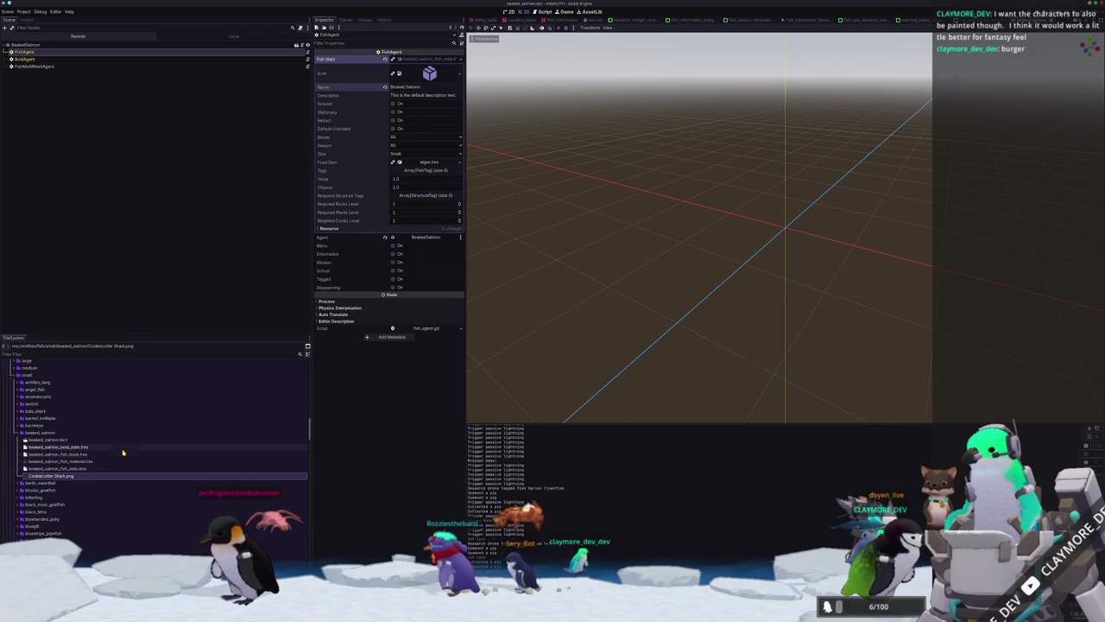
{"action": "key", "text": "Delete"}
{"action": "key", "text": "Return"}
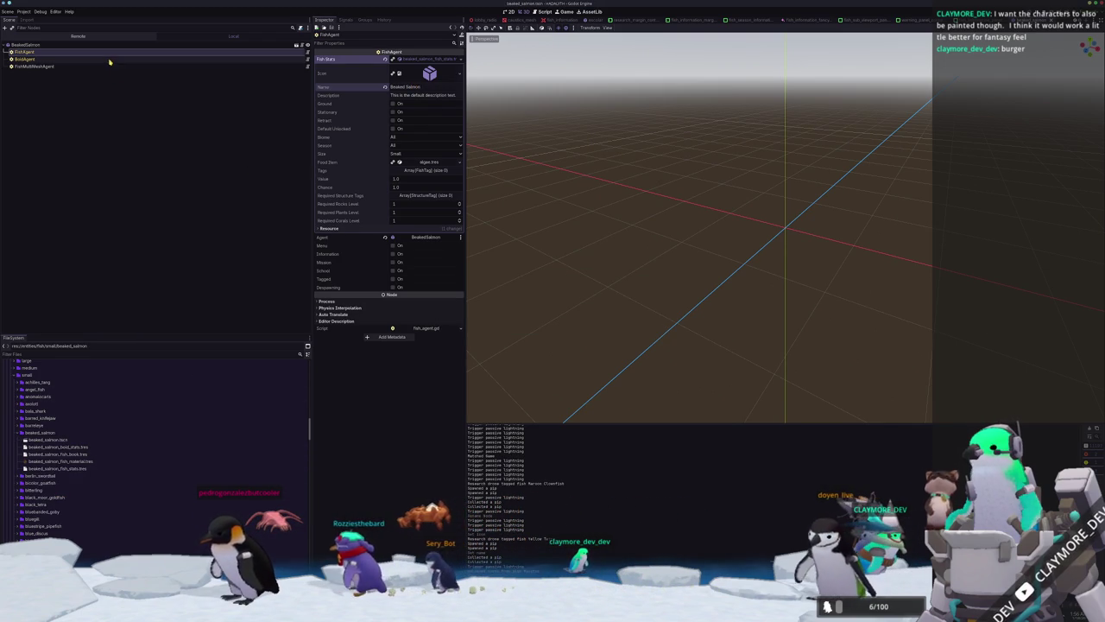
{"action": "left_click", "coordinate": [77, 65]}
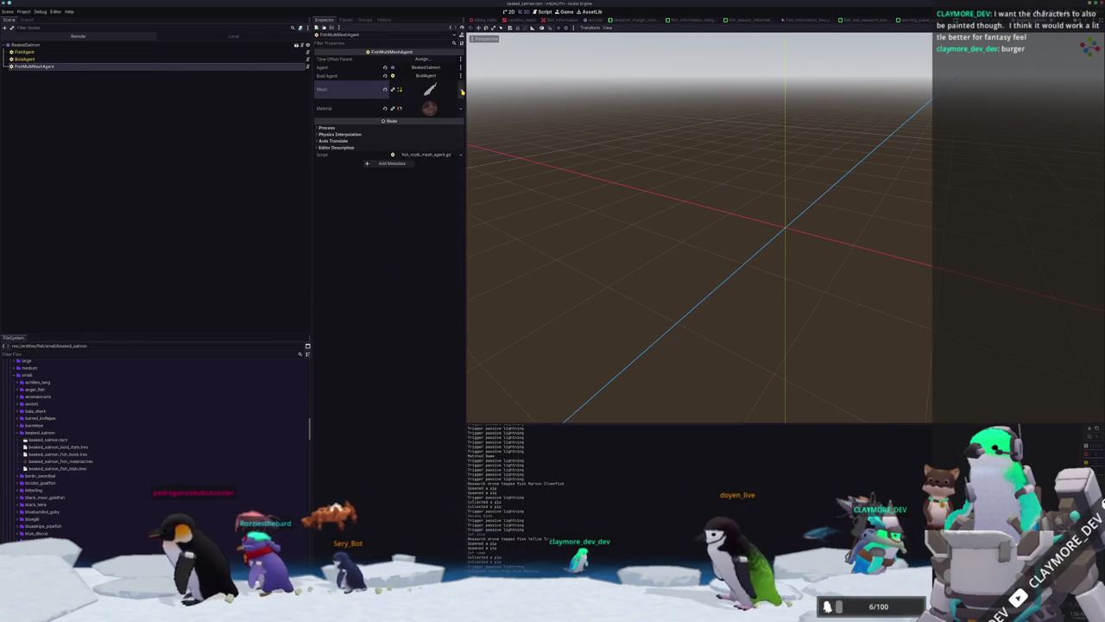
Quick Load the beaked salmon mesh into FishMultiMeshAgent's Mesh property.
{"action": "left_click", "coordinate": [460, 89]}
{"action": "left_click", "coordinate": [426, 216]}
{"action": "type", "text": "beak"}
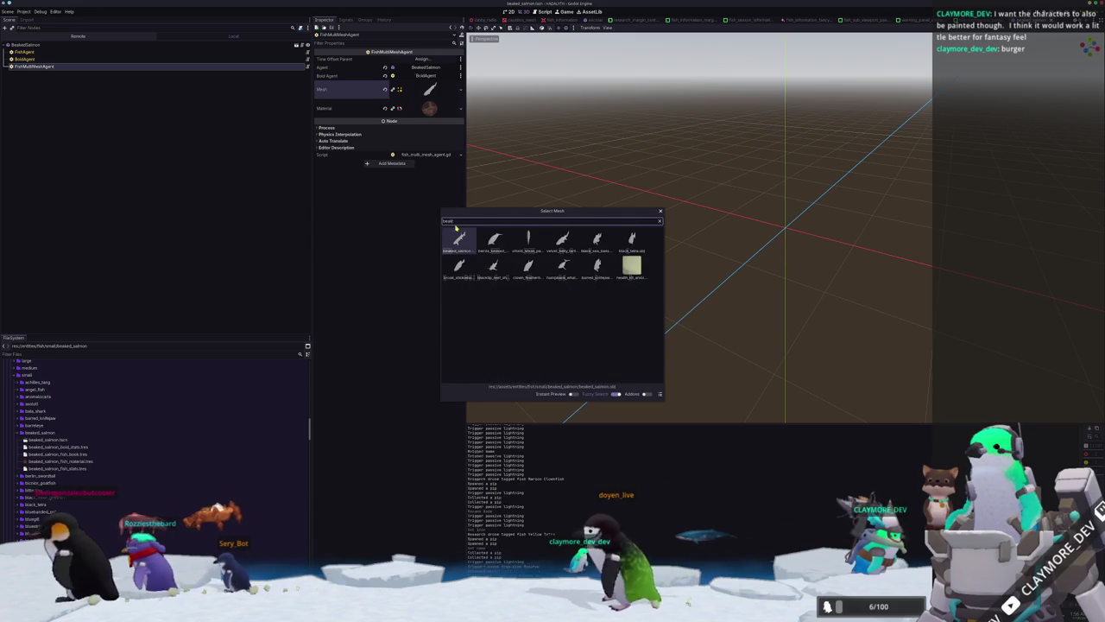
{"action": "double_click", "coordinate": [462, 242]}
Assign the beaked_salmon_base_color texture as the material's Albedo shader parameter.
{"action": "left_click", "coordinate": [429, 108]}
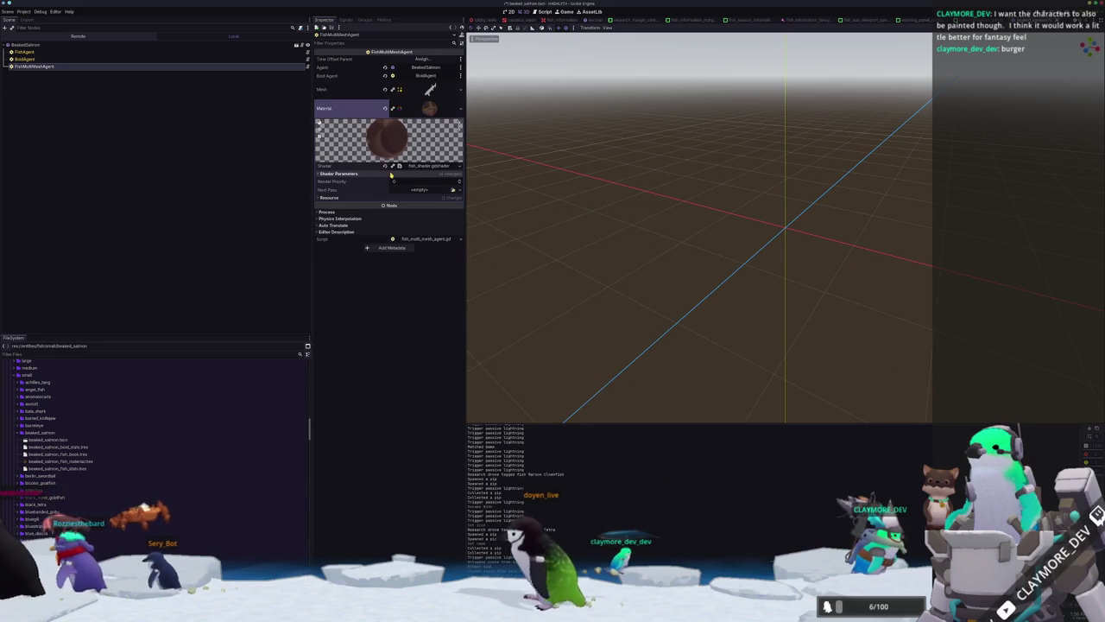
{"action": "left_click", "coordinate": [339, 174]}
{"action": "left_click", "coordinate": [461, 186]}
{"action": "left_click", "coordinate": [417, 333]}
{"action": "type", "text": "bea"}
{"action": "double_click", "coordinate": [577, 280]}
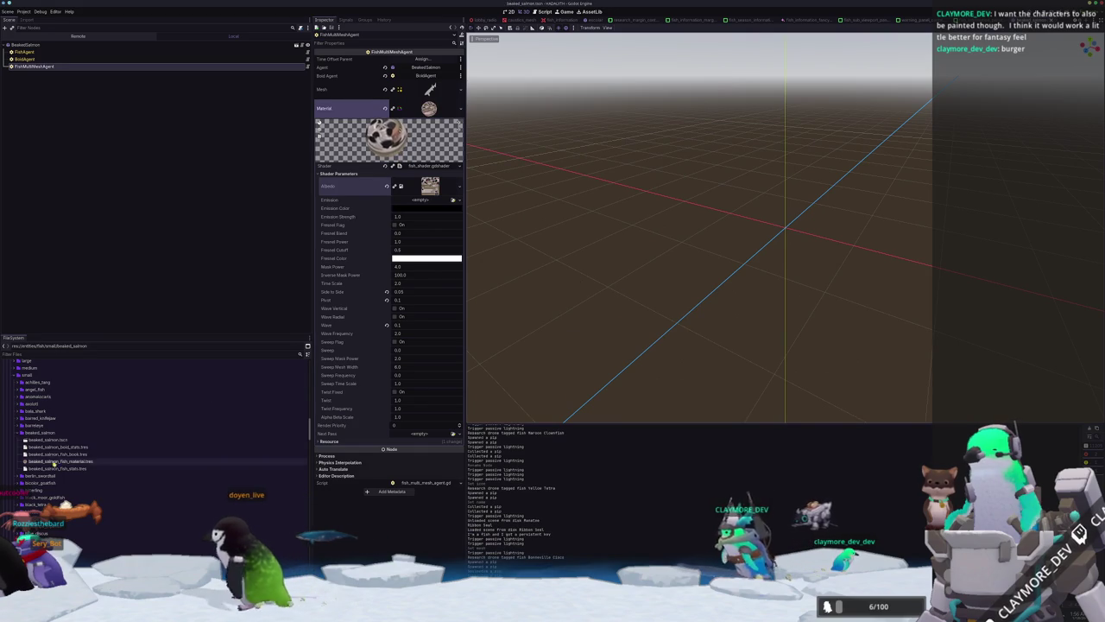
{"action": "scroll", "coordinate": [63, 462], "scroll_direction": "down", "scroll_amount": 5}
{"action": "scroll", "coordinate": [63, 462], "scroll_direction": "up", "scroll_amount": 3}
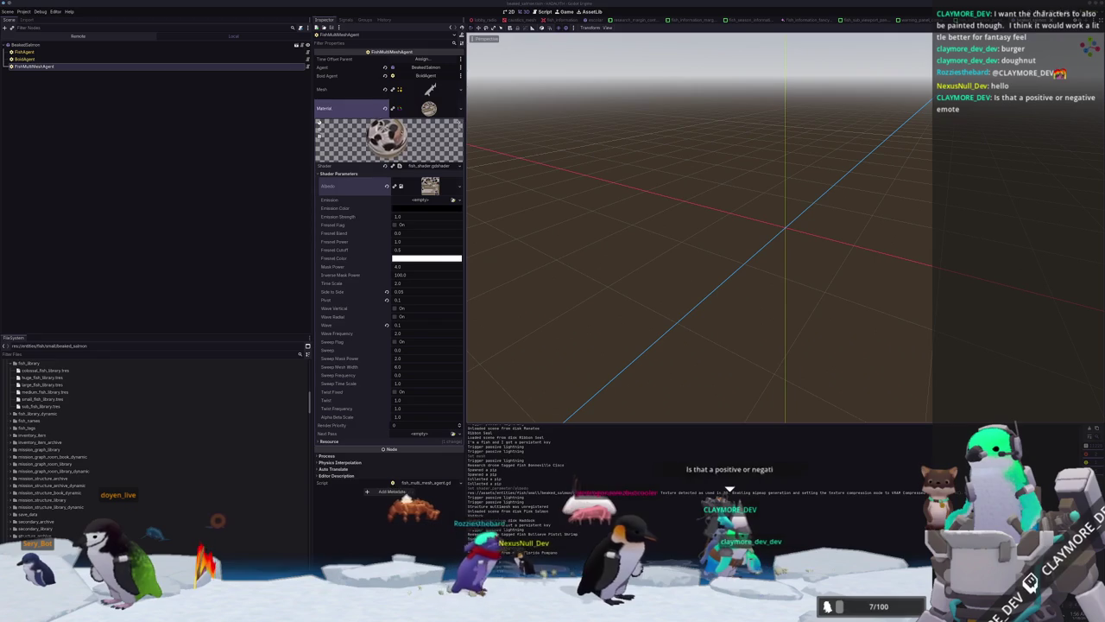
Add beaked_salmon_fish_book.tres as a new entry in small_fish_library and save.
{"action": "left_click", "coordinate": [42, 399]}
{"action": "left_click", "coordinate": [407, 242]}
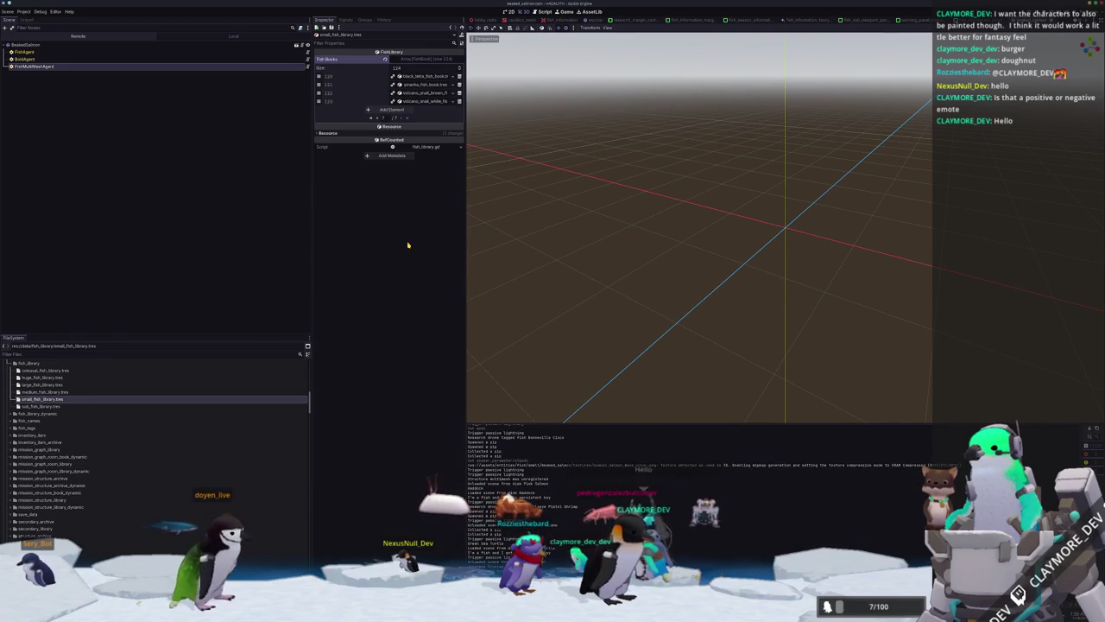
{"action": "left_click", "coordinate": [391, 109]}
{"action": "left_click", "coordinate": [446, 111]}
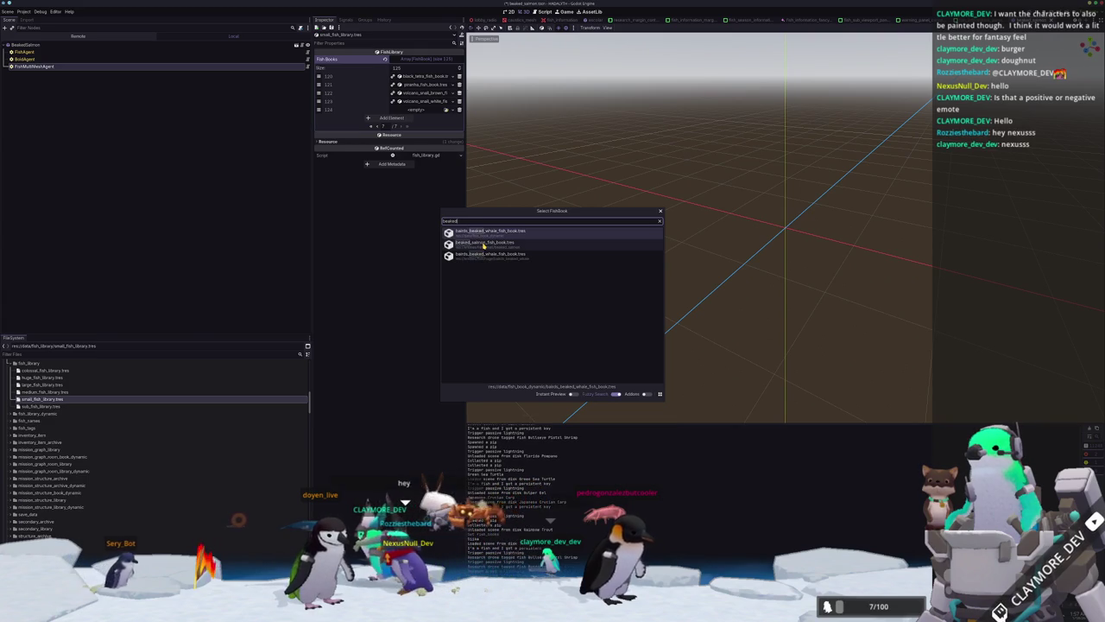
{"action": "double_click", "coordinate": [483, 243]}
{"action": "key", "text": "ctrl+s"}
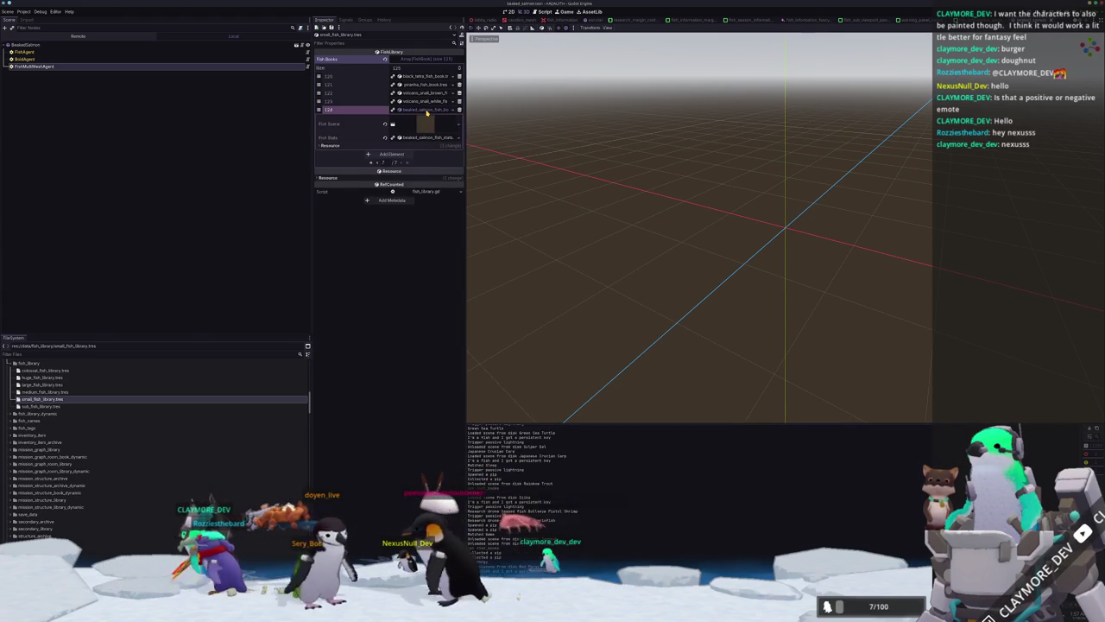
Open the batch_tasks.tscn scene via quick open.
{"action": "key", "text": "shift+alt+o"}
{"action": "type", "text": "batch"}
{"action": "key", "text": "Return"}
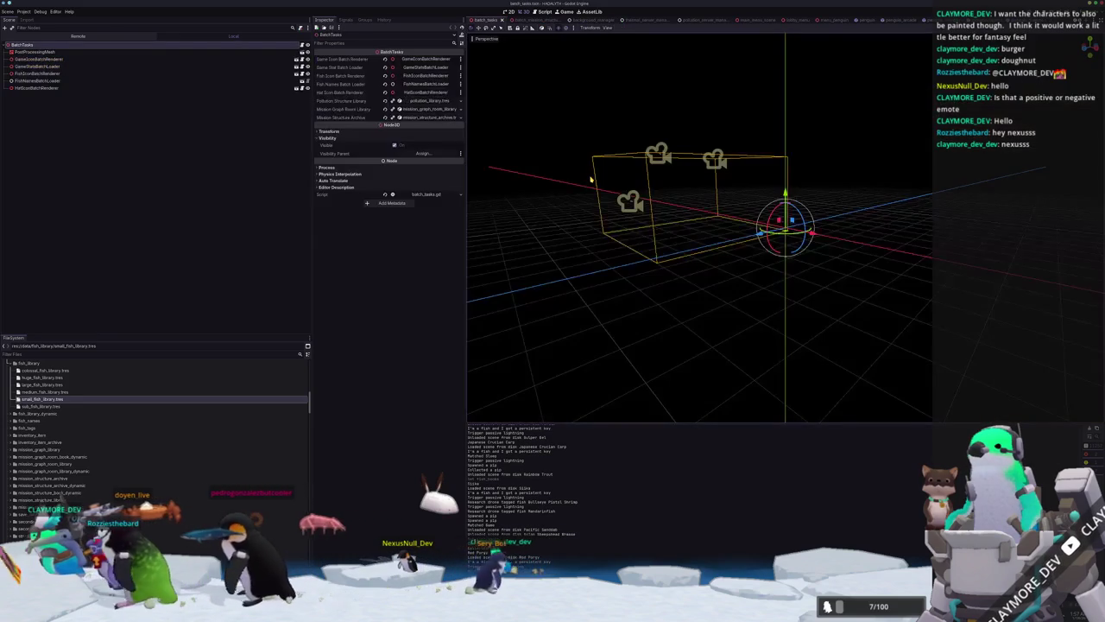
Run the game and restart it until the HADALYTH ALPHA v0.6 title screen appears.
{"action": "key", "text": "F6"}
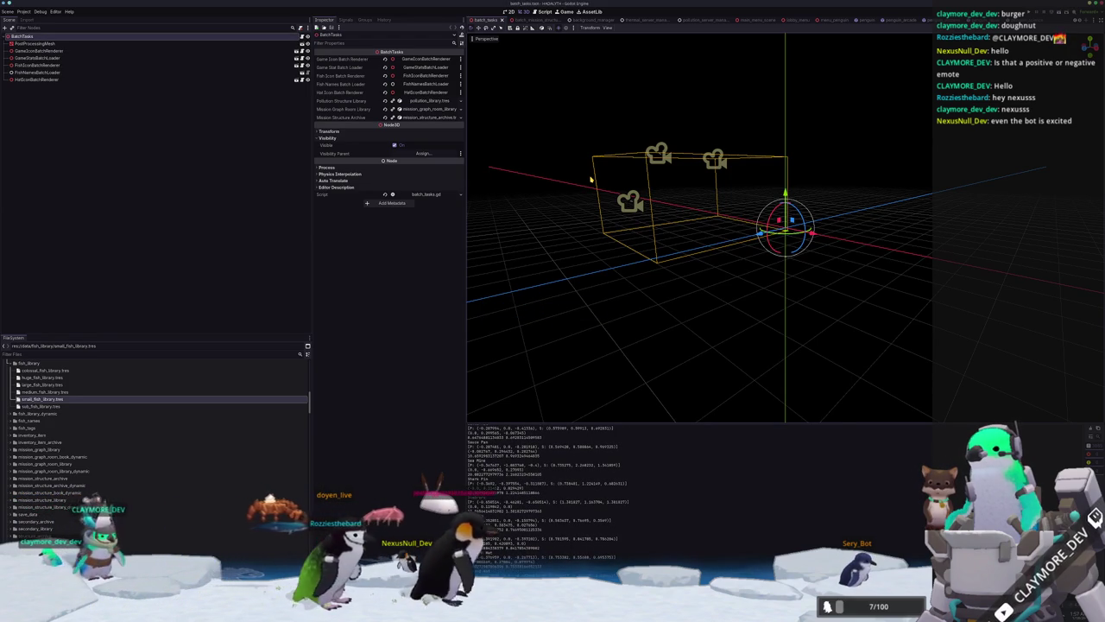
{"action": "key", "text": "F5"}
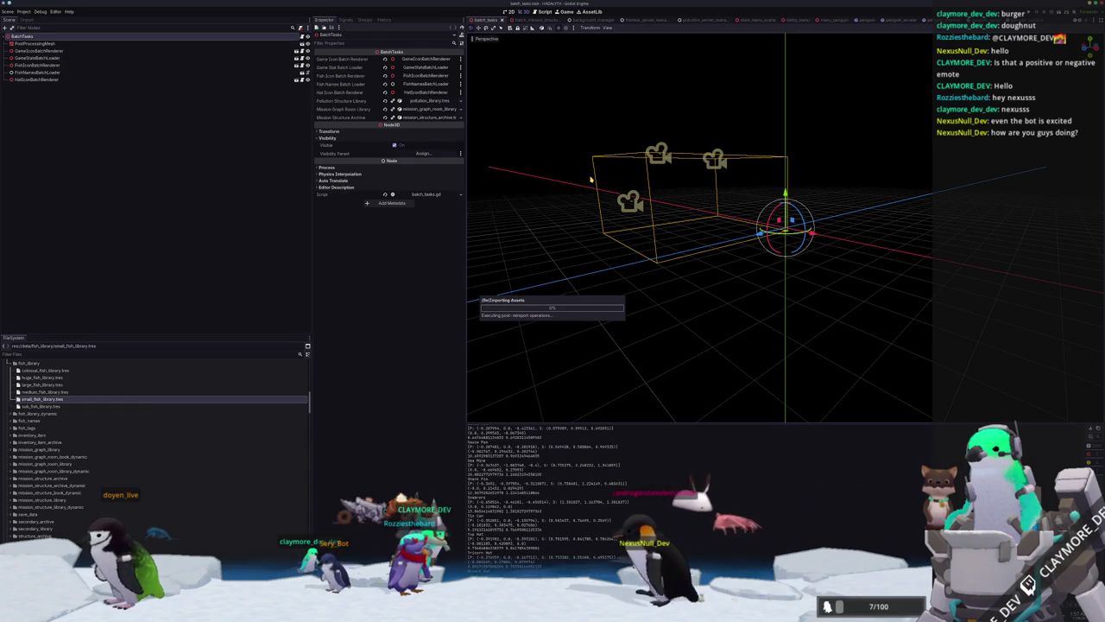
{"action": "key", "text": "F5"}
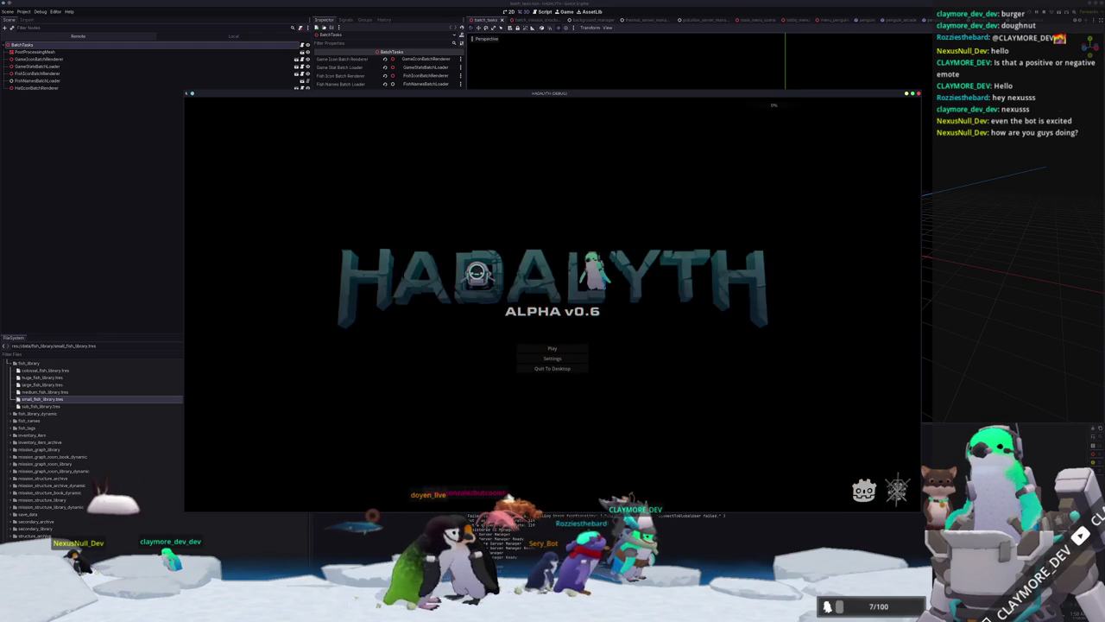
Load the slot 2 save and walk the character up and right through the base.
{"action": "left_click", "coordinate": [539, 347]}
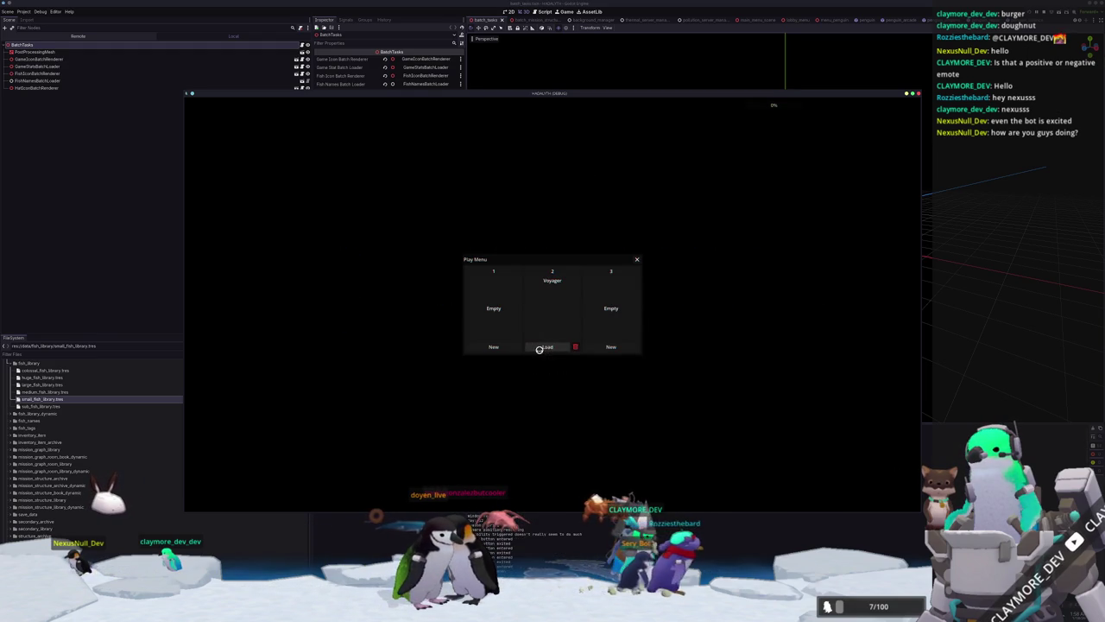
{"action": "left_click", "coordinate": [544, 347]}
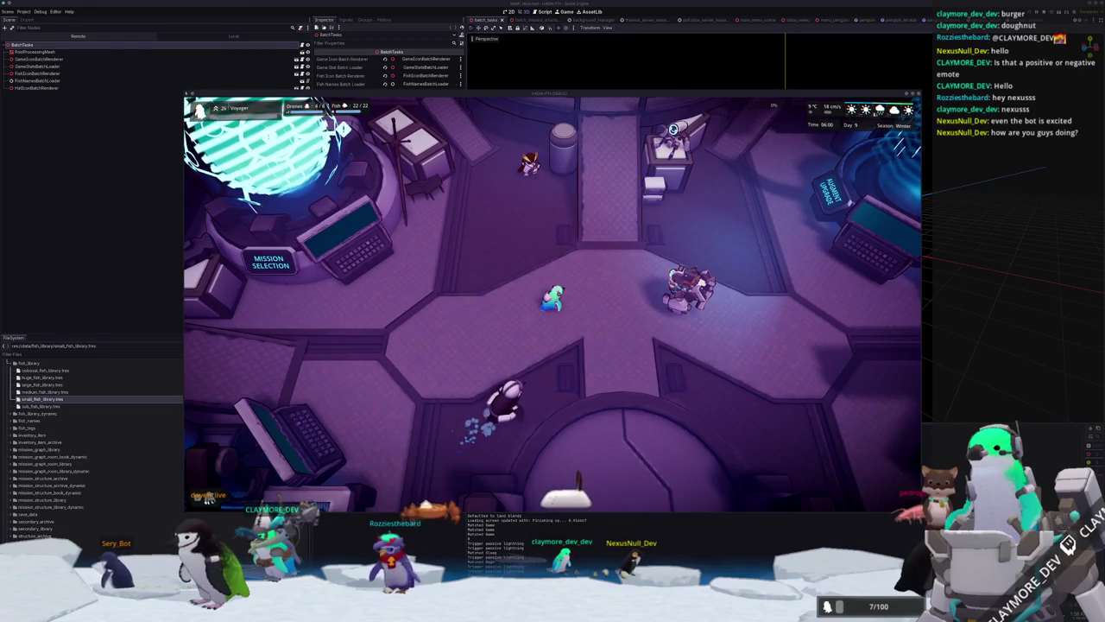
{"action": "key", "text": "w+d"}
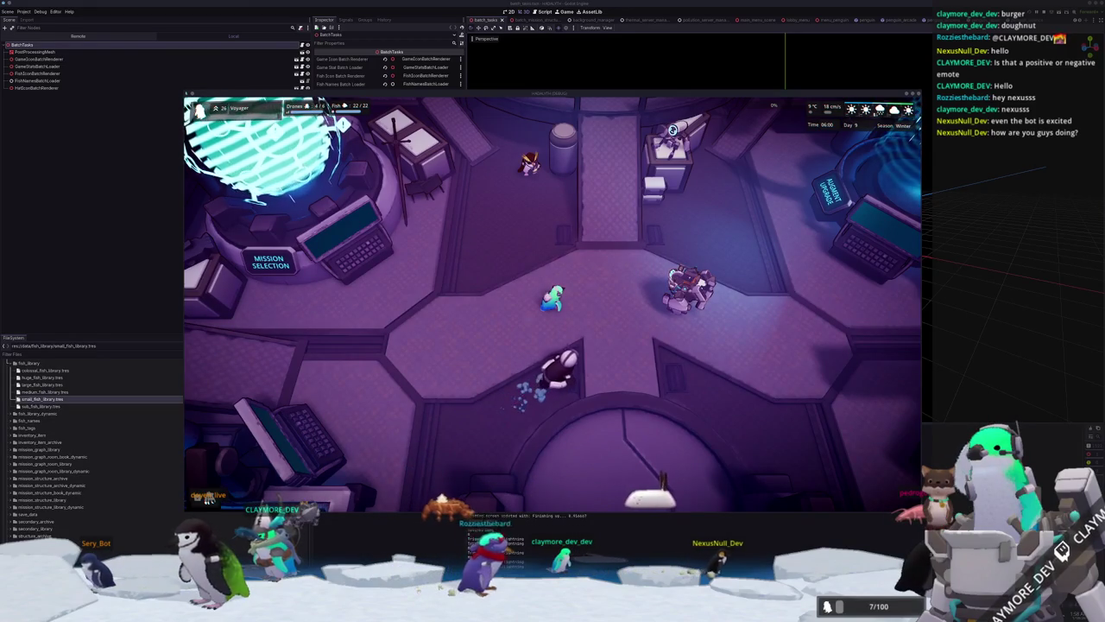
{"action": "key", "text": "d"}
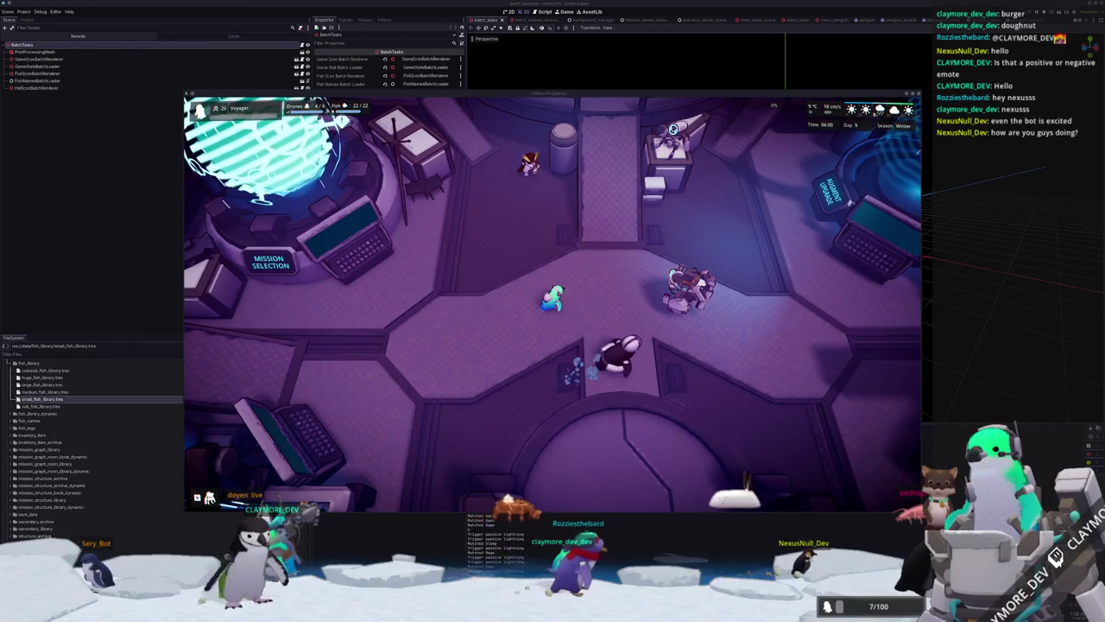
{"action": "key", "text": "d"}
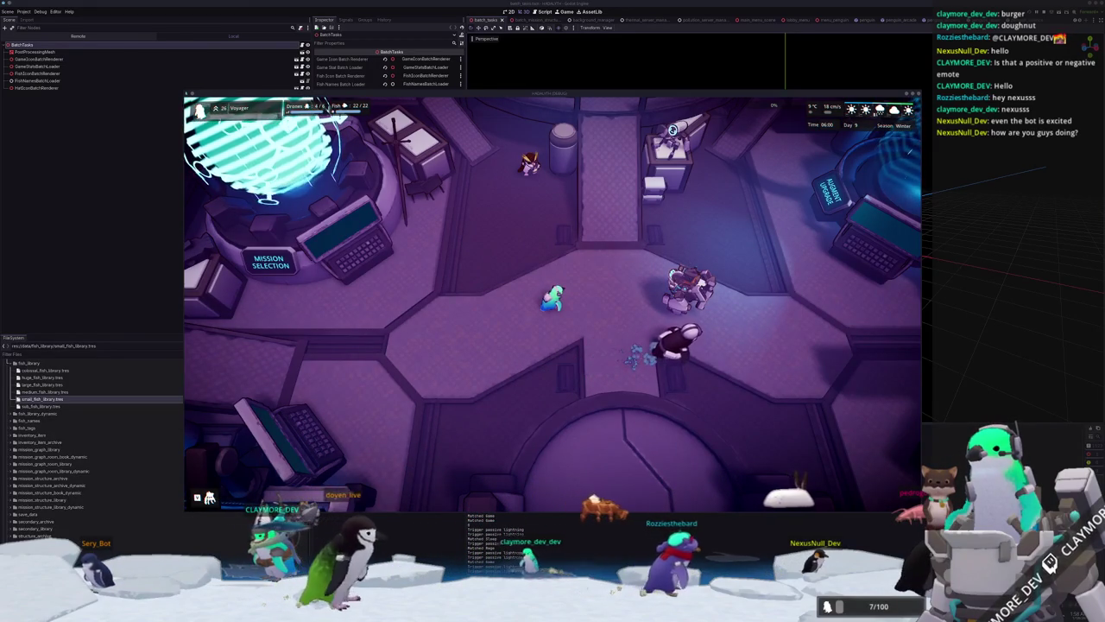
{"action": "key", "text": "d"}
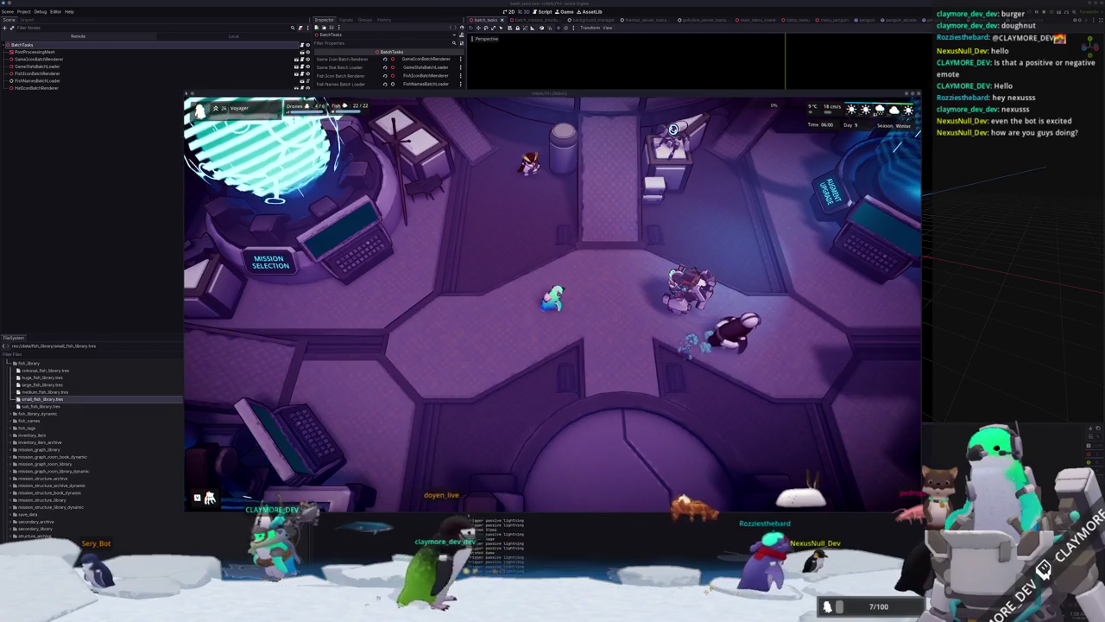
{"action": "key", "text": "d"}
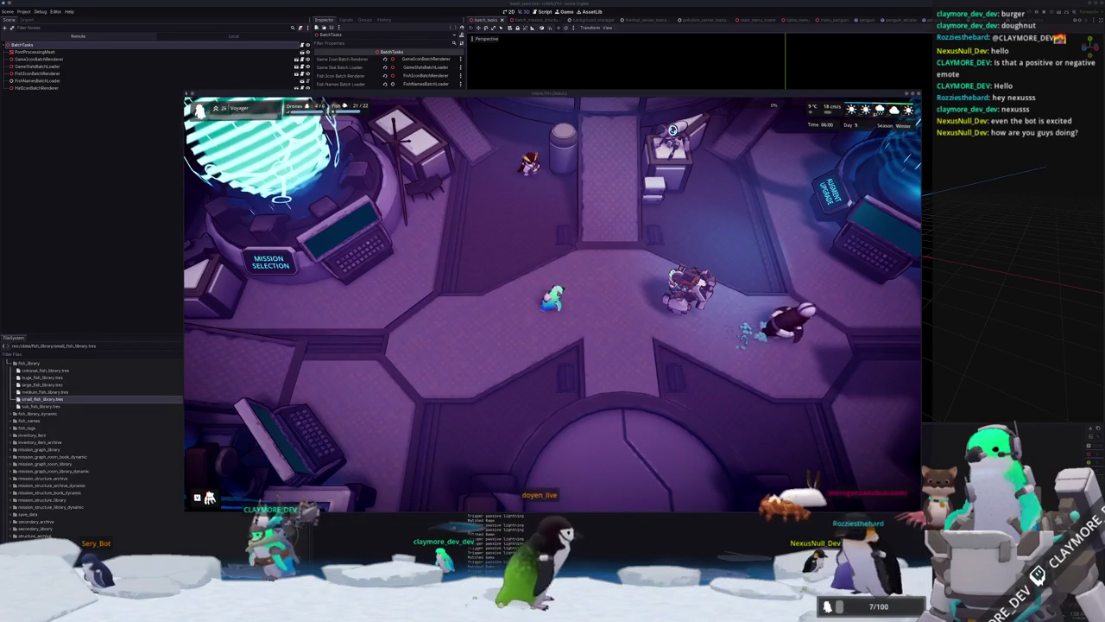
Move the character up toward the Augment Upgrade station and open the Fish Information Menu.
{"action": "key", "text": "d"}
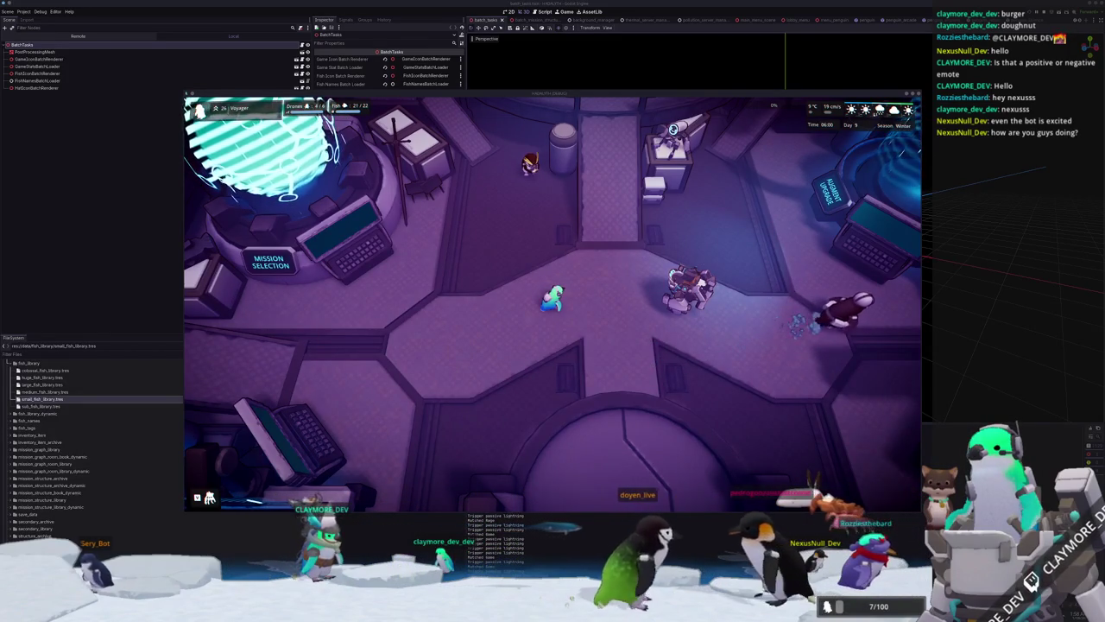
{"action": "key", "text": "d"}
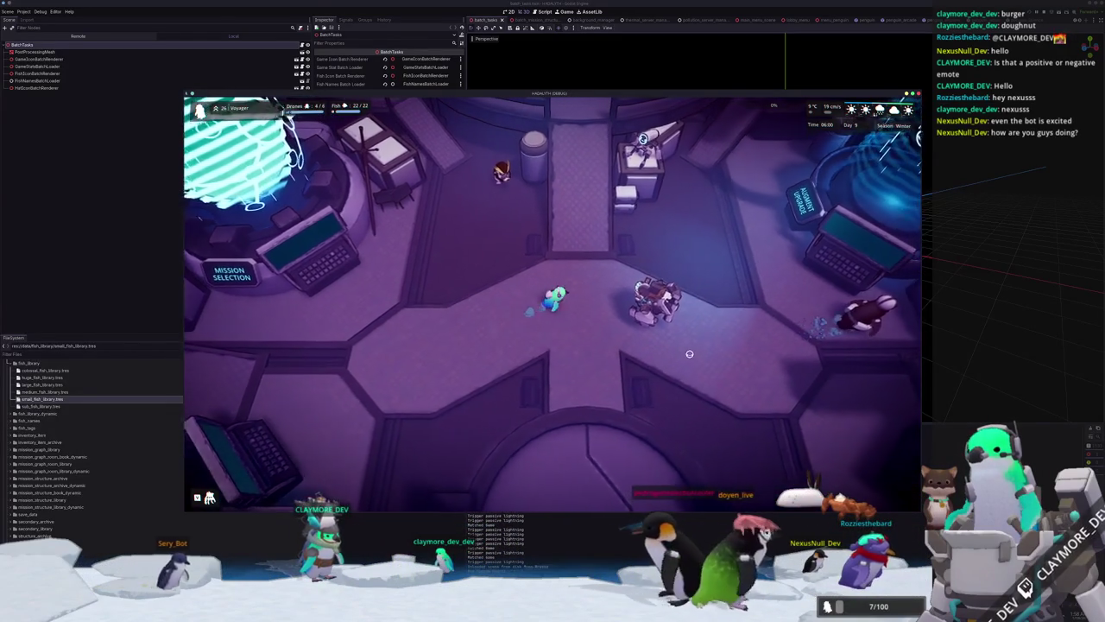
{"action": "key", "text": "w"}
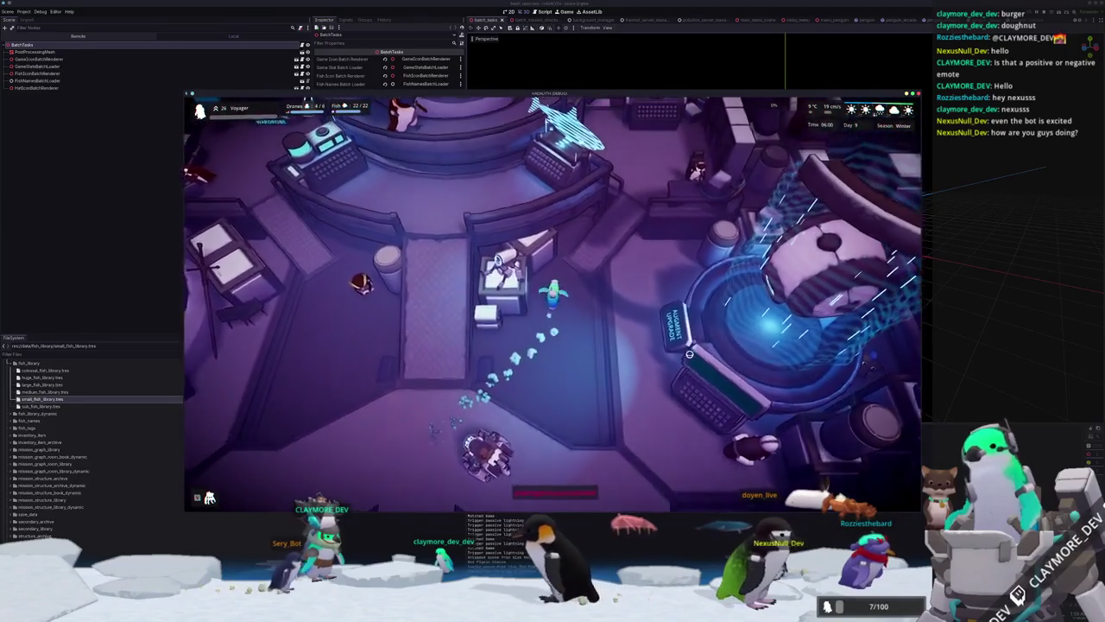
{"action": "key", "text": "w"}
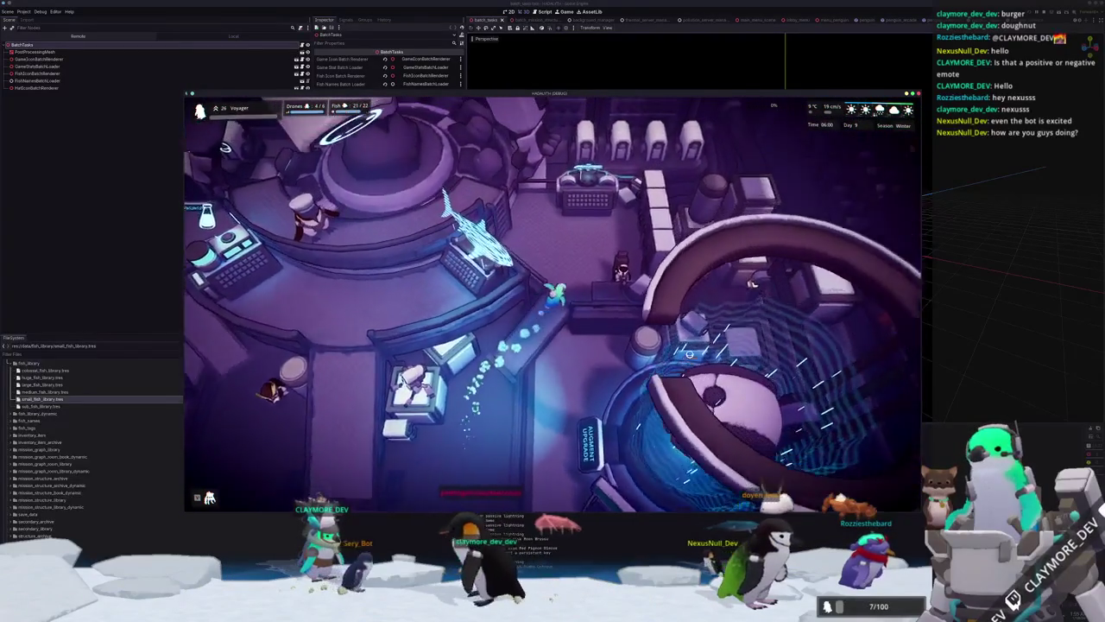
{"action": "key", "text": "w"}
{"action": "key", "text": "e"}
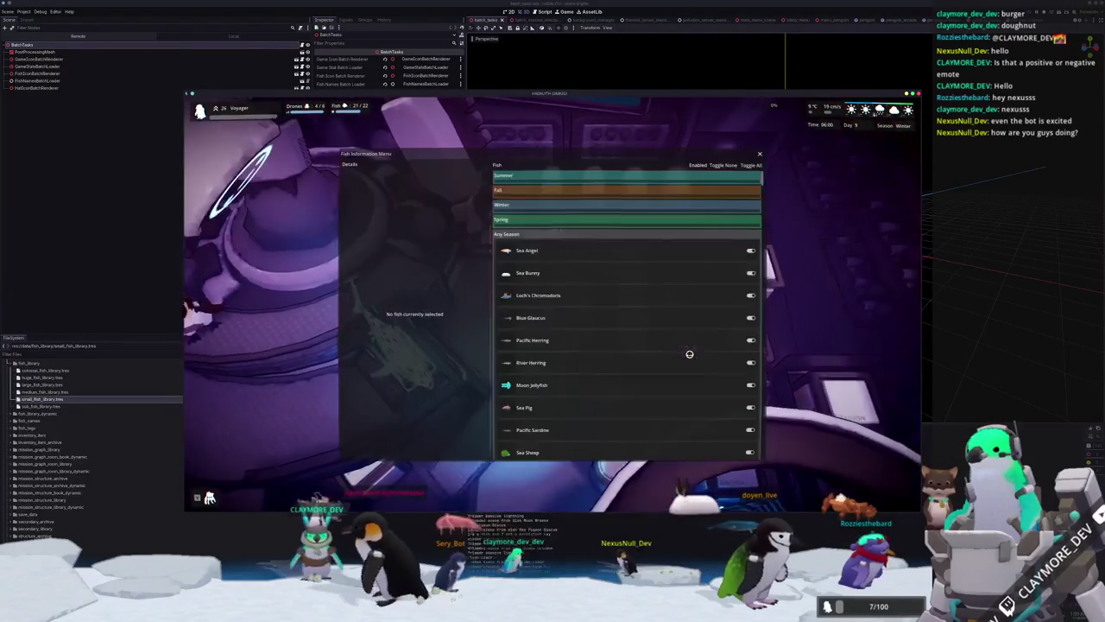
Scroll the fish list down to the Beaked Salmon entry.
{"action": "scroll", "coordinate": [687, 354], "scroll_direction": "down", "scroll_amount": 5}
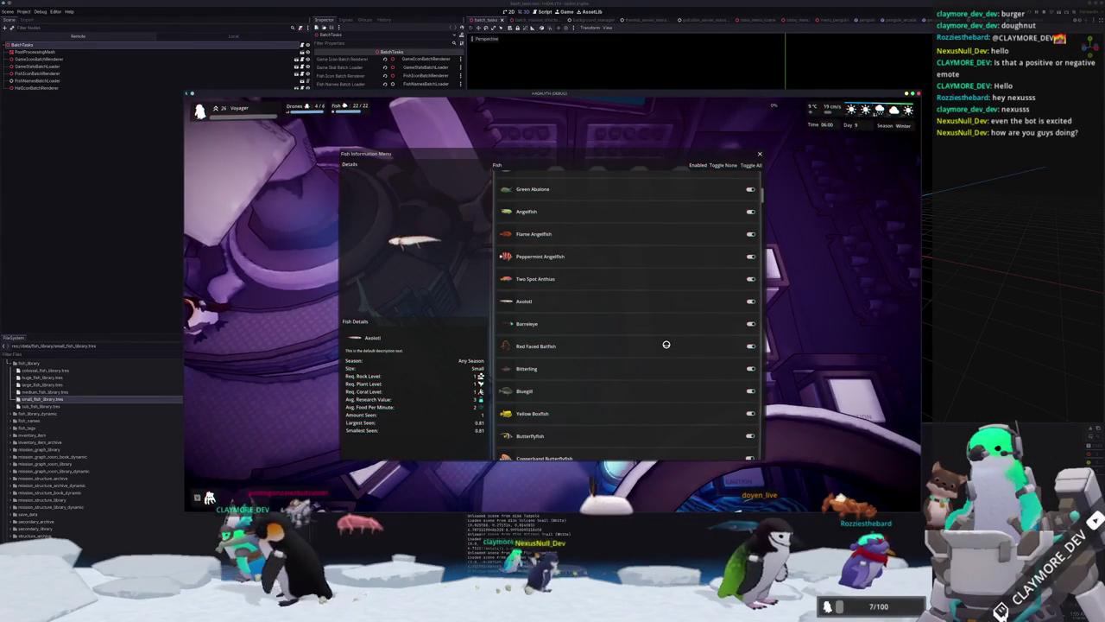
{"action": "scroll", "coordinate": [648, 360], "scroll_direction": "down", "scroll_amount": 4}
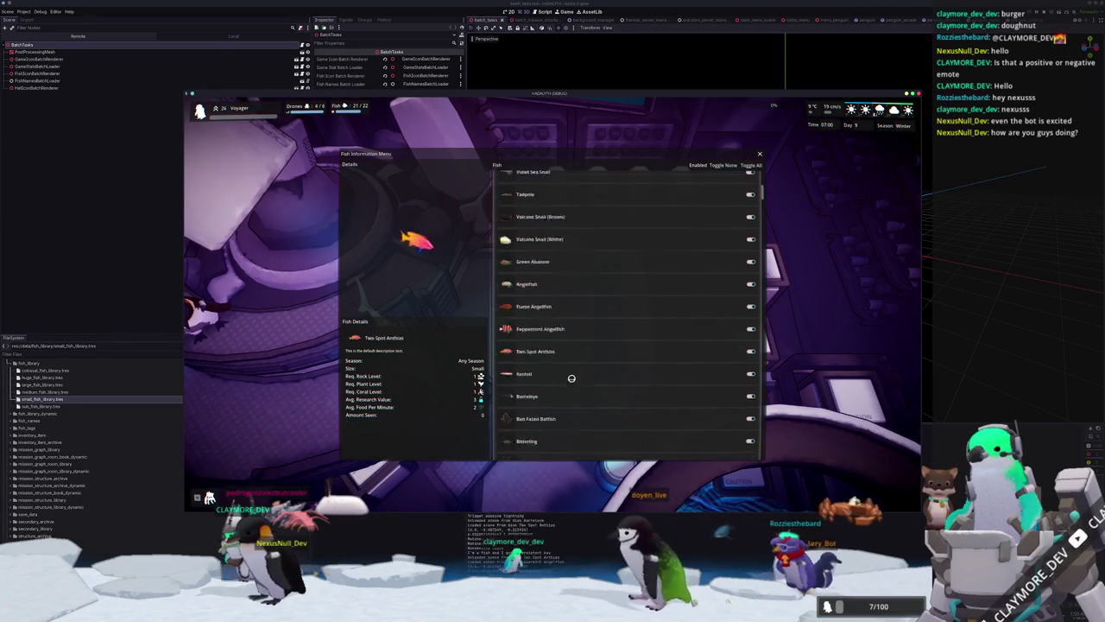
{"action": "scroll", "coordinate": [638, 363], "scroll_direction": "down", "scroll_amount": 3}
{"action": "scroll", "coordinate": [627, 368], "scroll_direction": "down", "scroll_amount": 3}
{"action": "scroll", "coordinate": [627, 368], "scroll_direction": "down", "scroll_amount": 2}
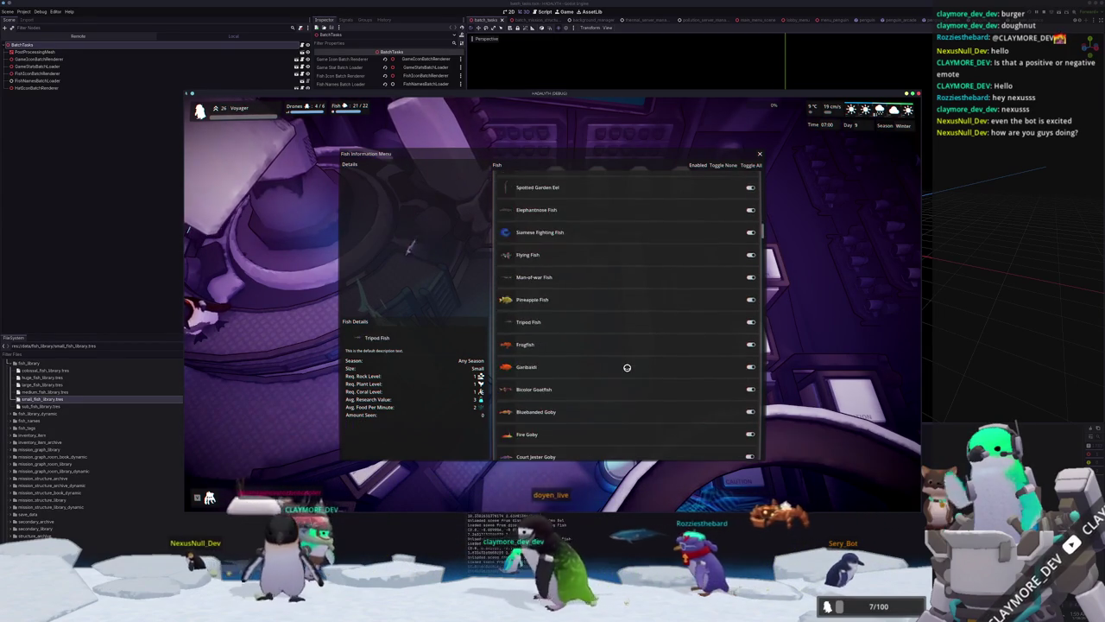
{"action": "scroll", "coordinate": [627, 368], "scroll_direction": "down", "scroll_amount": 2}
{"action": "scroll", "coordinate": [627, 368], "scroll_direction": "down", "scroll_amount": 2}
{"action": "scroll", "coordinate": [627, 367], "scroll_direction": "down", "scroll_amount": 2}
{"action": "scroll", "coordinate": [627, 367], "scroll_direction": "down", "scroll_amount": 2}
{"action": "scroll", "coordinate": [627, 367], "scroll_direction": "down", "scroll_amount": 2}
{"action": "scroll", "coordinate": [627, 367], "scroll_direction": "down", "scroll_amount": 2}
{"action": "scroll", "coordinate": [627, 367], "scroll_direction": "up", "scroll_amount": 3}
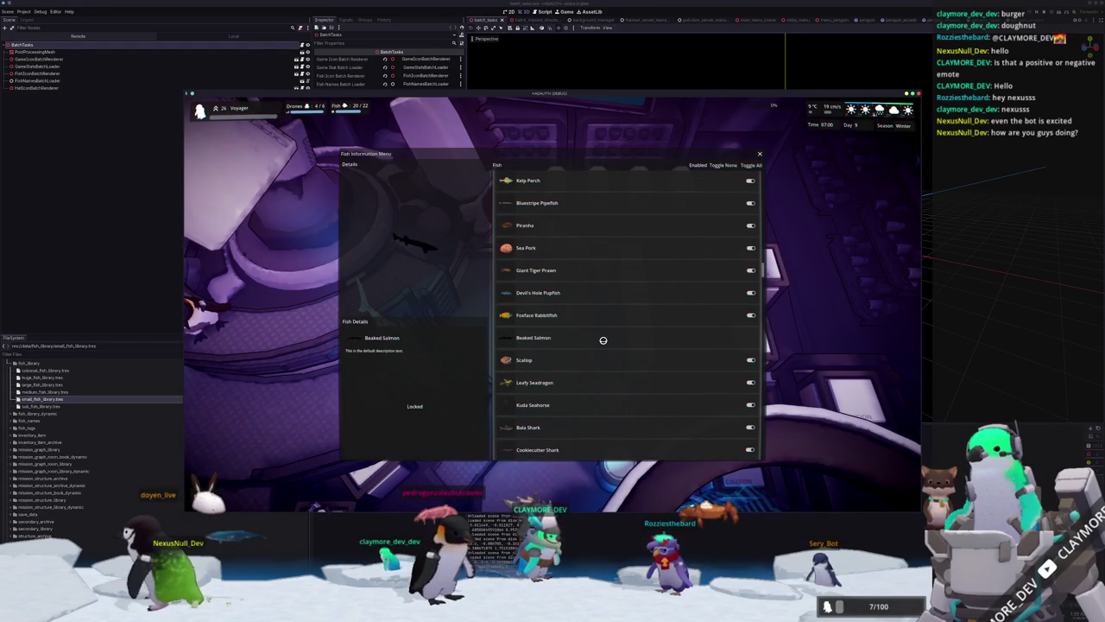
Unlock Beaked Salmon with the console command fish unlock "Beaked Salmon", then close the menu.
{"action": "key", "text": "grave"}
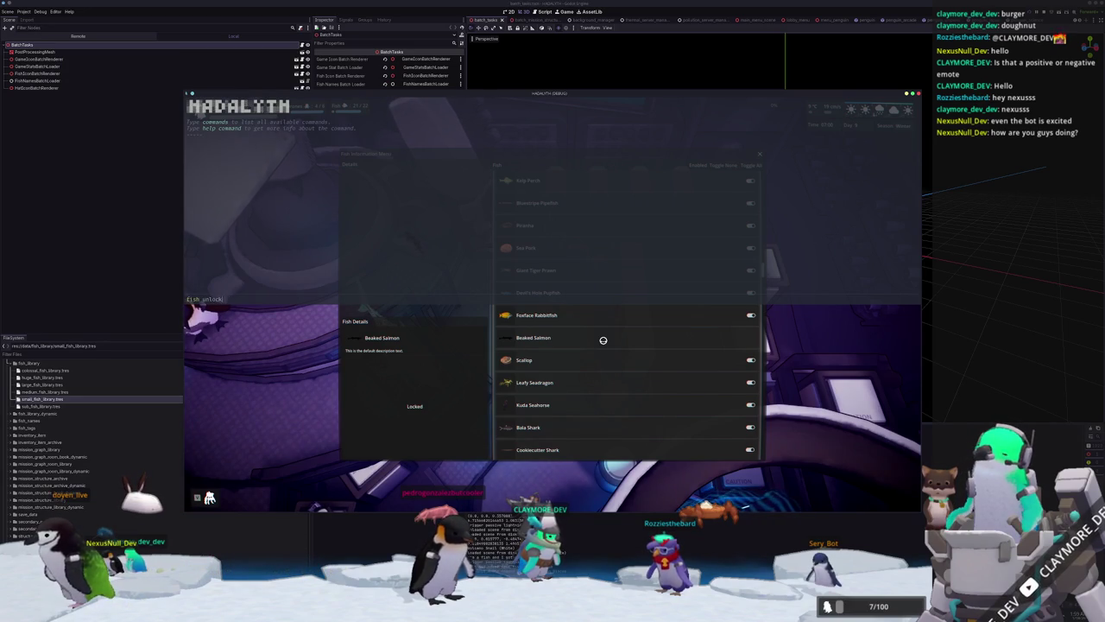
{"action": "type", "text": "fish unlock \"Beaked Salmon\""}
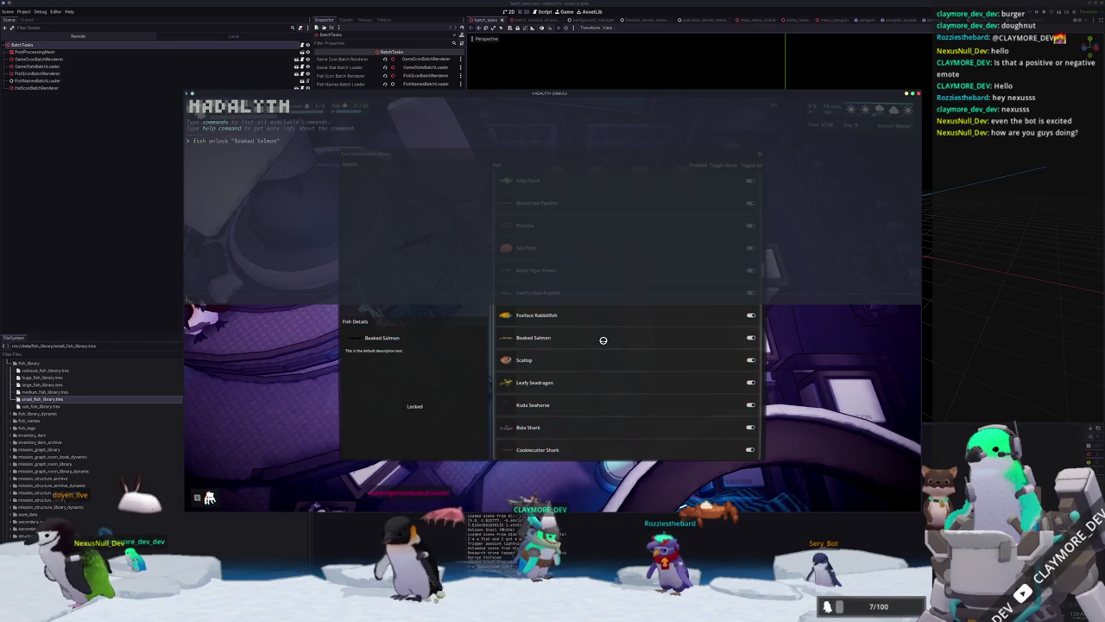
{"action": "key", "text": "grave"}
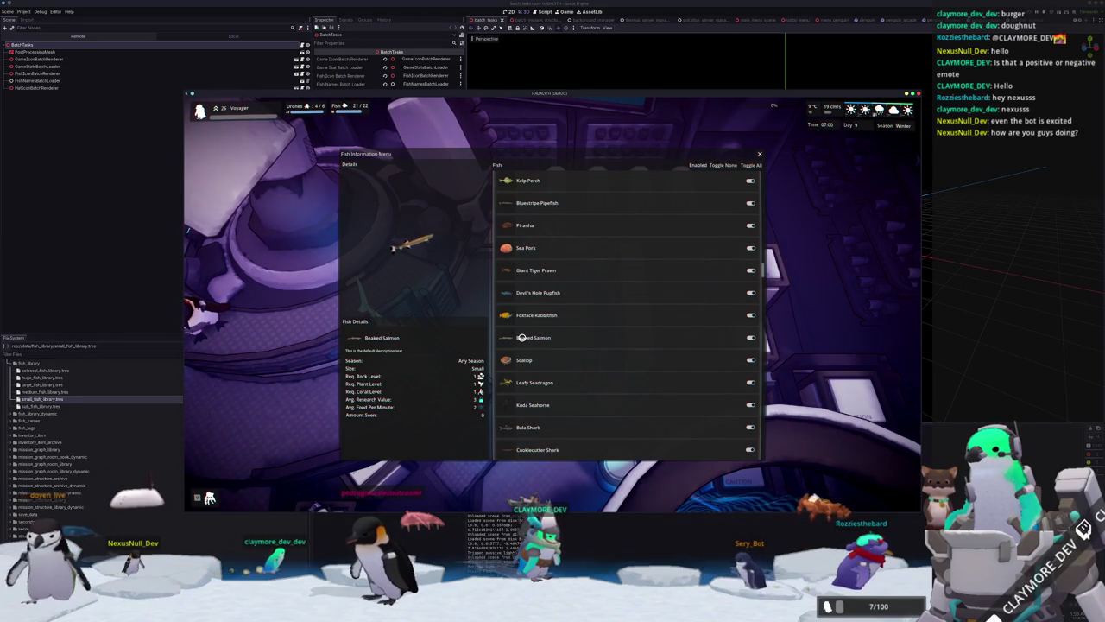
{"action": "key", "text": "Escape"}
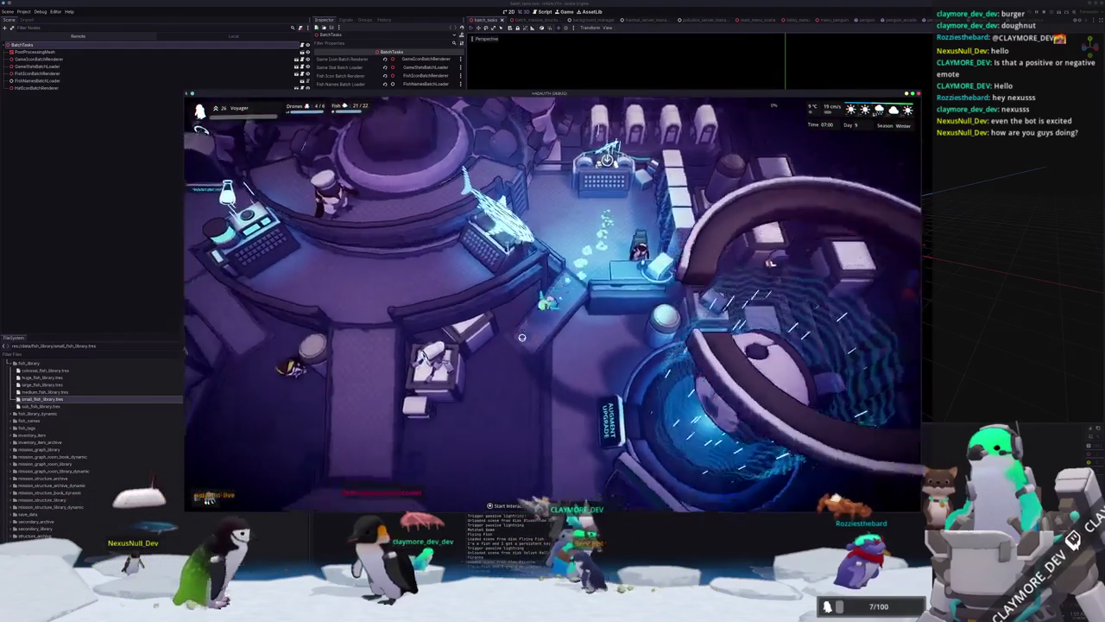
Walk the character south out of the base onto the seafloor map and open the console.
{"action": "key", "text": "s"}
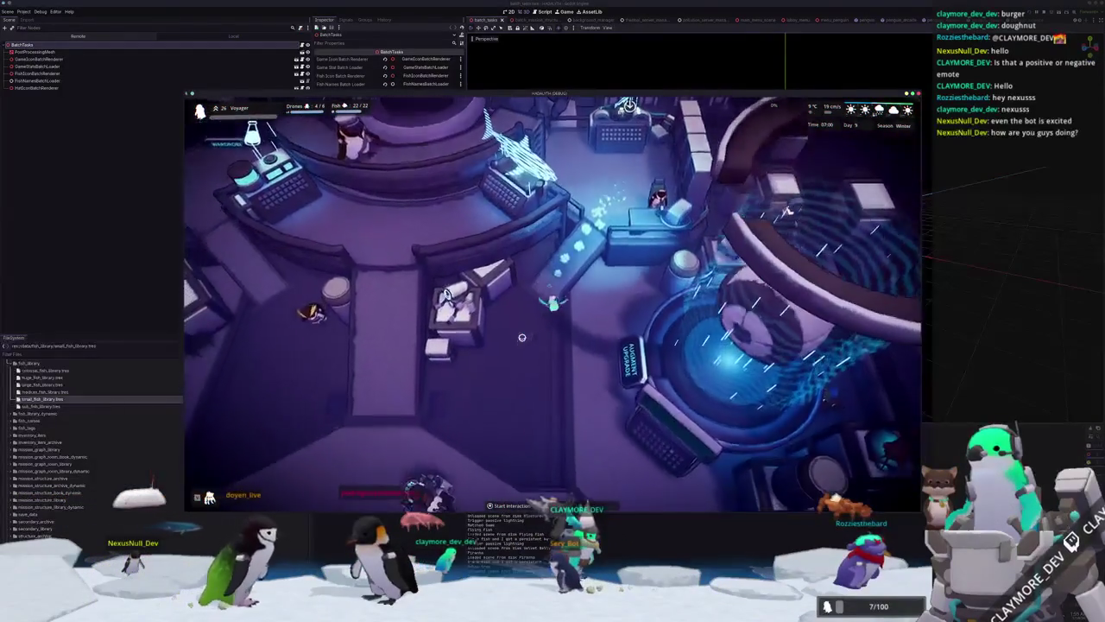
{"action": "key", "text": "s"}
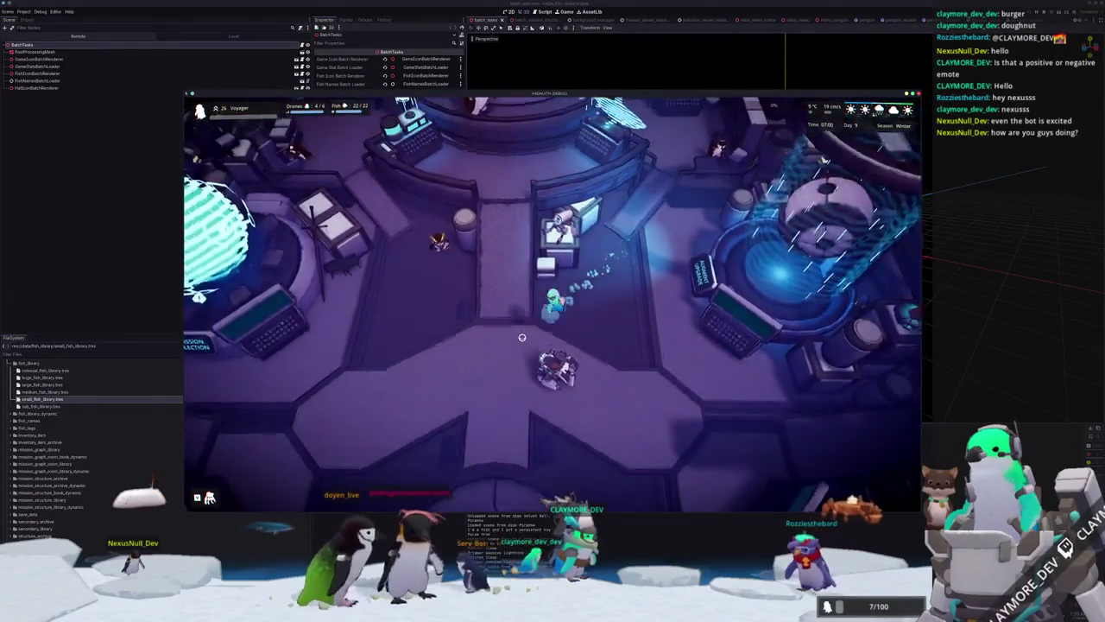
{"action": "key", "text": "s"}
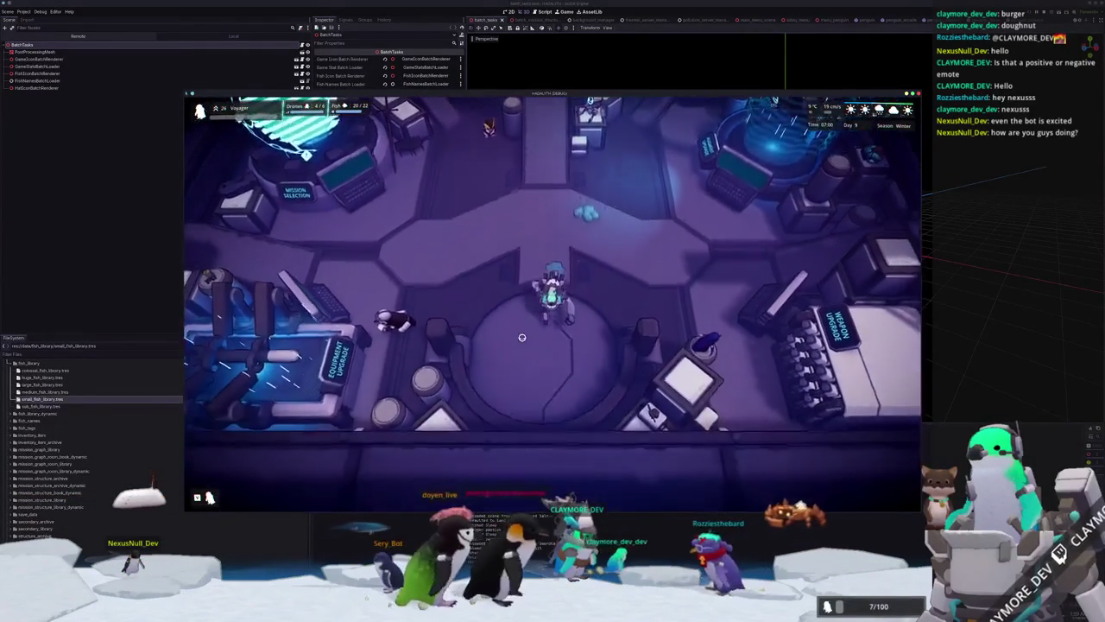
{"action": "key", "text": "s"}
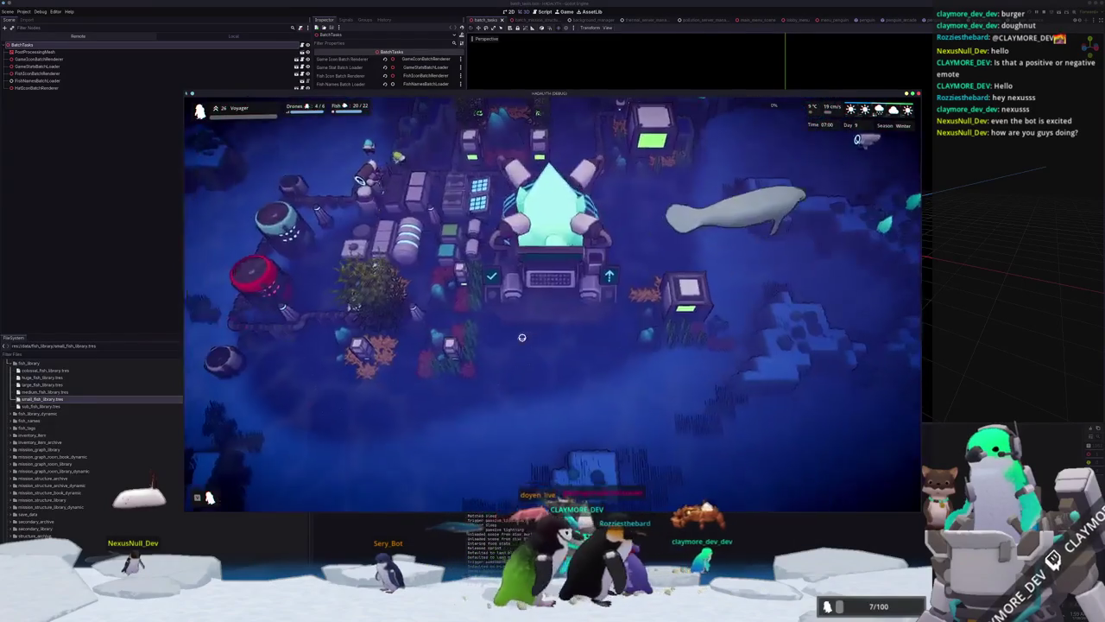
{"action": "scroll", "coordinate": [539, 406], "scroll_direction": "down", "scroll_amount": 2}
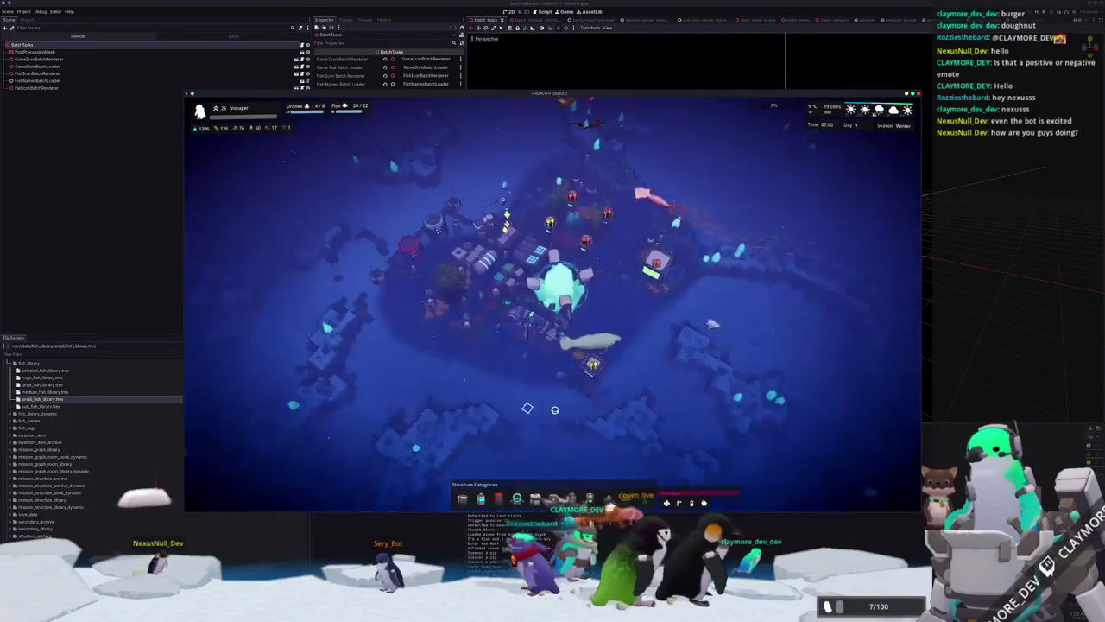
{"action": "key", "text": "grave"}
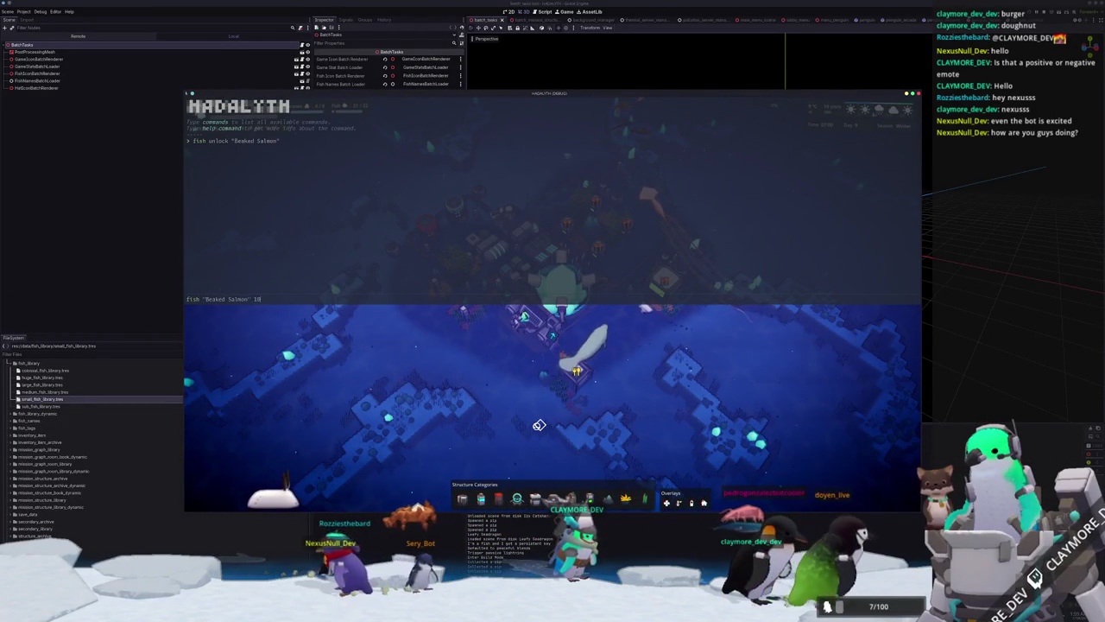
Close the debug console, then pan and zoom across the seafloor to a swimming salmon.
{"action": "key", "text": "grave"}
{"action": "key", "text": "d"}
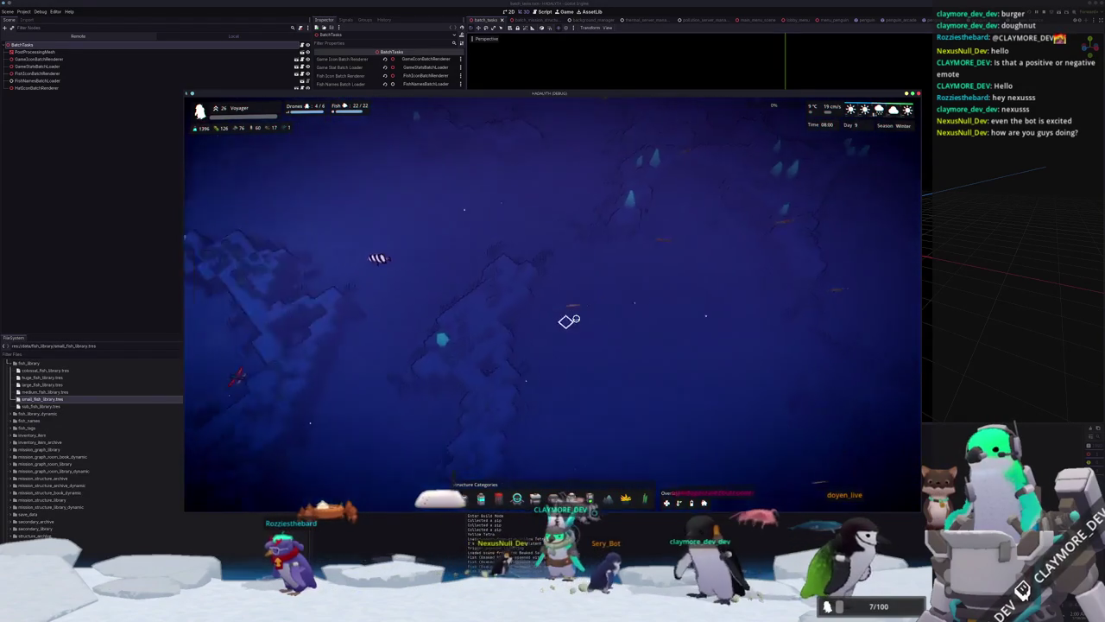
{"action": "scroll", "coordinate": [634, 317], "scroll_direction": "up", "scroll_amount": 3}
{"action": "key", "text": "a"}
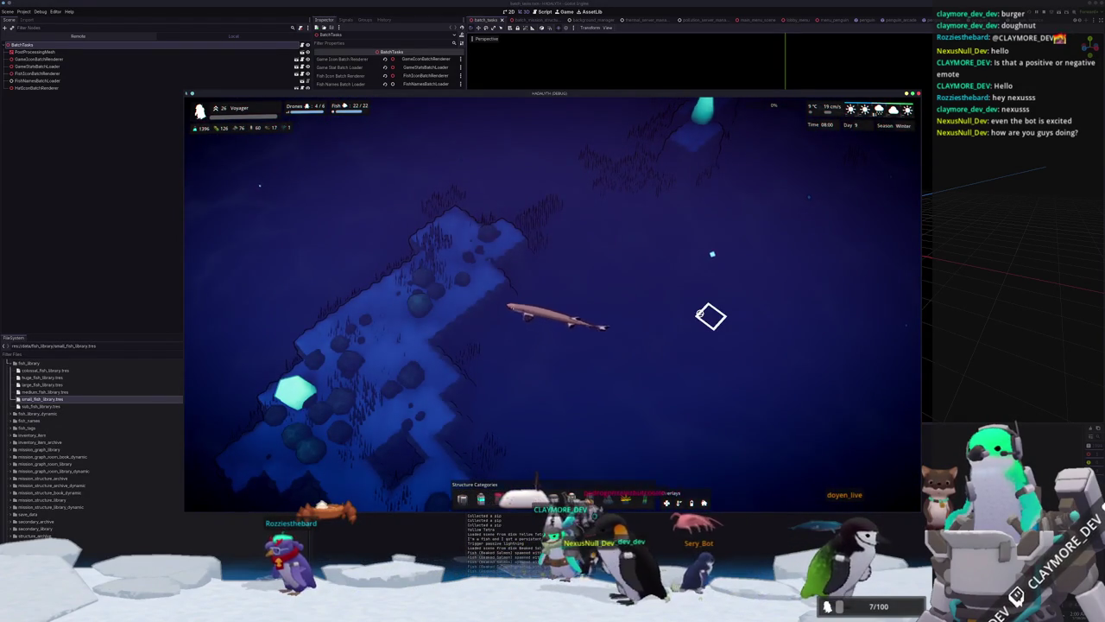
{"action": "key", "text": "a"}
{"action": "key", "text": "s"}
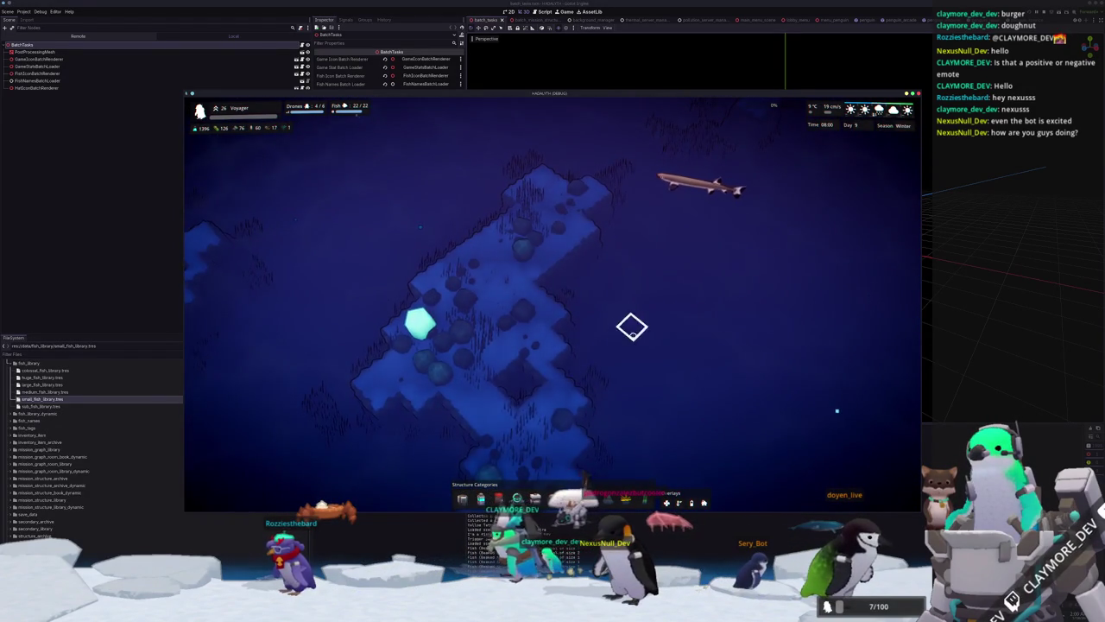
{"action": "key", "text": "w"}
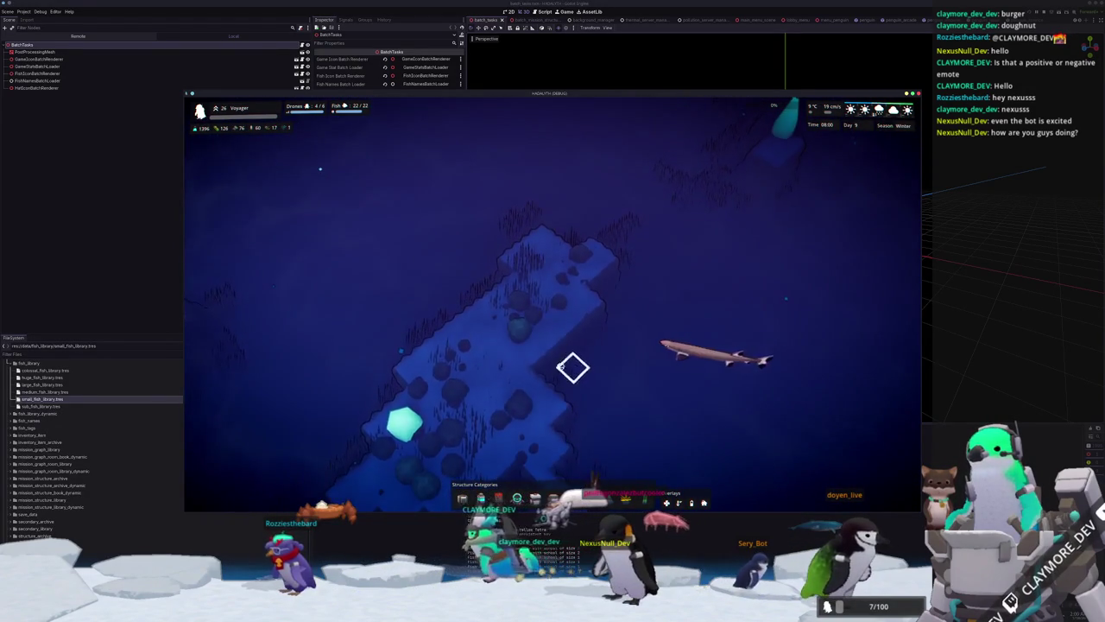
{"action": "scroll", "coordinate": [446, 380], "scroll_direction": "down", "scroll_amount": 2}
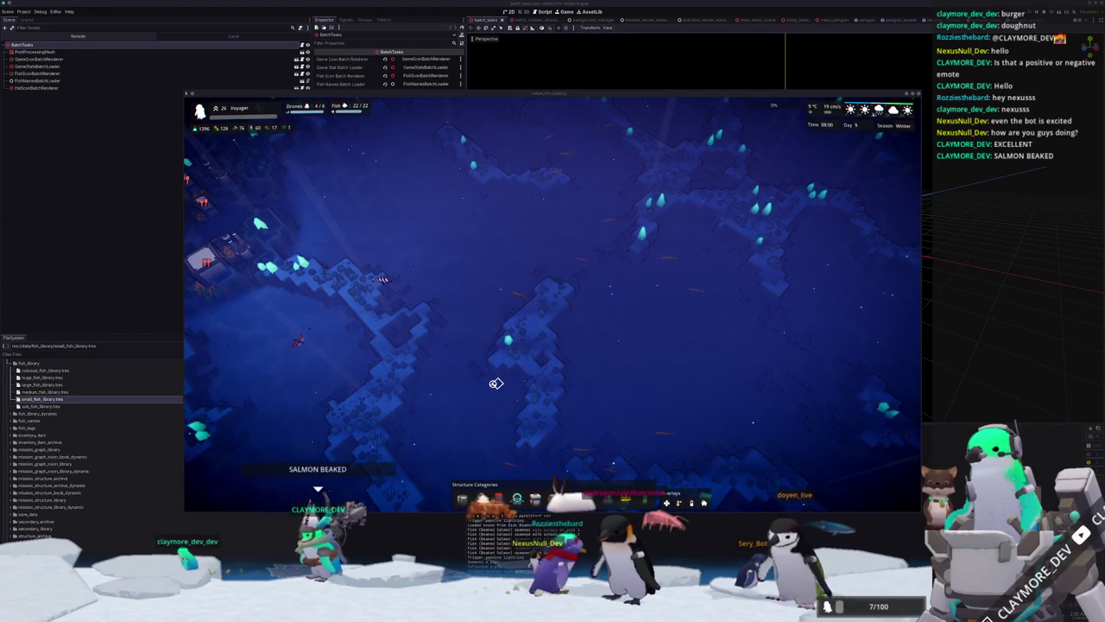
Pan the game view around the map and back to centre on the base.
{"action": "key", "text": "a"}
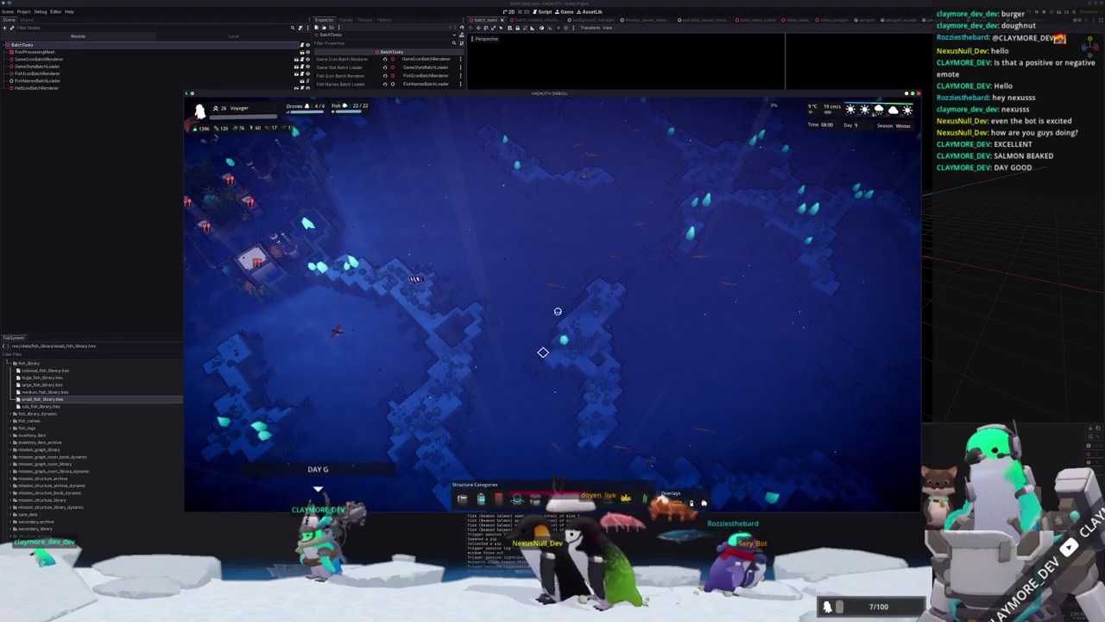
{"action": "key", "text": "w"}
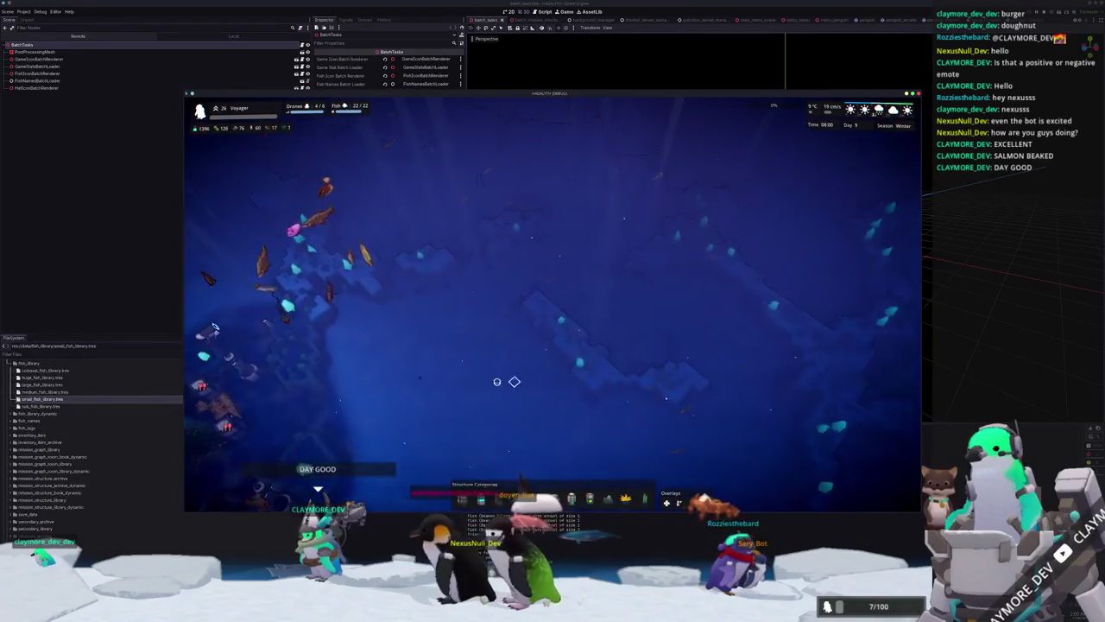
{"action": "key", "text": "a"}
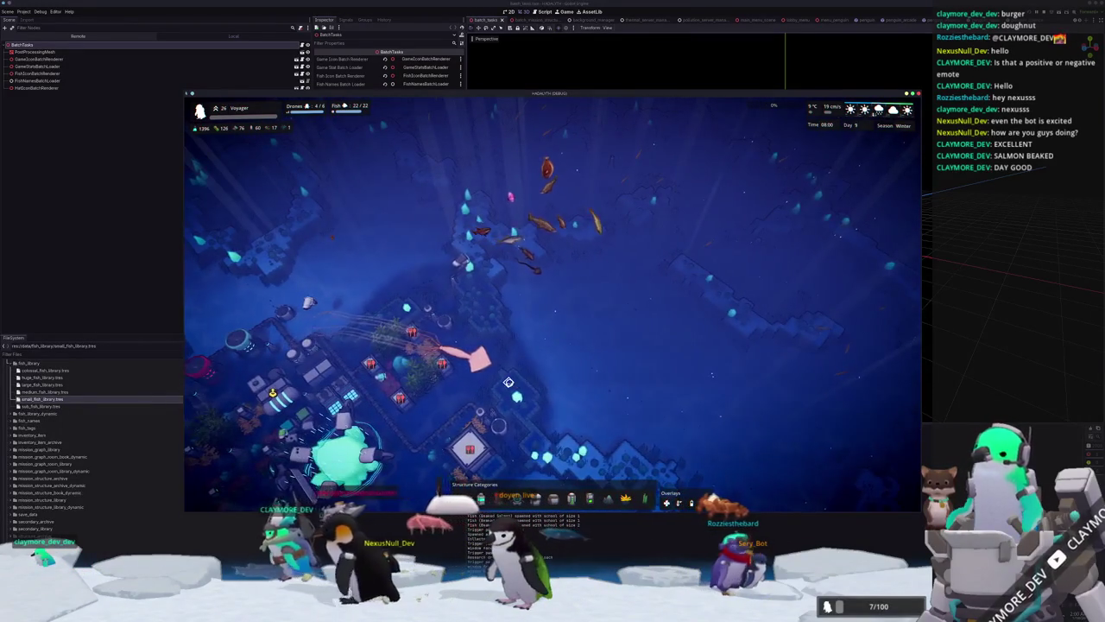
{"action": "key", "text": "a"}
{"action": "key", "text": "s"}
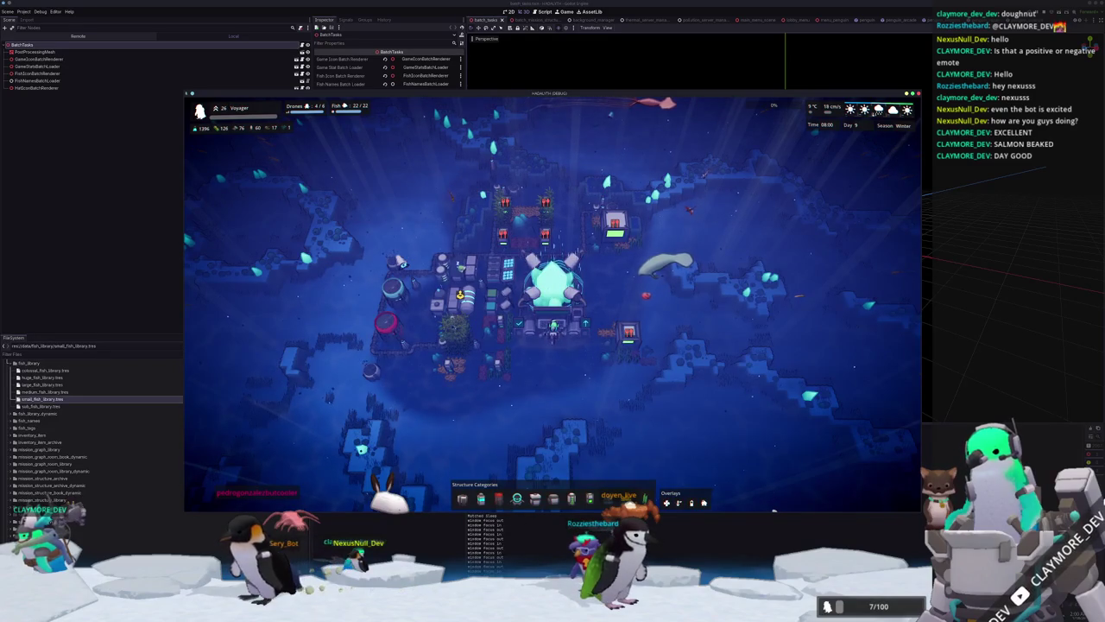
{"action": "key", "text": "s"}
{"action": "key", "text": "d"}
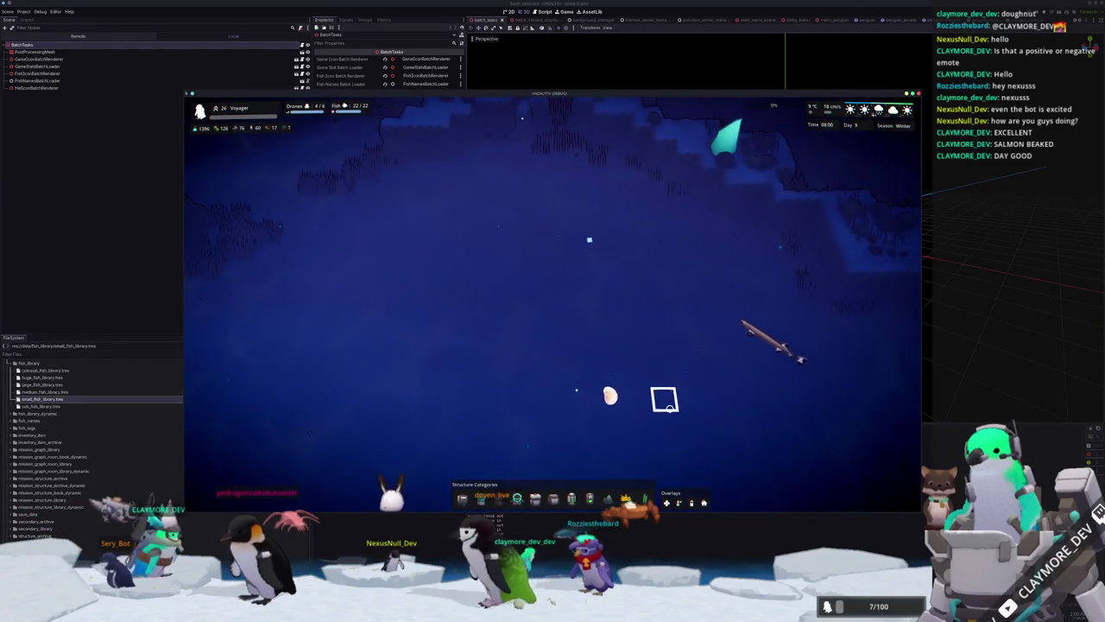
{"action": "key", "text": "w"}
{"action": "key", "text": "a"}
Check the Core's info, deselect it, show the F3 performance overlay, then bring up the code editor.
{"action": "left_click", "coordinate": [542, 339]}
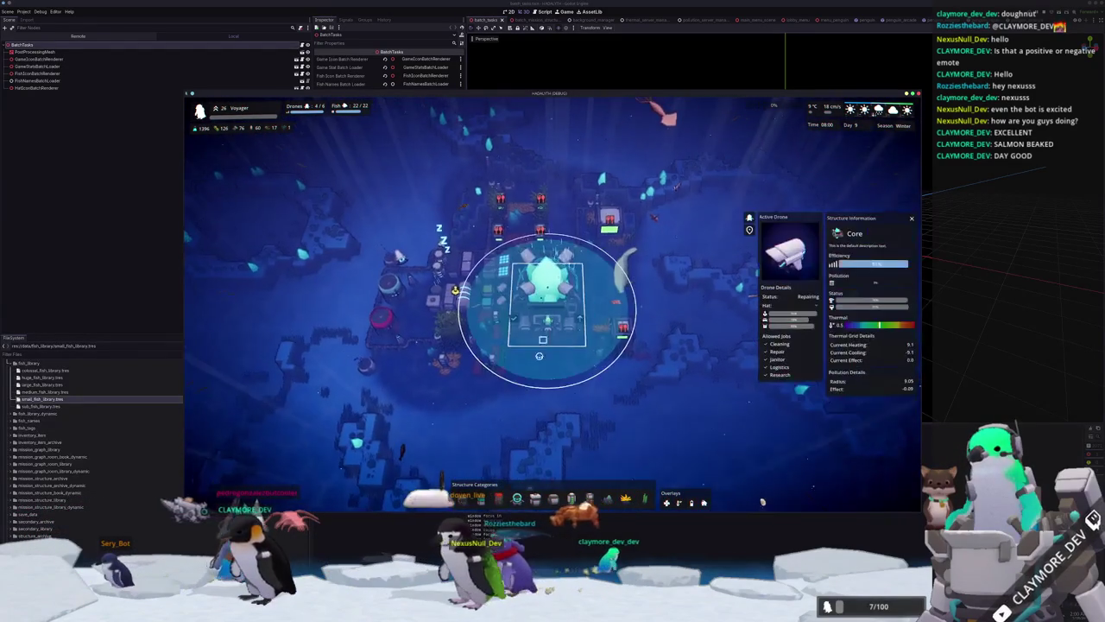
{"action": "left_click", "coordinate": [556, 436]}
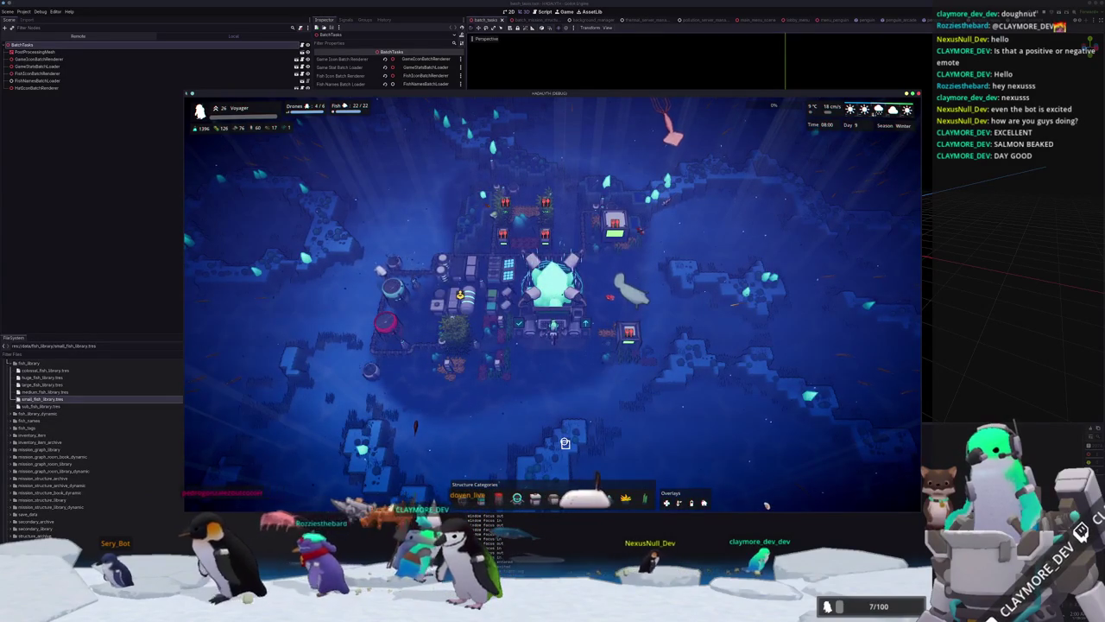
{"action": "key", "text": "F3"}
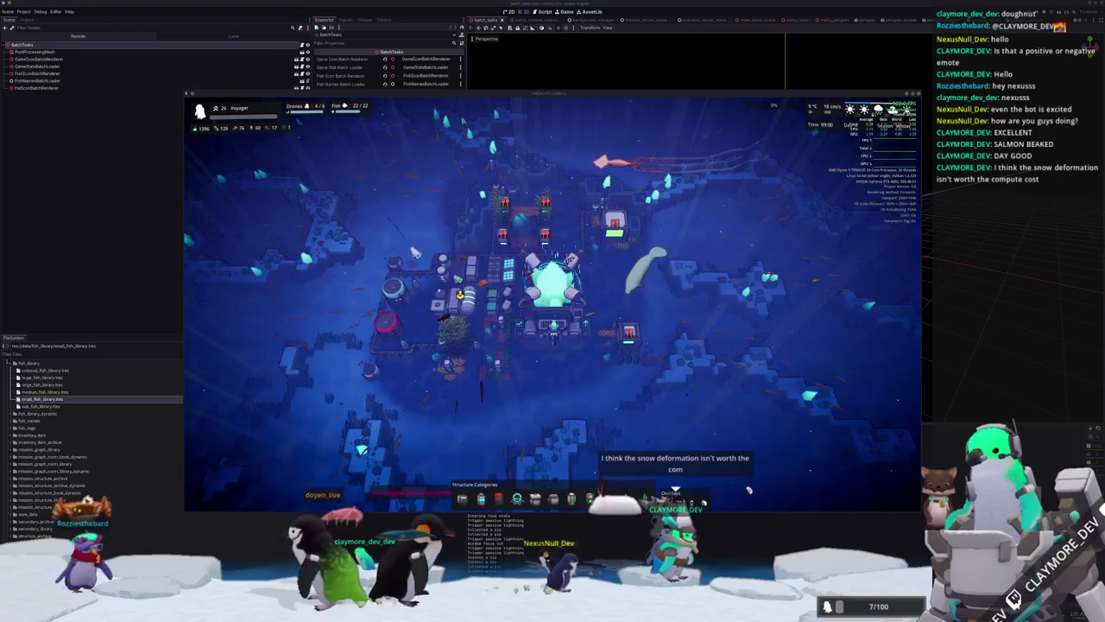
{"action": "key", "text": "alt+Tab"}
{"action": "left_click", "coordinate": [789, 9]}
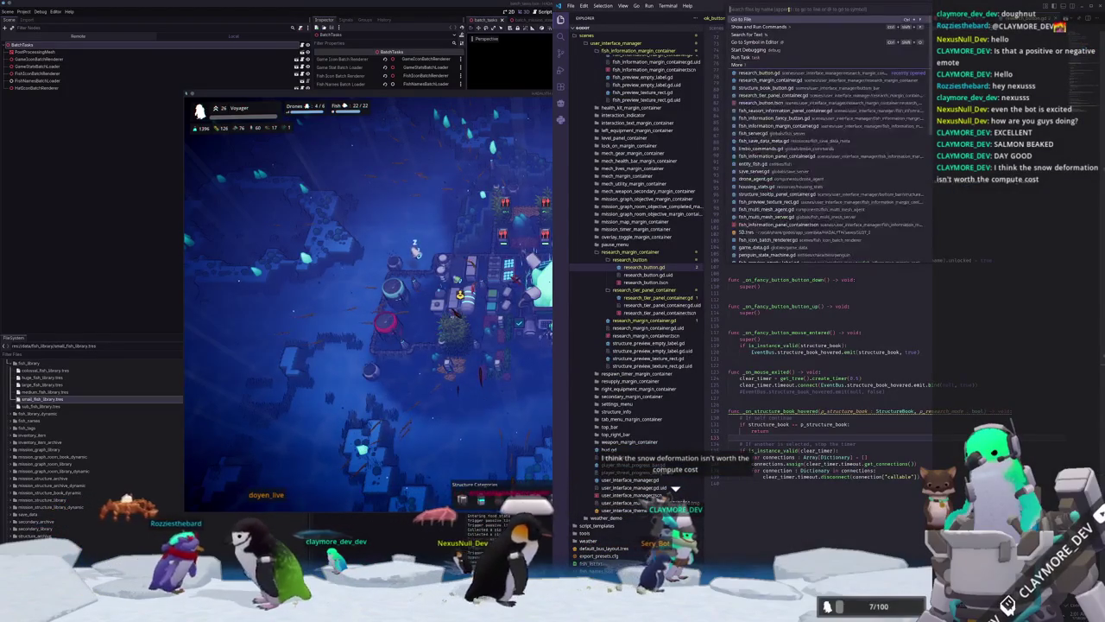
Open thermal_server.gd from the recent files in VS Code's quick-open search.
{"action": "type", "text": "w"}
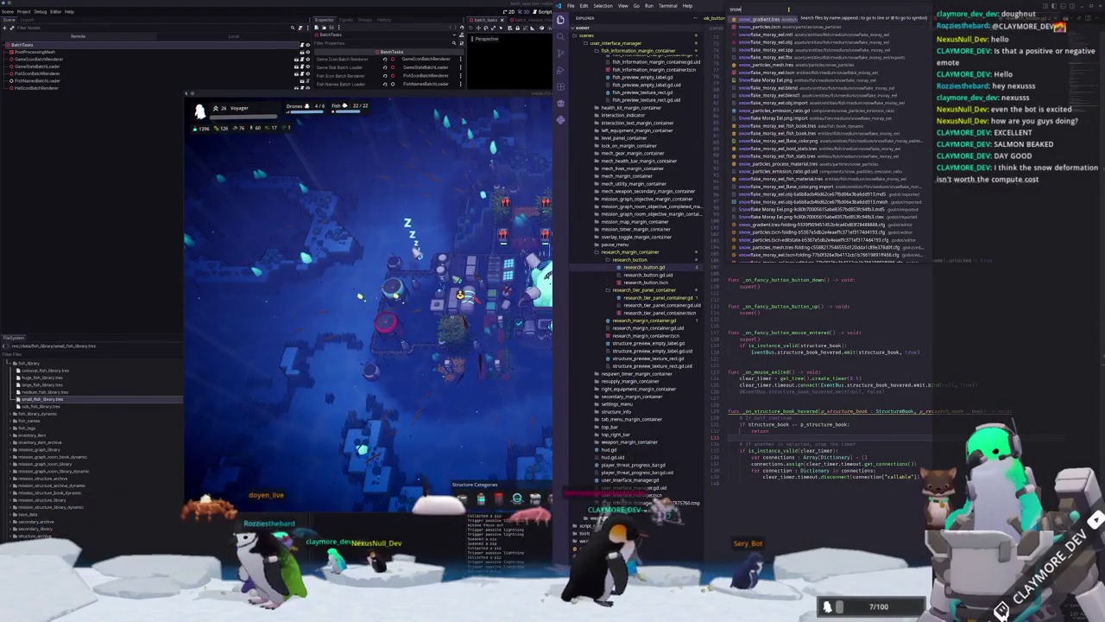
{"action": "key", "text": "BackSpace"}
{"action": "key", "text": "BackSpace"}
{"action": "key", "text": "BackSpace"}
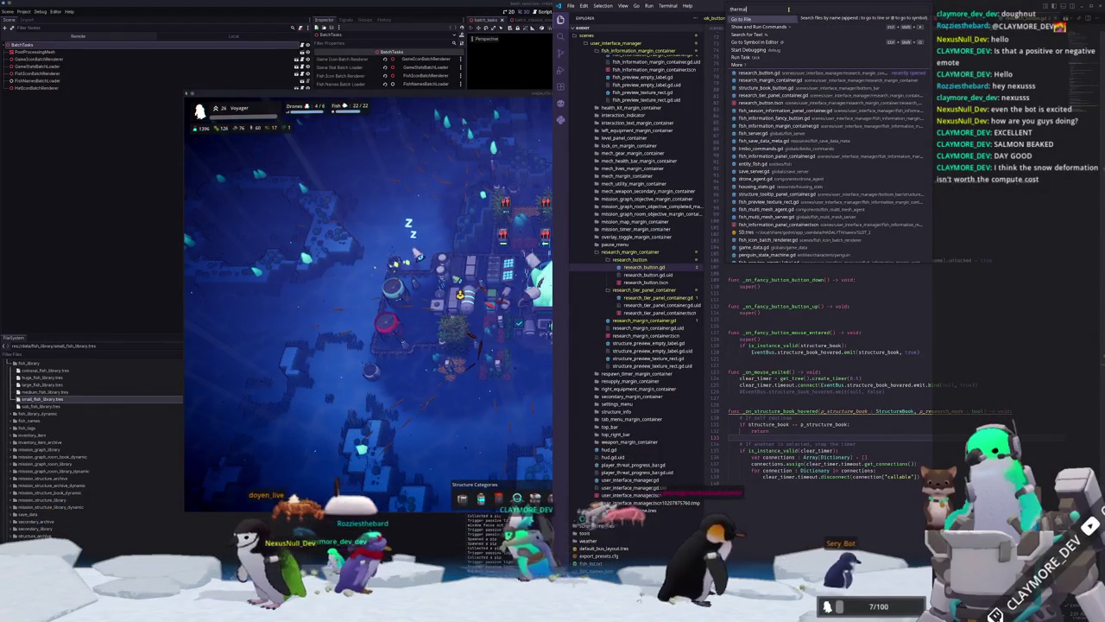
{"action": "key", "text": "Return"}
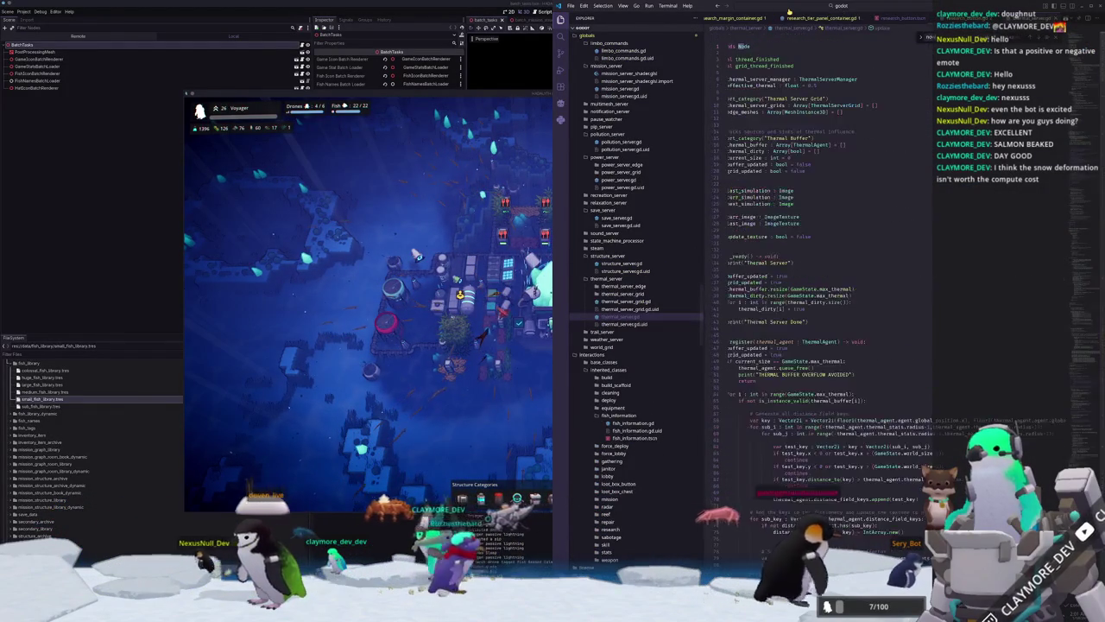
{"action": "scroll", "coordinate": [893, 319], "scroll_direction": "down", "scroll_amount": 15}
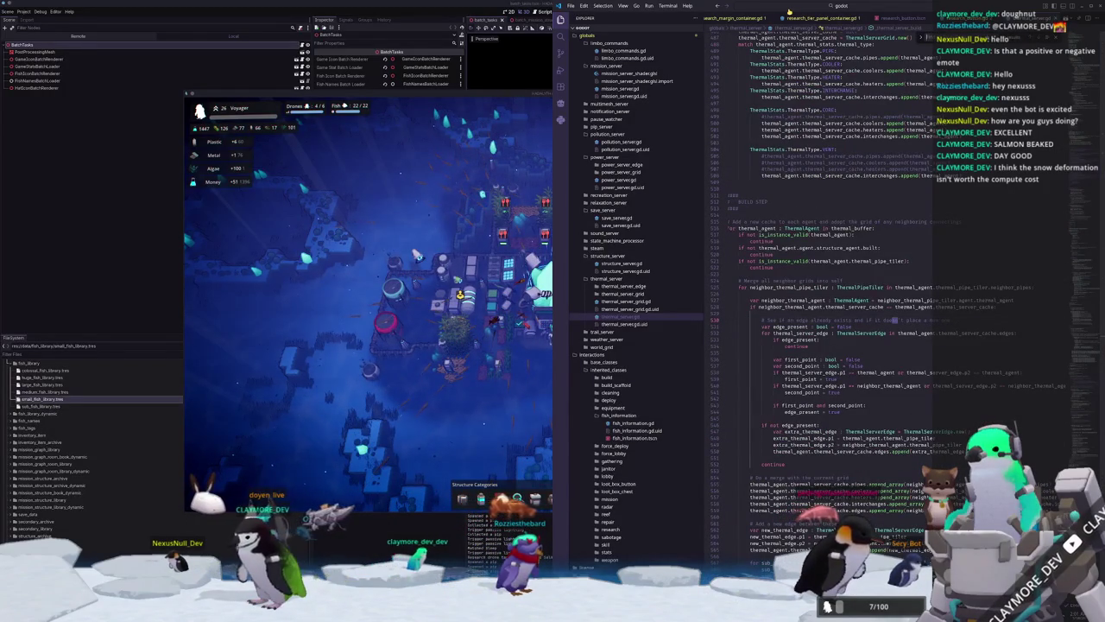
Try quick searches for '%deleted' and 'snow', then return to the thermal script.
{"action": "left_click", "coordinate": [789, 8]}
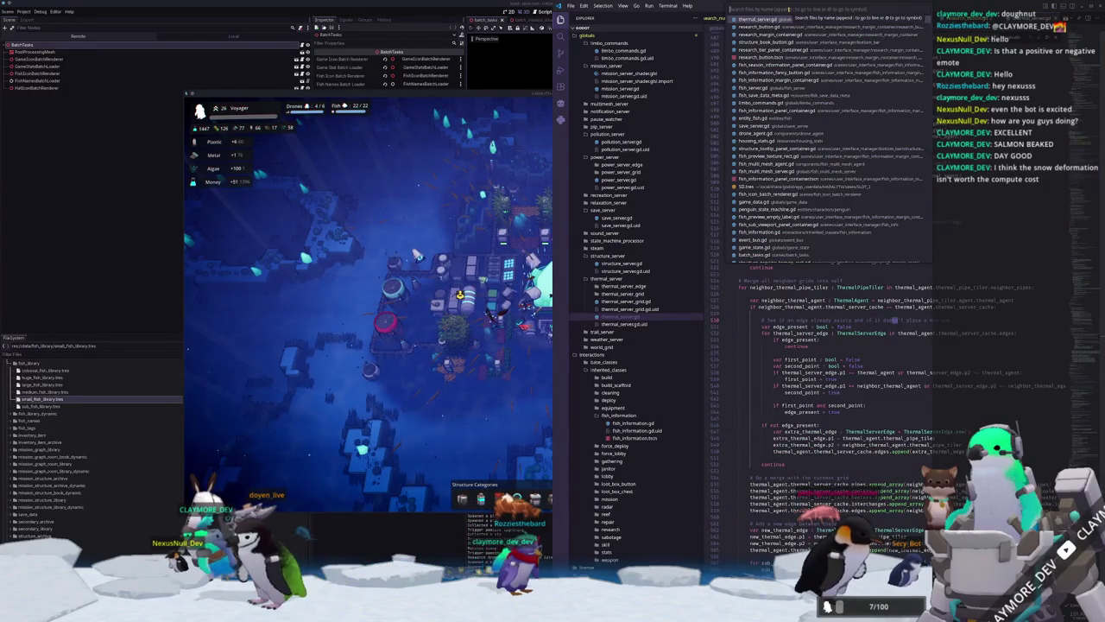
{"action": "type", "text": "%"}
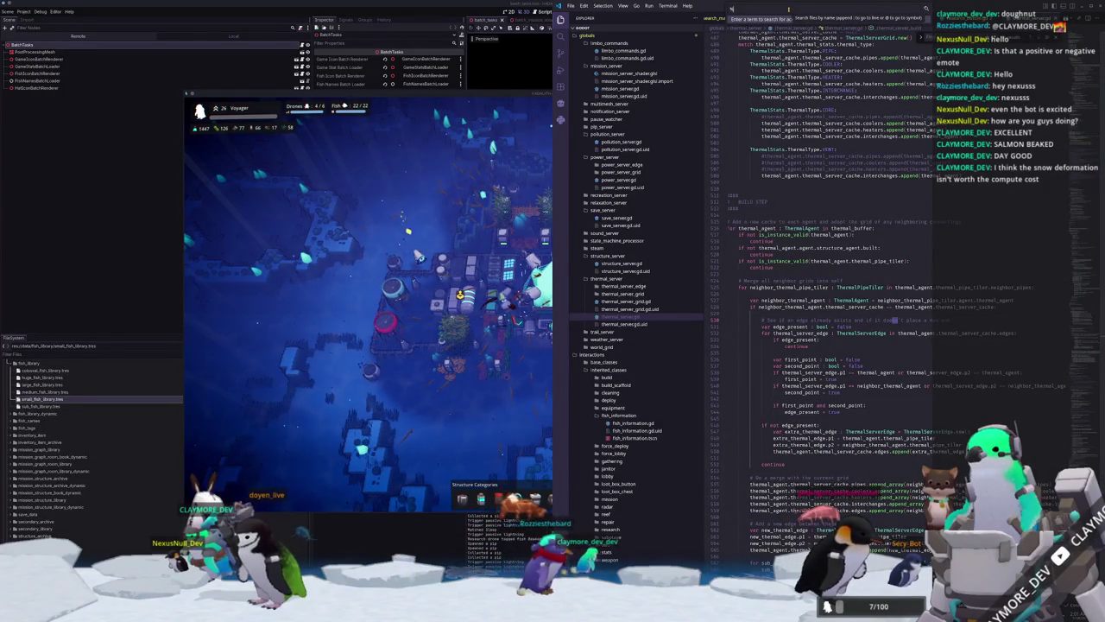
{"action": "type", "text": "delete"}
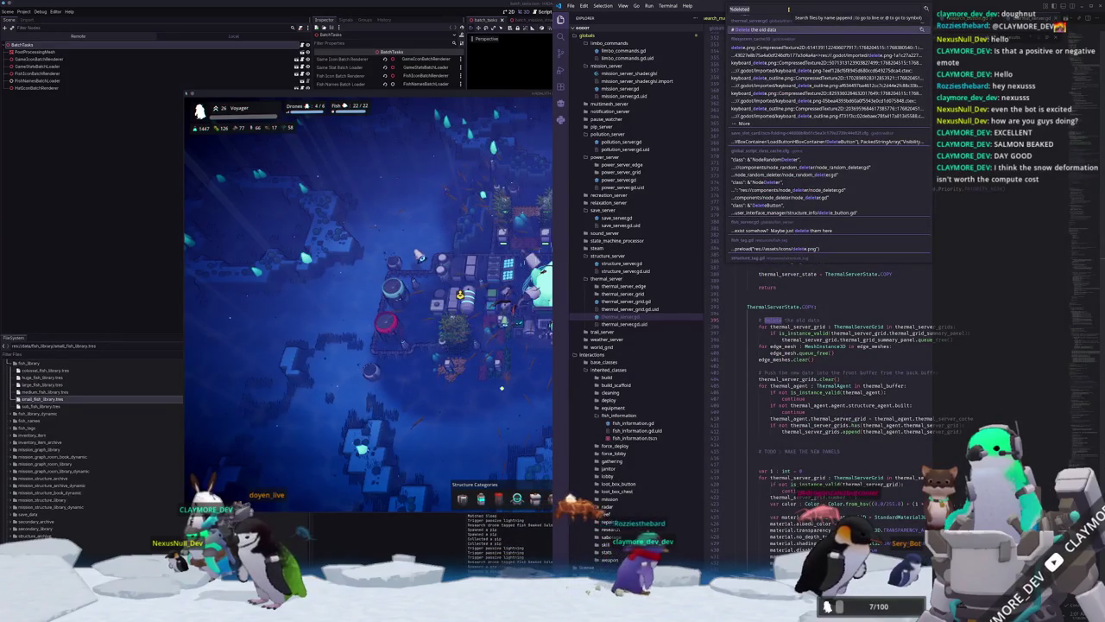
{"action": "type", "text": "d"}
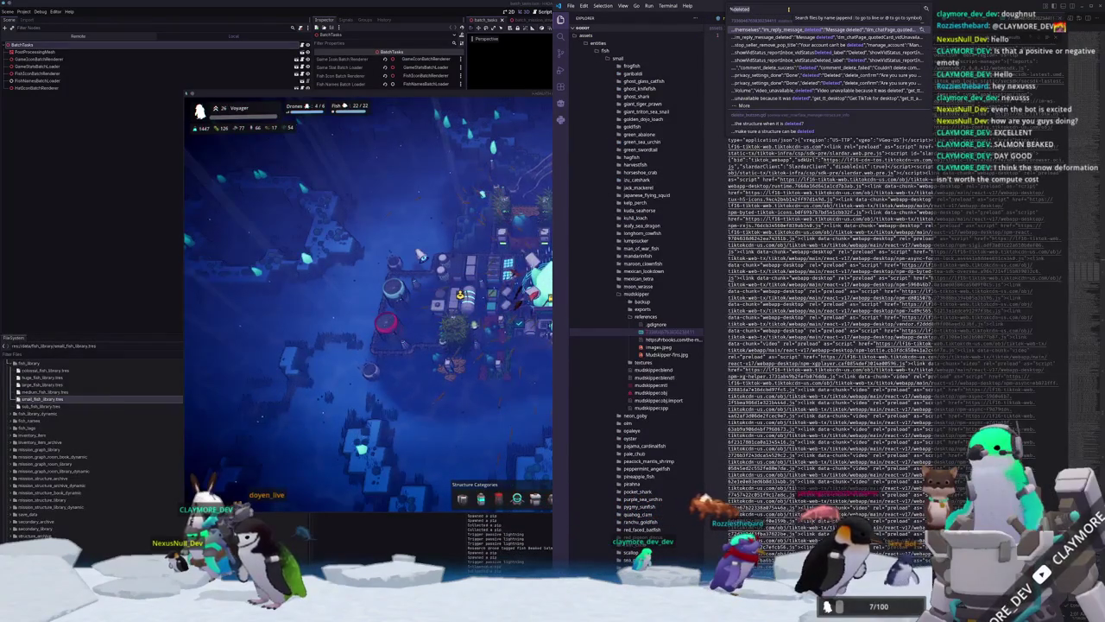
{"action": "key", "text": "BackSpace"}
{"action": "key", "text": "BackSpace"}
{"action": "key", "text": "BackSpace"}
{"action": "type", "text": "snow"}
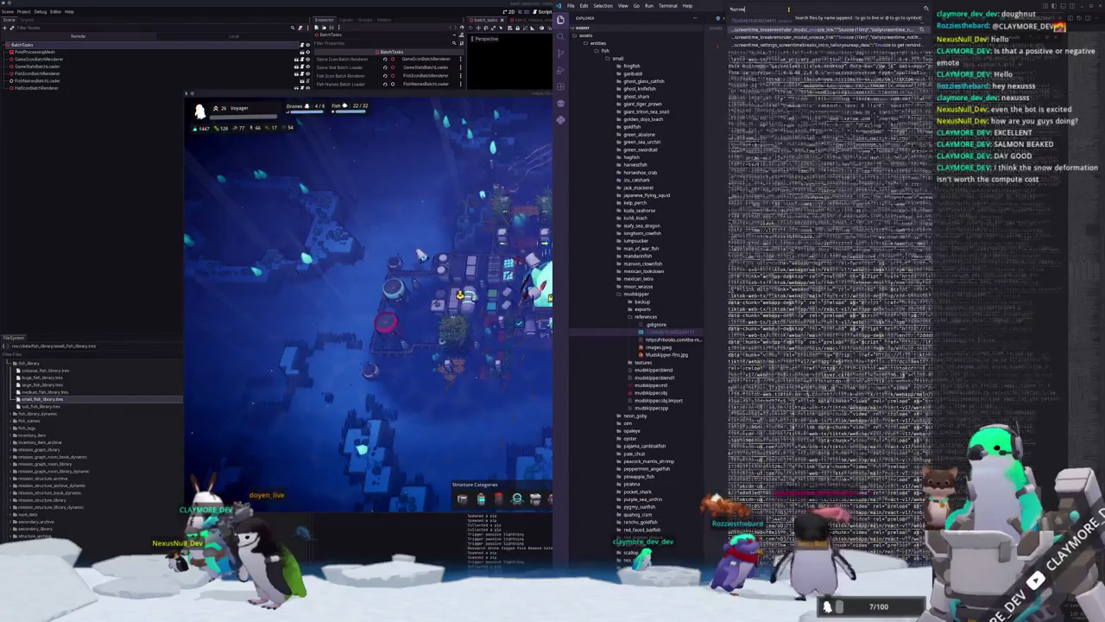
{"action": "key", "text": "Escape"}
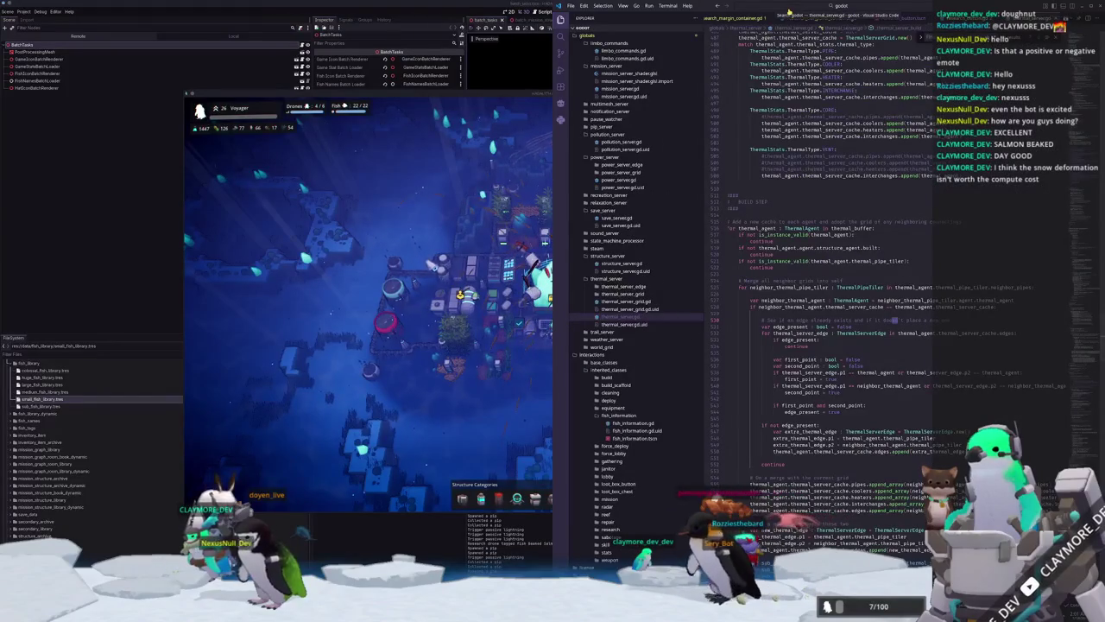
Search for 'agent' files and browse the results without opening any.
{"action": "left_click", "coordinate": [788, 12]}
{"action": "type", "text": "snow."}
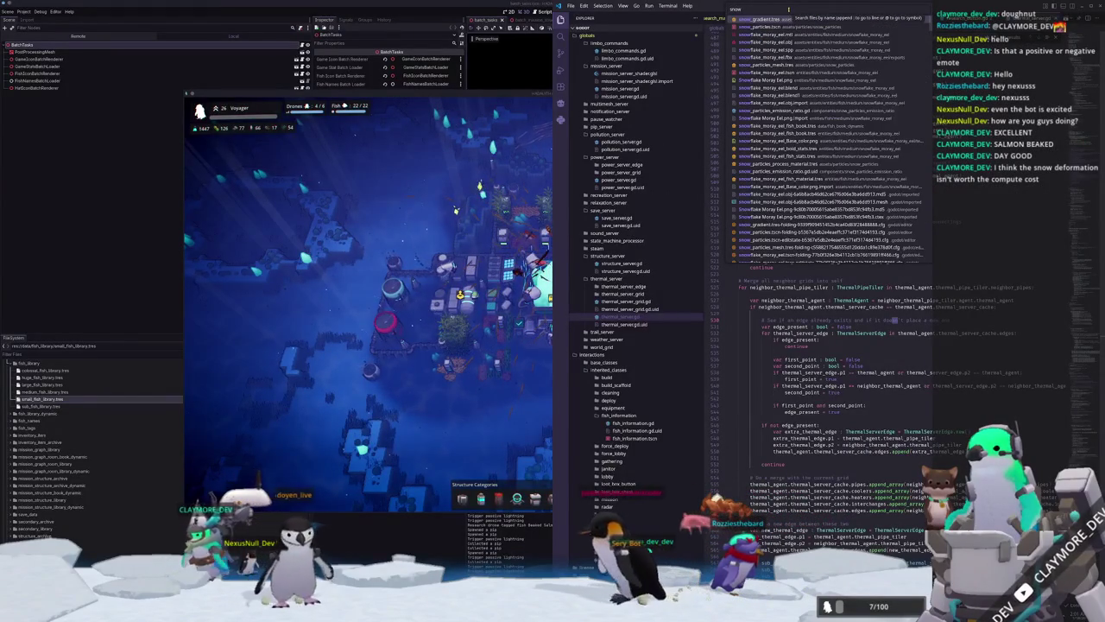
{"action": "key", "text": "BackSpace"}
{"action": "type", "text": "_gener"}
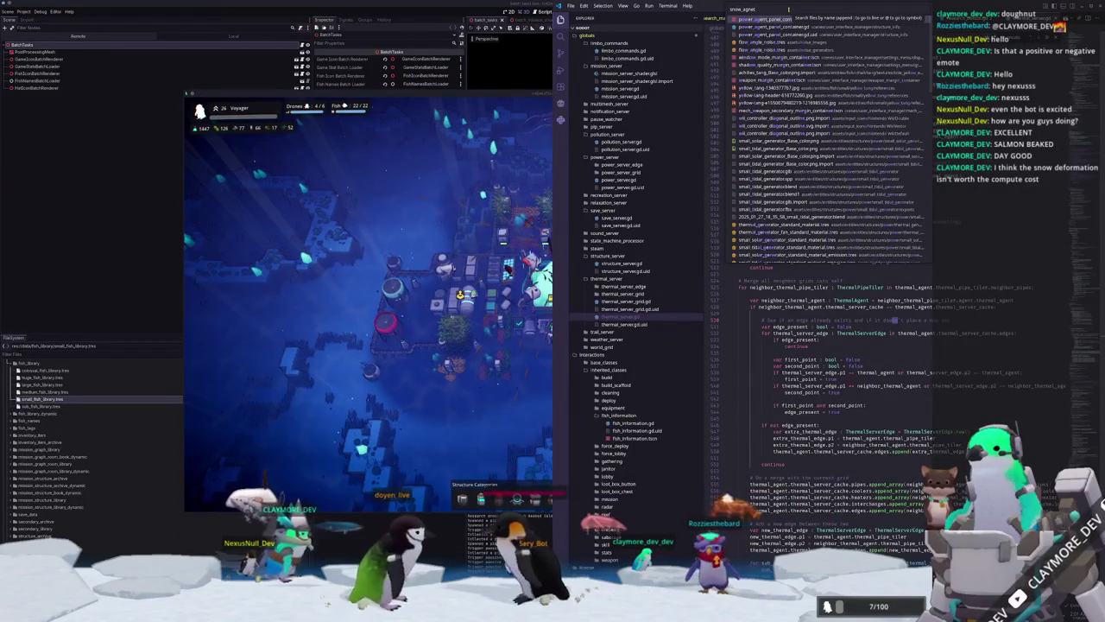
{"action": "type", "text": "t"}
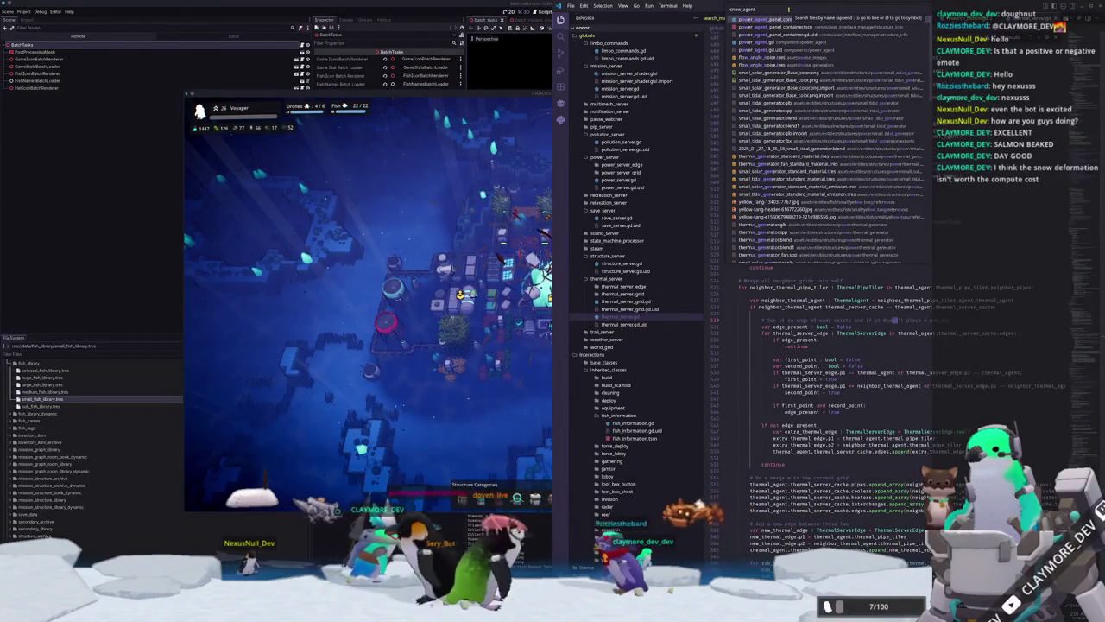
{"action": "key", "text": "Home"}
{"action": "key", "text": "Delete"}
{"action": "key", "text": "Delete"}
{"action": "key", "text": "Delete"}
{"action": "key", "text": "Down"}
{"action": "key", "text": "Down"}
{"action": "key", "text": "Down"}
{"action": "key", "text": "Down"}
{"action": "key", "text": "Down"}
{"action": "key", "text": "Down"}
{"action": "key", "text": "Down"}
{"action": "key", "text": "Down"}
{"action": "key", "text": "Down"}
{"action": "key", "text": "Down"}
{"action": "key", "text": "Down"}
{"action": "key", "text": "Down"}
{"action": "key", "text": "Down"}
{"action": "key", "text": "Down"}
{"action": "key", "text": "Down"}
{"action": "key", "text": "Down"}
{"action": "key", "text": "Down"}
{"action": "key", "text": "Down"}
{"action": "key", "text": "Down"}
{"action": "key", "text": "Down"}
{"action": "key", "text": "Down"}
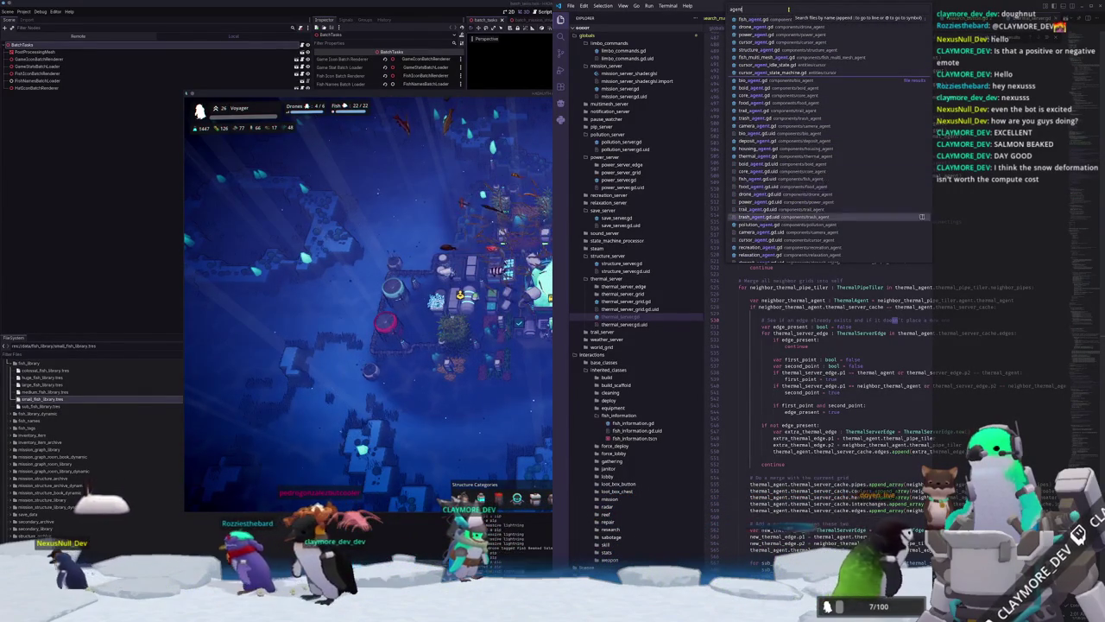
{"action": "key", "text": "Down"}
{"action": "key", "text": "Down"}
{"action": "key", "text": "Down"}
{"action": "key", "text": "Down"}
{"action": "key", "text": "Down"}
{"action": "key", "text": "Down"}
{"action": "key", "text": "Down"}
{"action": "key", "text": "Down"}
{"action": "key", "text": "Down"}
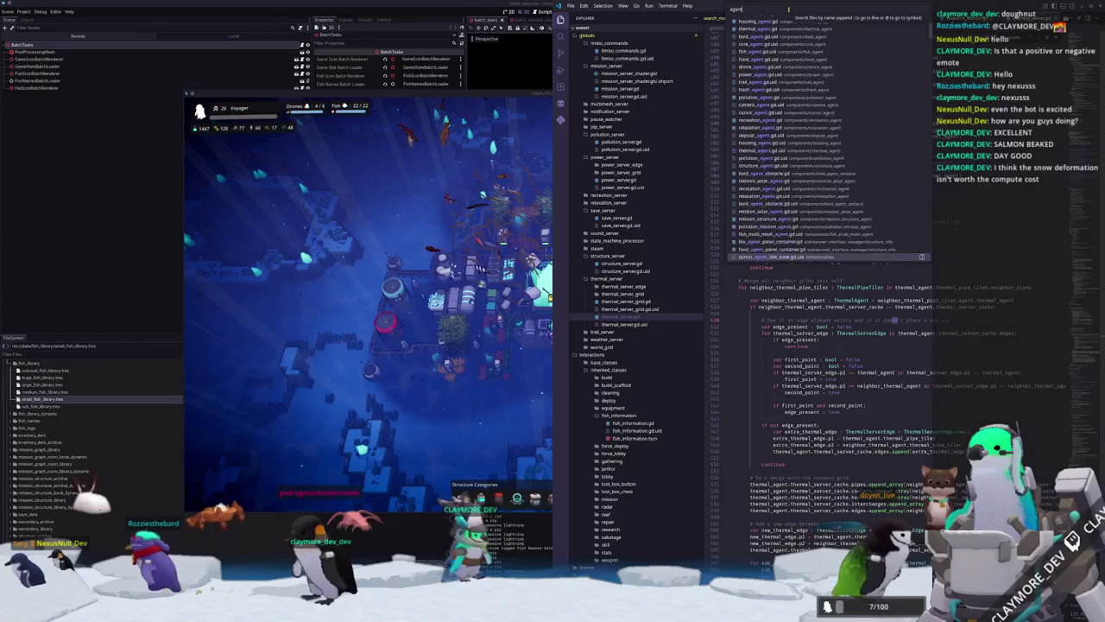
{"action": "key", "text": "Down"}
{"action": "key", "text": "Down"}
{"action": "key", "text": "Down"}
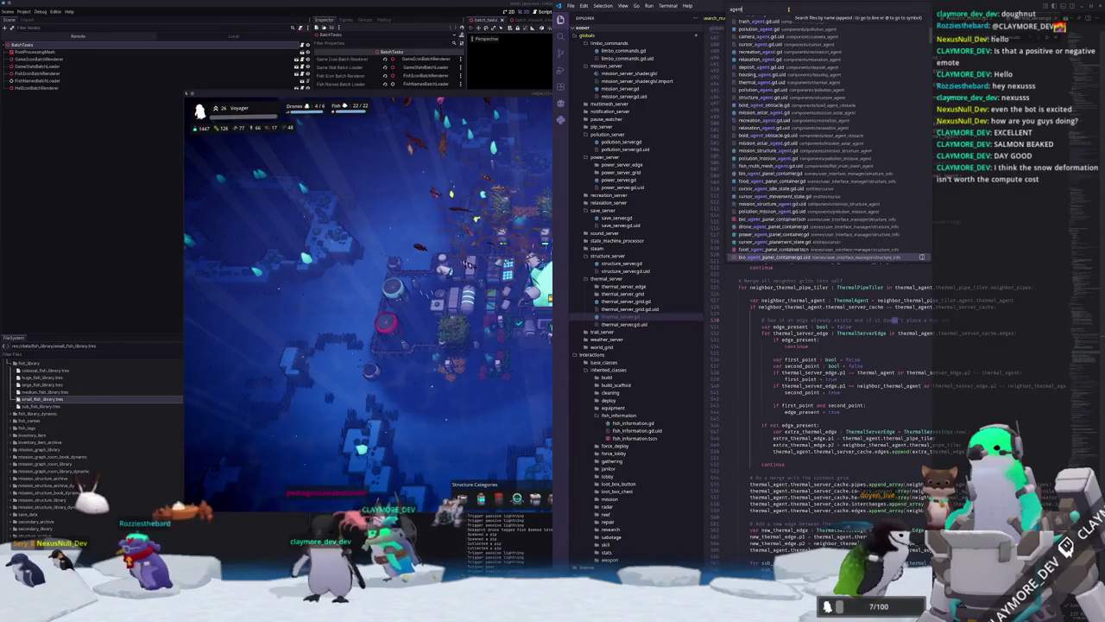
{"action": "key", "text": "Down"}
{"action": "key", "text": "Down"}
{"action": "key", "text": "Down"}
{"action": "key", "text": "Down"}
{"action": "key", "text": "Down"}
{"action": "key", "text": "Down"}
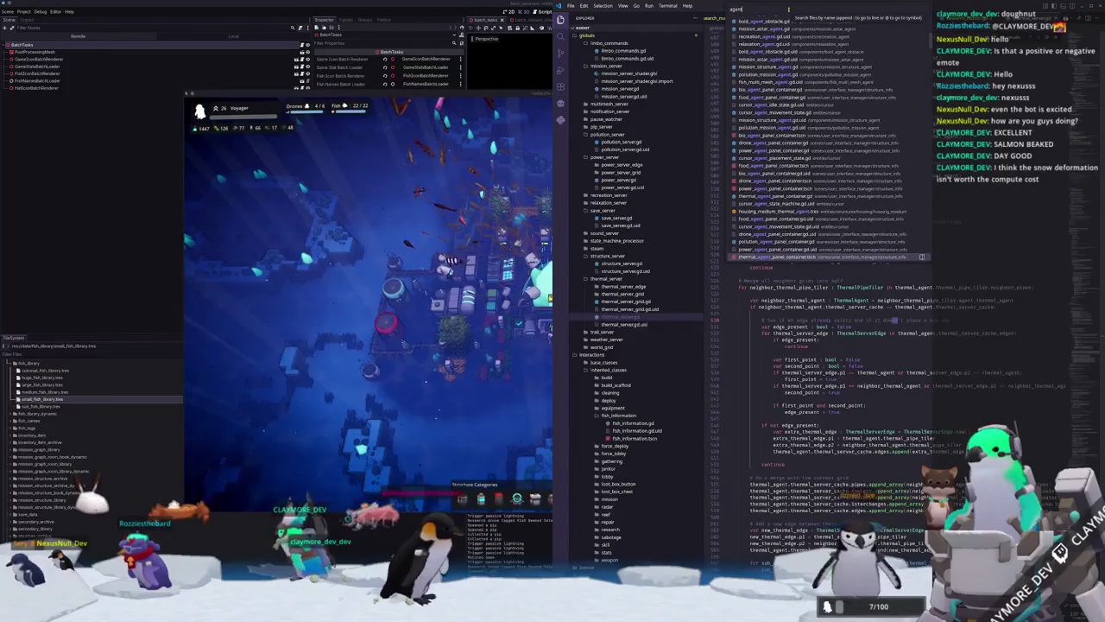
{"action": "key", "text": "Down"}
{"action": "key", "text": "Down"}
{"action": "key", "text": "Down"}
{"action": "key", "text": "Down"}
{"action": "key", "text": "Down"}
{"action": "key", "text": "Down"}
{"action": "key", "text": "Down"}
{"action": "key", "text": "Down"}
{"action": "key", "text": "Down"}
{"action": "key", "text": "Down"}
{"action": "key", "text": "Down"}
{"action": "key", "text": "Down"}
{"action": "key", "text": "Down"}
{"action": "key", "text": "Down"}
{"action": "key", "text": "Down"}
{"action": "key", "text": "Down"}
{"action": "key", "text": "Down"}
{"action": "key", "text": "Down"}
{"action": "key", "text": "Down"}
{"action": "key", "text": "Down"}
{"action": "key", "text": "Down"}
{"action": "key", "text": "Down"}
{"action": "key", "text": "Down"}
{"action": "key", "text": "Down"}
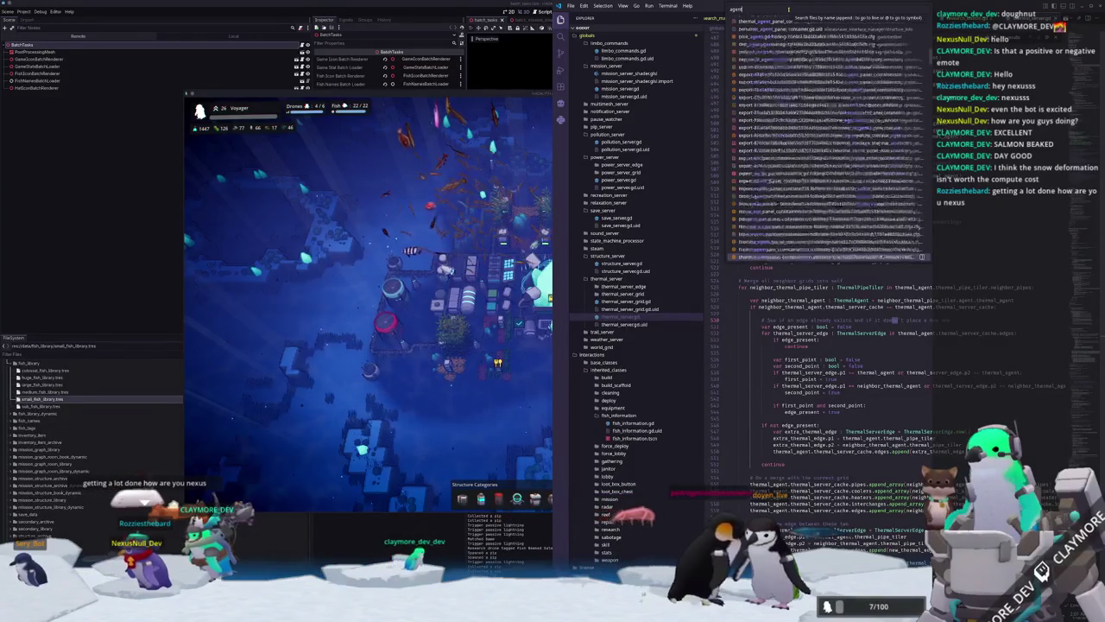
{"action": "key", "text": "Down"}
{"action": "key", "text": "Down"}
{"action": "key", "text": "Down"}
{"action": "key", "text": "Down"}
{"action": "key", "text": "Down"}
{"action": "key", "text": "Down"}
{"action": "key", "text": "Down"}
{"action": "key", "text": "Down"}
{"action": "key", "text": "Down"}
{"action": "key", "text": "Down"}
{"action": "key", "text": "Down"}
{"action": "key", "text": "Down"}
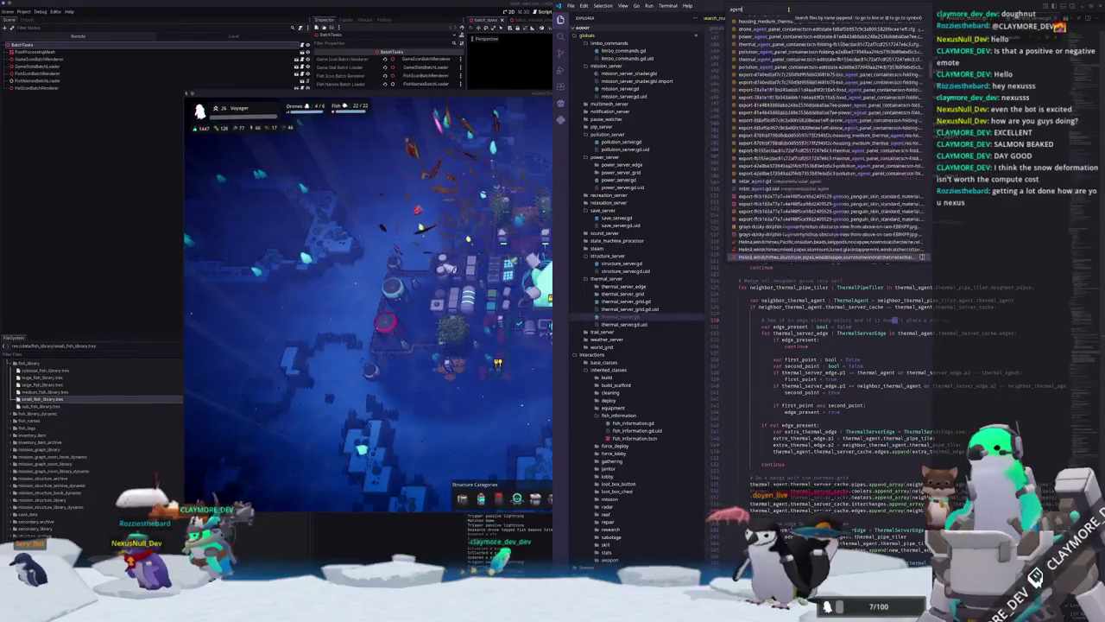
{"action": "key", "text": "Escape"}
Collapse the cursor_agent, distance_angle_constraint, drone_agent, fish_agent and fish_multi_mesh_agent folders in Explorer.
{"action": "scroll", "coordinate": [646, 278], "scroll_direction": "up", "scroll_amount": 3}
{"action": "scroll", "coordinate": [646, 279], "scroll_direction": "up", "scroll_amount": 3}
{"action": "scroll", "coordinate": [643, 275], "scroll_direction": "up", "scroll_amount": 3}
{"action": "scroll", "coordinate": [639, 270], "scroll_direction": "up", "scroll_amount": 3}
{"action": "scroll", "coordinate": [639, 270], "scroll_direction": "up", "scroll_amount": 3}
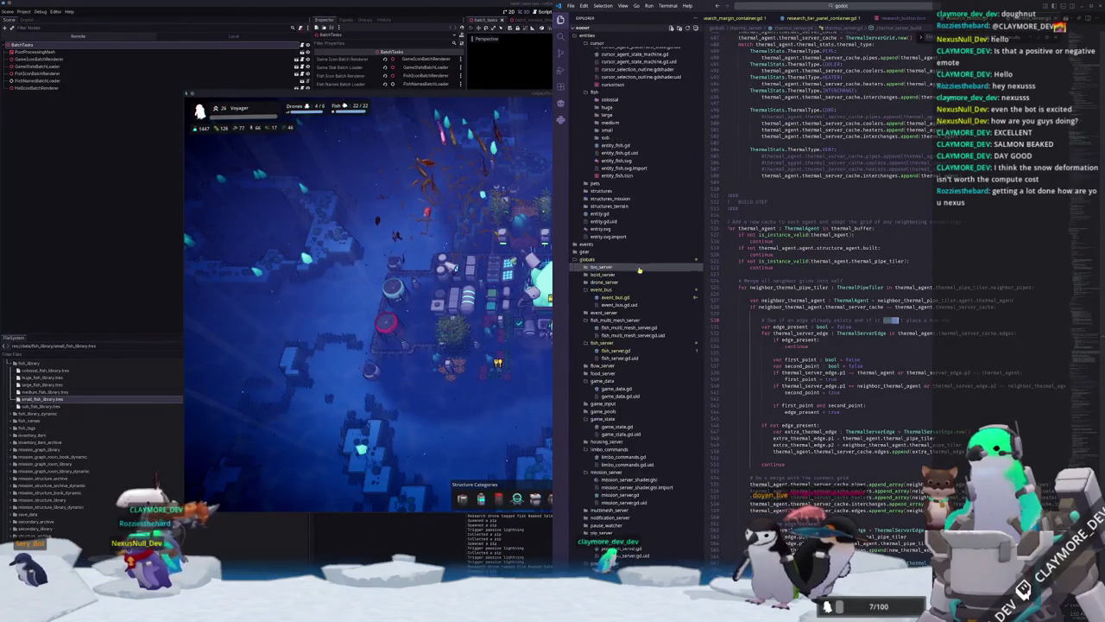
{"action": "scroll", "coordinate": [640, 259], "scroll_direction": "up", "scroll_amount": 3}
{"action": "scroll", "coordinate": [640, 246], "scroll_direction": "up", "scroll_amount": 3}
{"action": "scroll", "coordinate": [642, 231], "scroll_direction": "up", "scroll_amount": 3}
{"action": "scroll", "coordinate": [641, 231], "scroll_direction": "up", "scroll_amount": 3}
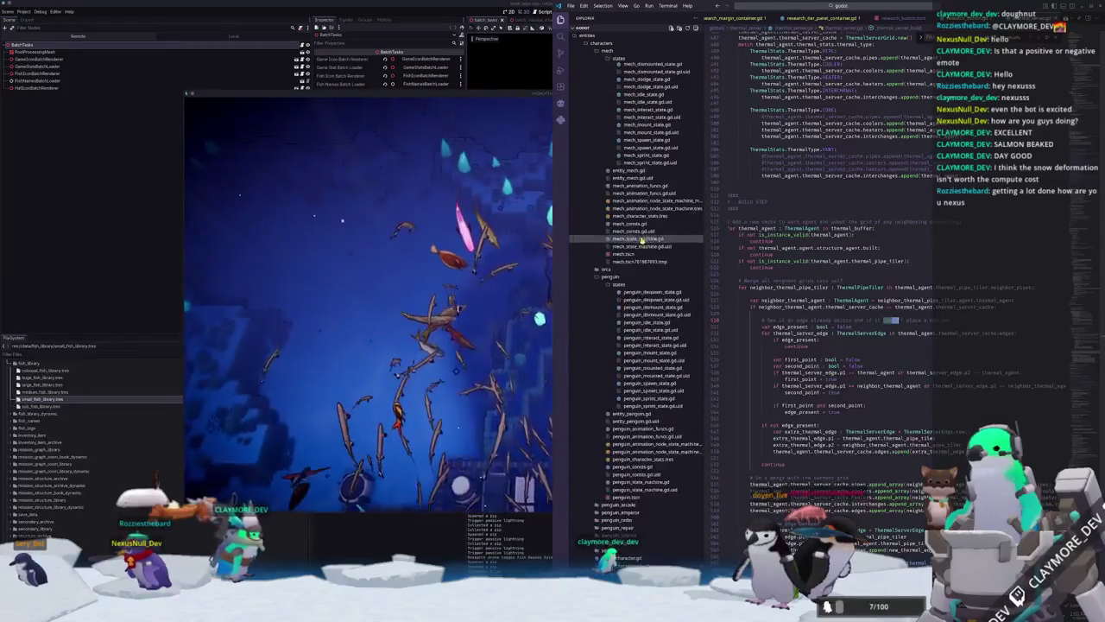
{"action": "scroll", "coordinate": [640, 229], "scroll_direction": "up", "scroll_amount": 3}
{"action": "scroll", "coordinate": [640, 228], "scroll_direction": "up", "scroll_amount": 3}
{"action": "scroll", "coordinate": [640, 226], "scroll_direction": "up", "scroll_amount": 3}
{"action": "scroll", "coordinate": [639, 220], "scroll_direction": "up", "scroll_amount": 3}
{"action": "scroll", "coordinate": [635, 207], "scroll_direction": "up", "scroll_amount": 3}
{"action": "scroll", "coordinate": [631, 194], "scroll_direction": "up", "scroll_amount": 3}
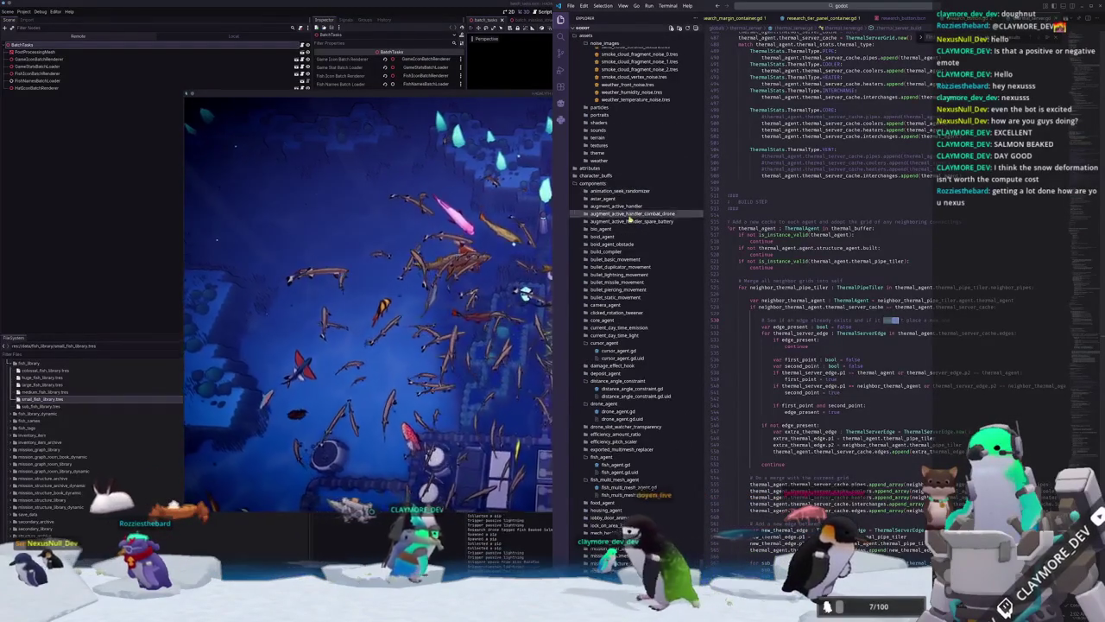
{"action": "left_click", "coordinate": [607, 342]}
{"action": "left_click", "coordinate": [612, 366]}
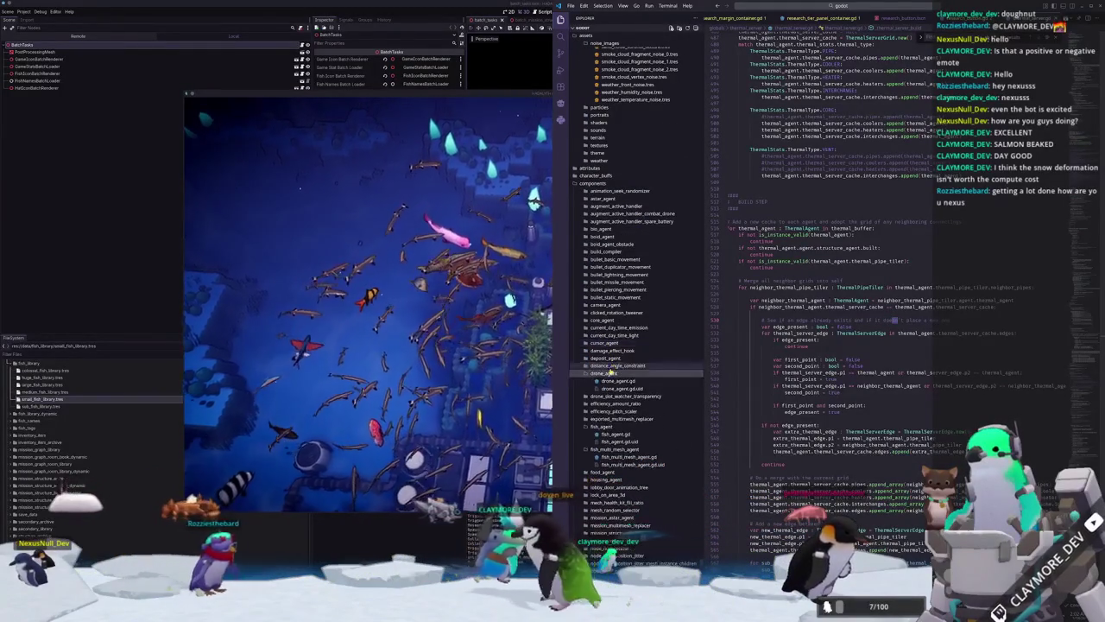
{"action": "left_click", "coordinate": [615, 373]}
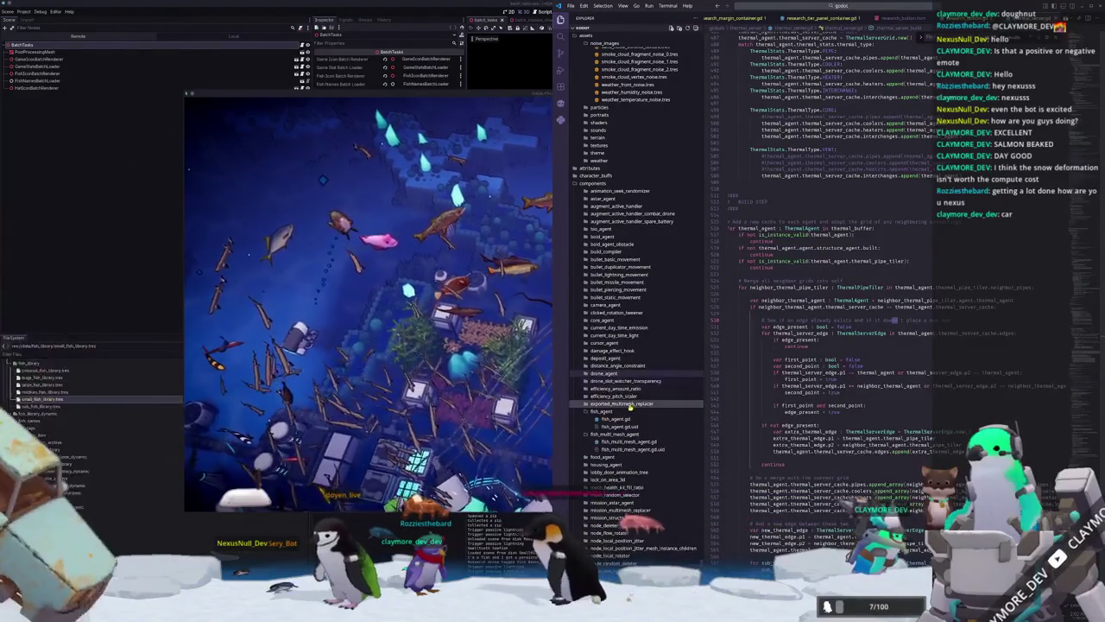
{"action": "left_click", "coordinate": [629, 412]}
{"action": "left_click", "coordinate": [631, 419]}
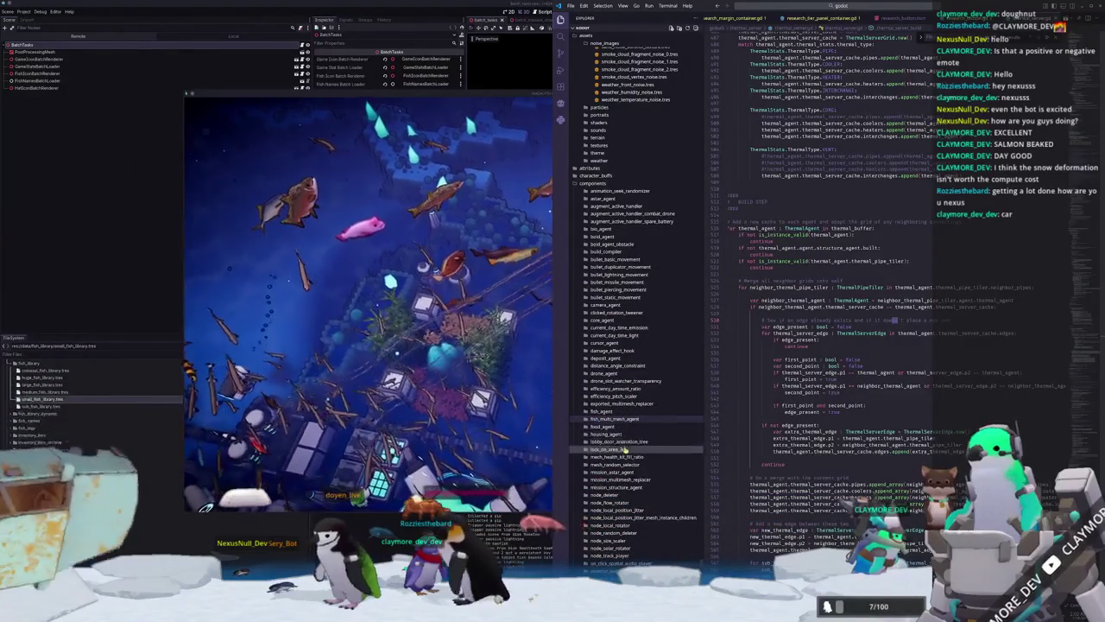
{"action": "scroll", "coordinate": [660, 440], "scroll_direction": "down", "scroll_amount": 1}
{"action": "scroll", "coordinate": [663, 423], "scroll_direction": "down", "scroll_amount": 3}
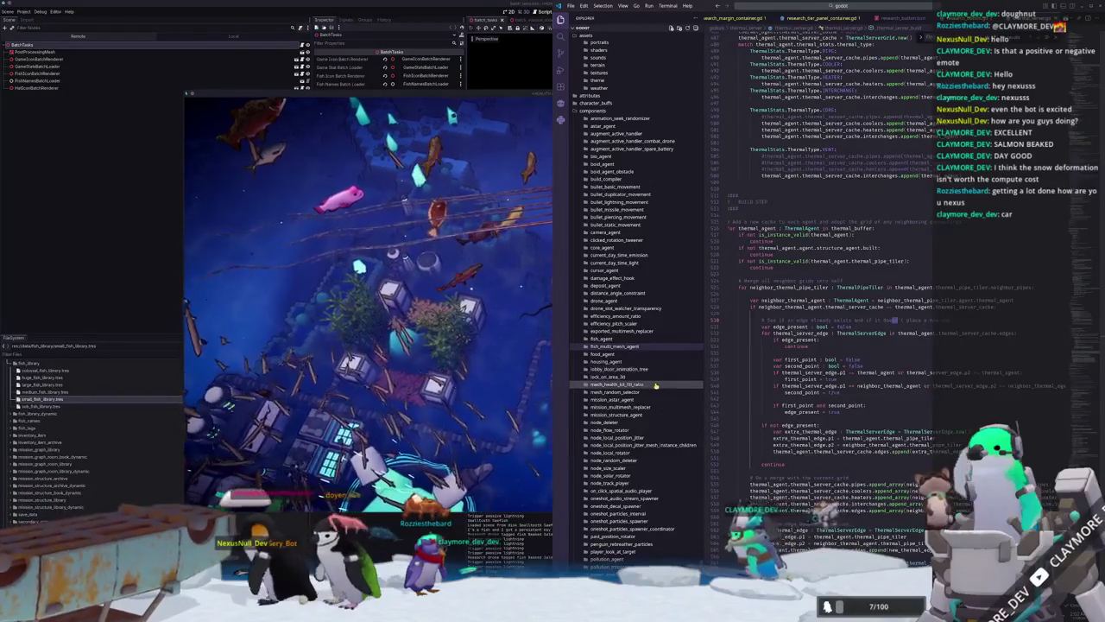
{"action": "scroll", "coordinate": [658, 380], "scroll_direction": "down", "scroll_amount": 3}
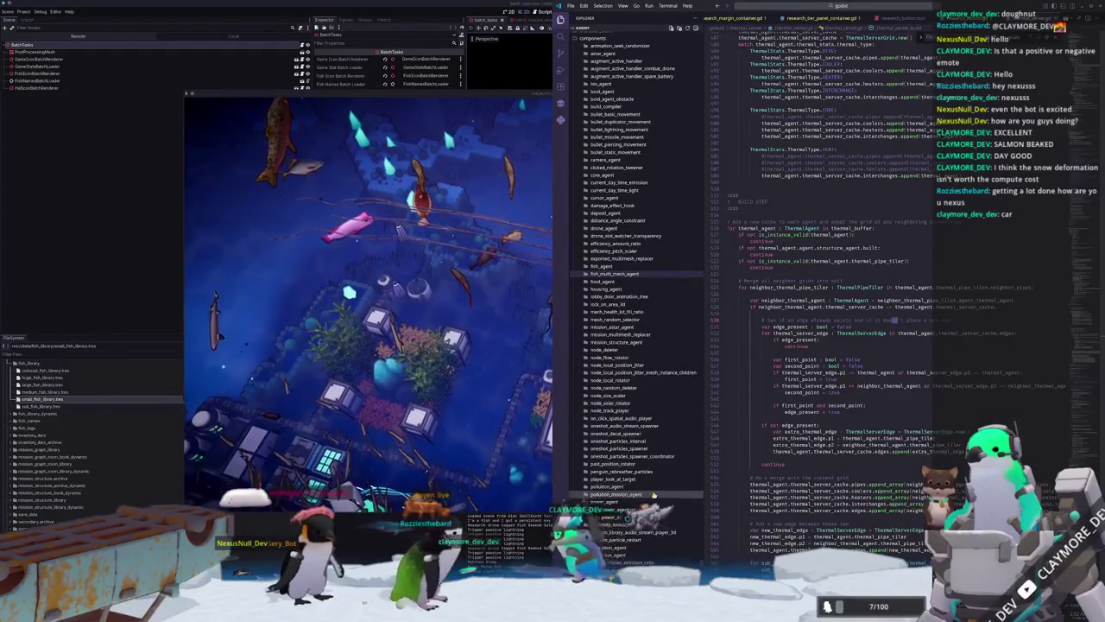
{"action": "scroll", "coordinate": [653, 502], "scroll_direction": "down", "scroll_amount": 5}
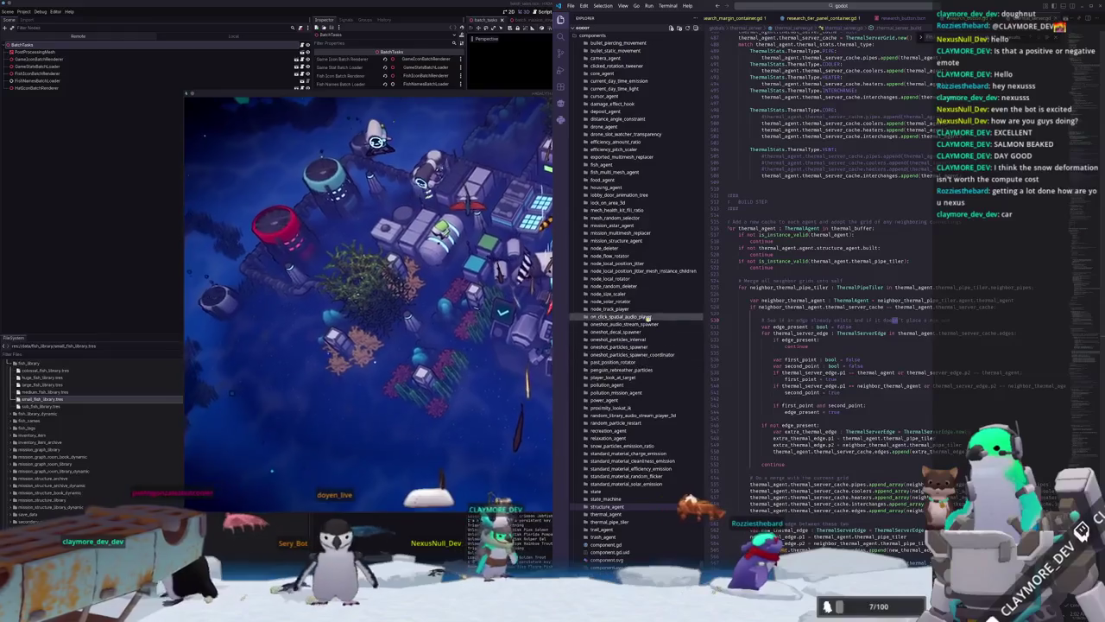
Open the mech scene in Godot through the quick-open search.
{"action": "key", "text": "alt+Tab"}
{"action": "key", "text": "alt+shift+o"}
{"action": "type", "text": "mech.ts"}
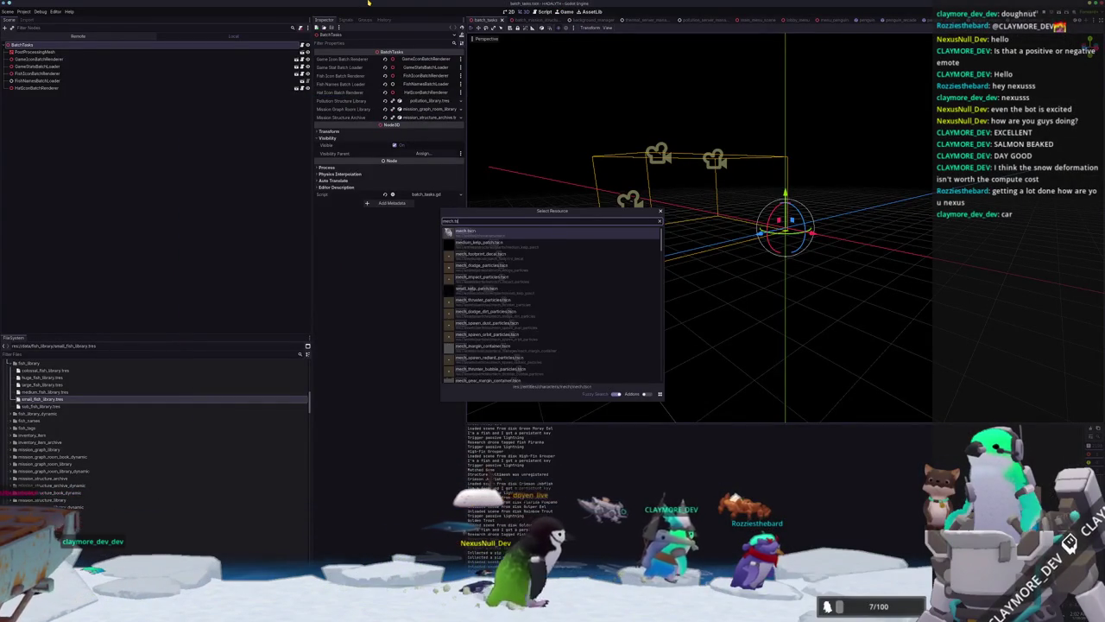
{"action": "key", "text": "Return"}
Select the TrailAgent node and open its trail_agent.gd script for editing.
{"action": "scroll", "coordinate": [120, 302], "scroll_direction": "down", "scroll_amount": 5}
{"action": "scroll", "coordinate": [120, 302], "scroll_direction": "down", "scroll_amount": 5}
{"action": "scroll", "coordinate": [120, 302], "scroll_direction": "down", "scroll_amount": 5}
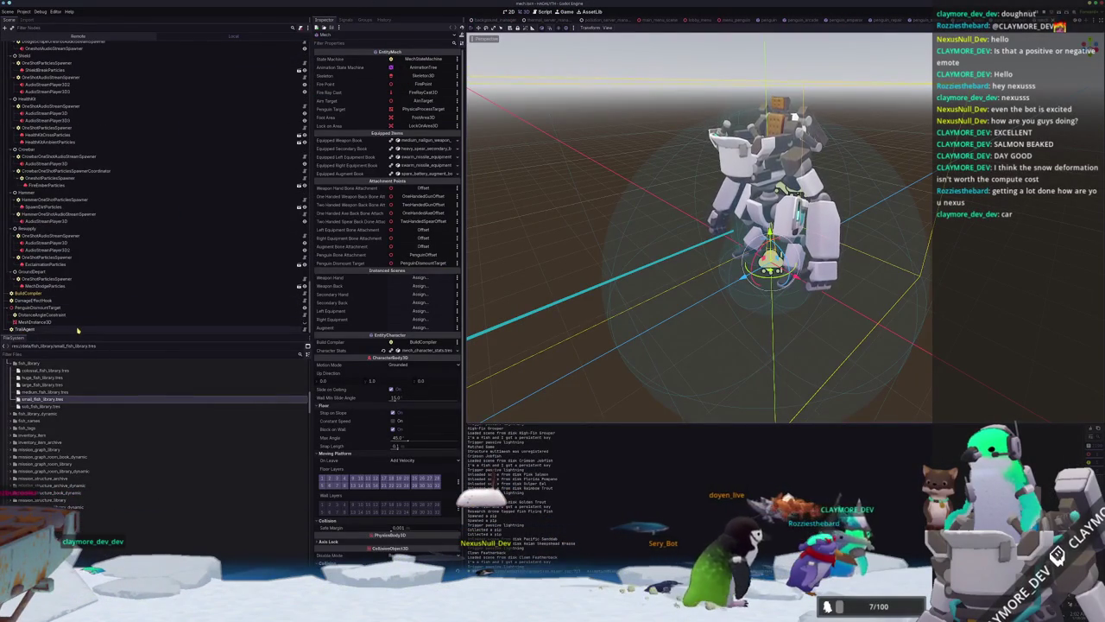
{"action": "left_click", "coordinate": [257, 329]}
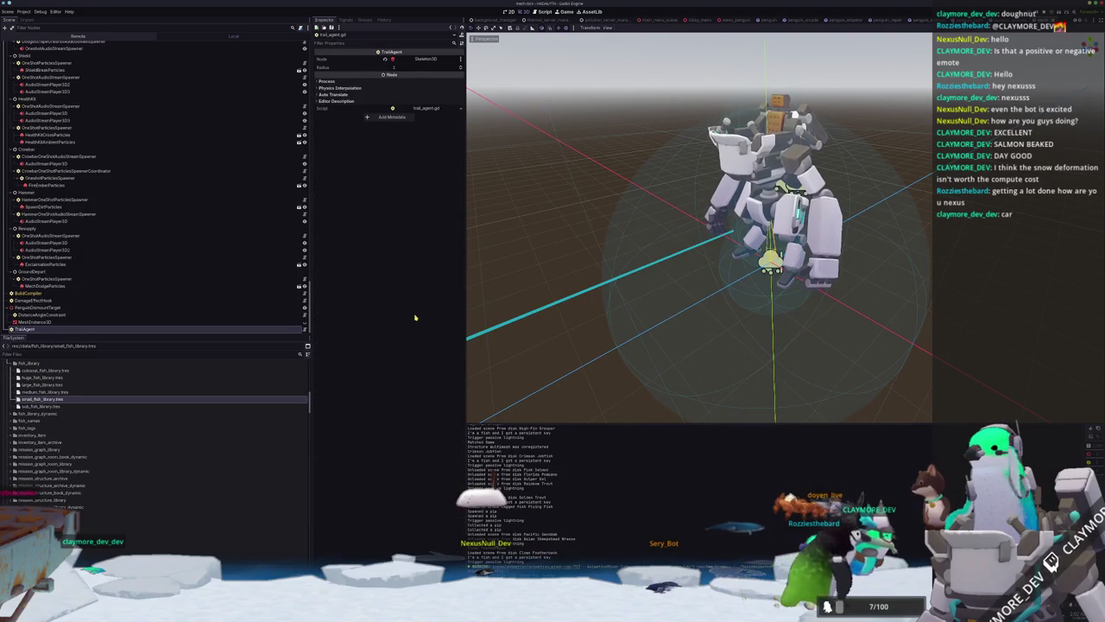
{"action": "left_click", "coordinate": [426, 108]}
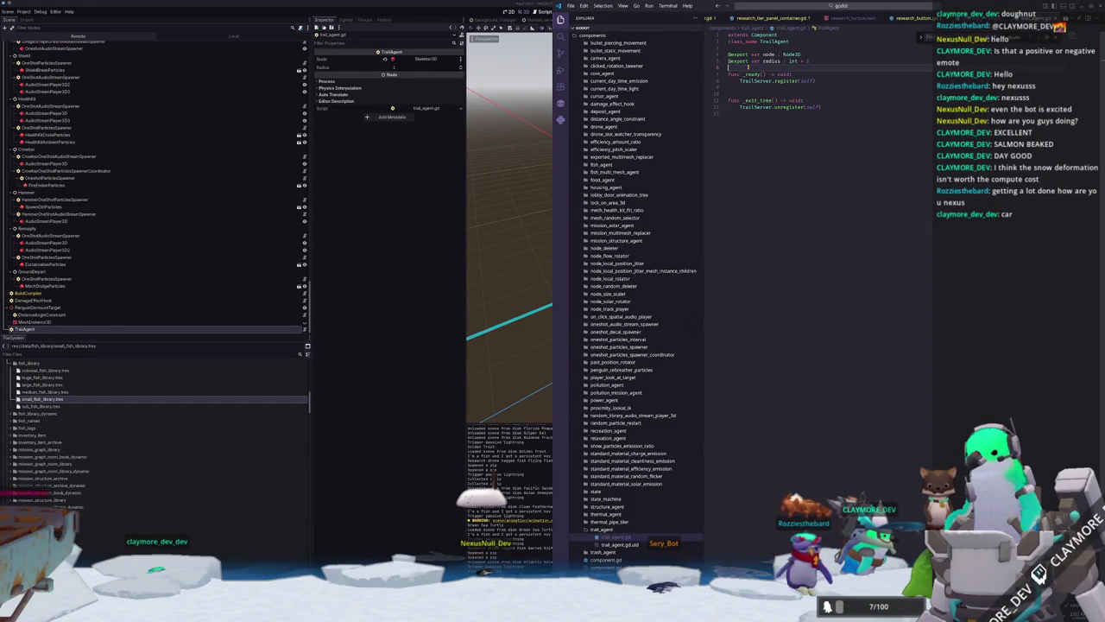
Jump to trail_server.gd and add a 'return' at the start of update(), above the is_instance_valid check.
{"action": "type", "text": "@onready var dis"}
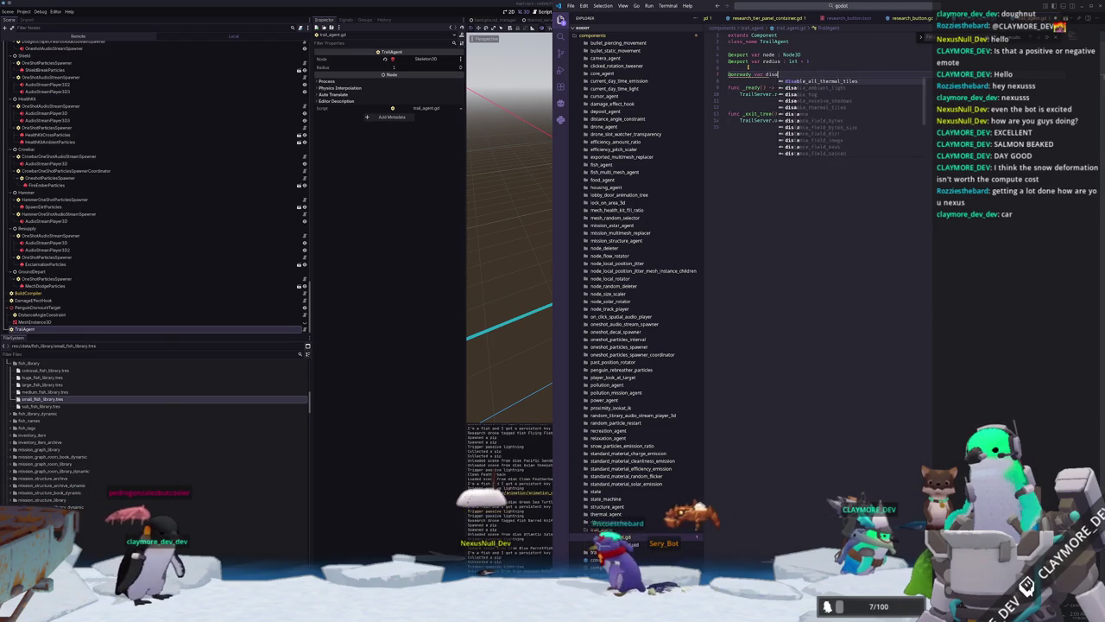
{"action": "type", "text": "d"}
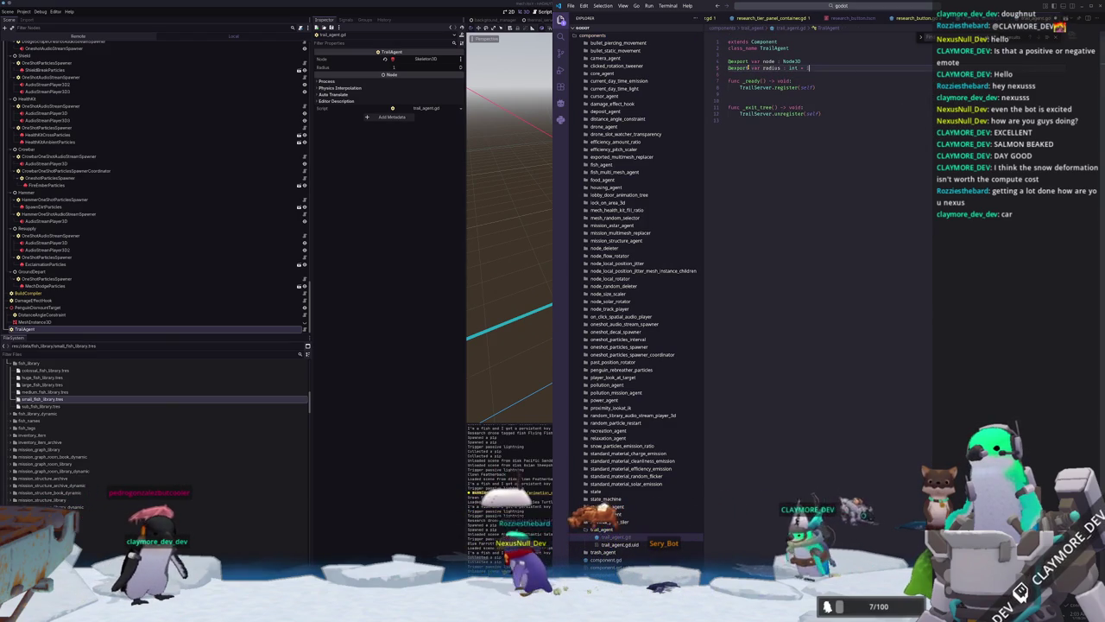
{"action": "left_click", "coordinate": [751, 87], "text": "ctrl"}
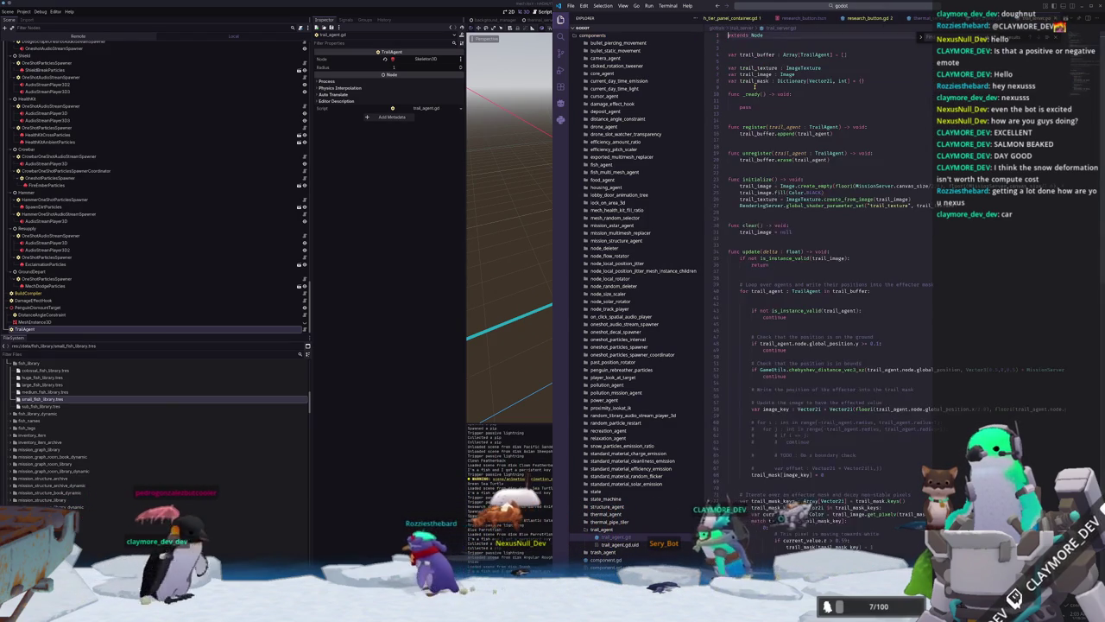
{"action": "left_click", "coordinate": [739, 259]}
{"action": "key", "text": "Return"}
{"action": "key", "text": "Return"}
{"action": "key", "text": "Up"}
{"action": "key", "text": "Up"}
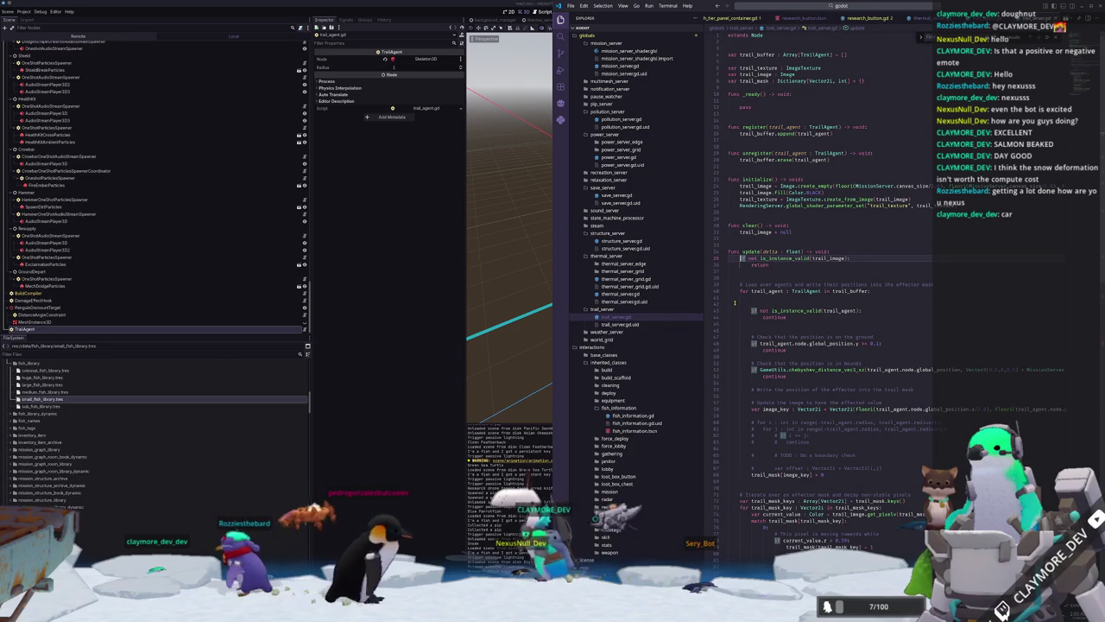
{"action": "type", "text": "return"}
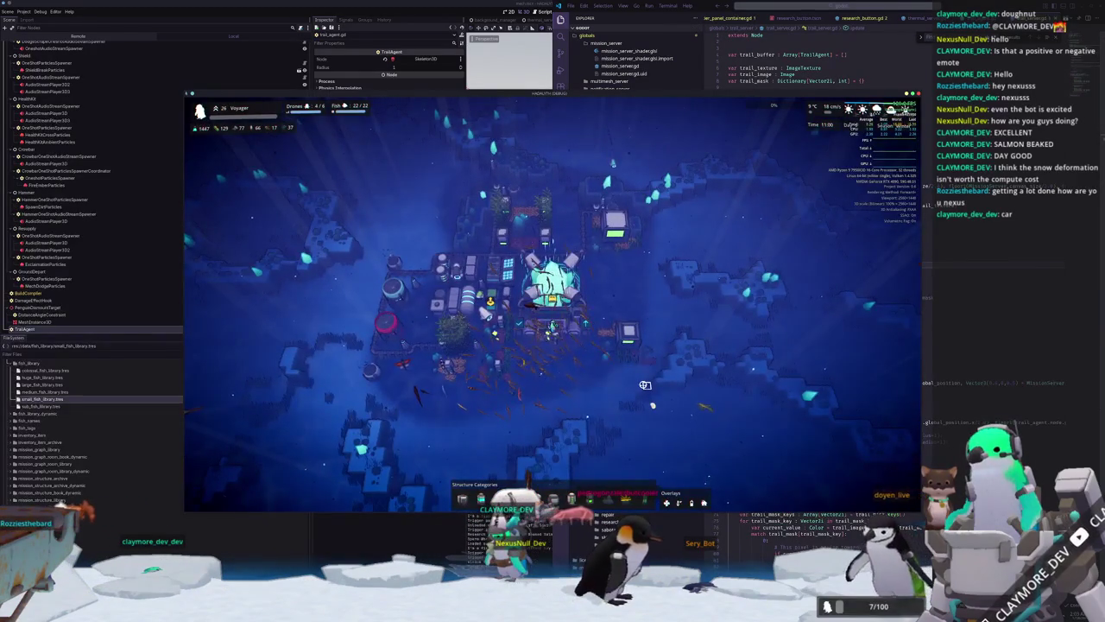
Zoom around the base in the running game and open then close the pause menu.
{"action": "left_click", "coordinate": [913, 394]}
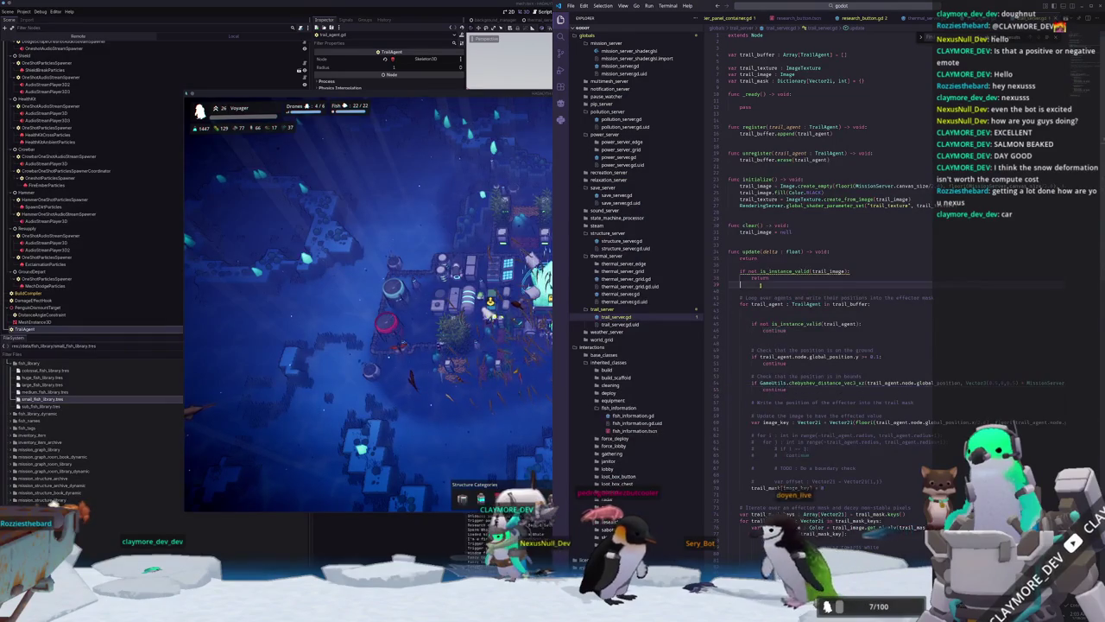
{"action": "scroll", "coordinate": [745, 440], "scroll_direction": "down", "scroll_amount": 5}
{"action": "scroll", "coordinate": [745, 441], "scroll_direction": "down", "scroll_amount": 5}
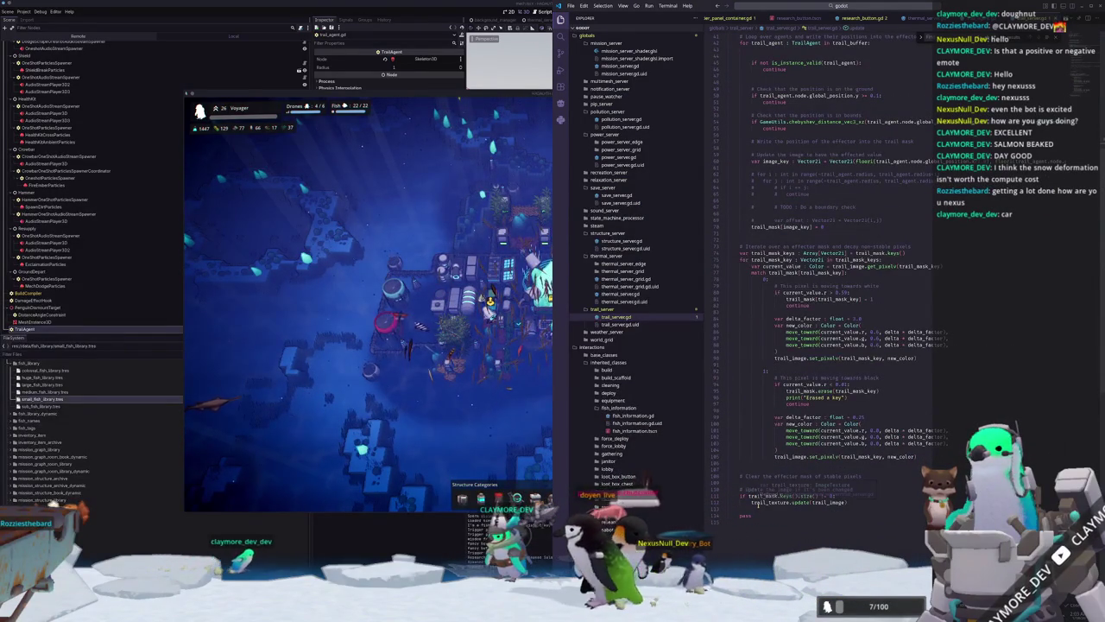
{"action": "scroll", "coordinate": [740, 511], "scroll_direction": "up", "scroll_amount": 3}
{"action": "scroll", "coordinate": [740, 510], "scroll_direction": "up", "scroll_amount": 5}
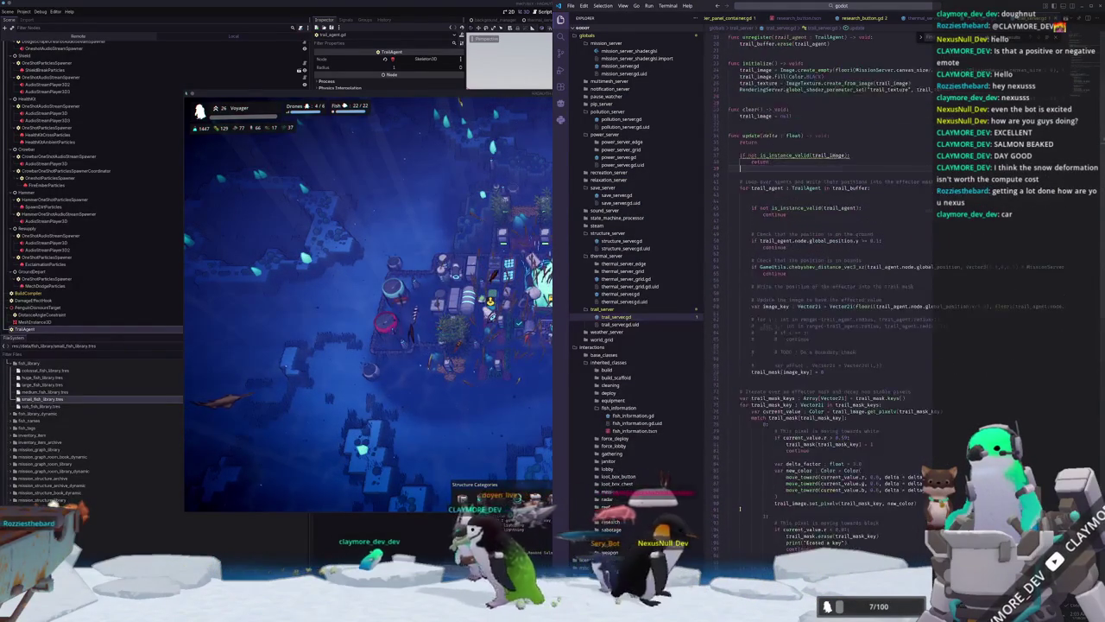
{"action": "scroll", "coordinate": [740, 510], "scroll_direction": "up", "scroll_amount": 5}
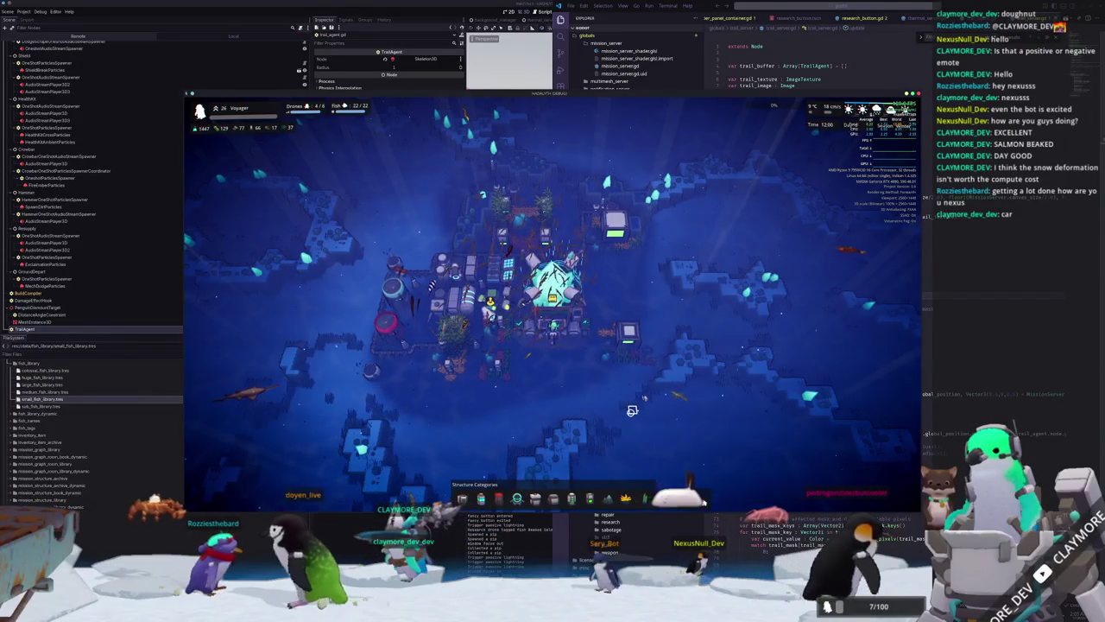
{"action": "scroll", "coordinate": [664, 409], "scroll_direction": "up", "scroll_amount": 5}
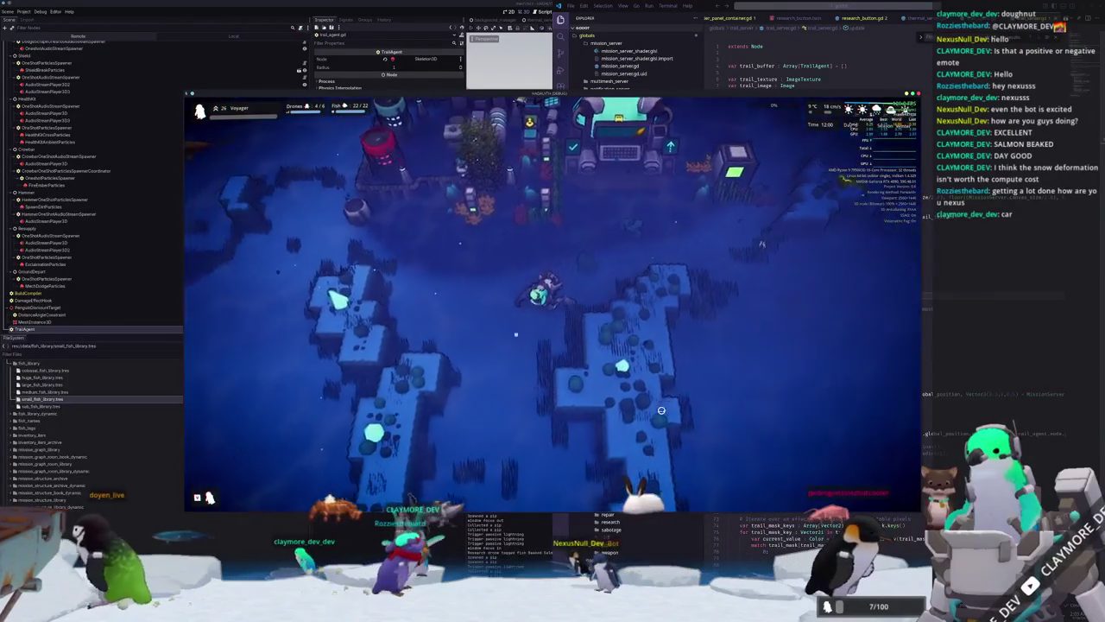
{"action": "scroll", "coordinate": [661, 410], "scroll_direction": "up", "scroll_amount": 3}
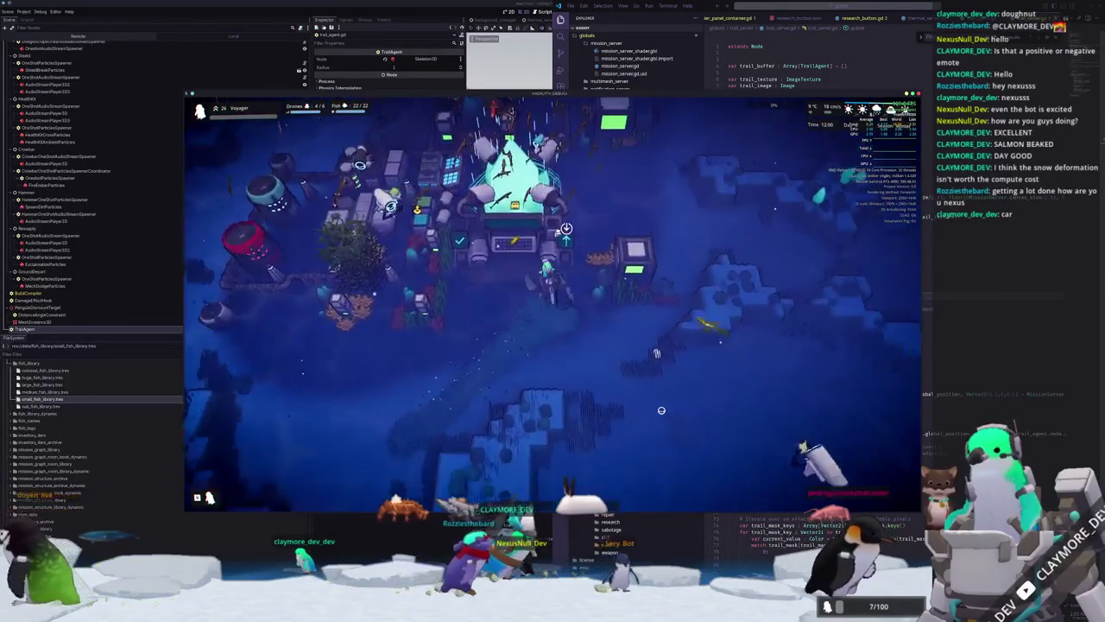
{"action": "scroll", "coordinate": [661, 410], "scroll_direction": "down", "scroll_amount": 5}
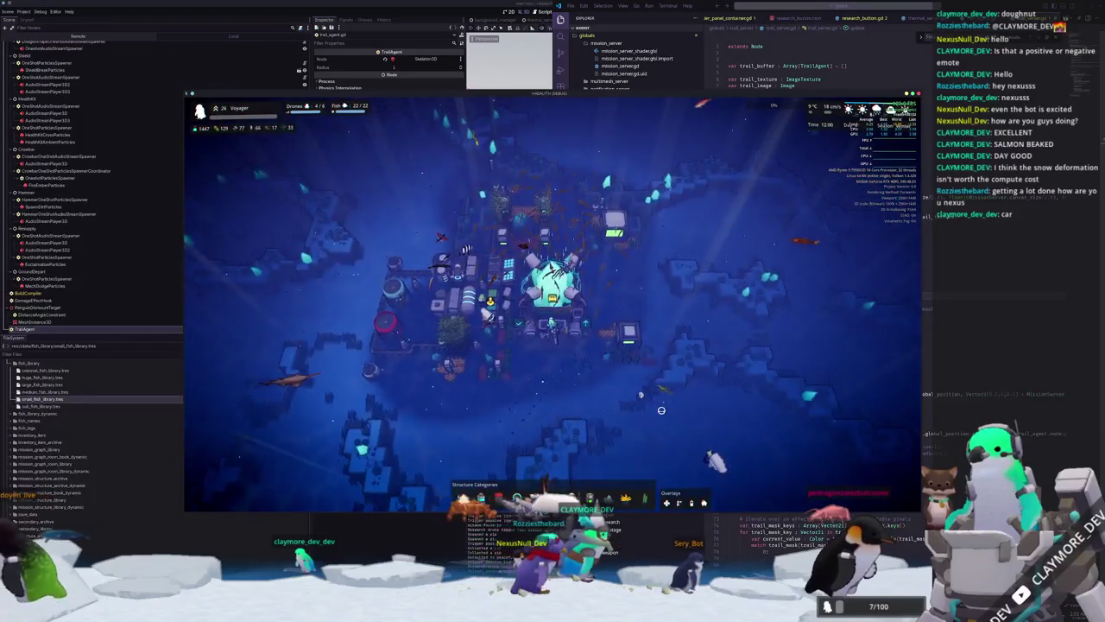
{"action": "key", "text": "Escape"}
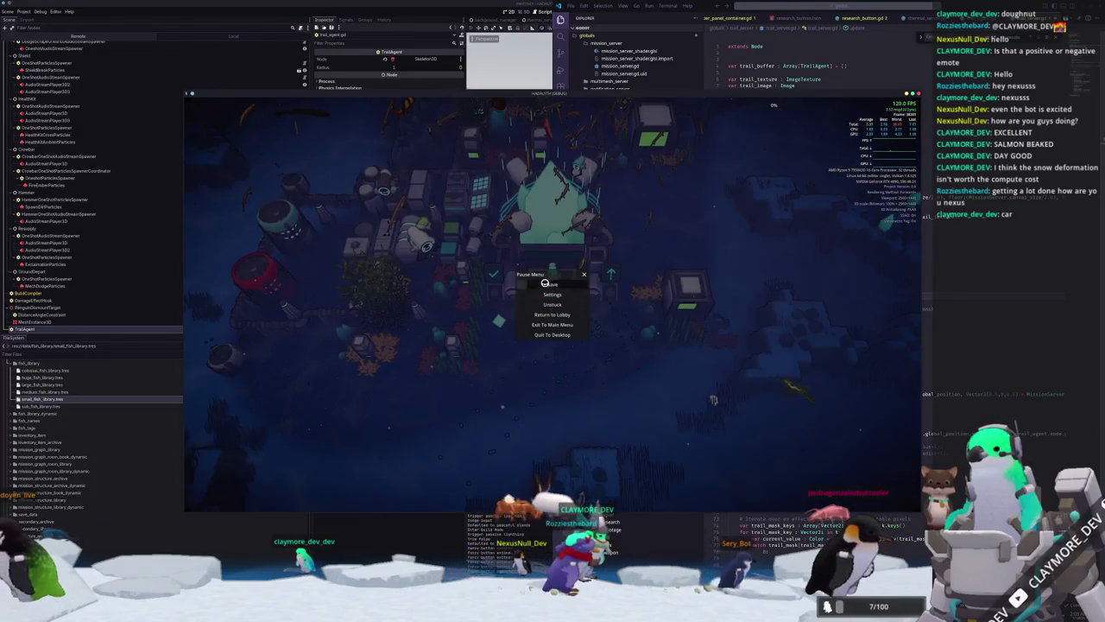
{"action": "key", "text": "Escape"}
{"action": "scroll", "coordinate": [538, 424], "scroll_direction": "down", "scroll_amount": 5}
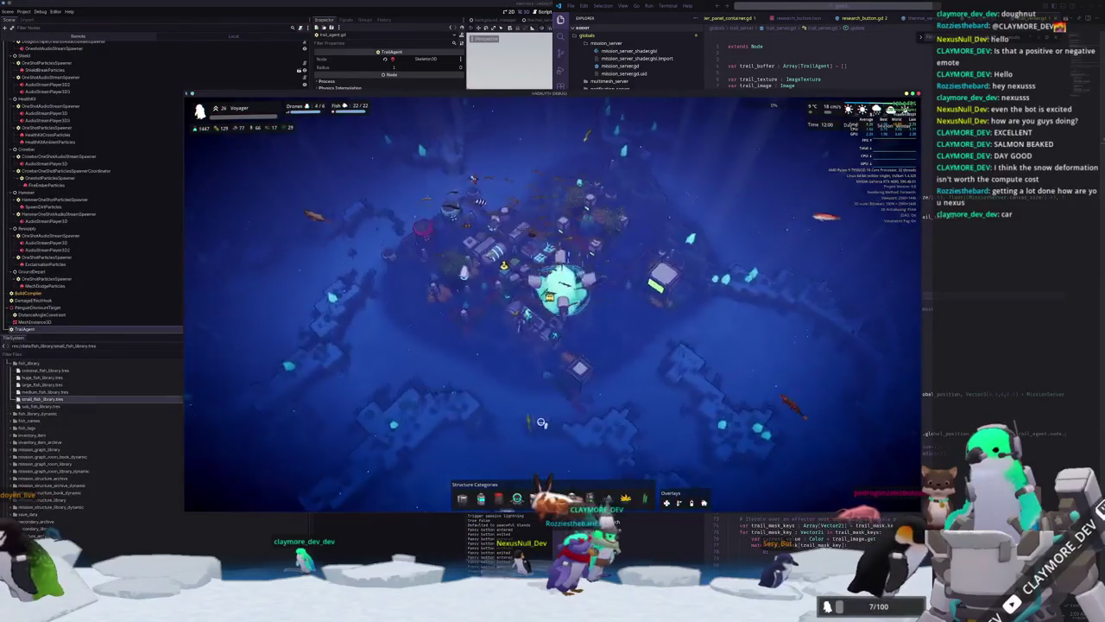
{"action": "scroll", "coordinate": [521, 436], "scroll_direction": "up", "scroll_amount": 3}
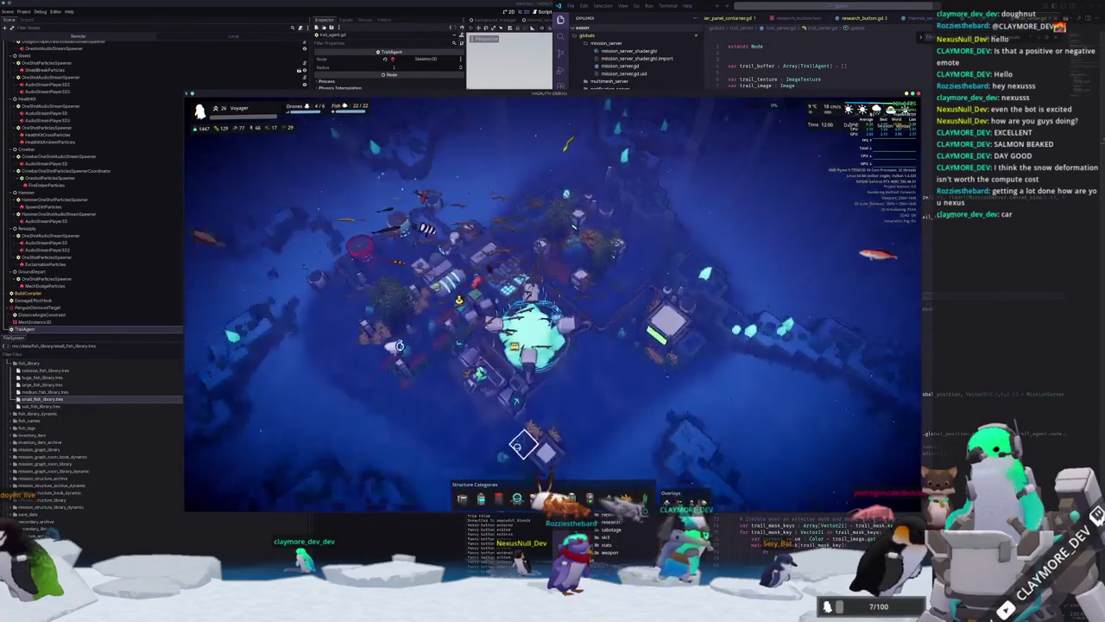
{"action": "scroll", "coordinate": [509, 445], "scroll_direction": "up", "scroll_amount": 3}
Launch Kdenlive from the application launcher and start a Vertical HD 30 fps project.
{"action": "key", "text": "alt+Tab"}
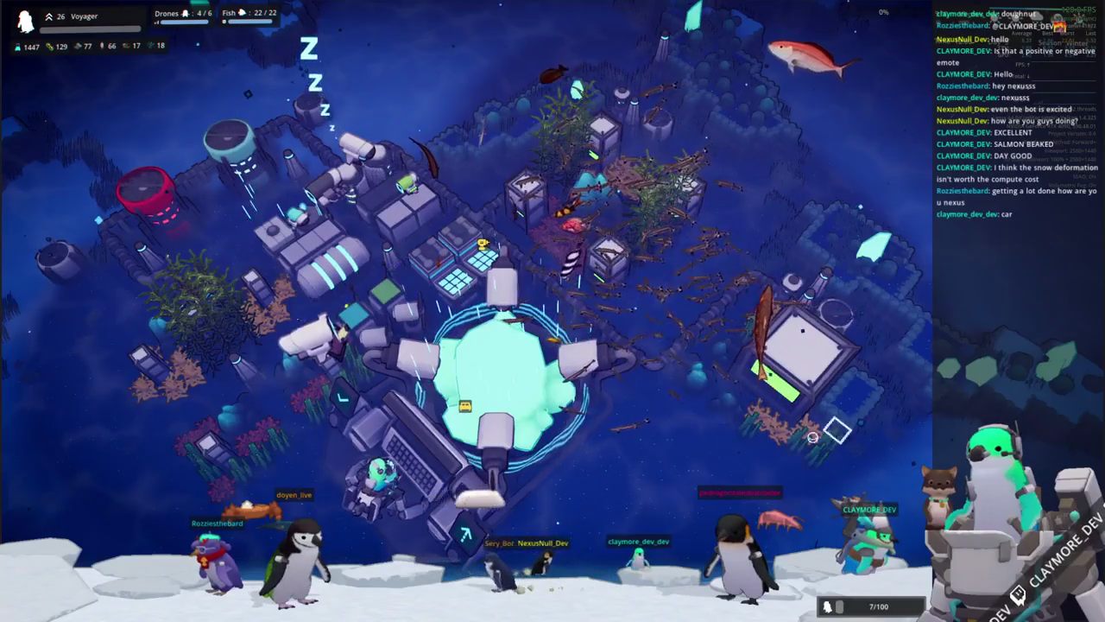
{"action": "scroll", "coordinate": [518, 345], "scroll_direction": "down", "scroll_amount": 3}
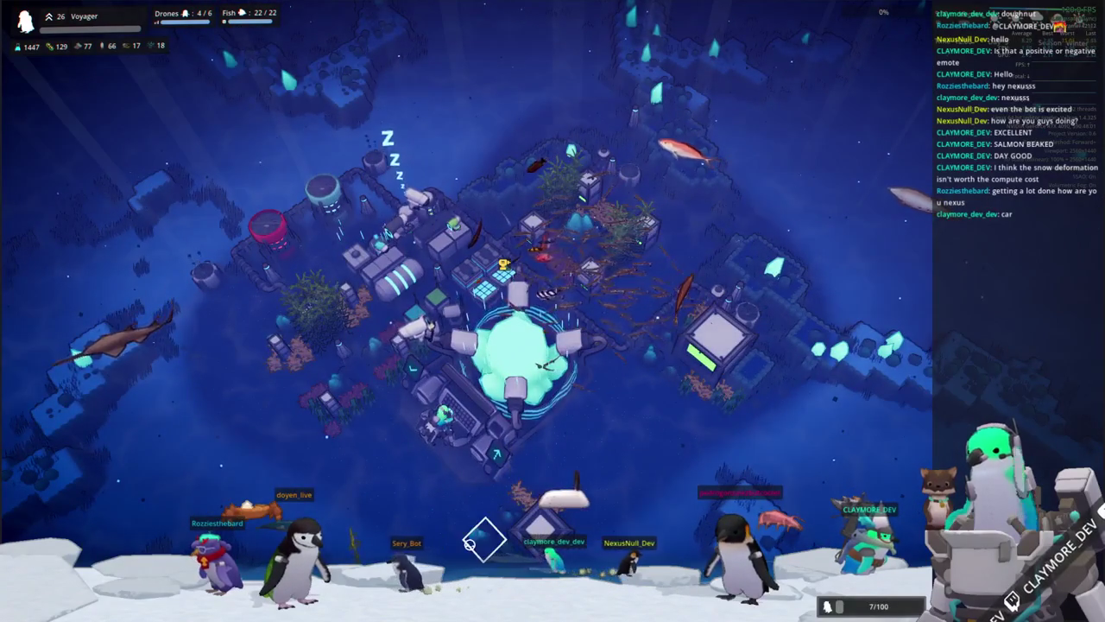
{"action": "key", "text": "super"}
{"action": "type", "text": "kdenlive"}
{"action": "key", "text": "Return"}
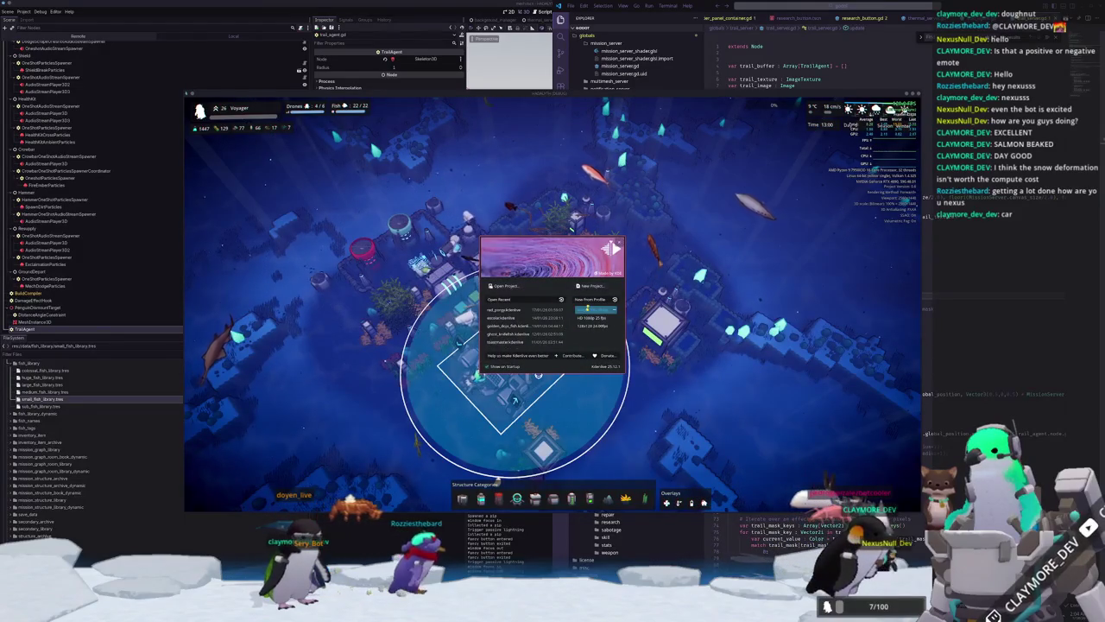
{"action": "double_click", "coordinate": [584, 312]}
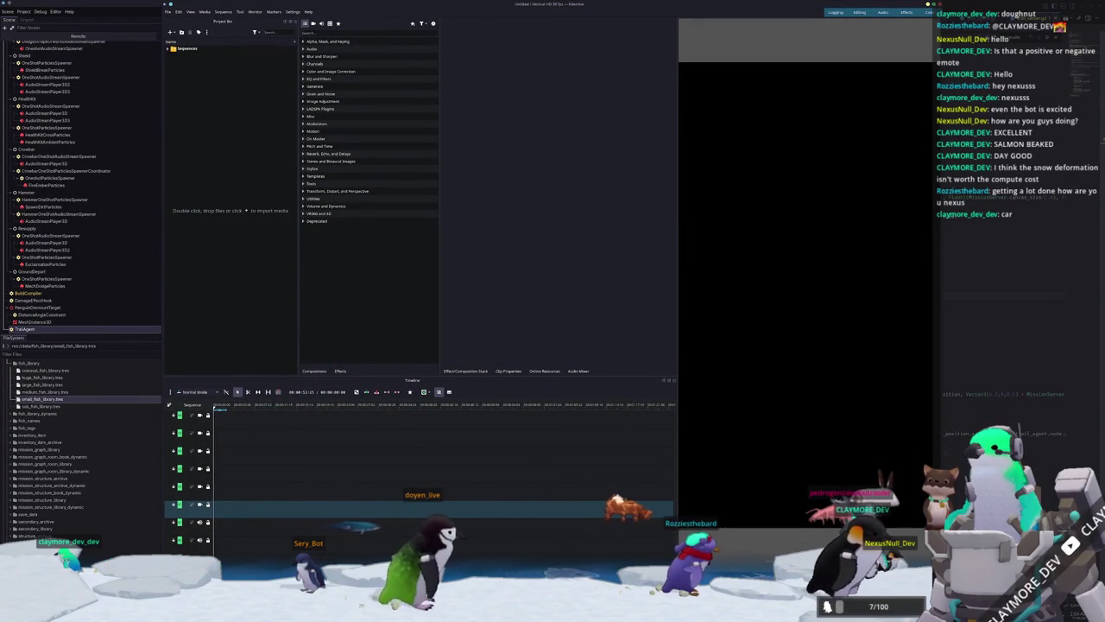
In Dolphin, list Videos > Renders sorted by name and drag a recent recording into Kdenlive.
{"action": "left_click", "coordinate": [522, 301]}
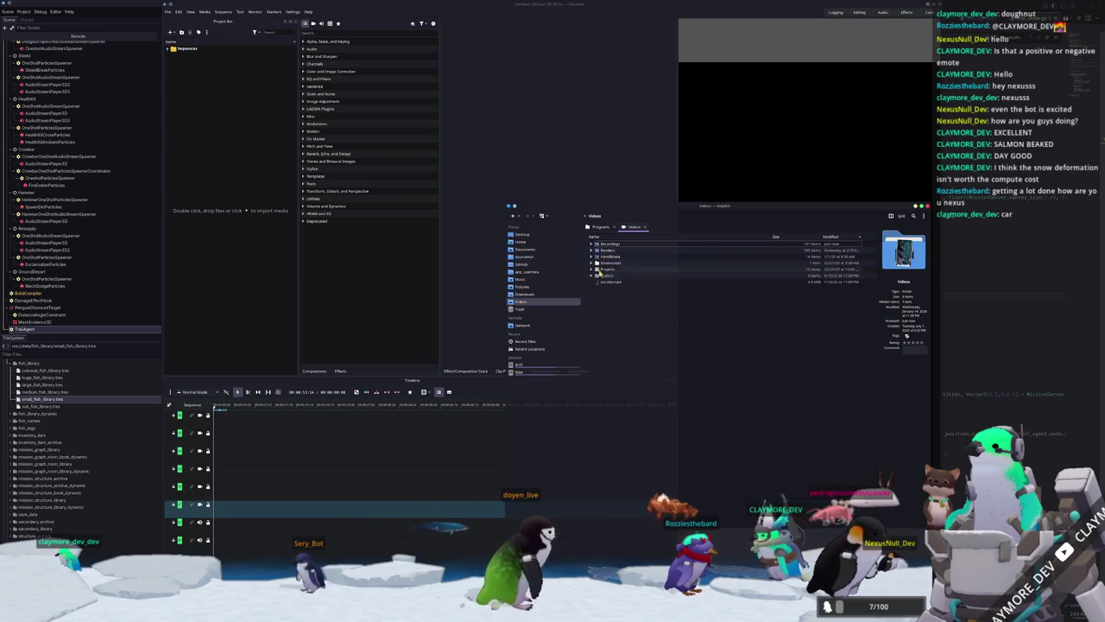
{"action": "left_click", "coordinate": [591, 251]}
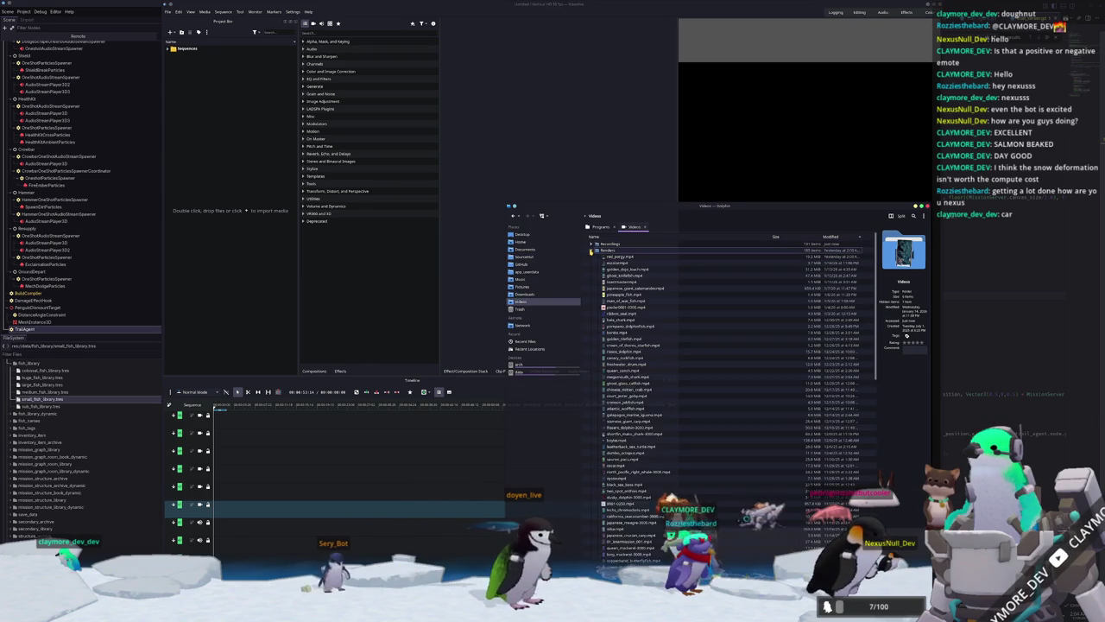
{"action": "left_click", "coordinate": [645, 235]}
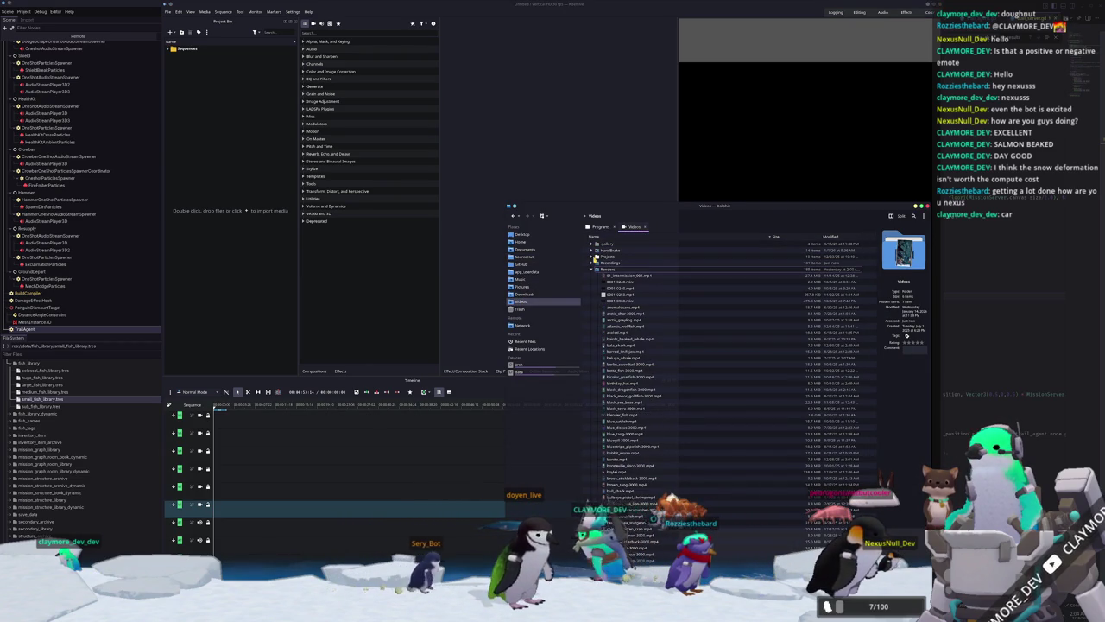
{"action": "scroll", "coordinate": [605, 345], "scroll_direction": "down", "scroll_amount": 5}
{"action": "scroll", "coordinate": [604, 389], "scroll_direction": "down", "scroll_amount": 5}
{"action": "scroll", "coordinate": [603, 474], "scroll_direction": "down", "scroll_amount": 5}
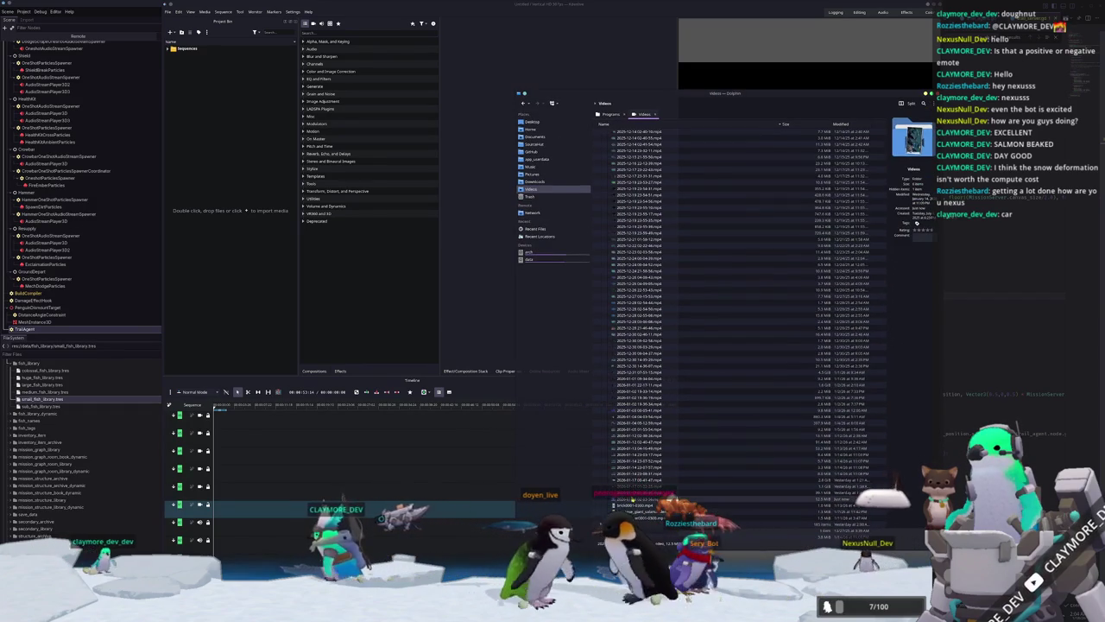
{"action": "left_click_drag", "start_coordinate": [602, 522], "coordinate": [257, 192]}
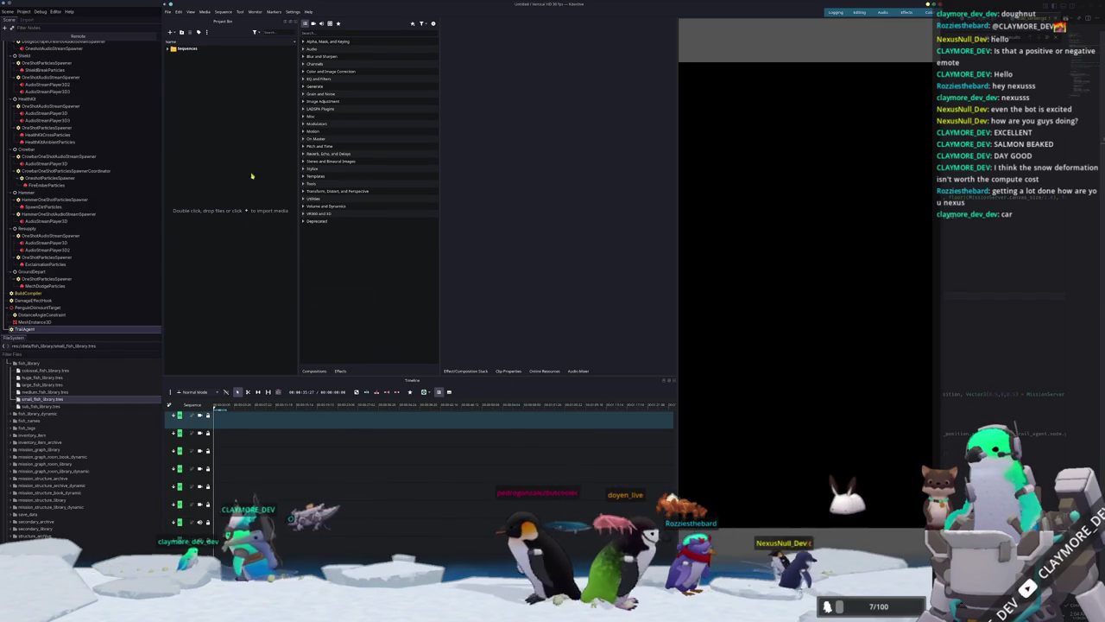
{"action": "left_click_drag", "start_coordinate": [200, 518], "coordinate": [177, 513]}
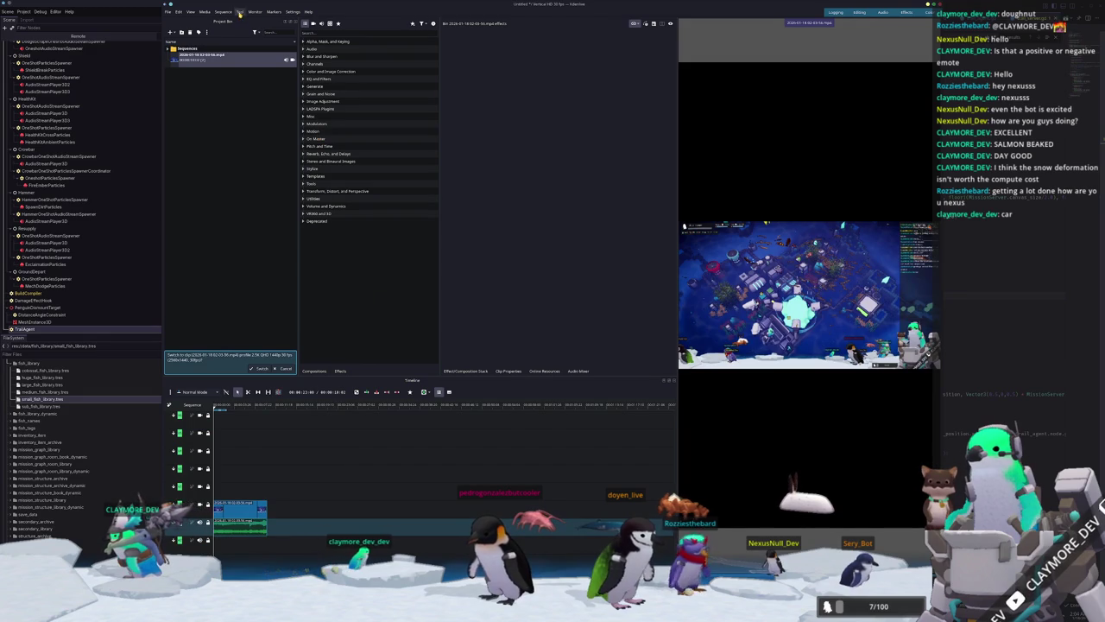
{"action": "type", "text": "zoom"}
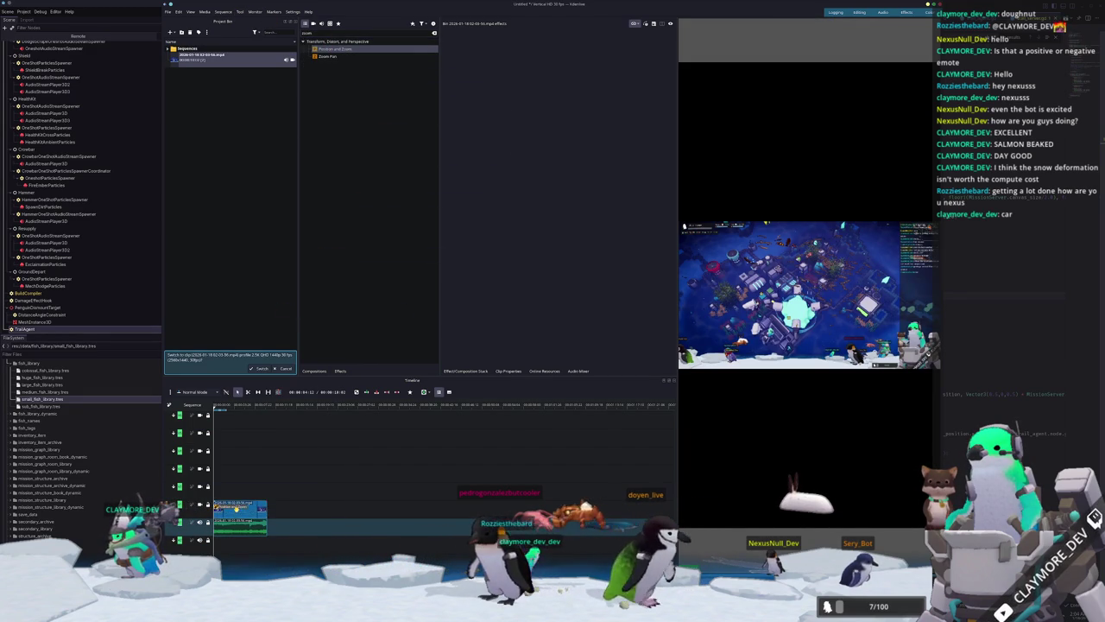
{"action": "left_click_drag", "start_coordinate": [209, 488], "coordinate": [240, 509]}
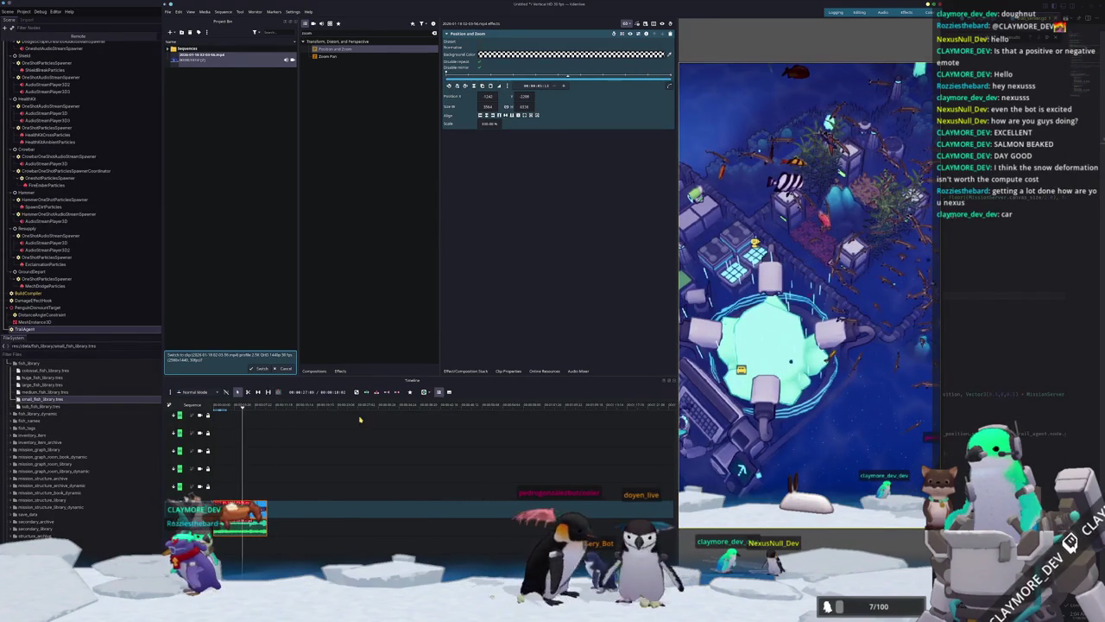
Browse to godot/entities/fish/small/beaked_salmon and drag Beaked Salmon.png into Kdenlive's Project Bin.
{"action": "key", "text": "ctrl+i"}
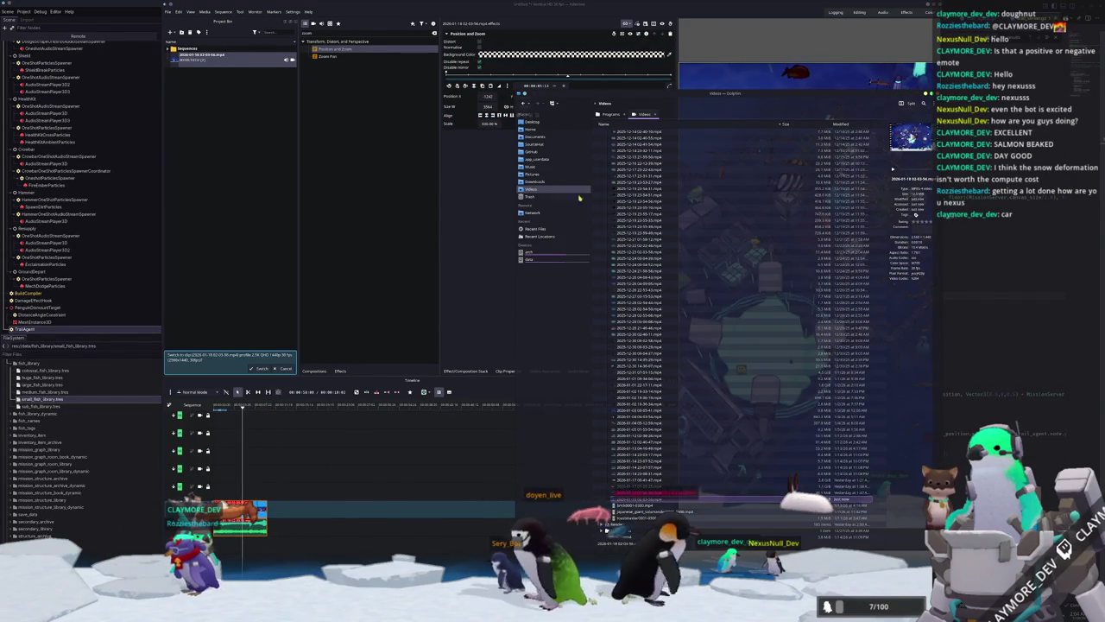
{"action": "left_click", "coordinate": [541, 148]}
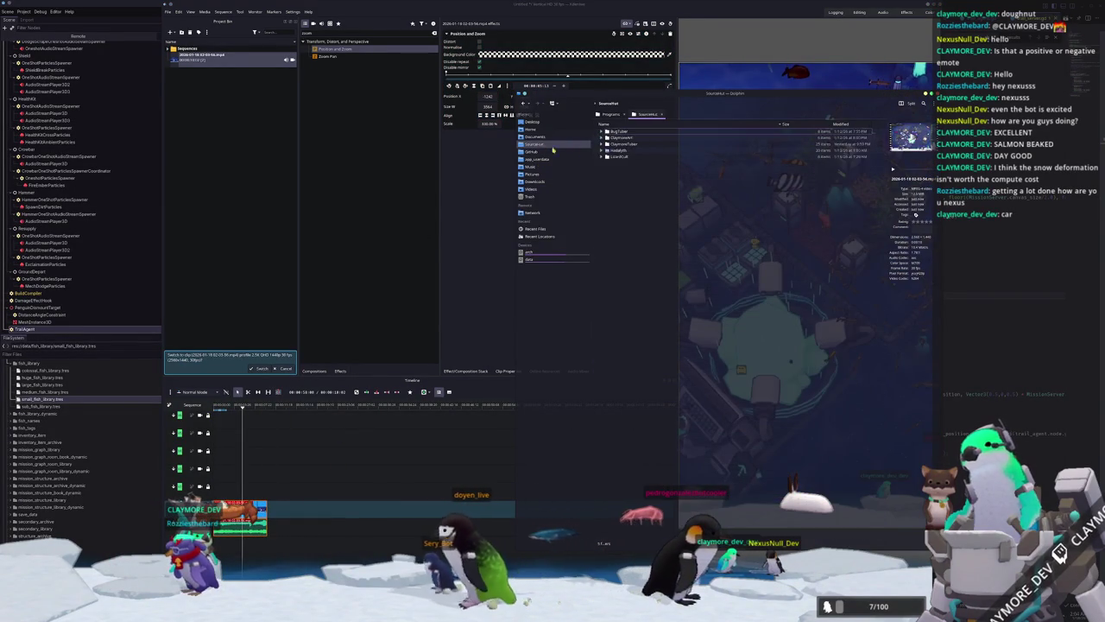
{"action": "double_click", "coordinate": [617, 157]}
{"action": "double_click", "coordinate": [616, 157]}
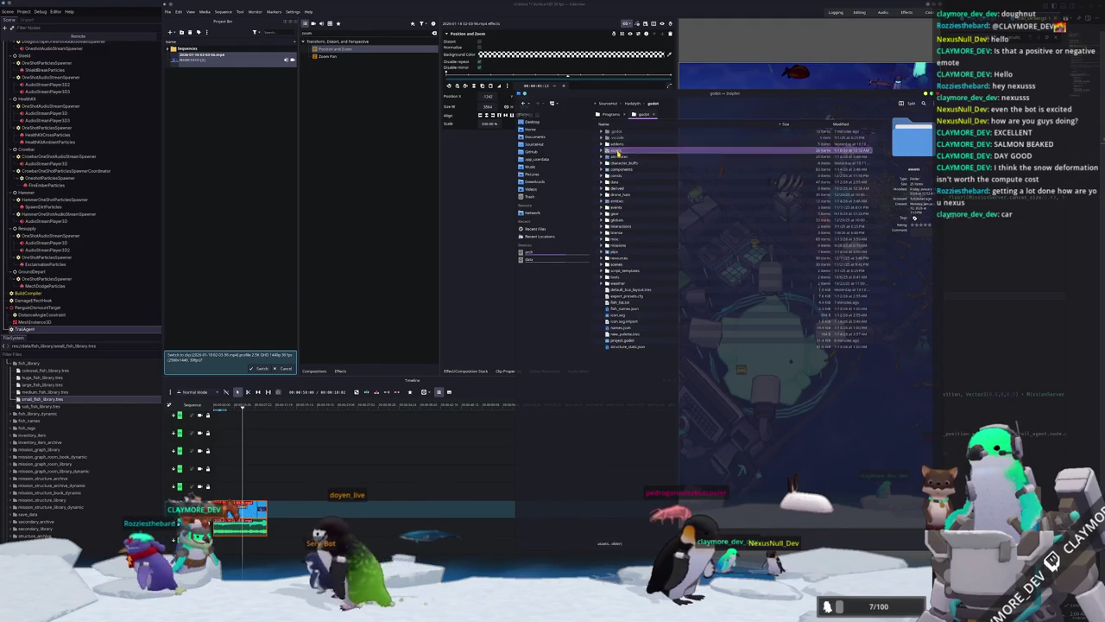
{"action": "double_click", "coordinate": [617, 157]}
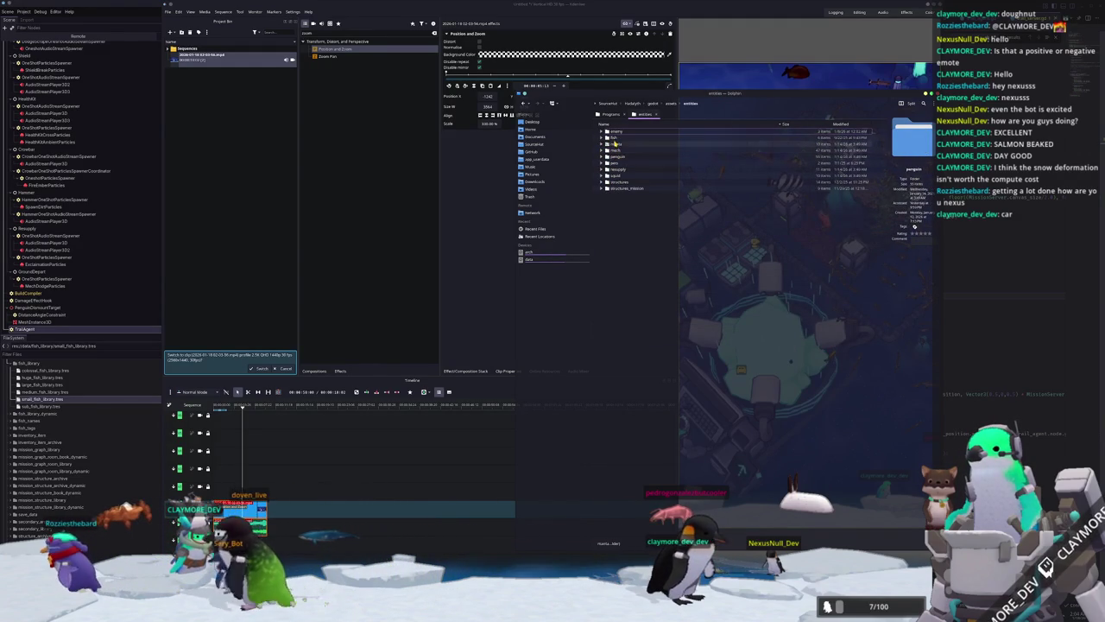
{"action": "double_click", "coordinate": [620, 141]}
{"action": "left_click", "coordinate": [653, 104]}
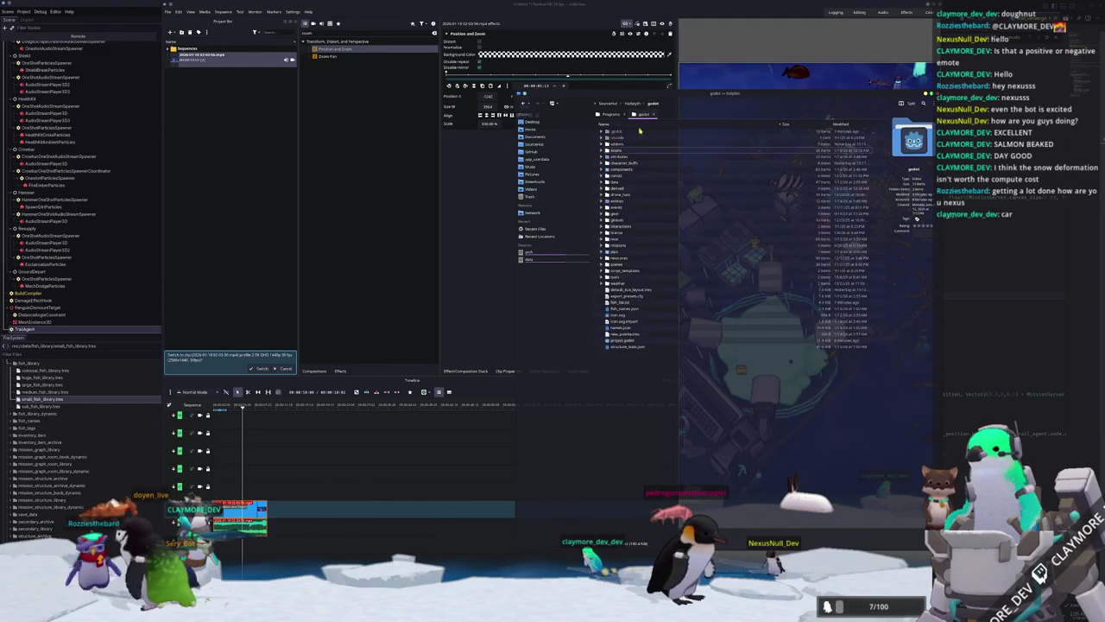
{"action": "double_click", "coordinate": [616, 199]}
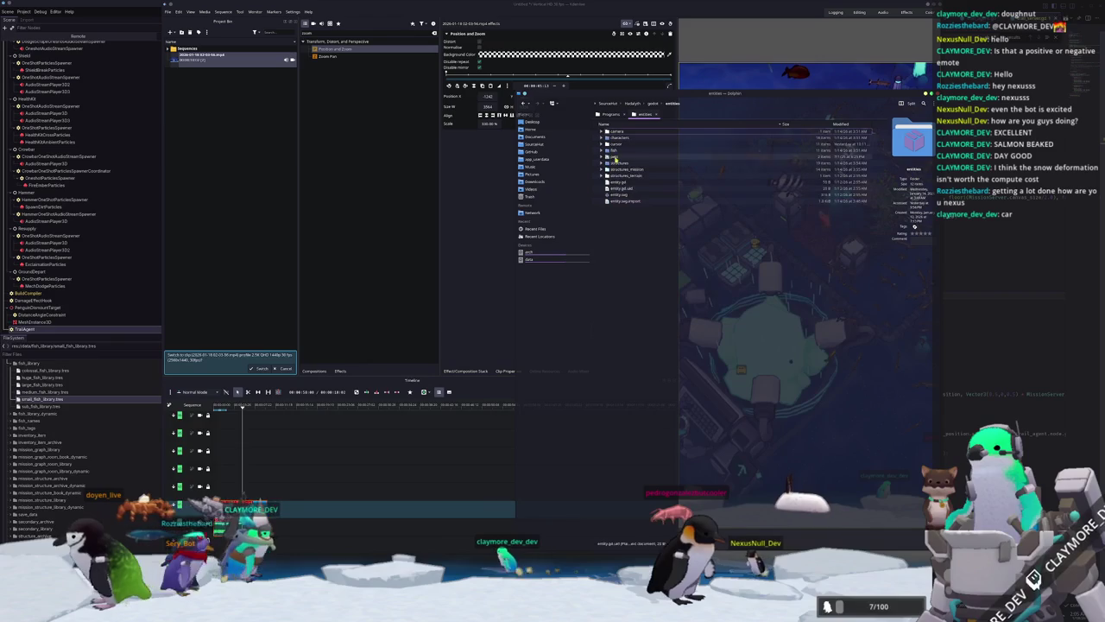
{"action": "double_click", "coordinate": [618, 151]}
{"action": "double_click", "coordinate": [618, 156]}
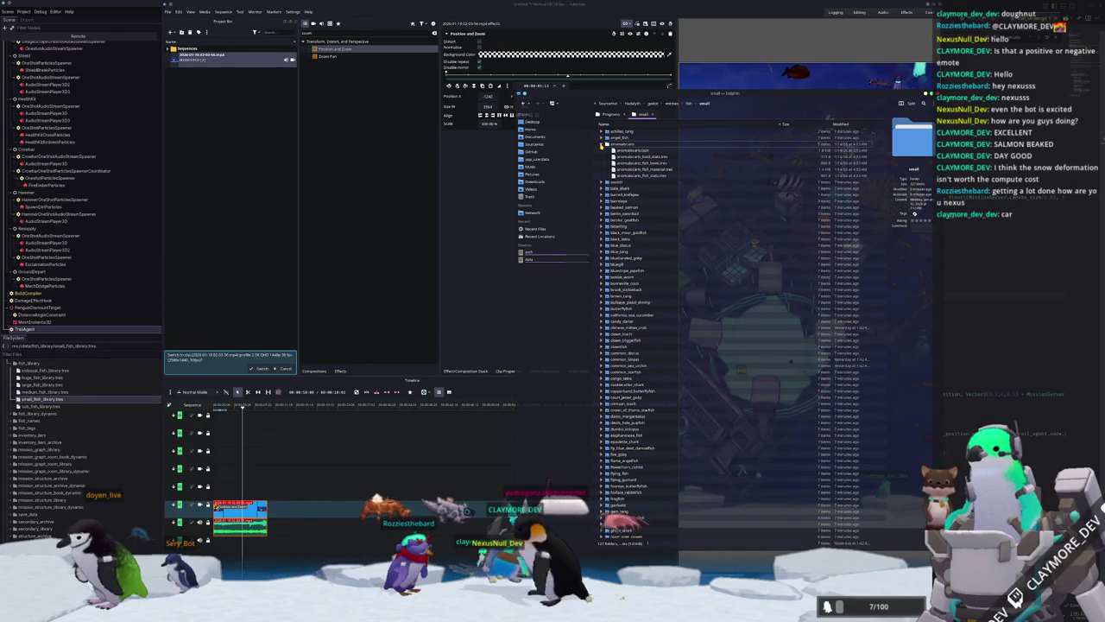
{"action": "left_click", "coordinate": [602, 176]}
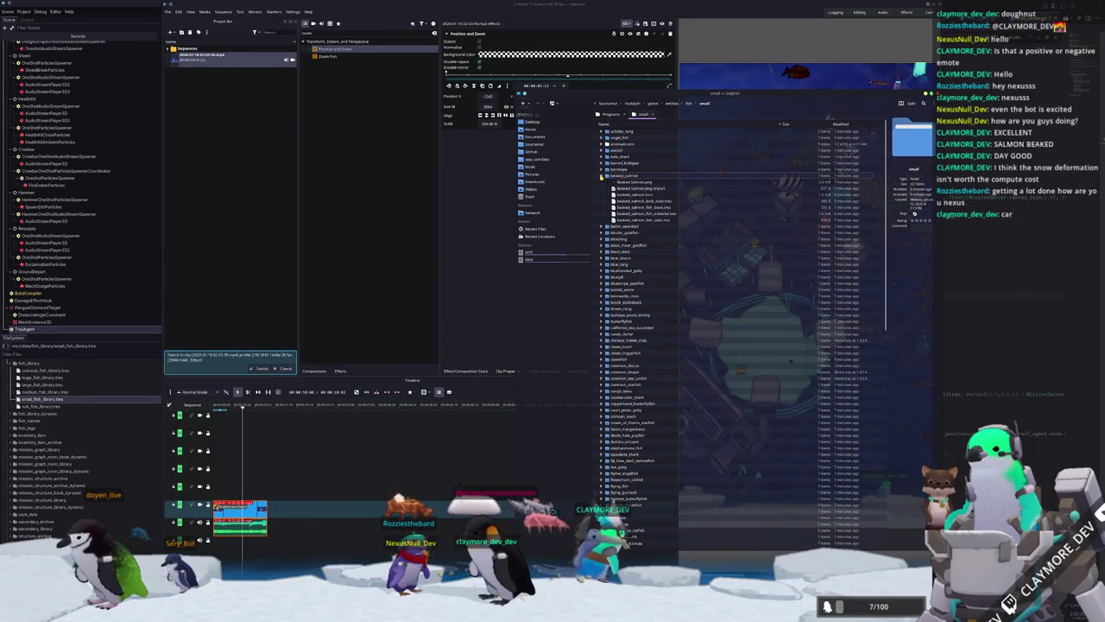
{"action": "mouse_move", "coordinate": [619, 182]}
{"action": "left_mouse_down"}
{"action": "mouse_move", "coordinate": [200, 92]}
{"action": "mouse_move", "coordinate": [227, 492]}
{"action": "mouse_move", "coordinate": [264, 481]}
{"action": "left_mouse_up"}
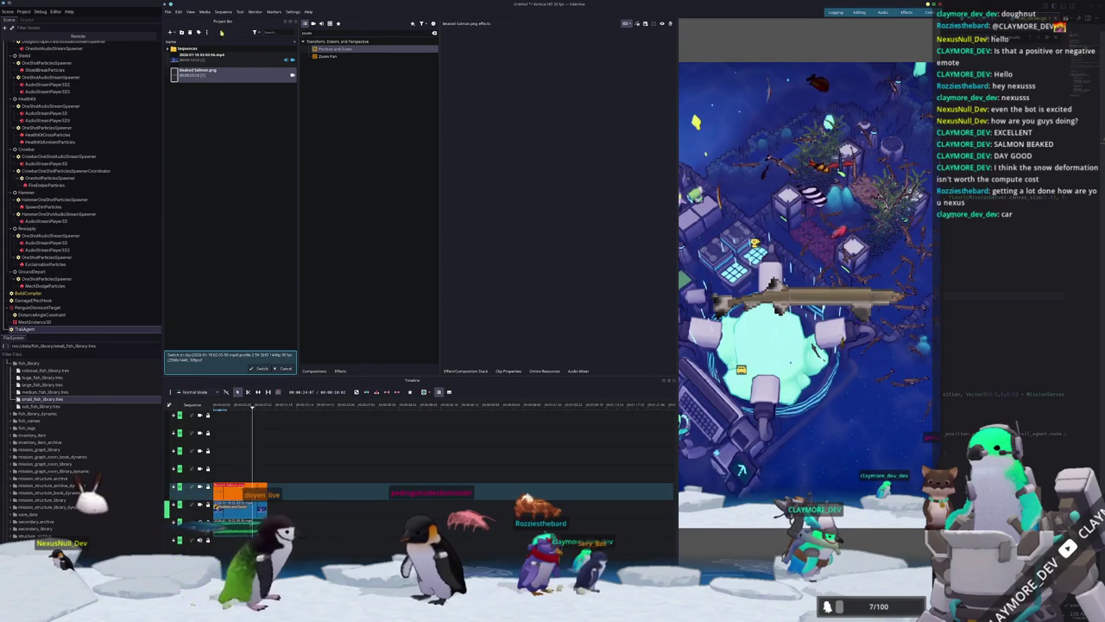
Render the project to beaked_salmon.mp4 via File > Render, then begin saving the project.
{"action": "left_click", "coordinate": [168, 11]}
{"action": "left_click", "coordinate": [183, 91]}
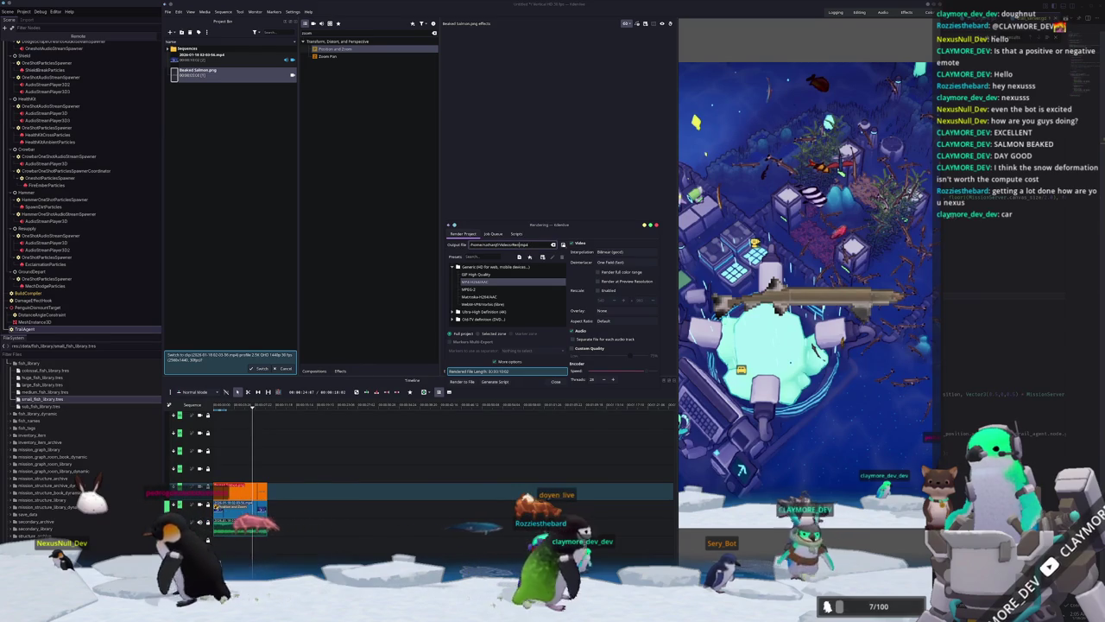
{"action": "type", "text": "beauty"}
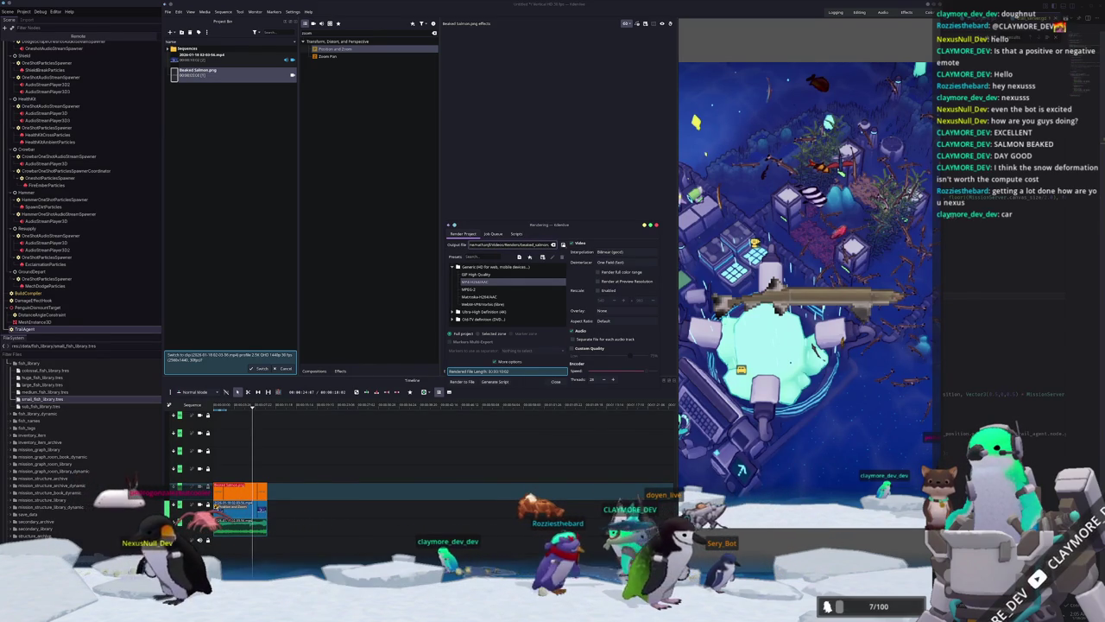
{"action": "left_click", "coordinate": [460, 382]}
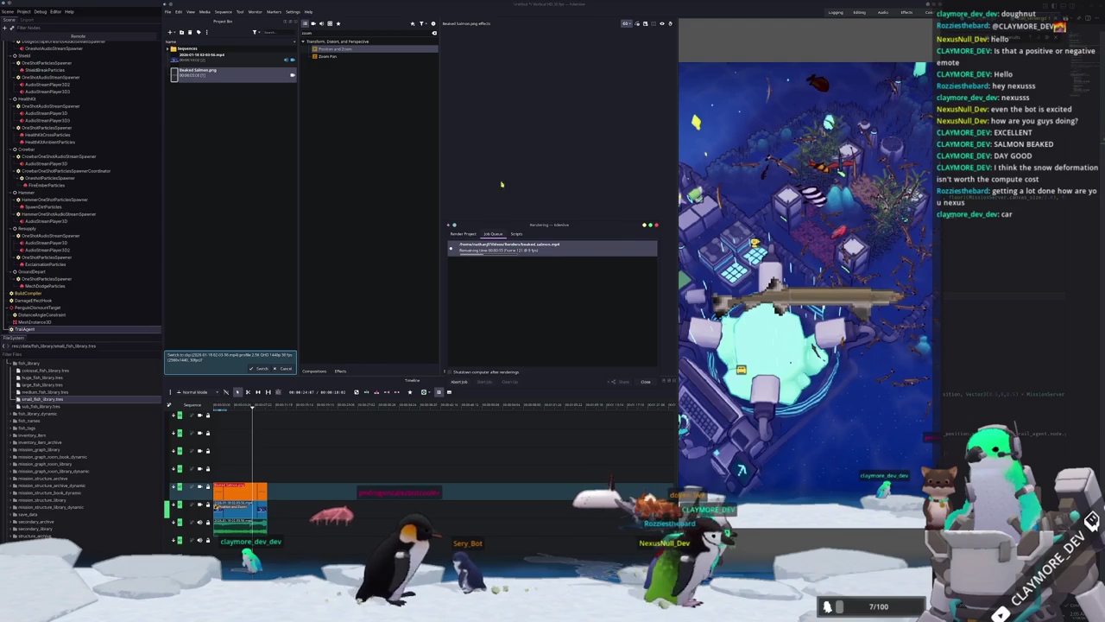
{"action": "key", "text": "ctrl+s"}
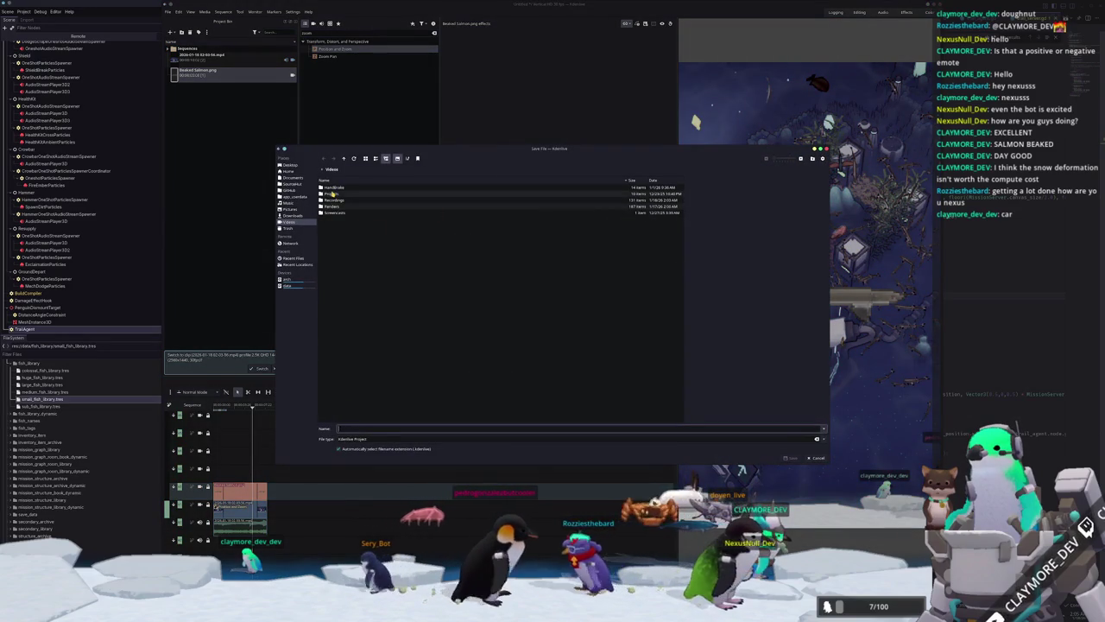
Create a beaked_salmon folder under Videos/Projects/shorts and save the project there as beaked_salmon.
{"action": "double_click", "coordinate": [331, 193]}
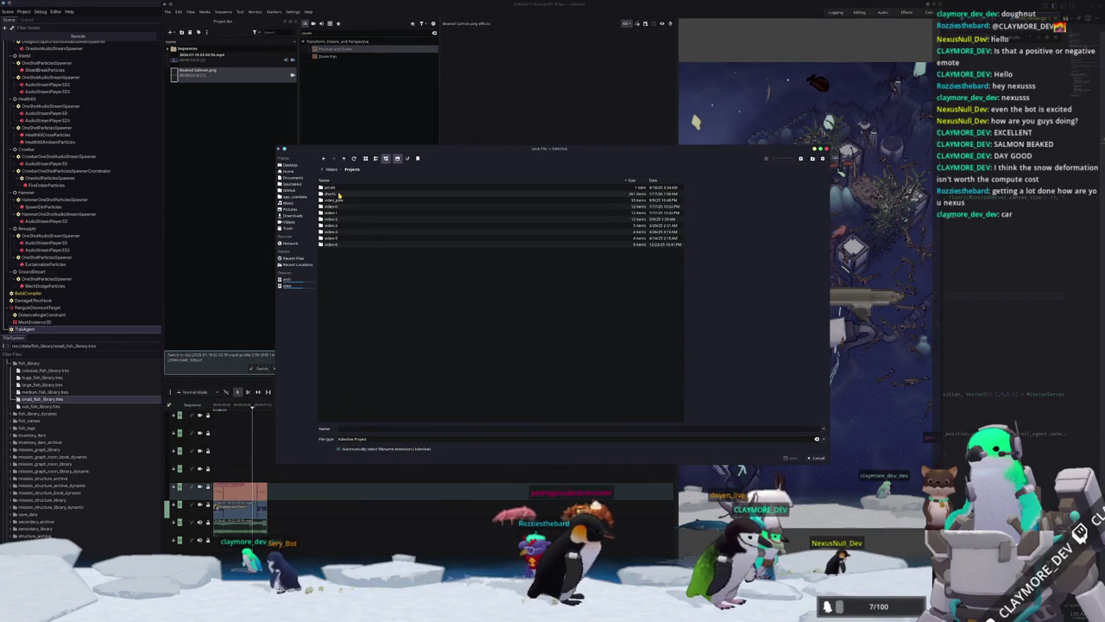
{"action": "double_click", "coordinate": [339, 194]}
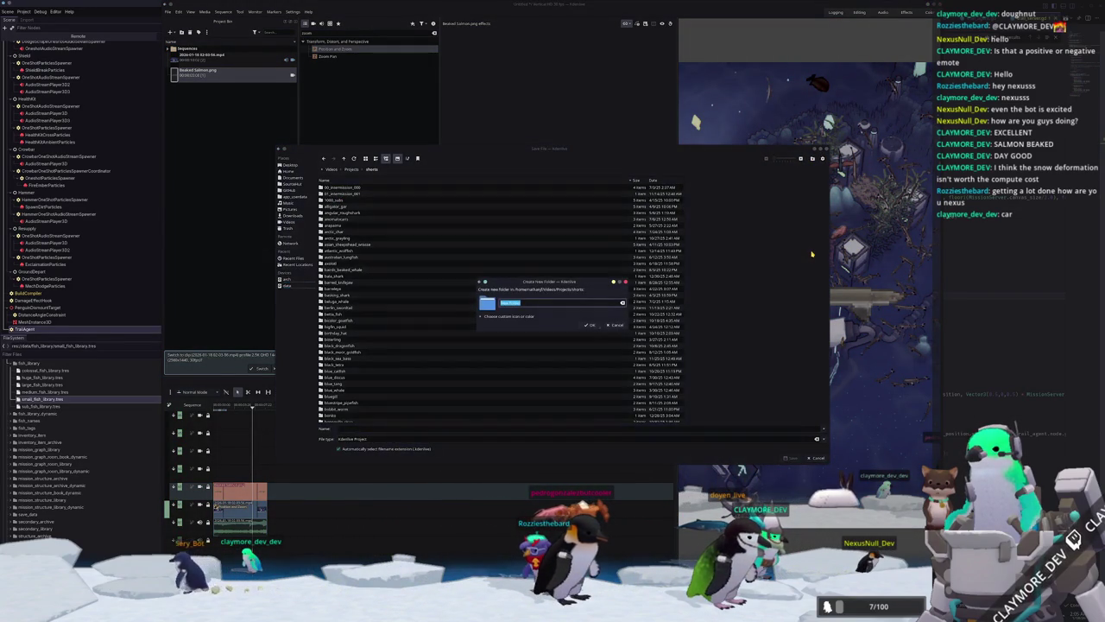
{"action": "type", "text": "beaked_salmon"}
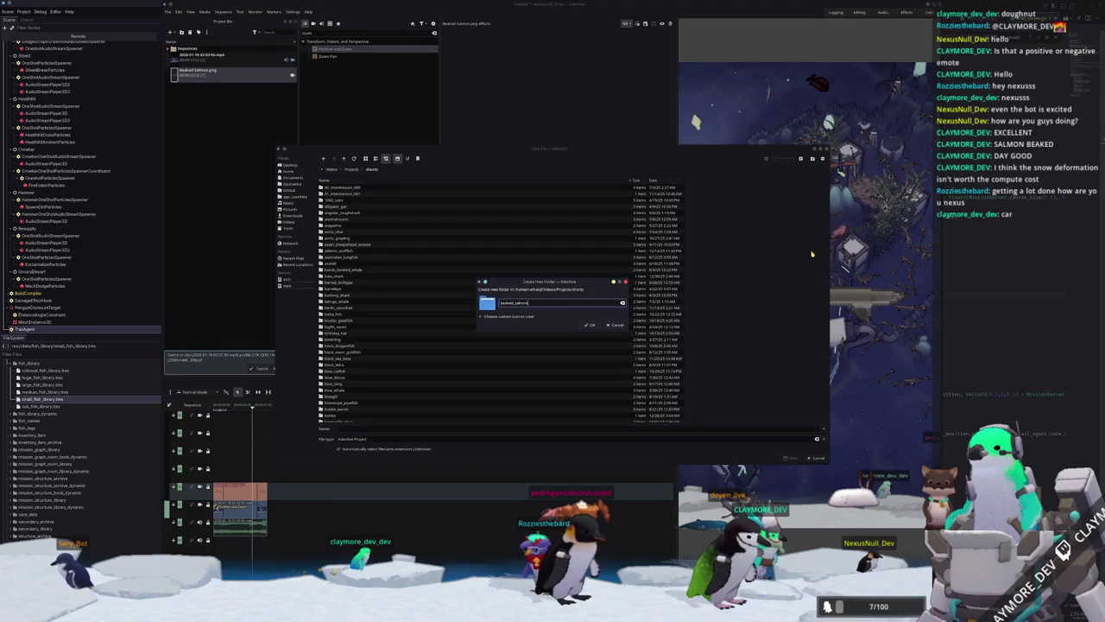
{"action": "key", "text": "Return"}
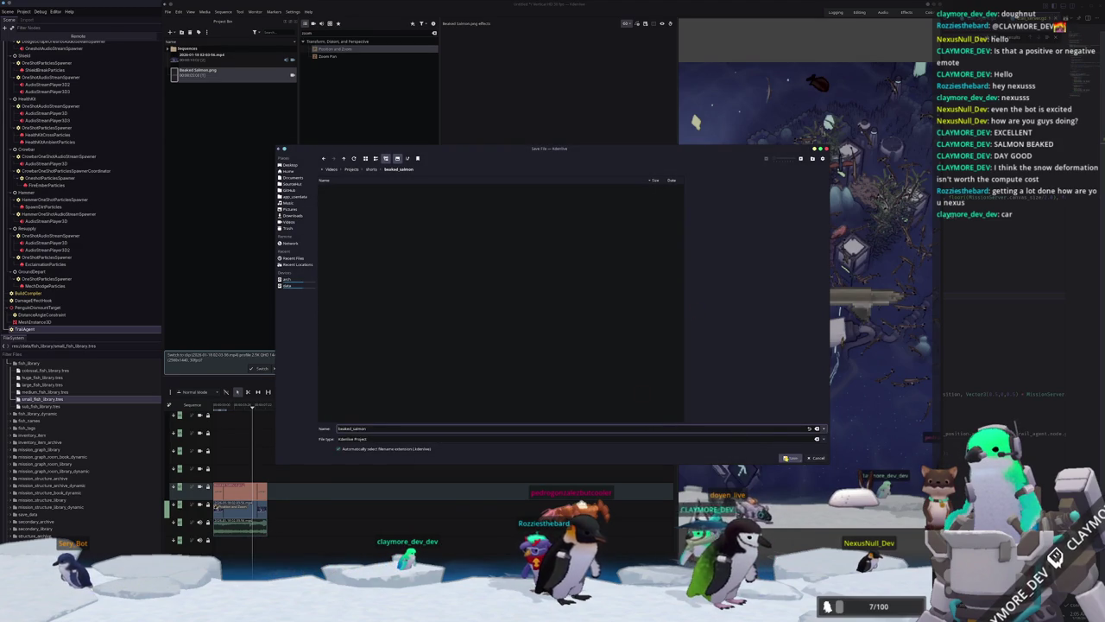
{"action": "left_click", "coordinate": [788, 457]}
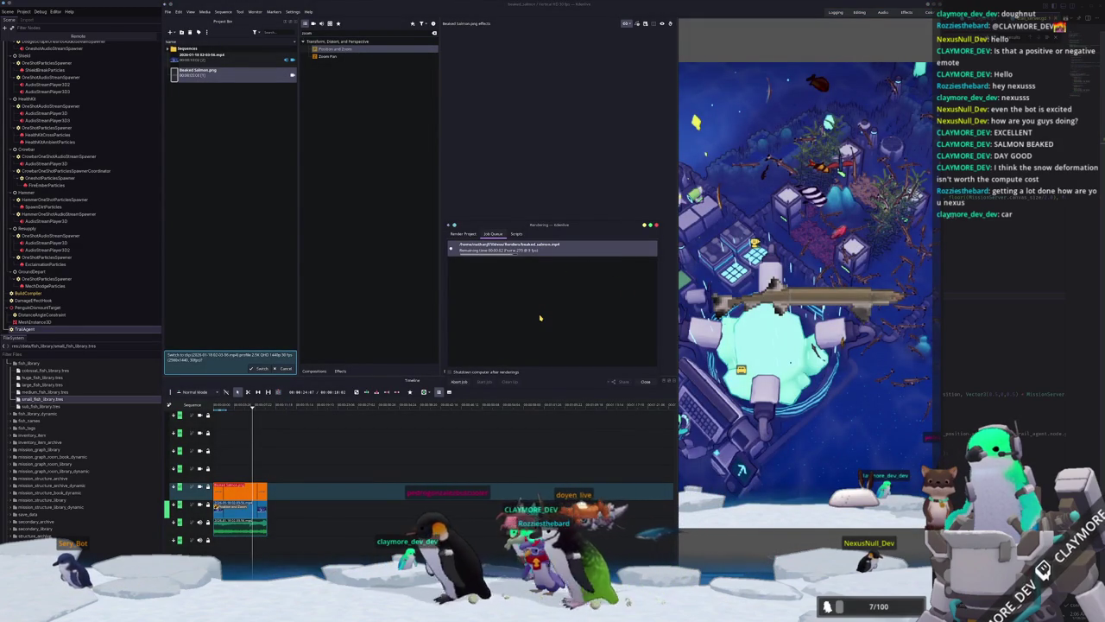
{"action": "key", "text": "alt+Tab"}
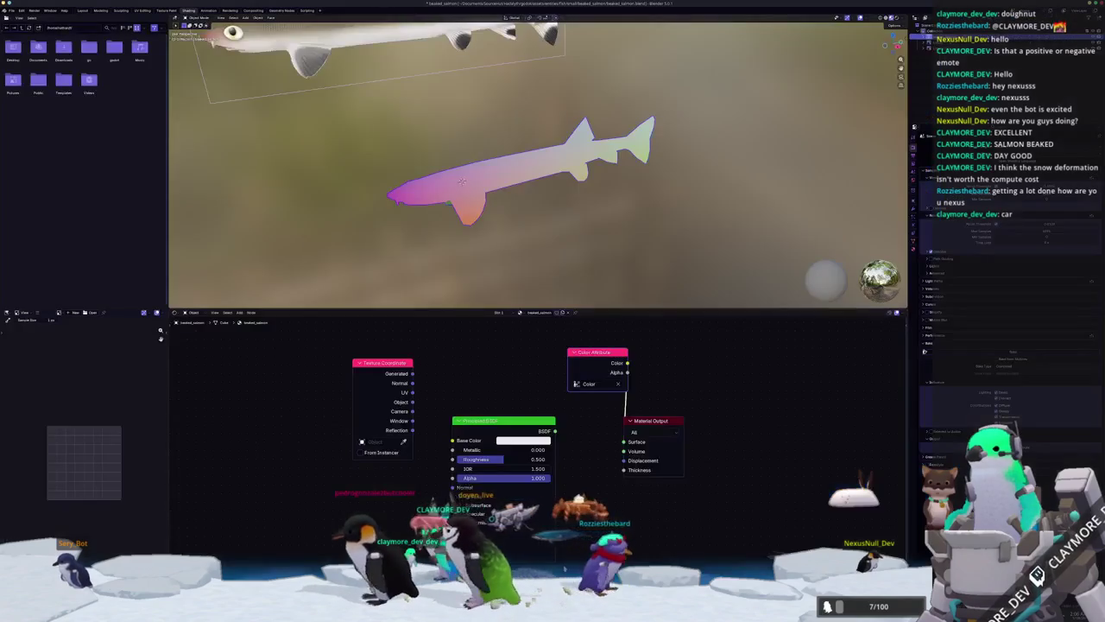
Save the salmon scene and open the lizard wizard character from the recent files list.
{"action": "left_click", "coordinate": [11, 11]}
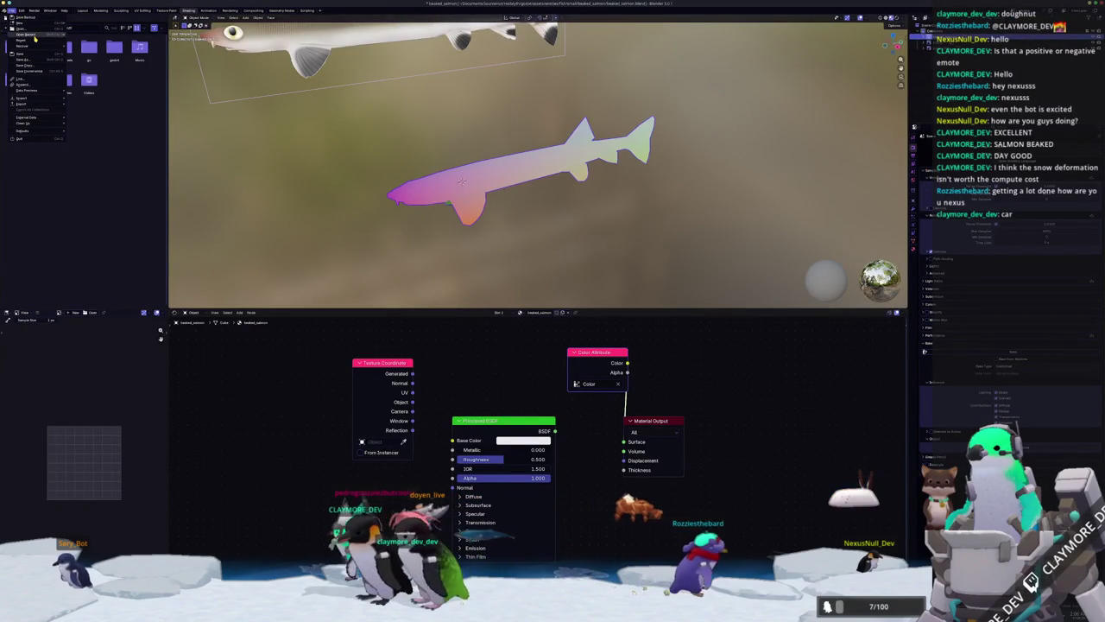
{"action": "left_click", "coordinate": [90, 40]}
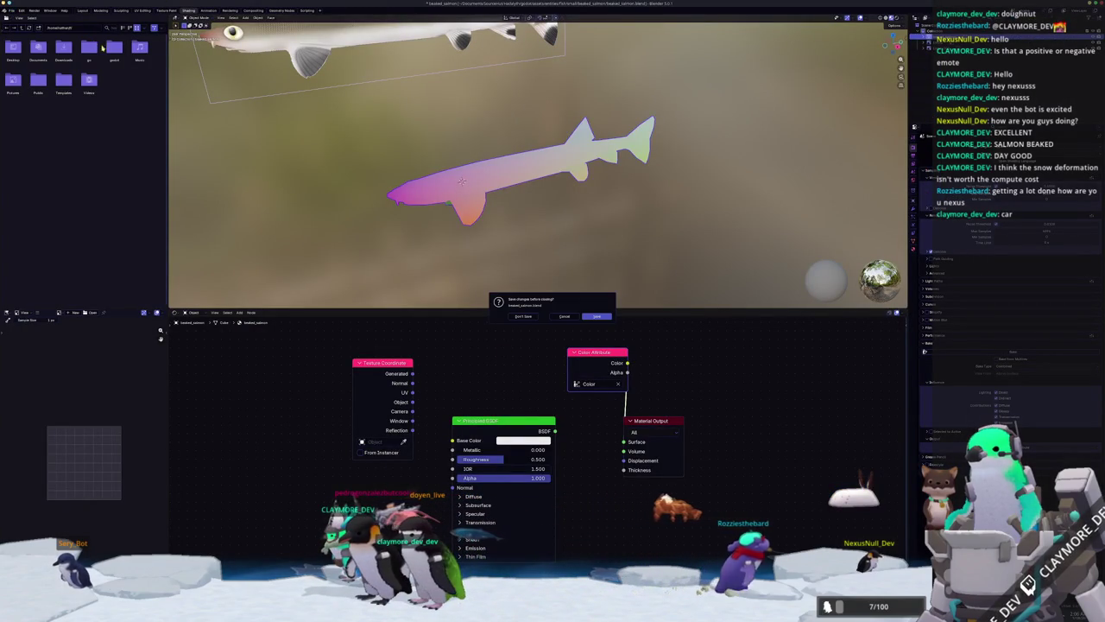
{"action": "left_click", "coordinate": [597, 316]}
Edge-slide a loop along the wizard's leg and inspect the legs in Object Mode.
{"action": "scroll", "coordinate": [460, 259], "scroll_direction": "up", "scroll_amount": 3}
{"action": "middle_click_drag", "start_coordinate": [518, 259], "coordinate": [461, 351]}
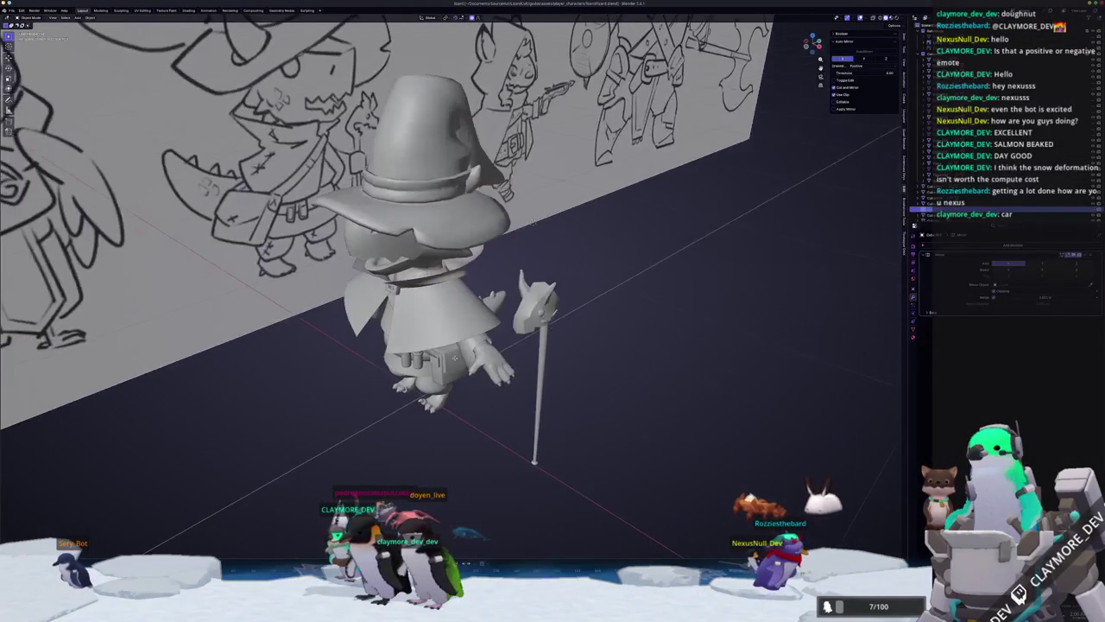
{"action": "mouse_move", "coordinate": [540, 208]}
{"action": "middle_mouse_down"}
{"action": "mouse_move", "coordinate": [535, 175]}
{"action": "mouse_move", "coordinate": [552, 183]}
{"action": "mouse_move", "coordinate": [556, 134]}
{"action": "middle_mouse_up"}
{"action": "scroll", "coordinate": [557, 185], "scroll_direction": "up", "scroll_amount": 3}
{"action": "scroll", "coordinate": [562, 186], "scroll_direction": "up", "scroll_amount": 3}
{"action": "key", "text": "Tab"}
{"action": "left_click", "coordinate": [510, 298]}
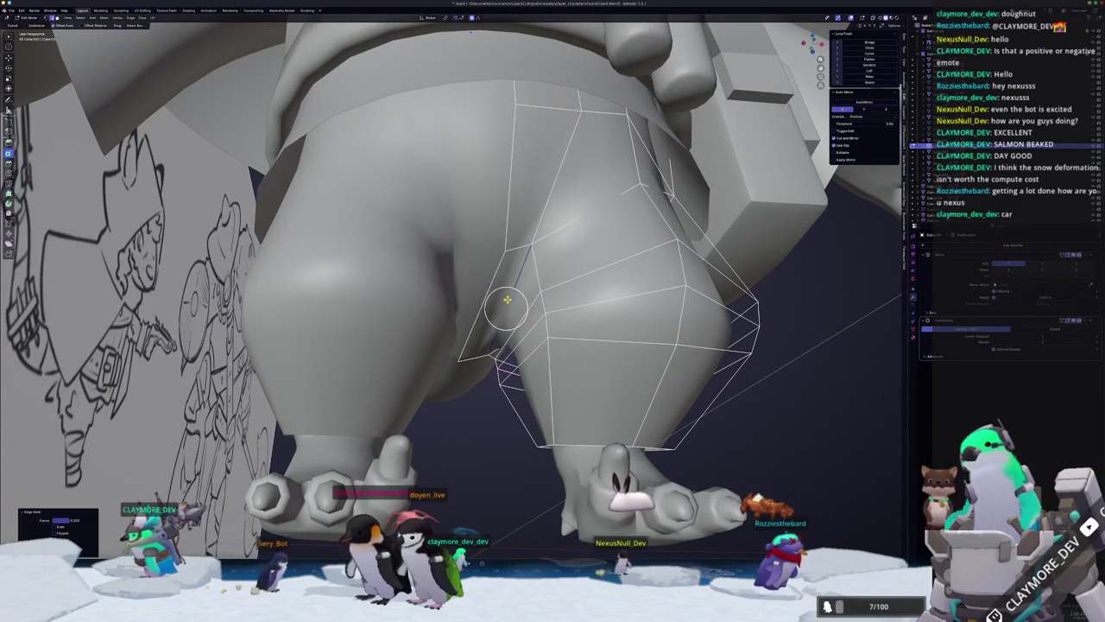
{"action": "key", "text": "Tab"}
{"action": "middle_click_drag", "start_coordinate": [509, 306], "coordinate": [472, 360]}
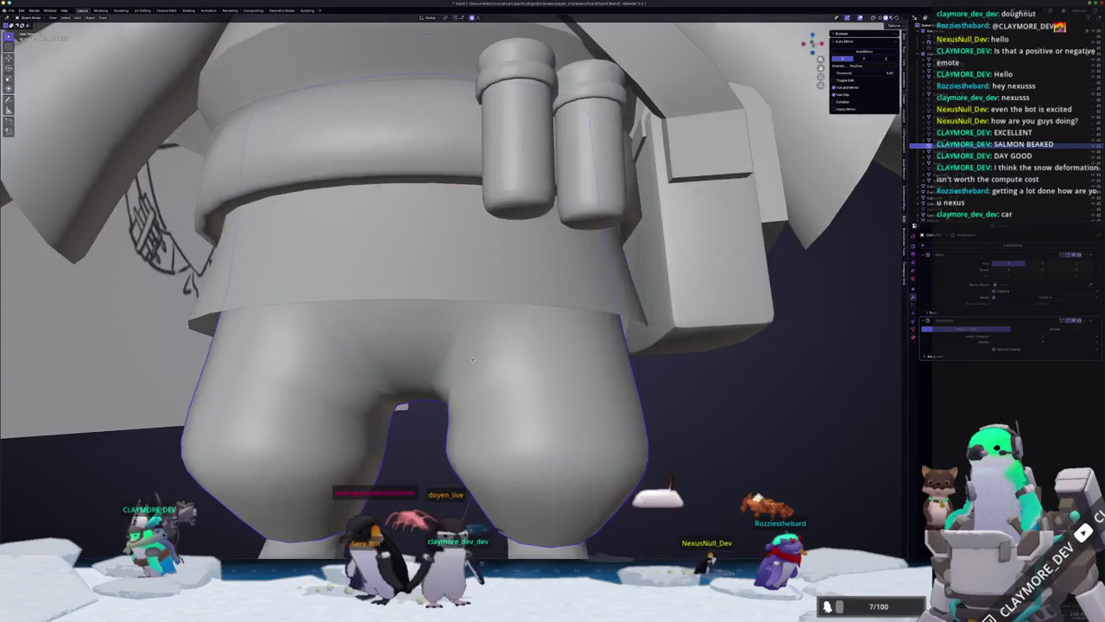
{"action": "scroll", "coordinate": [472, 360], "scroll_direction": "down", "scroll_amount": 2}
Vertex-slide a point on the leg, then check the legs and tail from side and front.
{"action": "key", "text": "Tab"}
{"action": "scroll", "coordinate": [473, 360], "scroll_direction": "down", "scroll_amount": 3}
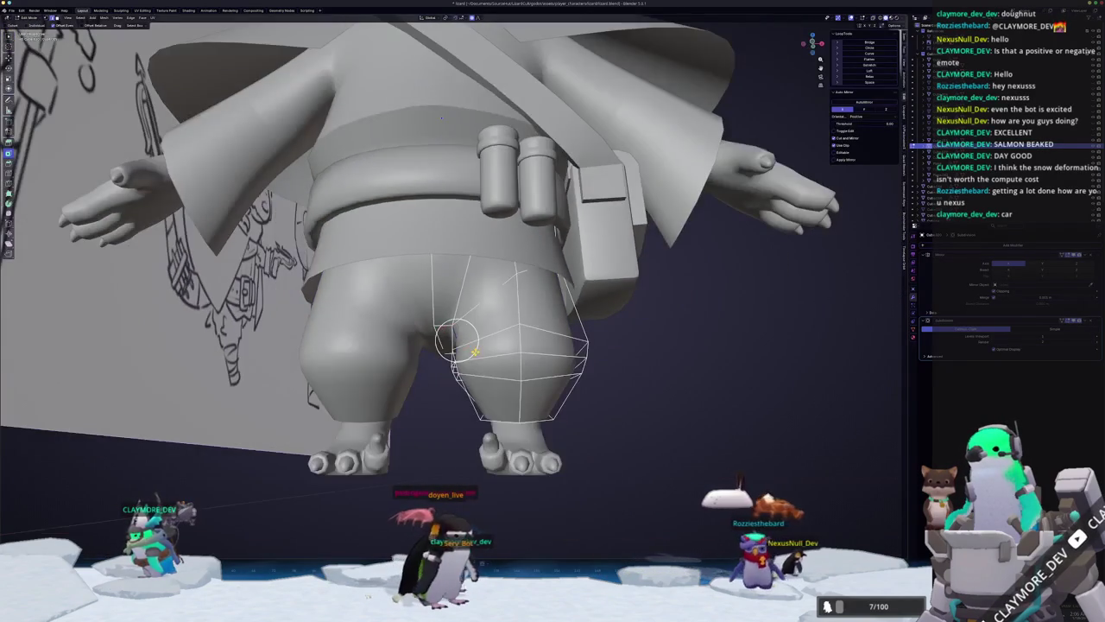
{"action": "scroll", "coordinate": [464, 354], "scroll_direction": "up", "scroll_amount": 2}
{"action": "key", "text": "Tab"}
{"action": "scroll", "coordinate": [465, 354], "scroll_direction": "down", "scroll_amount": 3}
{"action": "mouse_move", "coordinate": [464, 354]}
{"action": "middle_mouse_down"}
{"action": "mouse_move", "coordinate": [536, 345]}
{"action": "mouse_move", "coordinate": [461, 298]}
{"action": "mouse_move", "coordinate": [533, 315]}
{"action": "middle_mouse_up"}
{"action": "scroll", "coordinate": [460, 298], "scroll_direction": "up", "scroll_amount": 3}
{"action": "key", "text": "Tab"}
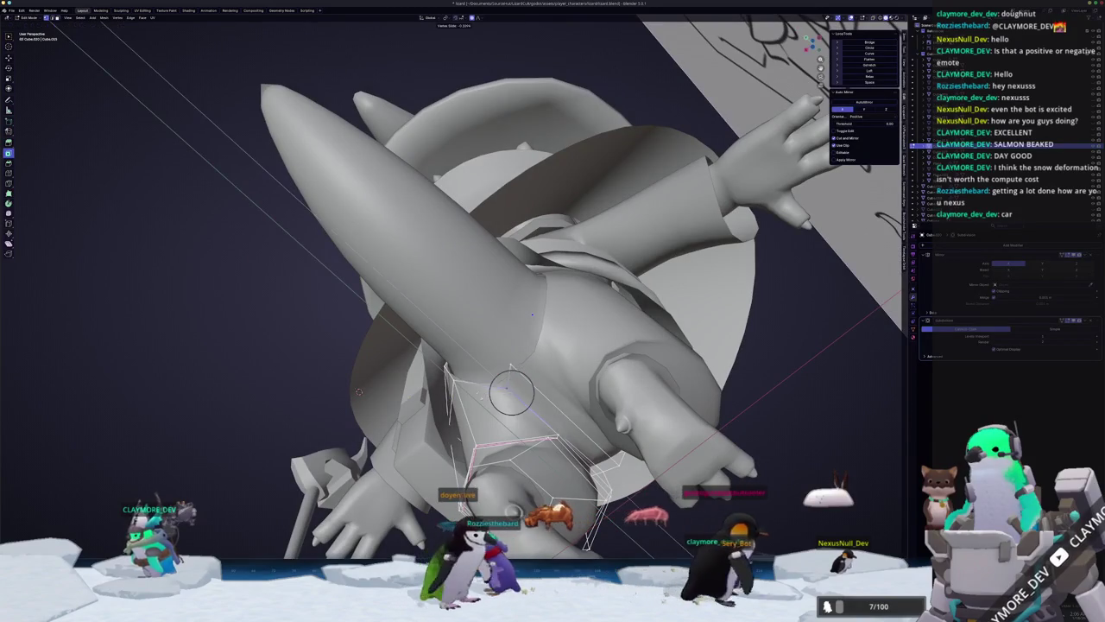
{"action": "left_click", "coordinate": [492, 380]}
{"action": "key", "text": "Tab"}
{"action": "mouse_move", "coordinate": [493, 377]}
{"action": "middle_mouse_down"}
{"action": "mouse_move", "coordinate": [556, 435]}
{"action": "mouse_move", "coordinate": [450, 158]}
{"action": "mouse_move", "coordinate": [429, 193]}
{"action": "middle_mouse_up"}
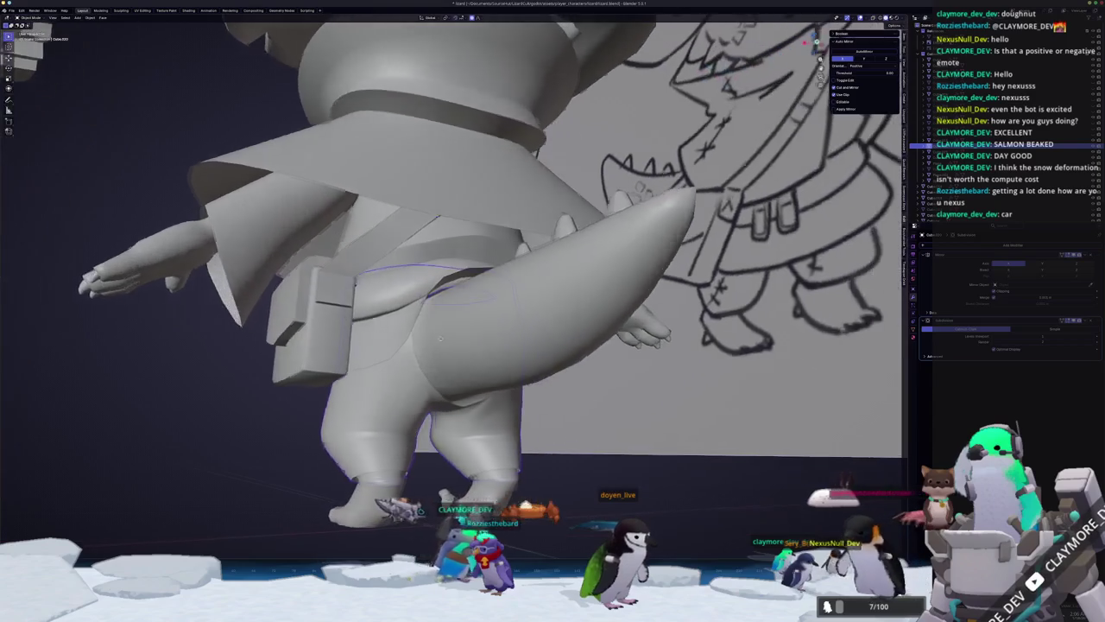
{"action": "scroll", "coordinate": [429, 194], "scroll_direction": "down", "scroll_amount": 3}
{"action": "scroll", "coordinate": [429, 193], "scroll_direction": "down", "scroll_amount": 3}
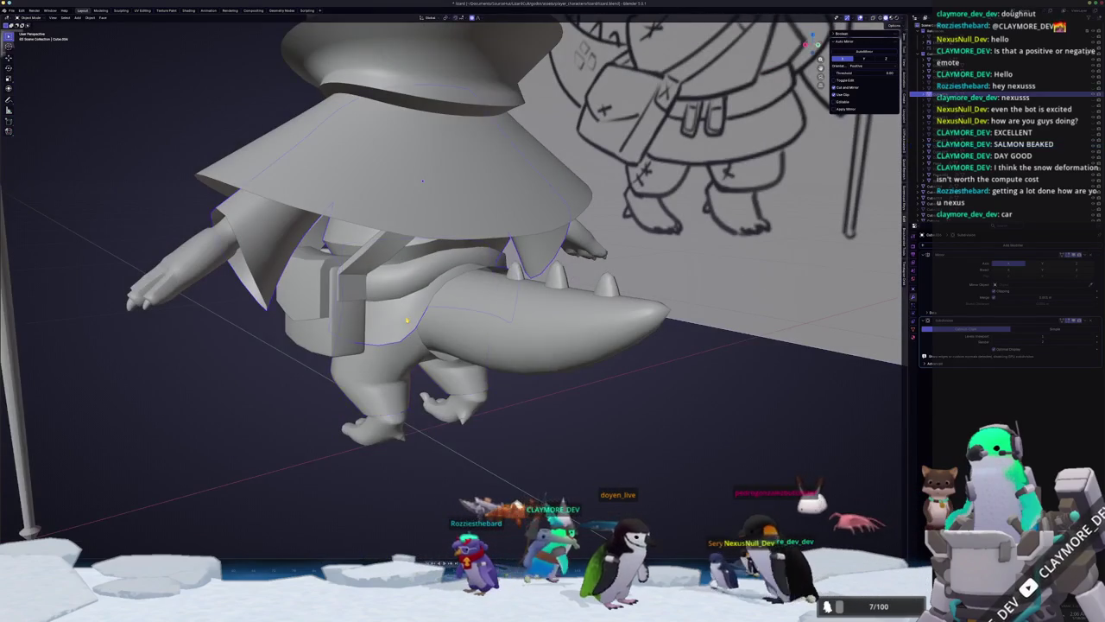
{"action": "middle_click_drag", "start_coordinate": [426, 197], "coordinate": [415, 243]}
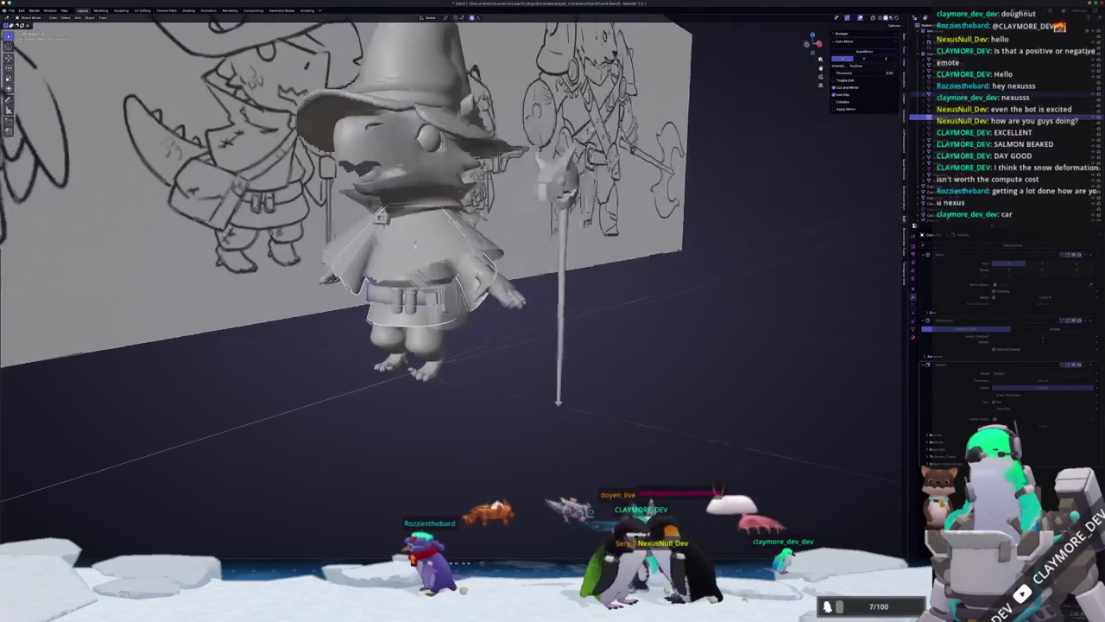
Trial-move the character along Y and the coat along X in front view, cancelling each move.
{"action": "key", "text": "g"}
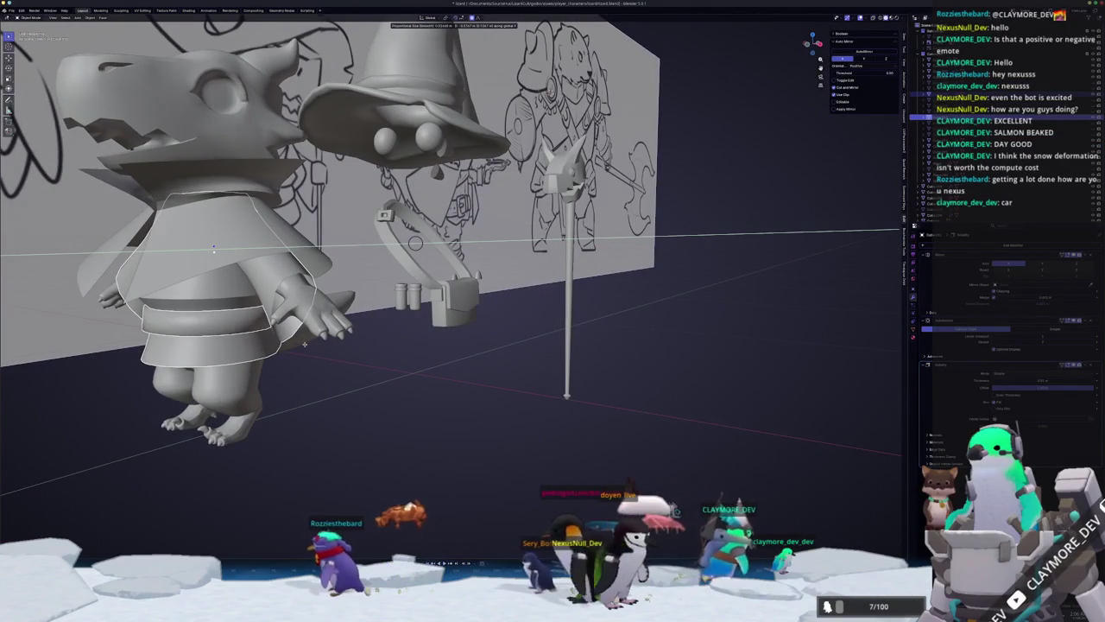
{"action": "key", "text": "Escape"}
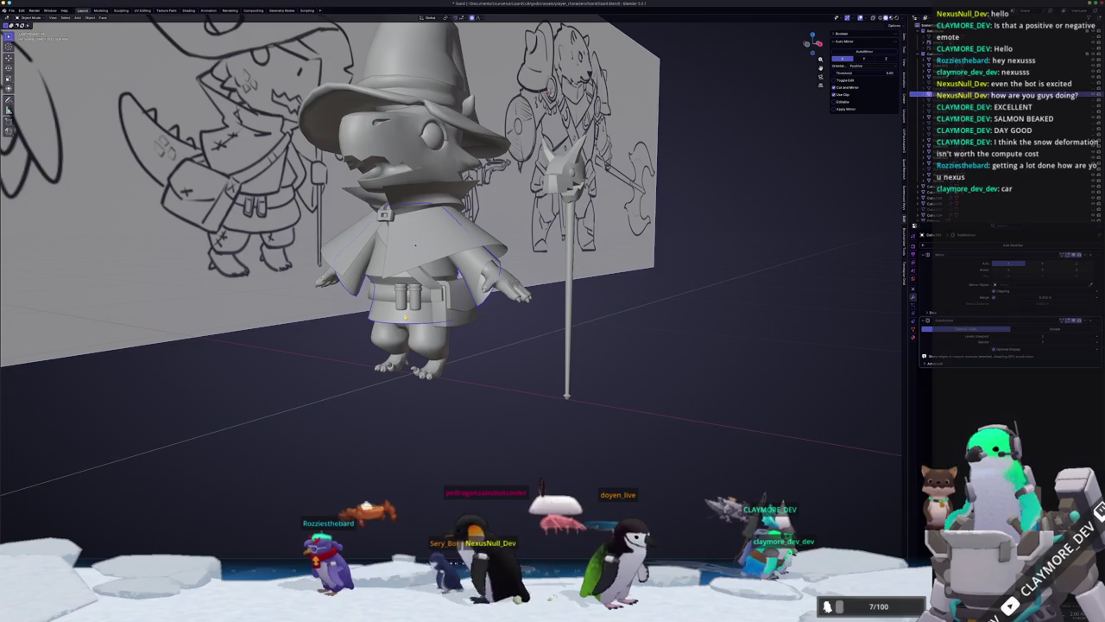
{"action": "key", "text": "g"}
{"action": "key", "text": "y"}
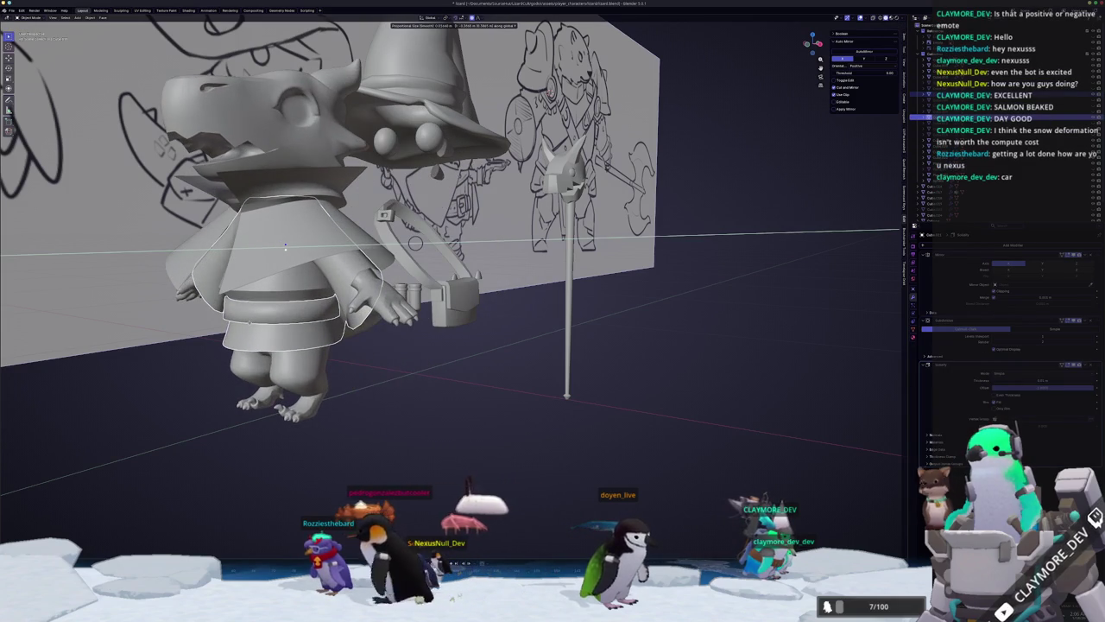
{"action": "key", "text": "Escape"}
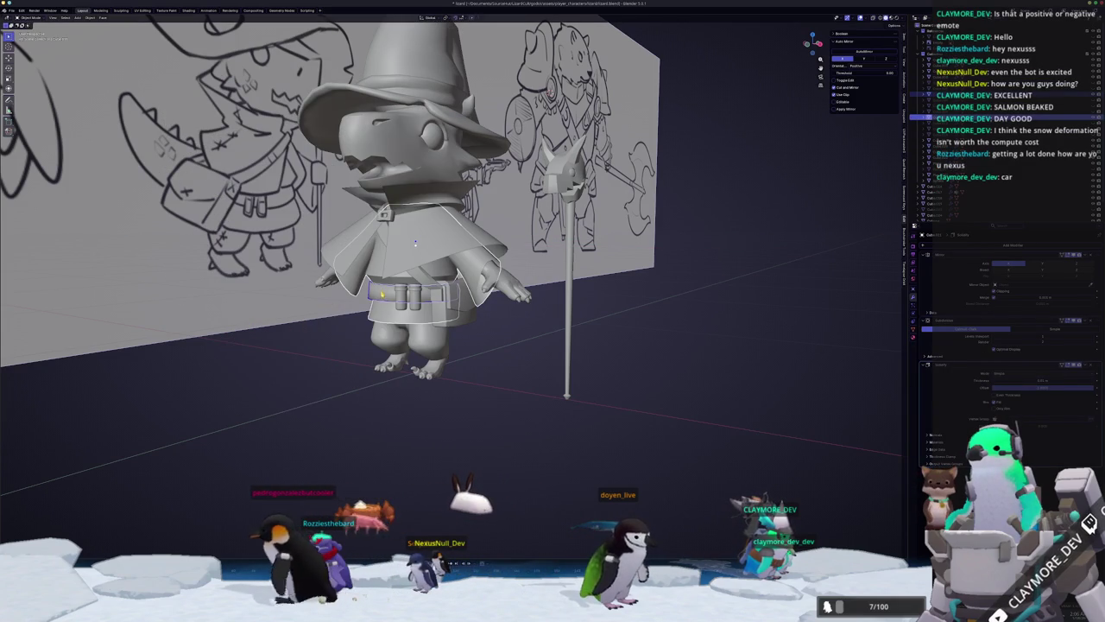
{"action": "key", "text": "g"}
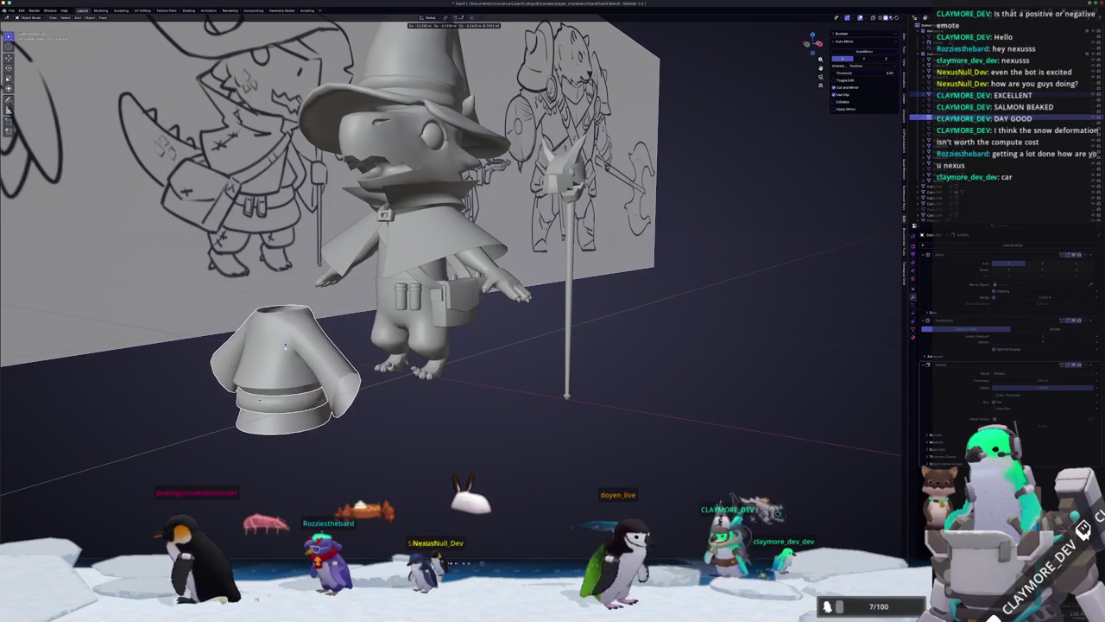
{"action": "key", "text": "Escape"}
{"action": "key", "text": "KP_1"}
{"action": "key", "text": "g"}
{"action": "key", "text": "x"}
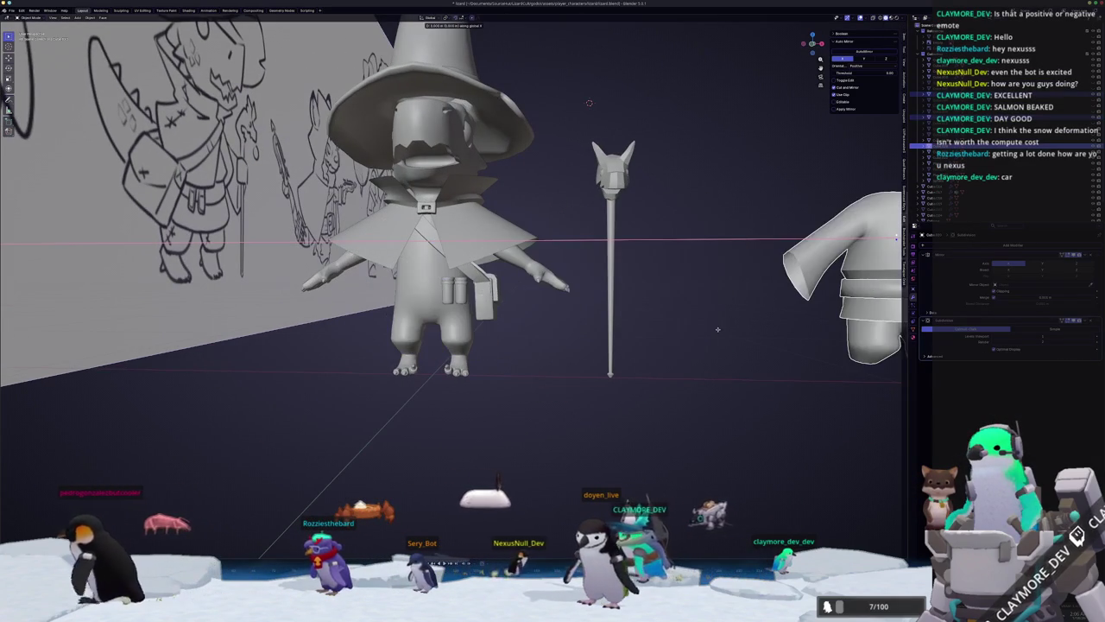
{"action": "key", "text": "Escape"}
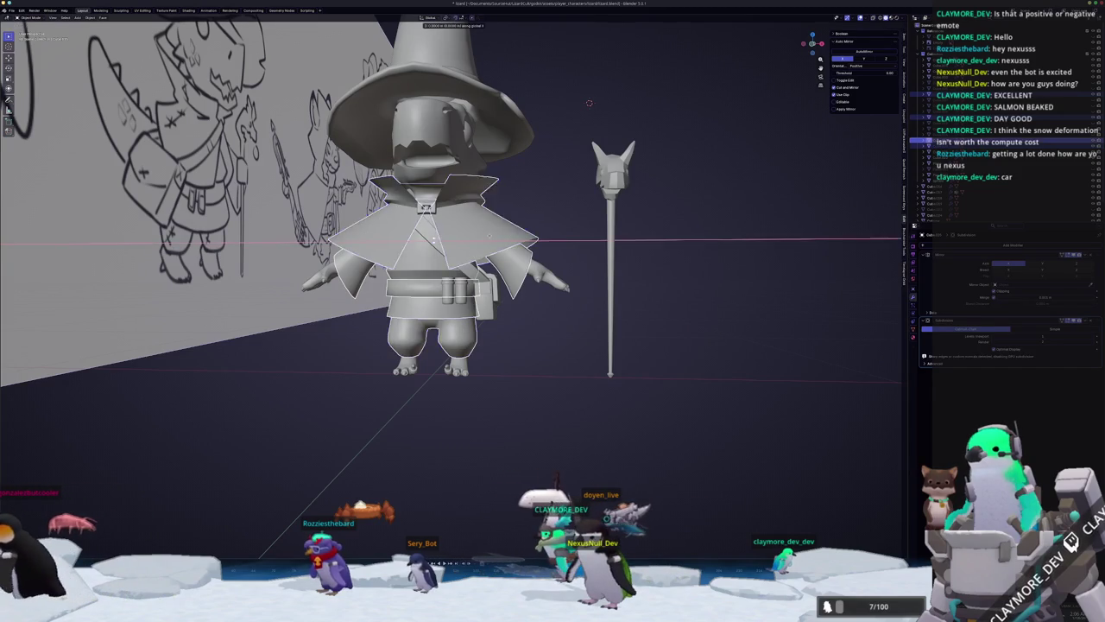
{"action": "key", "text": "g"}
{"action": "key", "text": "x"}
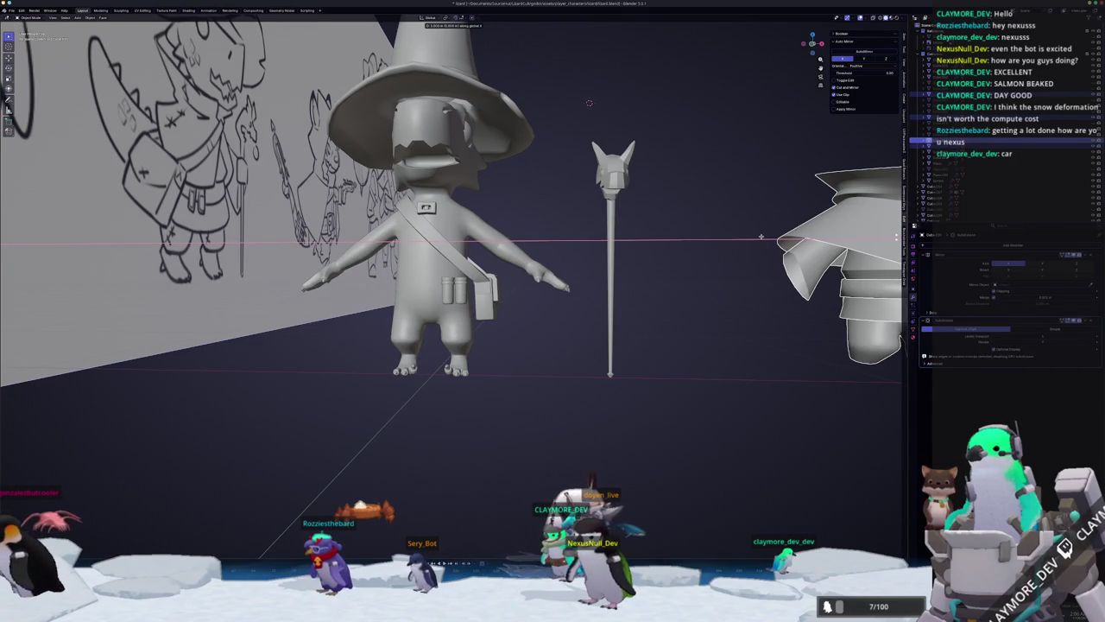
{"action": "key", "text": "Escape"}
Duplicate the bare body and place the copy along X to the right of the staff.
{"action": "mouse_move", "coordinate": [716, 231]}
{"action": "middle_mouse_down"}
{"action": "mouse_move", "coordinate": [673, 259]}
{"action": "mouse_move", "coordinate": [665, 229]}
{"action": "middle_mouse_up"}
{"action": "key", "text": "g"}
{"action": "key", "text": "x"}
{"action": "left_click", "coordinate": [665, 230]}
{"action": "key", "text": "KP_1"}
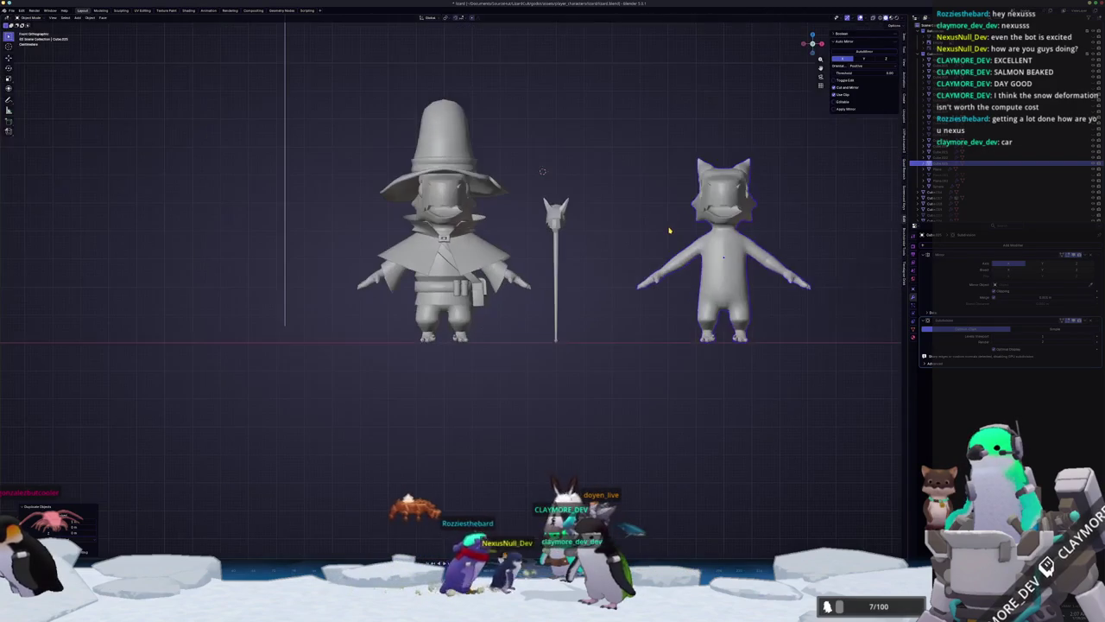
Box-select the copy's head vertices in X-ray and delete them.
{"action": "key", "text": "Tab"}
{"action": "scroll", "coordinate": [558, 255], "scroll_direction": "up", "scroll_amount": 2}
{"action": "scroll", "coordinate": [557, 256], "scroll_direction": "up", "scroll_amount": 1}
{"action": "scroll", "coordinate": [557, 256], "scroll_direction": "up", "scroll_amount": 2}
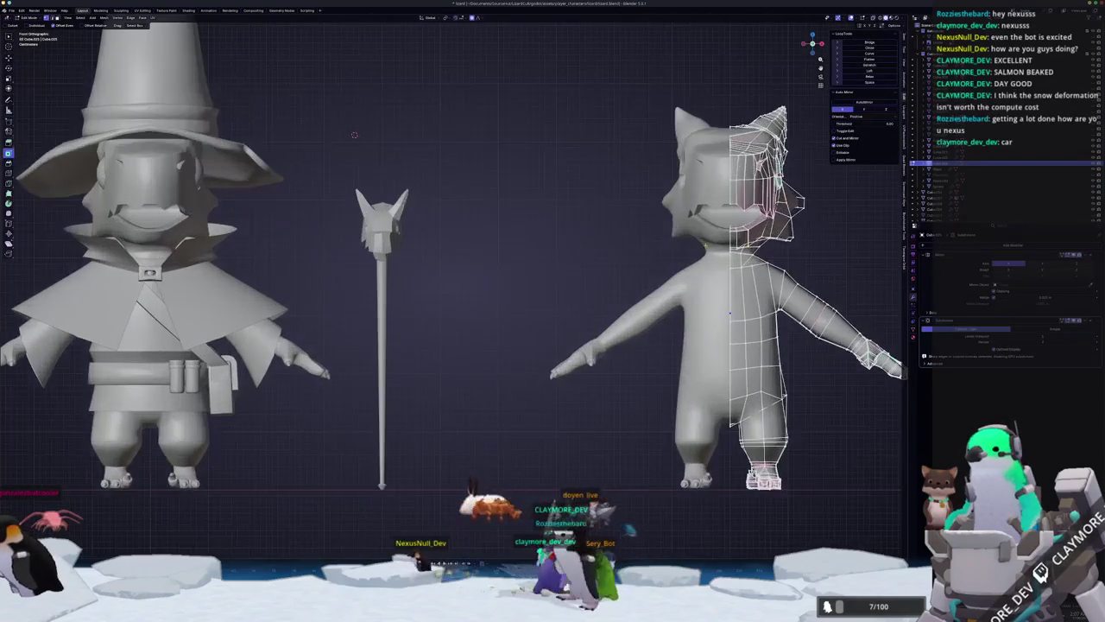
{"action": "key", "text": "alt+z"}
{"action": "left_click_drag", "start_coordinate": [820, 248], "coordinate": [642, 72]}
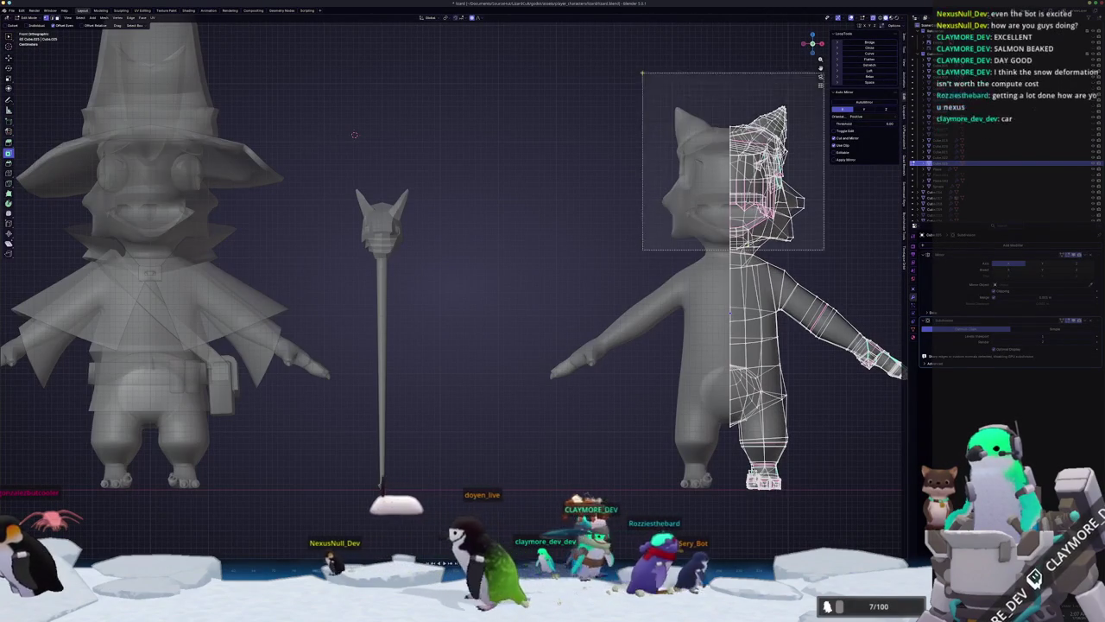
{"action": "key", "text": "x"}
{"action": "left_click", "coordinate": [616, 33]}
{"action": "key", "text": "Tab"}
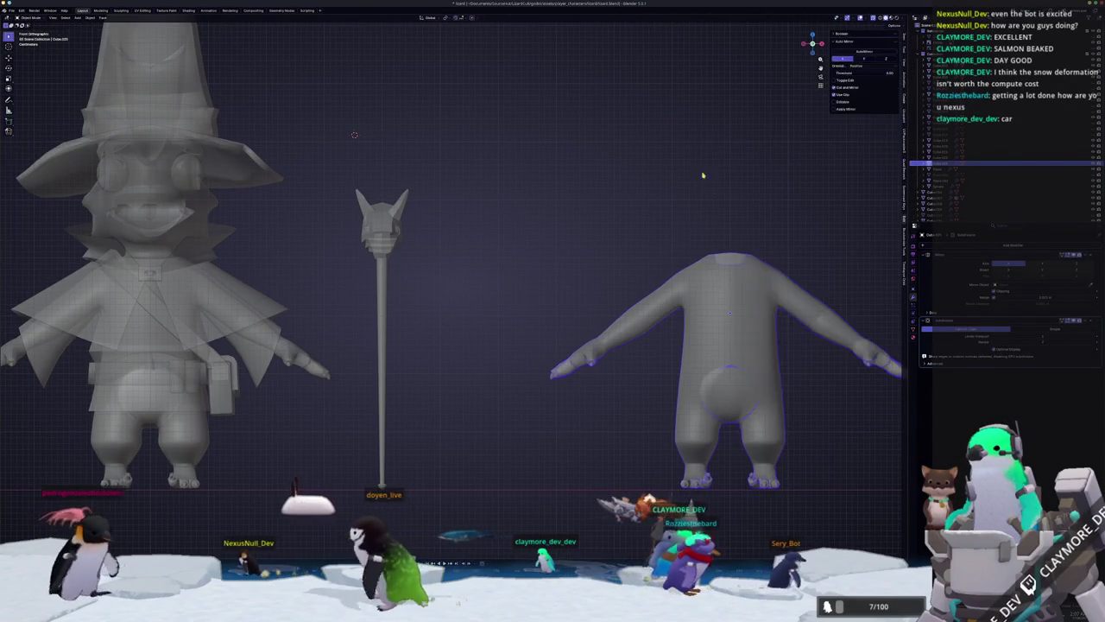
{"action": "key", "text": "alt+z"}
Inspect the body mesh, select the wizard's cloak and trial an X-axis move, cancelling it.
{"action": "middle_click_drag", "start_coordinate": [738, 248], "coordinate": [704, 259]}
{"action": "mouse_move", "coordinate": [708, 303]}
{"action": "middle_mouse_down"}
{"action": "mouse_move", "coordinate": [237, 285]}
{"action": "mouse_move", "coordinate": [212, 255]}
{"action": "mouse_move", "coordinate": [212, 268]}
{"action": "middle_mouse_up"}
{"action": "key", "text": "Tab"}
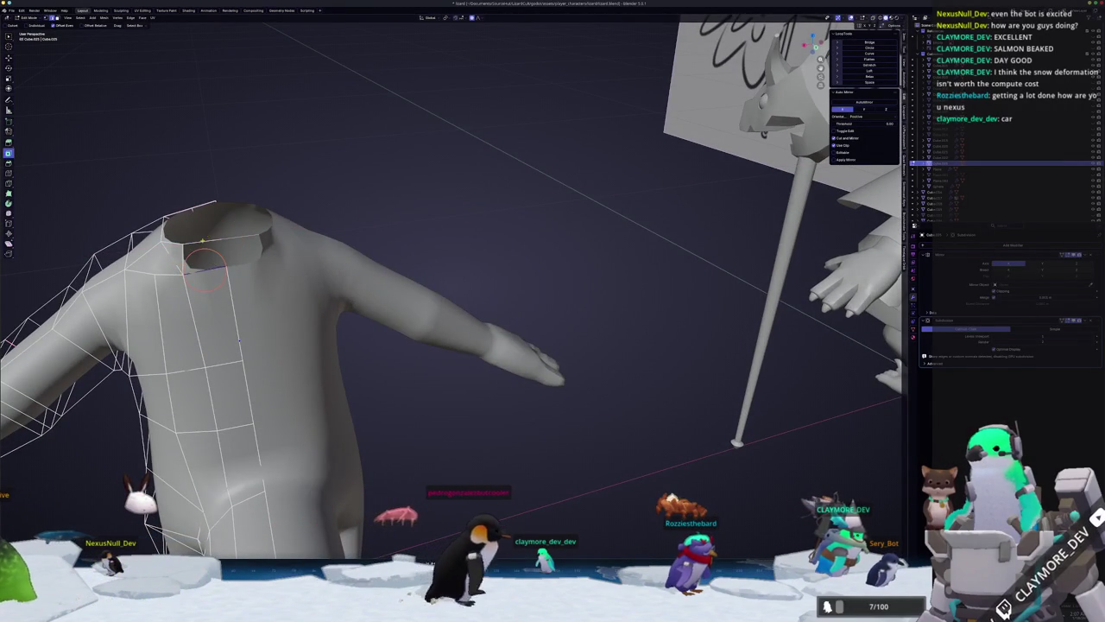
{"action": "key", "text": "Tab"}
{"action": "mouse_move", "coordinate": [198, 246]}
{"action": "middle_mouse_down"}
{"action": "mouse_move", "coordinate": [518, 276]}
{"action": "mouse_move", "coordinate": [528, 292]}
{"action": "mouse_move", "coordinate": [488, 295]}
{"action": "middle_mouse_up"}
{"action": "scroll", "coordinate": [570, 290], "scroll_direction": "up", "scroll_amount": 3}
{"action": "left_click", "coordinate": [488, 295]}
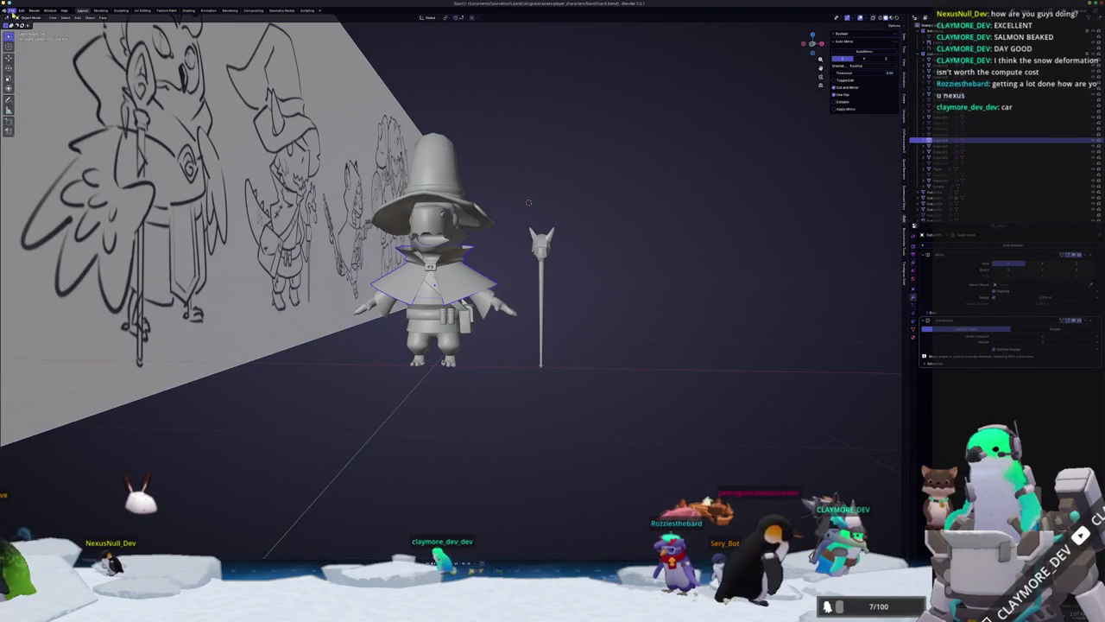
{"action": "middle_click_drag", "start_coordinate": [436, 379], "coordinate": [458, 384]}
{"action": "key", "text": "g"}
{"action": "key", "text": "x"}
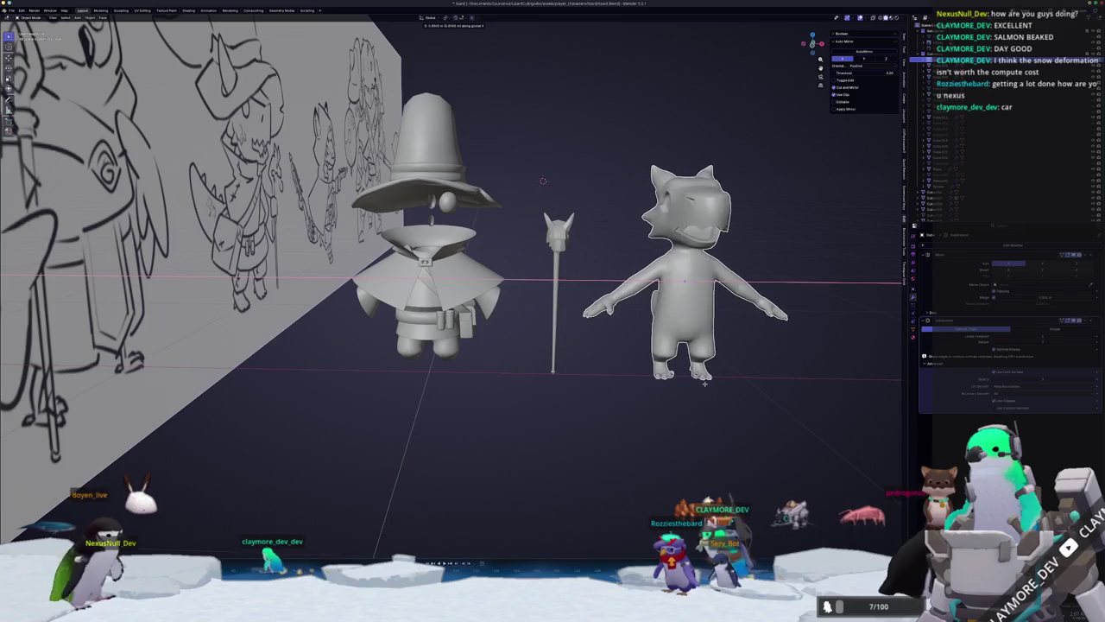
{"action": "key", "text": "Escape"}
Examine the wizard's head edge loops in X-ray Edit Mode with edge selection.
{"action": "scroll", "coordinate": [429, 235], "scroll_direction": "up", "scroll_amount": 3}
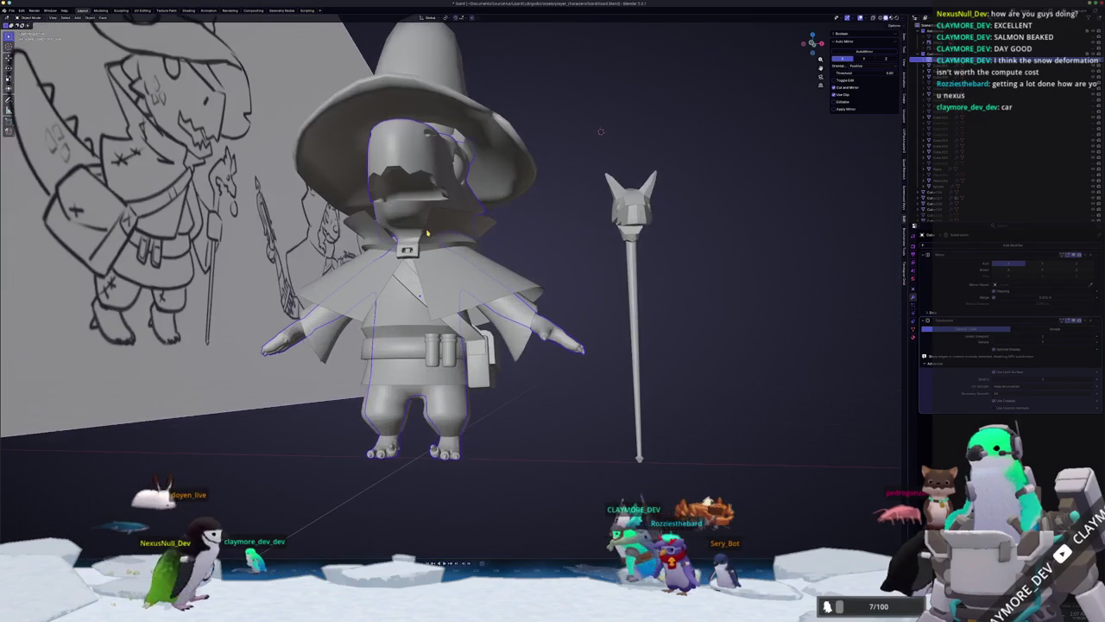
{"action": "middle_click_drag", "start_coordinate": [601, 131], "coordinate": [615, 102]}
{"action": "key", "text": "Tab"}
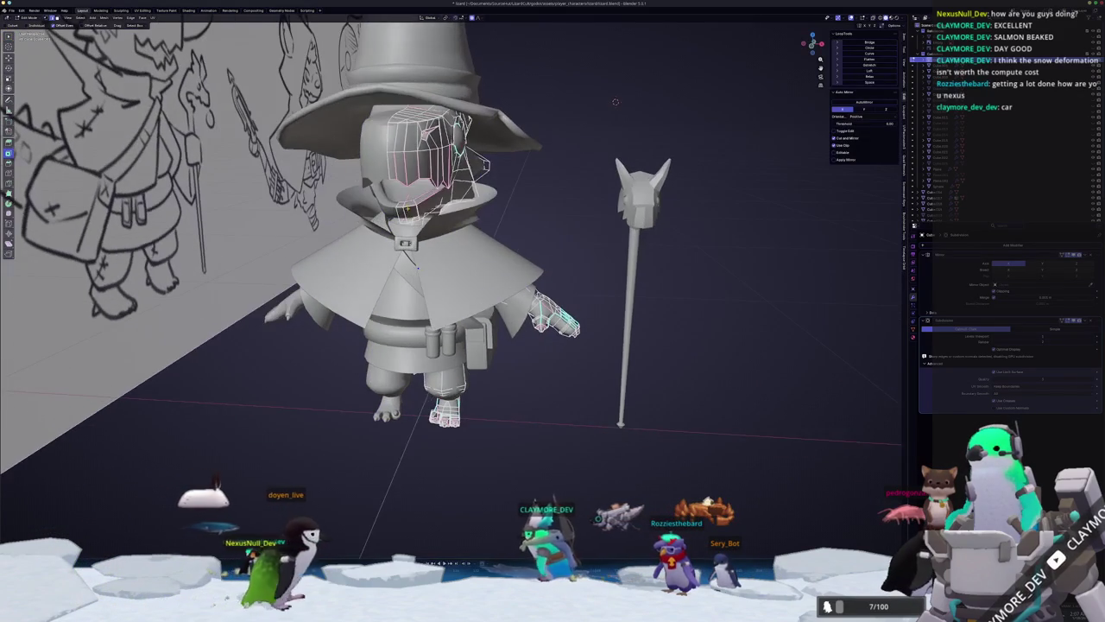
{"action": "key", "text": "alt+z"}
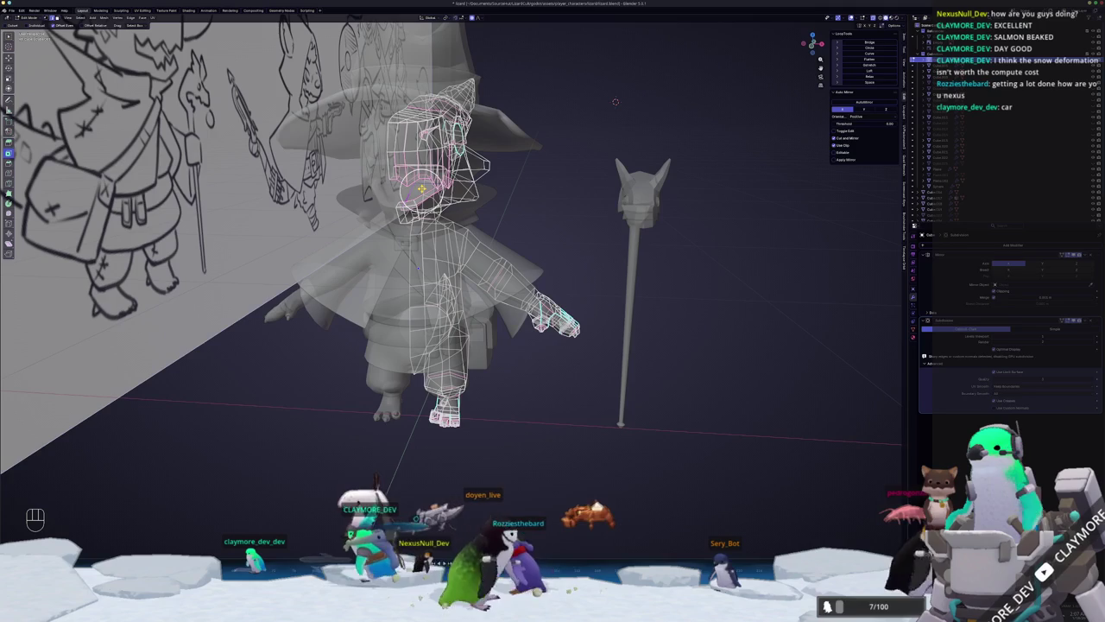
{"action": "left_click", "coordinate": [422, 186], "text": "alt+shift"}
{"action": "key", "text": "2"}
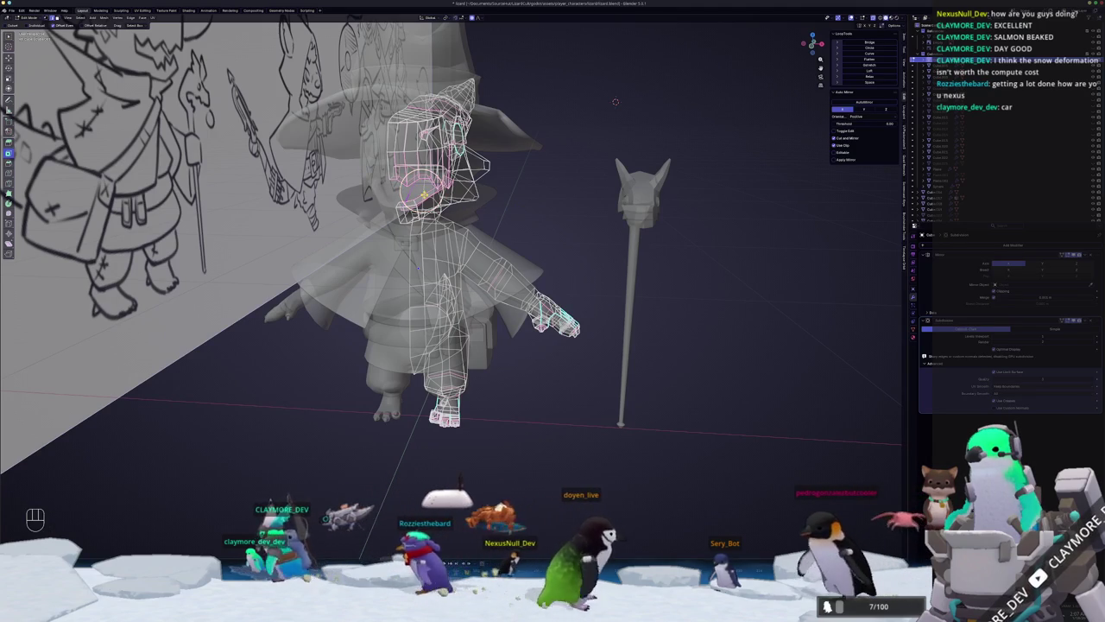
{"action": "middle_click_drag", "start_coordinate": [417, 185], "coordinate": [549, 209]}
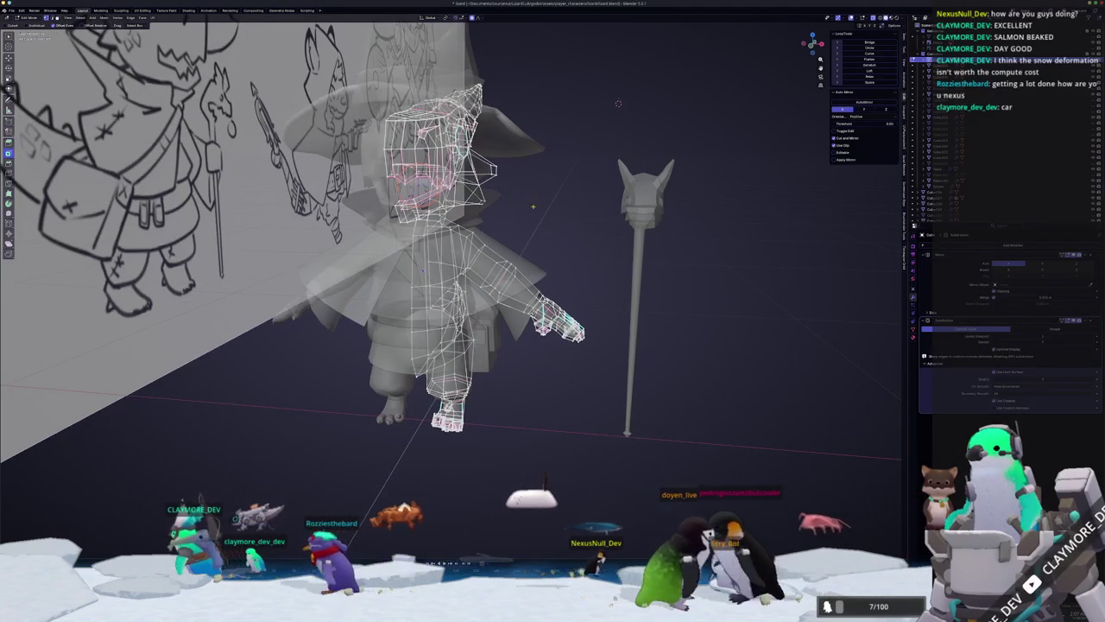
{"action": "key", "text": "Tab"}
{"action": "key", "text": "alt+z"}
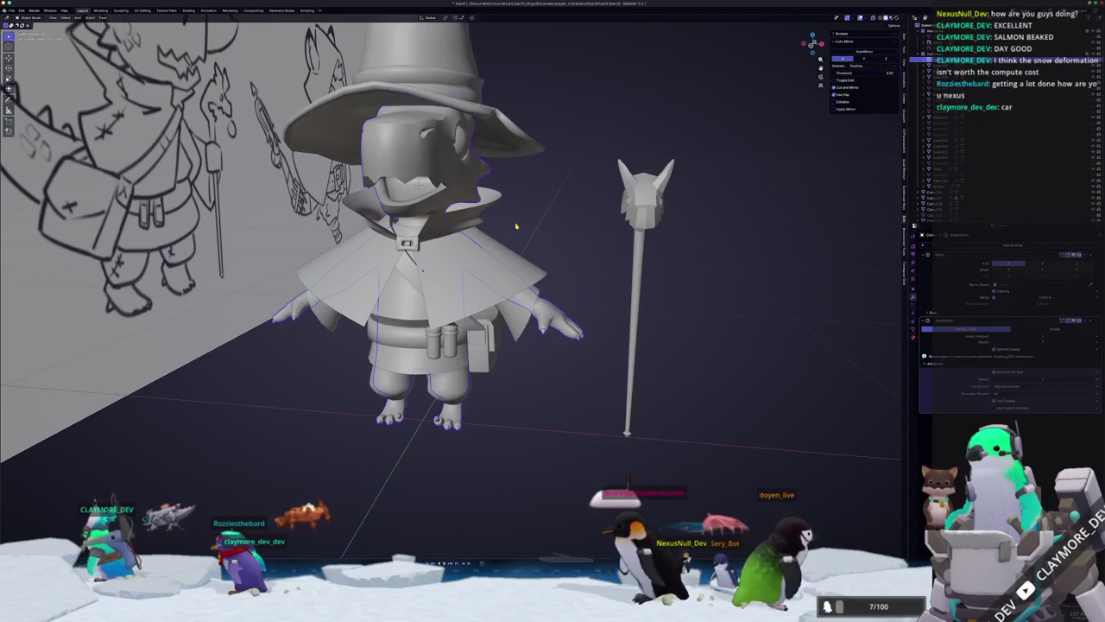
Add a cube, scale it to about 0.2, and centre the view on it.
{"action": "key", "text": "shift+a"}
{"action": "mouse_move", "coordinate": [519, 232]}
{"action": "left_click", "coordinate": [590, 238]}
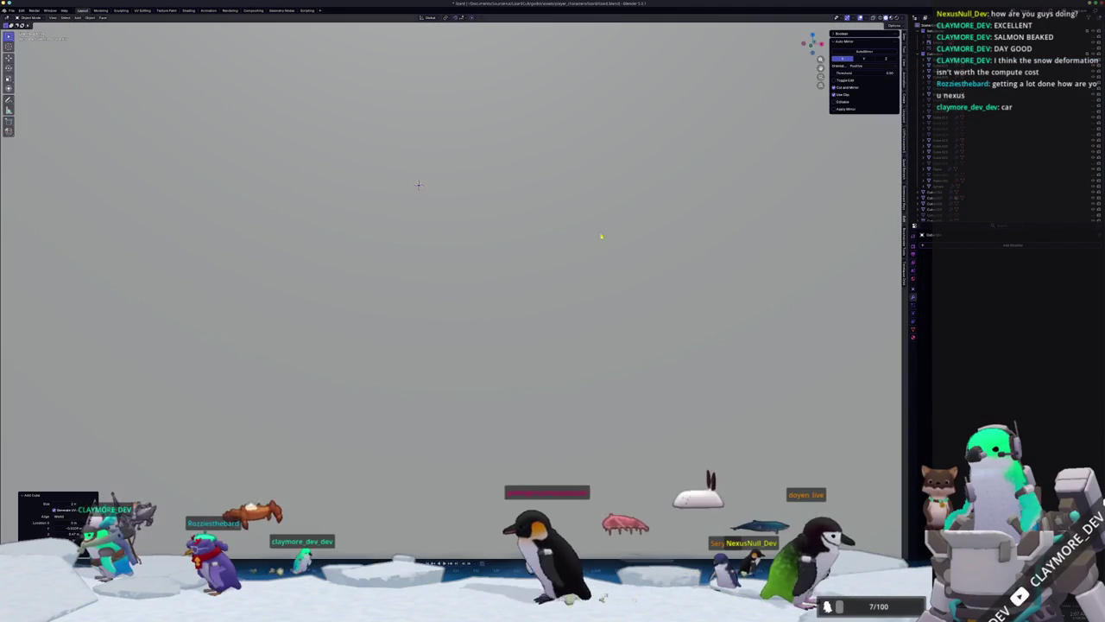
{"action": "key", "text": "s"}
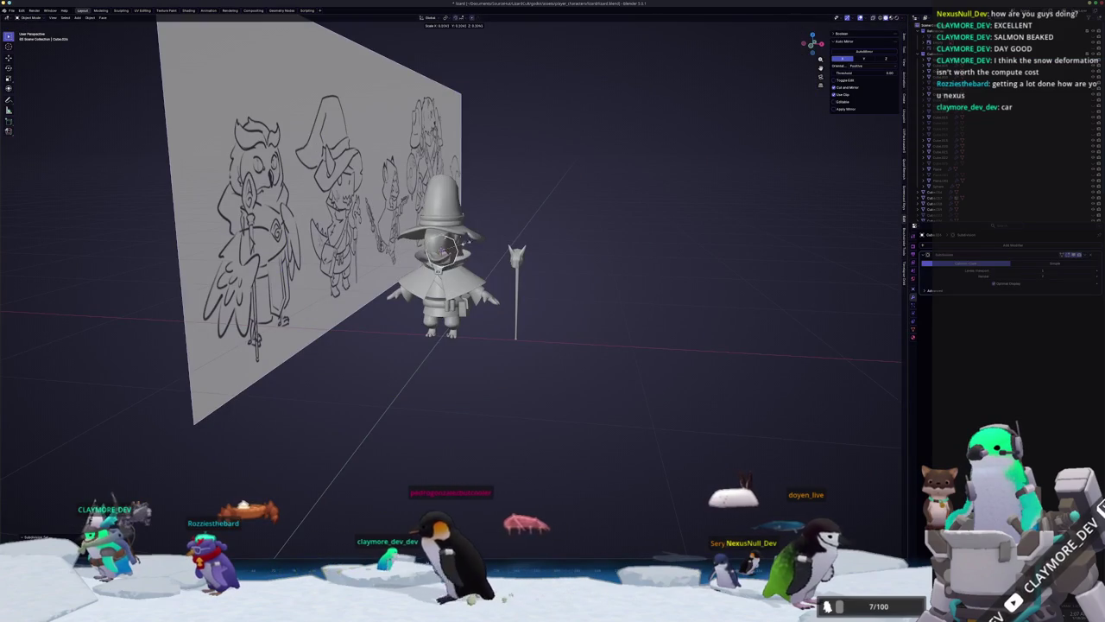
{"action": "left_click", "coordinate": [615, 253]}
{"action": "key", "text": "KP_Decimal"}
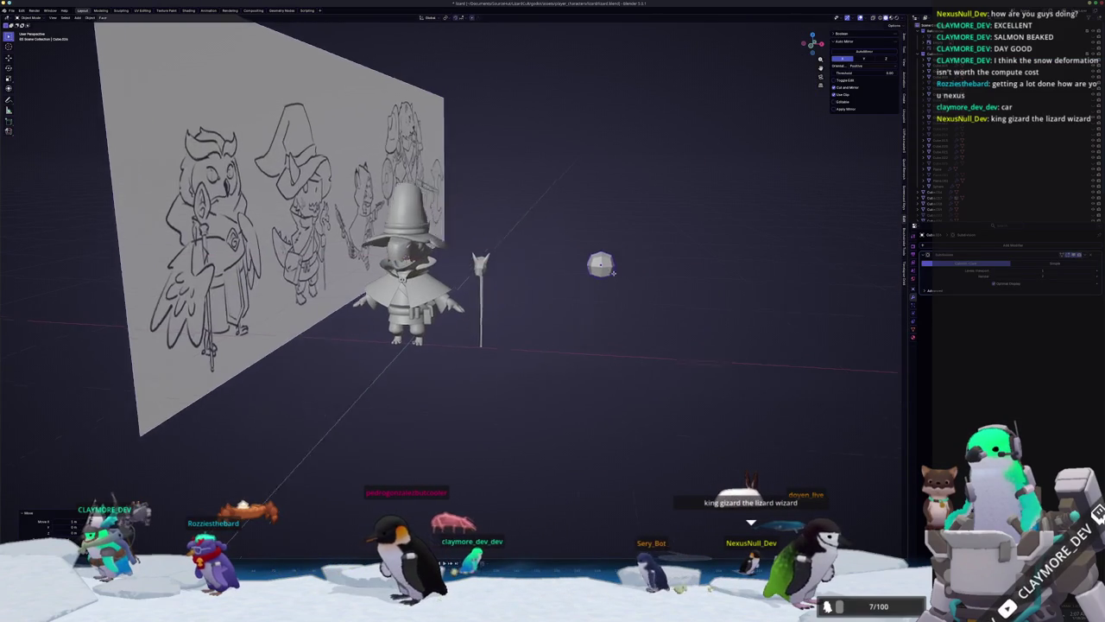
{"action": "scroll", "coordinate": [511, 296], "scroll_direction": "up", "scroll_amount": 3}
Inset the cube's faces twice, stretch it along X, and flatten it along Z into a slab.
{"action": "key", "text": "Tab"}
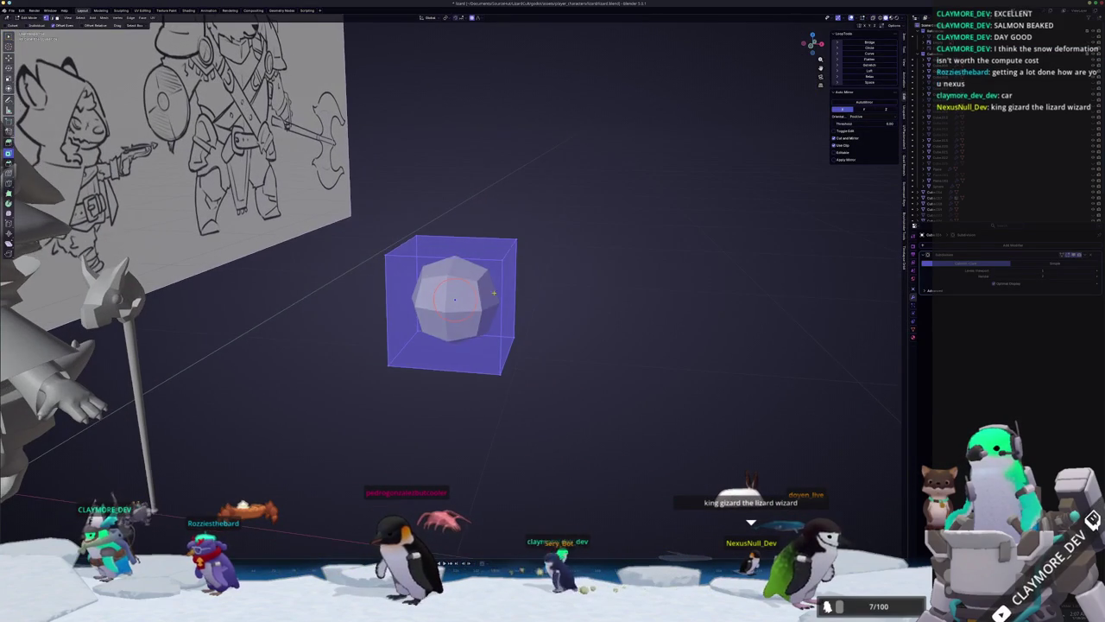
{"action": "key", "text": "i"}
{"action": "left_click", "coordinate": [454, 300]}
{"action": "mouse_move", "coordinate": [454, 300]}
{"action": "middle_mouse_down"}
{"action": "mouse_move", "coordinate": [418, 323]}
{"action": "mouse_move", "coordinate": [471, 294]}
{"action": "mouse_move", "coordinate": [446, 295]}
{"action": "mouse_move", "coordinate": [466, 293]}
{"action": "middle_mouse_up"}
{"action": "scroll", "coordinate": [418, 323], "scroll_direction": "down", "scroll_amount": 3}
{"action": "key", "text": "i"}
{"action": "key", "text": "s"}
{"action": "key", "text": "x"}
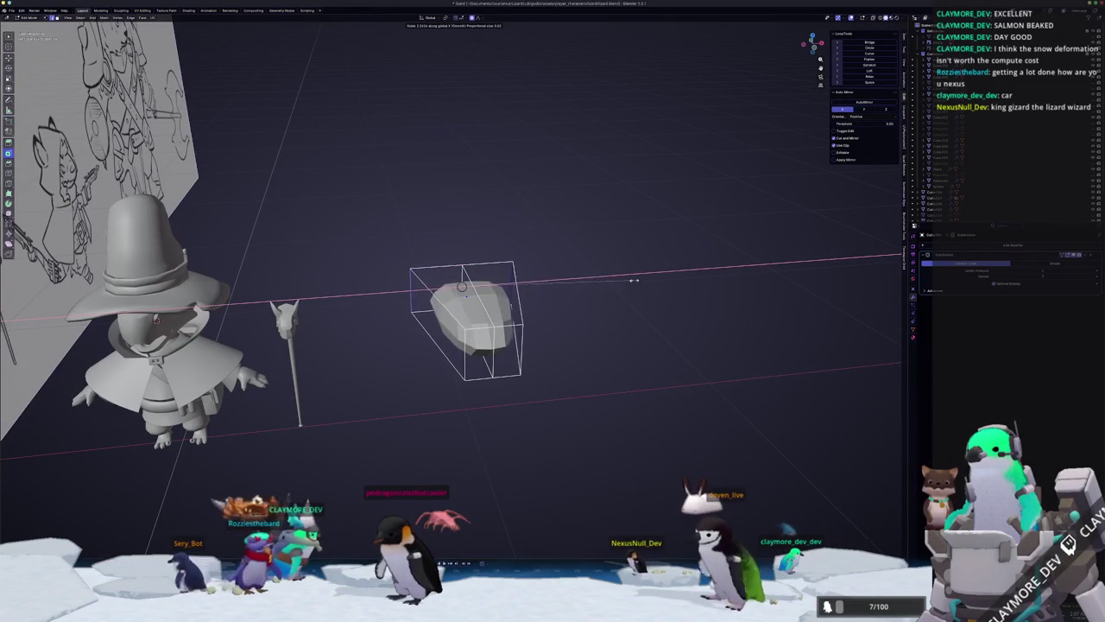
{"action": "left_click", "coordinate": [604, 280]}
{"action": "key", "text": "s"}
{"action": "key", "text": "z"}
{"action": "left_click", "coordinate": [740, 254]}
Add loop cuts around the board and soft-move its vertices vertically along Z.
{"action": "middle_click_drag", "start_coordinate": [740, 254], "coordinate": [440, 271]}
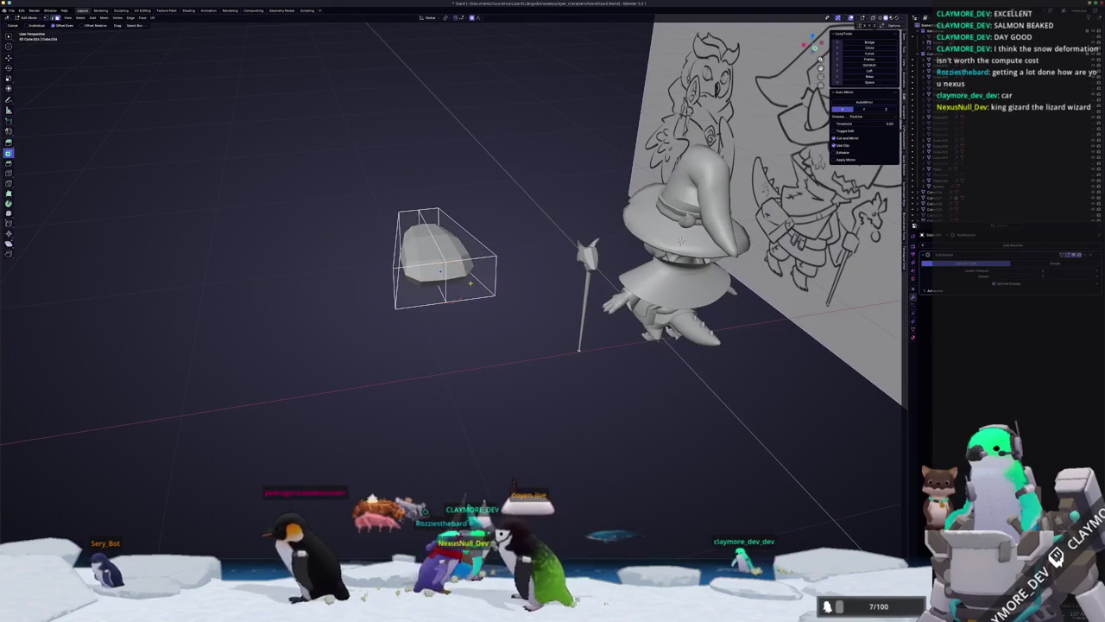
{"action": "mouse_move", "coordinate": [470, 278]}
{"action": "middle_mouse_down"}
{"action": "mouse_move", "coordinate": [442, 285]}
{"action": "mouse_move", "coordinate": [475, 240]}
{"action": "mouse_move", "coordinate": [526, 229]}
{"action": "middle_mouse_up"}
{"action": "key", "text": "Return"}
{"action": "key", "text": "ctrl+r"}
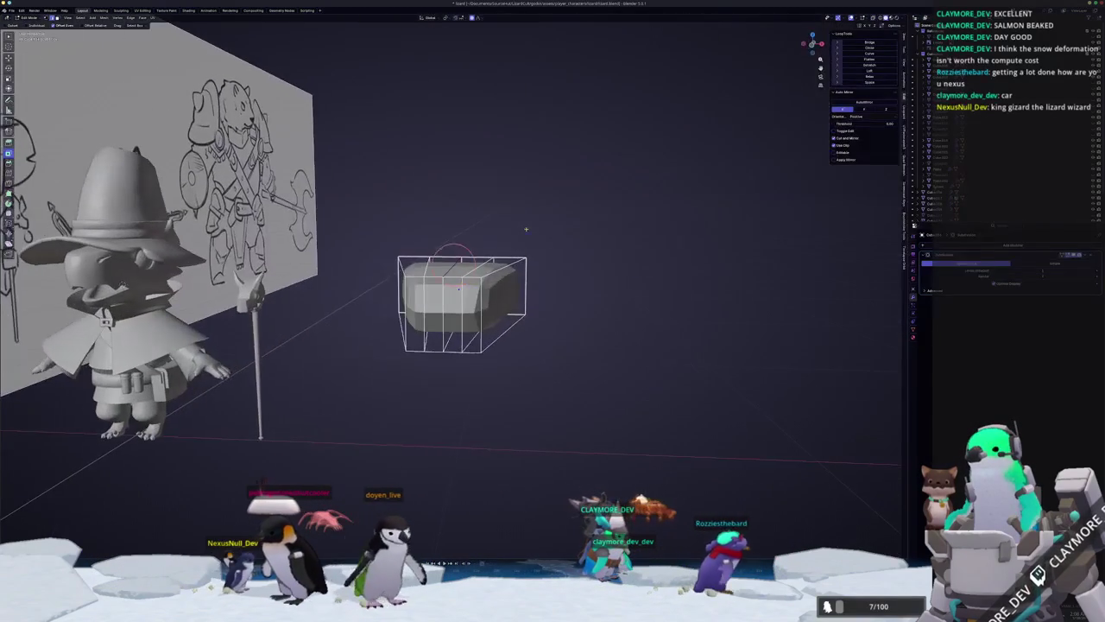
{"action": "left_click", "coordinate": [526, 239]}
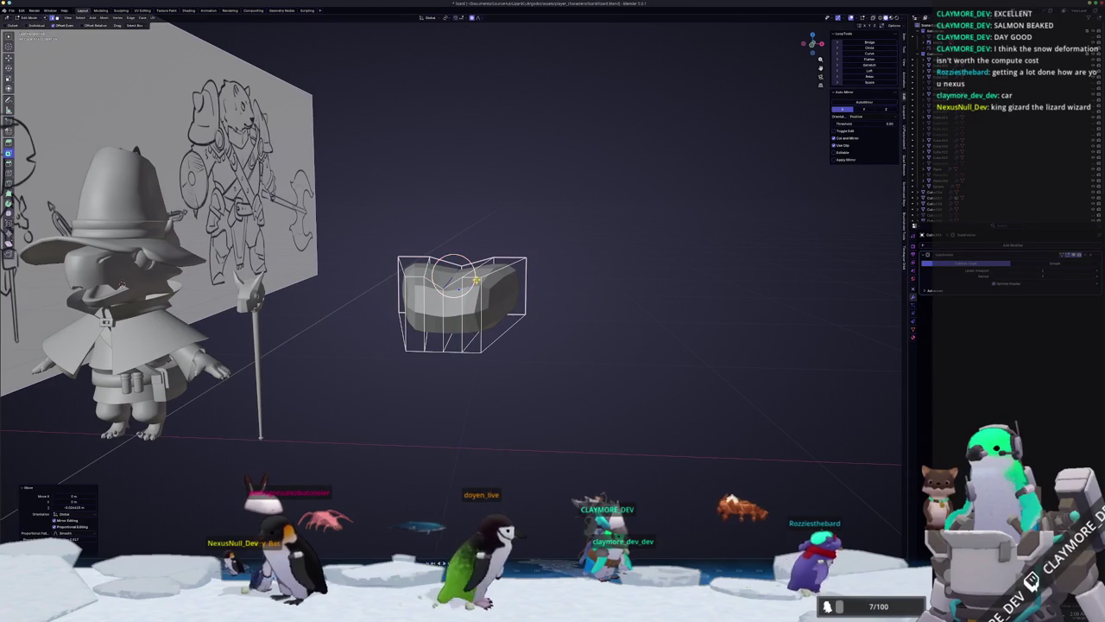
{"action": "left_click", "coordinate": [475, 279]}
{"action": "key", "text": "g"}
{"action": "key", "text": "z"}
{"action": "left_click", "coordinate": [525, 264]}
{"action": "middle_click_drag", "start_coordinate": [524, 264], "coordinate": [406, 292]}
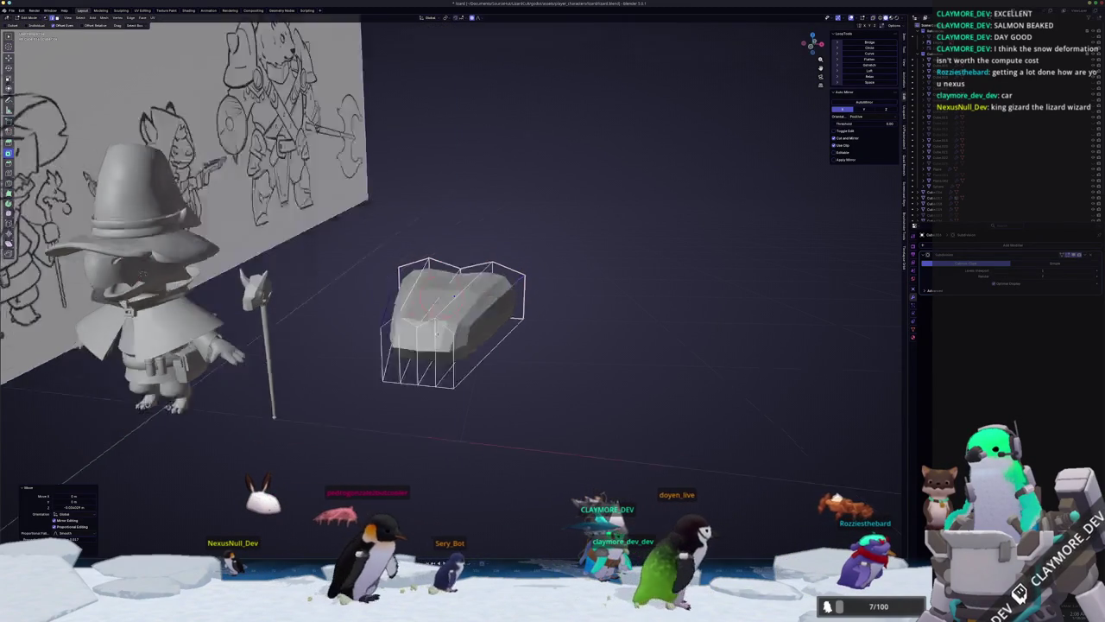
Cut another edge loop across the block, scale it, and proportionally move vertices along Y.
{"action": "key", "text": "ctrl+r"}
{"action": "left_click", "coordinate": [414, 293]}
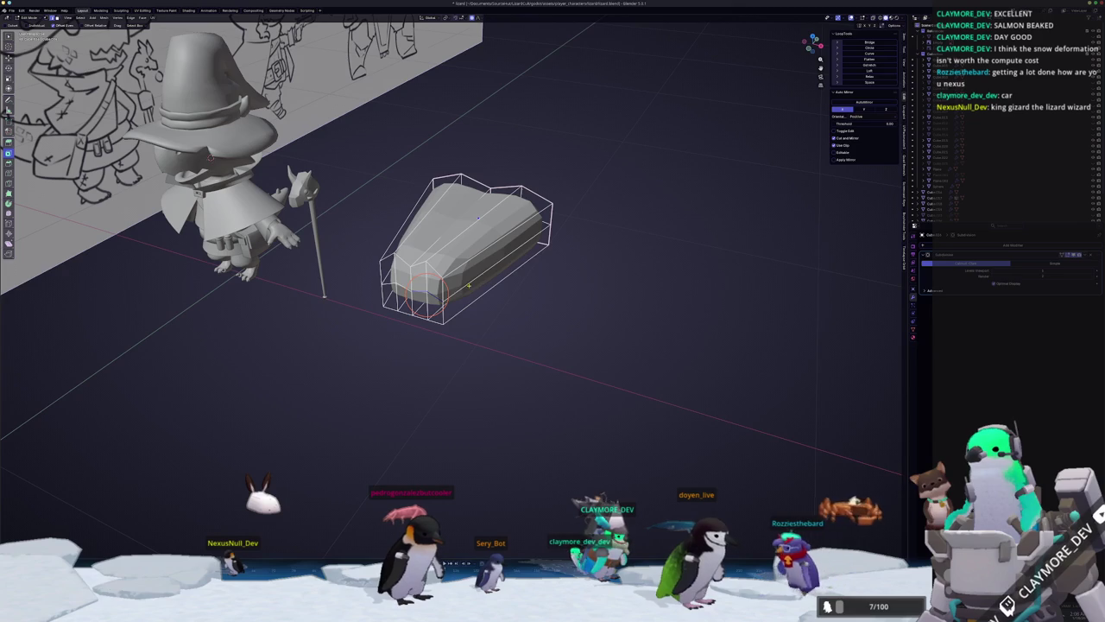
{"action": "left_click", "coordinate": [454, 245]}
{"action": "scroll", "coordinate": [454, 245], "scroll_direction": "up", "scroll_amount": 1}
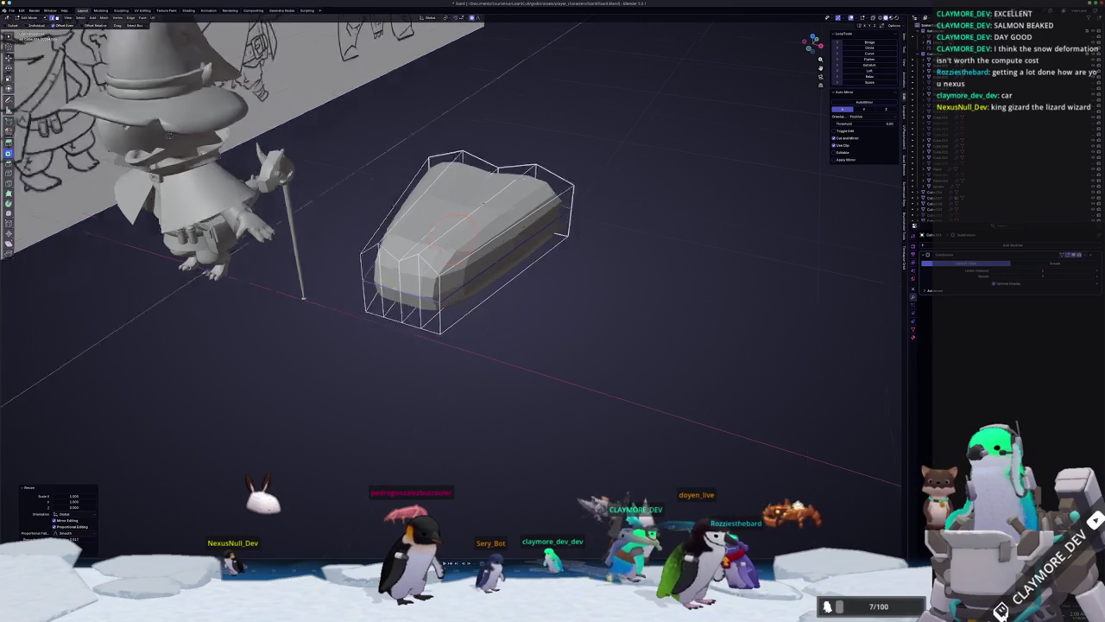
{"action": "scroll", "coordinate": [454, 245], "scroll_direction": "up", "scroll_amount": 1}
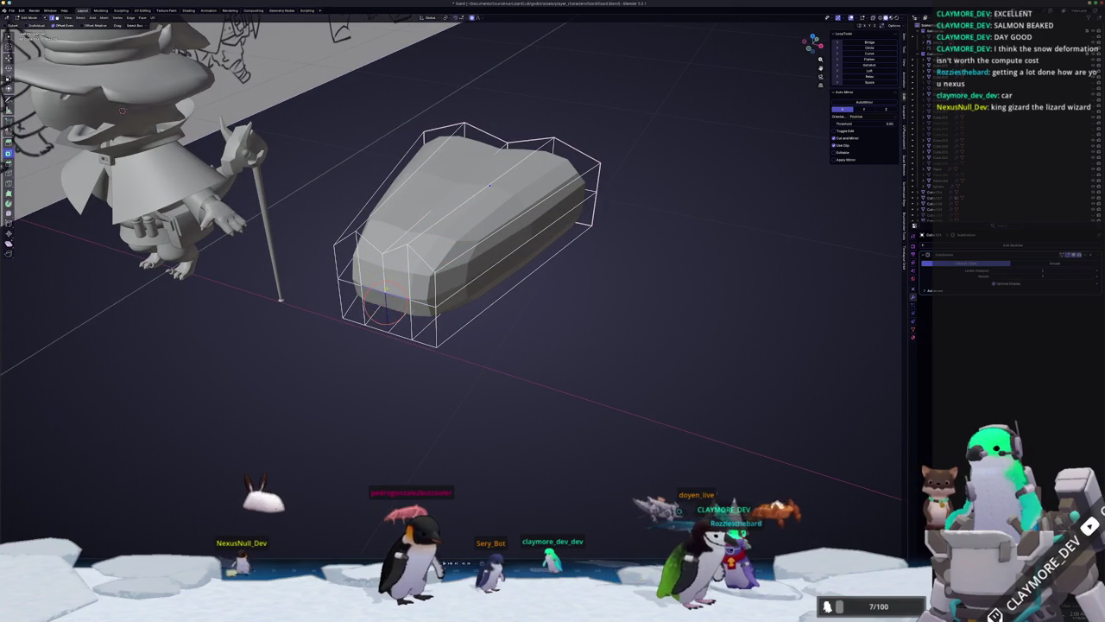
{"action": "middle_click_drag", "start_coordinate": [490, 184], "coordinate": [493, 197]}
{"action": "key", "text": "g"}
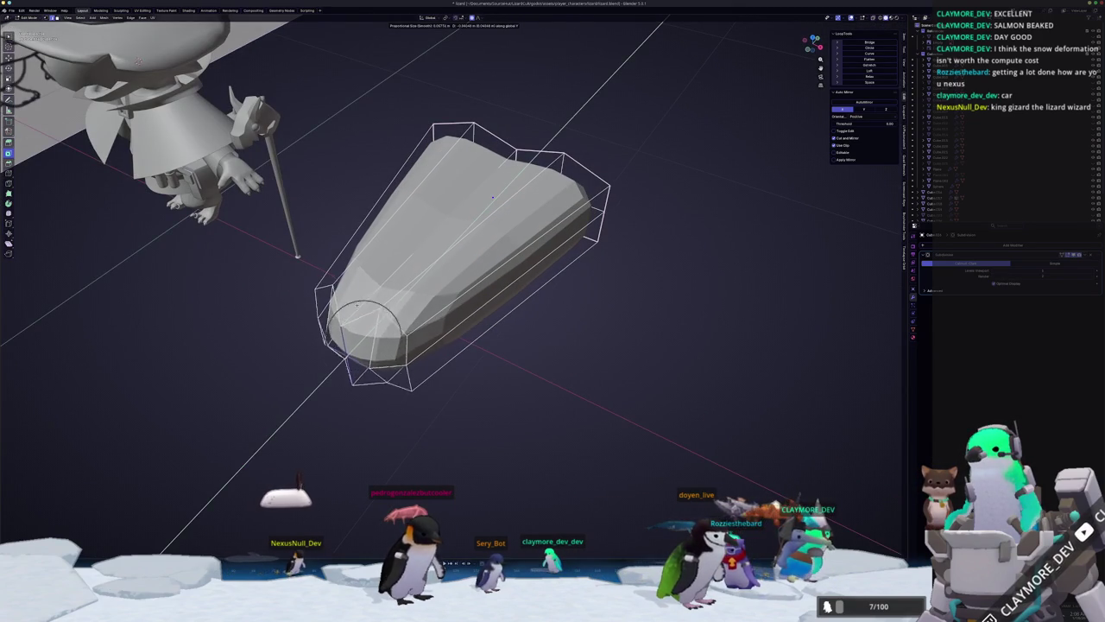
{"action": "left_click", "coordinate": [348, 307]}
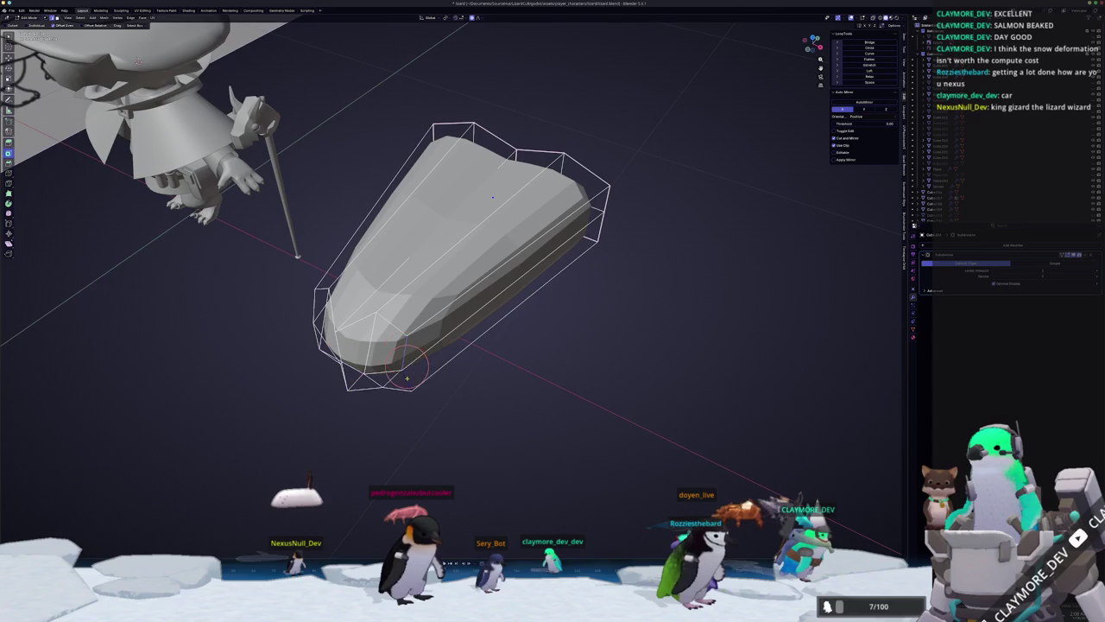
{"action": "middle_click_drag", "start_coordinate": [406, 377], "coordinate": [421, 359]}
{"action": "key", "text": "Tab"}
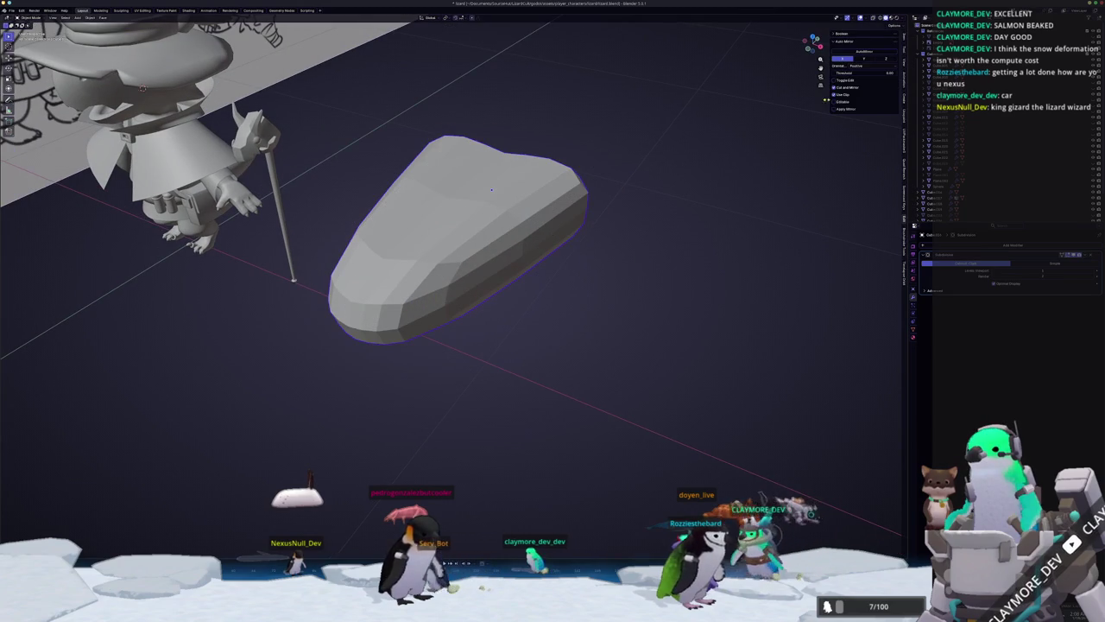
Apply AutoMirror to the board and slide an edge along its underside.
{"action": "left_click", "coordinate": [865, 52]}
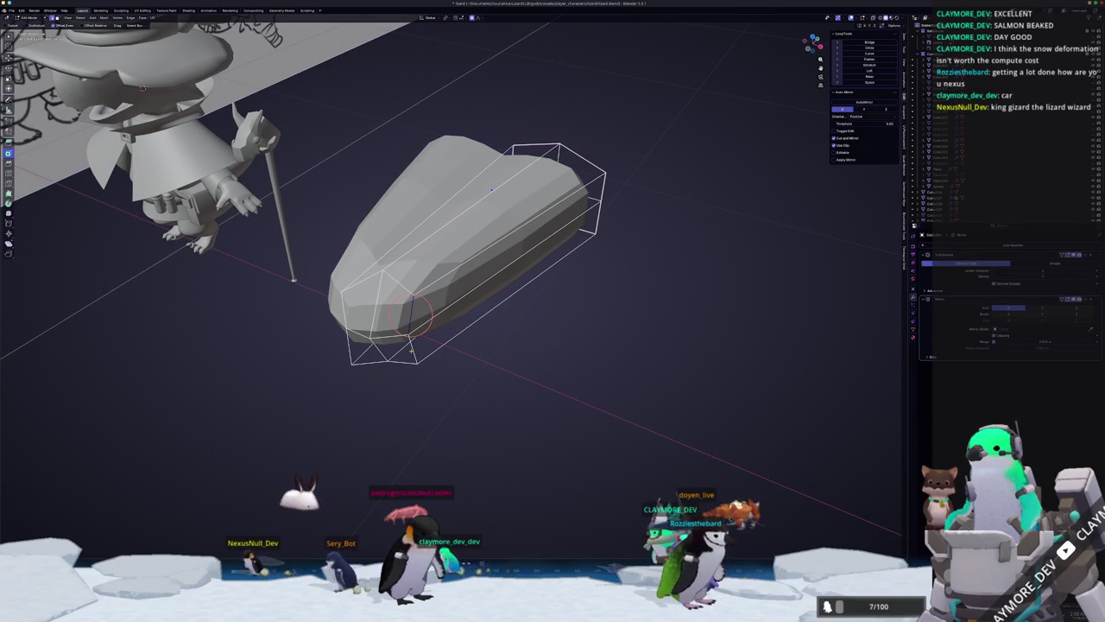
{"action": "mouse_move", "coordinate": [414, 348]}
{"action": "middle_mouse_down"}
{"action": "mouse_move", "coordinate": [403, 203]}
{"action": "mouse_move", "coordinate": [427, 177]}
{"action": "middle_mouse_up"}
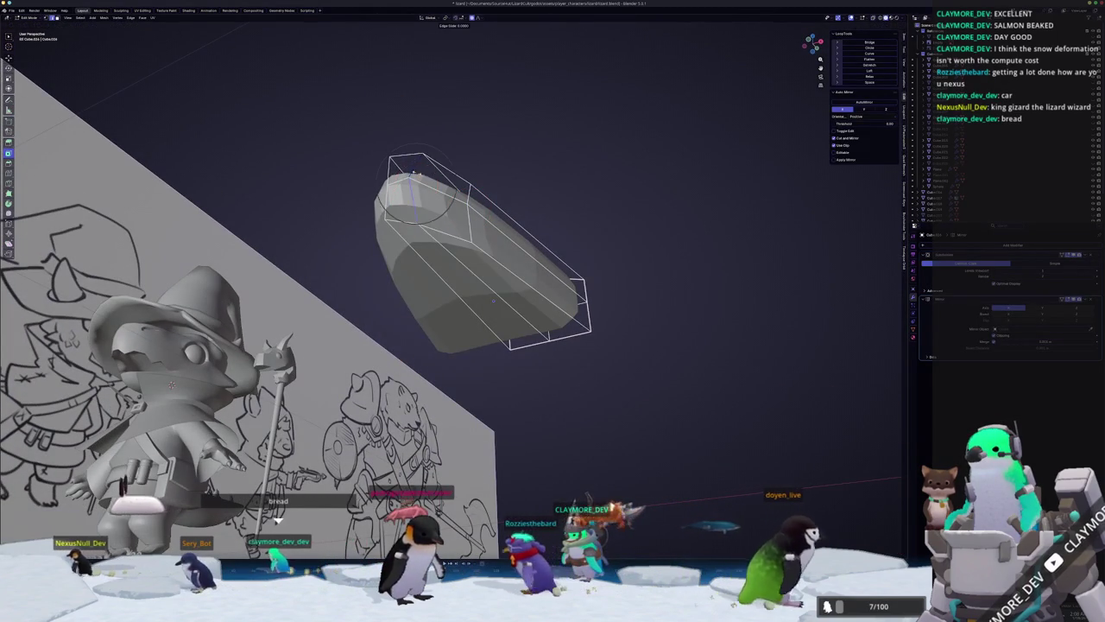
{"action": "key", "text": "g"}
{"action": "key", "text": "g"}
{"action": "left_click", "coordinate": [449, 203]}
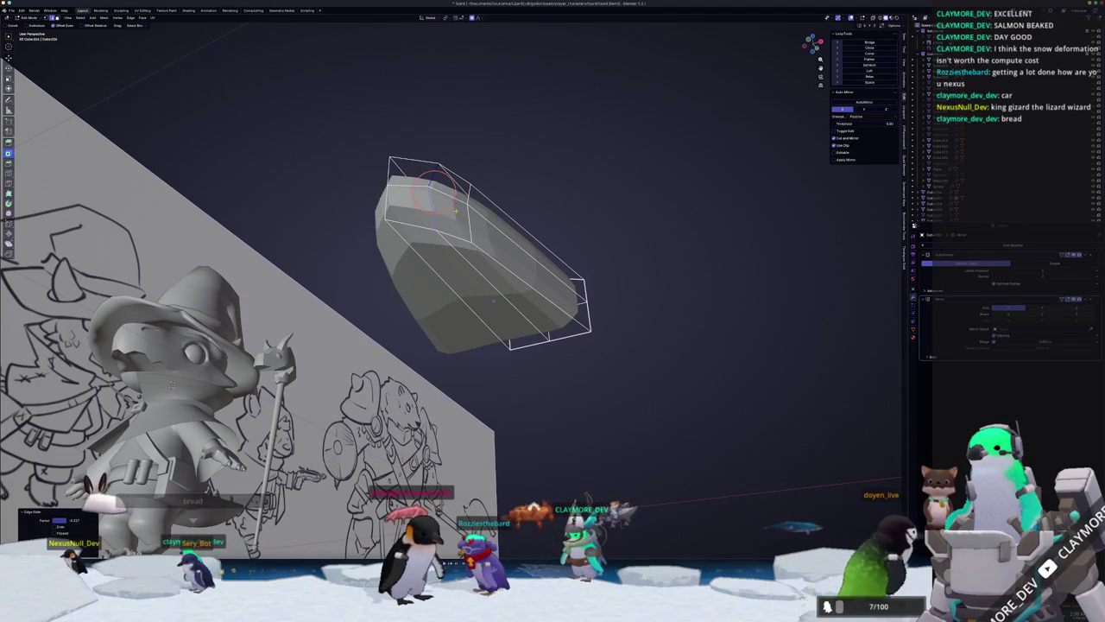
{"action": "key", "text": "KP_7"}
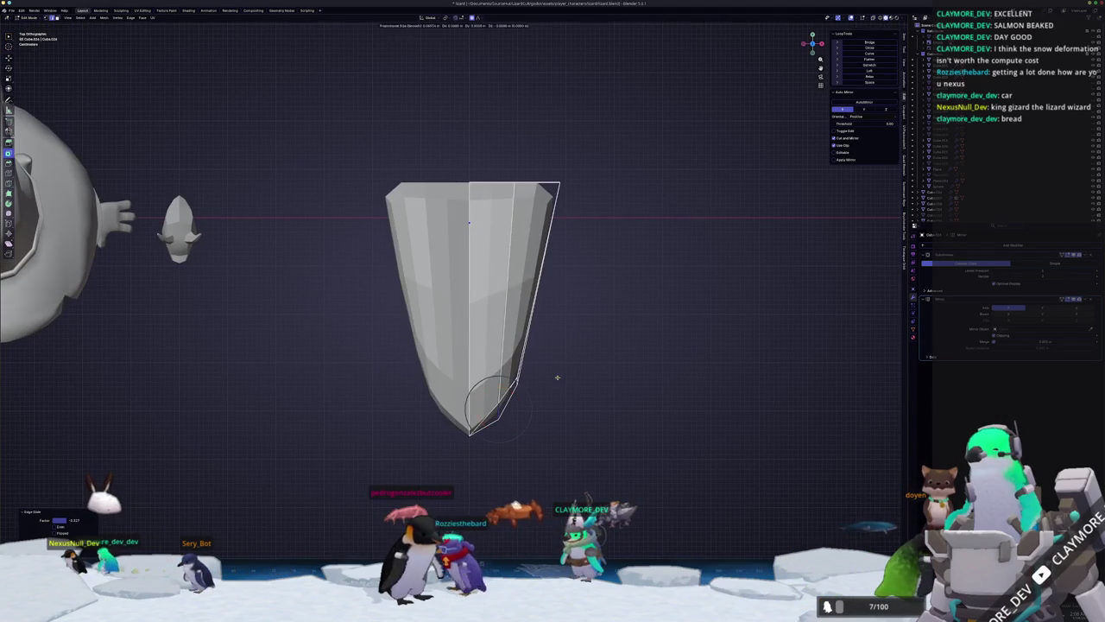
Slide another edge from top view, then proportionally move the board's vertices to round it.
{"action": "key", "text": "g"}
{"action": "key", "text": "g"}
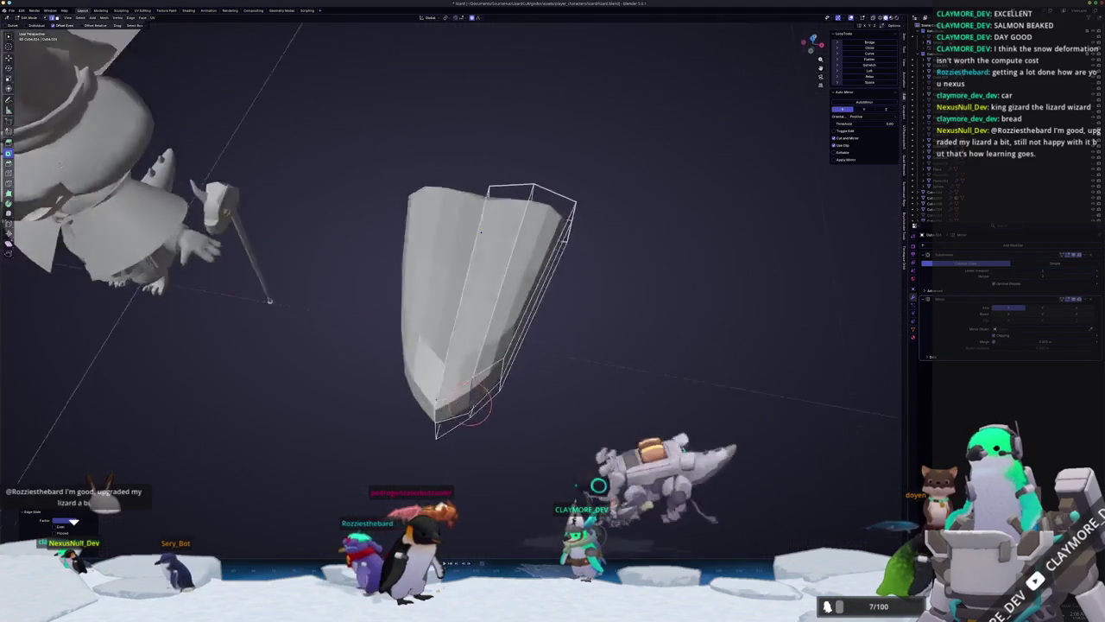
{"action": "middle_click_drag", "start_coordinate": [553, 378], "coordinate": [497, 257]}
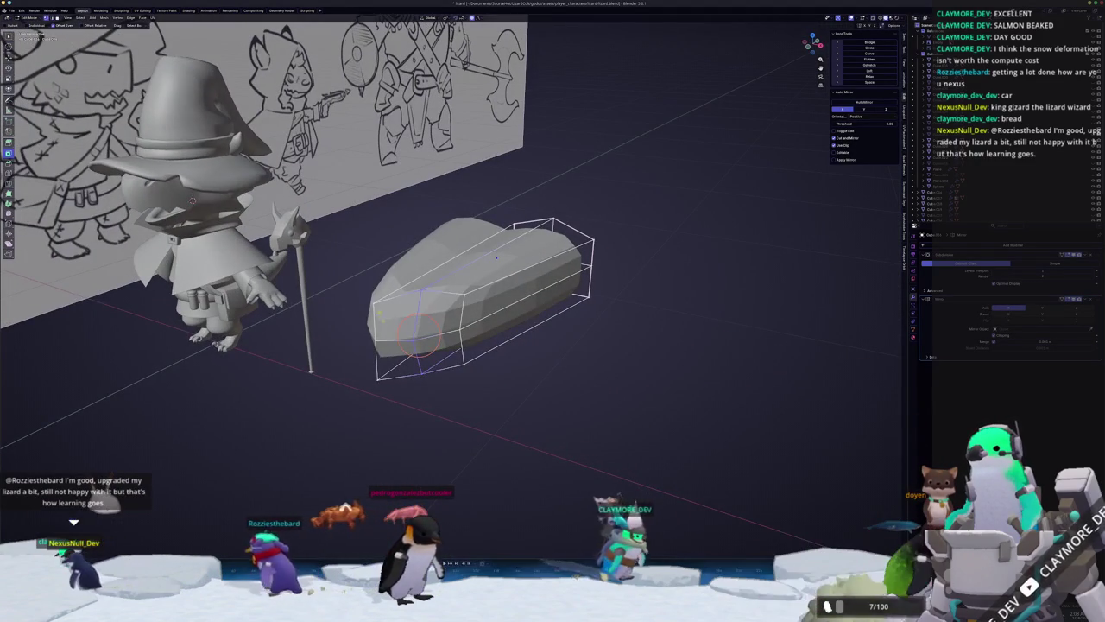
{"action": "middle_click_drag", "start_coordinate": [379, 382], "coordinate": [347, 332]}
{"action": "left_click", "coordinate": [384, 371]}
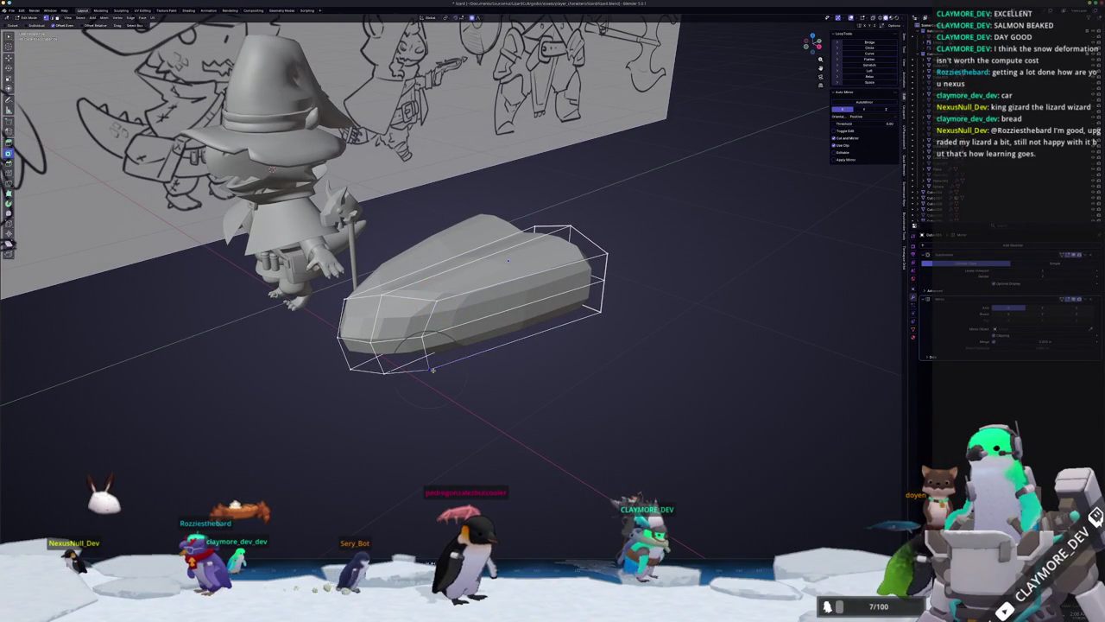
{"action": "middle_click_drag", "start_coordinate": [447, 365], "coordinate": [504, 337]}
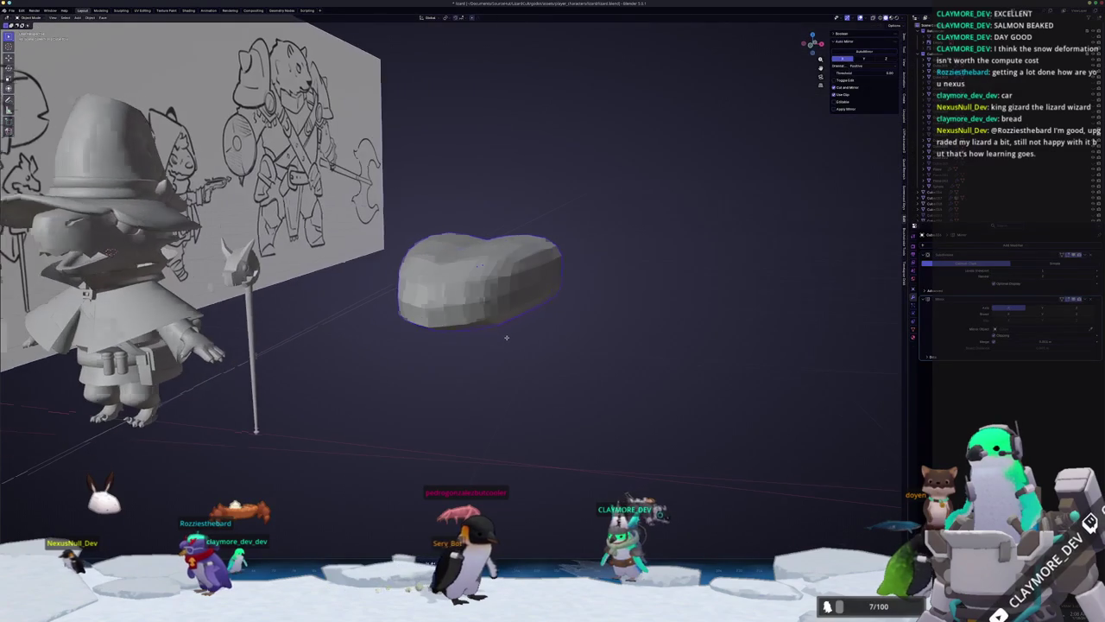
Move the board's bottom edges along global Z, after one cancelled try, to thin the slab.
{"action": "mouse_move", "coordinate": [537, 251]}
{"action": "middle_mouse_down"}
{"action": "mouse_move", "coordinate": [561, 249]}
{"action": "mouse_move", "coordinate": [541, 313]}
{"action": "mouse_move", "coordinate": [517, 300]}
{"action": "mouse_move", "coordinate": [480, 304]}
{"action": "middle_mouse_up"}
{"action": "key", "text": "g"}
{"action": "key", "text": "z"}
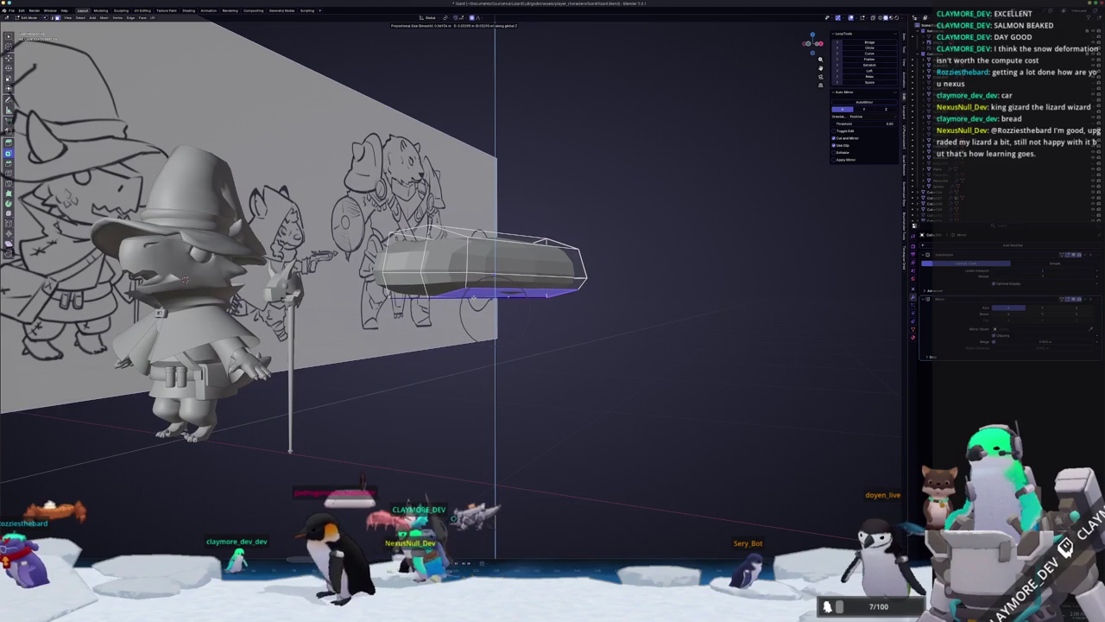
{"action": "right_click", "coordinate": [491, 292]}
{"action": "mouse_move", "coordinate": [505, 272]}
{"action": "middle_mouse_down"}
{"action": "mouse_move", "coordinate": [518, 274]}
{"action": "mouse_move", "coordinate": [466, 296]}
{"action": "middle_mouse_up"}
{"action": "key", "text": "g"}
{"action": "key", "text": "z"}
{"action": "left_click", "coordinate": [527, 268]}
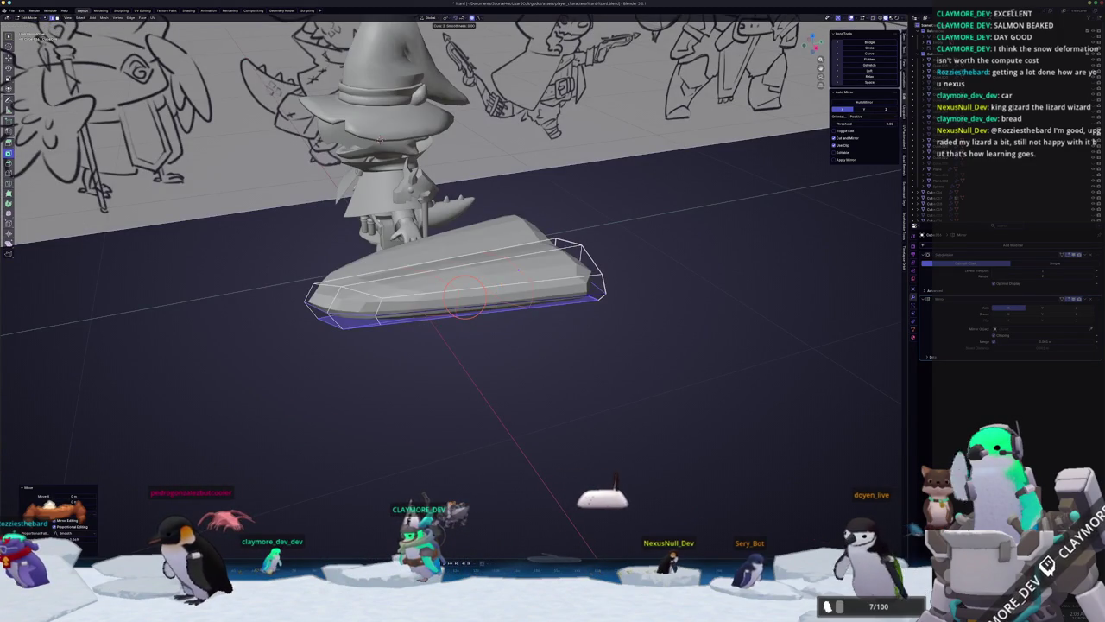
{"action": "mouse_move", "coordinate": [465, 295]}
{"action": "middle_mouse_down"}
{"action": "mouse_move", "coordinate": [550, 267]}
{"action": "mouse_move", "coordinate": [544, 312]}
{"action": "mouse_move", "coordinate": [535, 266]}
{"action": "mouse_move", "coordinate": [547, 259]}
{"action": "mouse_move", "coordinate": [594, 314]}
{"action": "middle_mouse_up"}
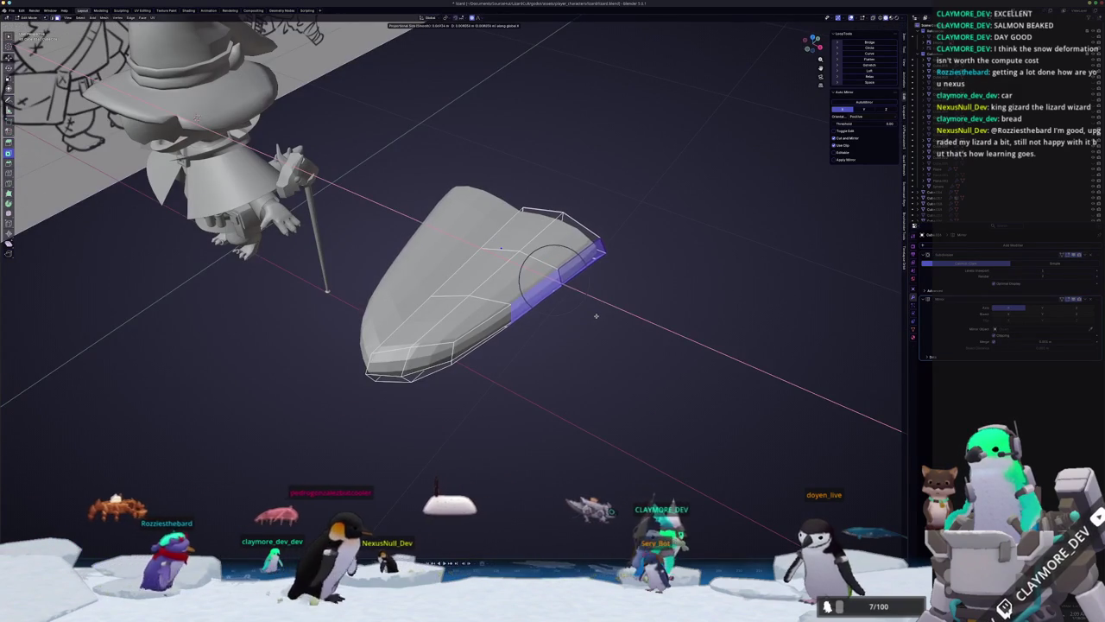
Toggle X-ray and orbit to a frontal view of the board, back in Edit Mode.
{"action": "key", "text": "alt+z"}
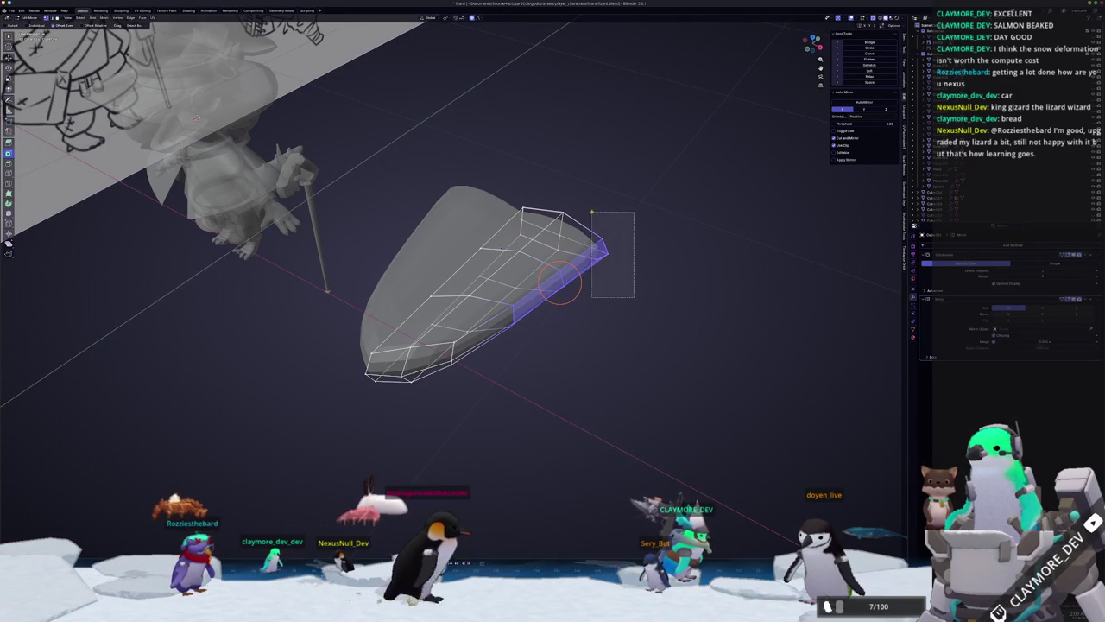
{"action": "key", "text": "Tab"}
{"action": "mouse_move", "coordinate": [559, 282]}
{"action": "middle_mouse_down"}
{"action": "mouse_move", "coordinate": [513, 311]}
{"action": "mouse_move", "coordinate": [495, 304]}
{"action": "mouse_move", "coordinate": [592, 233]}
{"action": "mouse_move", "coordinate": [625, 264]}
{"action": "middle_mouse_up"}
{"action": "key", "text": "alt+z"}
{"action": "key", "text": "Tab"}
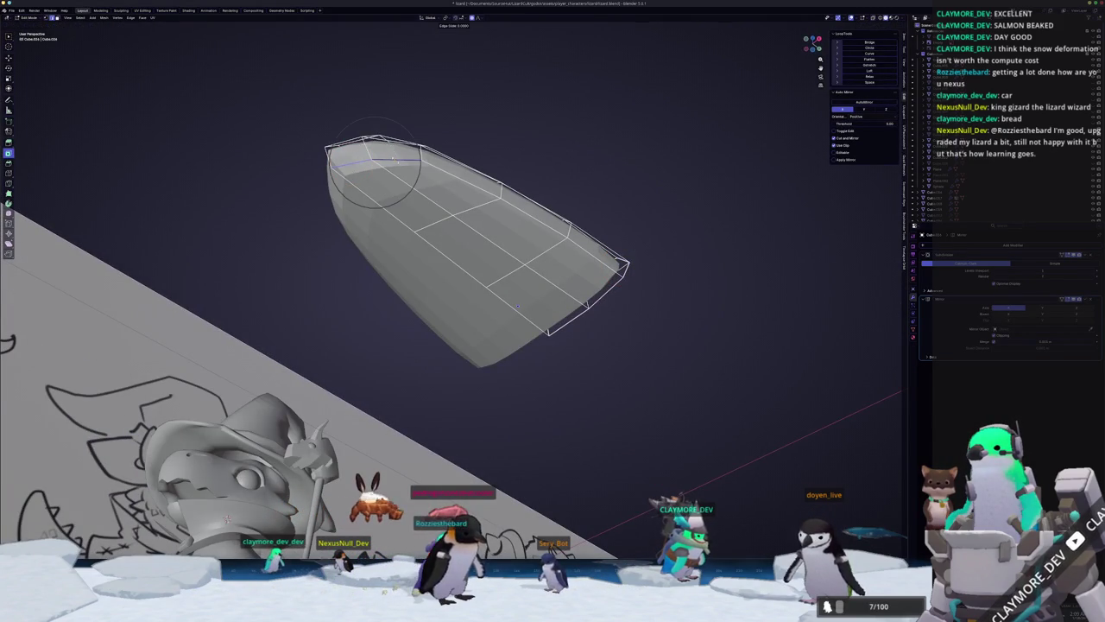
{"action": "mouse_move", "coordinate": [374, 173]}
{"action": "middle_mouse_down"}
{"action": "mouse_move", "coordinate": [470, 353]}
{"action": "mouse_move", "coordinate": [415, 354]}
{"action": "mouse_move", "coordinate": [406, 285]}
{"action": "mouse_move", "coordinate": [509, 290]}
{"action": "mouse_move", "coordinate": [393, 297]}
{"action": "mouse_move", "coordinate": [376, 210]}
{"action": "mouse_move", "coordinate": [449, 216]}
{"action": "middle_mouse_up"}
Soft-move the board's outline with proportional editing into a smooth, gently domed rounded slab.
{"action": "key", "text": "g"}
{"action": "left_click", "coordinate": [414, 354]}
{"action": "key", "text": "Tab"}
{"action": "right_click", "coordinate": [406, 285]}
{"action": "key", "text": "Escape"}
{"action": "key", "text": "Tab"}
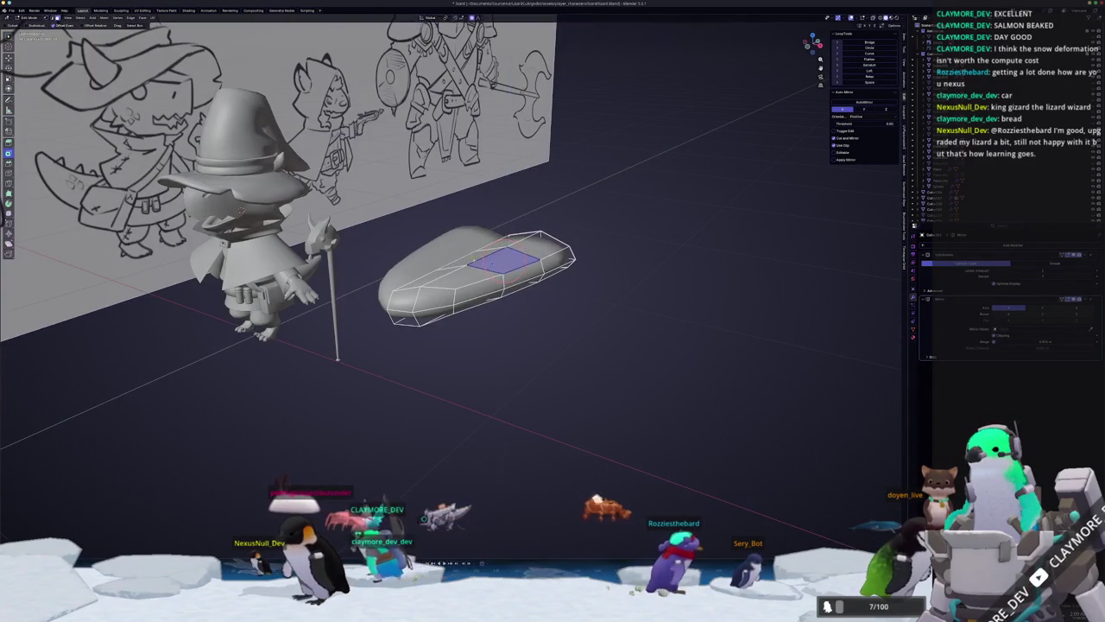
{"action": "key", "text": "Tab"}
{"action": "mouse_move", "coordinate": [538, 235]}
{"action": "middle_mouse_down"}
{"action": "mouse_move", "coordinate": [400, 253]}
{"action": "mouse_move", "coordinate": [547, 242]}
{"action": "mouse_move", "coordinate": [608, 259]}
{"action": "middle_mouse_up"}
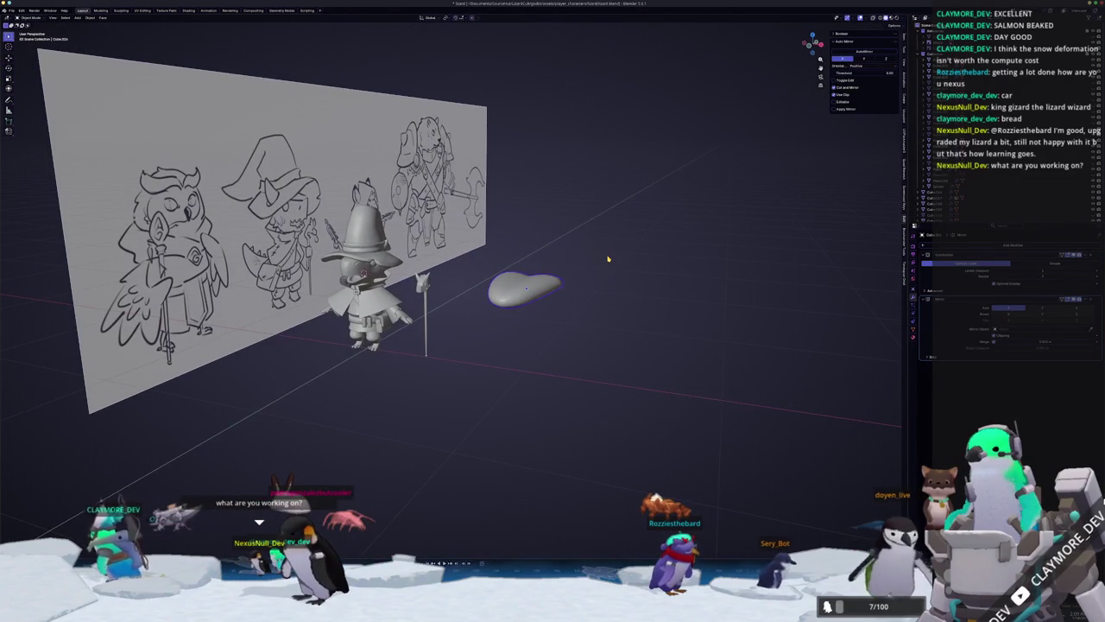
Frame the mouth piece in Front view and zoom in on the wizard's face.
{"action": "scroll", "coordinate": [365, 286], "scroll_direction": "up", "scroll_amount": 3}
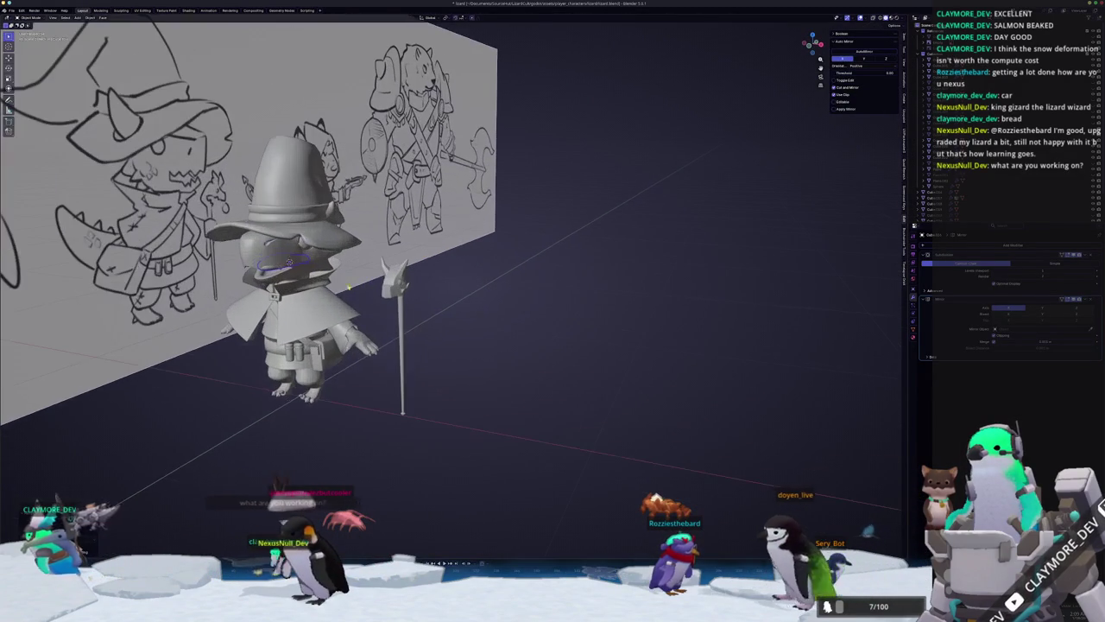
{"action": "key", "text": "KP_1"}
{"action": "key", "text": "KP_Decimal"}
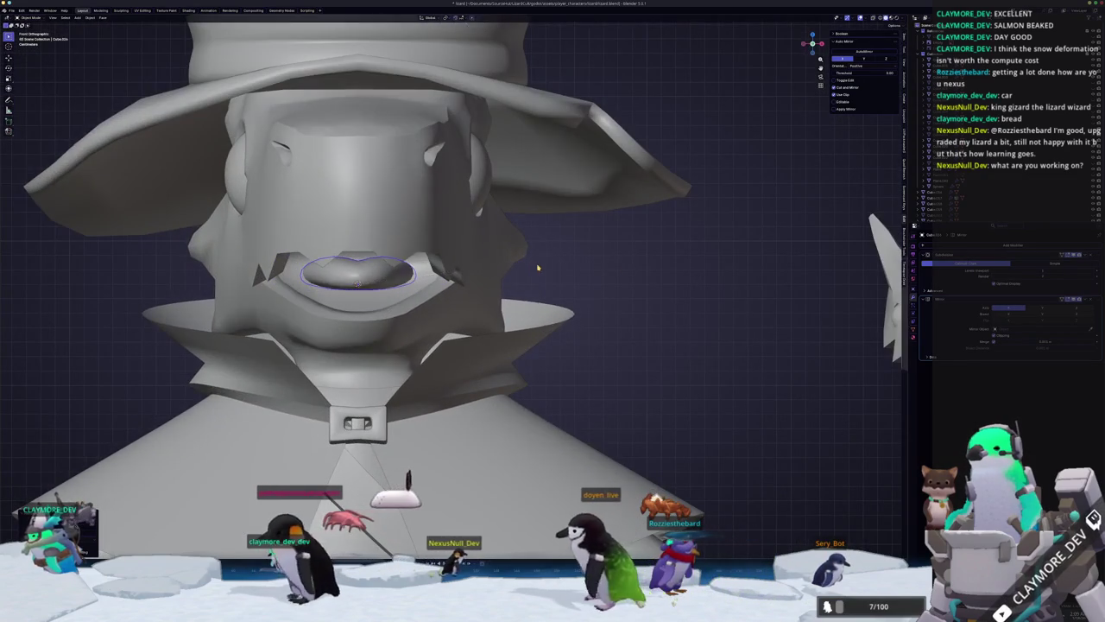
{"action": "mouse_move", "coordinate": [561, 258]}
{"action": "middle_mouse_down"}
{"action": "mouse_move", "coordinate": [683, 295]}
{"action": "mouse_move", "coordinate": [618, 318]}
{"action": "middle_mouse_up"}
{"action": "scroll", "coordinate": [618, 318], "scroll_direction": "up", "scroll_amount": 2}
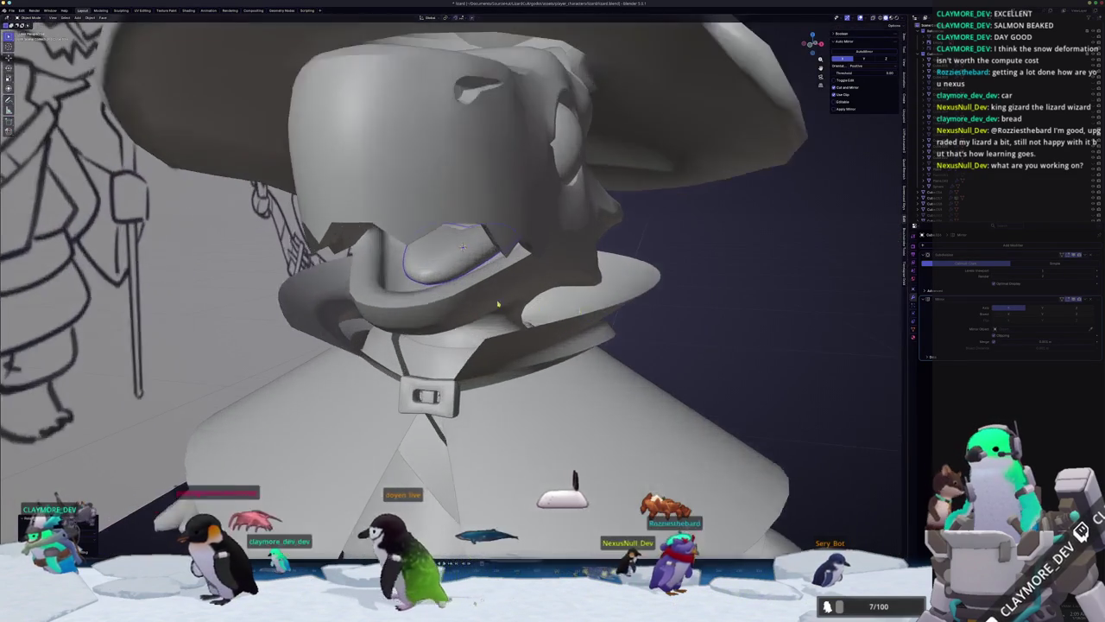
{"action": "scroll", "coordinate": [618, 319], "scroll_direction": "up", "scroll_amount": 2}
{"action": "scroll", "coordinate": [619, 319], "scroll_direction": "up", "scroll_amount": 2}
Rotate the mouth piece around the global X axis so it sits inside the mouth as a tongue.
{"action": "key", "text": "x"}
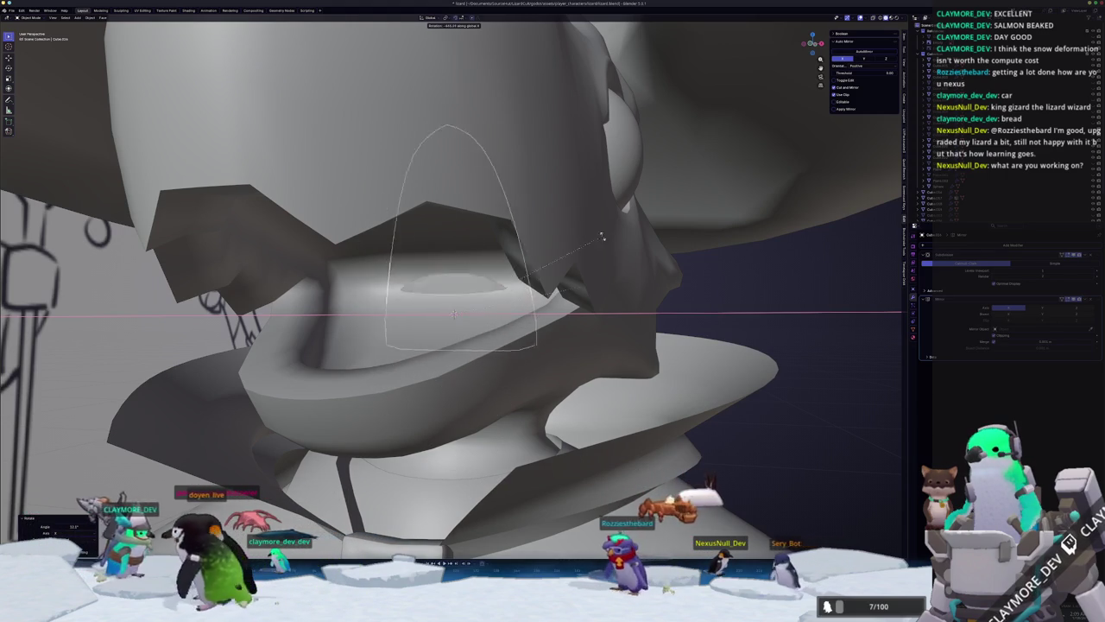
{"action": "left_click", "coordinate": [473, 386]}
{"action": "scroll", "coordinate": [518, 354], "scroll_direction": "down", "scroll_amount": 2}
{"action": "scroll", "coordinate": [553, 337], "scroll_direction": "down", "scroll_amount": 3}
{"action": "scroll", "coordinate": [587, 319], "scroll_direction": "down", "scroll_amount": 4}
{"action": "scroll", "coordinate": [599, 310], "scroll_direction": "down", "scroll_amount": 3}
{"action": "scroll", "coordinate": [553, 318], "scroll_direction": "up", "scroll_amount": 3}
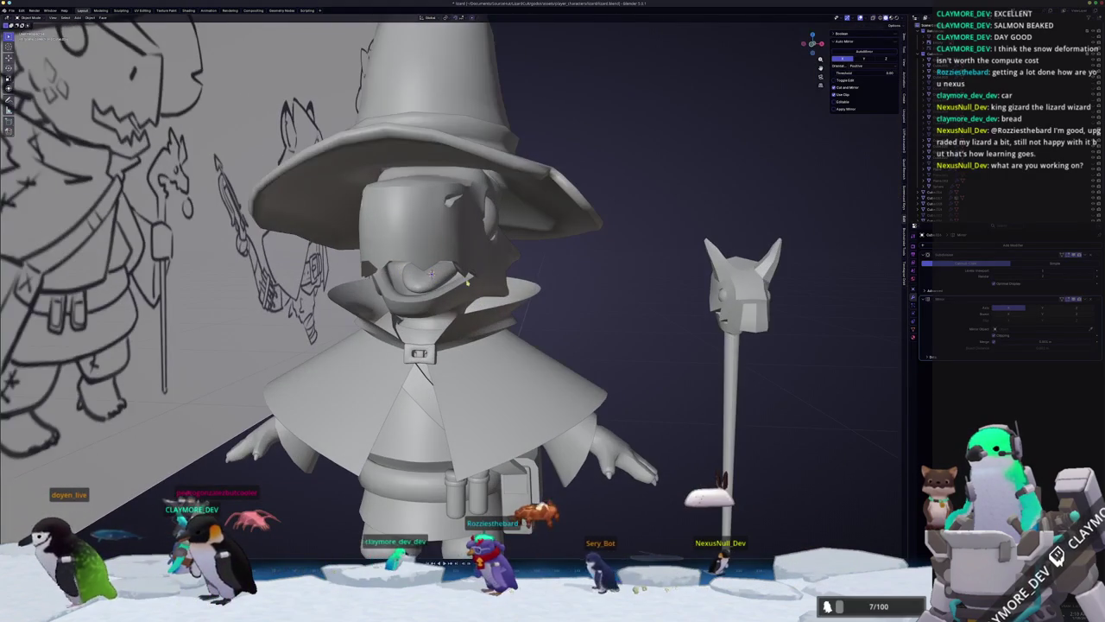
{"action": "scroll", "coordinate": [535, 268], "scroll_direction": "down", "scroll_amount": 4}
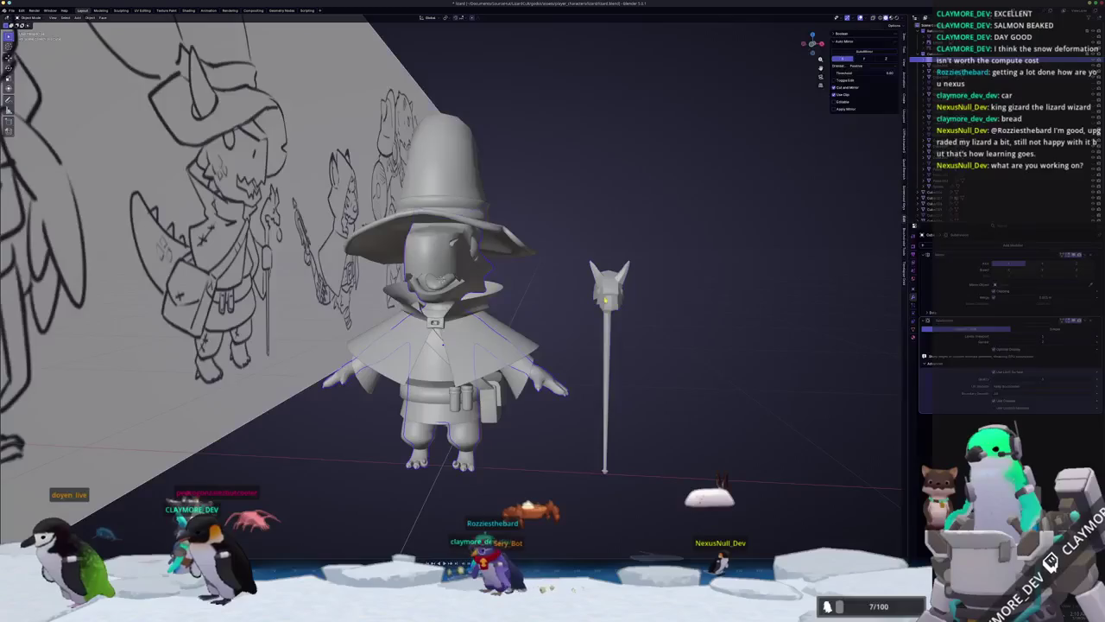
{"action": "middle_click_drag", "start_coordinate": [553, 311], "coordinate": [579, 314]}
{"action": "scroll", "coordinate": [640, 325], "scroll_direction": "up", "scroll_amount": 4}
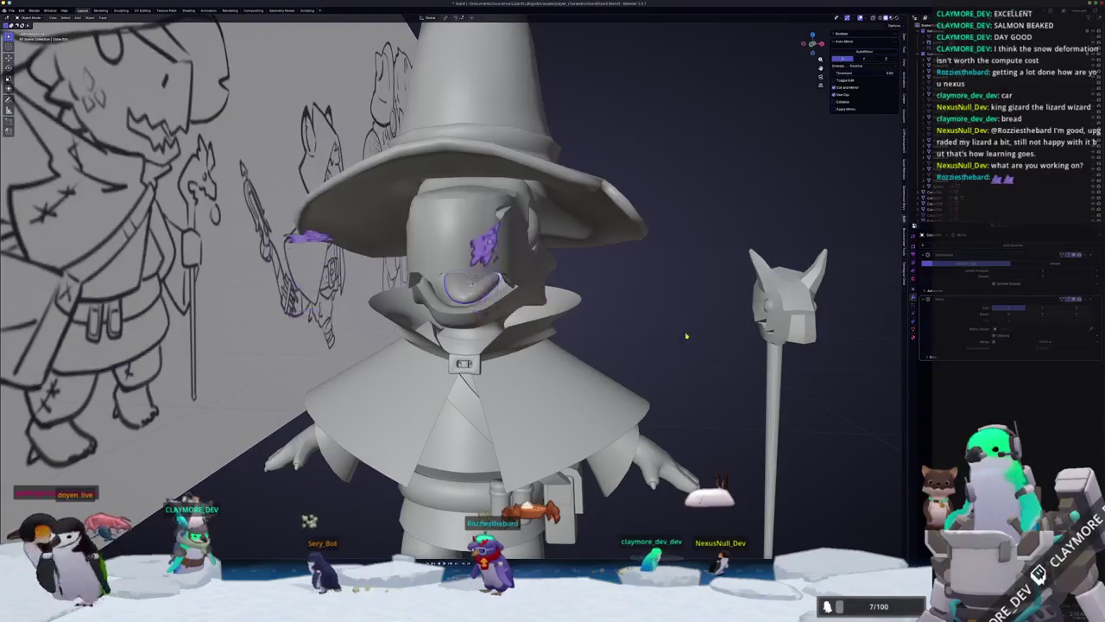
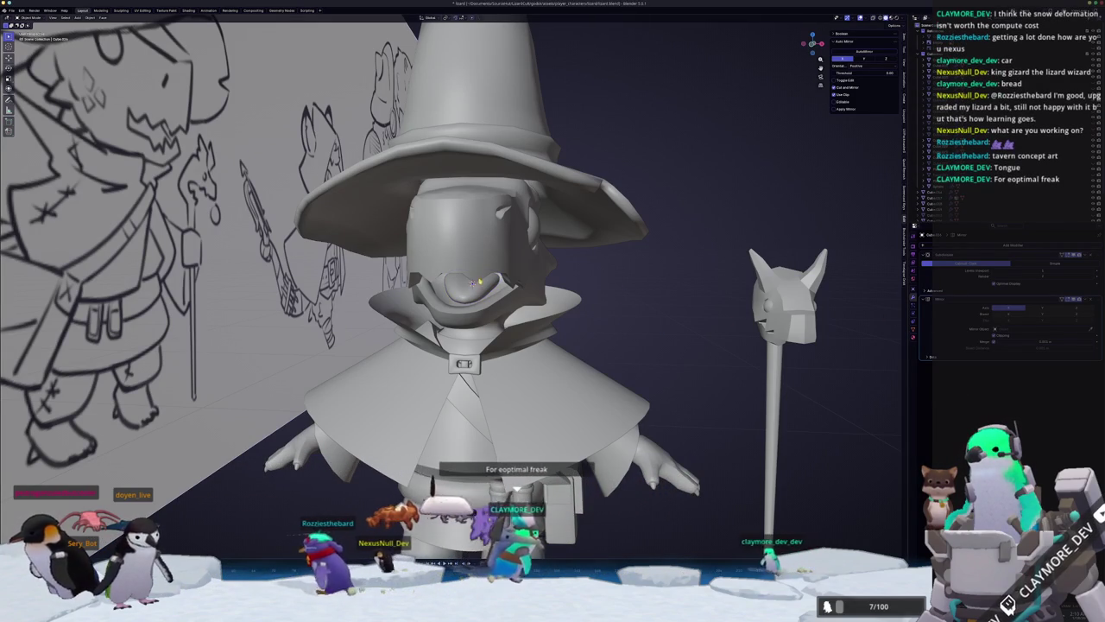
Scale the snout faces outward into a long beak-like piece from the mouth.
{"action": "key", "text": "e"}
{"action": "key", "text": "Escape"}
{"action": "middle_click_drag", "start_coordinate": [483, 285], "coordinate": [516, 288]}
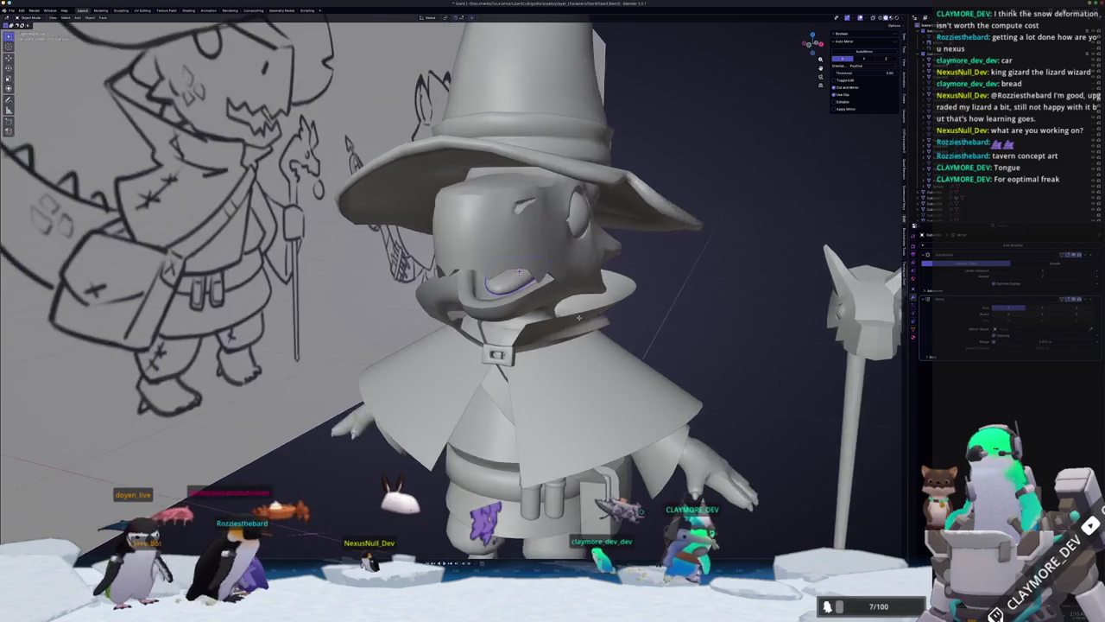
{"action": "scroll", "coordinate": [515, 288], "scroll_direction": "down", "scroll_amount": 2}
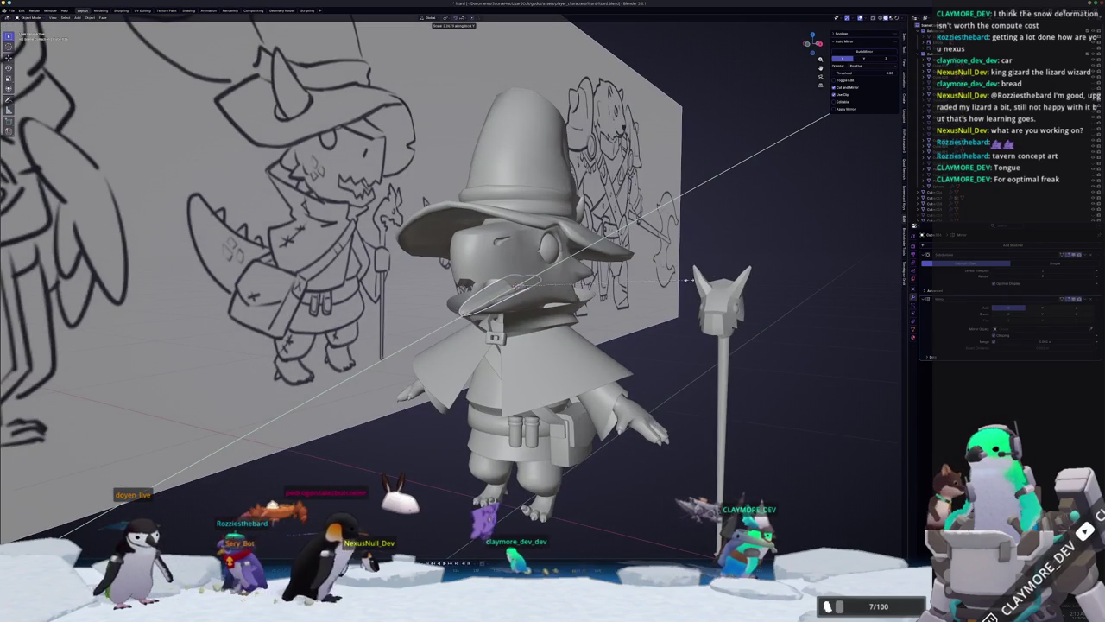
{"action": "left_click", "coordinate": [804, 256]}
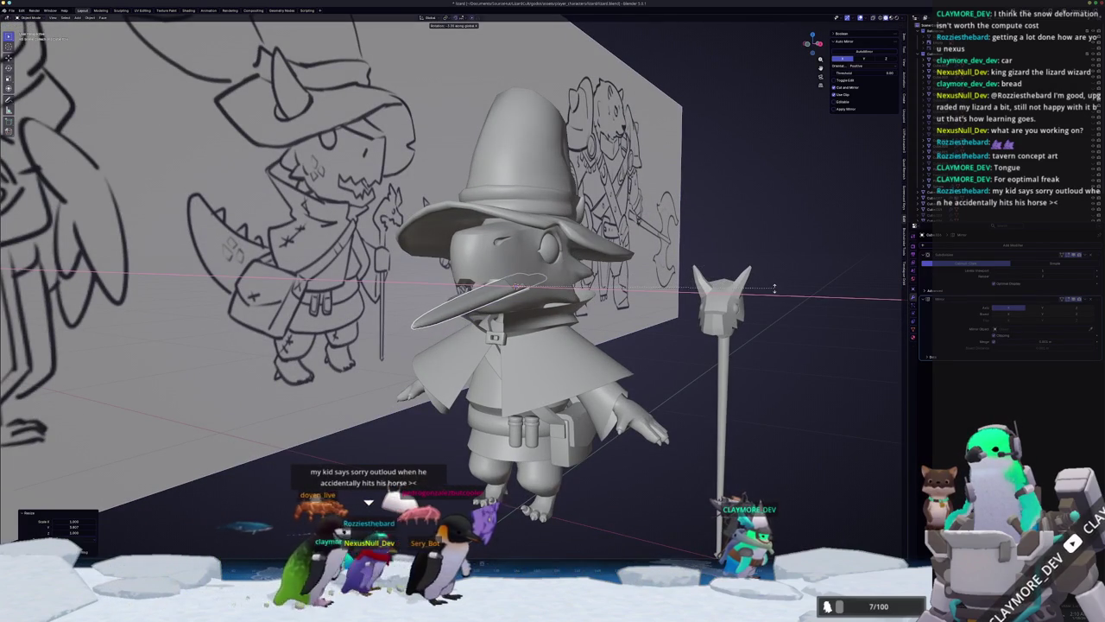
Orbit around the wizard and mark a region screenshot area around the model.
{"action": "middle_click_drag", "start_coordinate": [781, 267], "coordinate": [594, 302]}
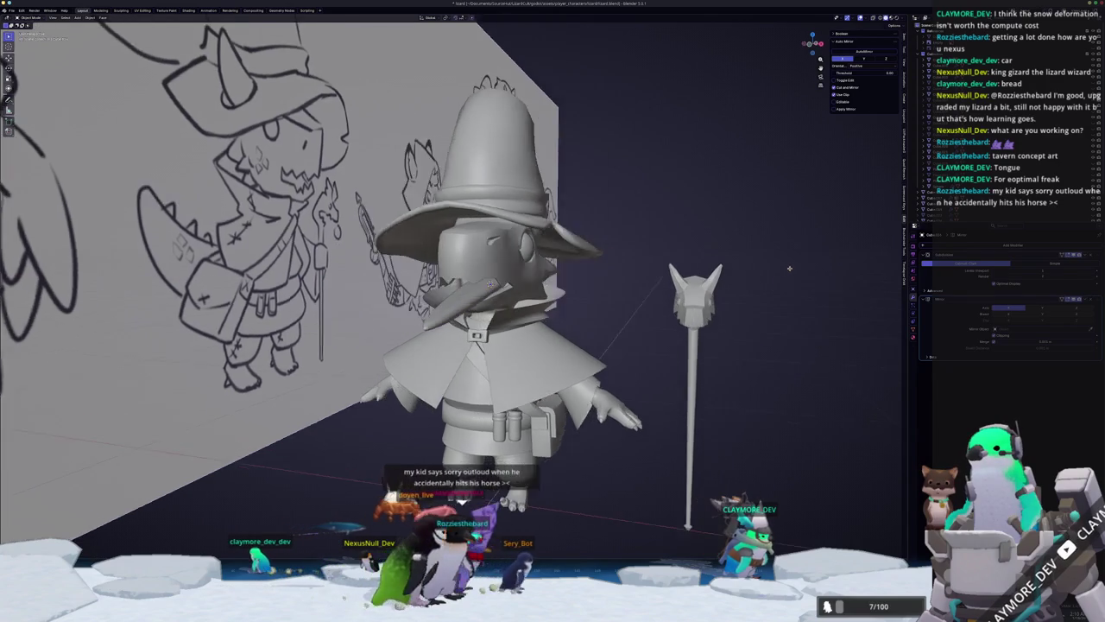
{"action": "key", "text": "Print"}
{"action": "left_click_drag", "start_coordinate": [354, 131], "coordinate": [471, 412]}
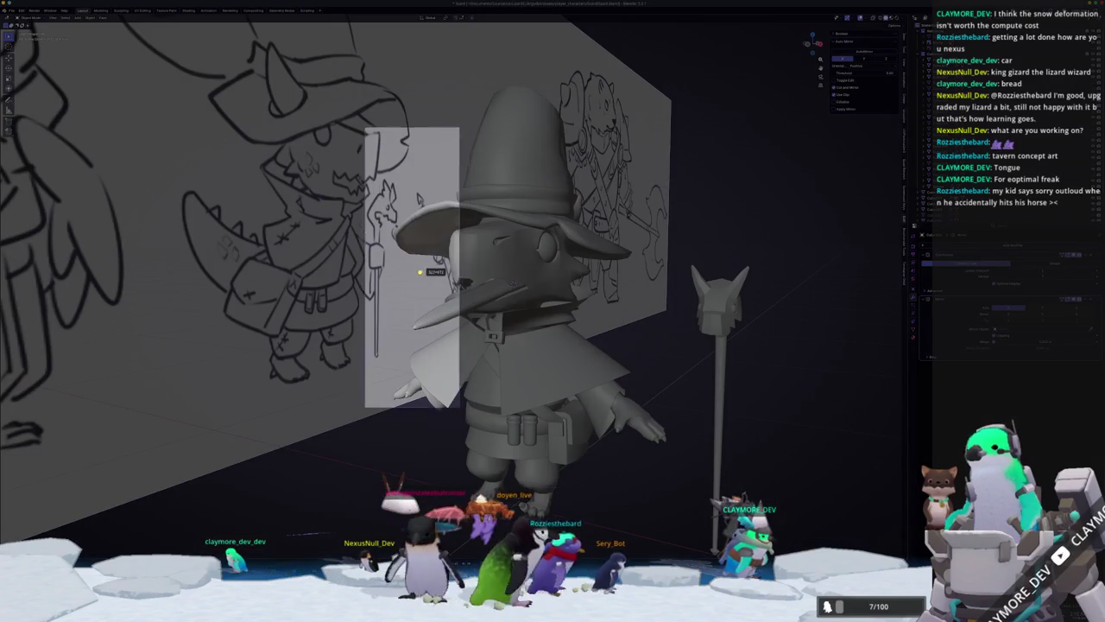
Widen the capture rectangle rightward, trim its top and bottom, and take the screenshot.
{"action": "left_click_drag", "start_coordinate": [471, 274], "coordinate": [665, 274]}
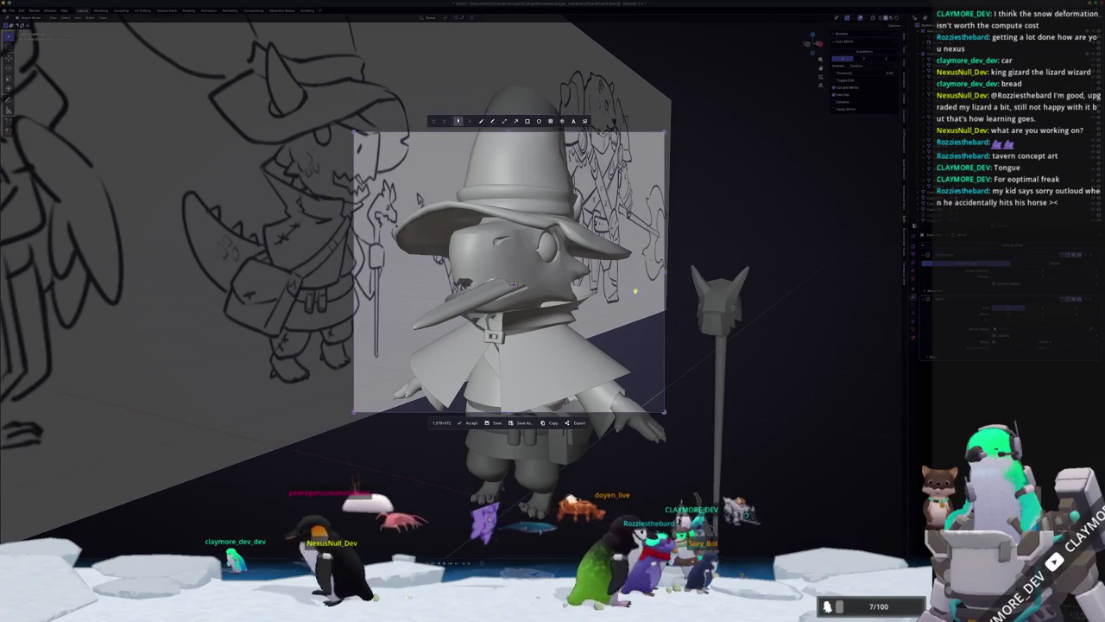
{"action": "left_click_drag", "start_coordinate": [510, 412], "coordinate": [509, 389]}
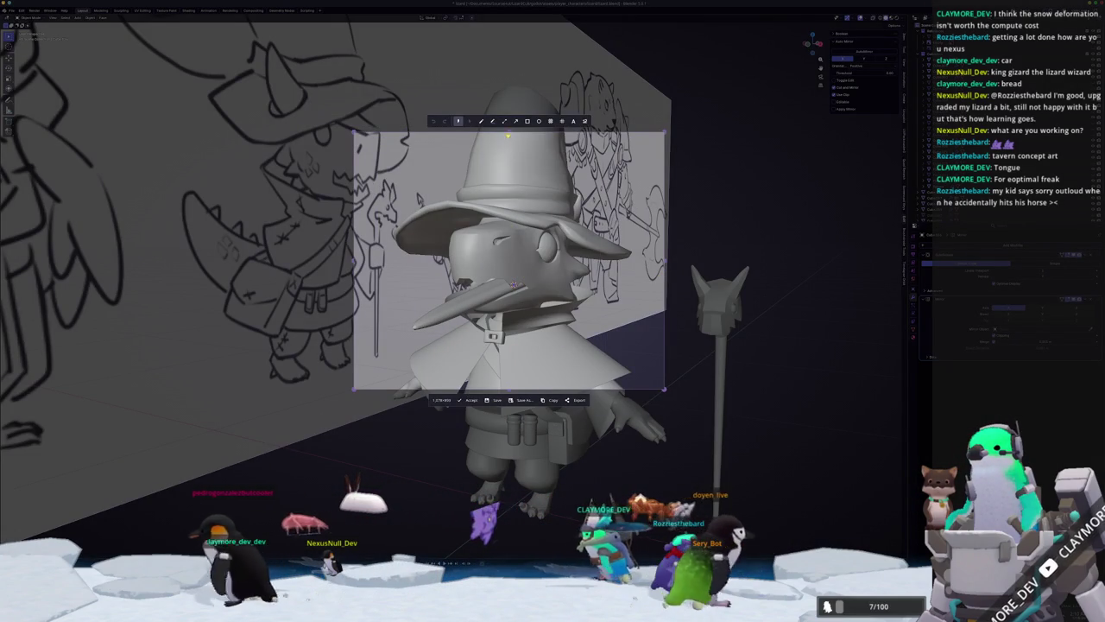
{"action": "left_click_drag", "start_coordinate": [509, 131], "coordinate": [509, 144]}
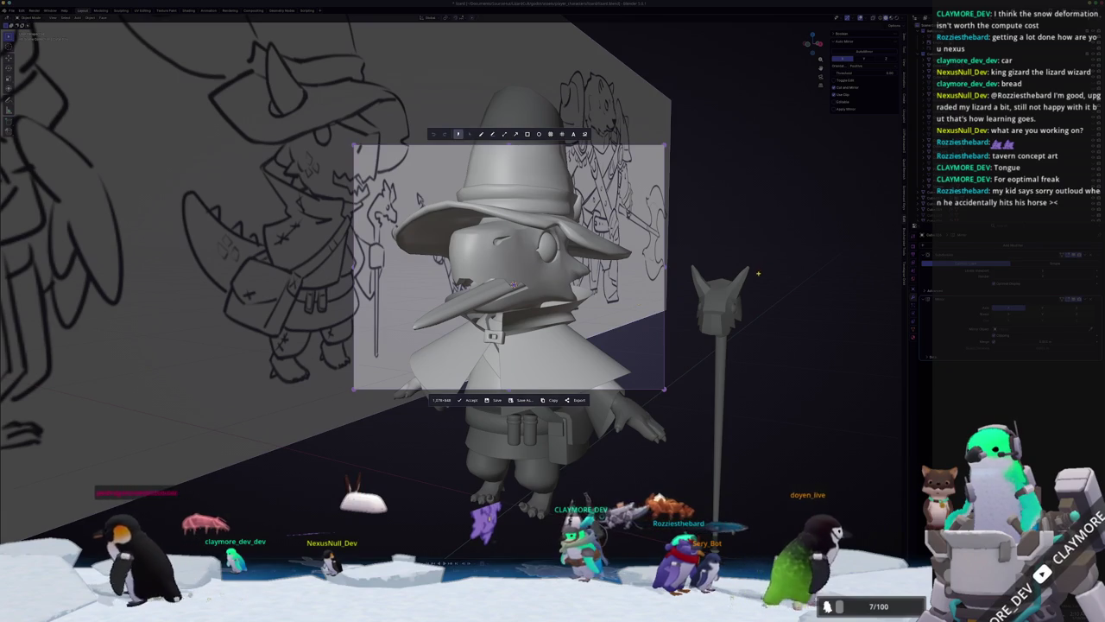
{"action": "key", "text": "Return"}
Stretch the wizard's eye area taller along Z in Edit Mode, then start another region capture.
{"action": "scroll", "coordinate": [458, 269], "scroll_direction": "up", "scroll_amount": 3}
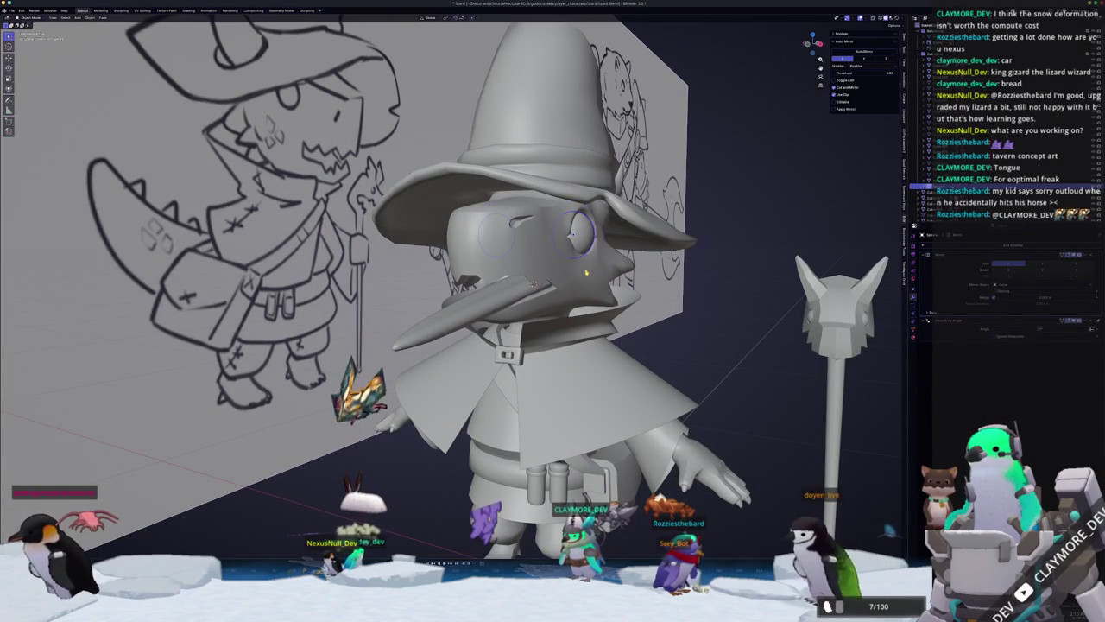
{"action": "left_click", "coordinate": [540, 388]}
{"action": "key", "text": "Tab"}
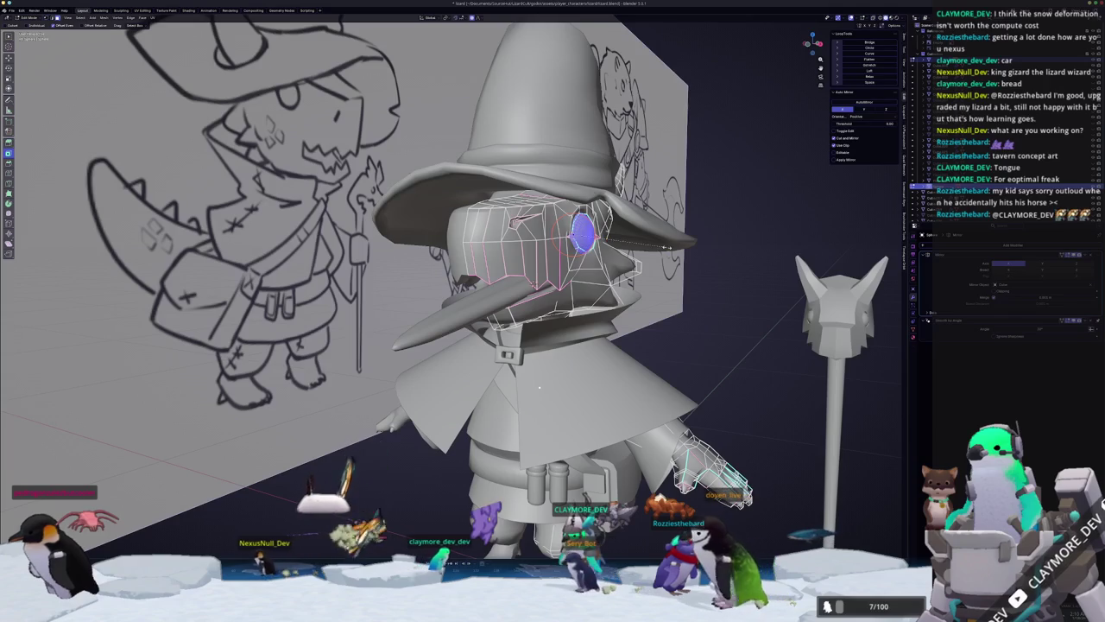
{"action": "key", "text": "s"}
{"action": "key", "text": "z"}
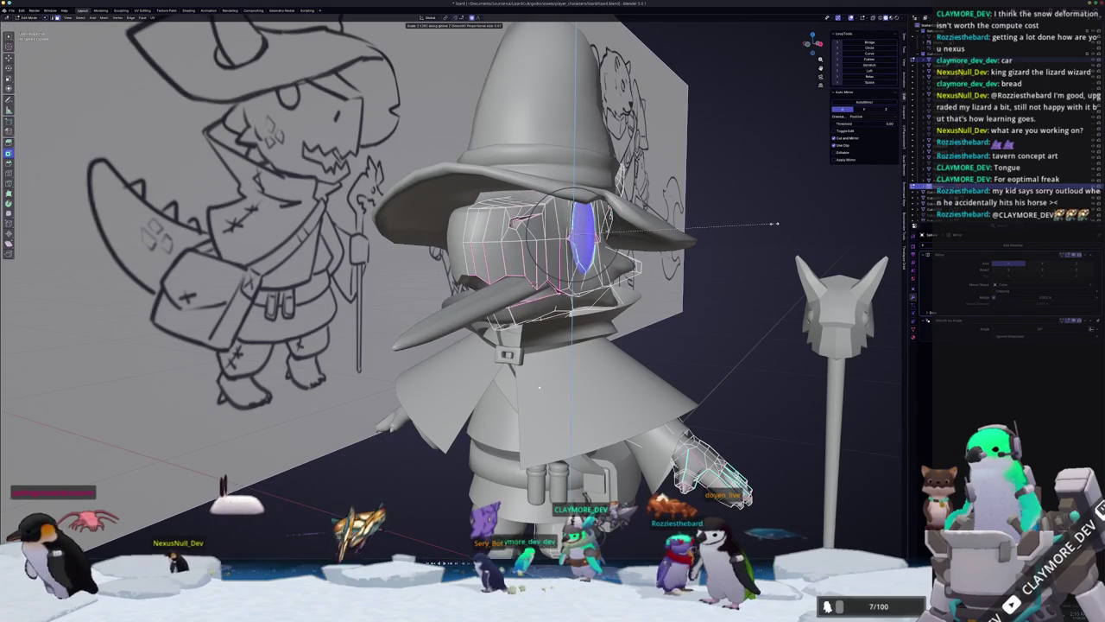
{"action": "left_click", "coordinate": [774, 223]}
{"action": "scroll", "coordinate": [691, 259], "scroll_direction": "down", "scroll_amount": 2}
{"action": "key", "text": "Print"}
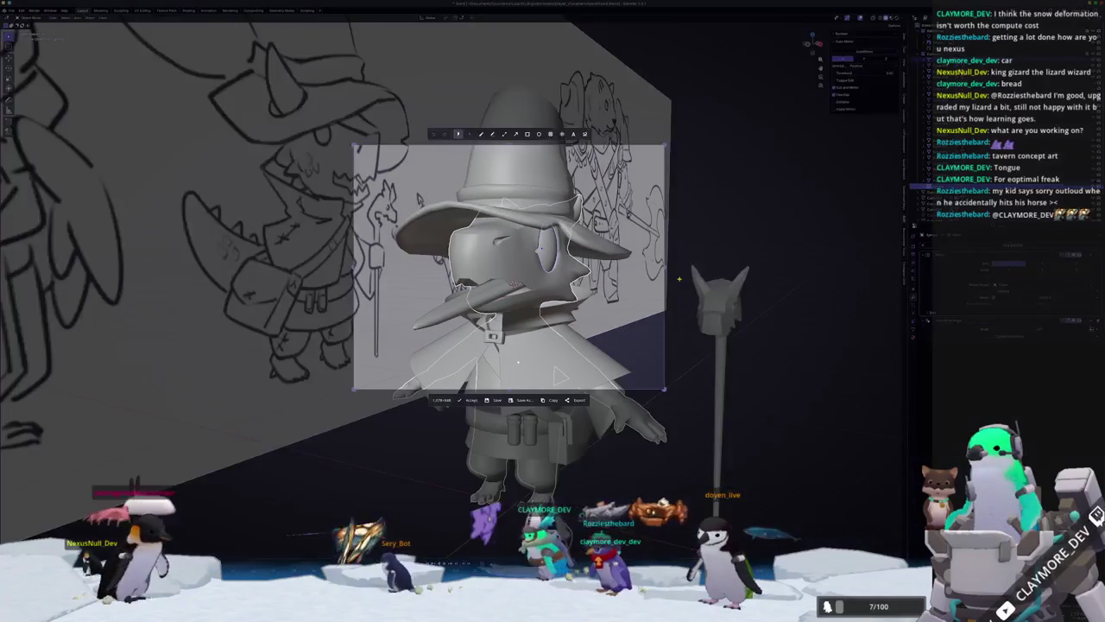
Accept the new capture of the wizard's taller eye and open it for annotation.
{"action": "key", "text": "Return"}
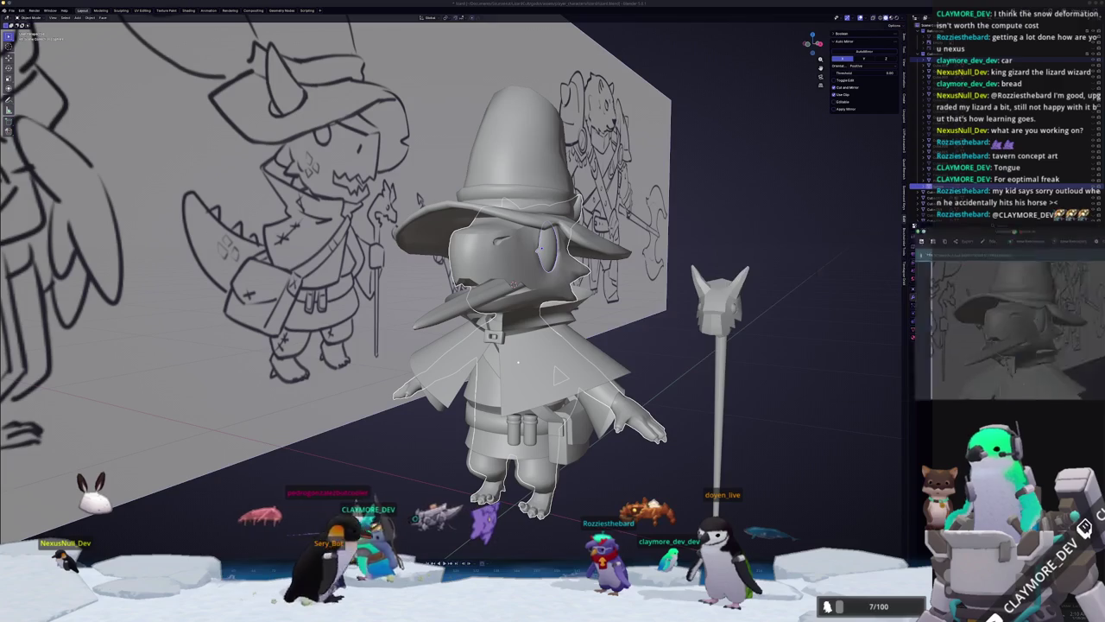
{"action": "left_click", "coordinate": [663, 223]}
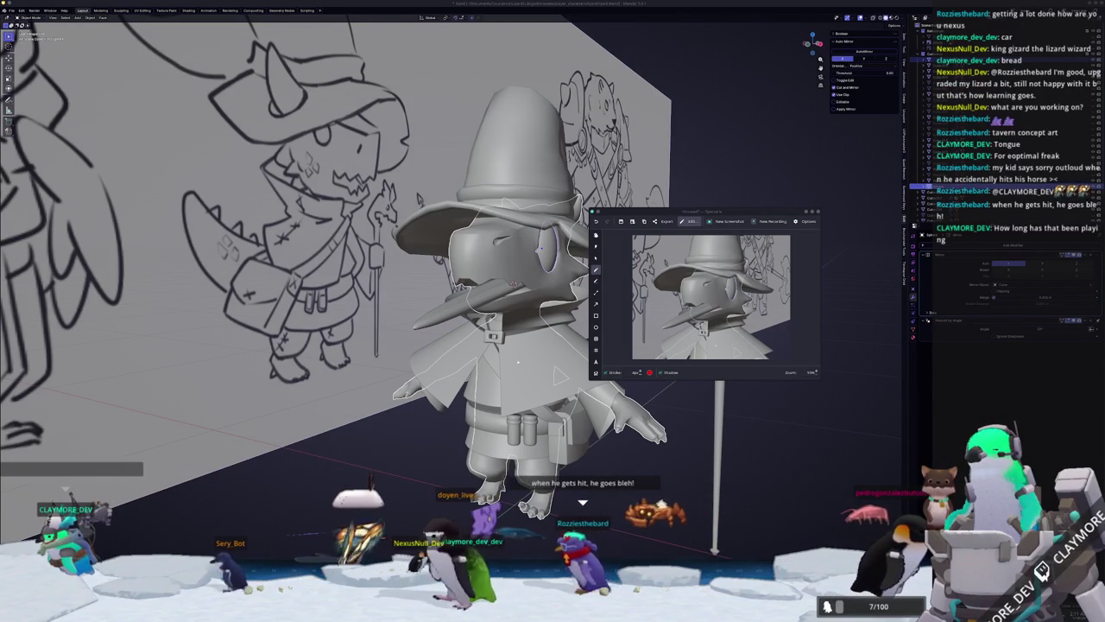
Add a 'ZAMN' text label near the top-left in a larger font.
{"action": "left_click", "coordinate": [596, 361]}
{"action": "left_click", "coordinate": [639, 249]}
{"action": "type", "text": "ZAMN"}
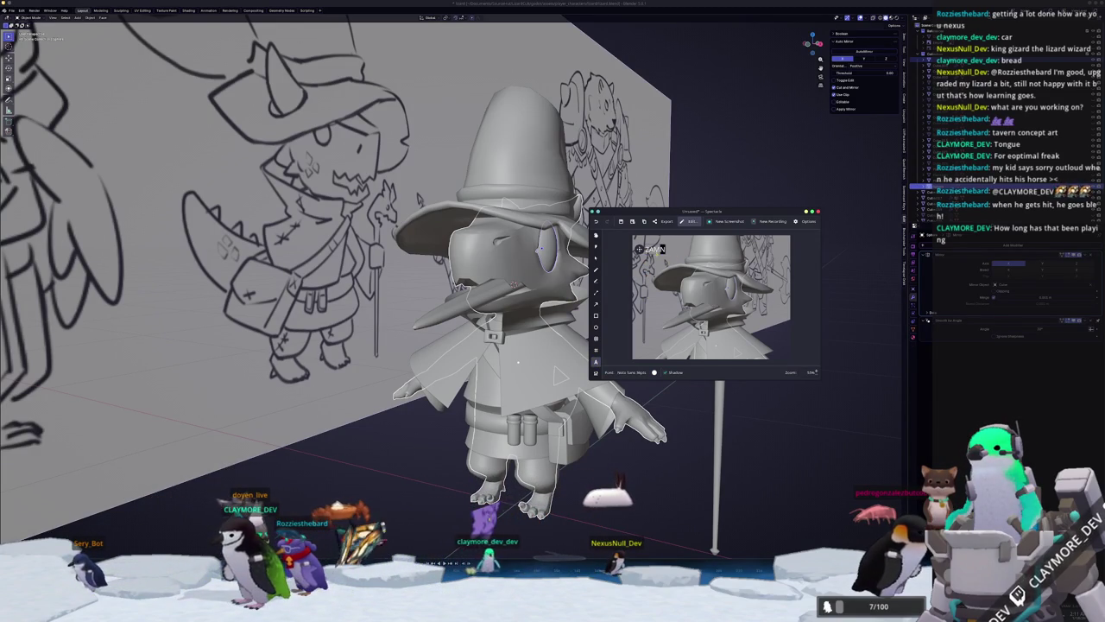
{"action": "left_click", "coordinate": [640, 373]}
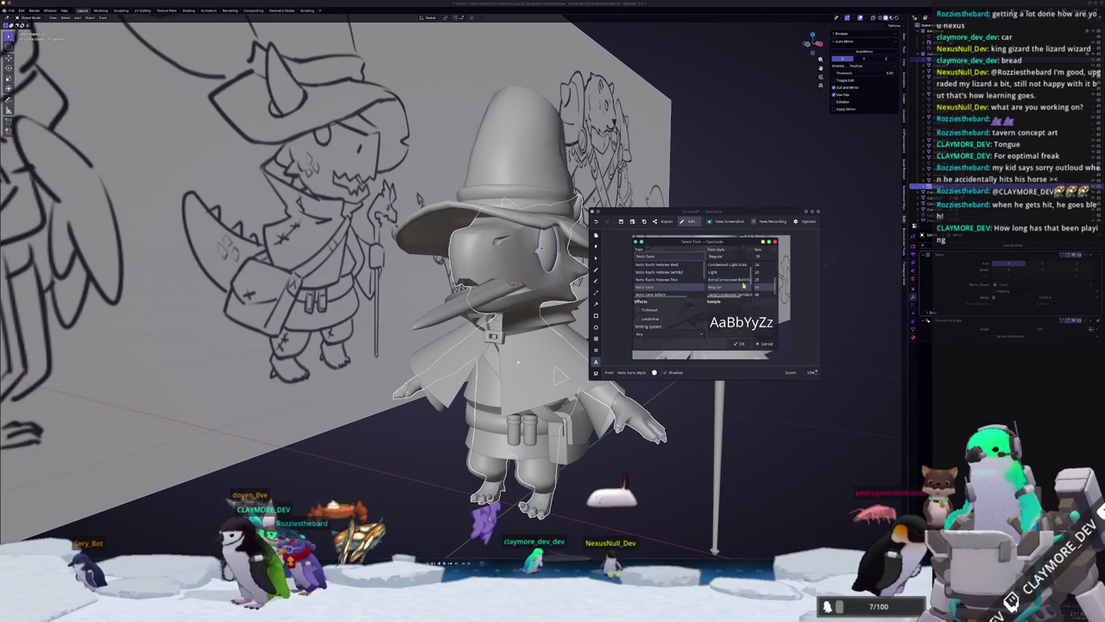
{"action": "left_click", "coordinate": [739, 343]}
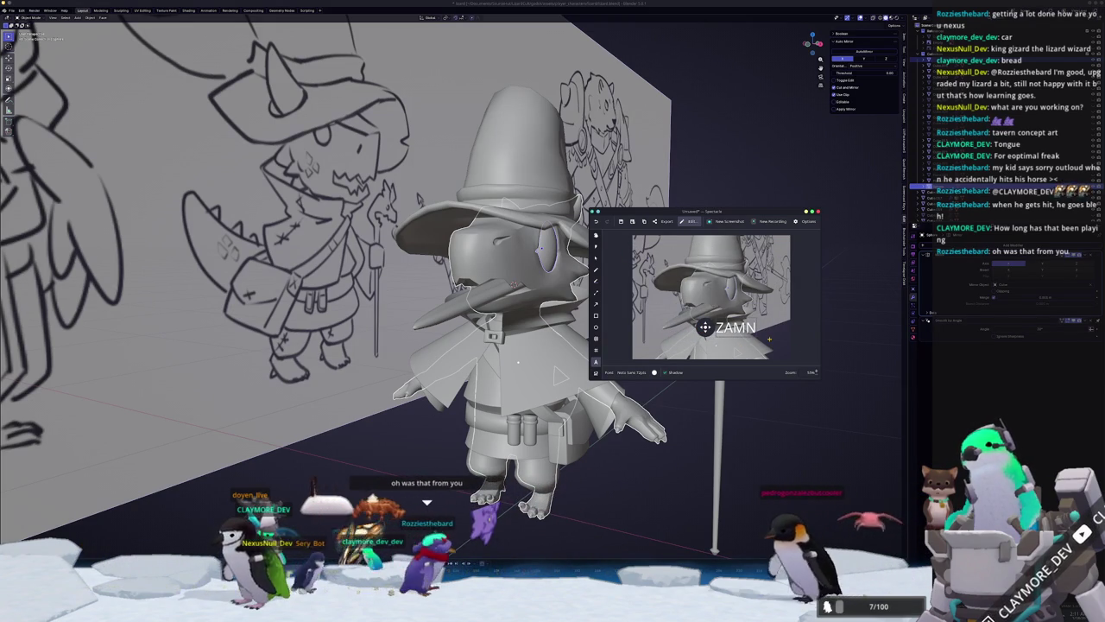
{"action": "scroll", "coordinate": [705, 327], "scroll_direction": "up", "scroll_amount": 2, "text": "ctrl"}
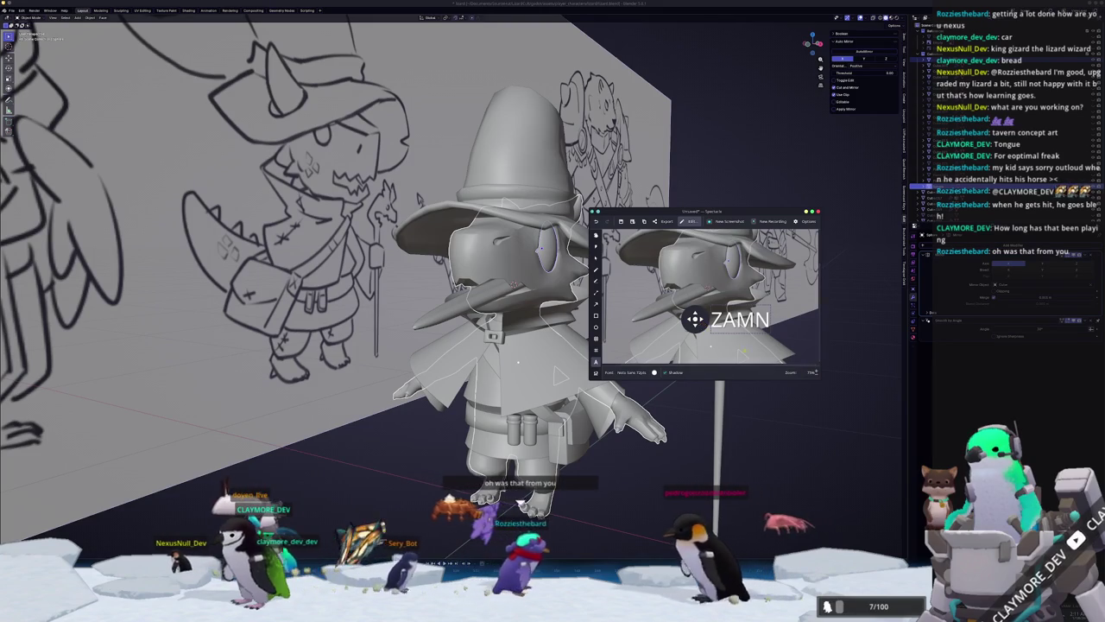
{"action": "key", "text": "Escape"}
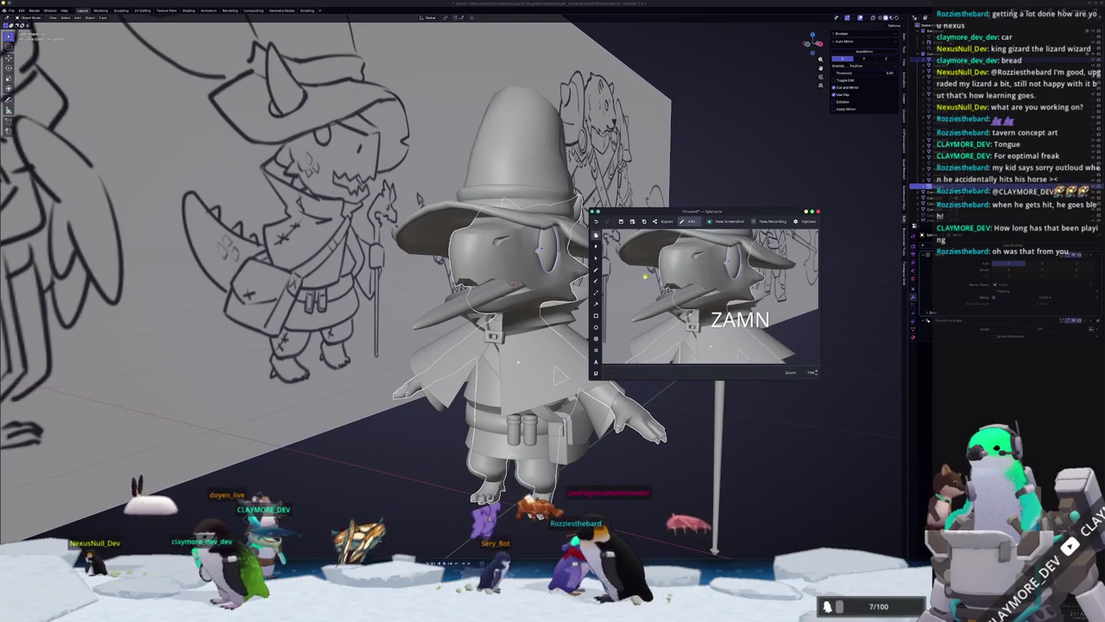
Take a fresh screenshot and close the Spectacle window.
{"action": "scroll", "coordinate": [656, 307], "scroll_direction": "down", "scroll_amount": 2, "text": "ctrl"}
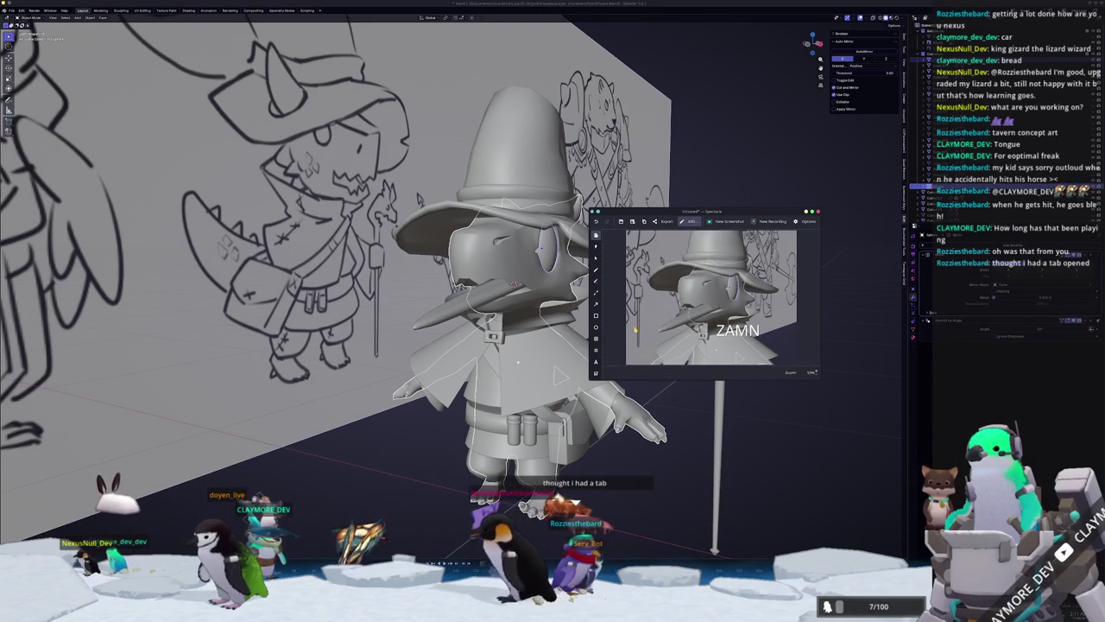
{"action": "key", "text": "ctrl+n"}
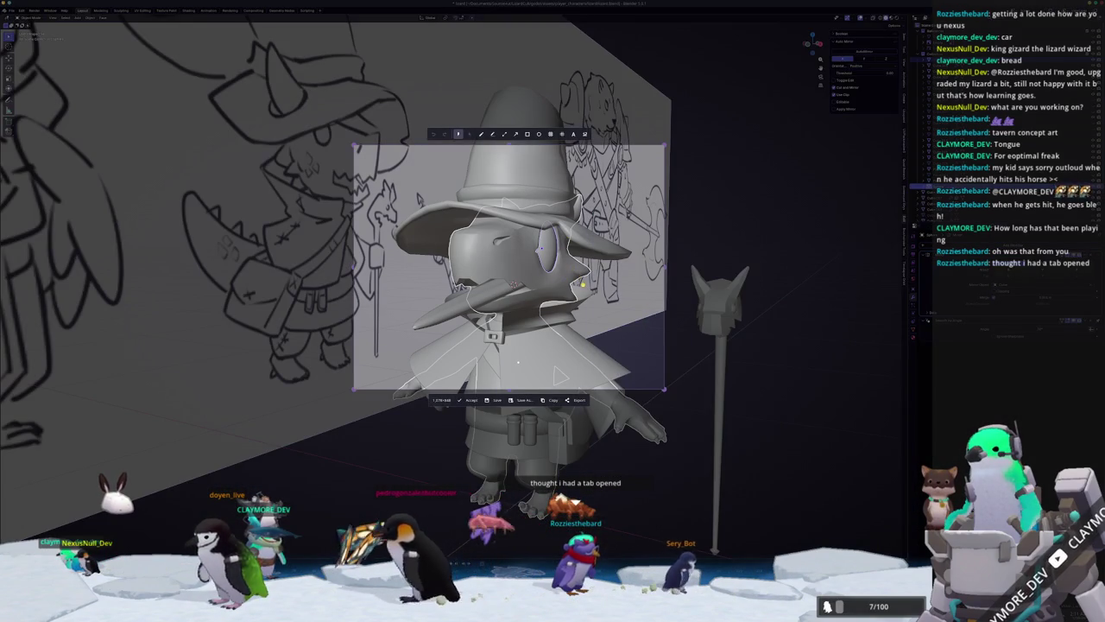
{"action": "key", "text": "Return"}
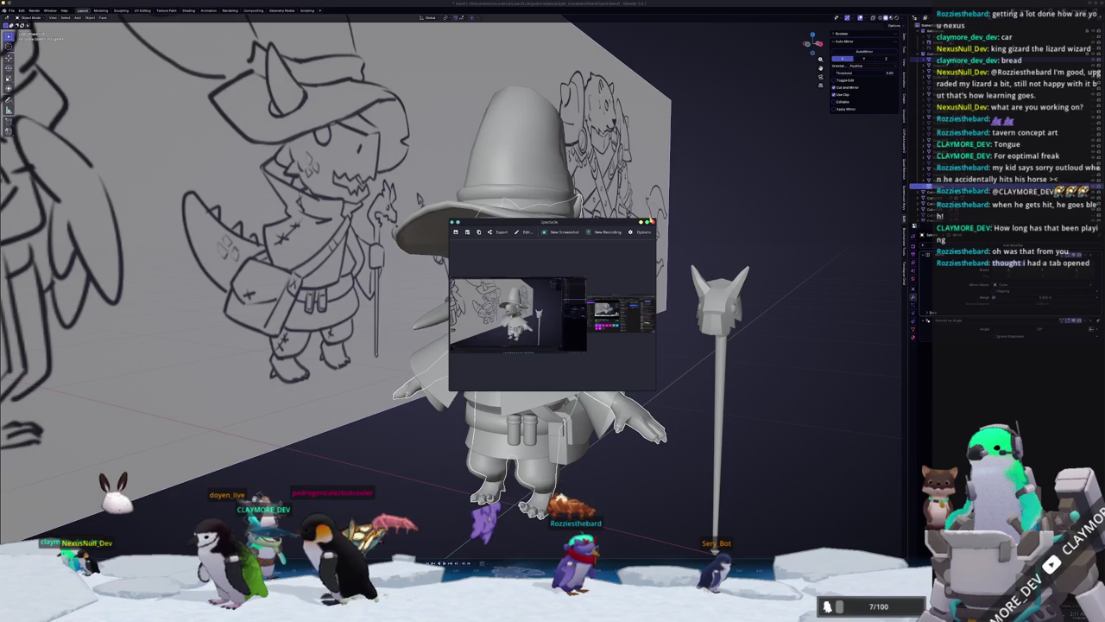
{"action": "left_click", "coordinate": [652, 222]}
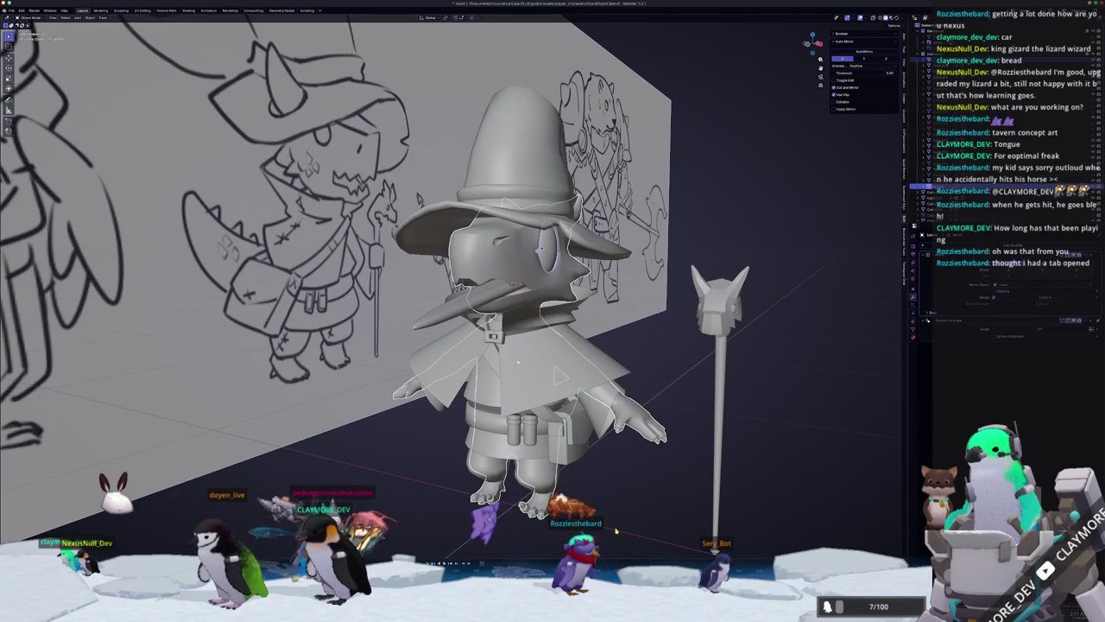
Orbit around the wizard, selecting and deselecting the model to look it over.
{"action": "middle_click_drag", "start_coordinate": [610, 501], "coordinate": [626, 377]}
{"action": "left_click", "coordinate": [606, 388]}
{"action": "left_click", "coordinate": [626, 376]}
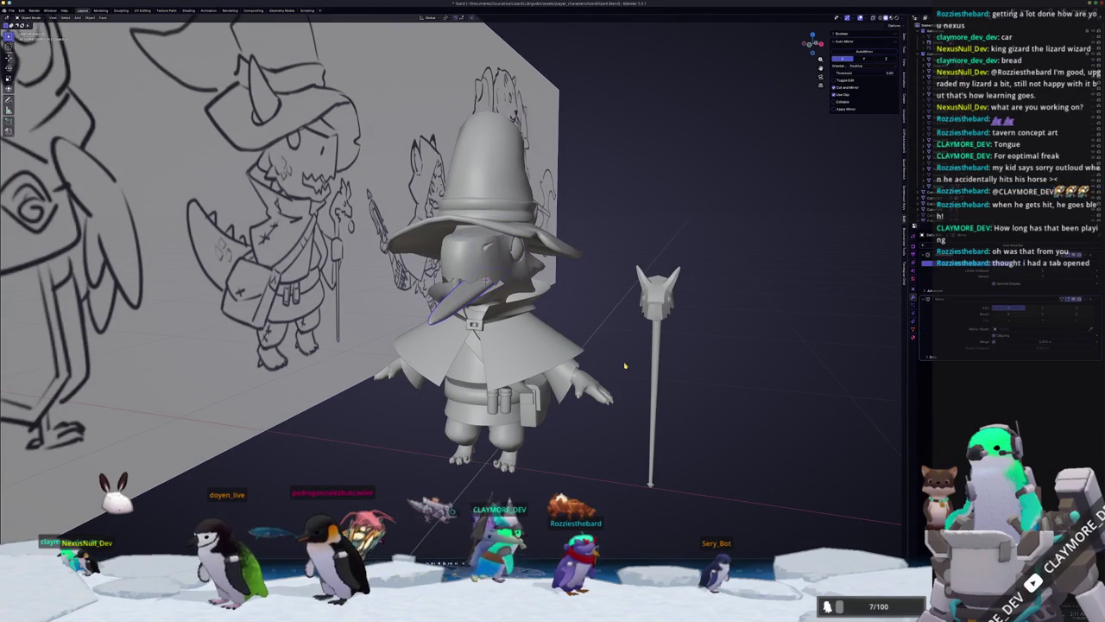
{"action": "middle_click_drag", "start_coordinate": [611, 346], "coordinate": [587, 337]}
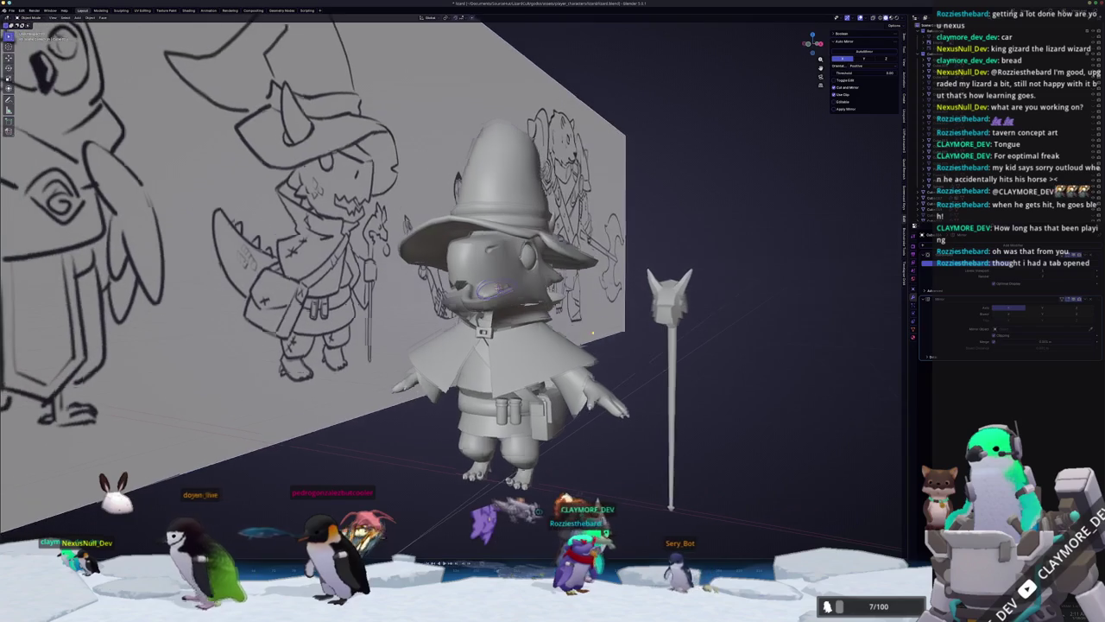
{"action": "scroll", "coordinate": [553, 328], "scroll_direction": "up", "scroll_amount": 3}
{"action": "left_click", "coordinate": [527, 320]}
{"action": "mouse_move", "coordinate": [527, 320]}
{"action": "middle_mouse_down"}
{"action": "mouse_move", "coordinate": [604, 302]}
{"action": "mouse_move", "coordinate": [591, 332]}
{"action": "middle_mouse_up"}
Zoom and orbit to a frontal view of the wizard, then switch to Kdenlive.
{"action": "scroll", "coordinate": [645, 300], "scroll_direction": "up", "scroll_amount": 4}
{"action": "scroll", "coordinate": [646, 300], "scroll_direction": "down", "scroll_amount": 5}
{"action": "scroll", "coordinate": [571, 322], "scroll_direction": "up", "scroll_amount": 2}
{"action": "scroll", "coordinate": [507, 232], "scroll_direction": "up", "scroll_amount": 3}
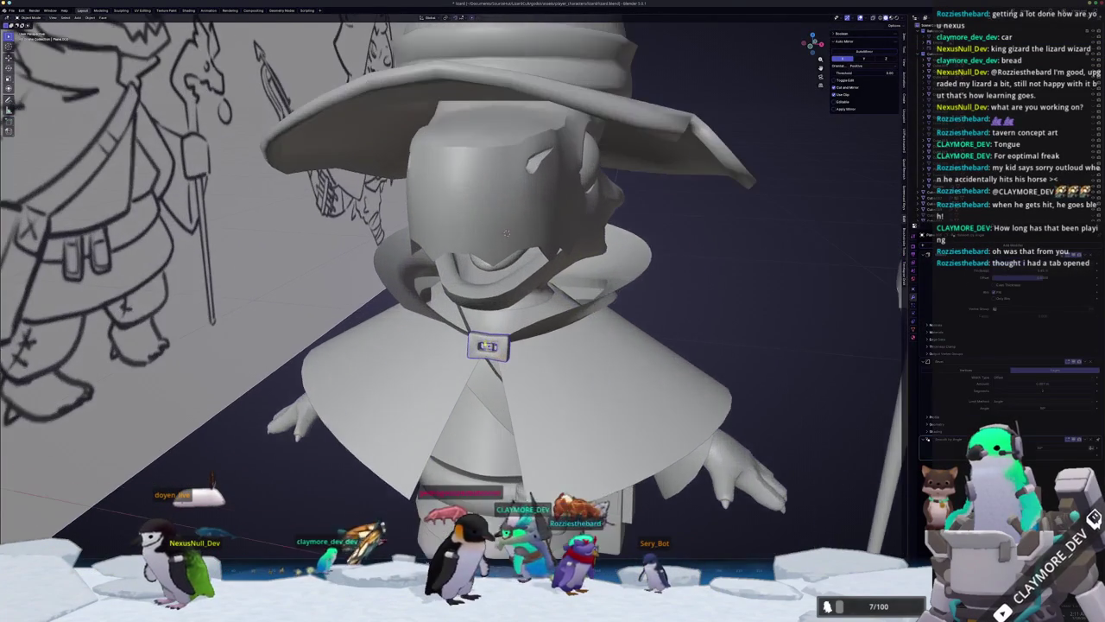
{"action": "scroll", "coordinate": [507, 232], "scroll_direction": "down", "scroll_amount": 5}
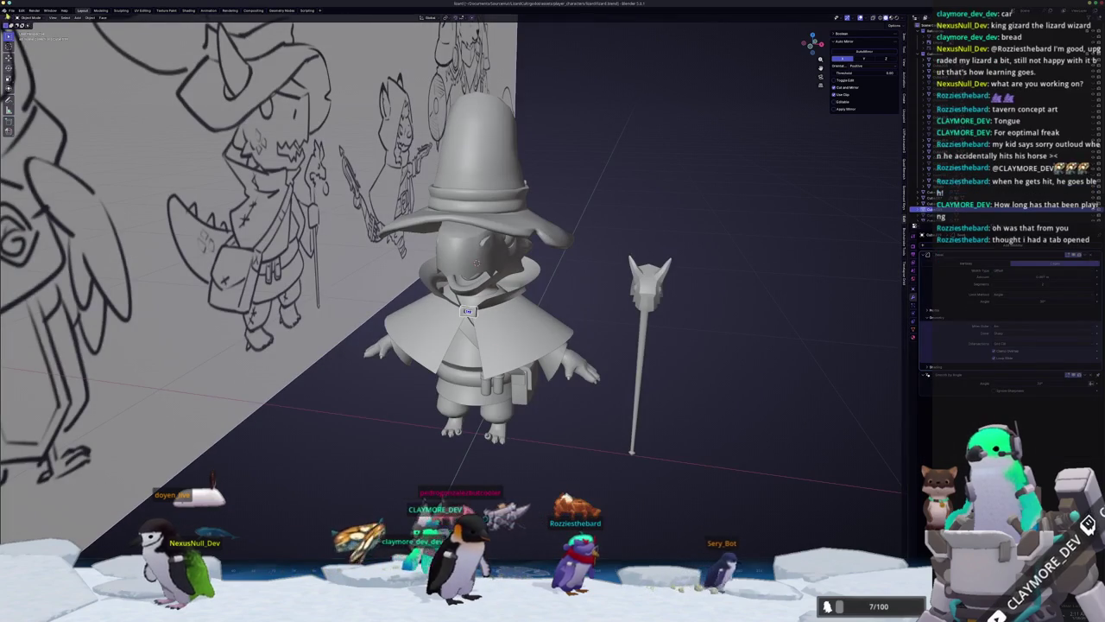
{"action": "middle_click_drag", "start_coordinate": [426, 453], "coordinate": [466, 449]}
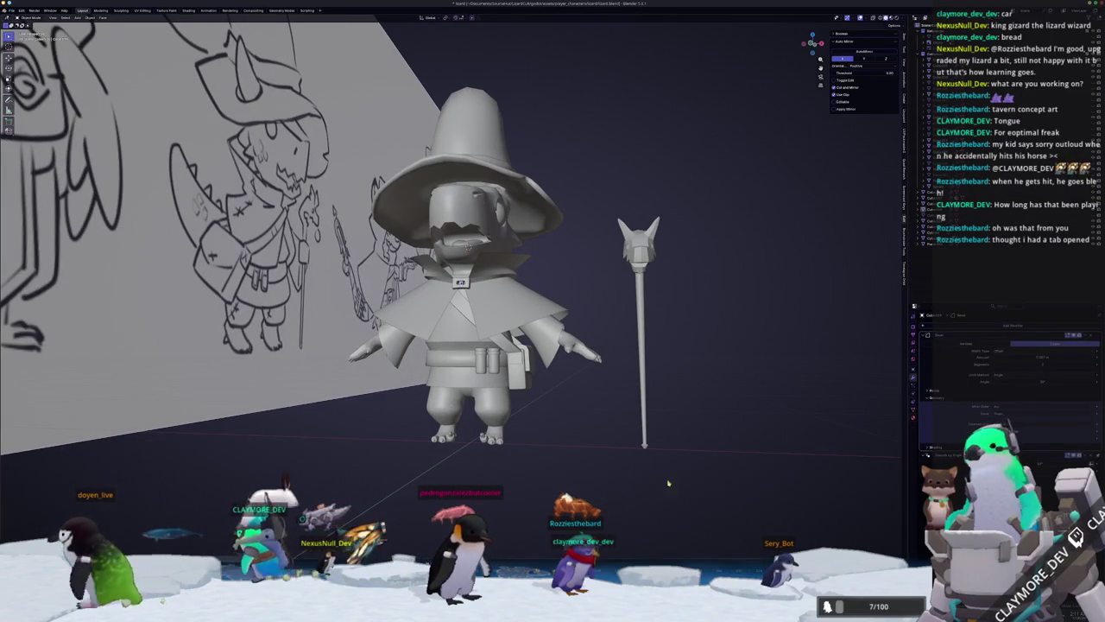
{"action": "key", "text": "alt+Tab"}
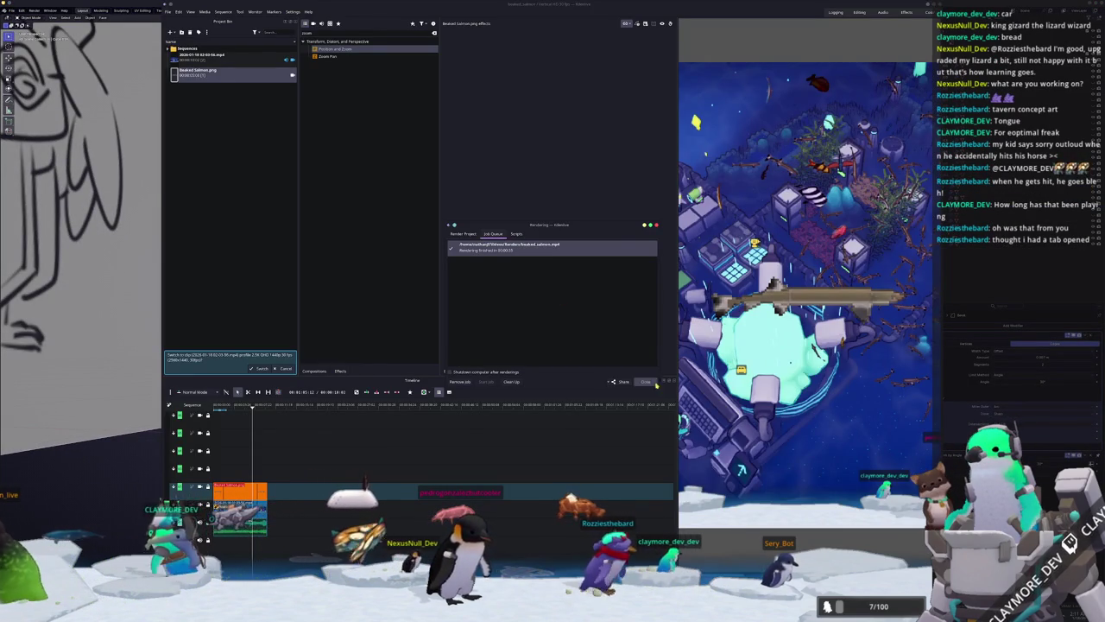
Dismiss Kdenlive's finished Rendering dialog and return to Blender.
{"action": "key", "text": "Escape"}
{"action": "key", "text": "alt+Tab"}
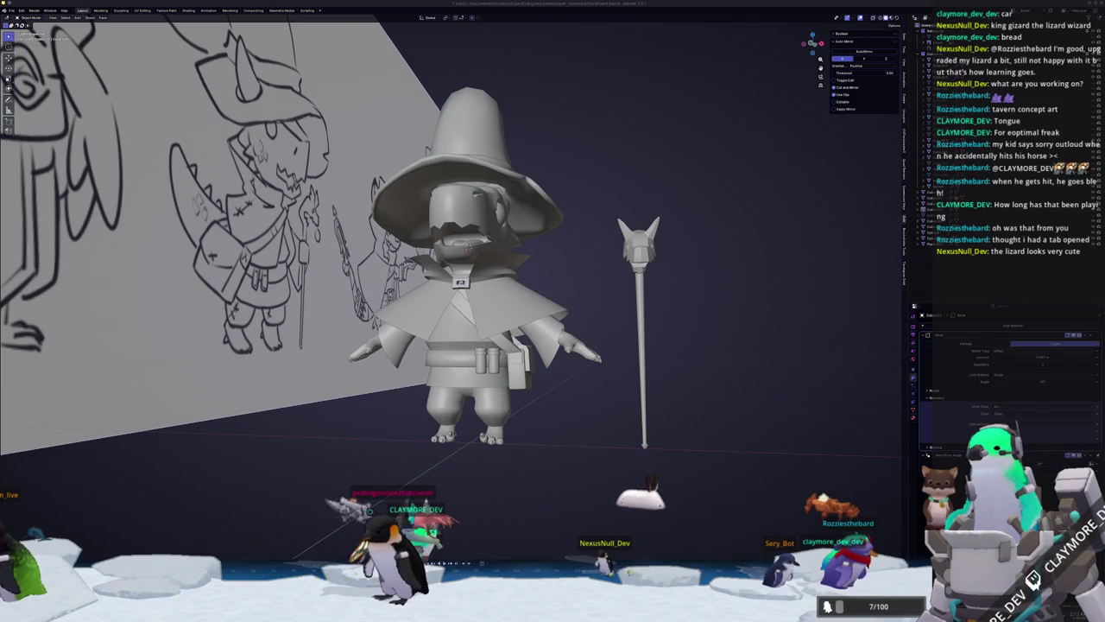
Upload beaked_salmon.mp4 and assign it to the HADALYTH Shorts playlist.
{"action": "key", "text": "alt+Tab"}
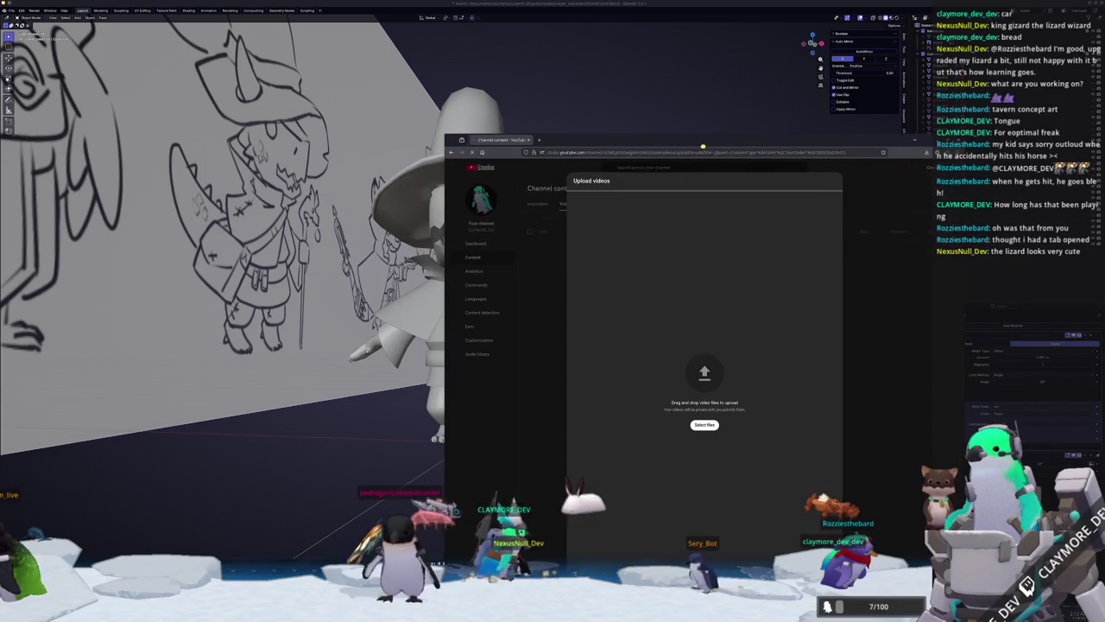
{"action": "left_click", "coordinate": [705, 424]}
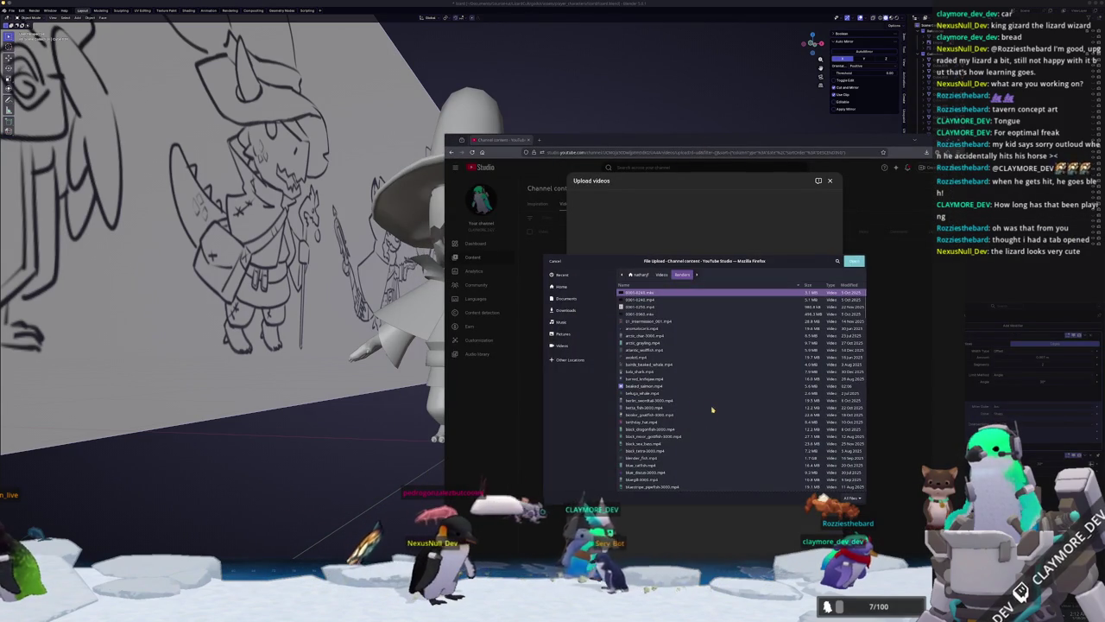
{"action": "double_click", "coordinate": [648, 386]}
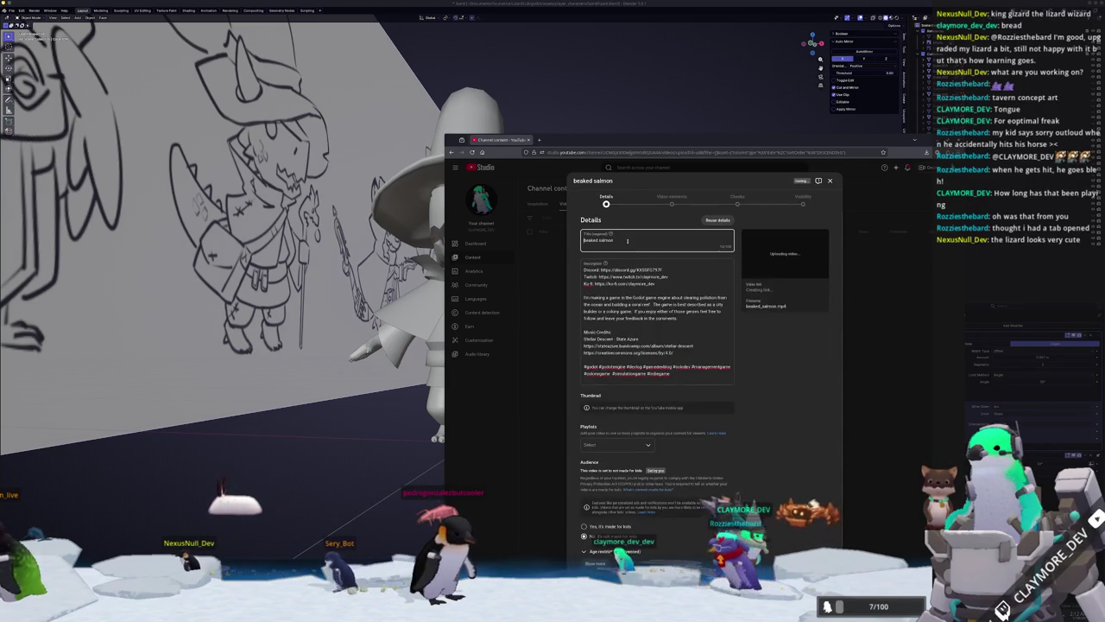
{"action": "scroll", "coordinate": [746, 399], "scroll_direction": "down", "scroll_amount": 1}
{"action": "left_click", "coordinate": [624, 444]}
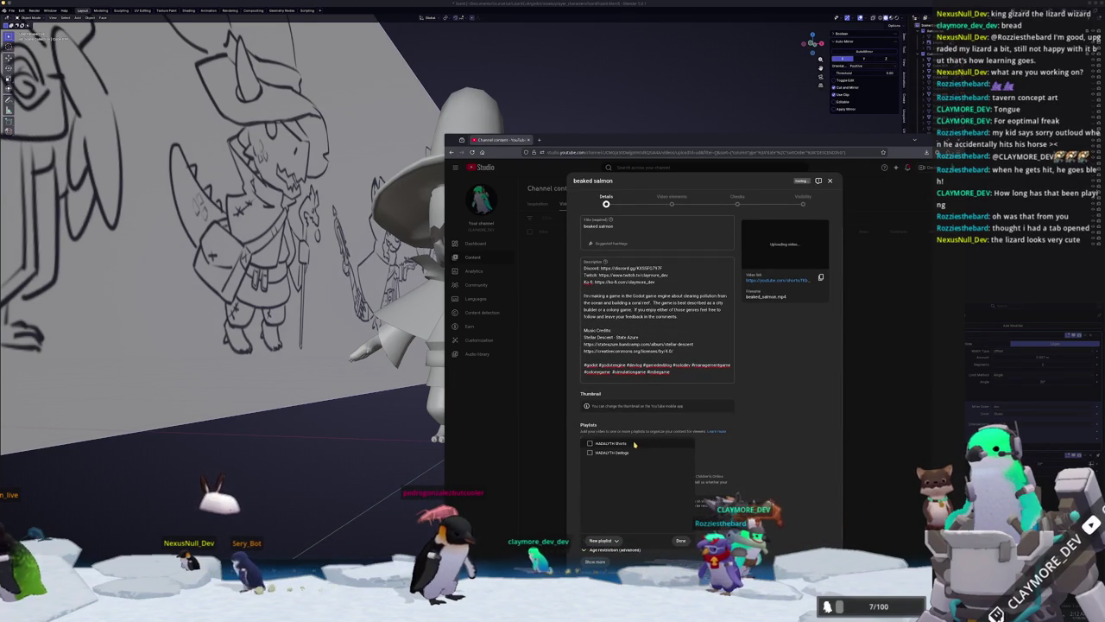
{"action": "left_click", "coordinate": [680, 540]}
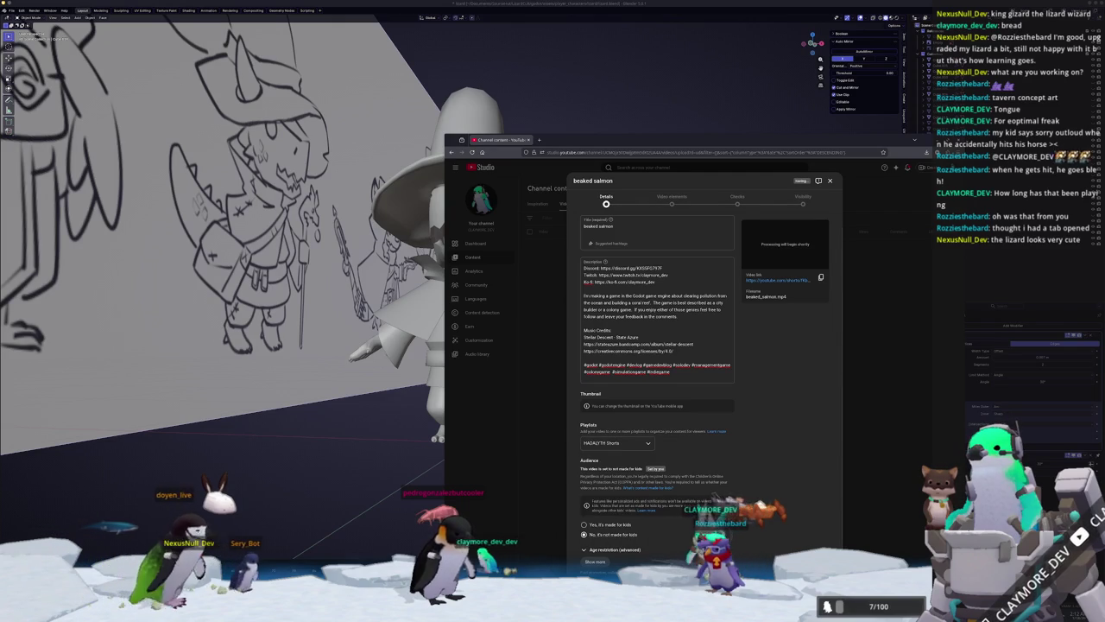
Add 'red pongy #godot' as a related video, publish, and return to Blender.
{"action": "left_click", "coordinate": [811, 596]}
{"action": "left_click", "coordinate": [815, 249]}
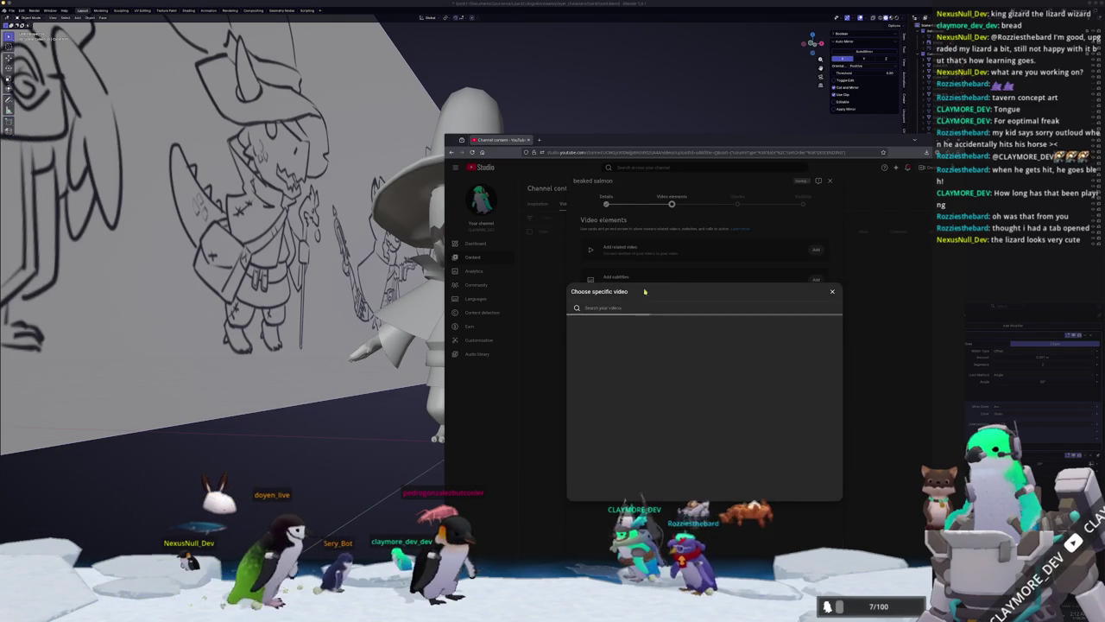
{"action": "left_click", "coordinate": [598, 331]}
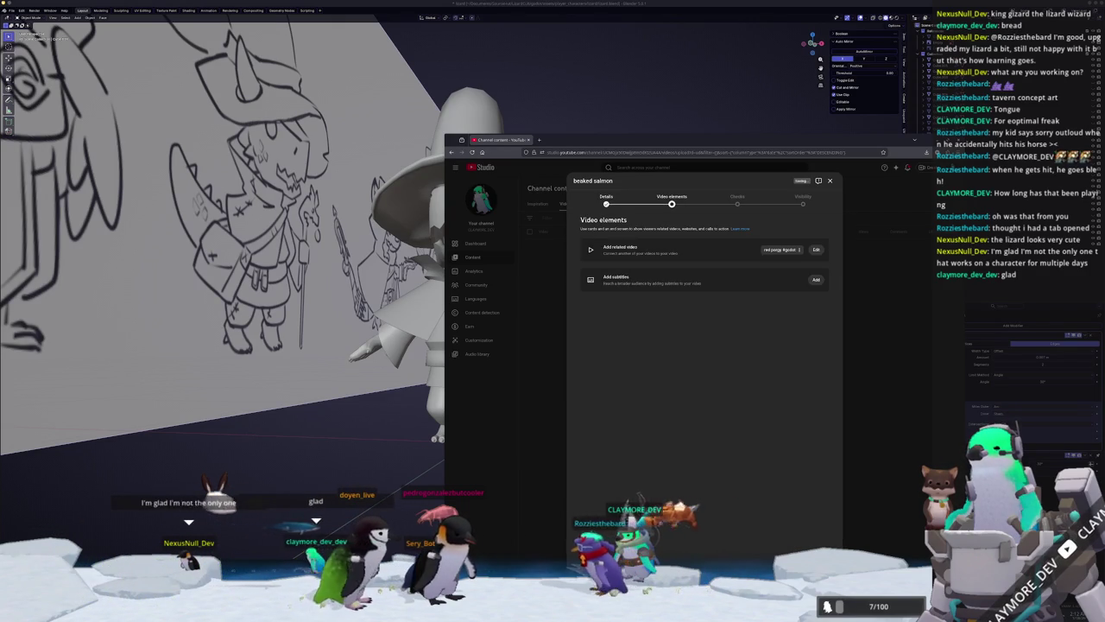
{"action": "left_click", "coordinate": [812, 596]}
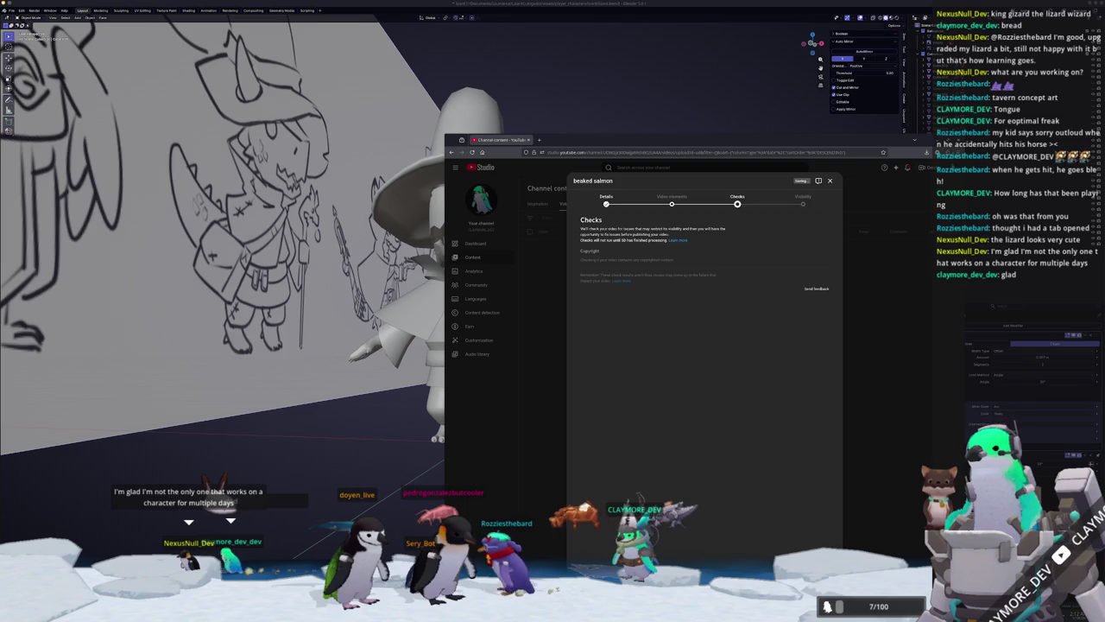
{"action": "left_click", "coordinate": [811, 596]}
{"action": "left_click", "coordinate": [811, 596]}
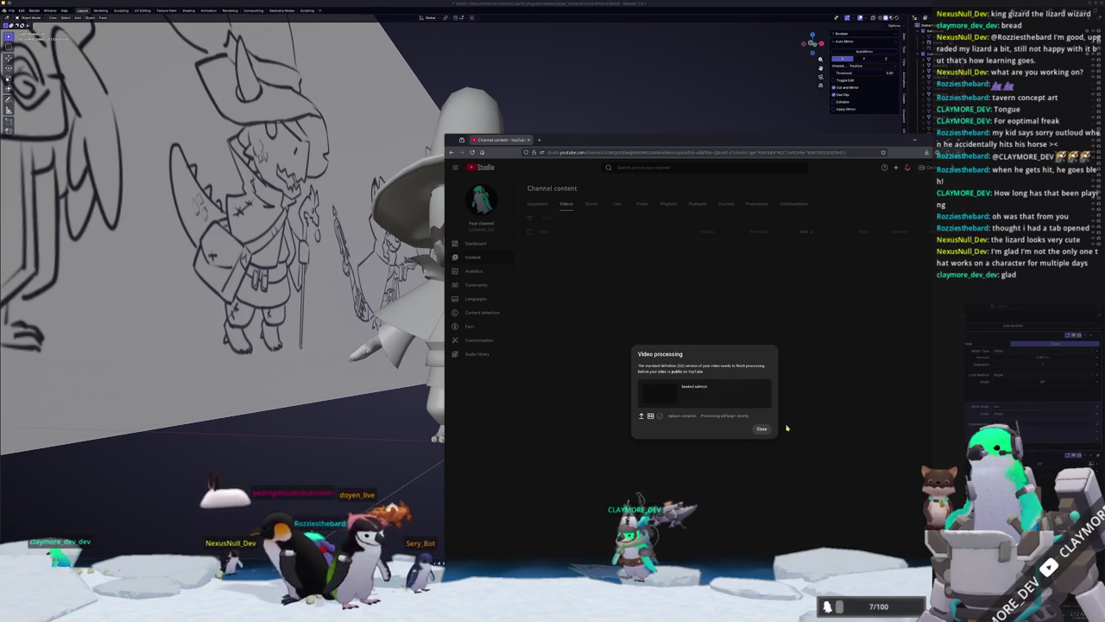
{"action": "left_click", "coordinate": [762, 429]}
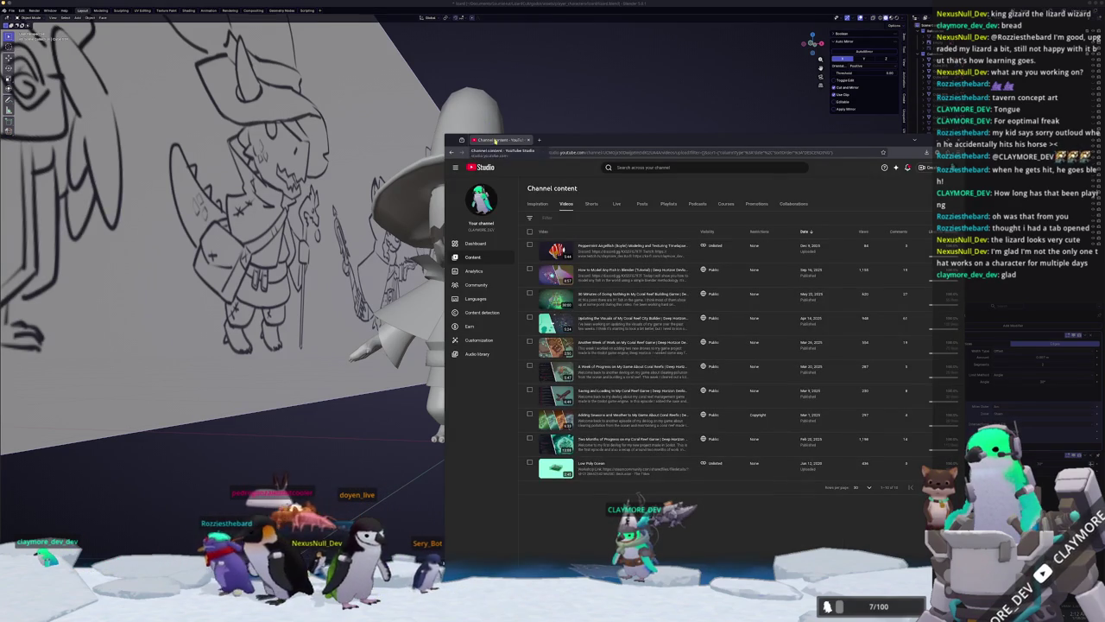
{"action": "key", "text": "alt+Tab"}
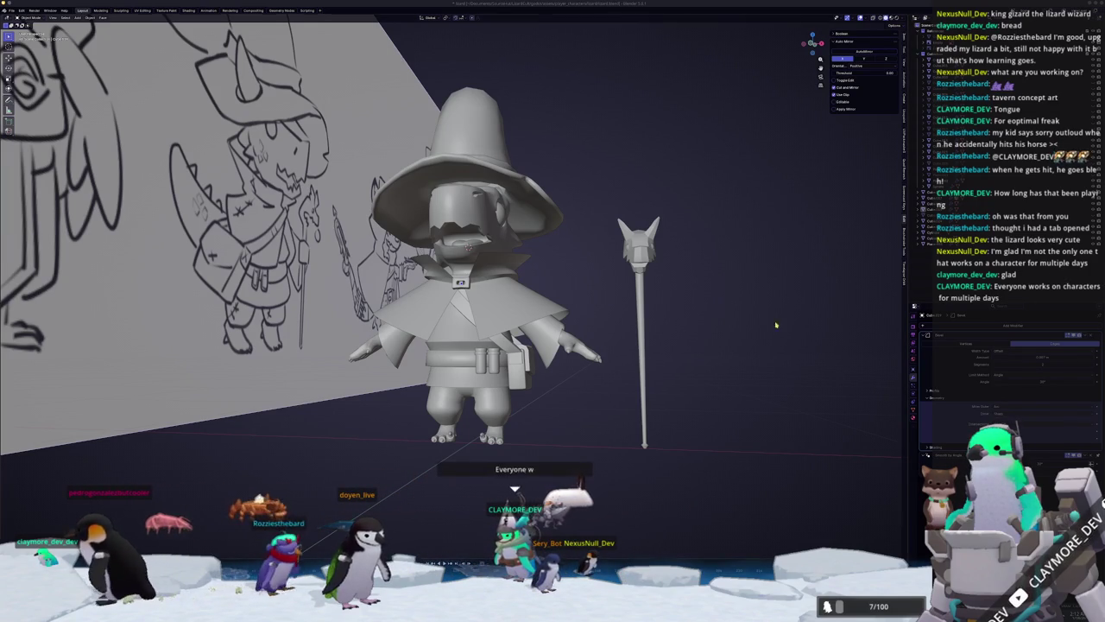
{"action": "middle_click_drag", "start_coordinate": [774, 378], "coordinate": [715, 285]}
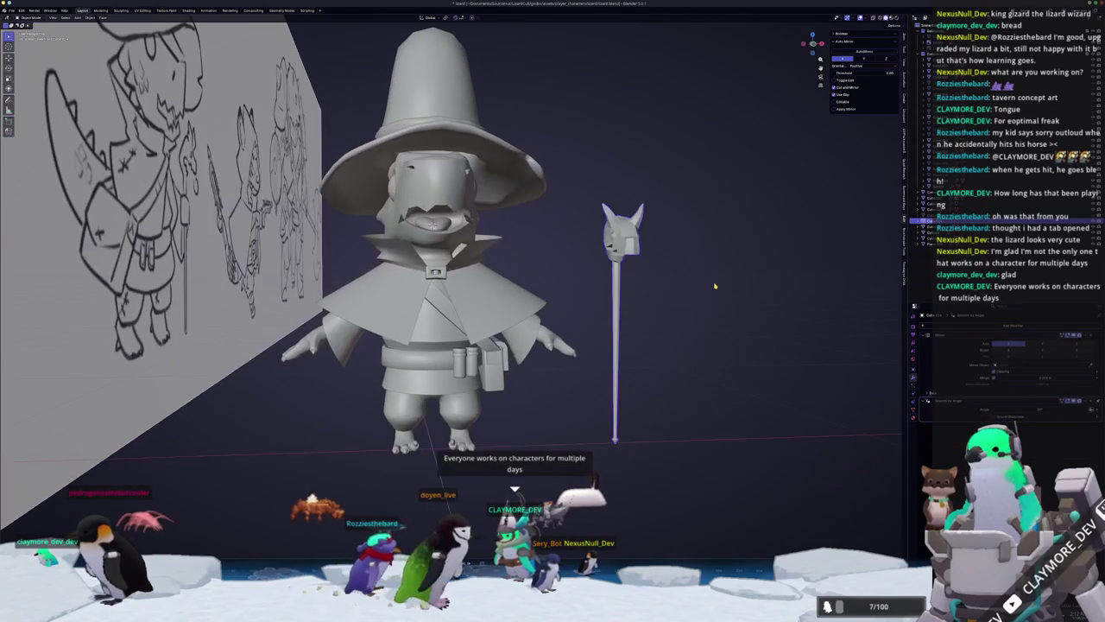
{"action": "key", "text": "F2"}
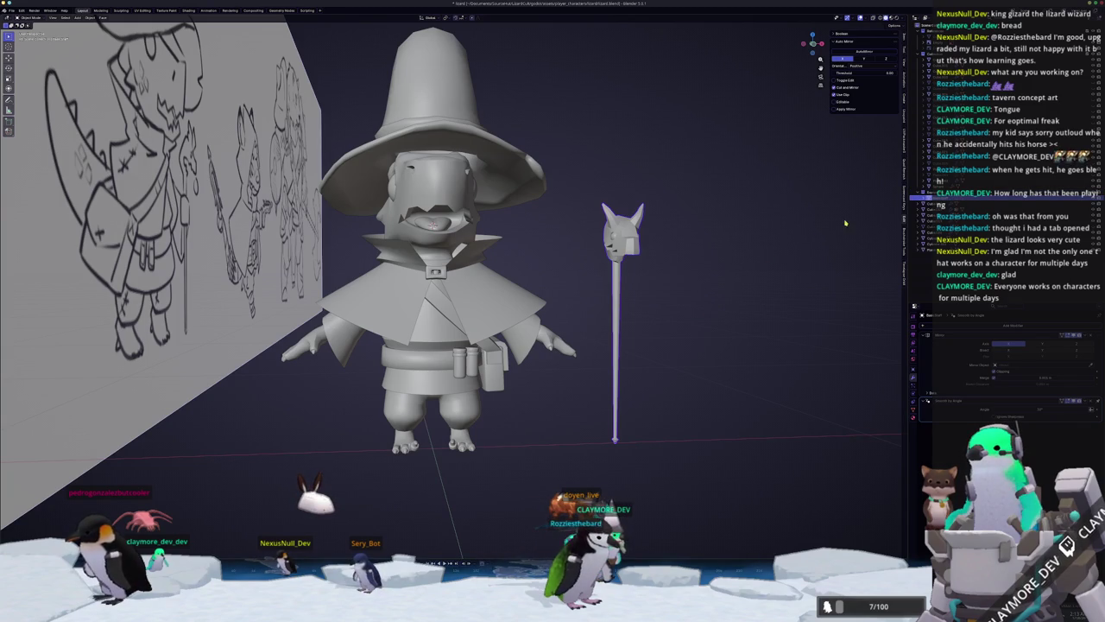
{"action": "right_click", "coordinate": [917, 192]}
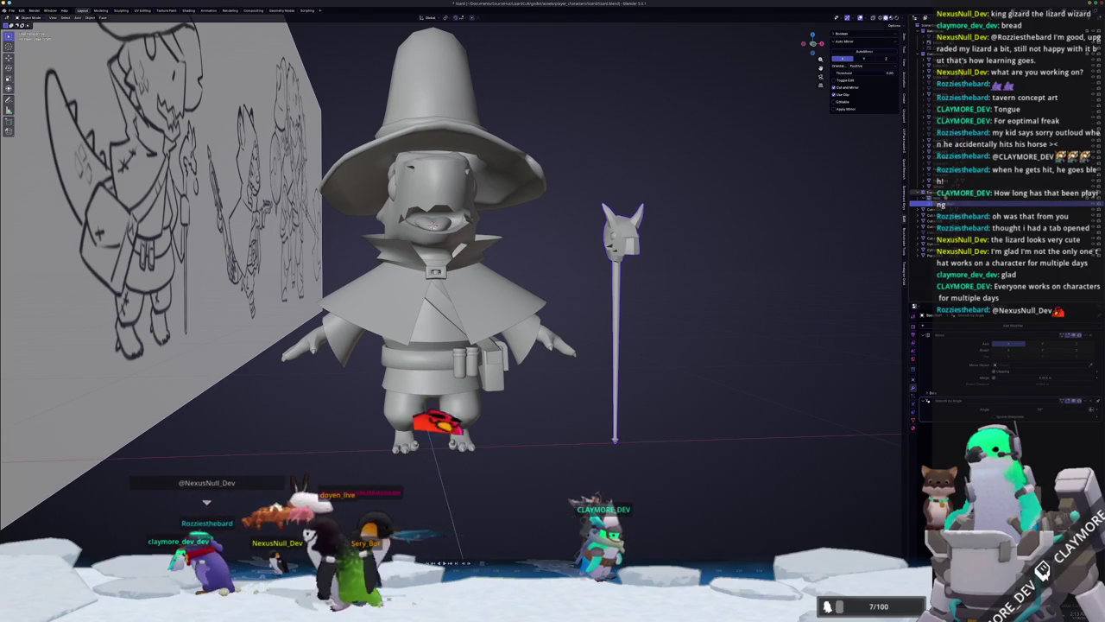
{"action": "left_click", "coordinate": [917, 169]}
{"action": "mouse_move", "coordinate": [518, 259]}
{"action": "middle_mouse_down"}
{"action": "mouse_move", "coordinate": [490, 245]}
{"action": "mouse_move", "coordinate": [572, 246]}
{"action": "middle_mouse_up"}
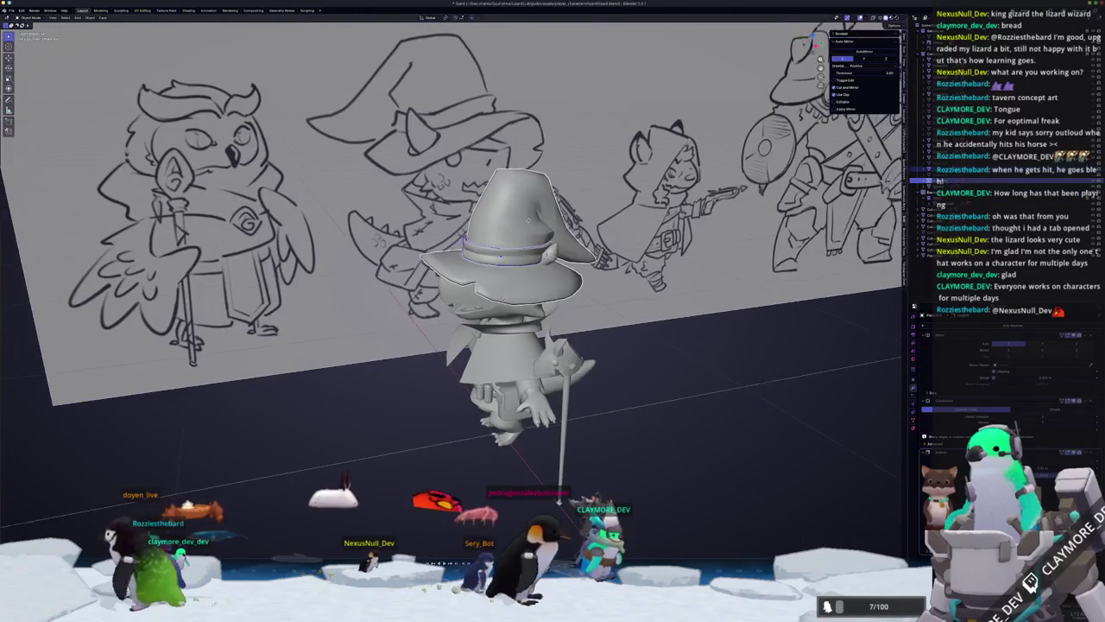
Move the wizard hat off the lizard's head to its right side.
{"action": "right_click", "coordinate": [574, 244]}
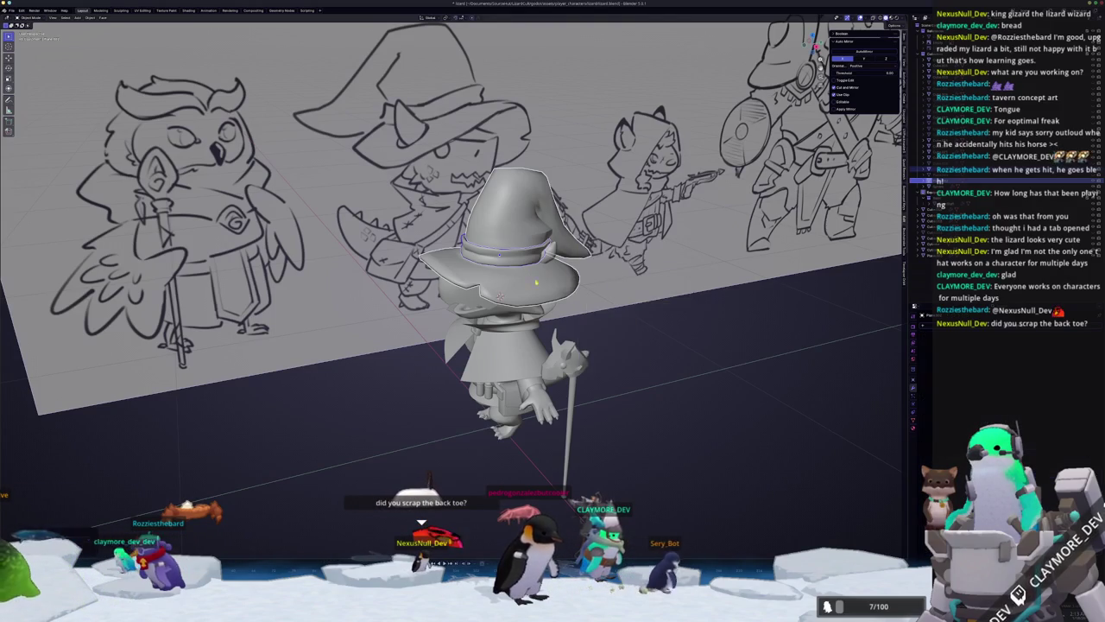
{"action": "middle_click_drag", "start_coordinate": [638, 275], "coordinate": [604, 285]}
{"action": "key", "text": "g"}
{"action": "left_click", "coordinate": [656, 259]}
Zoom in close on the hat and enter Edit Mode on its mesh.
{"action": "scroll", "coordinate": [586, 295], "scroll_direction": "up", "scroll_amount": 1}
{"action": "scroll", "coordinate": [586, 295], "scroll_direction": "up", "scroll_amount": 2}
{"action": "scroll", "coordinate": [586, 294], "scroll_direction": "up", "scroll_amount": 2}
{"action": "scroll", "coordinate": [586, 295], "scroll_direction": "up", "scroll_amount": 1}
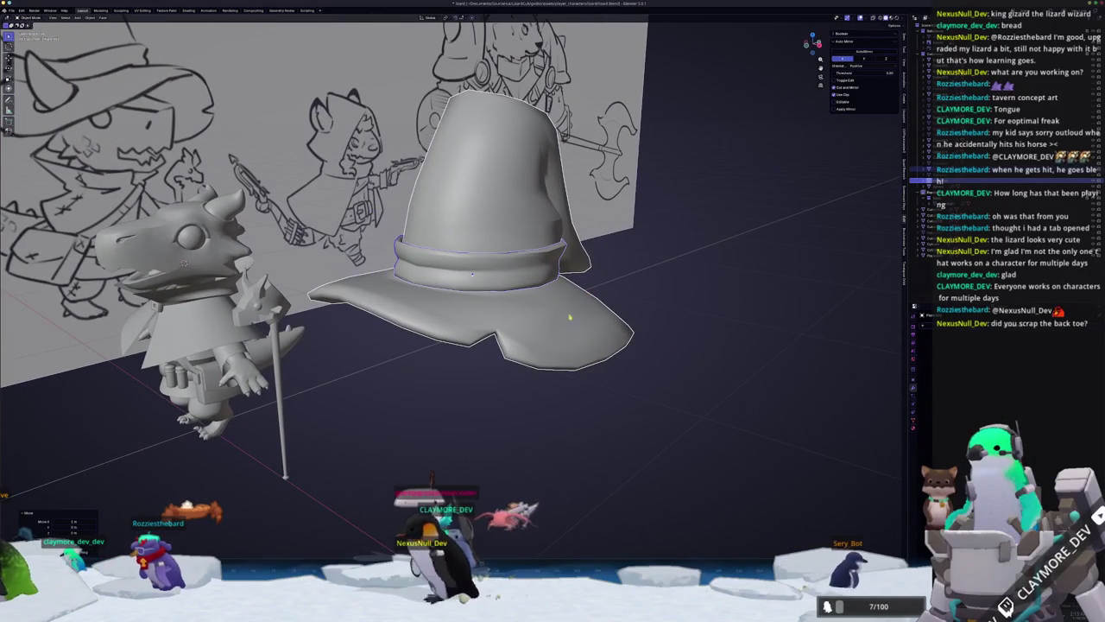
{"action": "mouse_move", "coordinate": [587, 368]}
{"action": "middle_mouse_down"}
{"action": "mouse_move", "coordinate": [483, 346]}
{"action": "mouse_move", "coordinate": [604, 259]}
{"action": "middle_mouse_up"}
{"action": "scroll", "coordinate": [537, 316], "scroll_direction": "up", "scroll_amount": 2}
{"action": "scroll", "coordinate": [537, 316], "scroll_direction": "up", "scroll_amount": 2}
{"action": "scroll", "coordinate": [537, 316], "scroll_direction": "up", "scroll_amount": 1}
{"action": "key", "text": "Tab"}
{"action": "scroll", "coordinate": [648, 225], "scroll_direction": "up", "scroll_amount": 3}
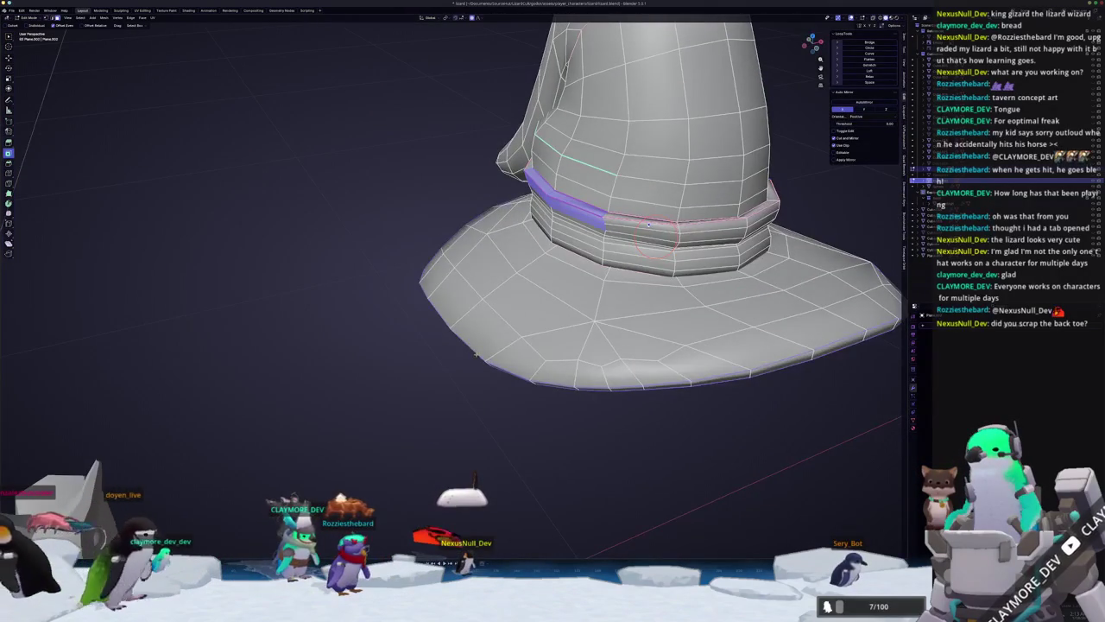
Select the edge loop running along the top of the hat band.
{"action": "middle_click_drag", "start_coordinate": [650, 224], "coordinate": [596, 214]}
{"action": "left_click", "coordinate": [596, 214], "text": "alt+shift"}
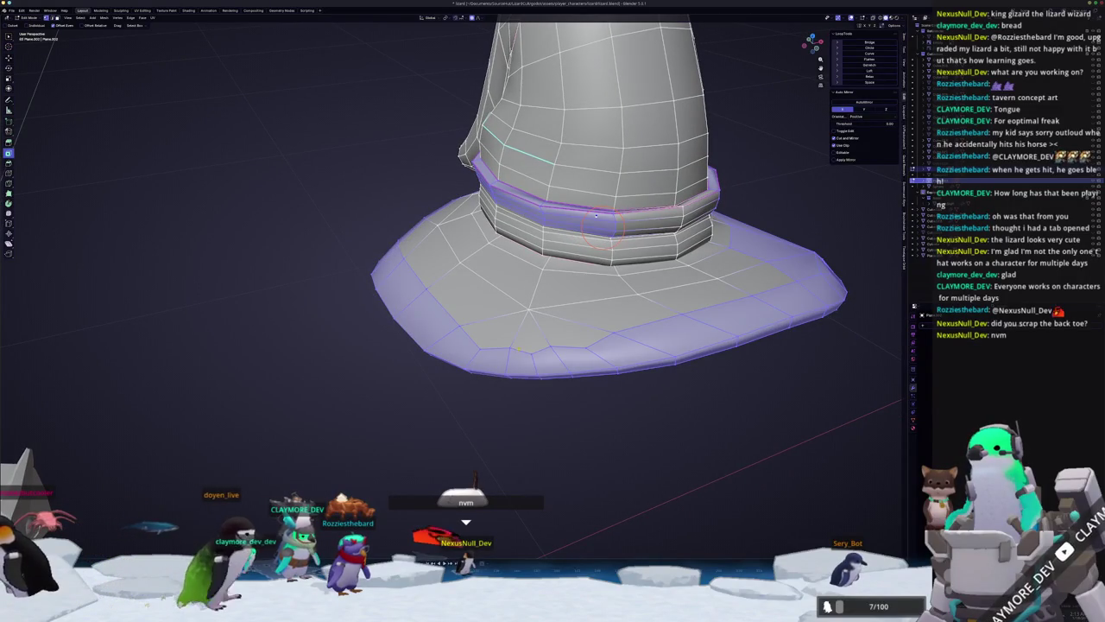
{"action": "left_click", "coordinate": [596, 214], "text": "alt"}
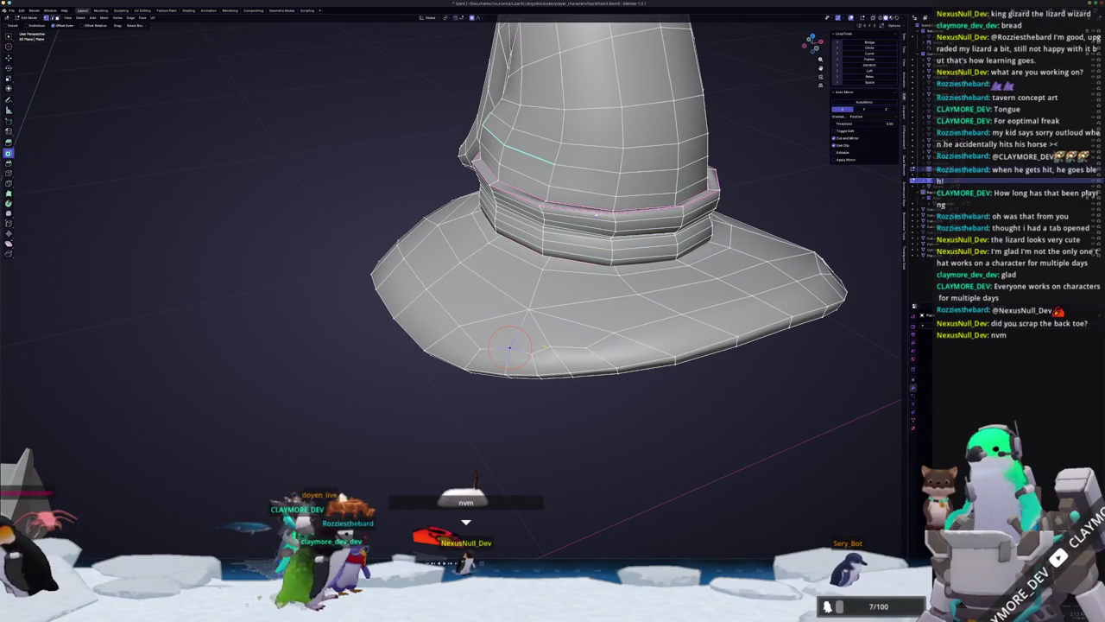
{"action": "scroll", "coordinate": [529, 345], "scroll_direction": "up", "scroll_amount": 2}
{"action": "key", "text": "c"}
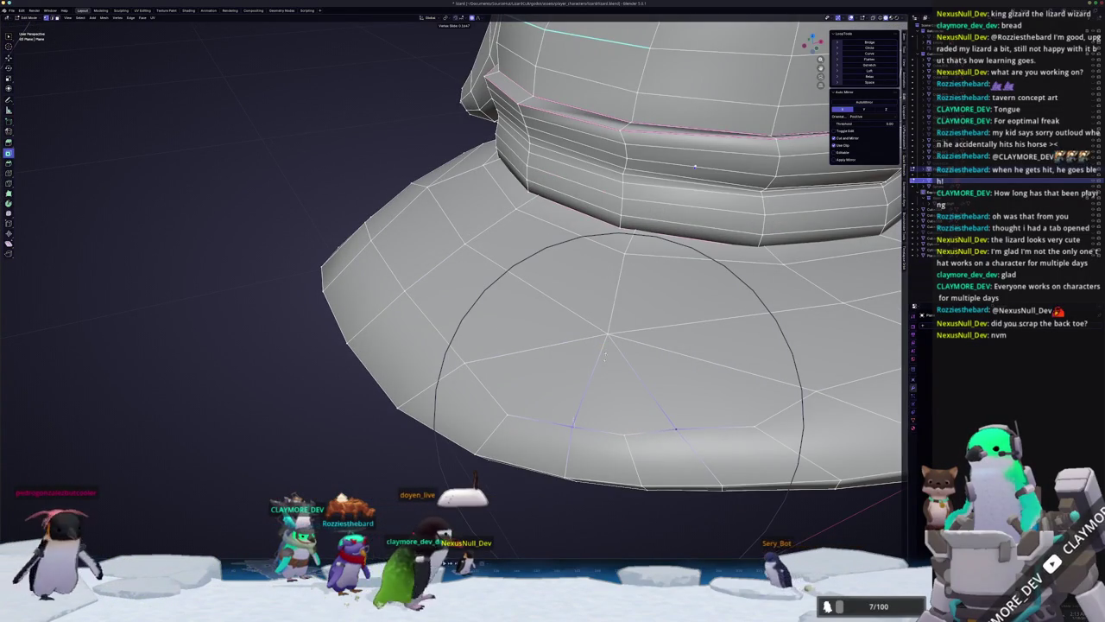
{"action": "scroll", "coordinate": [604, 358], "scroll_direction": "down", "scroll_amount": 5}
{"action": "middle_click_drag", "start_coordinate": [604, 359], "coordinate": [309, 337]}
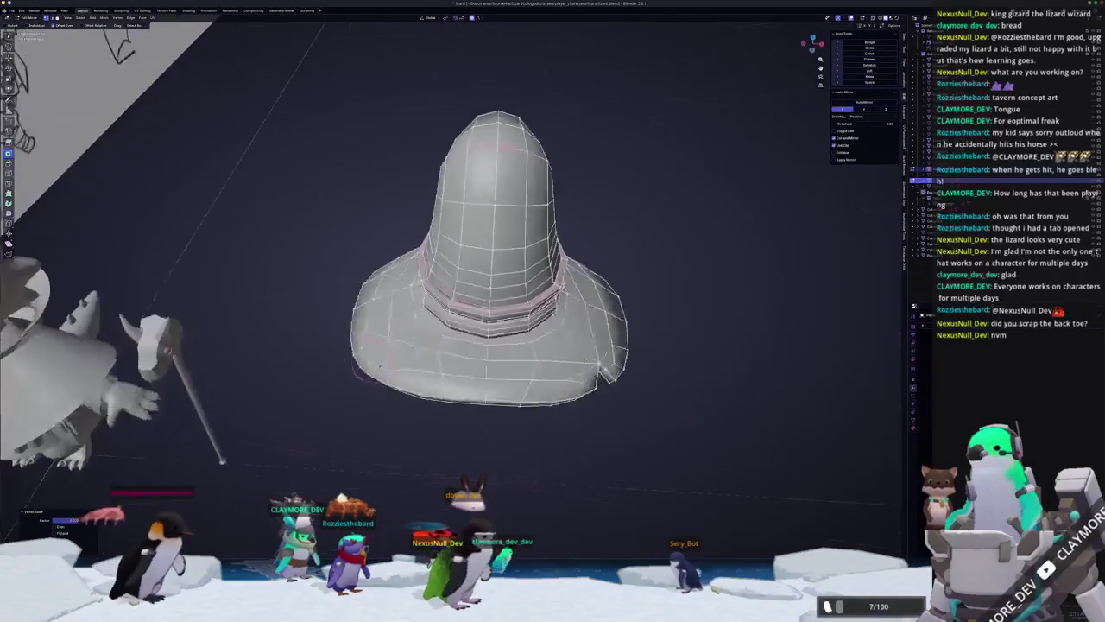
{"action": "mouse_move", "coordinate": [572, 361]}
{"action": "middle_mouse_down"}
{"action": "mouse_move", "coordinate": [568, 299]}
{"action": "mouse_move", "coordinate": [423, 367]}
{"action": "mouse_move", "coordinate": [473, 281]}
{"action": "middle_mouse_up"}
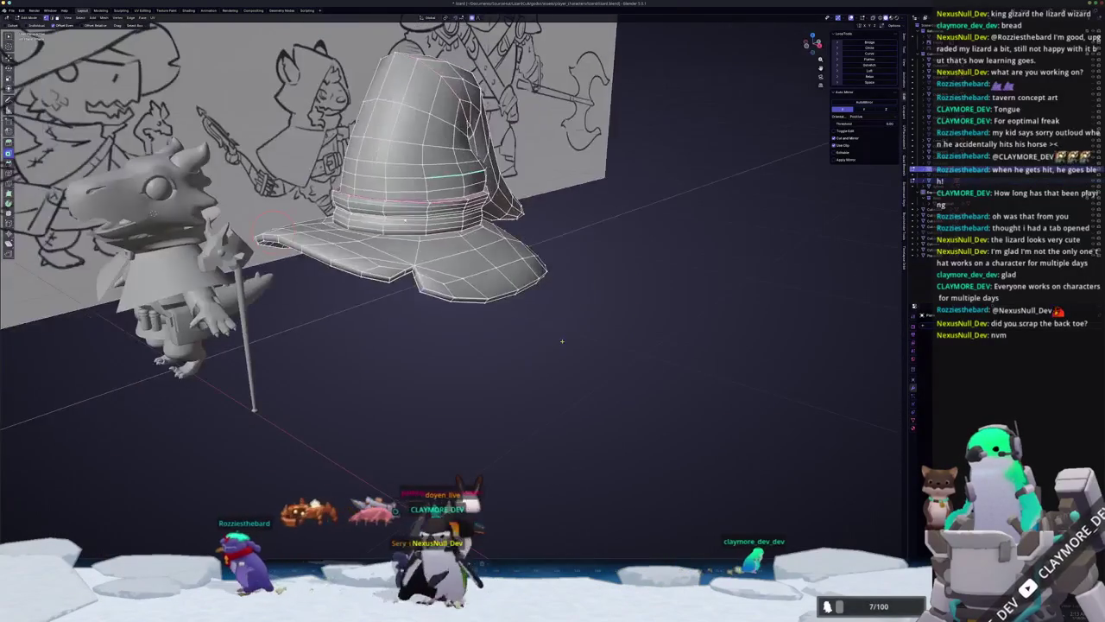
Frame the hat to fill the view and return to editing its mesh.
{"action": "key", "text": "Tab"}
{"action": "key", "text": "KP_Decimal"}
{"action": "key", "text": "Tab"}
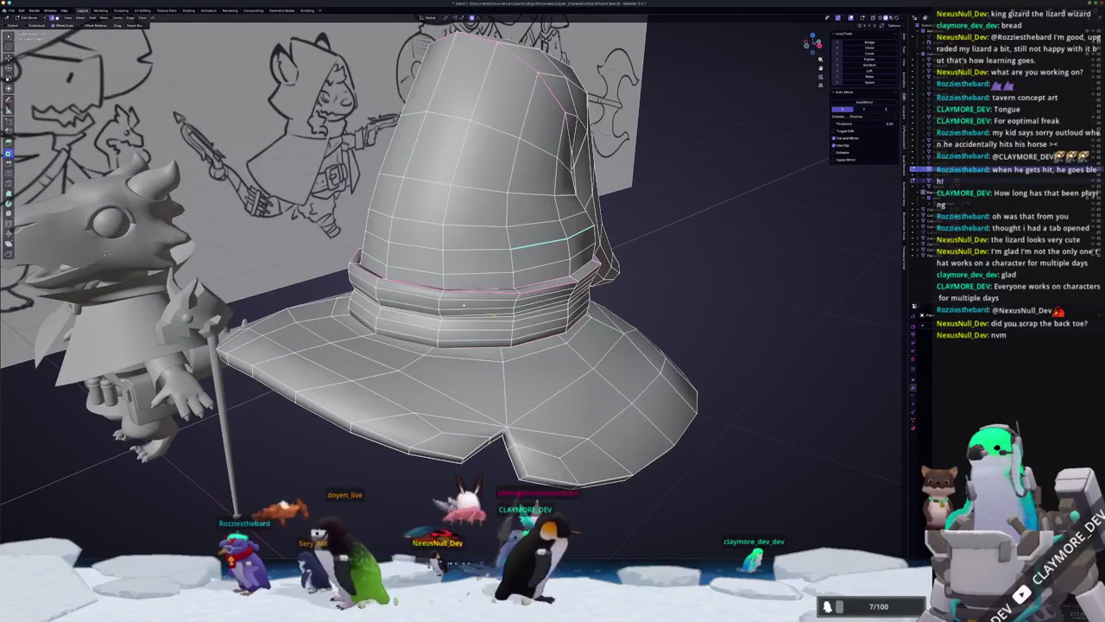
{"action": "middle_click_drag", "start_coordinate": [464, 304], "coordinate": [429, 240]}
{"action": "scroll", "coordinate": [467, 305], "scroll_direction": "up", "scroll_amount": 1}
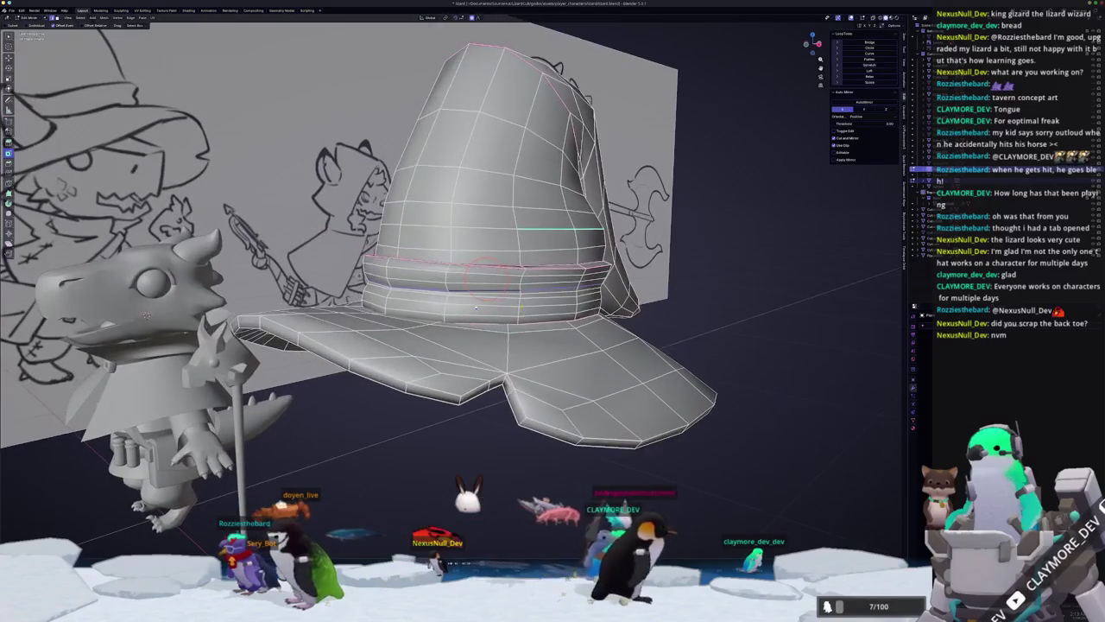
{"action": "scroll", "coordinate": [468, 305], "scroll_direction": "up", "scroll_amount": 2}
Dissolve the band's extra edge loop and select the whole linked band.
{"action": "key", "text": "x"}
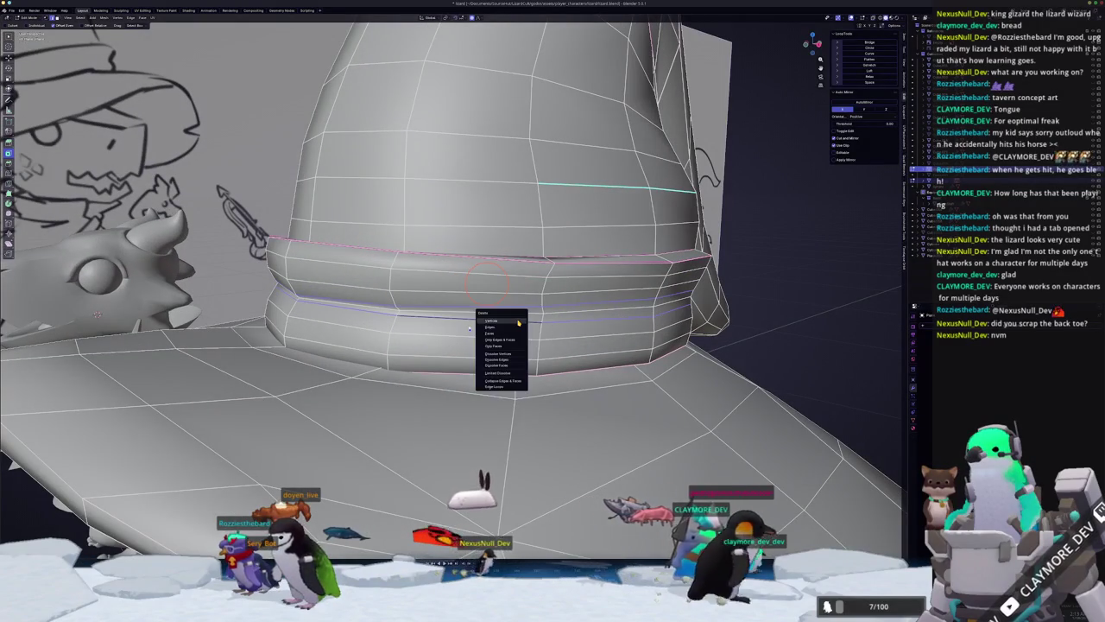
{"action": "left_click", "coordinate": [508, 359]}
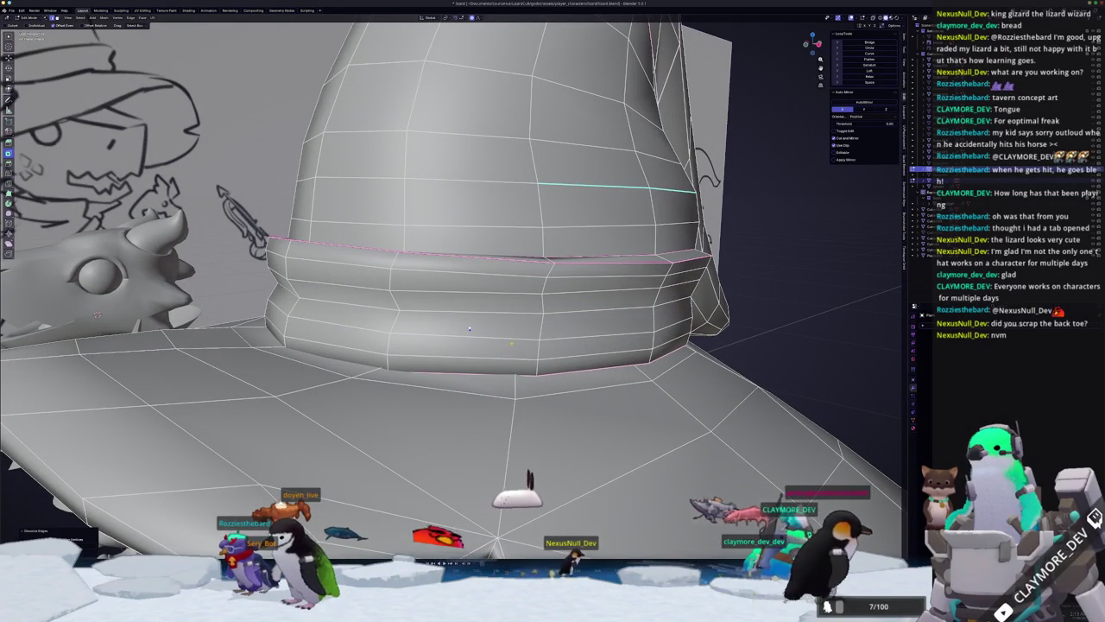
{"action": "key", "text": "Tab"}
{"action": "key", "text": "Tab"}
{"action": "key", "text": "Tab"}
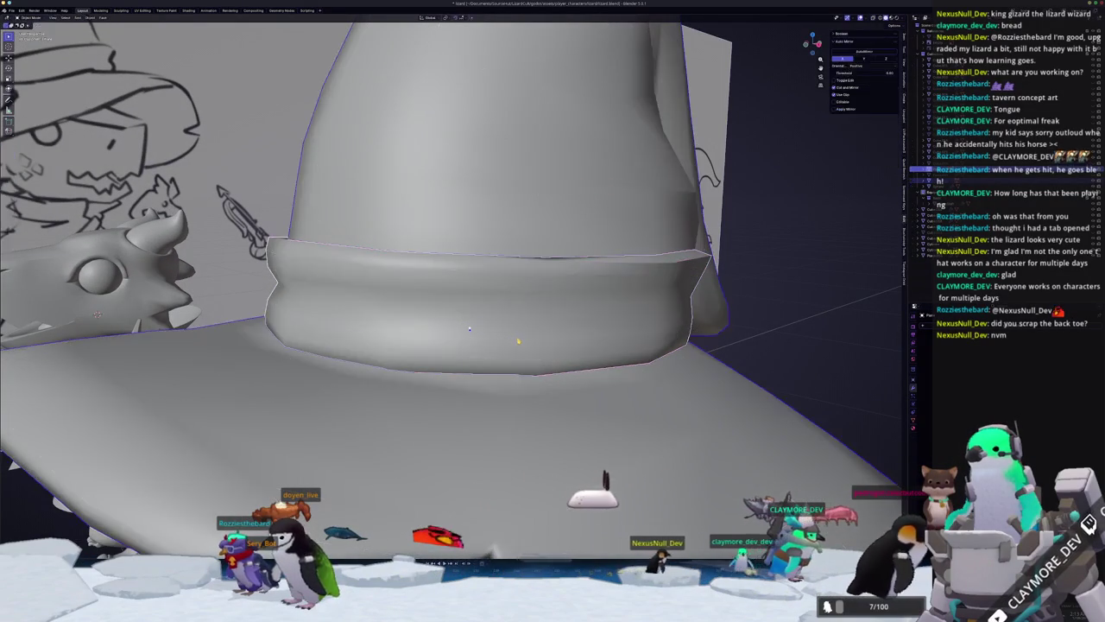
{"action": "key", "text": "Tab"}
{"action": "key", "text": "Tab"}
{"action": "key", "text": "Tab"}
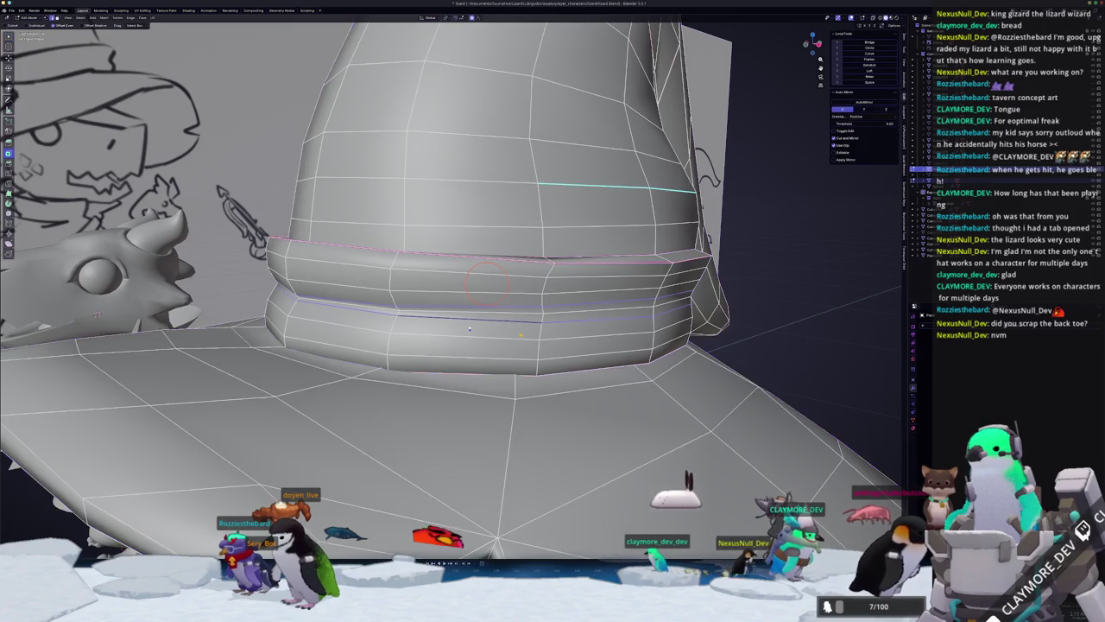
{"action": "middle_click_drag", "start_coordinate": [469, 329], "coordinate": [435, 297]}
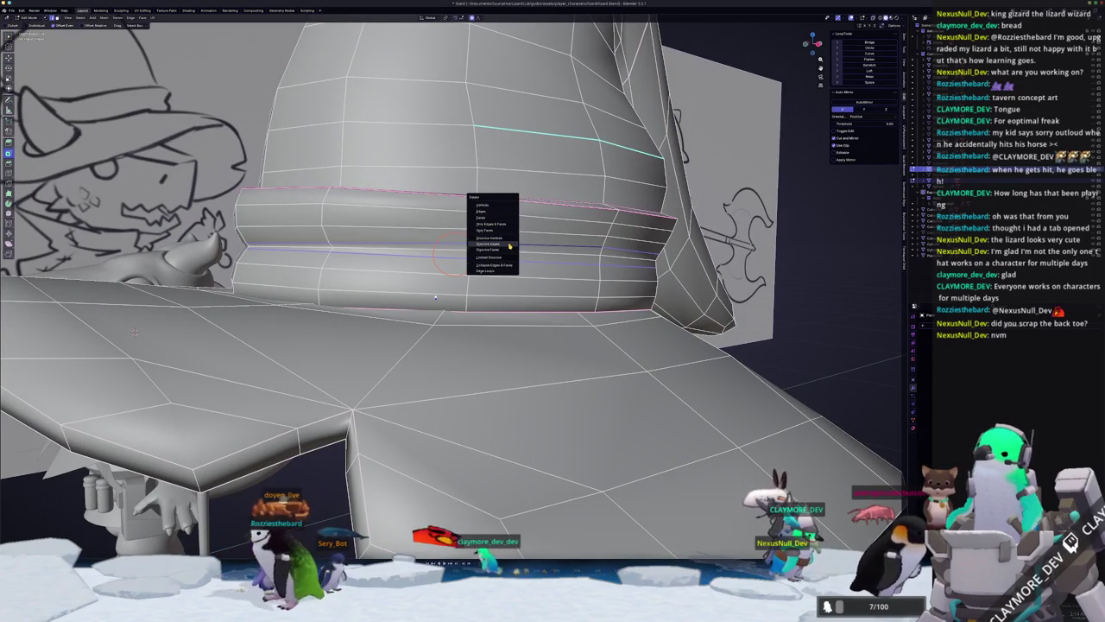
{"action": "left_click", "coordinate": [510, 246]}
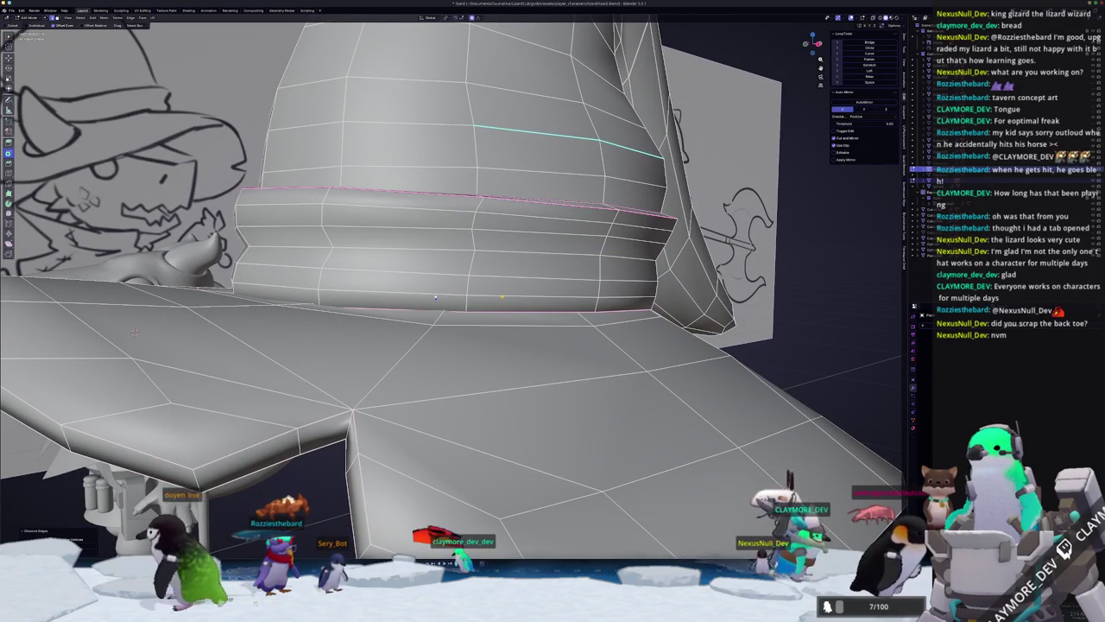
{"action": "scroll", "coordinate": [435, 298], "scroll_direction": "down", "scroll_amount": 3}
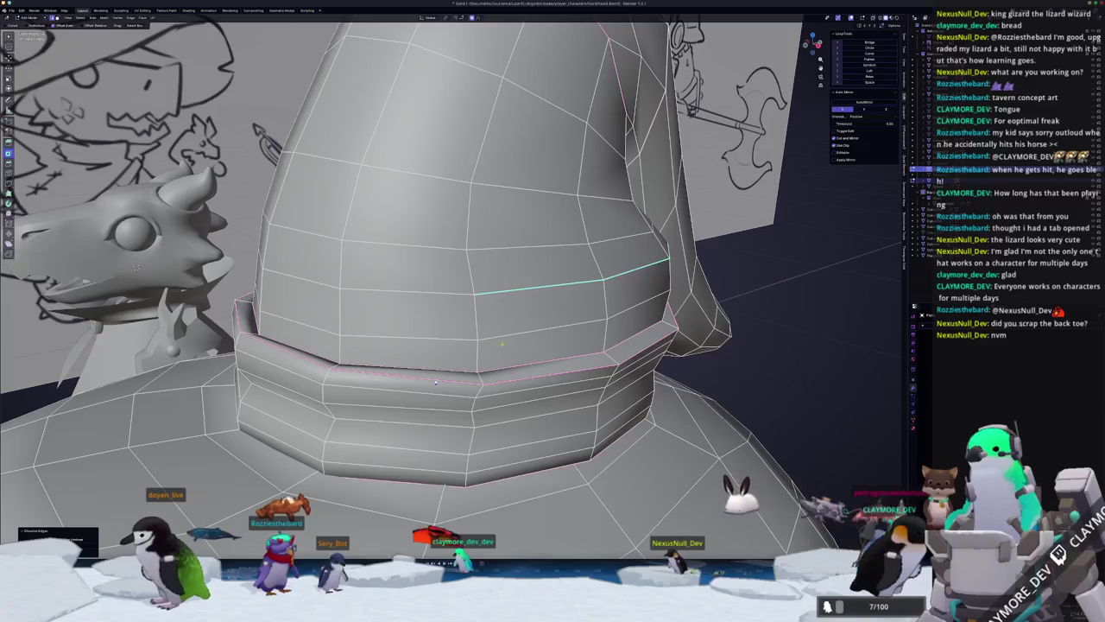
{"action": "scroll", "coordinate": [444, 342], "scroll_direction": "down", "scroll_amount": 2}
{"action": "key", "text": "ctrl+l"}
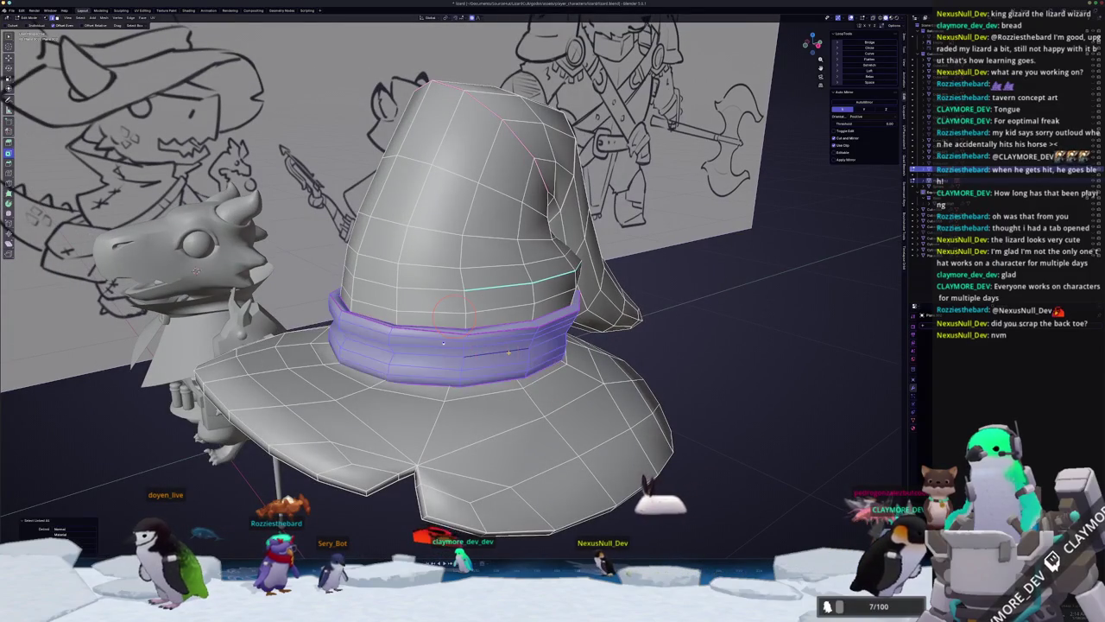
Move the hat band along the X axis to sit beside the hat.
{"action": "scroll", "coordinate": [443, 343], "scroll_direction": "down", "scroll_amount": 5}
{"action": "key", "text": "g"}
{"action": "key", "text": "x"}
{"action": "scroll", "coordinate": [641, 359], "scroll_direction": "up", "scroll_amount": 3}
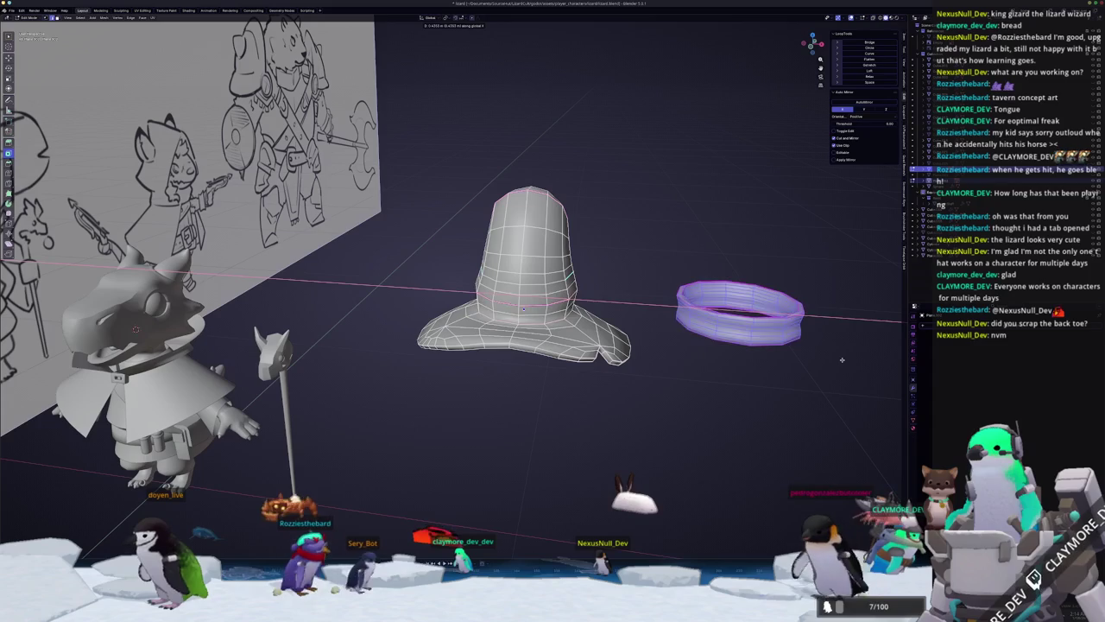
{"action": "left_click", "coordinate": [822, 357]}
Inspect the separated band up close, reselecting it, then clearing the selection.
{"action": "scroll", "coordinate": [822, 357], "scroll_direction": "up", "scroll_amount": 2}
{"action": "scroll", "coordinate": [822, 357], "scroll_direction": "up", "scroll_amount": 2}
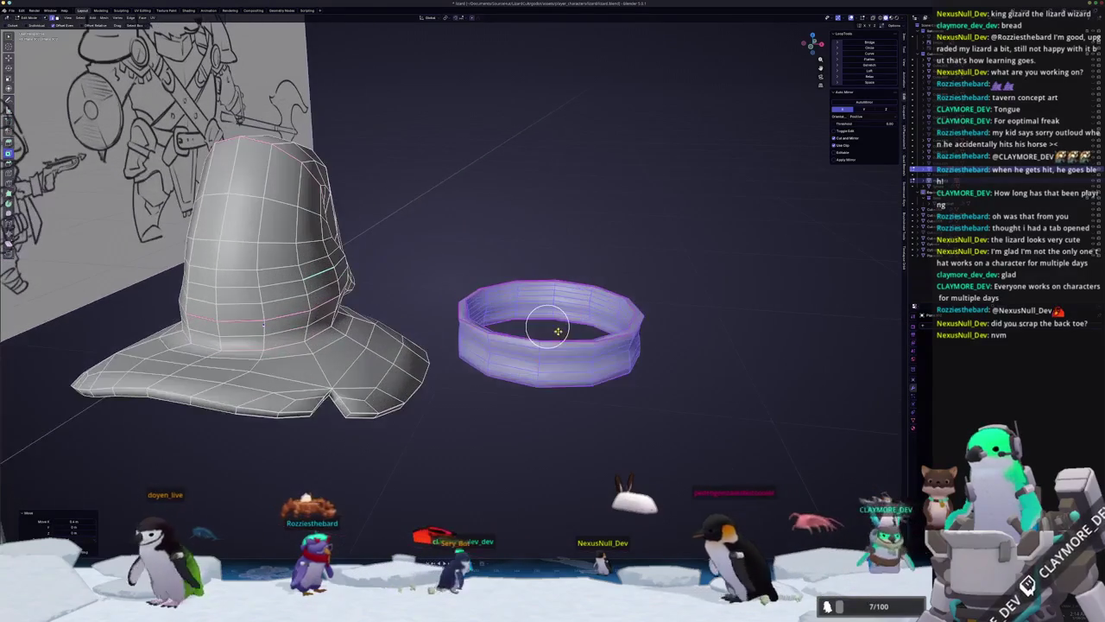
{"action": "scroll", "coordinate": [822, 357], "scroll_direction": "up", "scroll_amount": 3}
{"action": "middle_click_drag", "start_coordinate": [578, 339], "coordinate": [488, 350]}
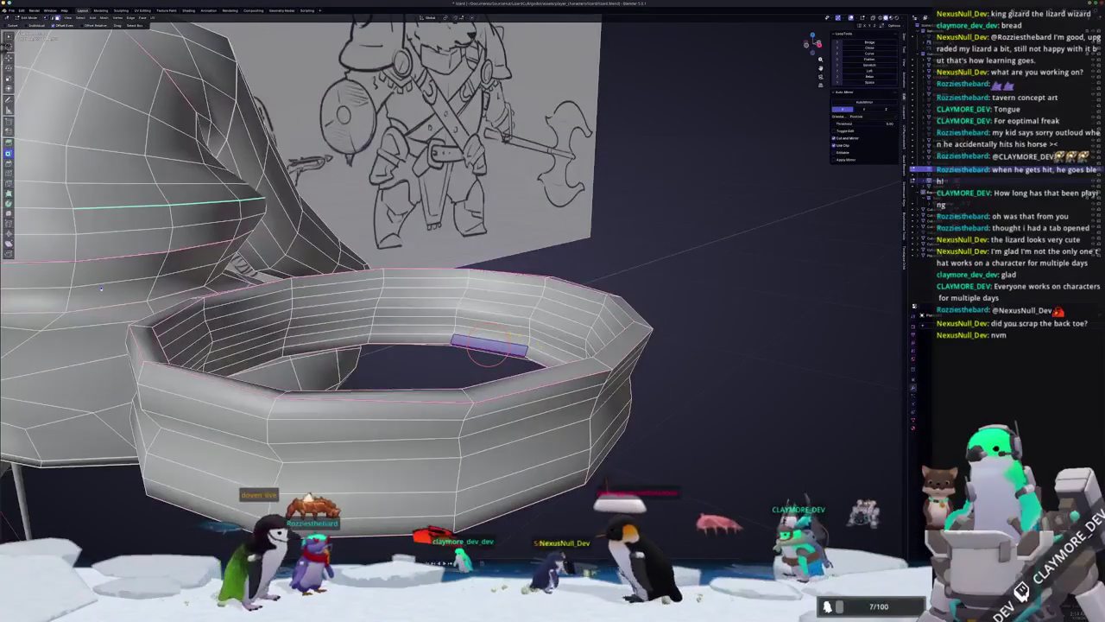
{"action": "key", "text": "ctrl+l"}
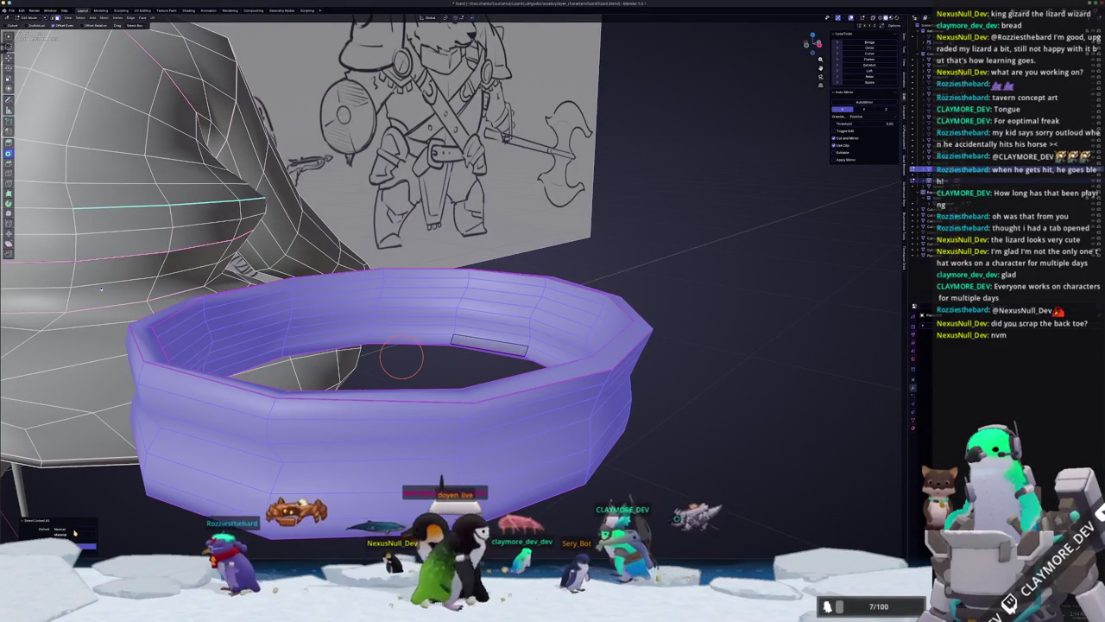
{"action": "left_click", "coordinate": [332, 324]}
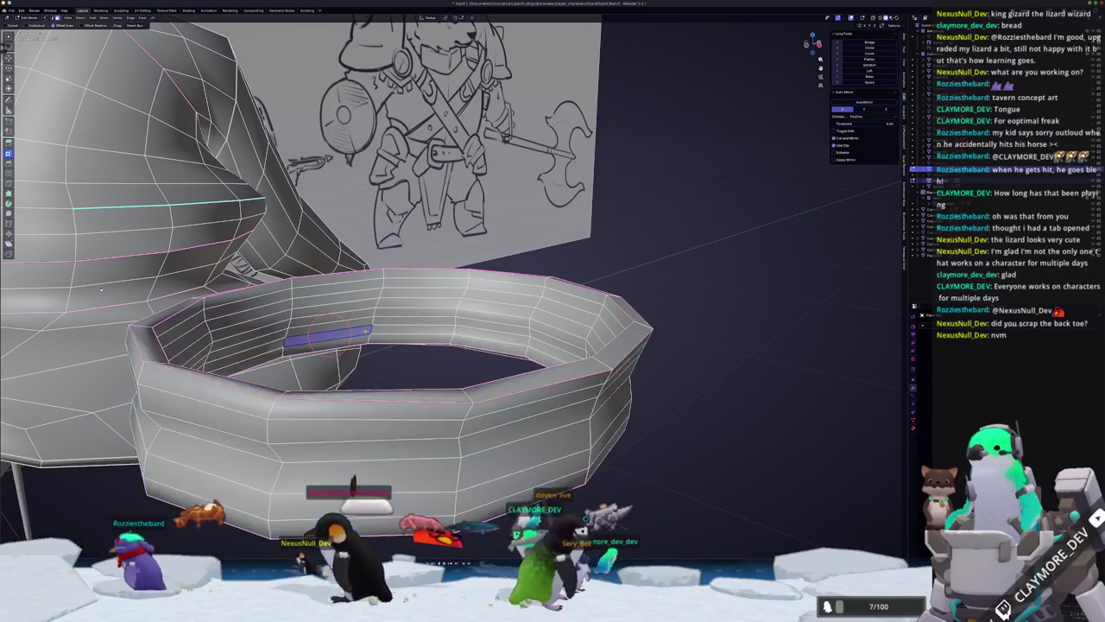
{"action": "key", "text": "ctrl+l"}
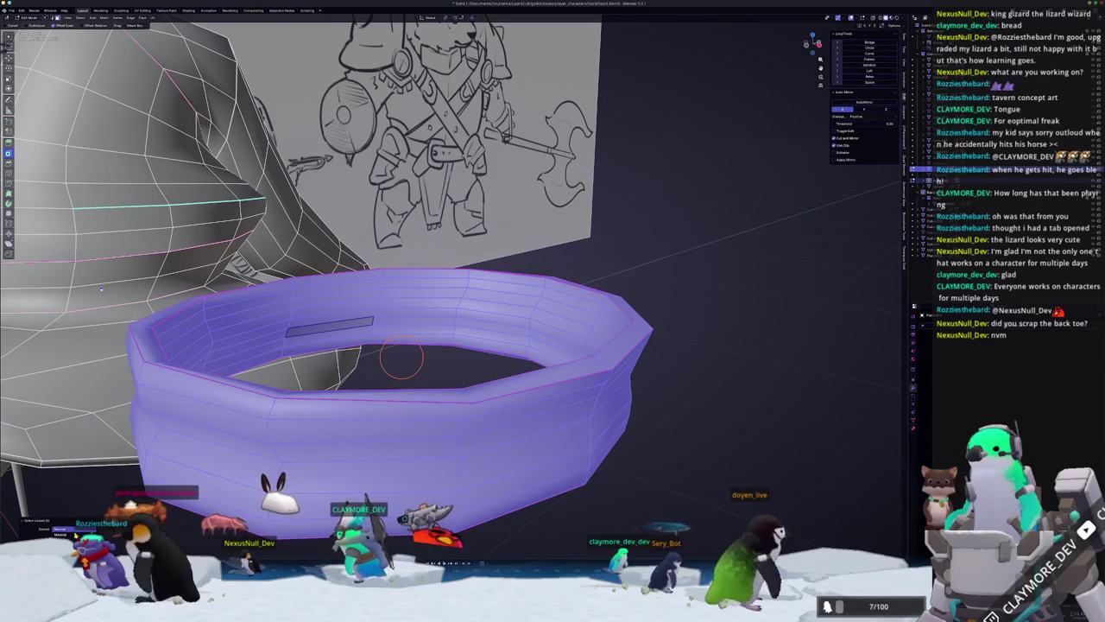
{"action": "key", "text": "alt+a"}
{"action": "middle_click_drag", "start_coordinate": [363, 443], "coordinate": [406, 384]}
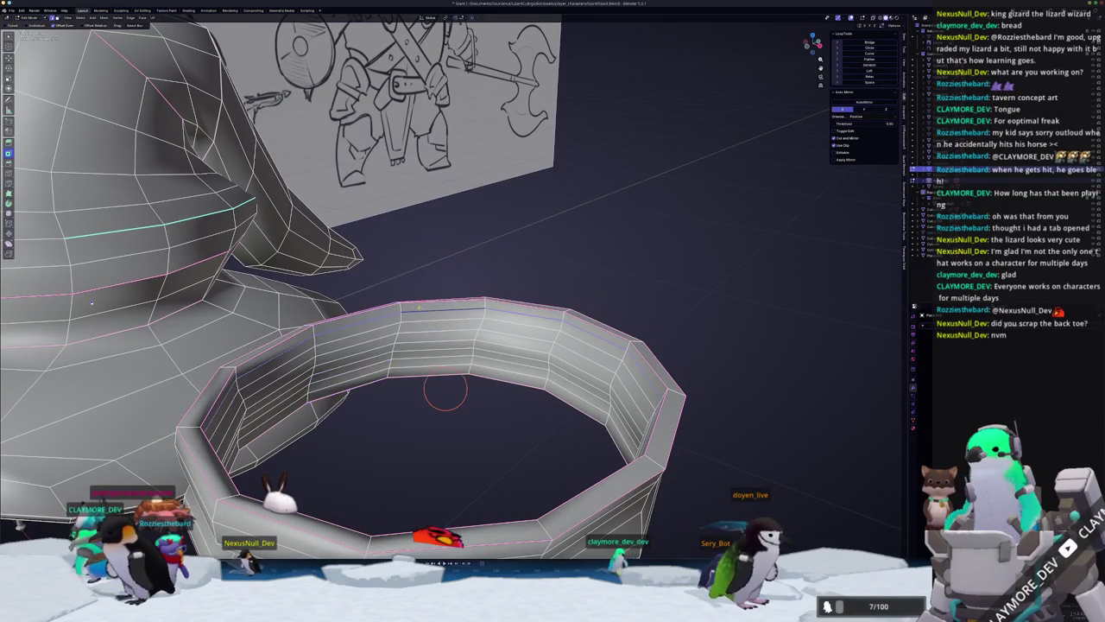
{"action": "middle_click_drag", "start_coordinate": [445, 391], "coordinate": [664, 397]}
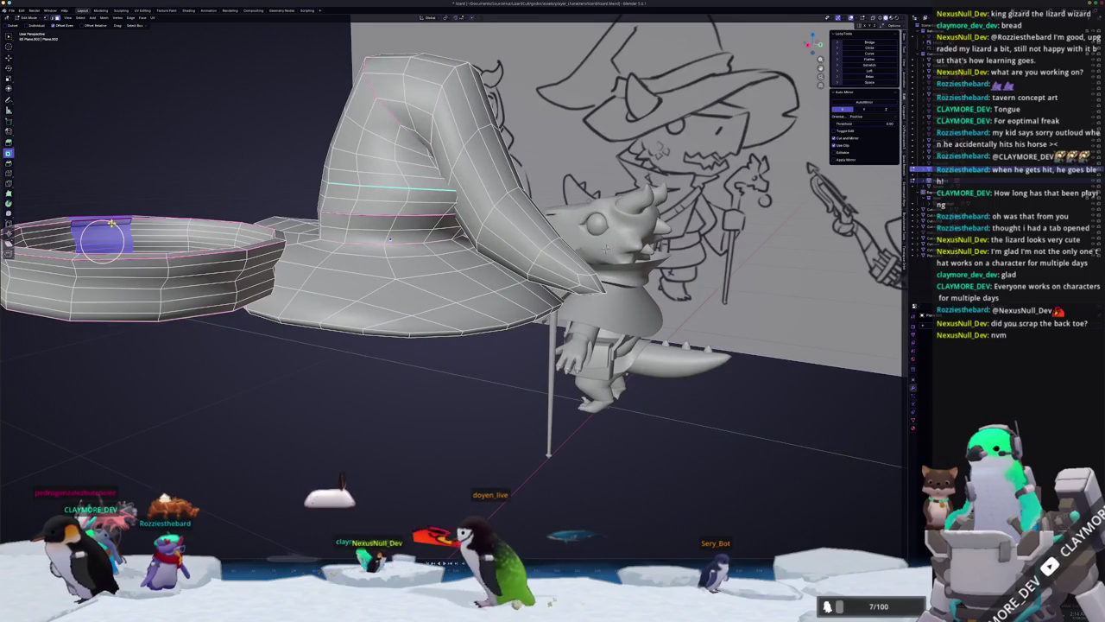
Delete the currently selected faces from the separated hat band.
{"action": "mouse_move", "coordinate": [103, 233]}
{"action": "middle_mouse_down"}
{"action": "mouse_move", "coordinate": [238, 230]}
{"action": "mouse_move", "coordinate": [339, 193]}
{"action": "middle_mouse_up"}
{"action": "scroll", "coordinate": [237, 230], "scroll_direction": "up", "scroll_amount": 5}
{"action": "scroll", "coordinate": [238, 231], "scroll_direction": "down", "scroll_amount": 5}
{"action": "scroll", "coordinate": [536, 354], "scroll_direction": "up", "scroll_amount": 3}
{"action": "scroll", "coordinate": [339, 193], "scroll_direction": "down", "scroll_amount": 4}
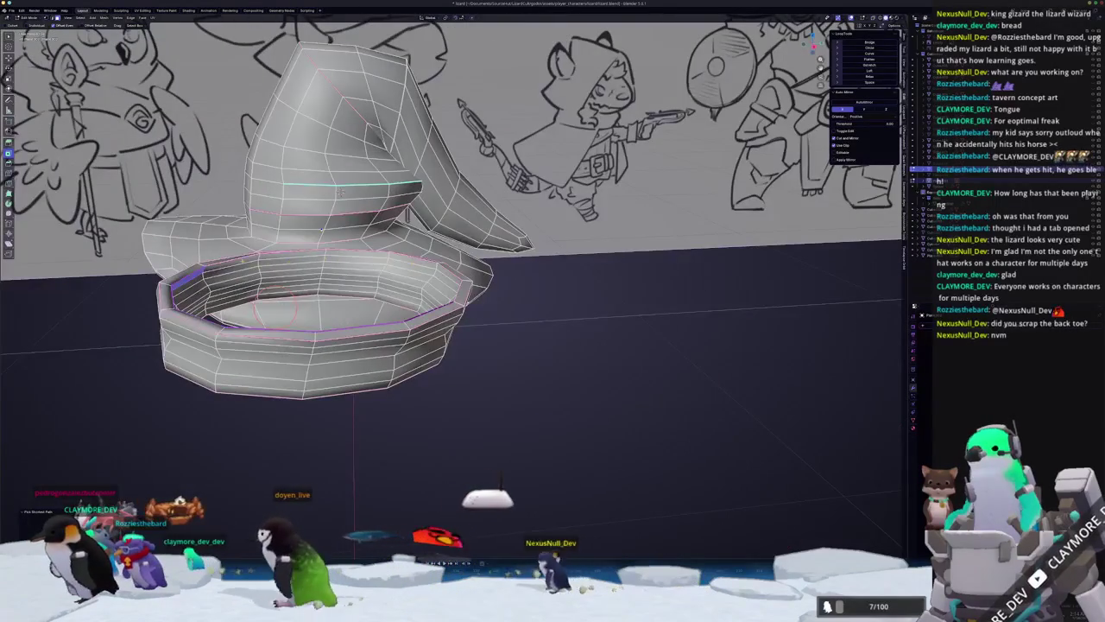
{"action": "key", "text": "x"}
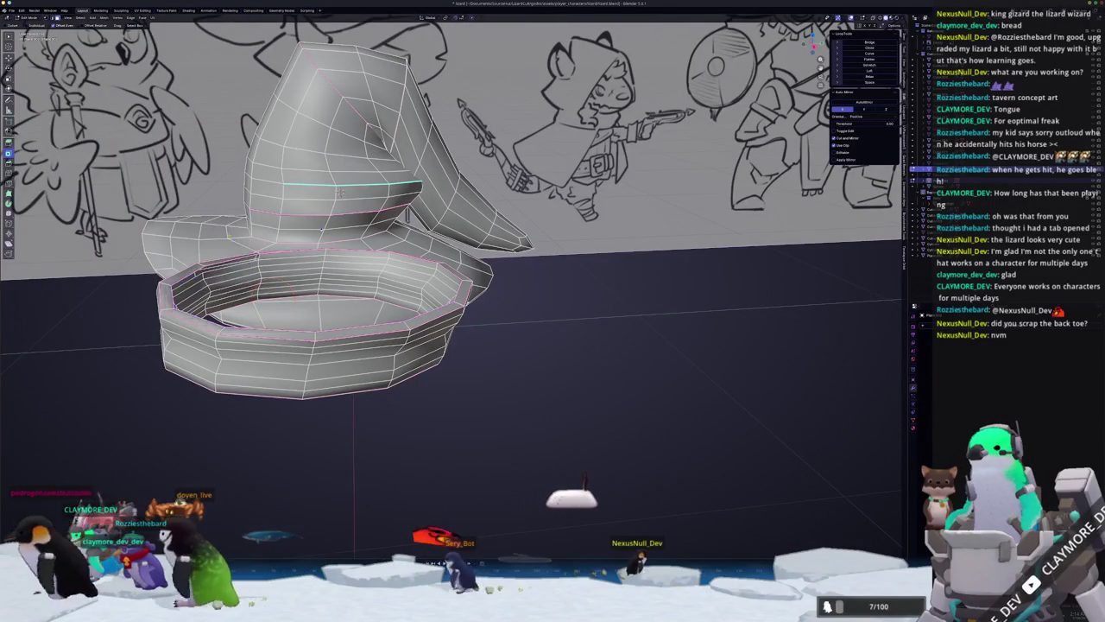
{"action": "left_click", "coordinate": [229, 236]}
Select the band's inner-rim edge loop and delete the band's top faces.
{"action": "middle_click_drag", "start_coordinate": [229, 236], "coordinate": [311, 250]}
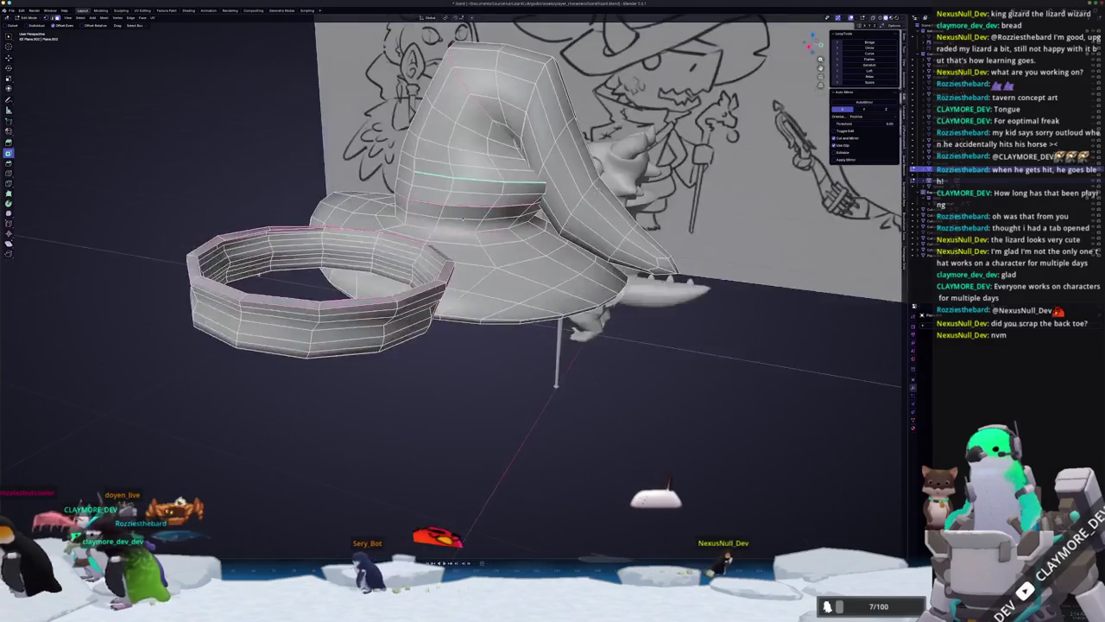
{"action": "scroll", "coordinate": [257, 277], "scroll_direction": "up", "scroll_amount": 3}
{"action": "mouse_move", "coordinate": [256, 277]}
{"action": "middle_mouse_down"}
{"action": "mouse_move", "coordinate": [224, 328]}
{"action": "mouse_move", "coordinate": [219, 391]}
{"action": "middle_mouse_up"}
{"action": "left_click", "coordinate": [216, 333], "text": "alt"}
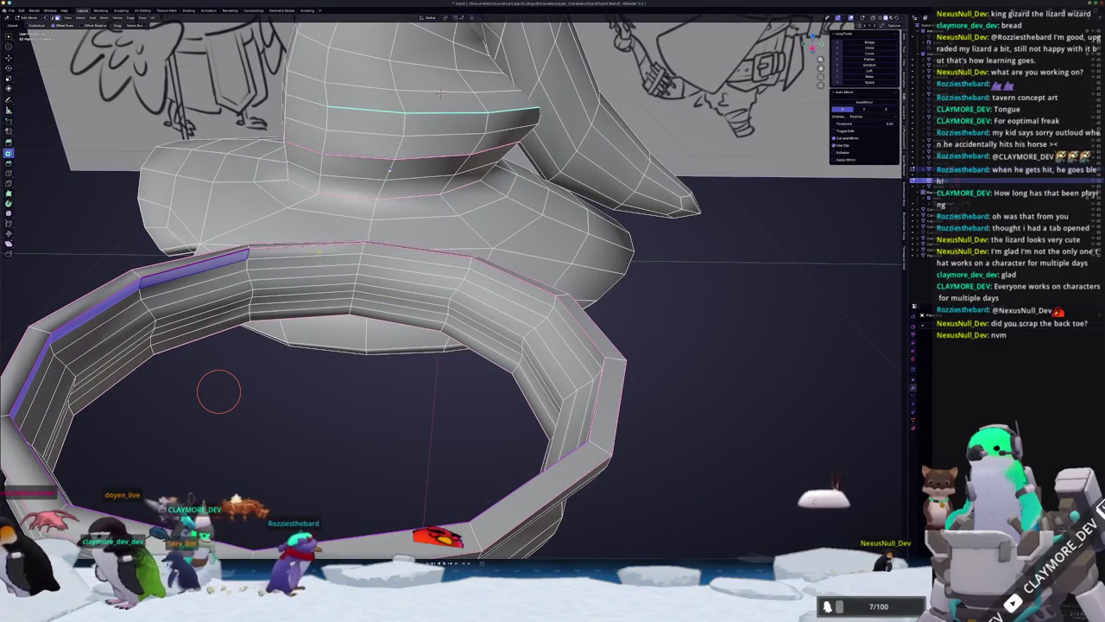
{"action": "mouse_move", "coordinate": [241, 369]}
{"action": "middle_mouse_down"}
{"action": "mouse_move", "coordinate": [461, 530]}
{"action": "mouse_move", "coordinate": [464, 468]}
{"action": "middle_mouse_up"}
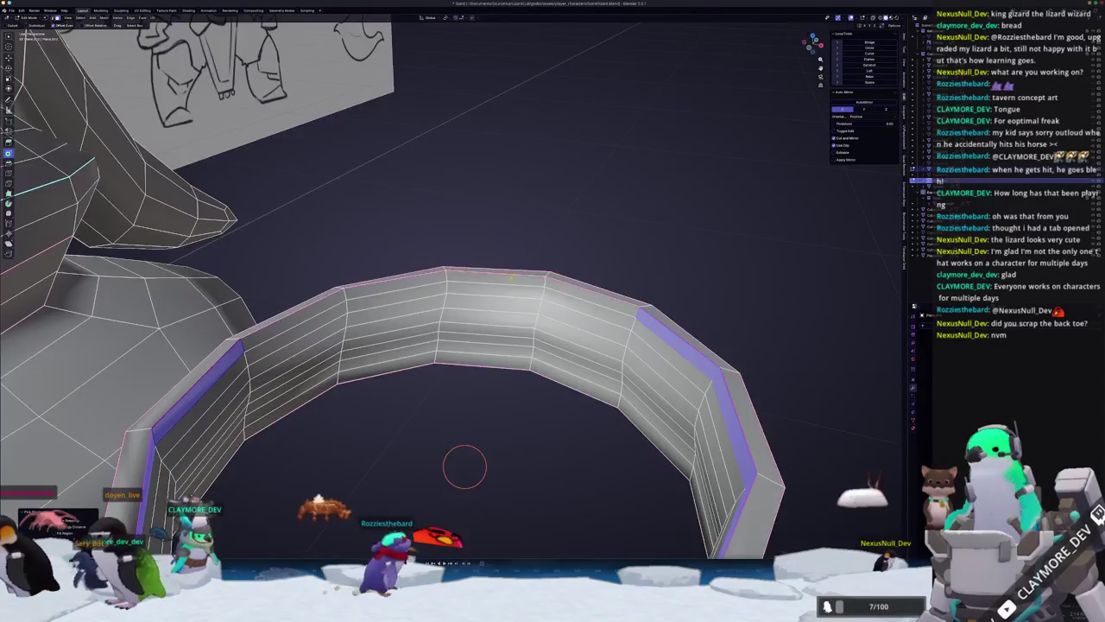
{"action": "left_click", "coordinate": [575, 289]}
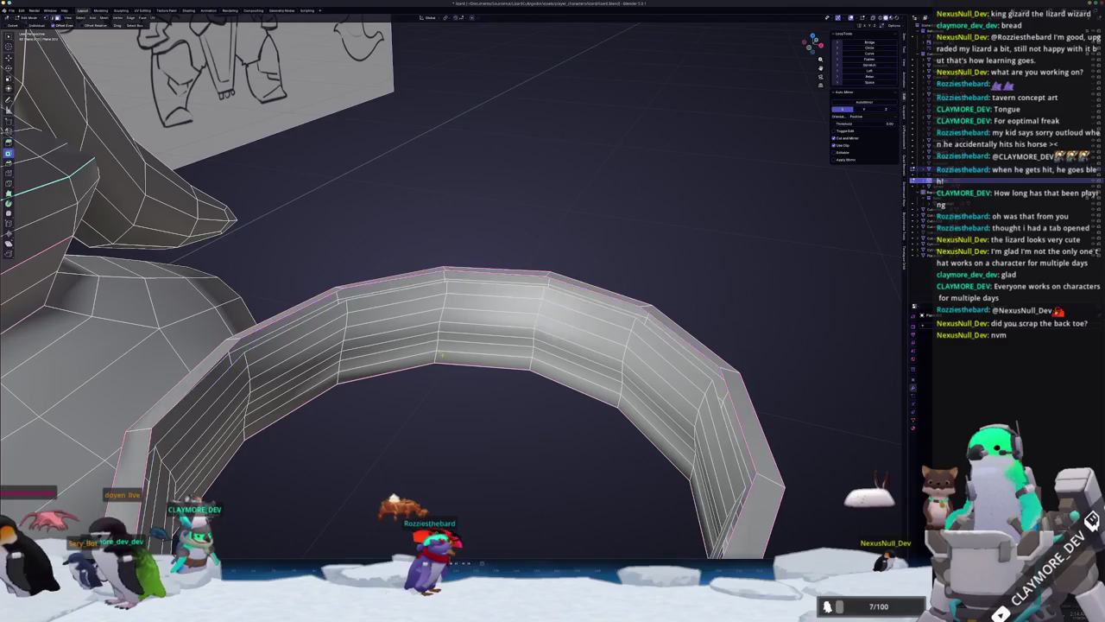
{"action": "mouse_move", "coordinate": [464, 363]}
{"action": "middle_mouse_down"}
{"action": "mouse_move", "coordinate": [259, 391]}
{"action": "mouse_move", "coordinate": [407, 351]}
{"action": "mouse_move", "coordinate": [345, 414]}
{"action": "mouse_move", "coordinate": [374, 458]}
{"action": "middle_mouse_up"}
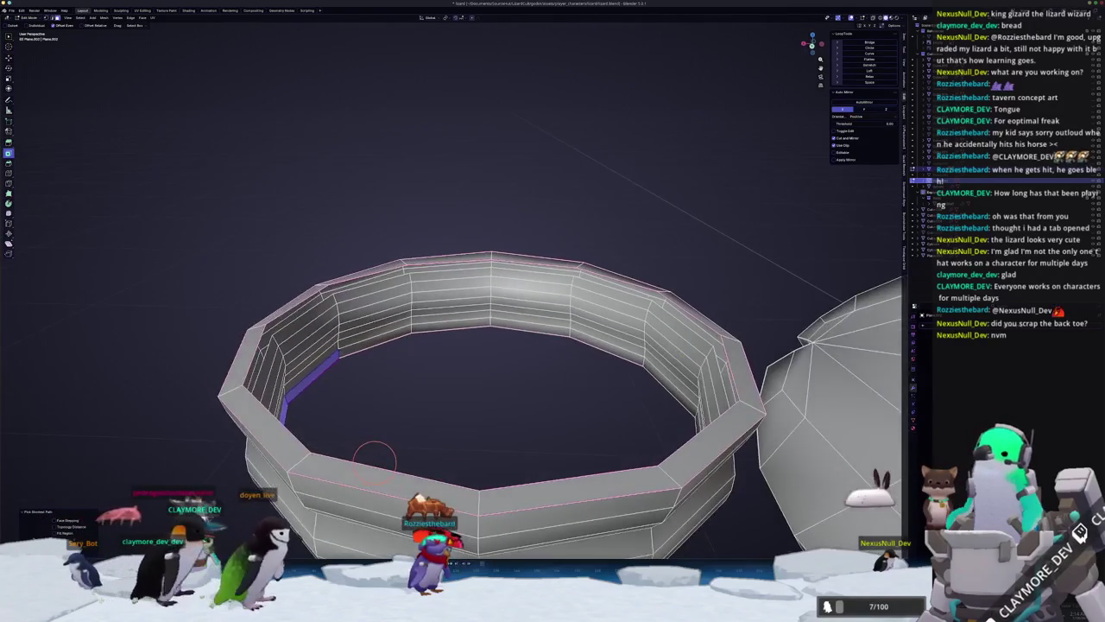
Unhide the hat body and delete the band's remaining face loop and inner faces.
{"action": "key", "text": "KP_Divide"}
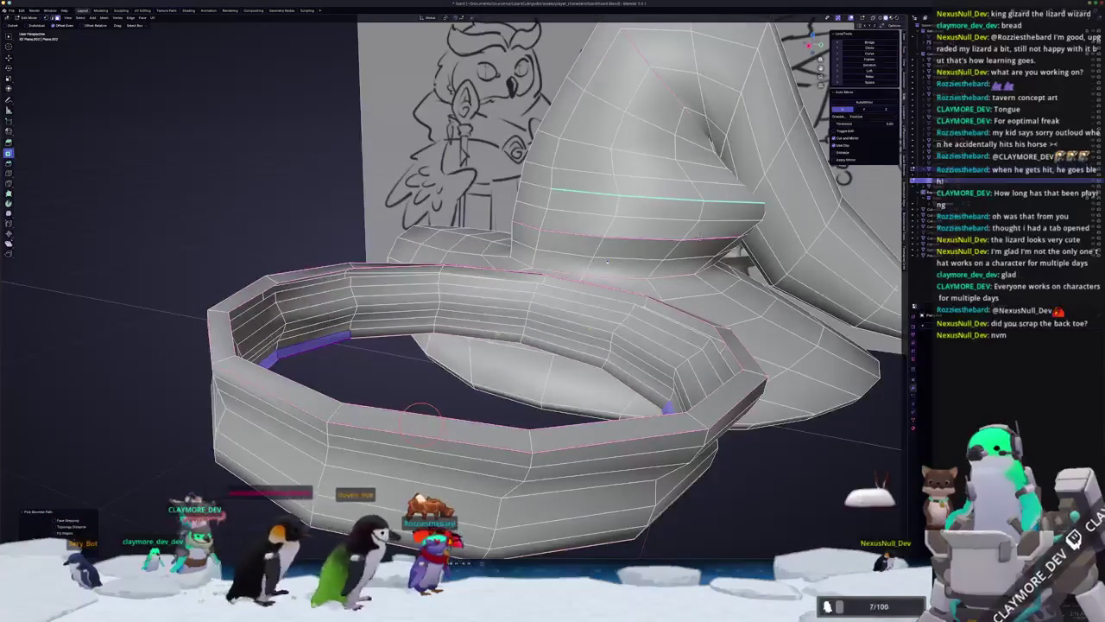
{"action": "left_click", "coordinate": [626, 380]}
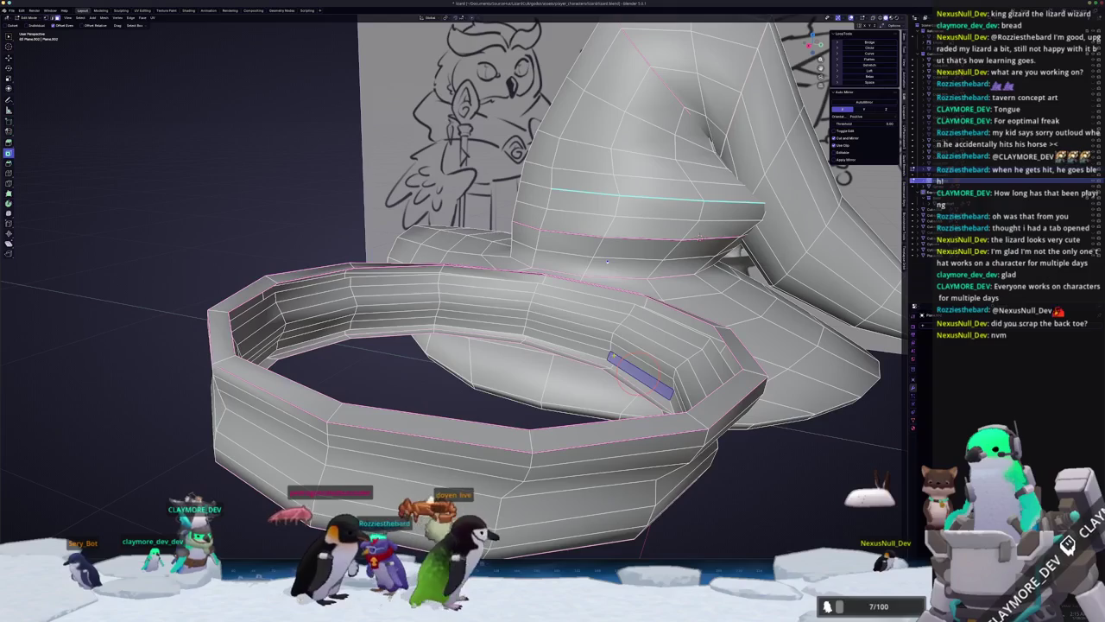
{"action": "key", "text": "ctrl+l"}
{"action": "key", "text": "x"}
{"action": "left_click", "coordinate": [615, 355]}
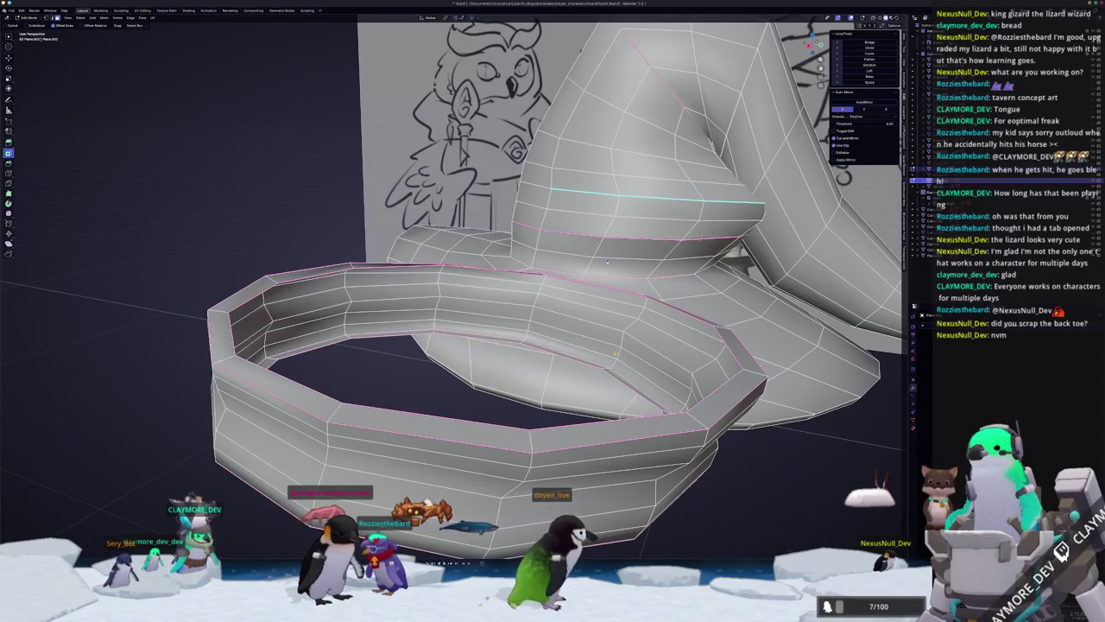
{"action": "mouse_move", "coordinate": [616, 355]}
{"action": "middle_mouse_down"}
{"action": "mouse_move", "coordinate": [204, 297]}
{"action": "mouse_move", "coordinate": [417, 335]}
{"action": "mouse_move", "coordinate": [331, 344]}
{"action": "mouse_move", "coordinate": [464, 342]}
{"action": "mouse_move", "coordinate": [466, 371]}
{"action": "mouse_move", "coordinate": [426, 368]}
{"action": "middle_mouse_up"}
Select the hat's own old band faces all the way around and delete them.
{"action": "left_click", "coordinate": [341, 316]}
{"action": "left_click", "coordinate": [298, 315], "text": "shift"}
{"action": "left_click", "coordinate": [363, 354], "text": "shift"}
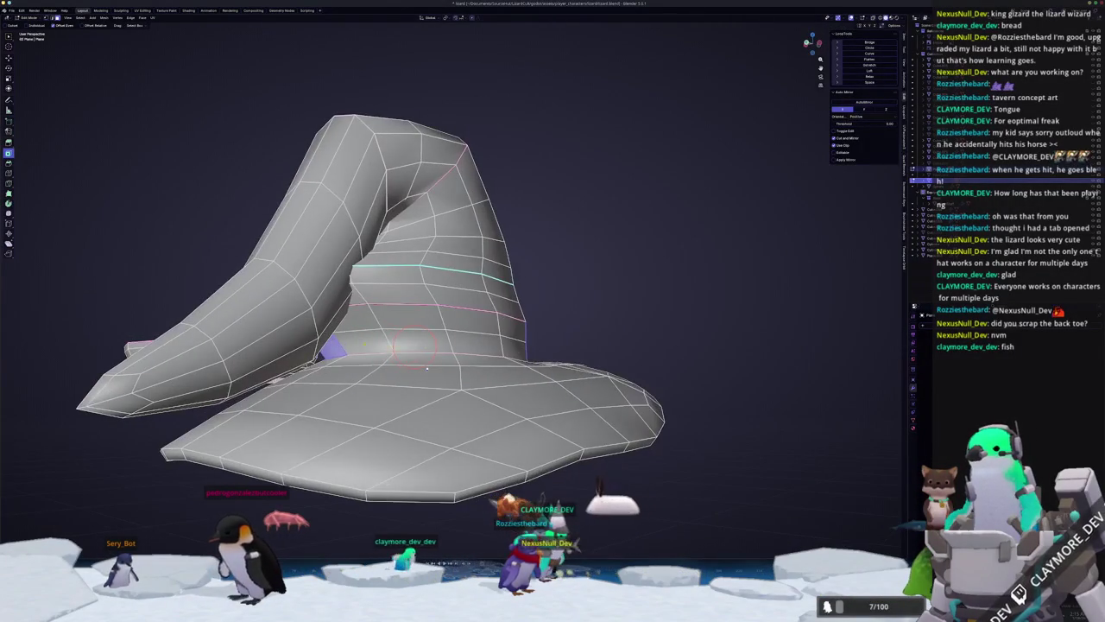
{"action": "left_click", "coordinate": [406, 342], "text": "shift"}
{"action": "left_click", "coordinate": [457, 339], "text": "shift"}
{"action": "left_click", "coordinate": [501, 341], "text": "shift"}
{"action": "key", "text": "x"}
{"action": "left_click", "coordinate": [508, 348]}
Select the whole separate ring and start moving it along the X axis.
{"action": "middle_click_drag", "start_coordinate": [508, 348], "coordinate": [440, 354]}
{"action": "key", "text": "ctrl+l"}
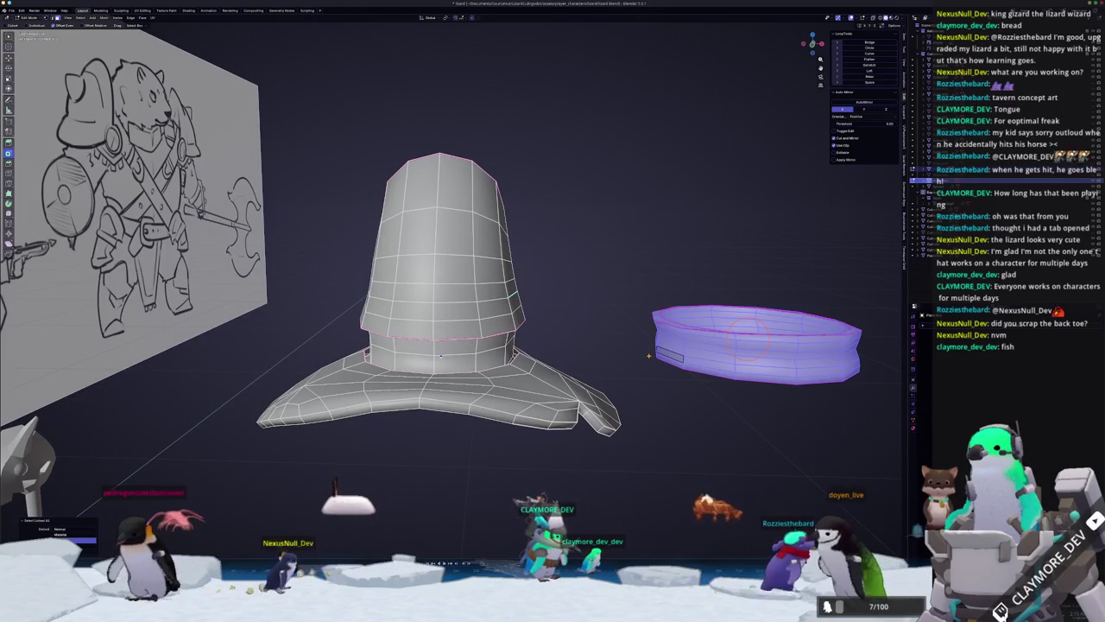
{"action": "key", "text": "g"}
{"action": "key", "text": "x"}
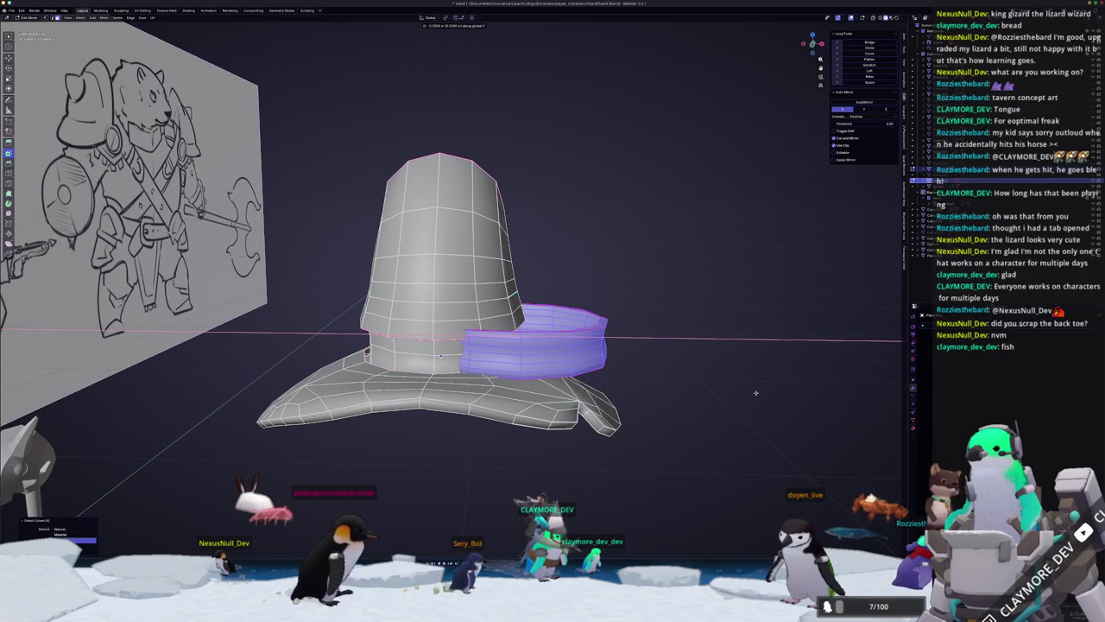
Seat the ring at the hat's base, then merge all hat vertices by distance.
{"action": "left_click", "coordinate": [209, 389]}
{"action": "scroll", "coordinate": [431, 346], "scroll_direction": "up", "scroll_amount": 2}
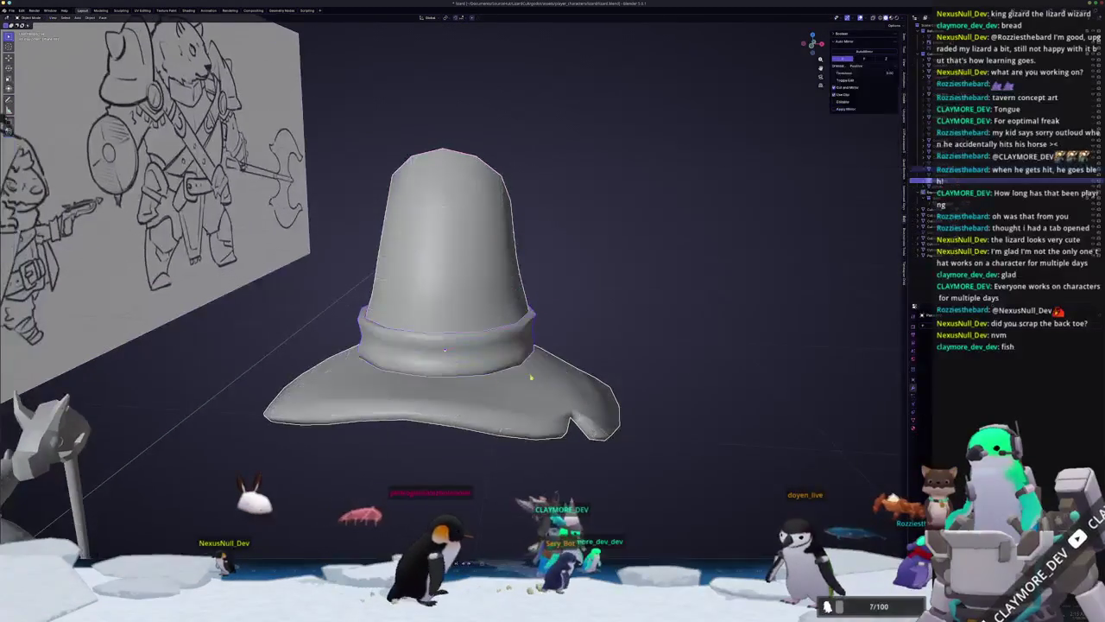
{"action": "key", "text": "Tab"}
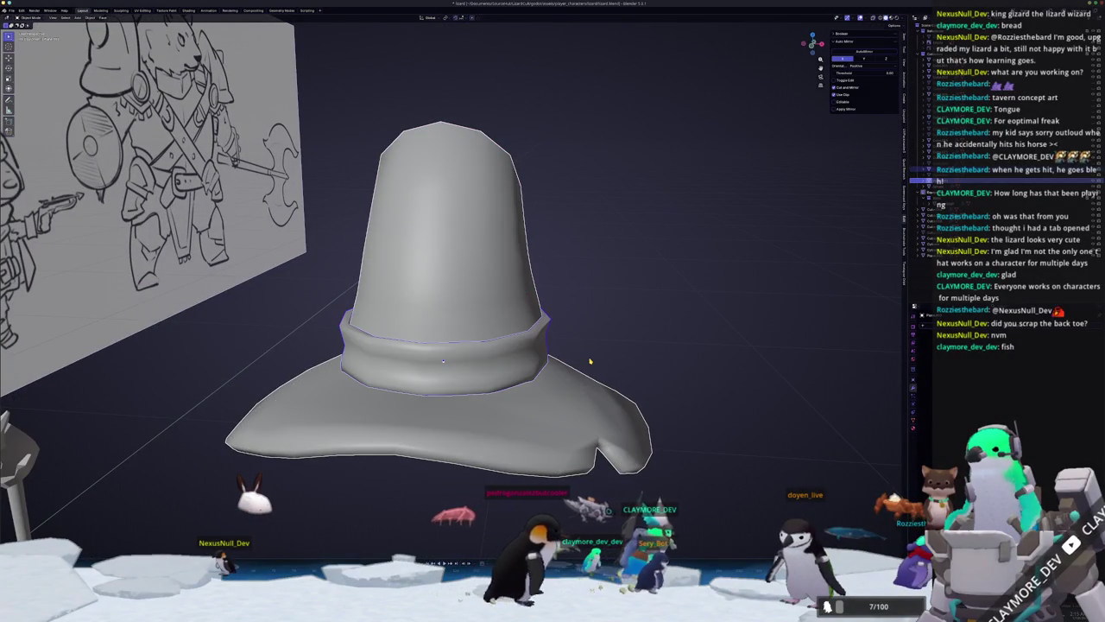
{"action": "key", "text": "Tab"}
{"action": "key", "text": "a"}
{"action": "right_click", "coordinate": [599, 341]}
{"action": "mouse_move", "coordinate": [580, 337]}
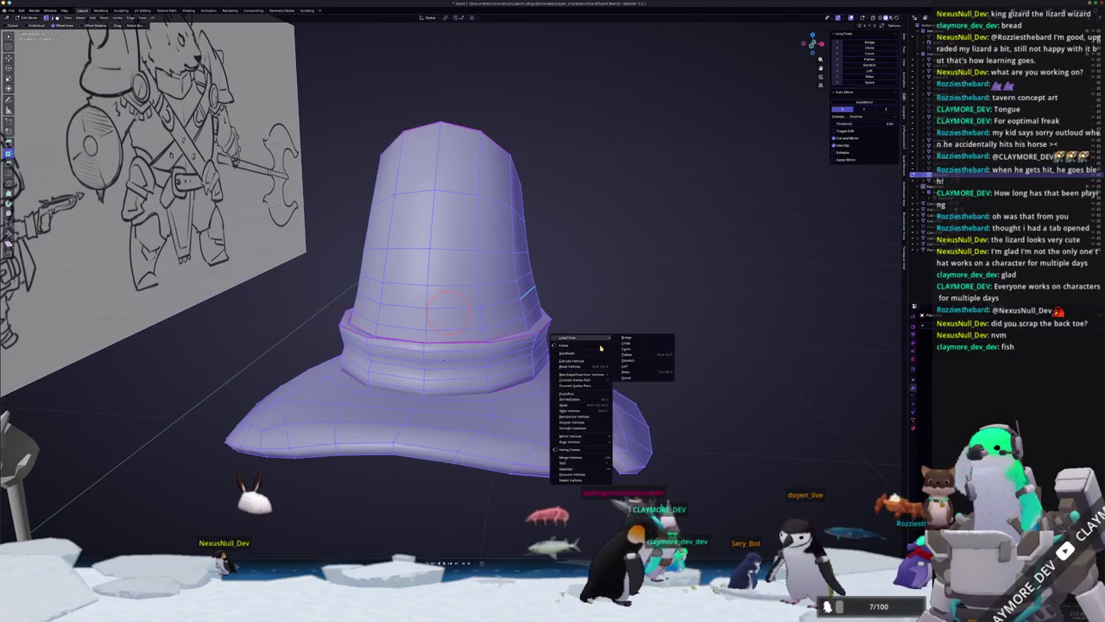
{"action": "left_click", "coordinate": [632, 477]}
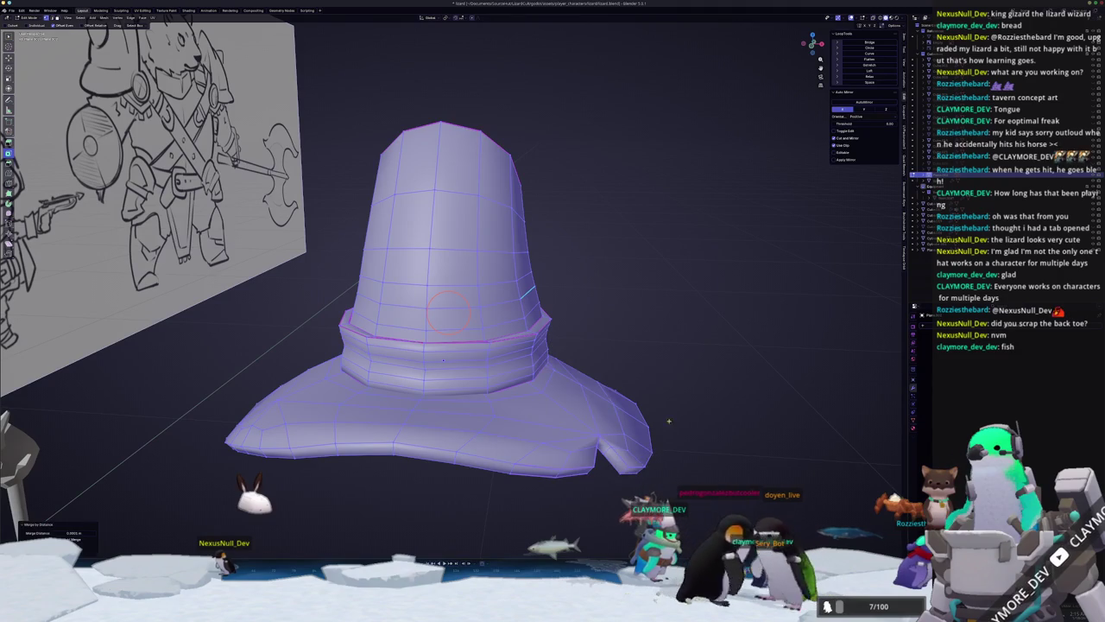
Inspect the hat inside and underneath with X-ray on, then return to solid view.
{"action": "scroll", "coordinate": [574, 386], "scroll_direction": "up", "scroll_amount": 4}
{"action": "key", "text": "alt+z"}
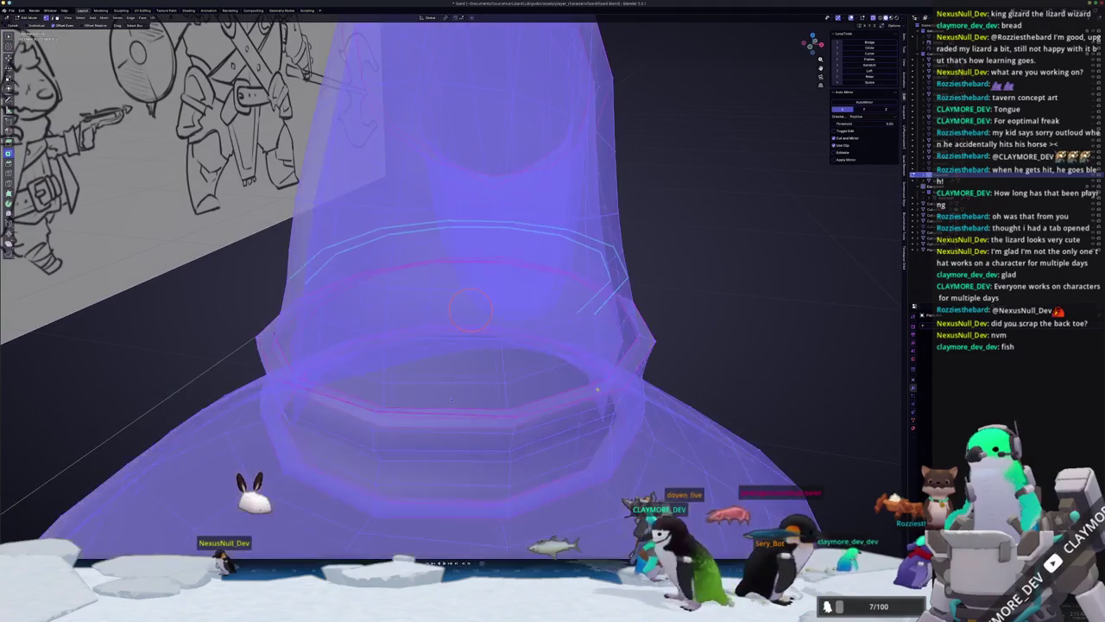
{"action": "middle_click_drag", "start_coordinate": [574, 386], "coordinate": [616, 430]}
{"action": "key", "text": "alt+a"}
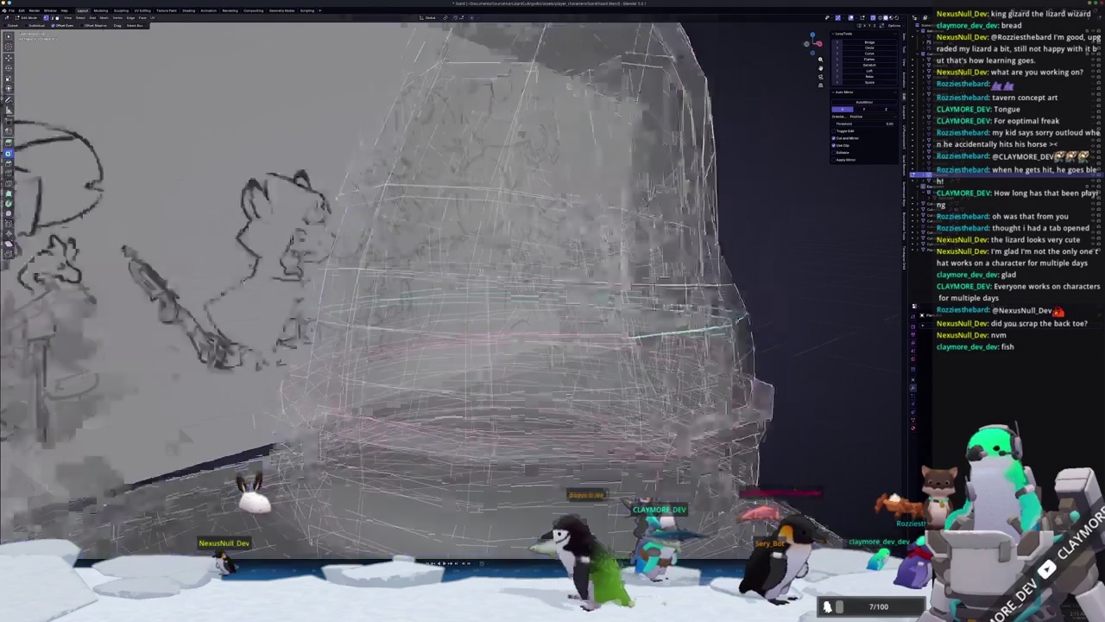
{"action": "scroll", "coordinate": [630, 428], "scroll_direction": "down", "scroll_amount": 3}
{"action": "scroll", "coordinate": [643, 425], "scroll_direction": "down", "scroll_amount": 3}
{"action": "scroll", "coordinate": [656, 423], "scroll_direction": "down", "scroll_amount": 1}
{"action": "middle_click_drag", "start_coordinate": [656, 423], "coordinate": [639, 363]}
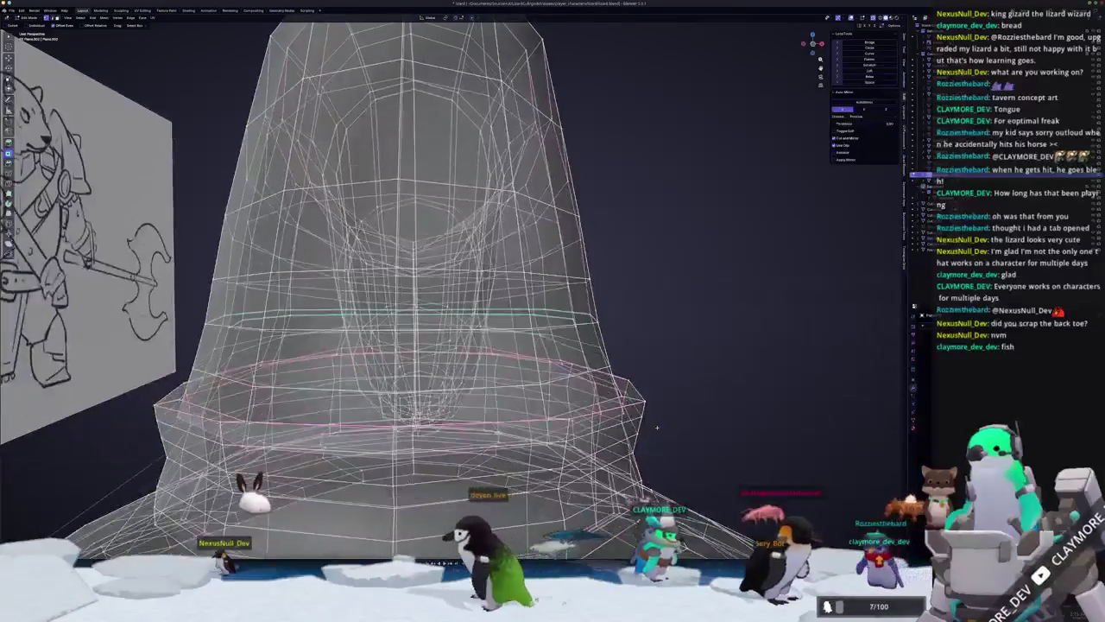
{"action": "key", "text": "alt+z"}
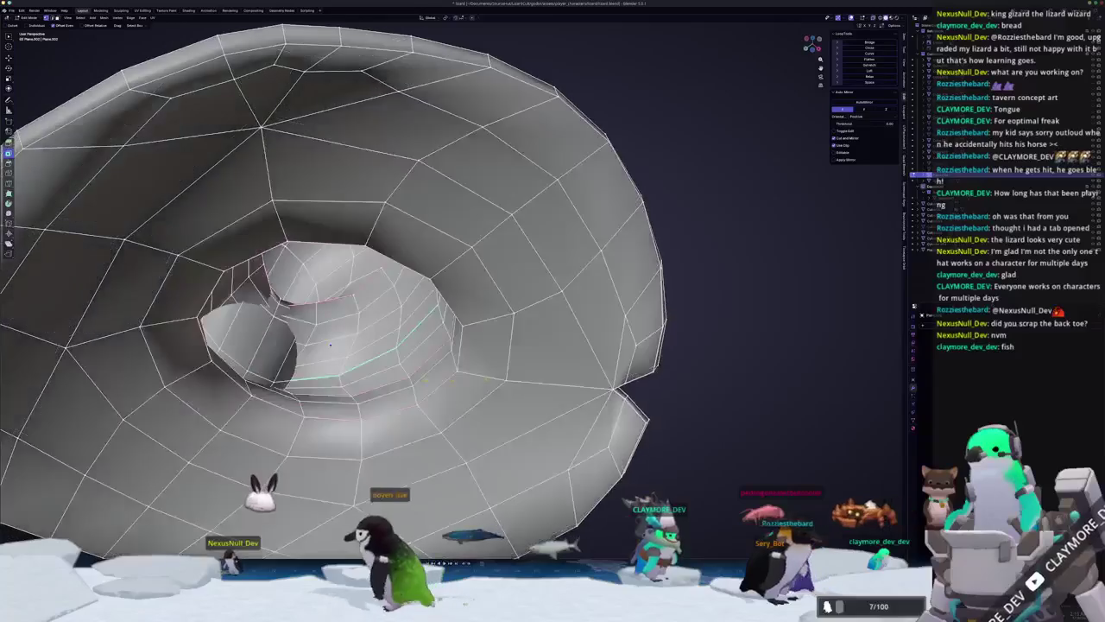
{"action": "middle_click_drag", "start_coordinate": [639, 363], "coordinate": [647, 414]}
{"action": "scroll", "coordinate": [411, 344], "scroll_direction": "down", "scroll_amount": 3}
{"action": "mouse_move", "coordinate": [411, 344]}
{"action": "middle_mouse_down"}
{"action": "mouse_move", "coordinate": [444, 323]}
{"action": "mouse_move", "coordinate": [466, 338]}
{"action": "mouse_move", "coordinate": [591, 321]}
{"action": "middle_mouse_up"}
Return to Object Mode, select the hat and reset its location onto the lizard's head.
{"action": "key", "text": "Tab"}
{"action": "scroll", "coordinate": [444, 323], "scroll_direction": "down", "scroll_amount": 3}
{"action": "left_click", "coordinate": [466, 339]}
{"action": "key", "text": "alt+g"}
Rename the hat (typing 'ha') and move it into the Equipment collection.
{"action": "key", "text": "F2"}
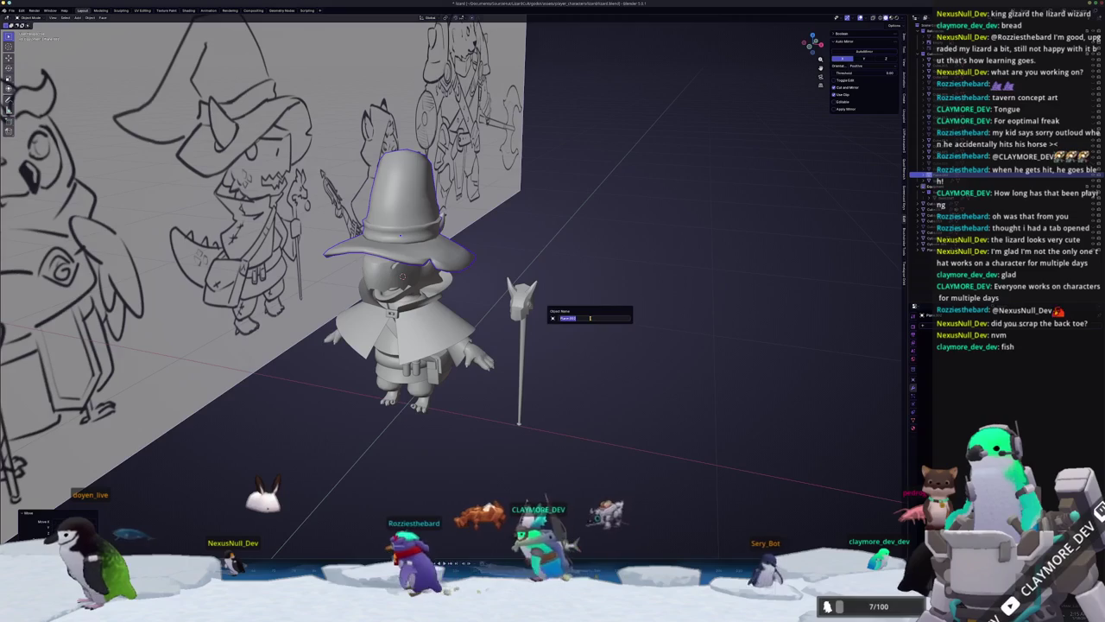
{"action": "type", "text": "ha"}
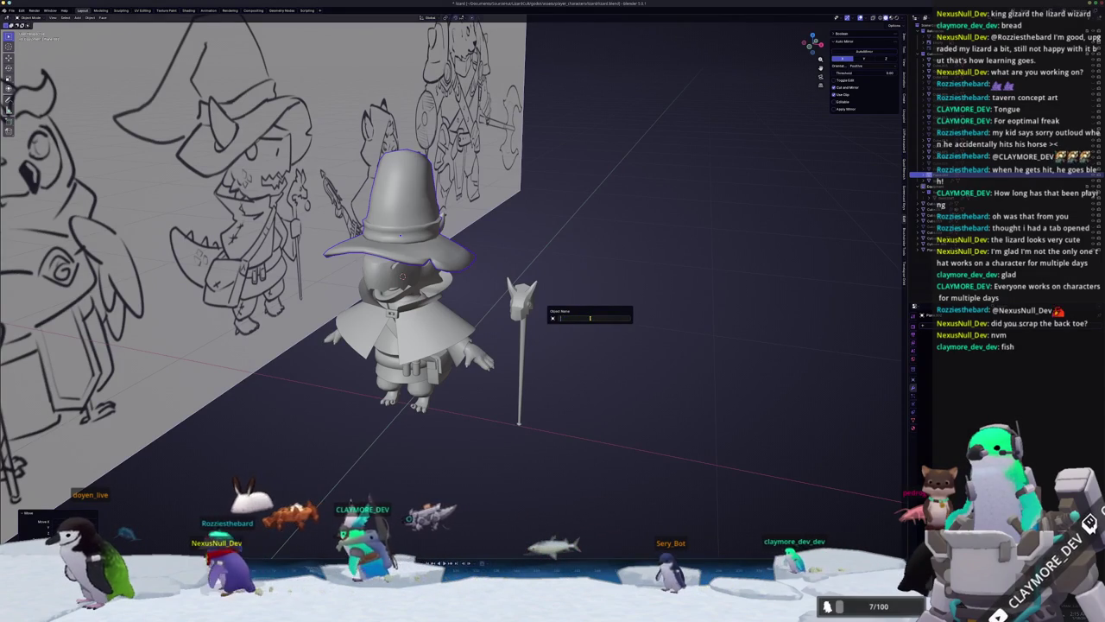
{"action": "key", "text": "Return"}
{"action": "key", "text": "m"}
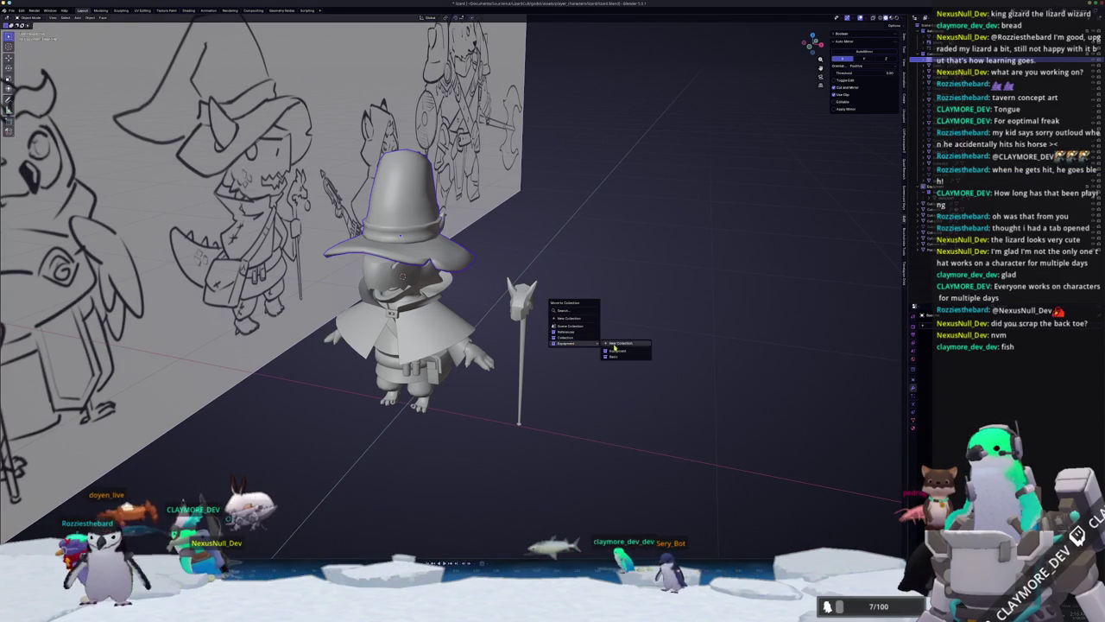
{"action": "left_click", "coordinate": [616, 357]}
Select the lizard body, try moving it along X, then cancel the move.
{"action": "mouse_move", "coordinate": [722, 239]}
{"action": "middle_mouse_down"}
{"action": "mouse_move", "coordinate": [658, 264]}
{"action": "mouse_move", "coordinate": [549, 279]}
{"action": "middle_mouse_up"}
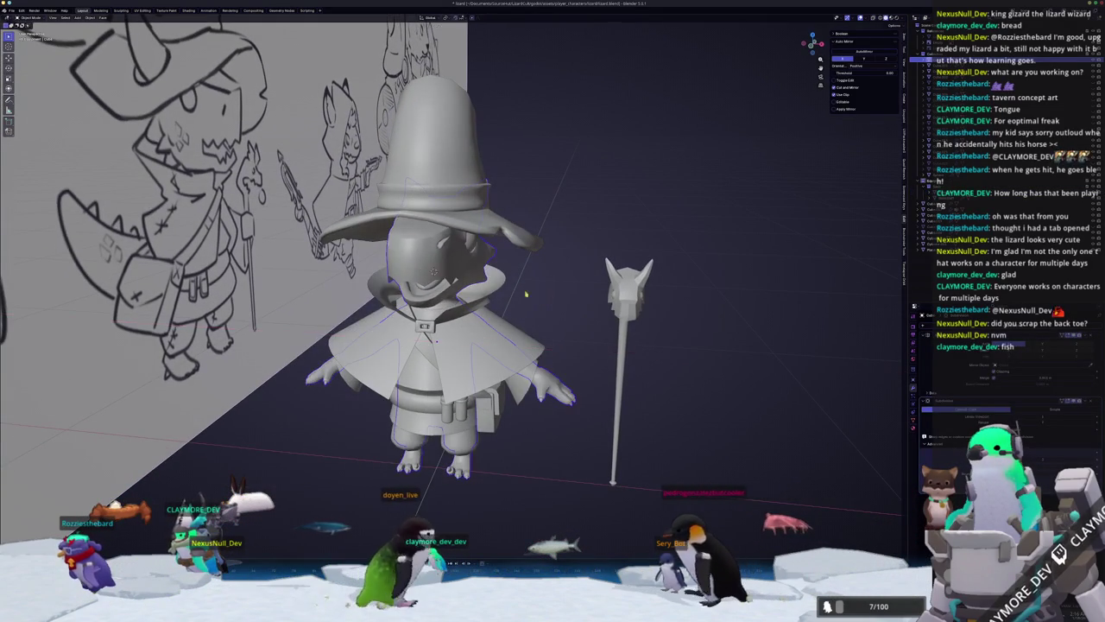
{"action": "left_click", "coordinate": [434, 270]}
{"action": "key", "text": "g"}
{"action": "key", "text": "x"}
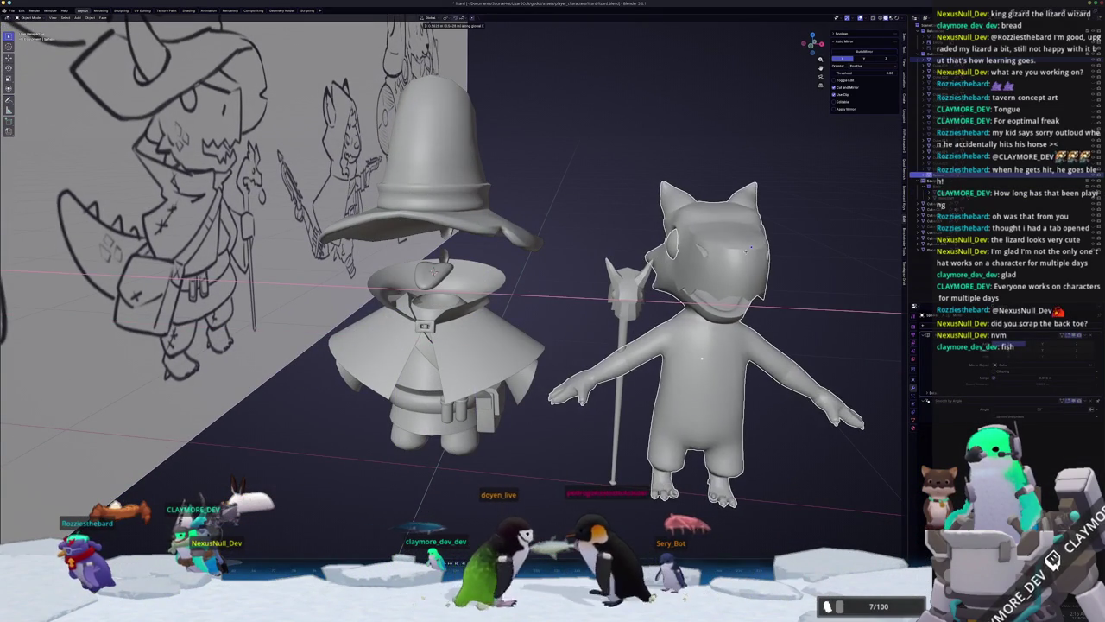
{"action": "key", "text": "Escape"}
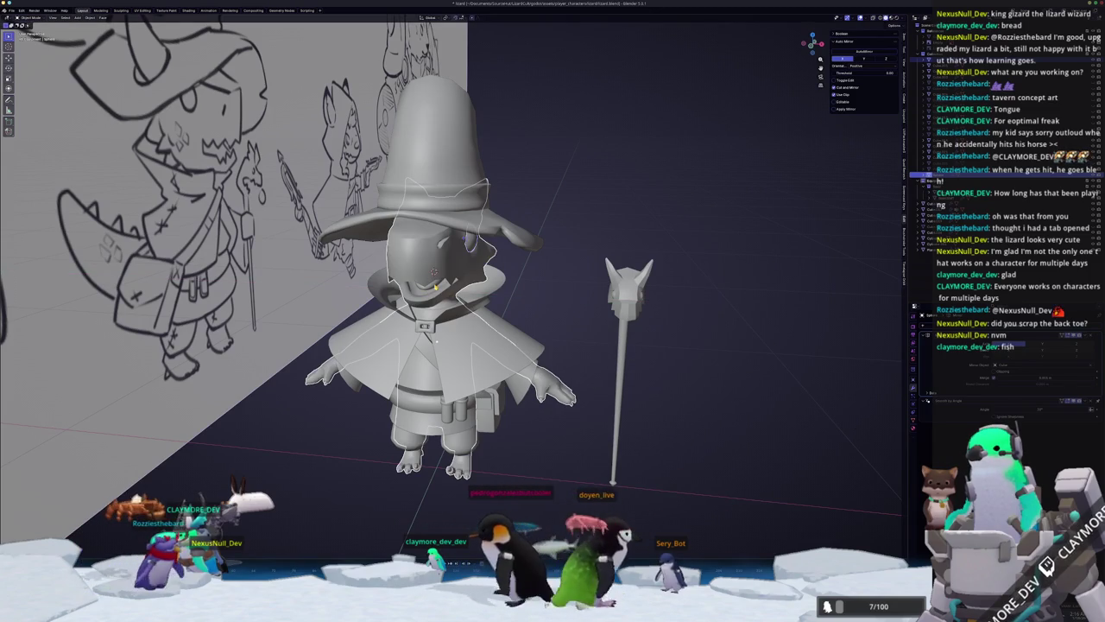
{"action": "middle_click_drag", "start_coordinate": [433, 273], "coordinate": [473, 296]}
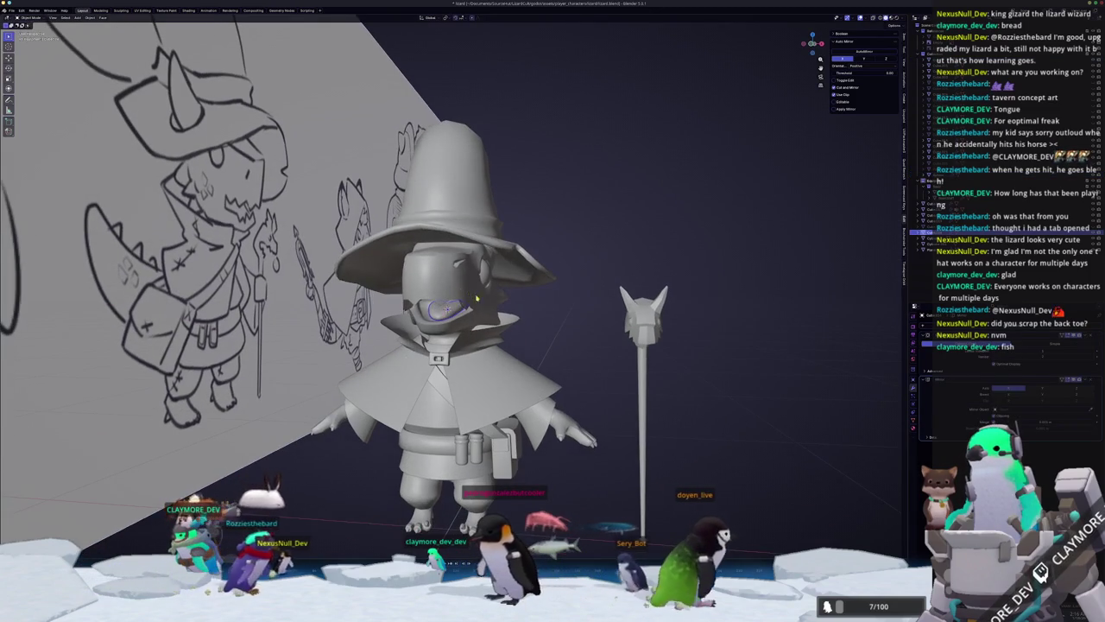
{"action": "key", "text": "Escape"}
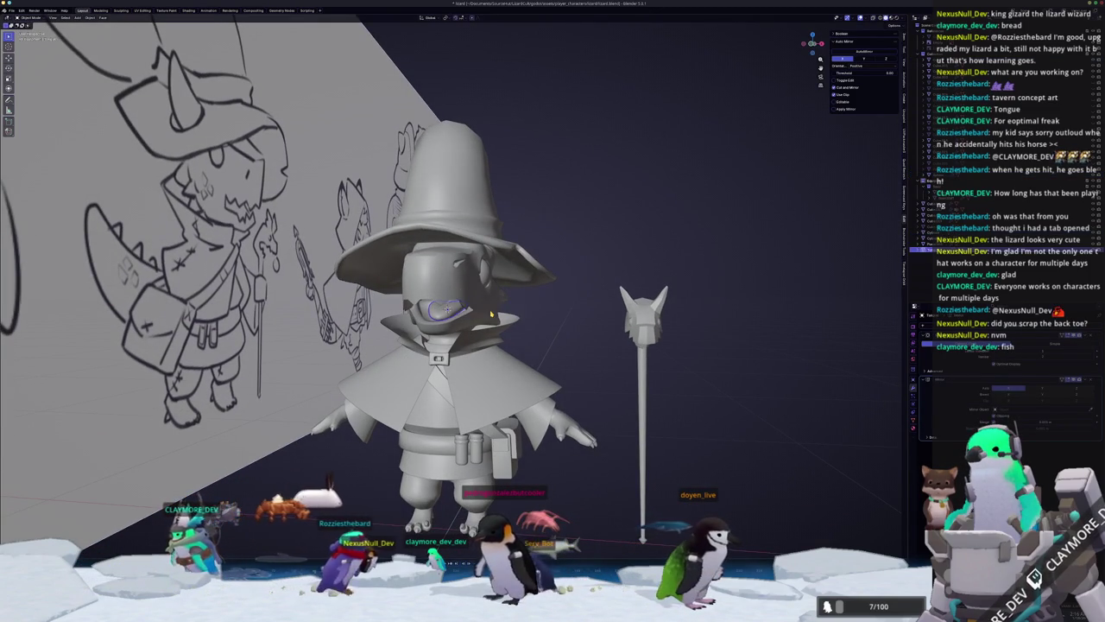
Move the eye mesh into a new collection named 'Bodies'.
{"action": "key", "text": "m"}
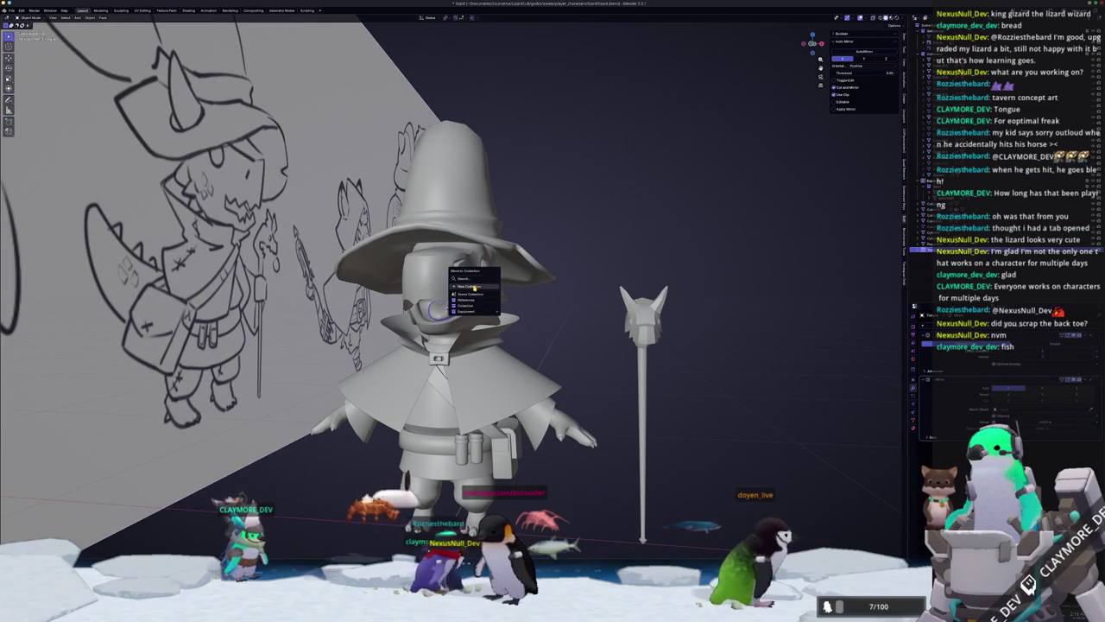
{"action": "left_click", "coordinate": [472, 286]}
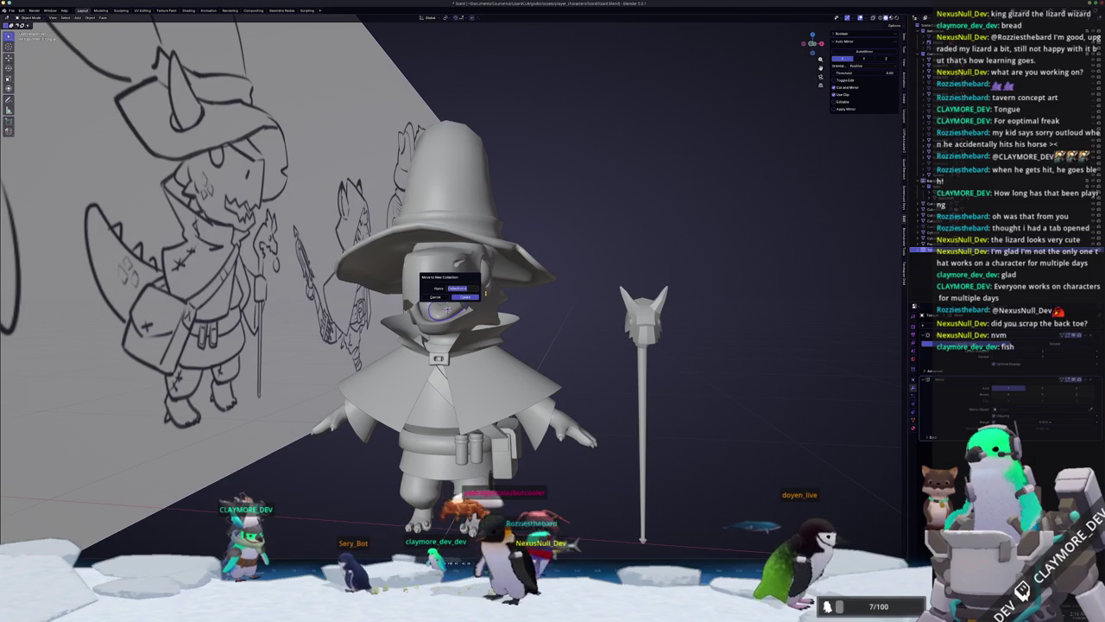
{"action": "type", "text": "Bodies"}
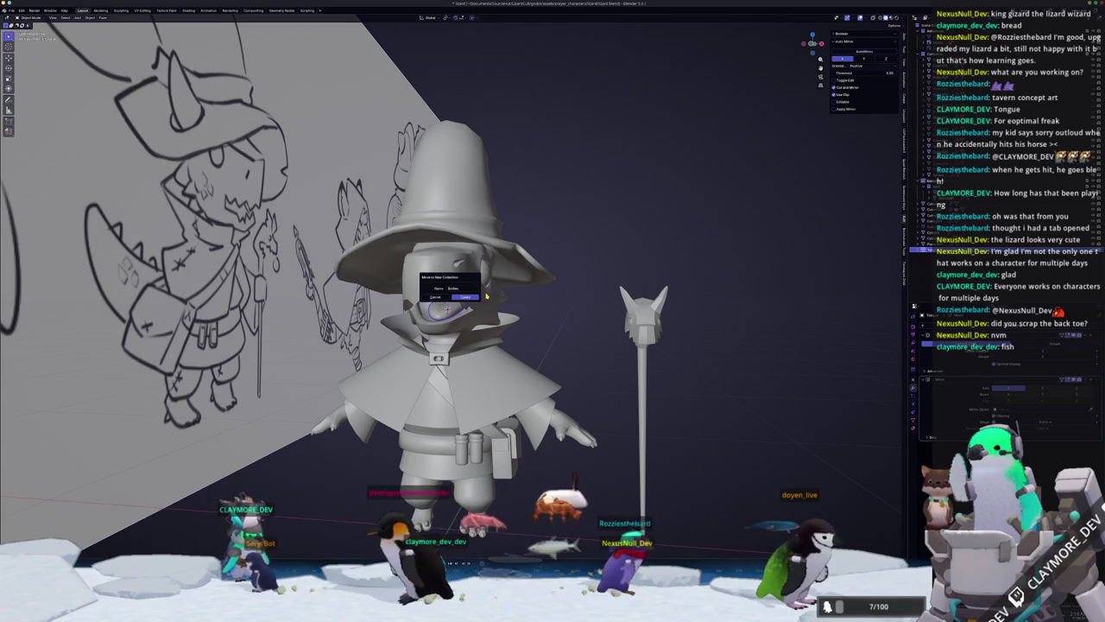
{"action": "key", "text": "Return"}
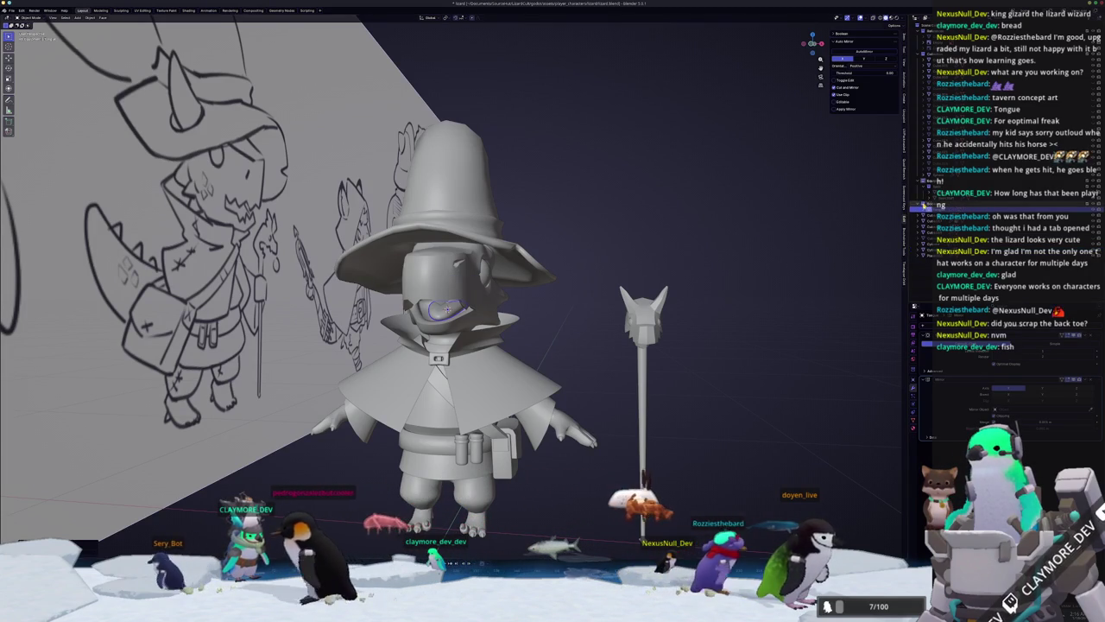
{"action": "left_click", "coordinate": [924, 205]}
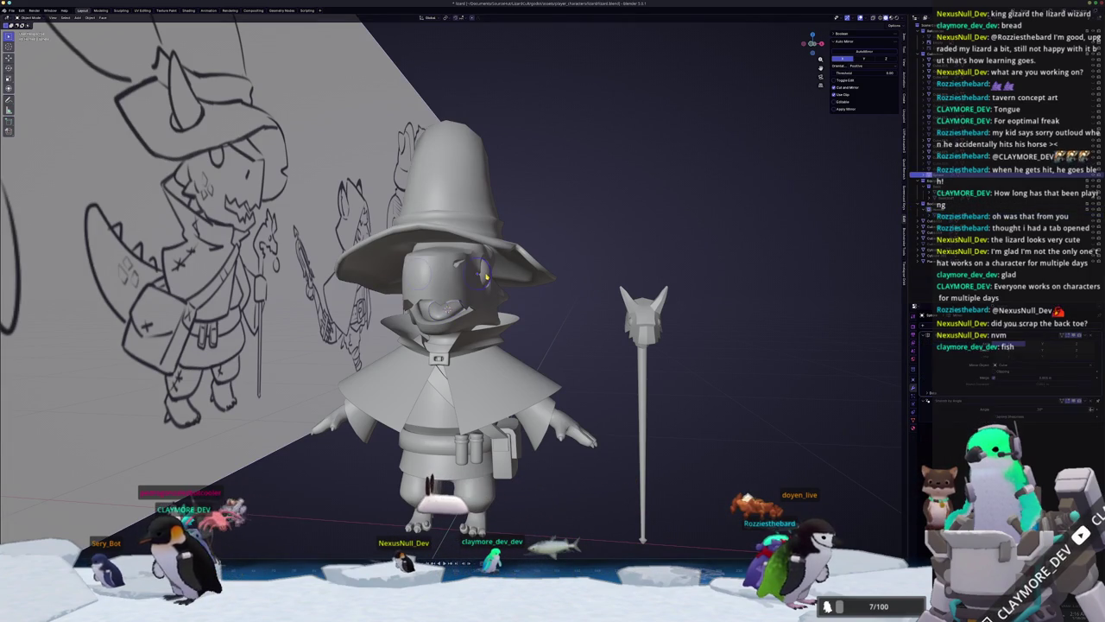
Convert the staff to a mesh and move it into a collection.
{"action": "right_click", "coordinate": [623, 266]}
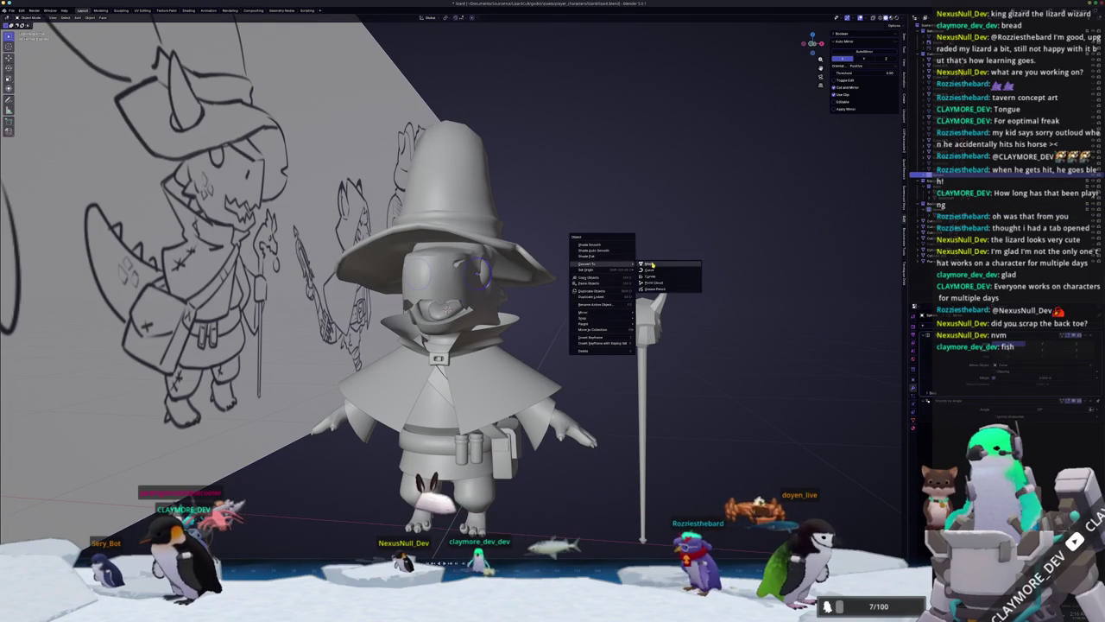
{"action": "left_click", "coordinate": [650, 264]}
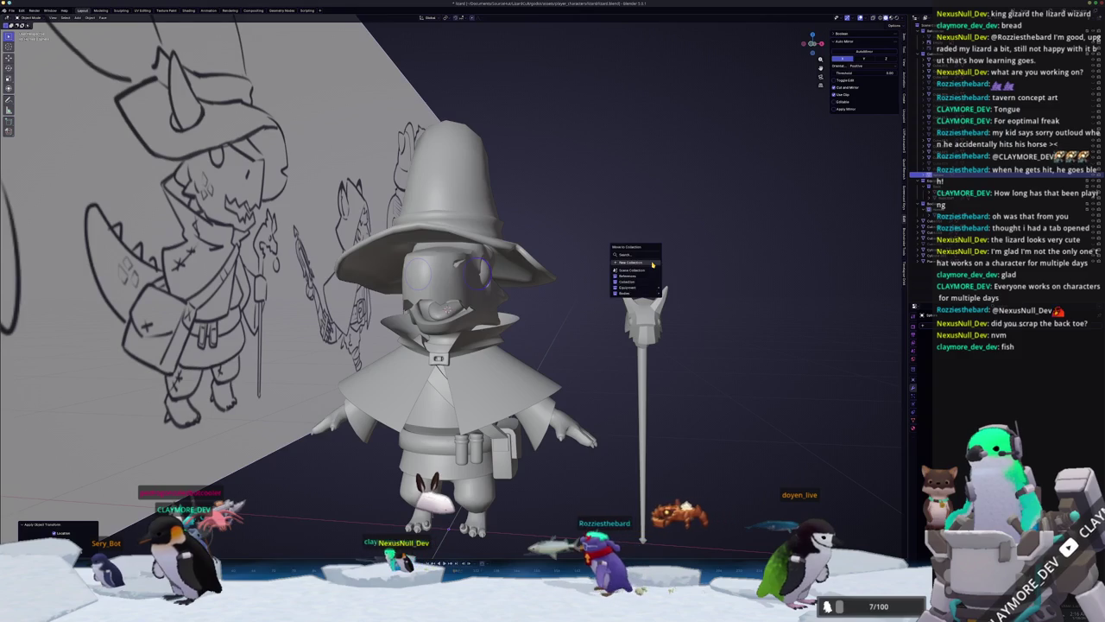
{"action": "left_click", "coordinate": [676, 305]}
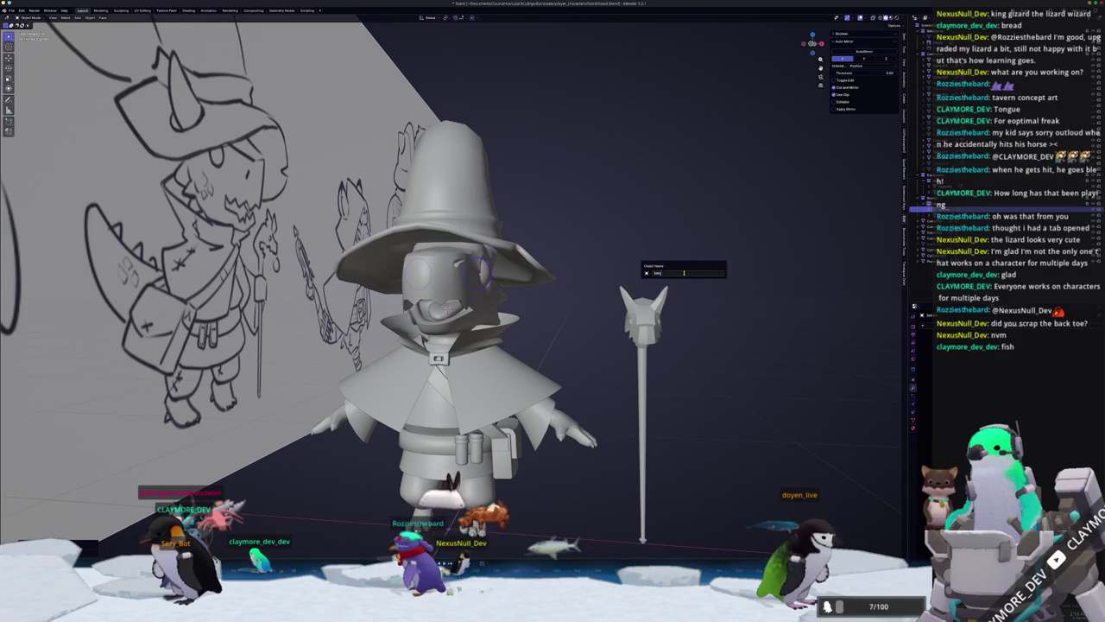
{"action": "key", "text": "Return"}
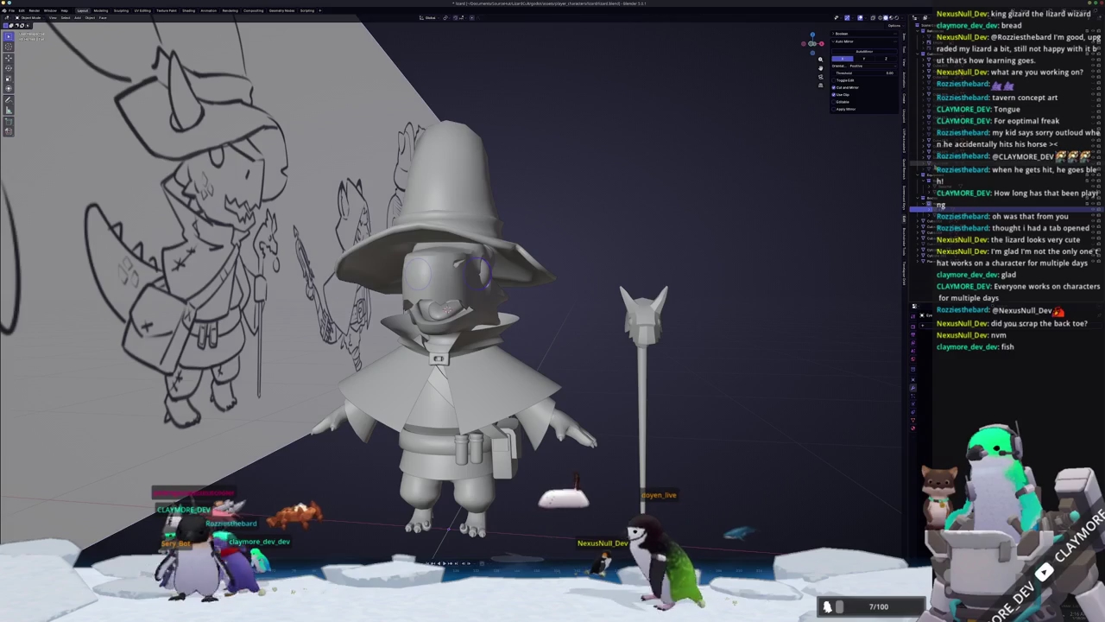
Select the spare headless body model and delete it.
{"action": "left_click", "coordinate": [928, 169]}
{"action": "scroll", "coordinate": [475, 197], "scroll_direction": "down", "scroll_amount": 1}
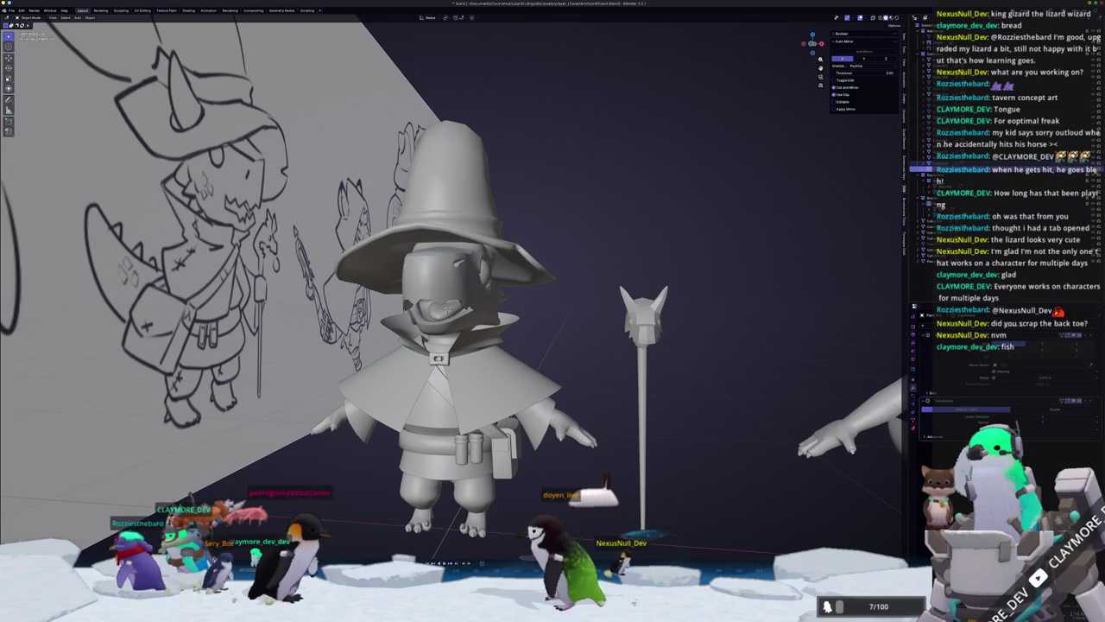
{"action": "scroll", "coordinate": [475, 196], "scroll_direction": "down", "scroll_amount": 3}
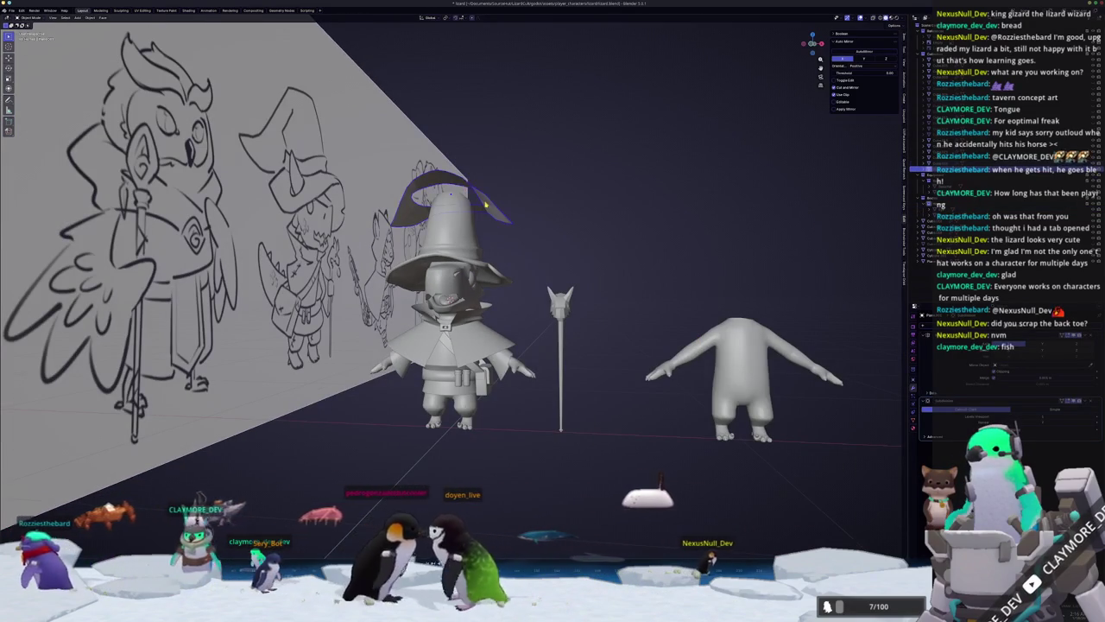
{"action": "middle_click_drag", "start_coordinate": [475, 197], "coordinate": [477, 200]}
{"action": "middle_click_drag", "start_coordinate": [710, 380], "coordinate": [713, 381]}
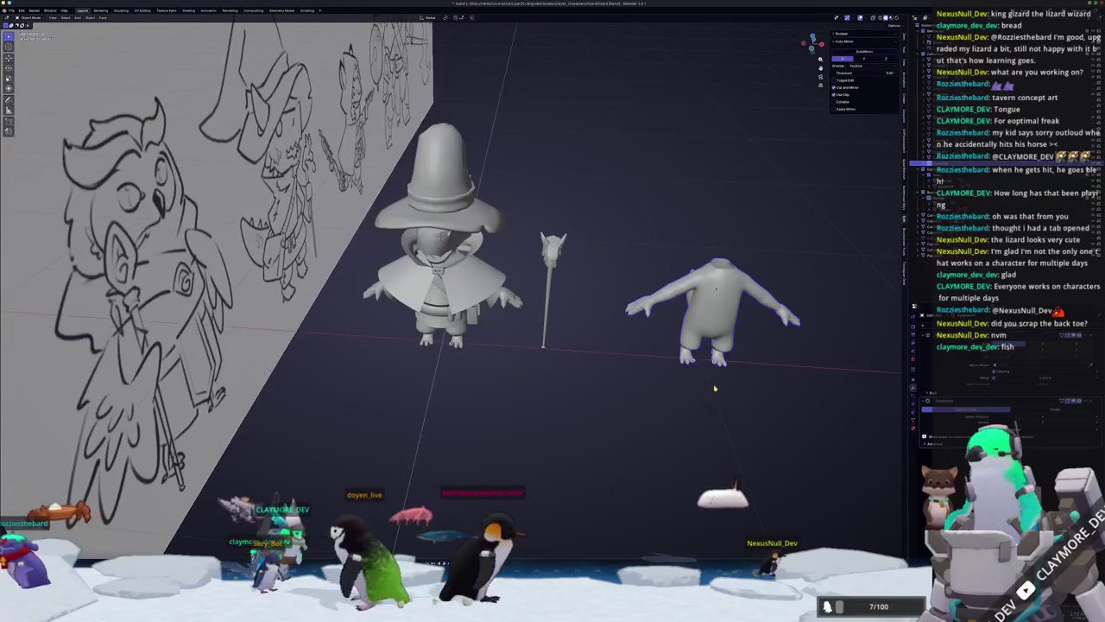
{"action": "key", "text": "x"}
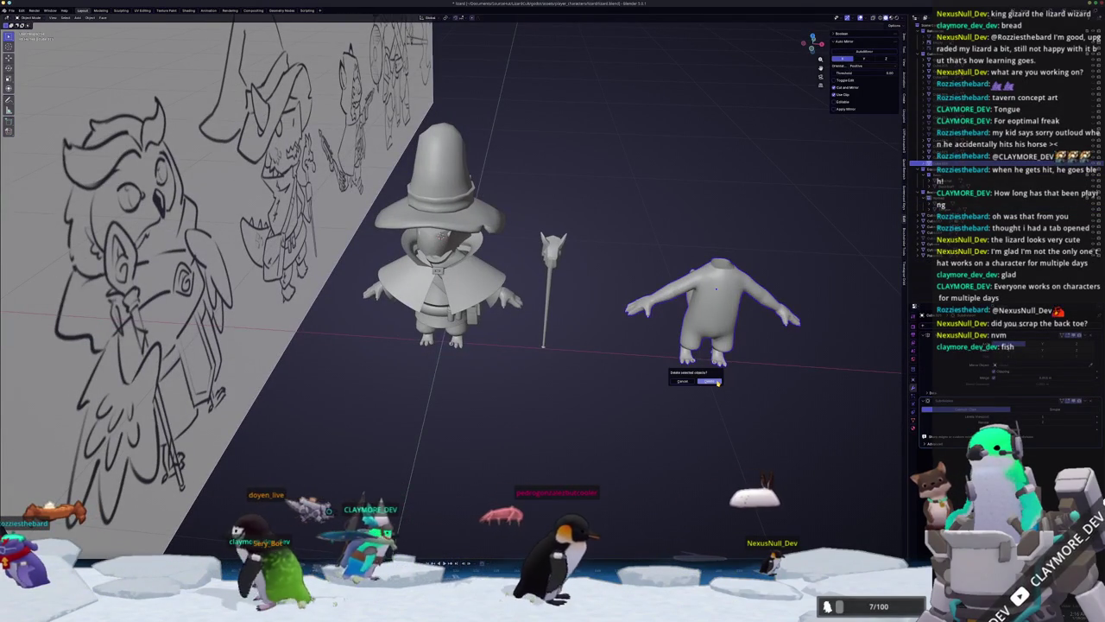
{"action": "left_click", "coordinate": [708, 381]}
Select the coat and shift it along the X axis off the lizard.
{"action": "left_click", "coordinate": [923, 134]}
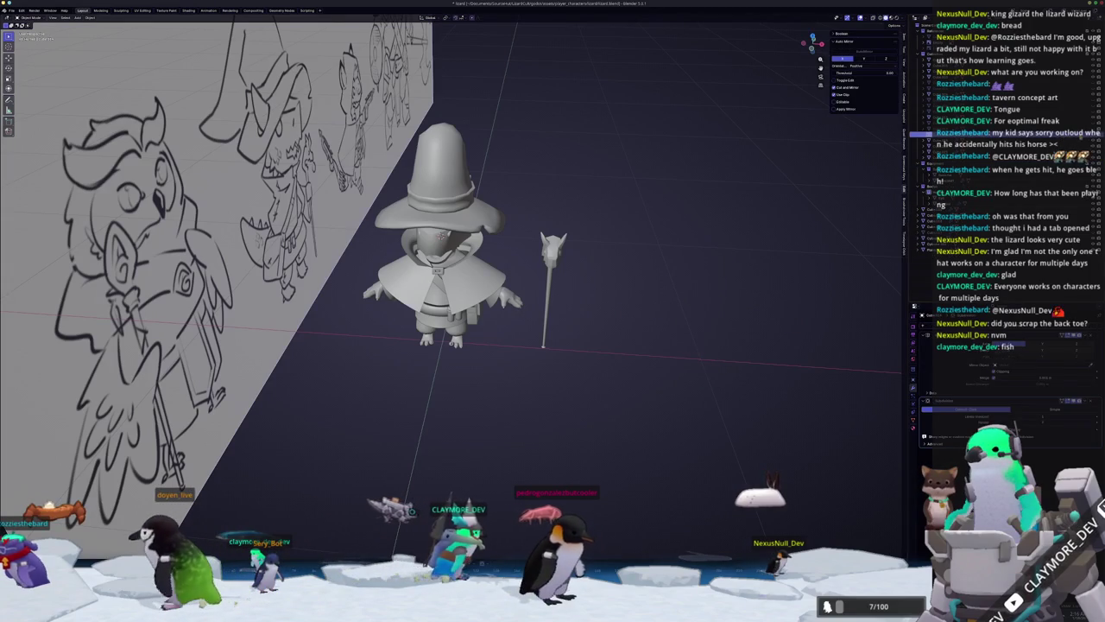
{"action": "mouse_move", "coordinate": [780, 217]}
{"action": "middle_mouse_down"}
{"action": "mouse_move", "coordinate": [530, 268]}
{"action": "mouse_move", "coordinate": [388, 277]}
{"action": "middle_mouse_up"}
{"action": "key", "text": "g"}
{"action": "key", "text": "x"}
{"action": "key", "text": "Return"}
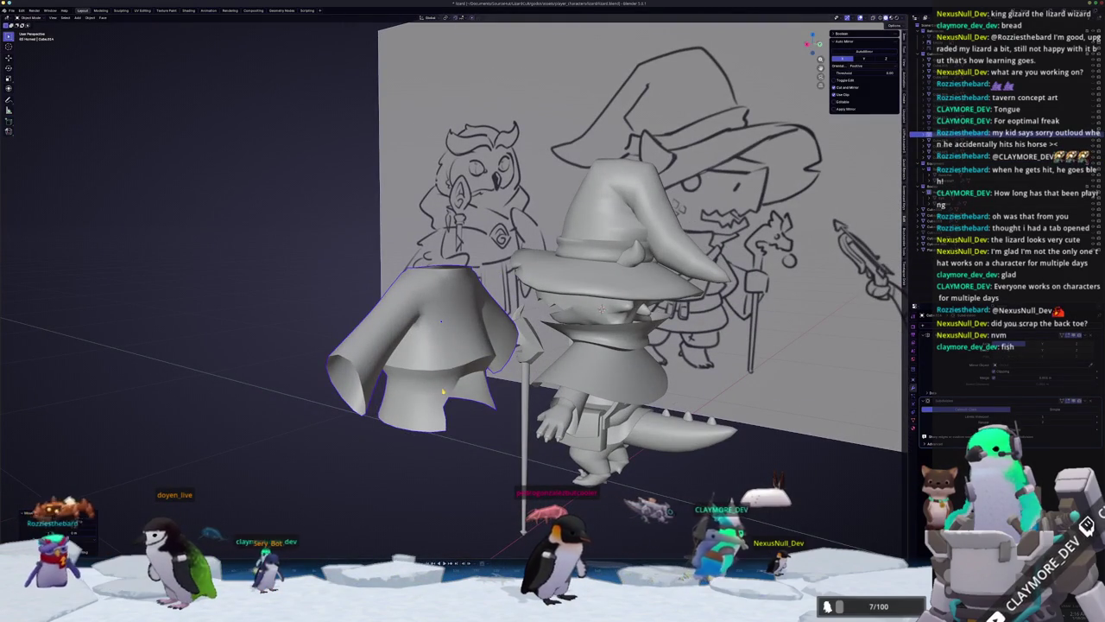
Delete the leftover platform object.
{"action": "key", "text": "Delete"}
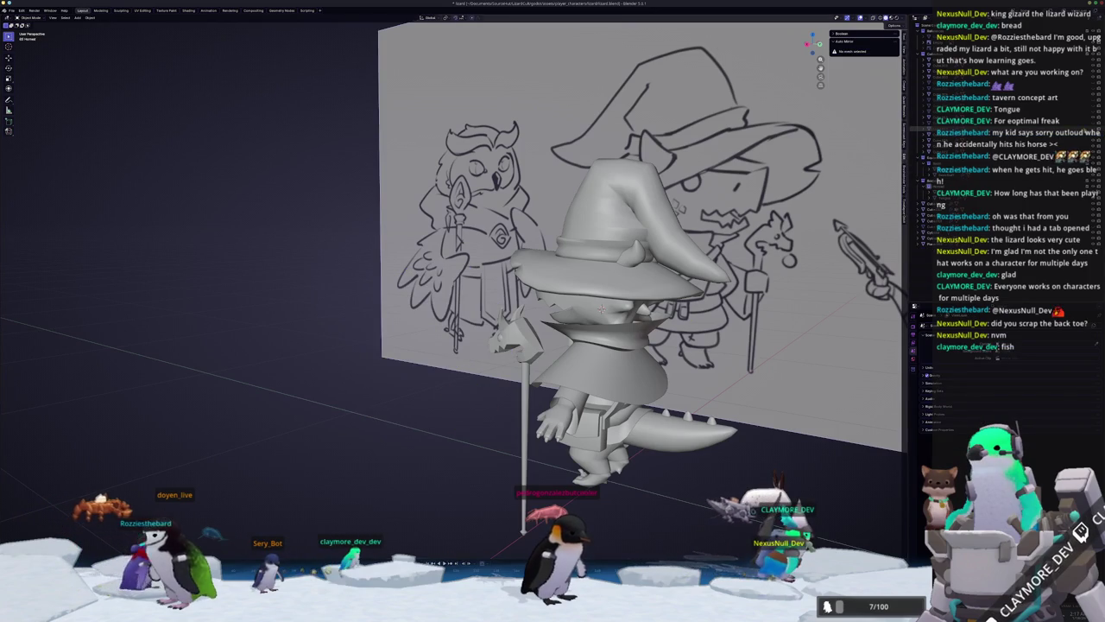
{"action": "left_click", "coordinate": [505, 356]}
{"action": "left_click", "coordinate": [701, 282]}
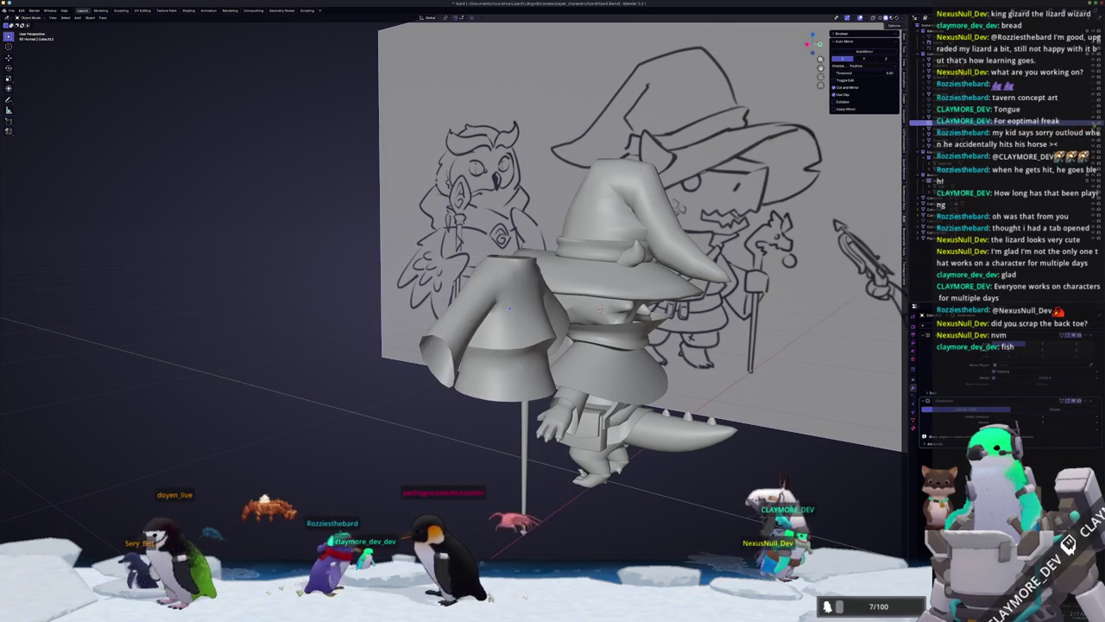
Enter Edit Mode on the spare lizard head and dissolve the selected edges.
{"action": "left_click", "coordinate": [1070, 97]}
{"action": "mouse_move", "coordinate": [602, 309]}
{"action": "middle_mouse_down"}
{"action": "mouse_move", "coordinate": [655, 170]}
{"action": "mouse_move", "coordinate": [518, 285]}
{"action": "mouse_move", "coordinate": [553, 259]}
{"action": "mouse_move", "coordinate": [527, 278]}
{"action": "mouse_move", "coordinate": [574, 259]}
{"action": "middle_mouse_up"}
{"action": "key", "text": "Tab"}
{"action": "scroll", "coordinate": [475, 294], "scroll_direction": "up", "scroll_amount": 2}
{"action": "scroll", "coordinate": [474, 293], "scroll_direction": "up", "scroll_amount": 2}
{"action": "scroll", "coordinate": [475, 294], "scroll_direction": "up", "scroll_amount": 2}
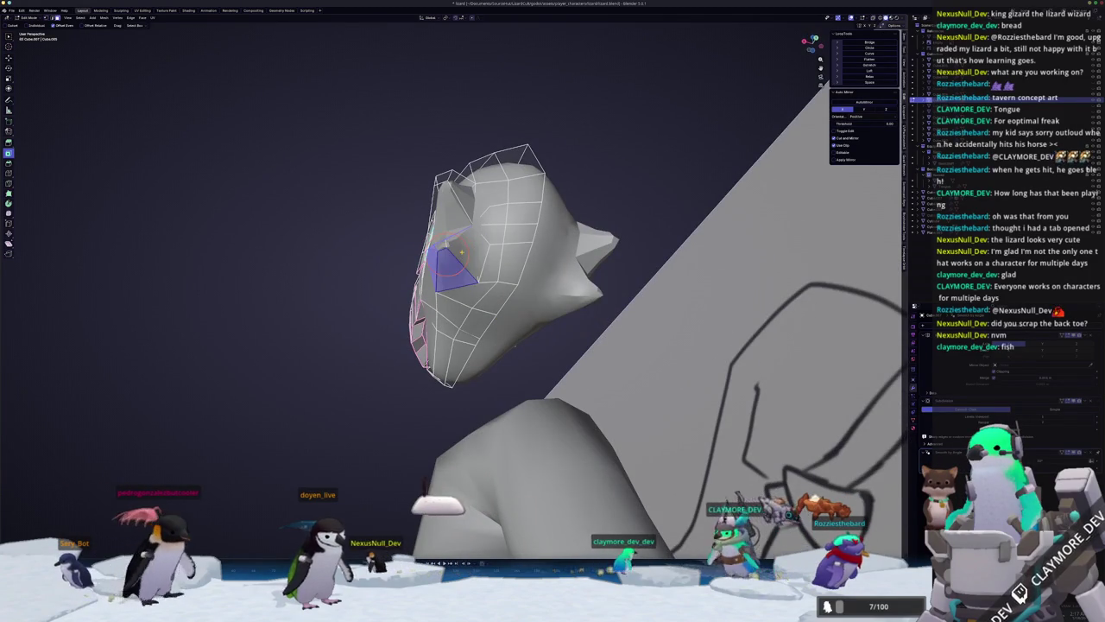
{"action": "key", "text": "x"}
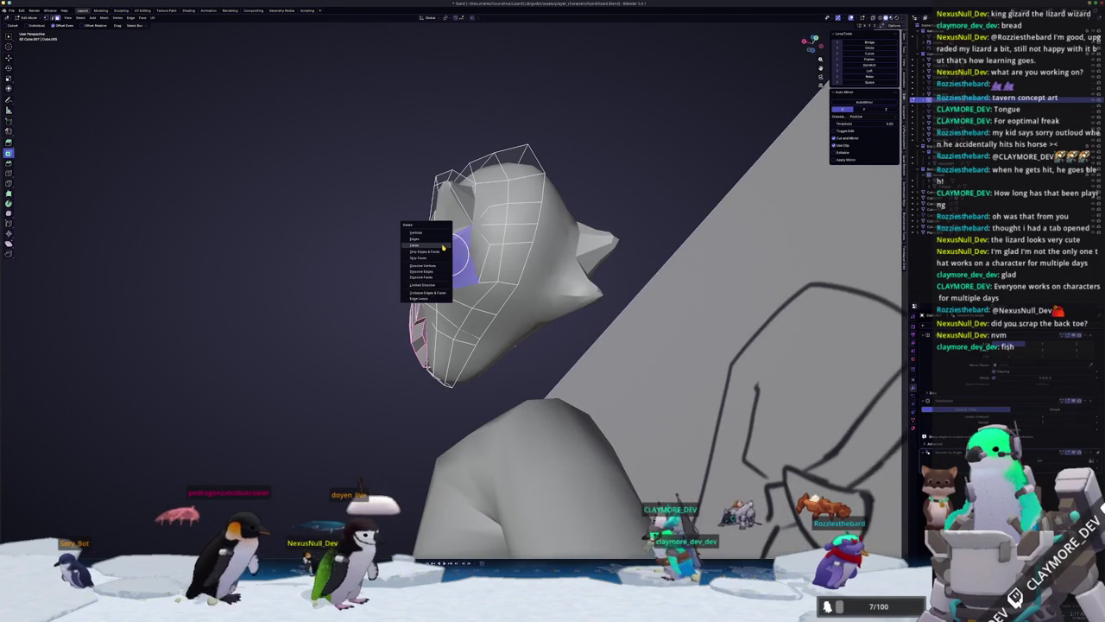
{"action": "key", "text": "Escape"}
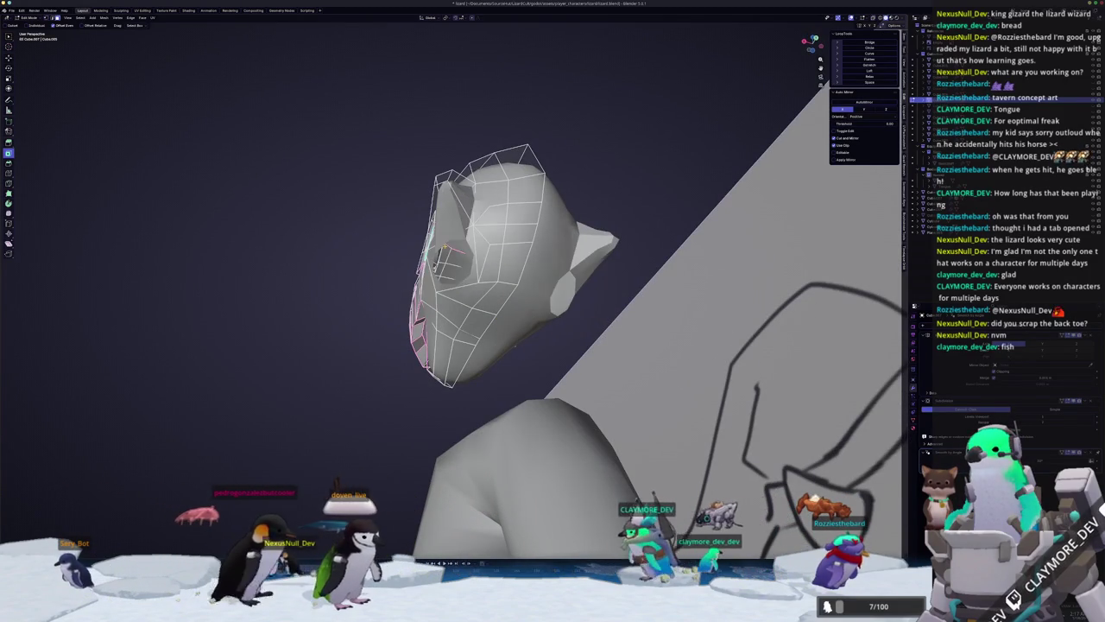
{"action": "key", "text": "x"}
{"action": "key", "text": "Escape"}
{"action": "key", "text": "x"}
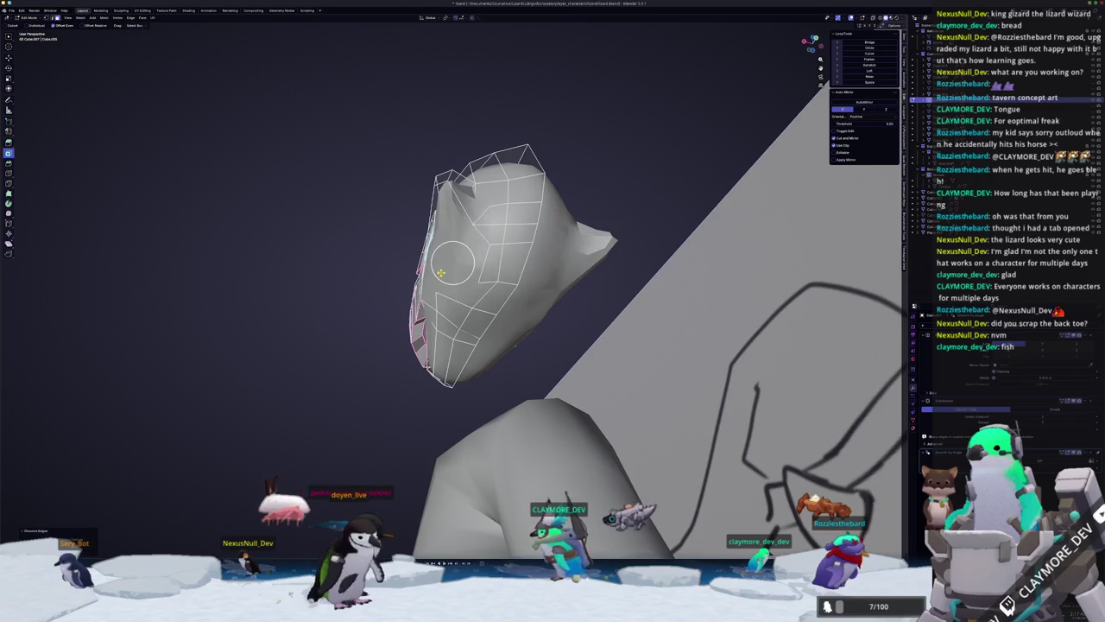
{"action": "left_click", "coordinate": [440, 278]}
Dissolve more edges around the head's eye area and leave Edit Mode.
{"action": "mouse_move", "coordinate": [439, 278]}
{"action": "middle_mouse_down"}
{"action": "mouse_move", "coordinate": [484, 259]}
{"action": "mouse_move", "coordinate": [492, 285]}
{"action": "mouse_move", "coordinate": [474, 319]}
{"action": "mouse_move", "coordinate": [533, 299]}
{"action": "middle_mouse_up"}
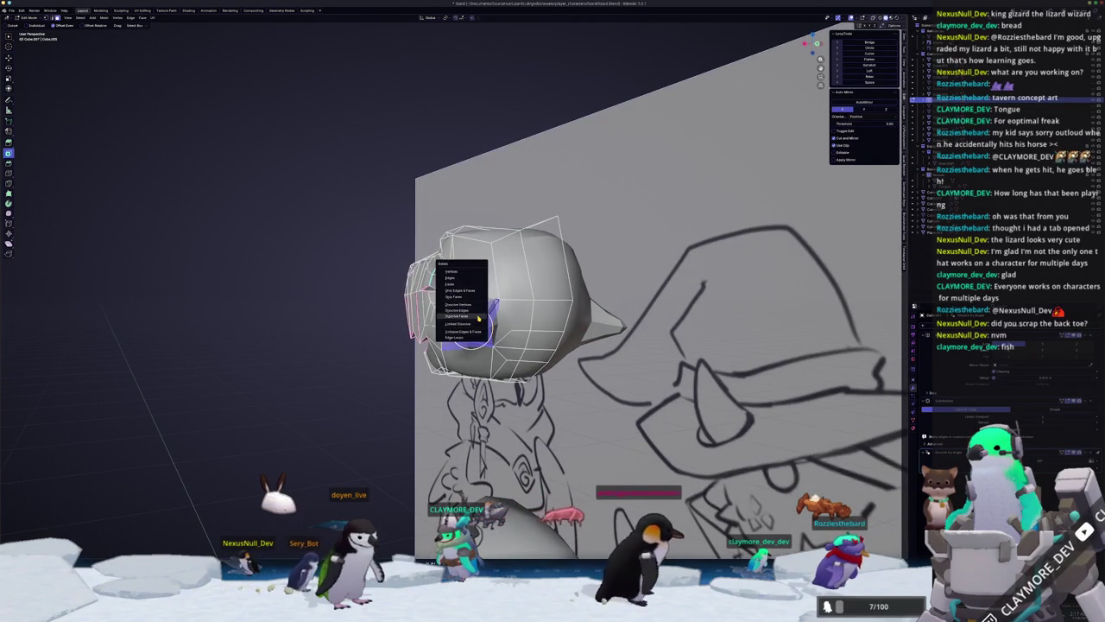
{"action": "left_click", "coordinate": [479, 319]}
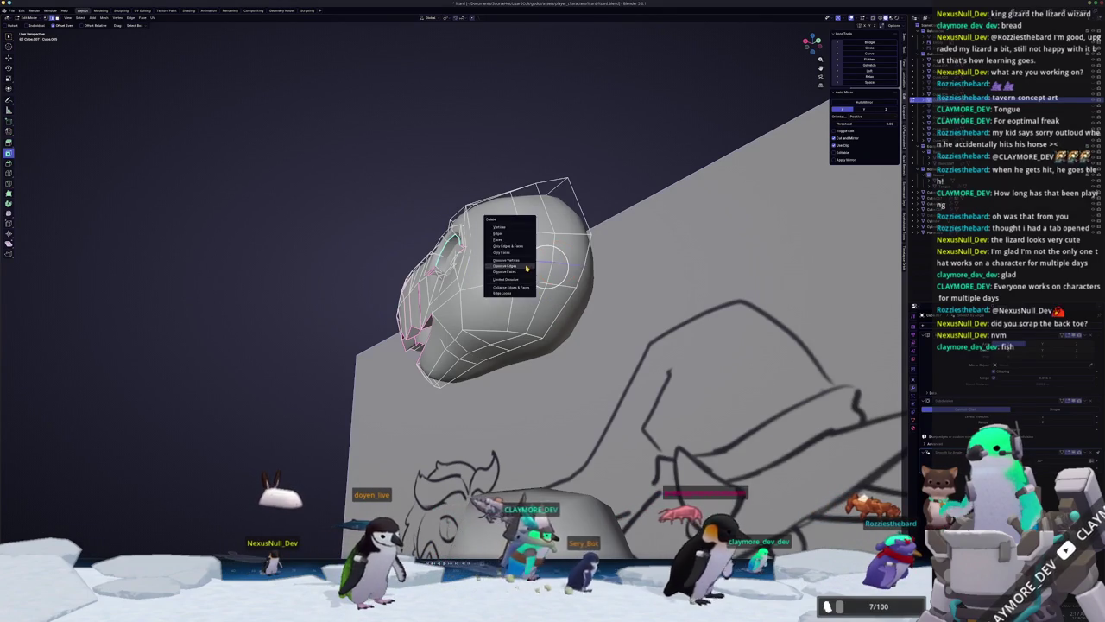
{"action": "left_click", "coordinate": [527, 268]}
{"action": "mouse_move", "coordinate": [526, 269]}
{"action": "middle_mouse_down"}
{"action": "mouse_move", "coordinate": [570, 330]}
{"action": "mouse_move", "coordinate": [578, 311]}
{"action": "mouse_move", "coordinate": [547, 363]}
{"action": "mouse_move", "coordinate": [518, 320]}
{"action": "middle_mouse_up"}
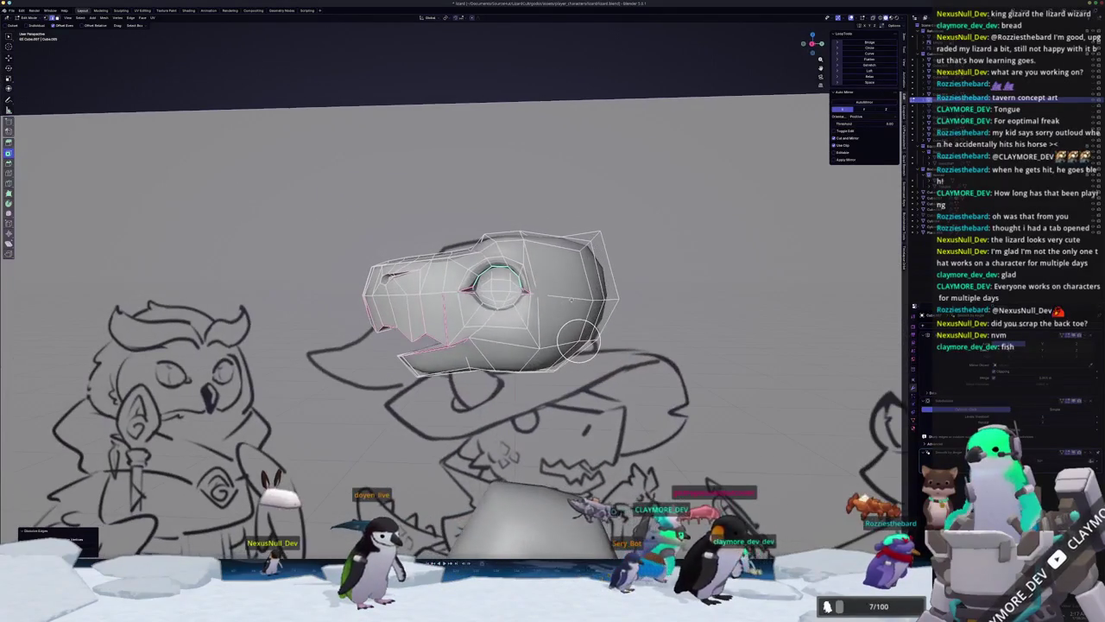
{"action": "key", "text": "Tab"}
{"action": "key", "text": "Tab"}
Slide the selected head vertices along their edges and finish editing.
{"action": "scroll", "coordinate": [514, 315], "scroll_direction": "up", "scroll_amount": 3}
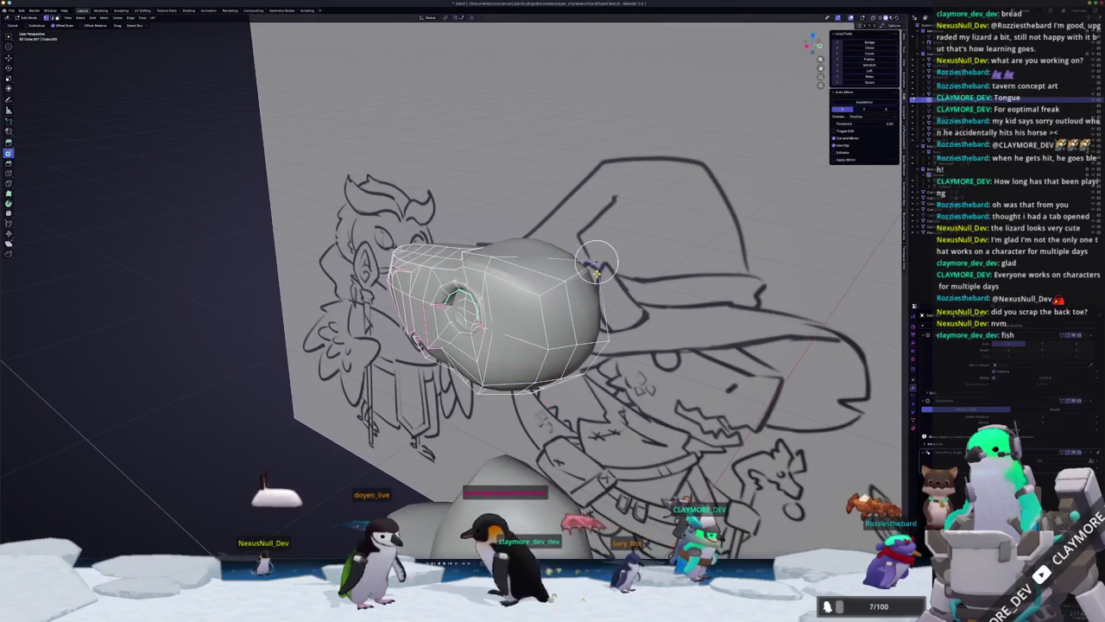
{"action": "mouse_move", "coordinate": [593, 265]}
{"action": "middle_mouse_down"}
{"action": "mouse_move", "coordinate": [580, 202]}
{"action": "mouse_move", "coordinate": [590, 326]}
{"action": "middle_mouse_up"}
{"action": "key", "text": "g"}
{"action": "key", "text": "g"}
{"action": "left_click", "coordinate": [598, 267]}
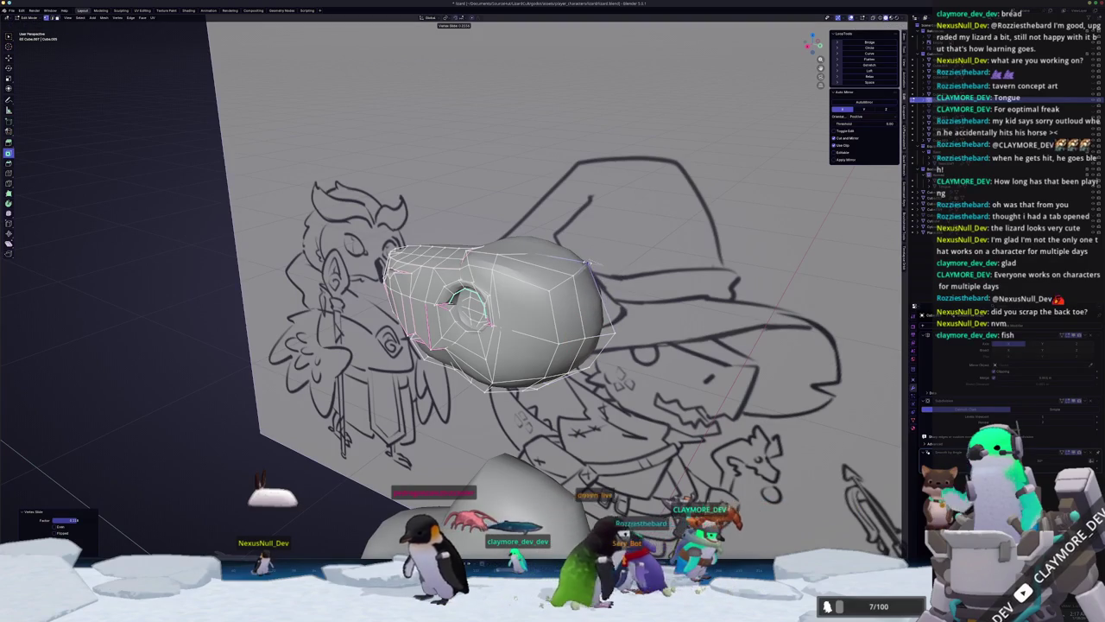
{"action": "mouse_move", "coordinate": [591, 257]}
{"action": "middle_mouse_down"}
{"action": "mouse_move", "coordinate": [574, 318]}
{"action": "mouse_move", "coordinate": [617, 386]}
{"action": "middle_mouse_up"}
{"action": "key", "text": "Tab"}
Select the floating spare lizard head and move it into the Bodies collection.
{"action": "scroll", "coordinate": [596, 346], "scroll_direction": "down", "scroll_amount": 5}
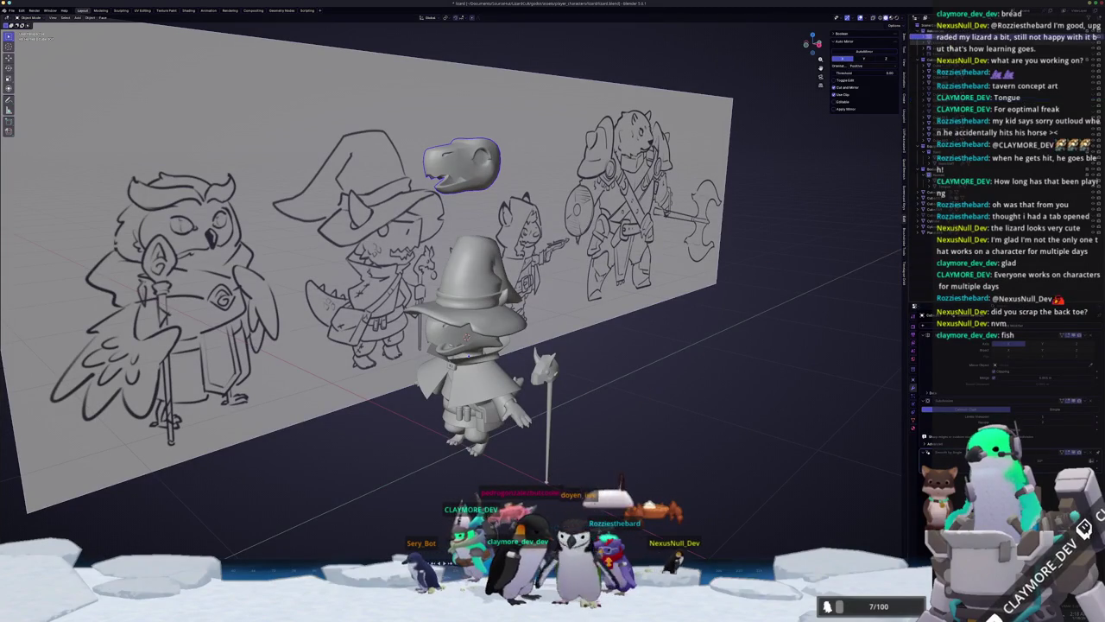
{"action": "left_click", "coordinate": [959, 110]}
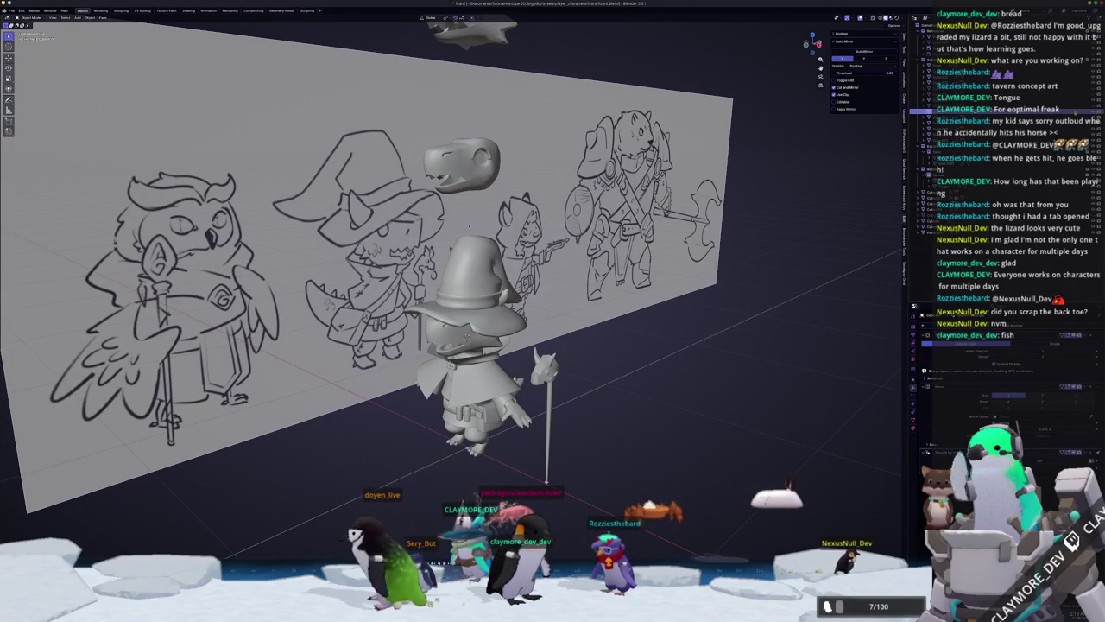
{"action": "mouse_move", "coordinate": [673, 259]}
{"action": "middle_mouse_down"}
{"action": "mouse_move", "coordinate": [736, 187]}
{"action": "mouse_move", "coordinate": [496, 309]}
{"action": "middle_mouse_up"}
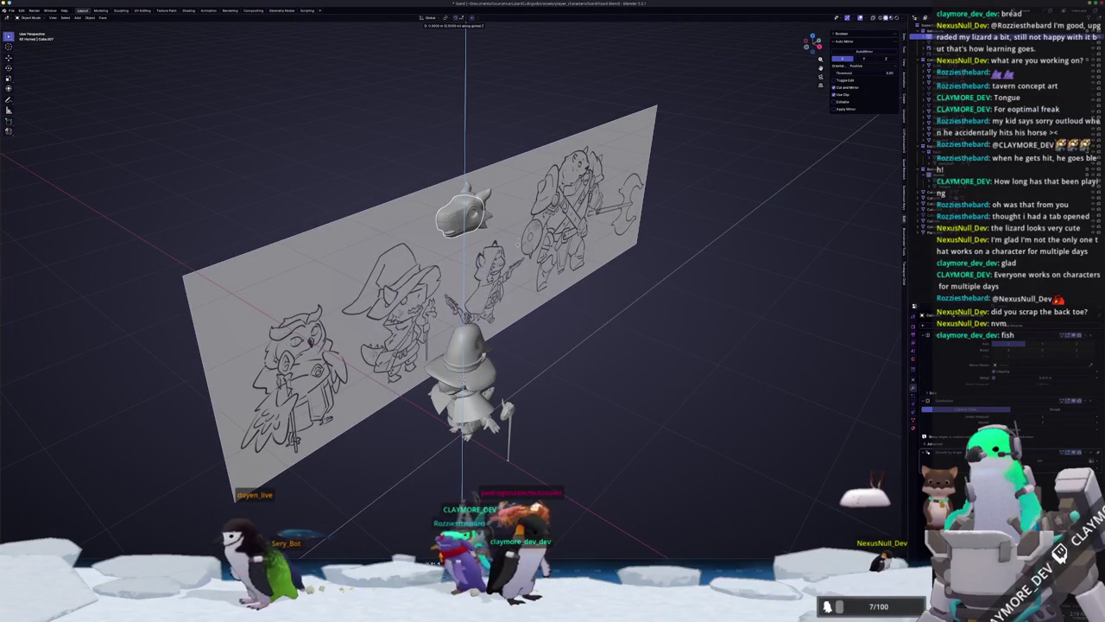
{"action": "key", "text": "m"}
{"action": "left_click", "coordinate": [486, 176]}
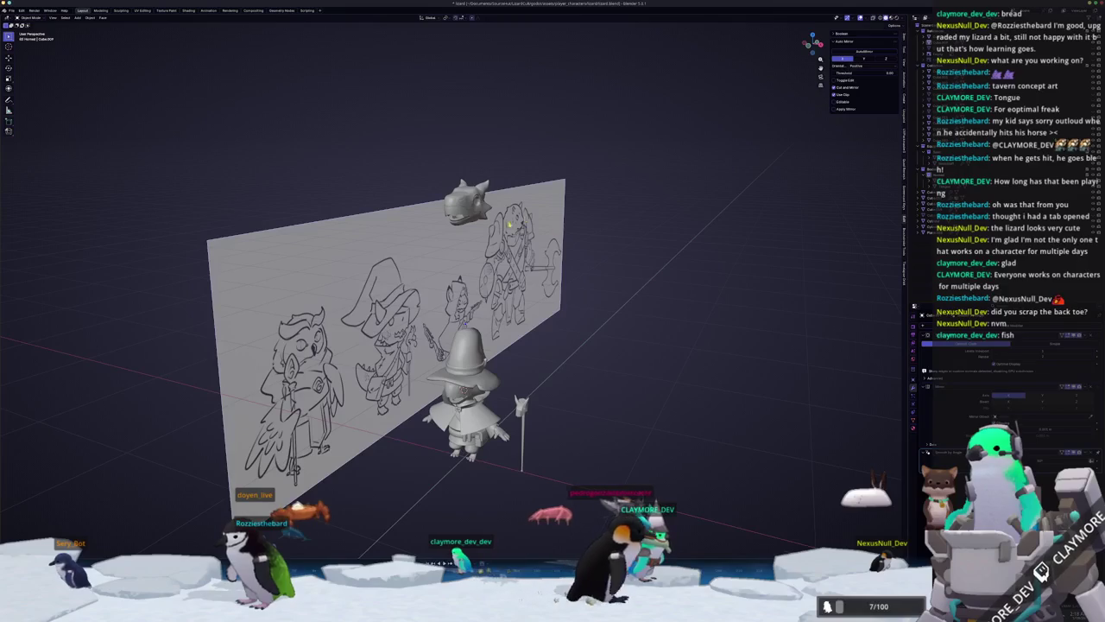
Select the reference image wall and hide it.
{"action": "left_click", "coordinate": [514, 231]}
{"action": "key", "text": "h"}
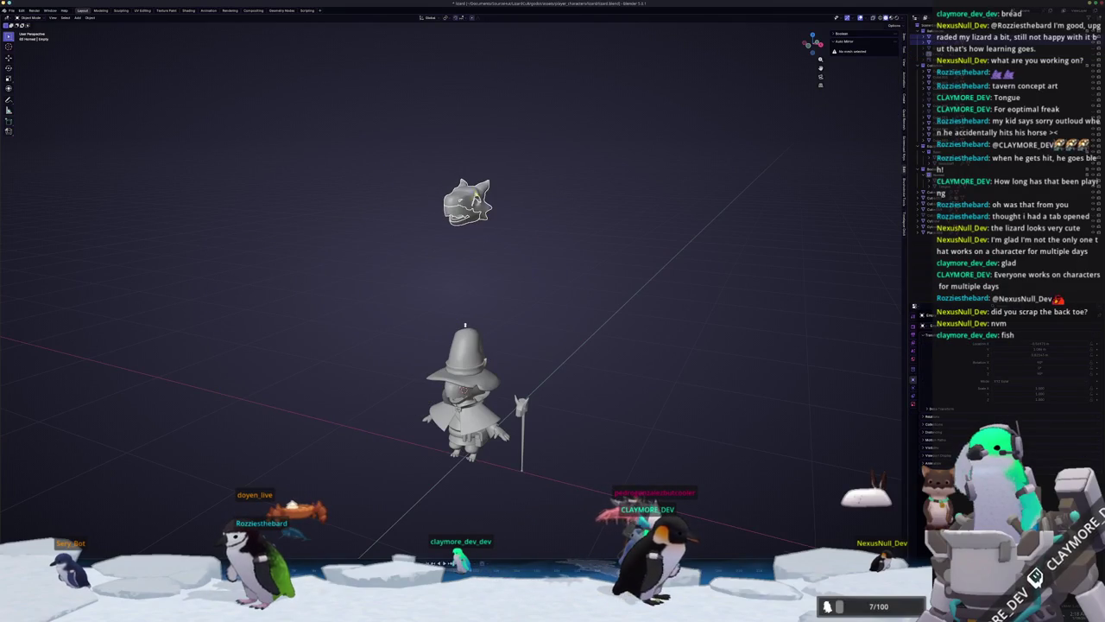
{"action": "scroll", "coordinate": [535, 192], "scroll_direction": "up", "scroll_amount": 1}
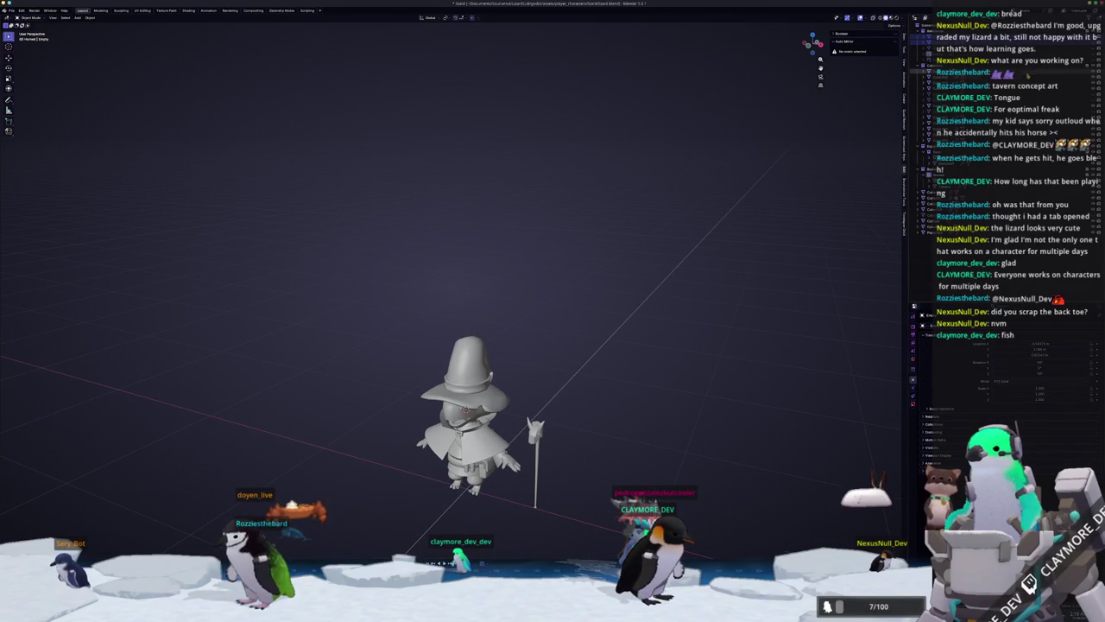
Select and frame the wizard lizard model, then move it into a collection.
{"action": "left_click", "coordinate": [1027, 74]}
{"action": "key", "text": "KP_Decimal"}
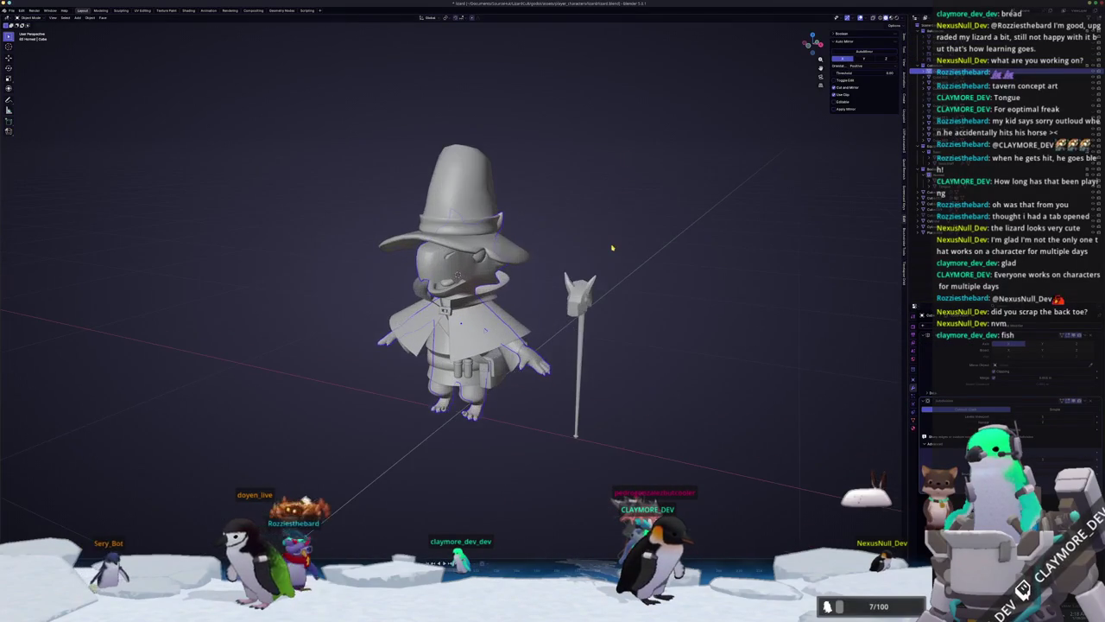
{"action": "key", "text": "alt+h"}
{"action": "key", "text": "alt+g"}
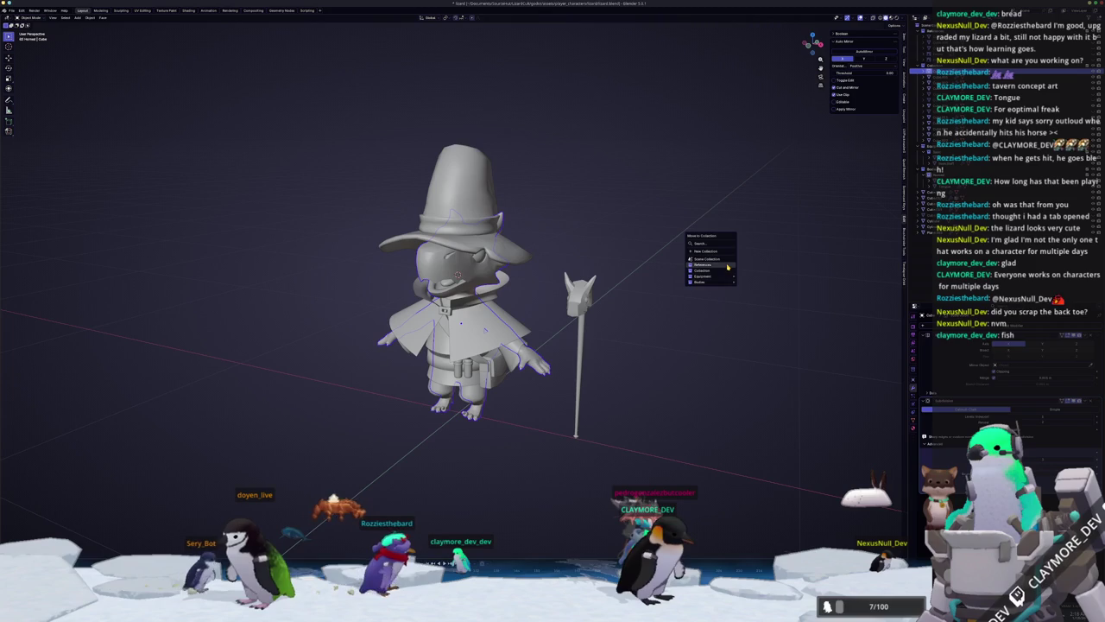
{"action": "left_click", "coordinate": [760, 293]}
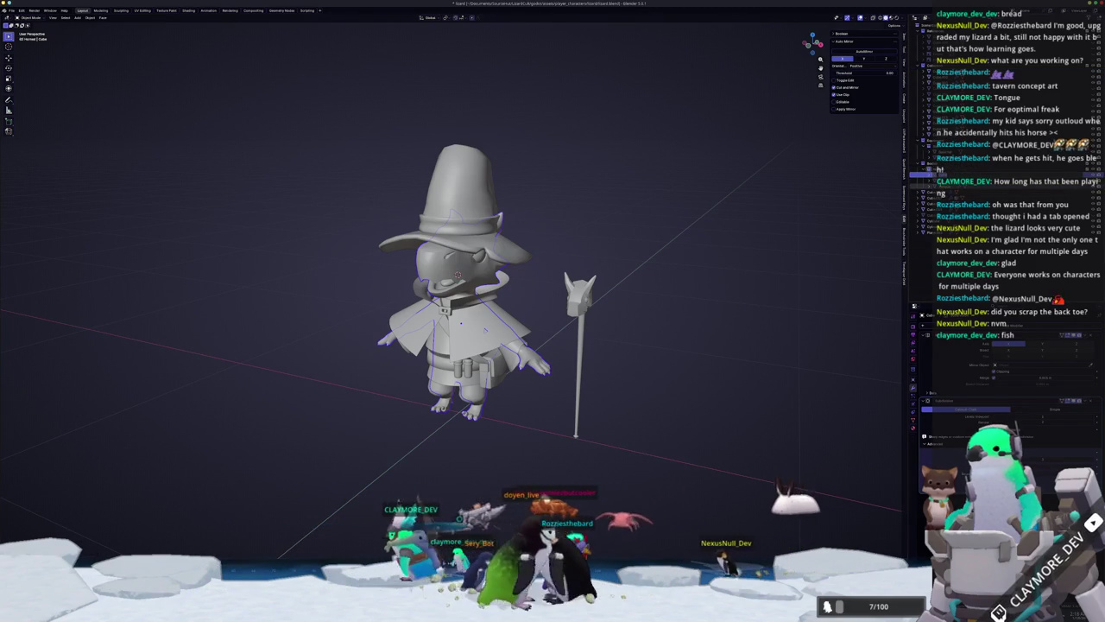
Select and frame the lizard Body, then pick another object and orbit around.
{"action": "left_click", "coordinate": [918, 192]}
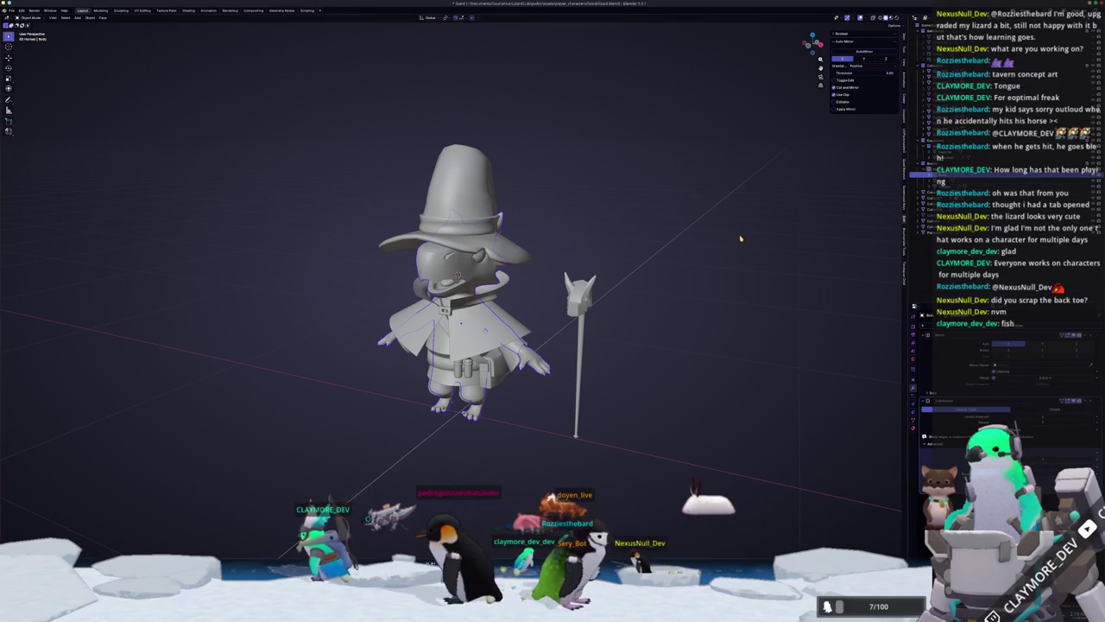
{"action": "key", "text": "KP_Decimal"}
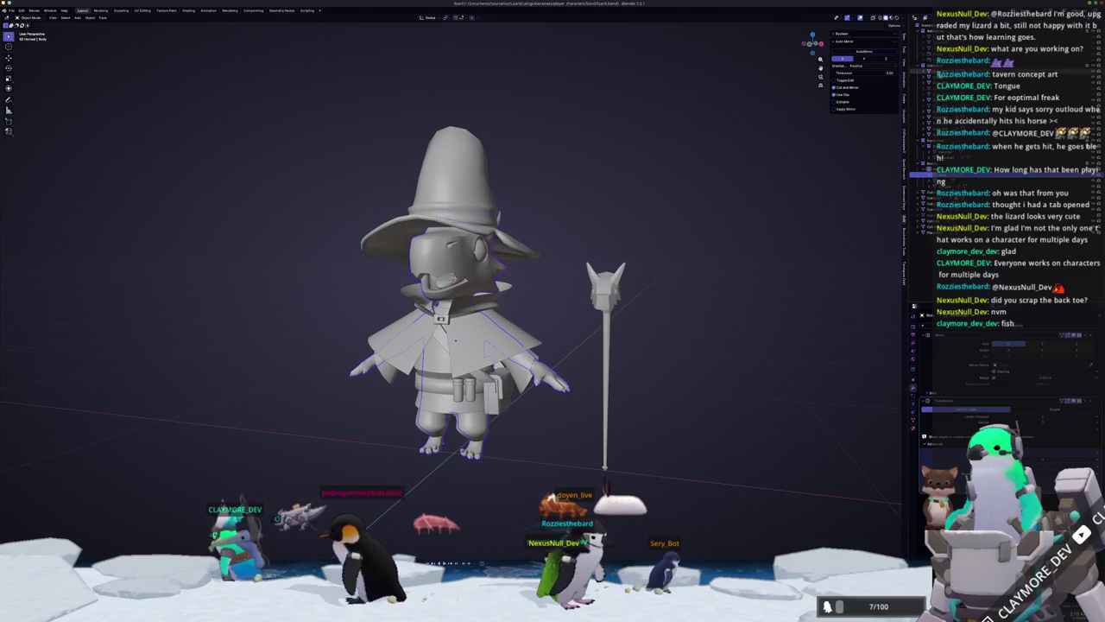
{"action": "left_click", "coordinate": [922, 75]}
{"action": "mouse_move", "coordinate": [690, 216]}
{"action": "middle_mouse_down"}
{"action": "mouse_move", "coordinate": [617, 438]}
{"action": "mouse_move", "coordinate": [643, 330]}
{"action": "middle_mouse_up"}
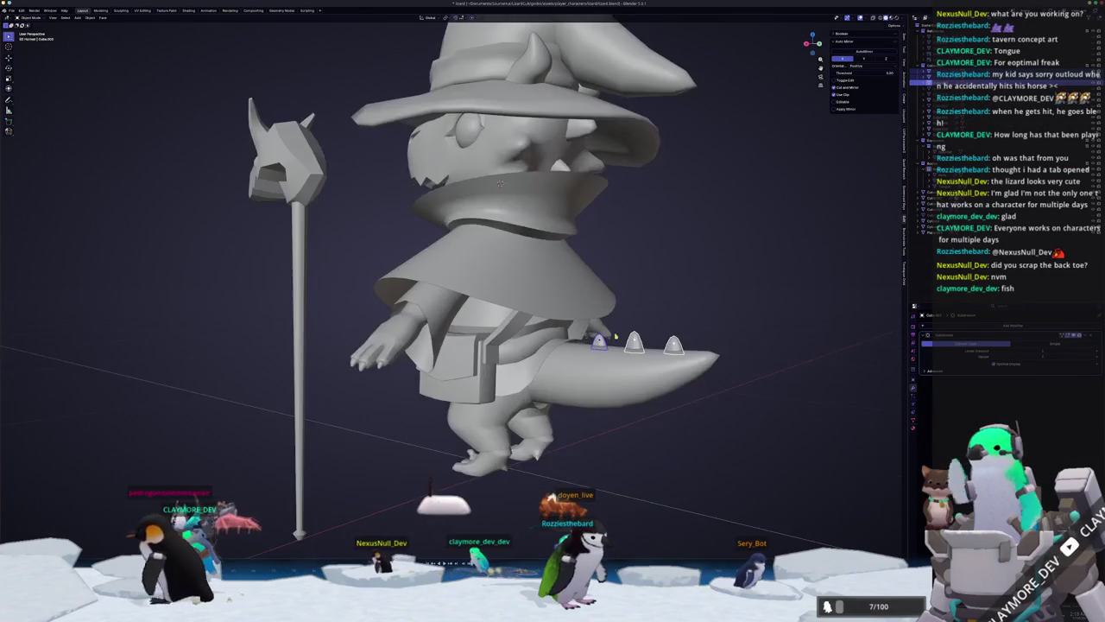
Apply the tail spikes' transforms and move them into the Bodies sub-collection.
{"action": "key", "text": "ctrl+a"}
{"action": "left_click", "coordinate": [643, 329]}
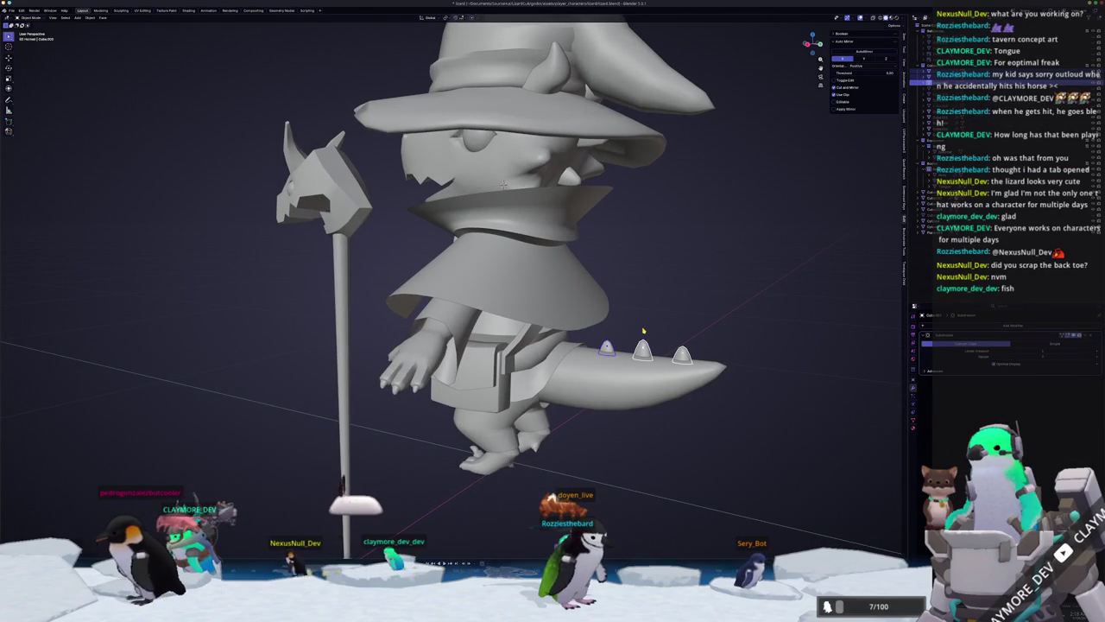
{"action": "middle_click_drag", "start_coordinate": [644, 330], "coordinate": [662, 332]}
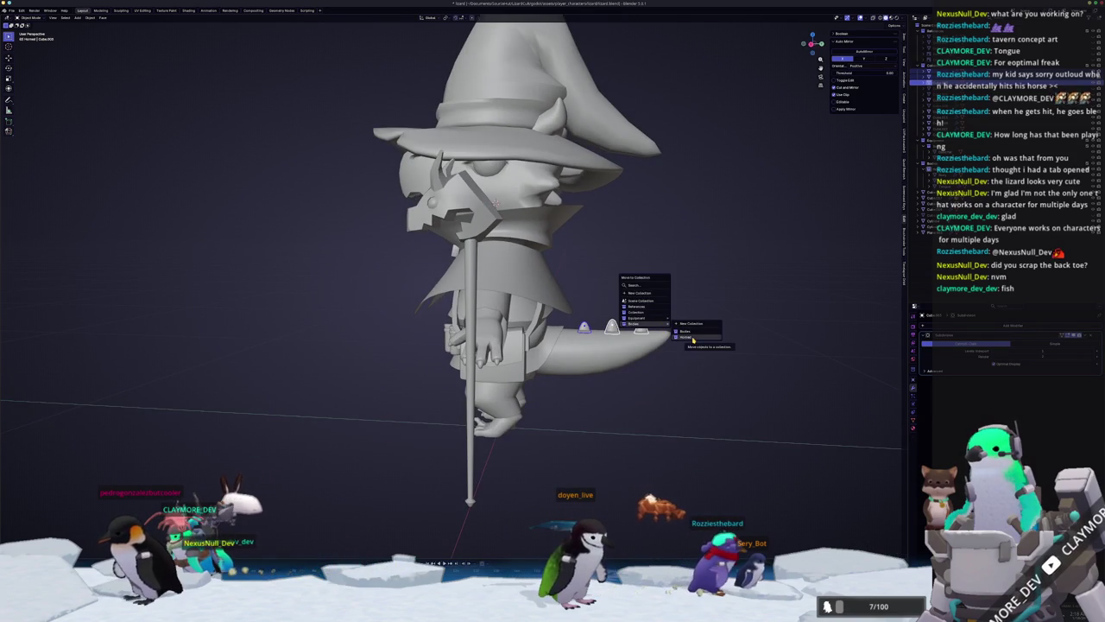
{"action": "left_click", "coordinate": [693, 338]}
{"action": "middle_click_drag", "start_coordinate": [692, 338], "coordinate": [737, 314]}
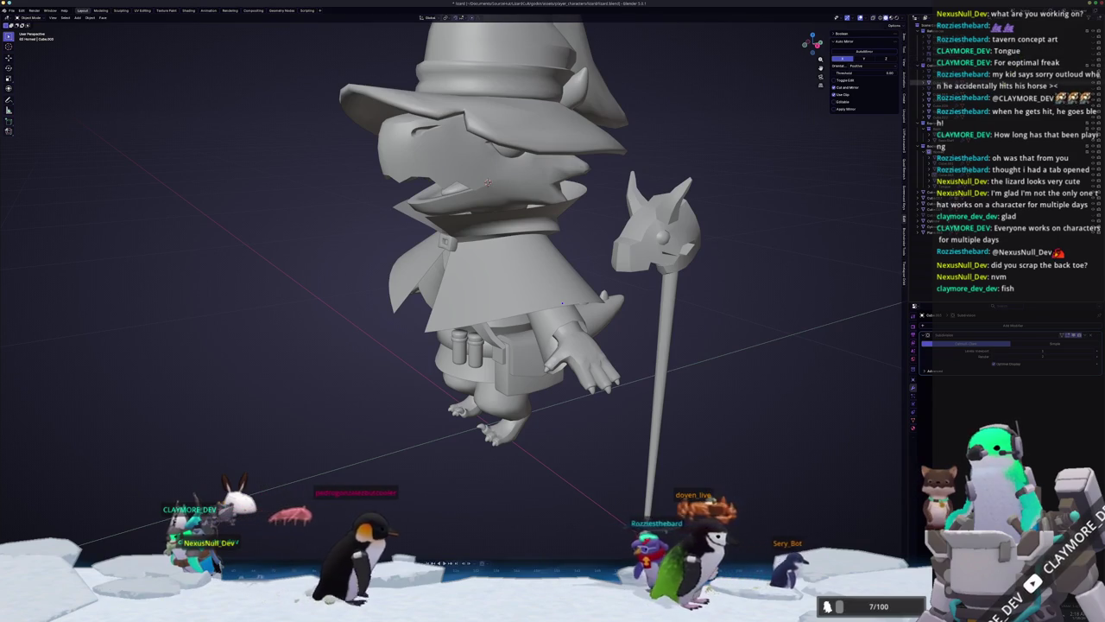
Select the lizard body and hide it along with the head.
{"action": "left_click", "coordinate": [497, 272]}
{"action": "left_click", "coordinate": [950, 151]}
{"action": "key", "text": "h"}
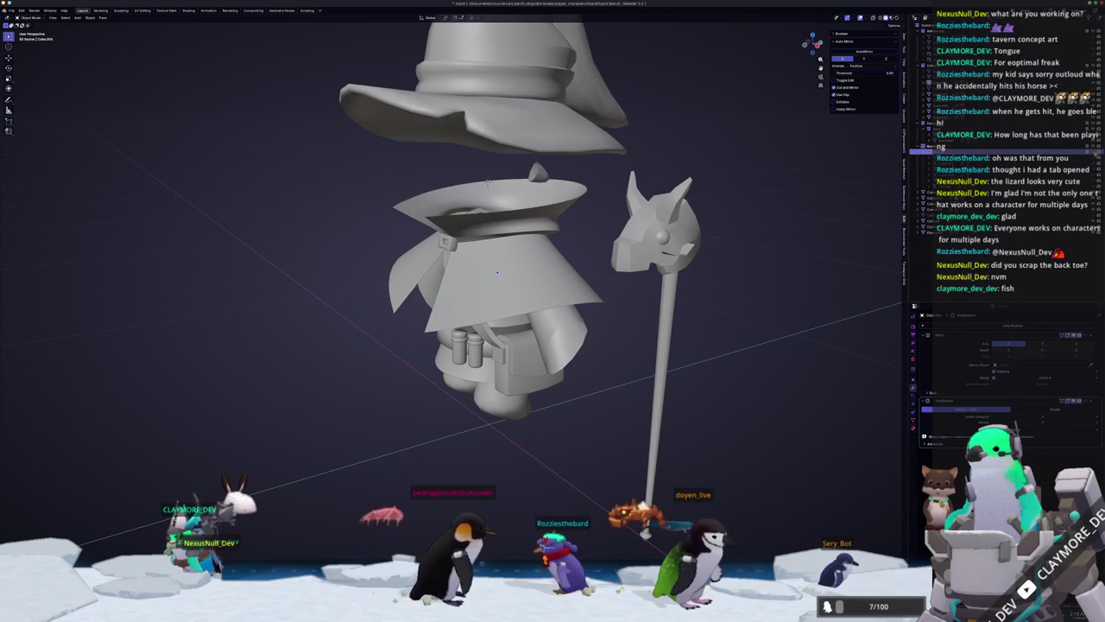
Move the small piece under the hat into the Bodies sub-collection.
{"action": "middle_click_drag", "start_coordinate": [773, 161], "coordinate": [546, 155]}
{"action": "left_click", "coordinate": [545, 155]}
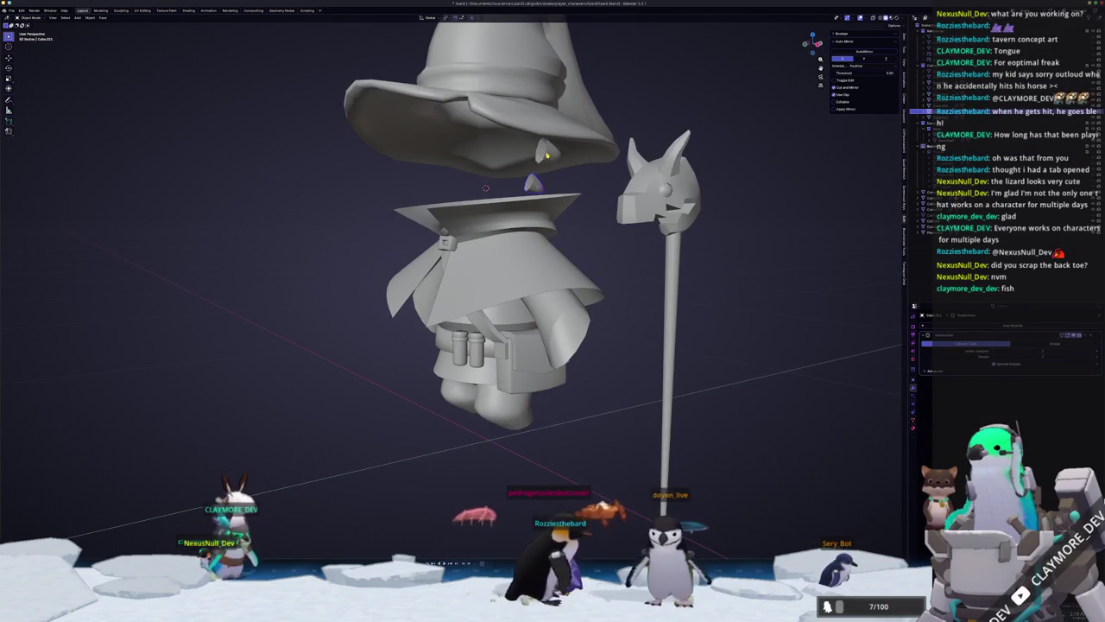
{"action": "key", "text": "m"}
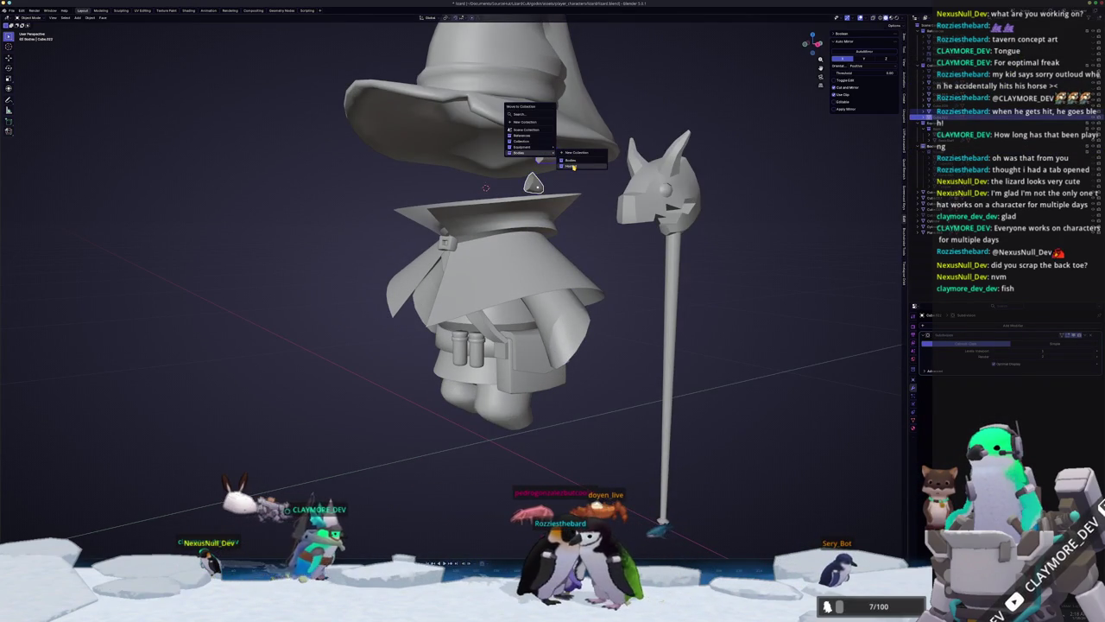
{"action": "left_click", "coordinate": [571, 160]}
{"action": "mouse_move", "coordinate": [571, 159]}
{"action": "middle_mouse_down"}
{"action": "mouse_move", "coordinate": [547, 244]}
{"action": "mouse_move", "coordinate": [536, 245]}
{"action": "middle_mouse_up"}
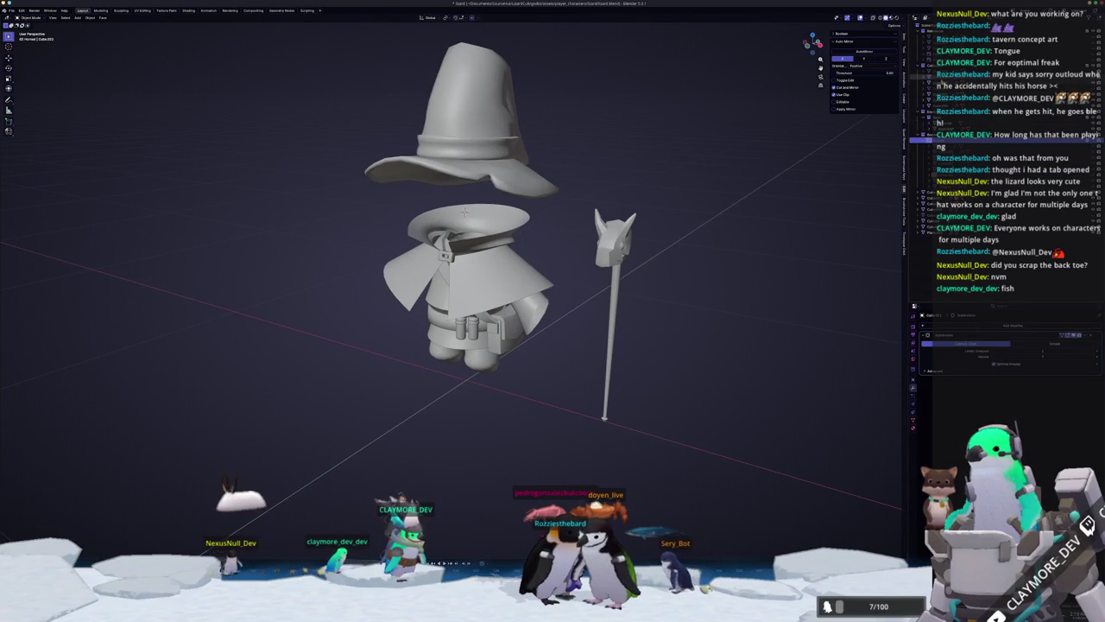
Hide the hat and staff, then select the coat.
{"action": "left_click", "coordinate": [914, 85]}
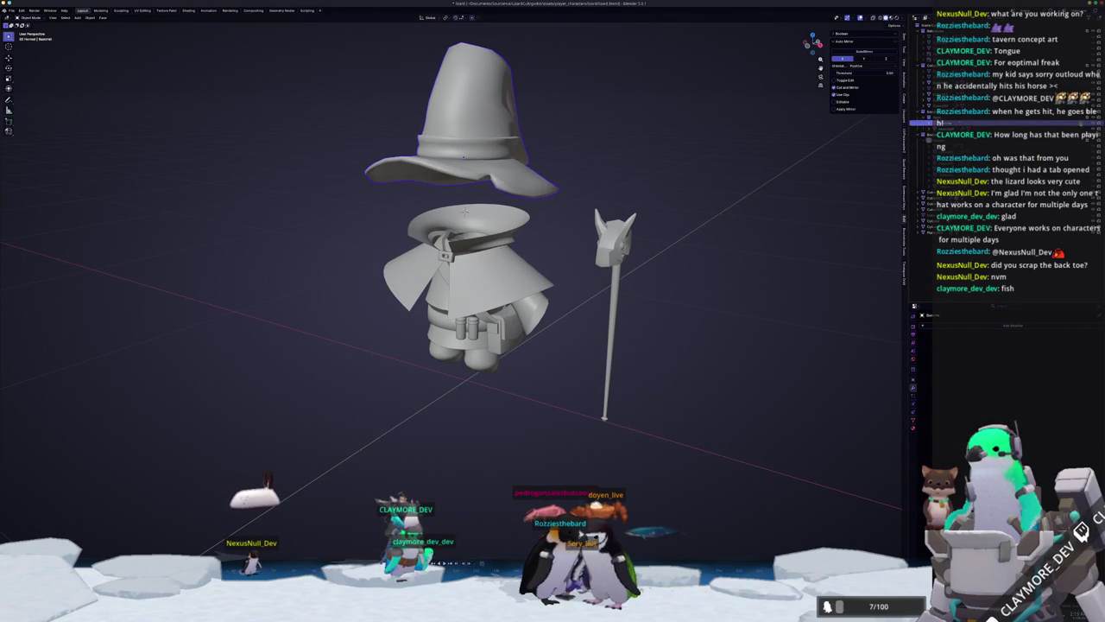
{"action": "key", "text": "h"}
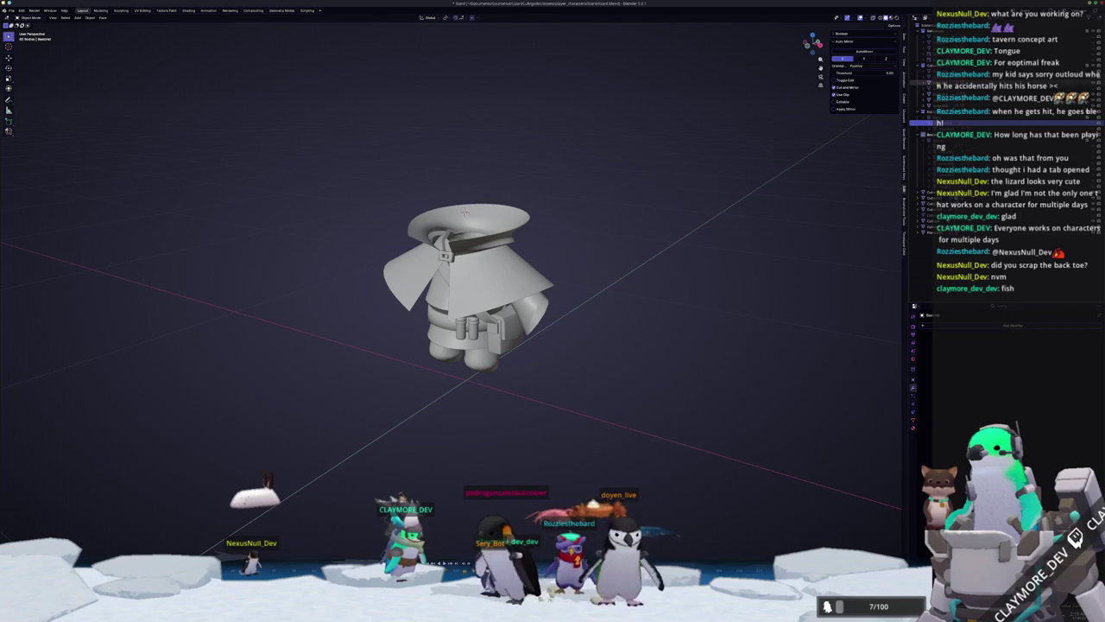
{"action": "left_click", "coordinate": [950, 82]}
{"action": "scroll", "coordinate": [562, 187], "scroll_direction": "up", "scroll_amount": 2}
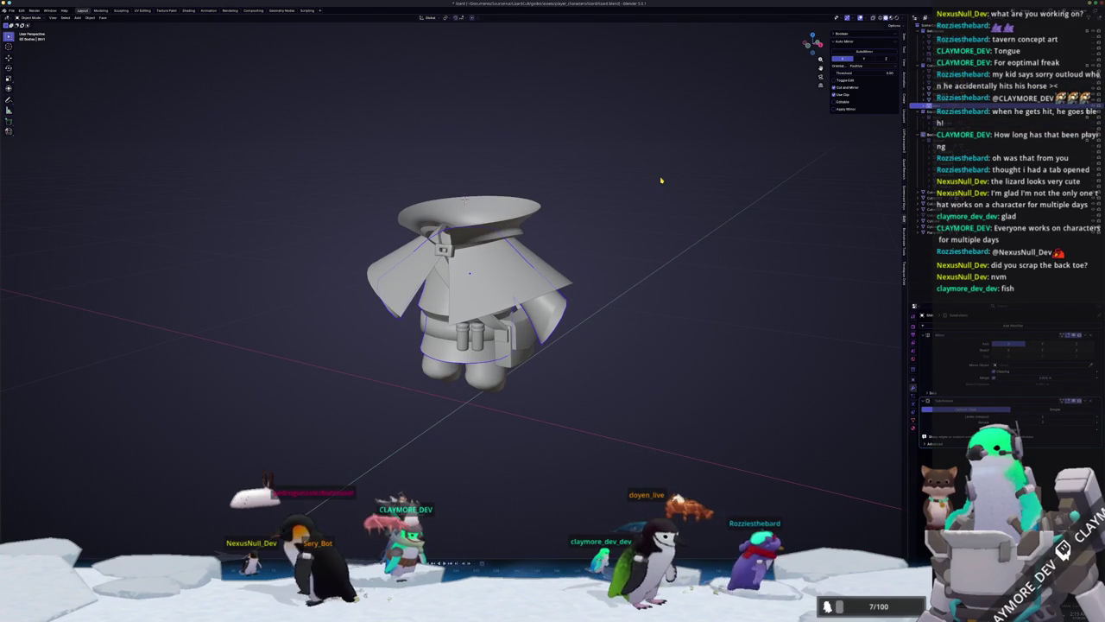
{"action": "key", "text": "F3"}
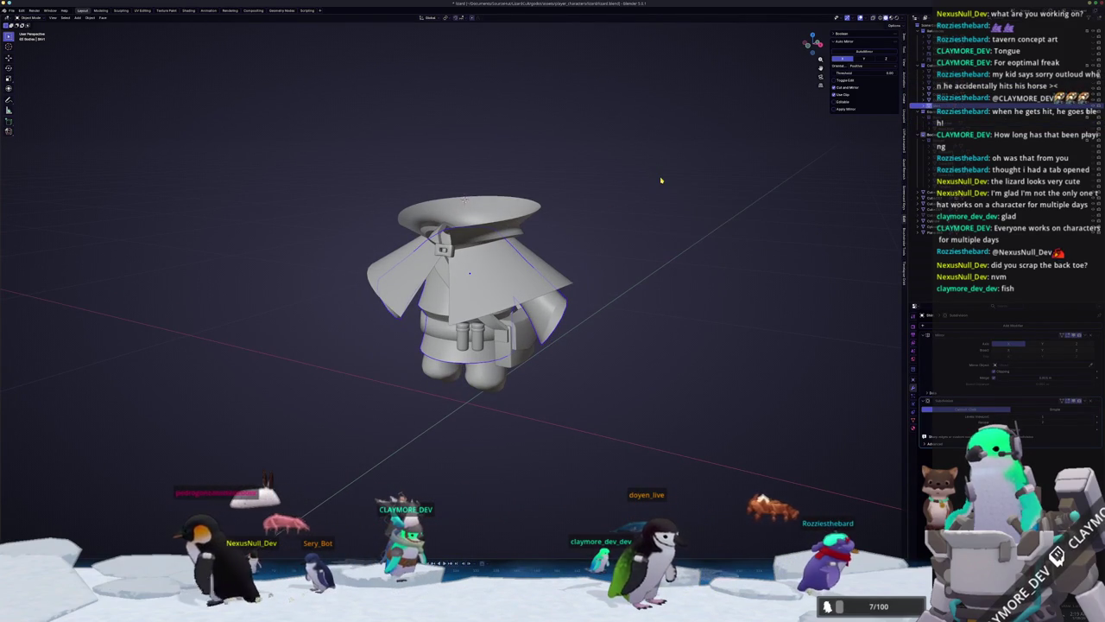
{"action": "key", "text": "Escape"}
Rename the coat and file it in a collection under Equipment.
{"action": "key", "text": "F2"}
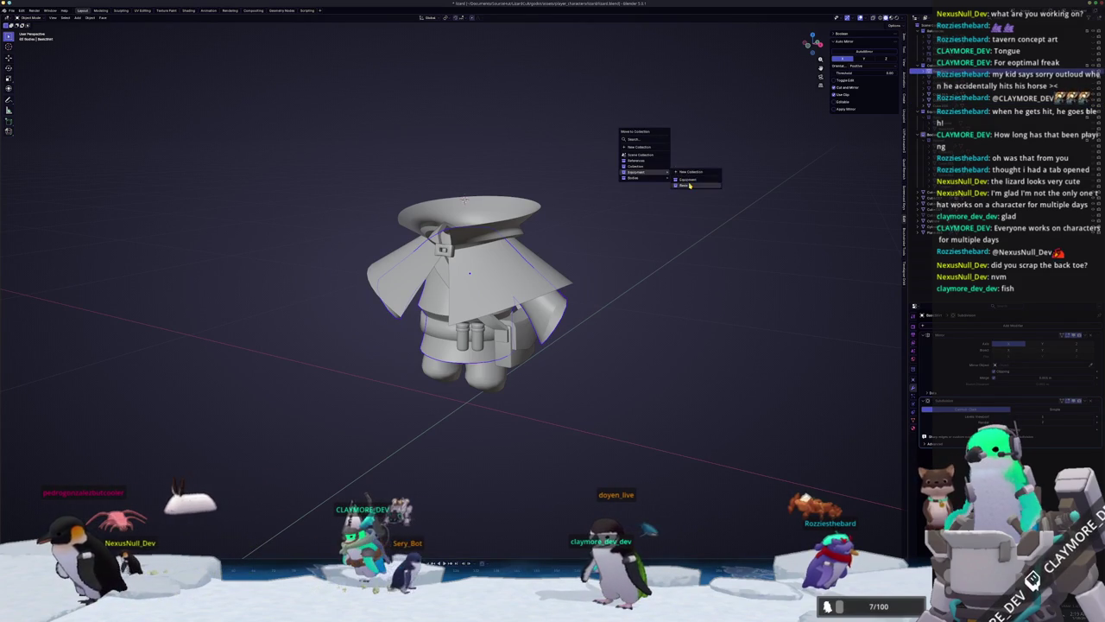
{"action": "left_click", "coordinate": [689, 185]}
{"action": "mouse_move", "coordinate": [689, 185]}
{"action": "middle_mouse_down"}
{"action": "mouse_move", "coordinate": [466, 259]}
{"action": "mouse_move", "coordinate": [464, 219]}
{"action": "middle_mouse_up"}
{"action": "scroll", "coordinate": [466, 259], "scroll_direction": "up", "scroll_amount": 3}
Convert the other clothing piece into a plain mesh.
{"action": "left_click", "coordinate": [459, 267]}
{"action": "right_click", "coordinate": [463, 219]}
{"action": "left_click", "coordinate": [489, 217]}
{"action": "scroll", "coordinate": [460, 216], "scroll_direction": "up", "scroll_amount": 3}
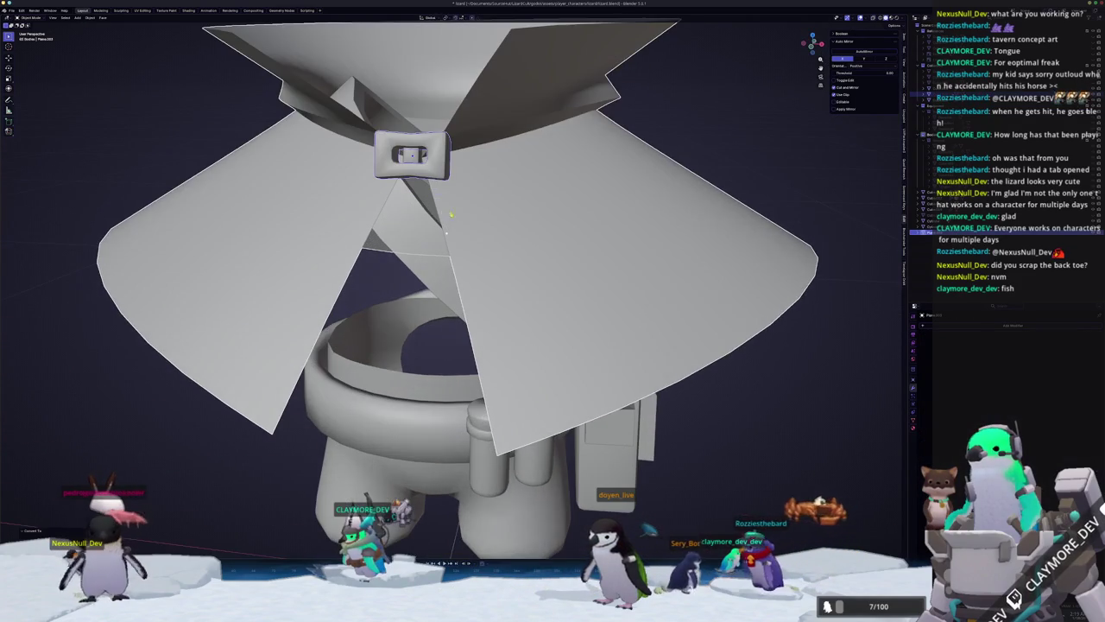
Move the buckle plate aside to the right to expose the inner pin.
{"action": "right_click", "coordinate": [446, 232]}
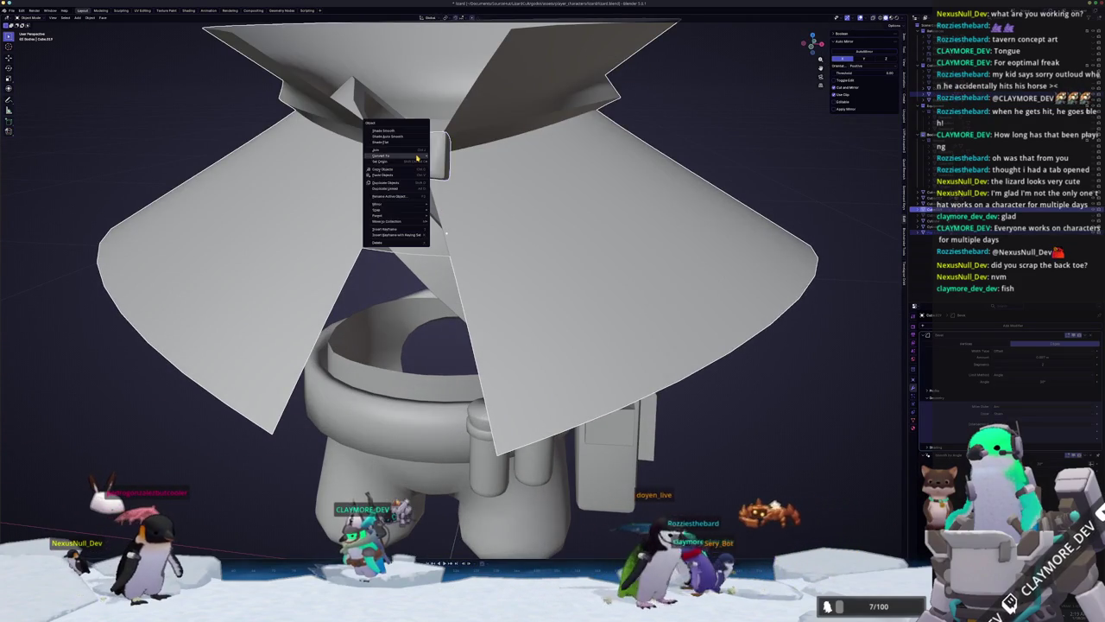
{"action": "left_click", "coordinate": [412, 156]}
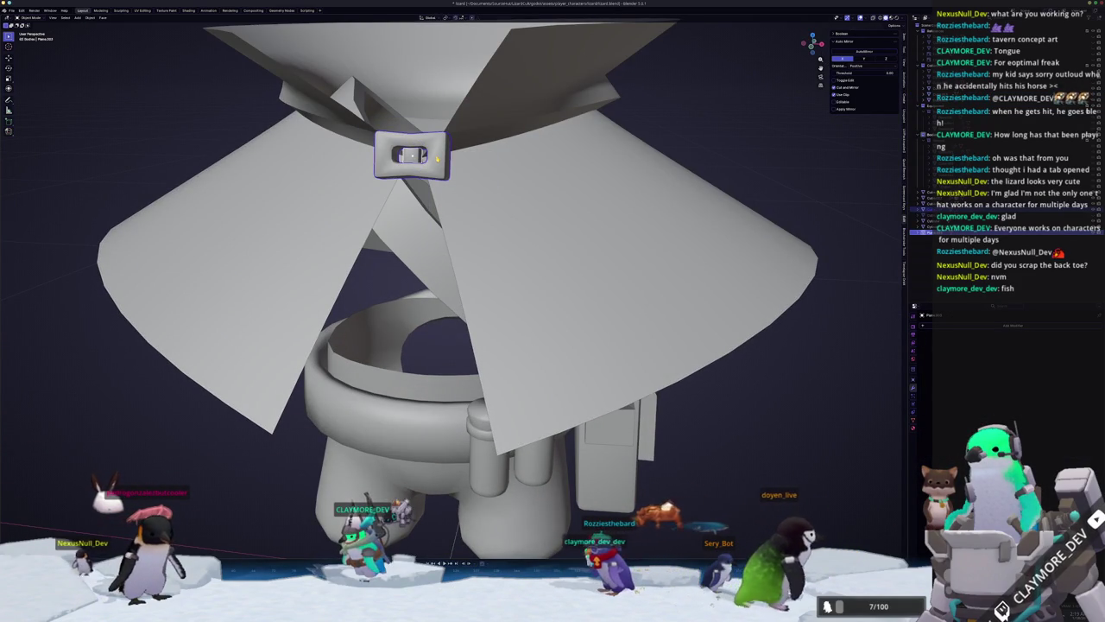
{"action": "left_click", "coordinate": [398, 155]}
{"action": "scroll", "coordinate": [443, 70], "scroll_direction": "down", "scroll_amount": 2}
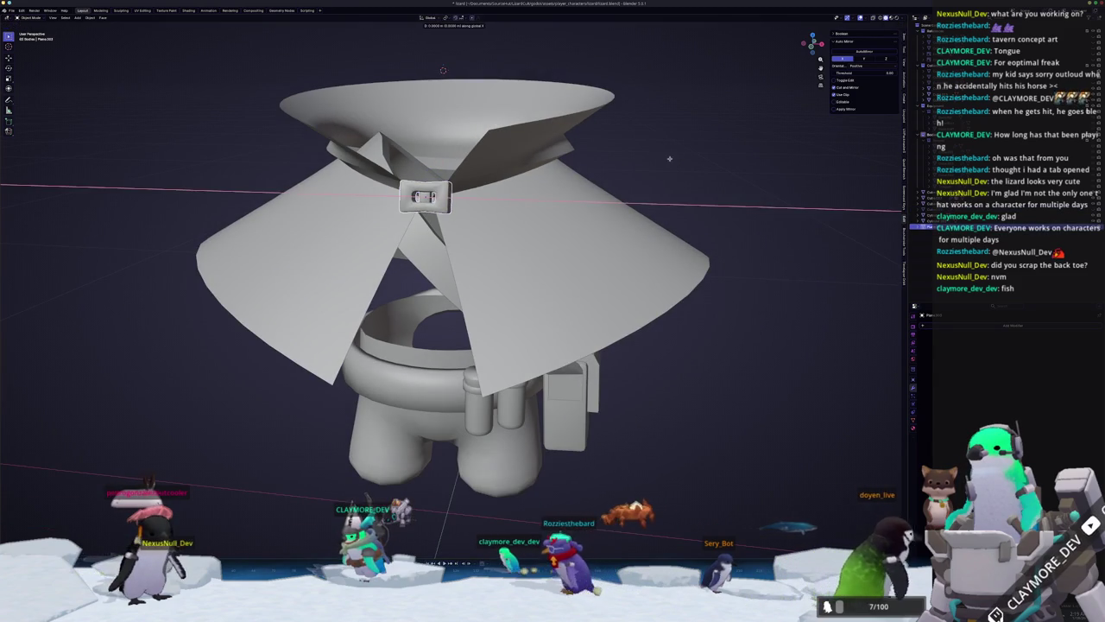
{"action": "key", "text": "g"}
{"action": "left_click", "coordinate": [733, 164]}
{"action": "scroll", "coordinate": [733, 164], "scroll_direction": "up", "scroll_amount": 2}
{"action": "scroll", "coordinate": [733, 164], "scroll_direction": "up", "scroll_amount": 2}
In Edit Mode, select the whole inner pin and slide it right along X.
{"action": "key", "text": "Tab"}
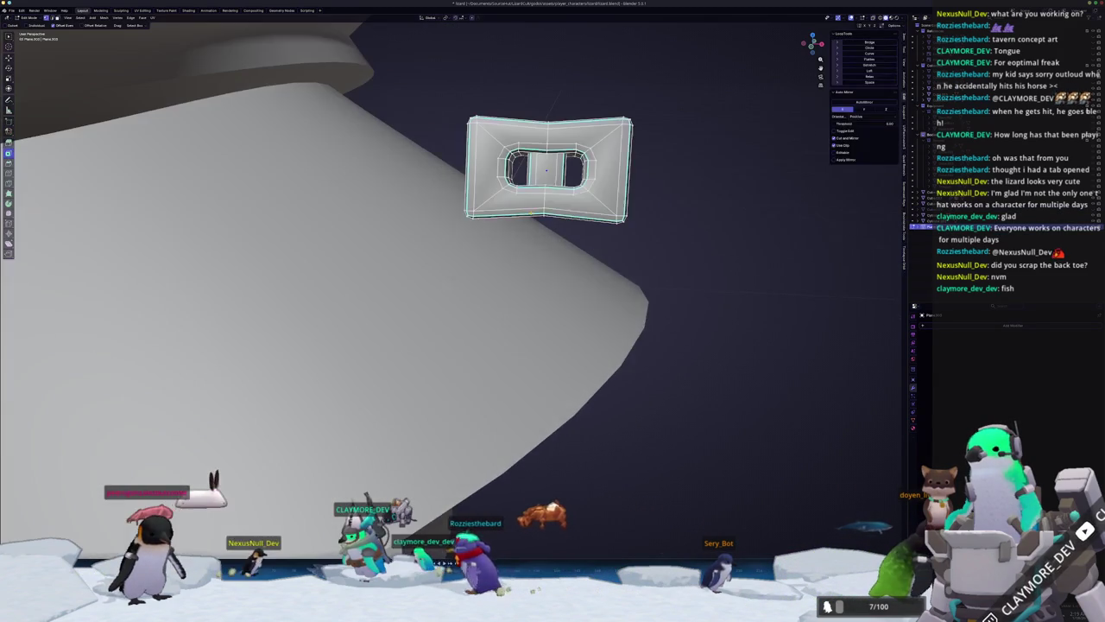
{"action": "scroll", "coordinate": [733, 164], "scroll_direction": "up", "scroll_amount": 1}
{"action": "scroll", "coordinate": [718, 209], "scroll_direction": "down", "scroll_amount": 3}
{"action": "key", "text": "ctrl+l"}
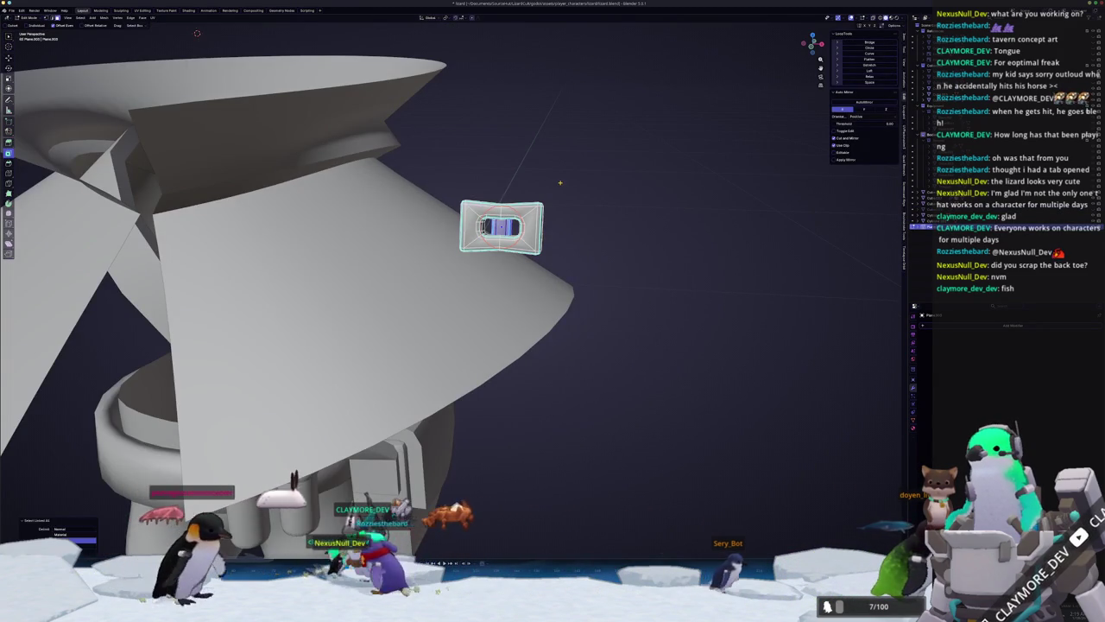
{"action": "key", "text": "g"}
{"action": "key", "text": "x"}
{"action": "left_click", "coordinate": [747, 209]}
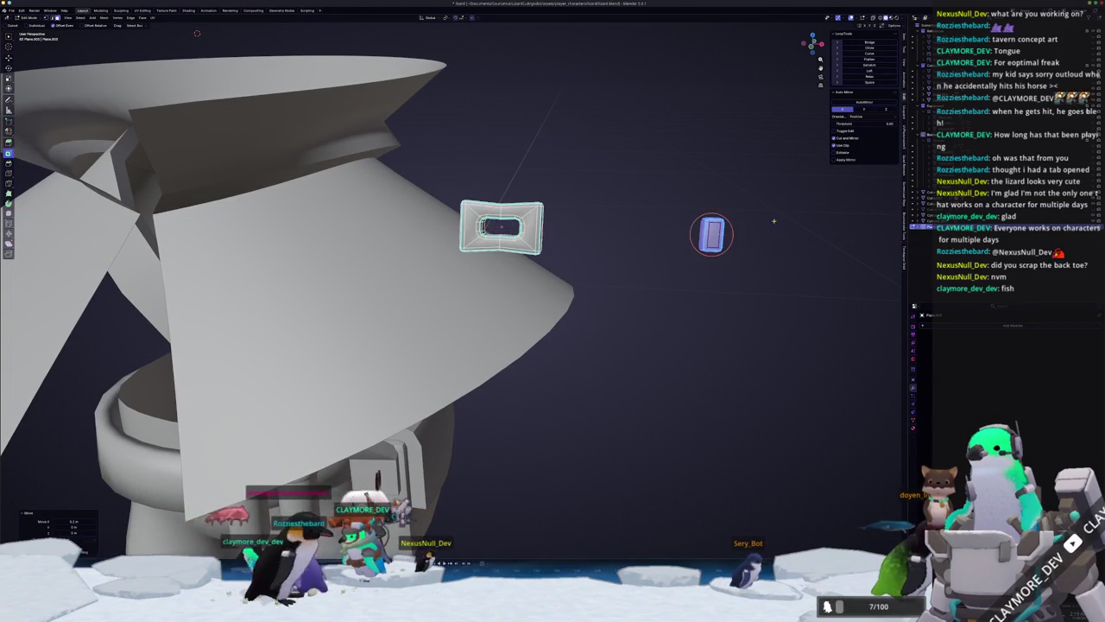
{"action": "scroll", "coordinate": [673, 208], "scroll_direction": "up", "scroll_amount": 2}
{"action": "scroll", "coordinate": [649, 204], "scroll_direction": "up", "scroll_amount": 2}
{"action": "middle_click_drag", "start_coordinate": [649, 205], "coordinate": [639, 205]}
With X-ray on, delete the pin cylinder's top and bottom cap faces.
{"action": "key", "text": "alt+z"}
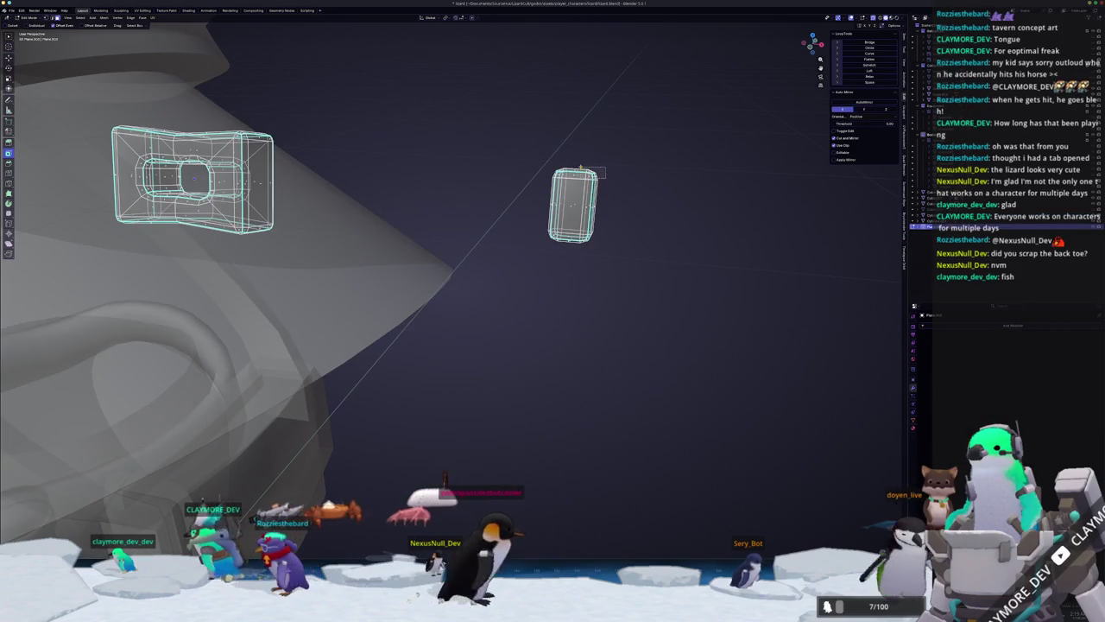
{"action": "left_click_drag", "start_coordinate": [602, 175], "coordinate": [553, 161]}
{"action": "key", "text": "x"}
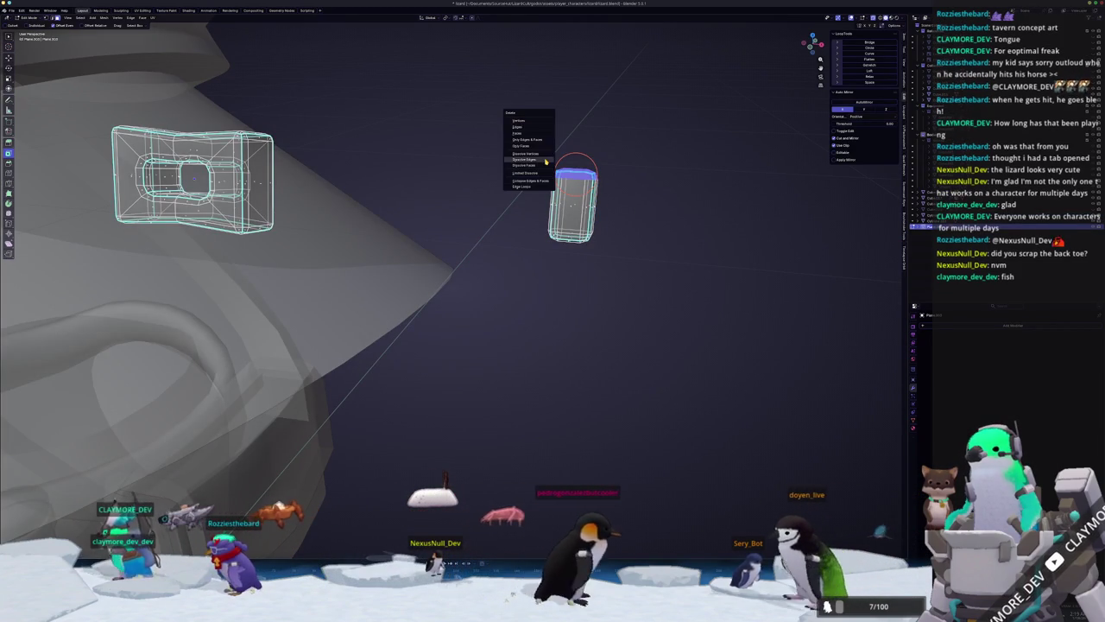
{"action": "left_click", "coordinate": [534, 144]}
{"action": "middle_click_drag", "start_coordinate": [534, 144], "coordinate": [596, 244]}
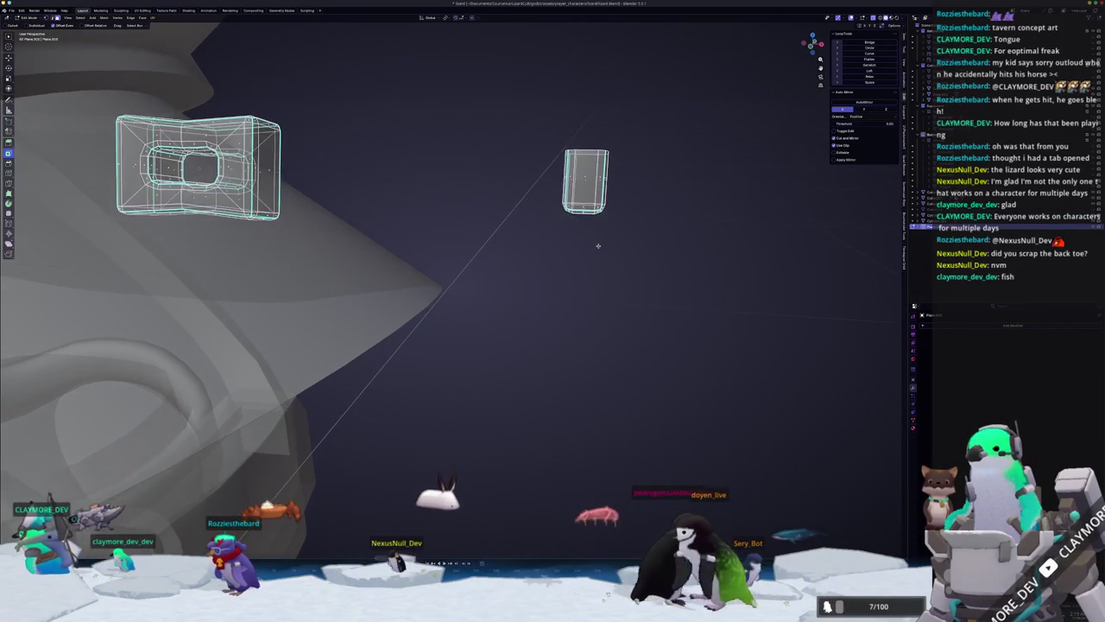
{"action": "left_click_drag", "start_coordinate": [616, 233], "coordinate": [545, 201]}
{"action": "key", "text": "x"}
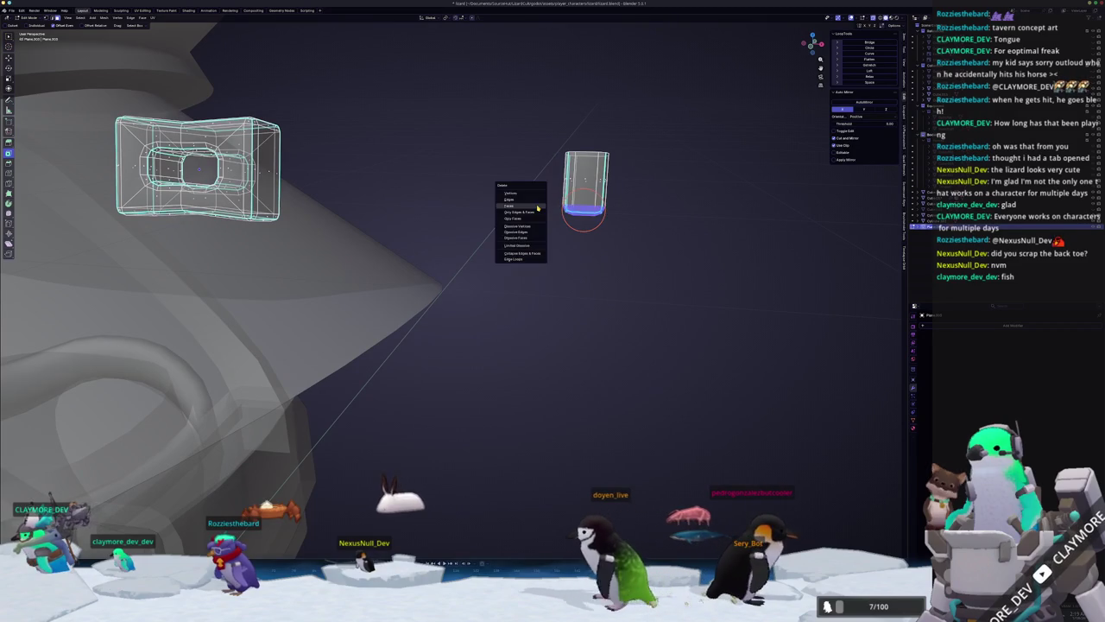
{"action": "left_click", "coordinate": [539, 196]}
Slide the pin back along X into the buckle and leave Edit Mode.
{"action": "middle_click_drag", "start_coordinate": [540, 196], "coordinate": [577, 217]}
{"action": "left_click_drag", "start_coordinate": [617, 247], "coordinate": [481, 148]}
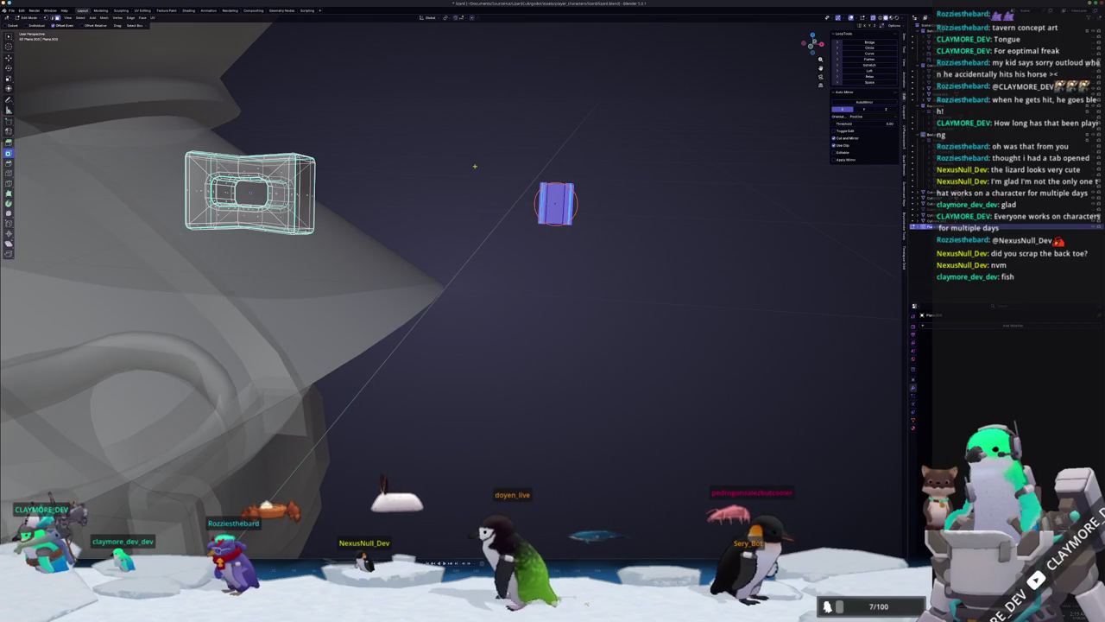
{"action": "key", "text": "alt+z"}
{"action": "middle_click_drag", "start_coordinate": [481, 148], "coordinate": [607, 192]}
{"action": "key", "text": "g"}
{"action": "key", "text": "x"}
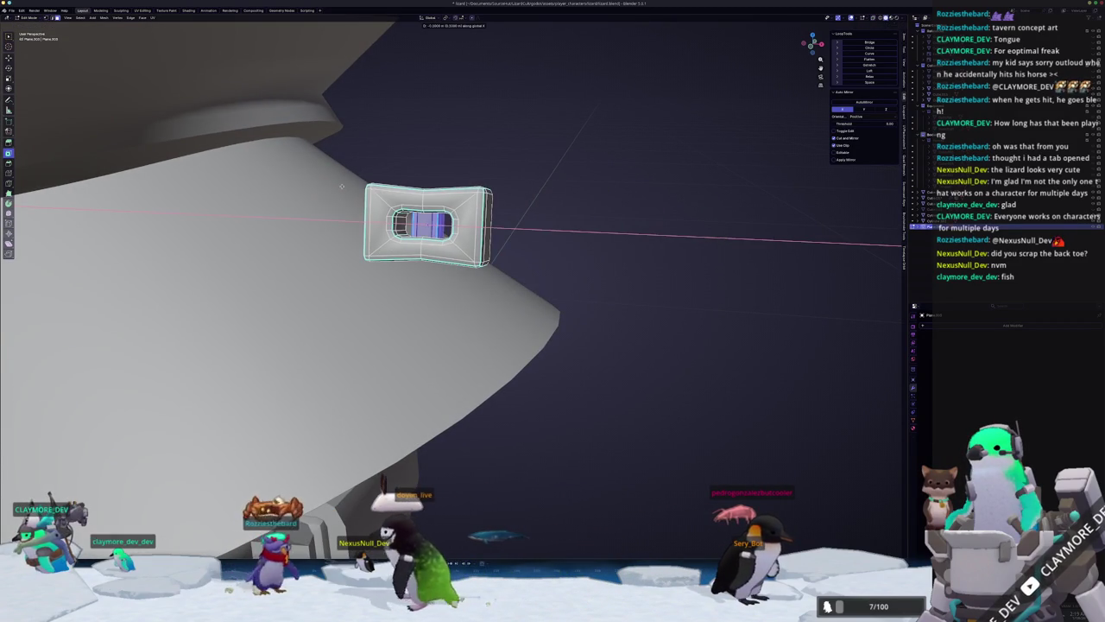
{"action": "mouse_move", "coordinate": [449, 259]}
{"action": "middle_mouse_down"}
{"action": "mouse_move", "coordinate": [477, 224]}
{"action": "mouse_move", "coordinate": [563, 164]}
{"action": "mouse_move", "coordinate": [476, 146]}
{"action": "mouse_move", "coordinate": [399, 192]}
{"action": "mouse_move", "coordinate": [479, 179]}
{"action": "mouse_move", "coordinate": [466, 172]}
{"action": "middle_mouse_up"}
{"action": "left_click", "coordinate": [477, 224]}
{"action": "key", "text": "Tab"}
{"action": "scroll", "coordinate": [472, 223], "scroll_direction": "down", "scroll_amount": 3}
{"action": "scroll", "coordinate": [563, 164], "scroll_direction": "up", "scroll_amount": 2}
{"action": "key", "text": "Tab"}
Switch to edge select and dissolve the chosen ring of hat edges.
{"action": "key", "text": "2"}
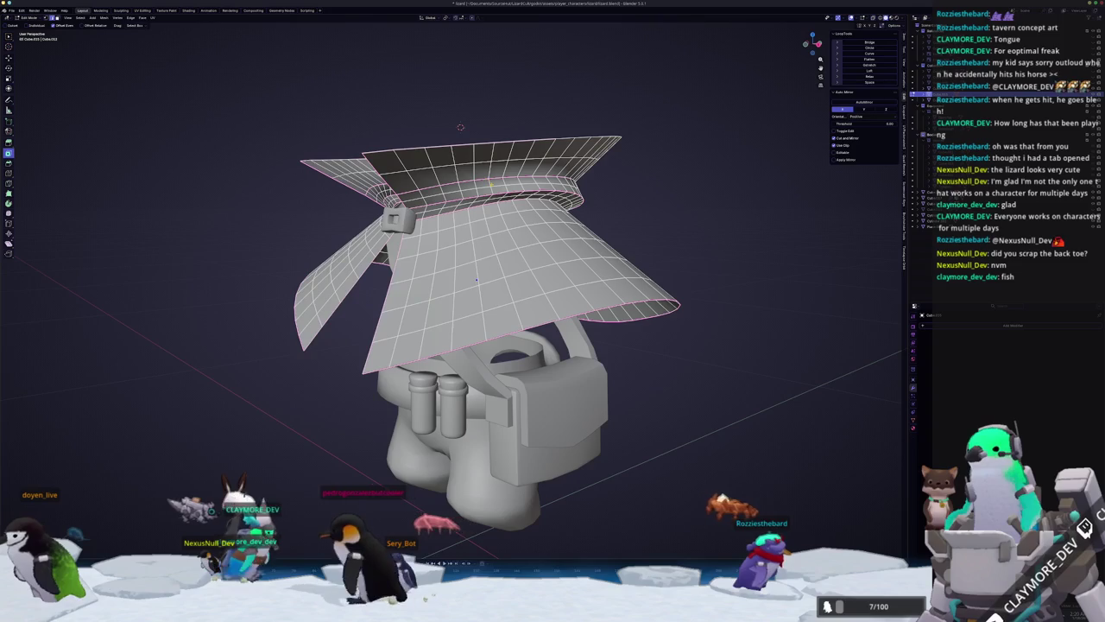
{"action": "middle_click_drag", "start_coordinate": [460, 127], "coordinate": [488, 134]}
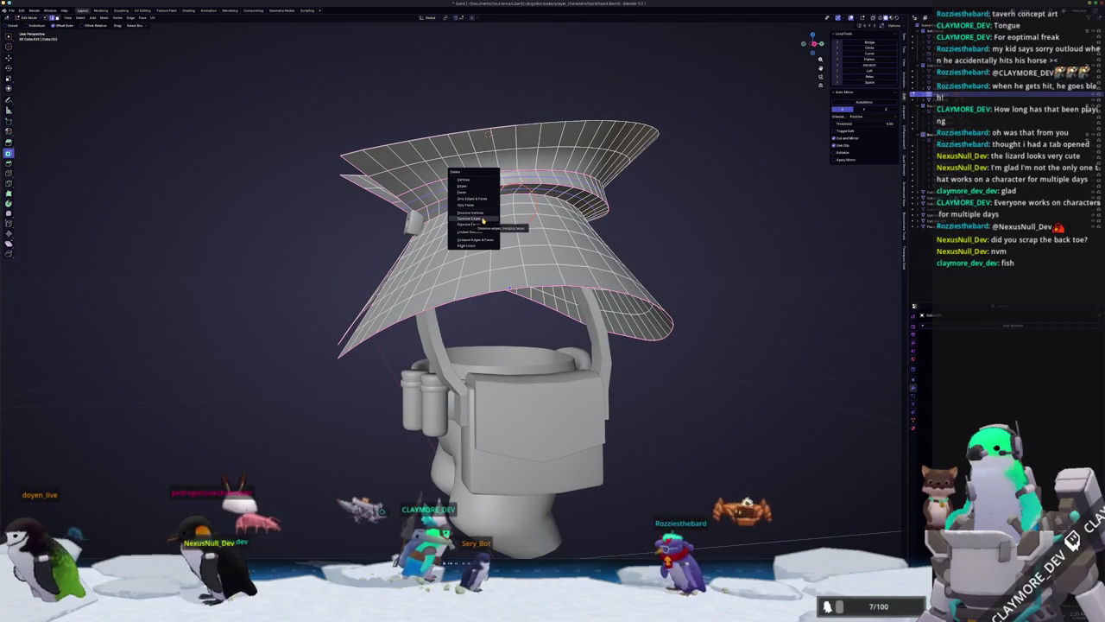
{"action": "mouse_move", "coordinate": [488, 134]}
{"action": "middle_mouse_down"}
{"action": "mouse_move", "coordinate": [521, 117]}
{"action": "mouse_move", "coordinate": [466, 108]}
{"action": "mouse_move", "coordinate": [429, 125]}
{"action": "mouse_move", "coordinate": [463, 102]}
{"action": "mouse_move", "coordinate": [472, 119]}
{"action": "middle_mouse_up"}
{"action": "left_click", "coordinate": [532, 332]}
{"action": "mouse_move", "coordinate": [532, 333]}
{"action": "middle_mouse_down"}
{"action": "mouse_move", "coordinate": [575, 318]}
{"action": "mouse_move", "coordinate": [553, 321]}
{"action": "middle_mouse_up"}
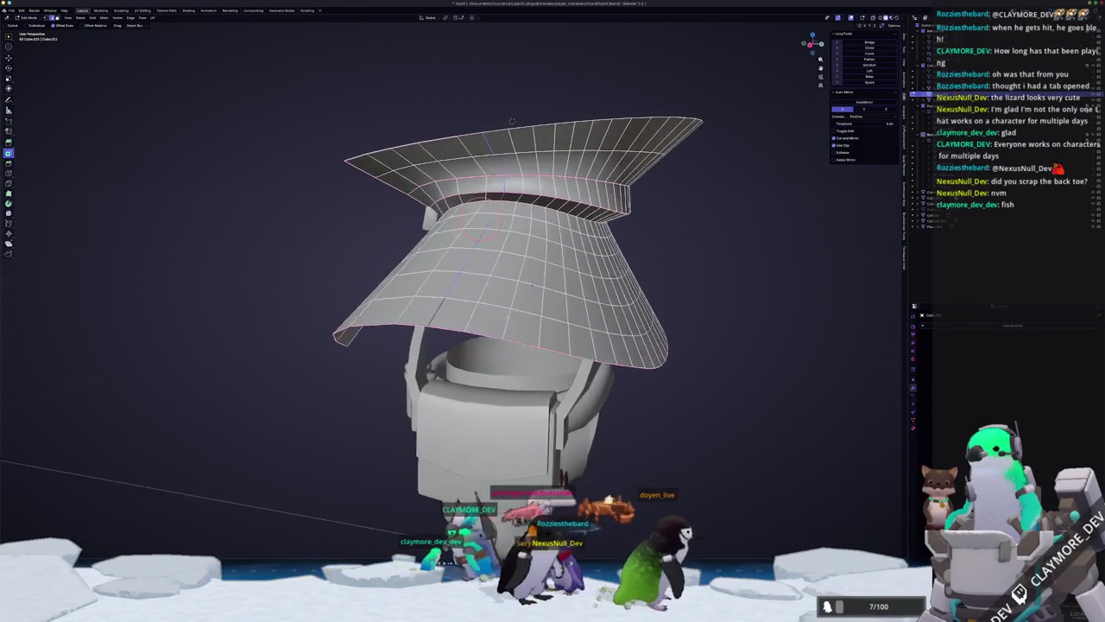
Rotate the selected part of the hat and check the shape from several angles.
{"action": "key", "text": "r"}
{"action": "middle_click_drag", "start_coordinate": [512, 121], "coordinate": [527, 120]}
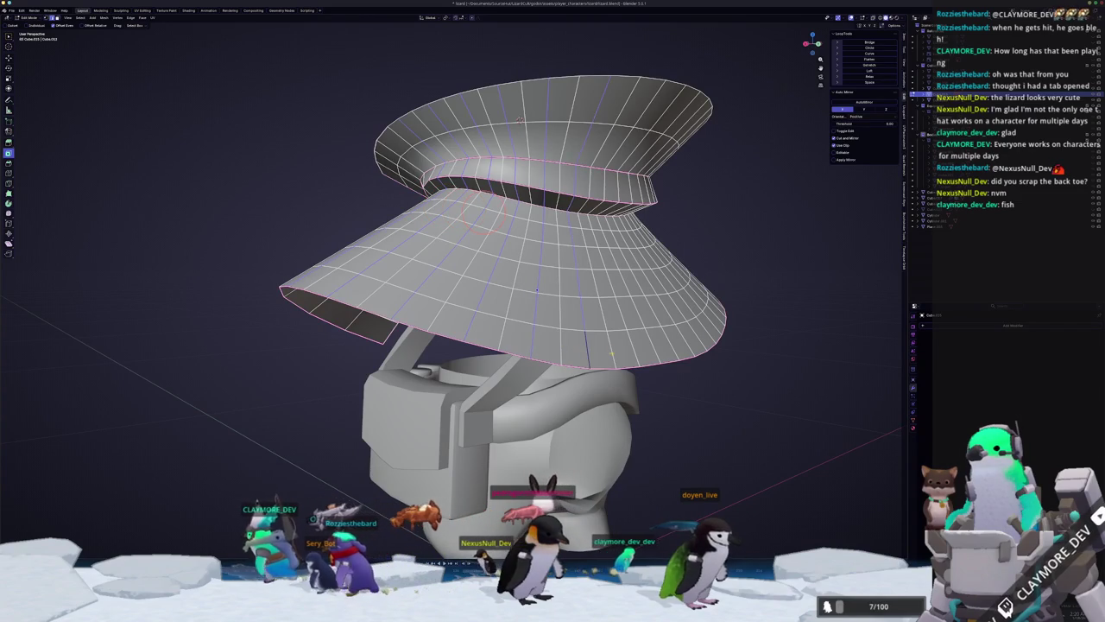
{"action": "middle_click_drag", "start_coordinate": [609, 351], "coordinate": [527, 335]}
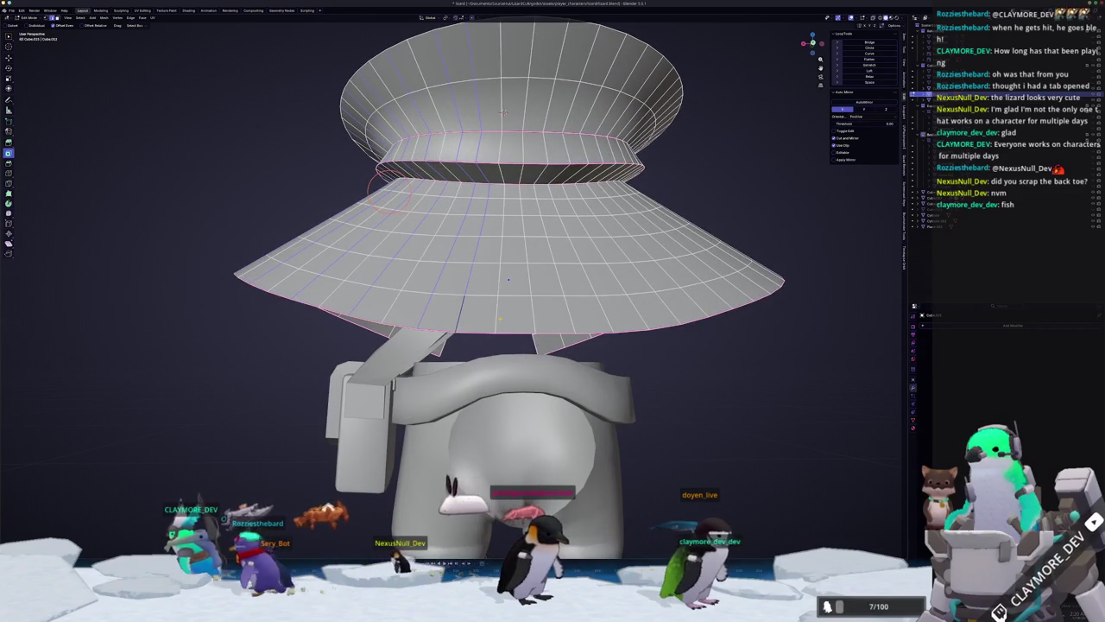
{"action": "right_click", "coordinate": [484, 259]}
{"action": "key", "text": "Escape"}
{"action": "scroll", "coordinate": [483, 259], "scroll_direction": "down", "scroll_amount": 3}
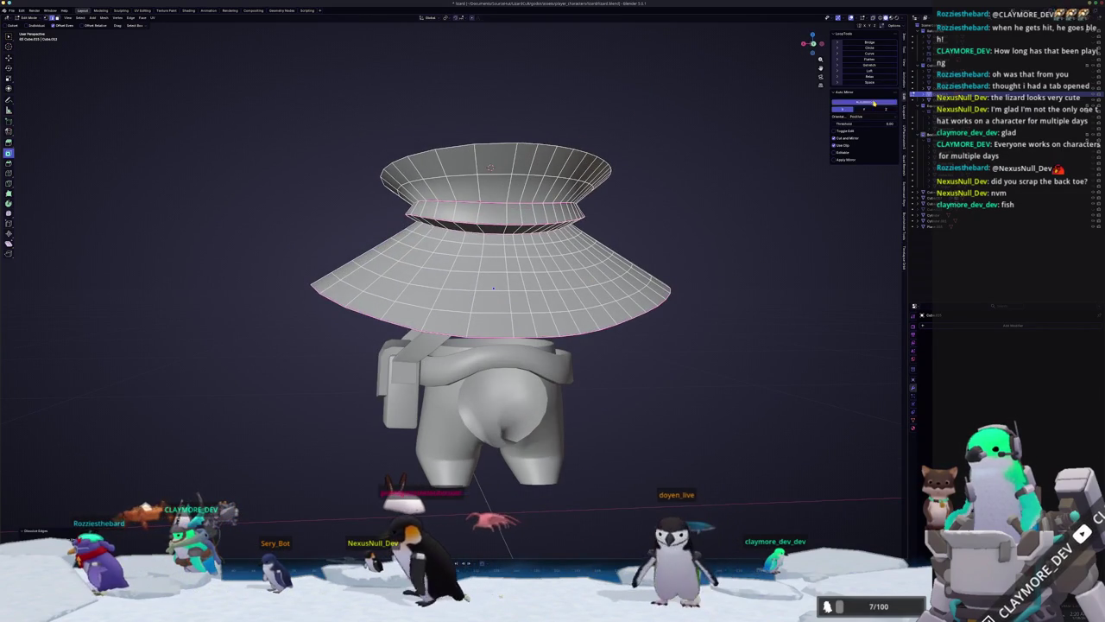
{"action": "key", "text": "Tab"}
{"action": "key", "text": "Tab"}
{"action": "mouse_move", "coordinate": [489, 167]}
{"action": "middle_mouse_down"}
{"action": "mouse_move", "coordinate": [412, 169]}
{"action": "mouse_move", "coordinate": [406, 126]}
{"action": "middle_mouse_up"}
{"action": "key", "text": "Tab"}
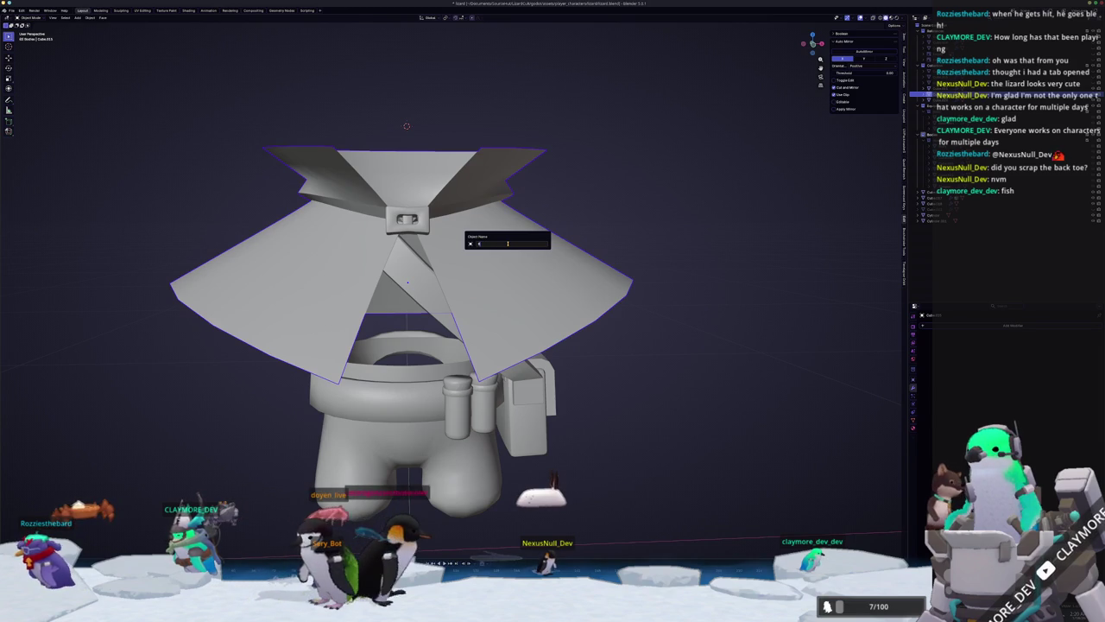
Confirm the cape's new name, move it into Equipment > Basic, and unhide the Body.
{"action": "key", "text": "Return"}
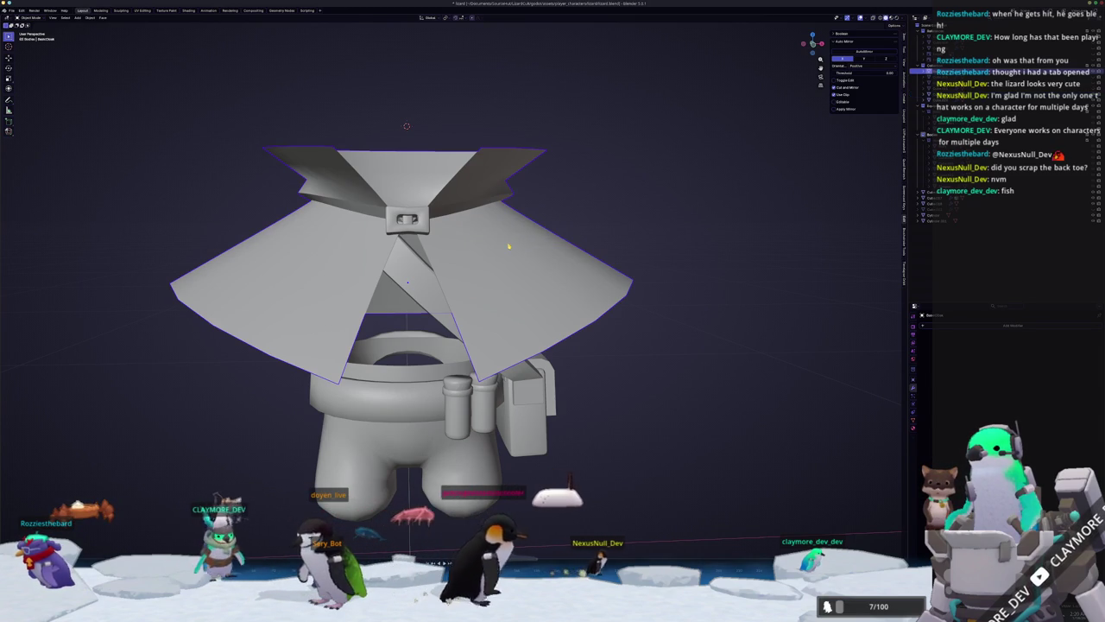
{"action": "key", "text": "m"}
{"action": "left_click", "coordinate": [539, 256]}
{"action": "middle_click_drag", "start_coordinate": [513, 266], "coordinate": [570, 371]}
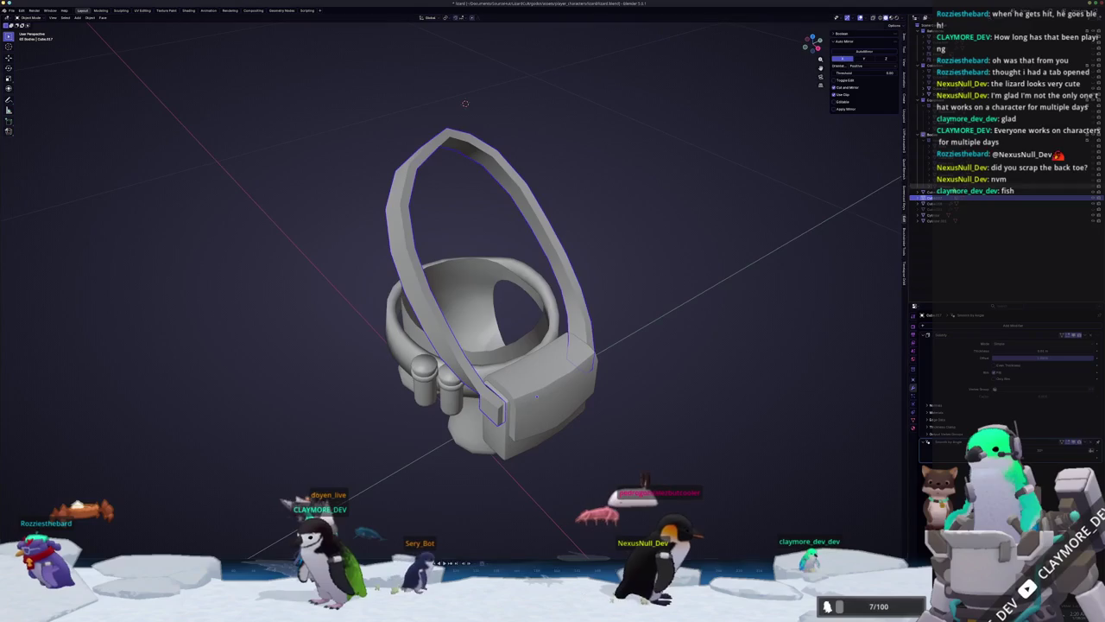
{"action": "left_click", "coordinate": [950, 145]}
{"action": "key", "text": "alt+h"}
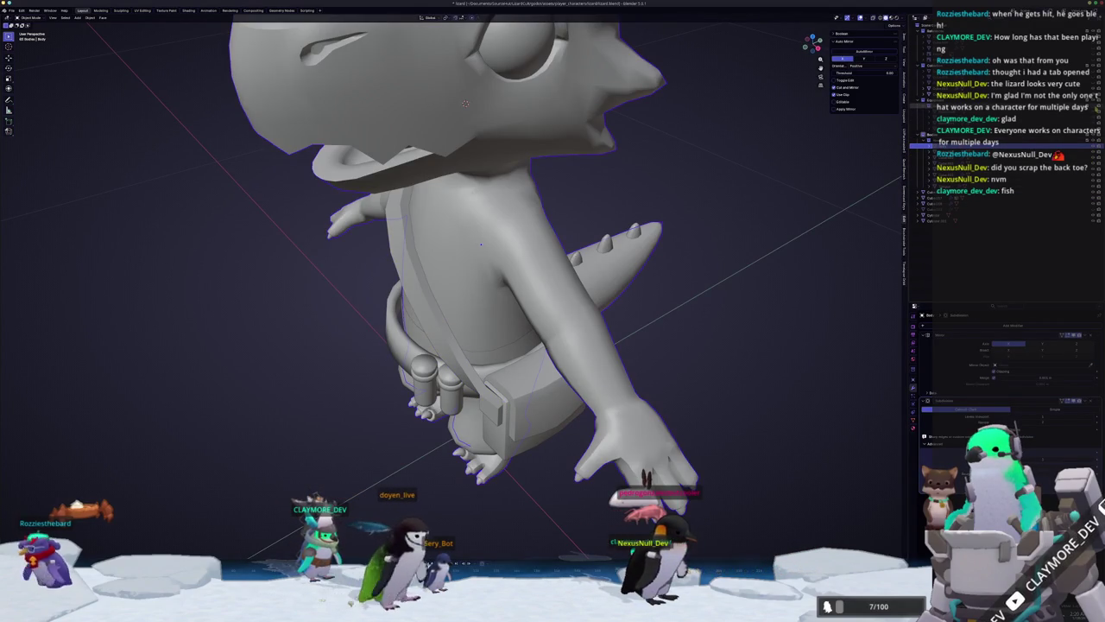
Reveal all hidden objects and start editing the shoulder strap mesh.
{"action": "key", "text": "alt+h"}
{"action": "left_click", "coordinate": [925, 111]}
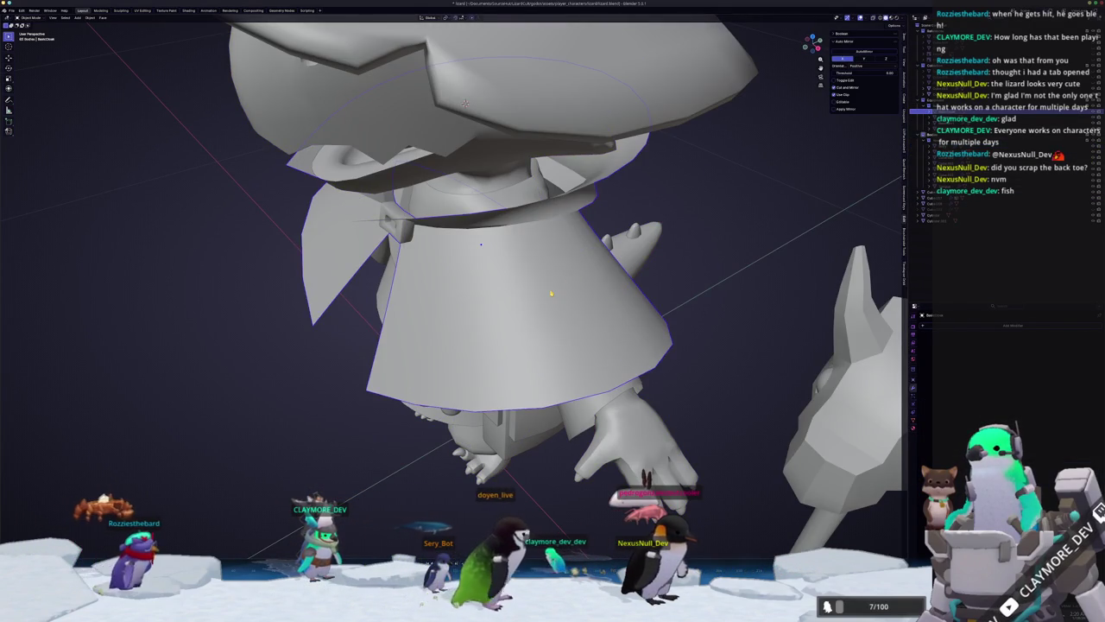
{"action": "left_click", "coordinate": [401, 256]}
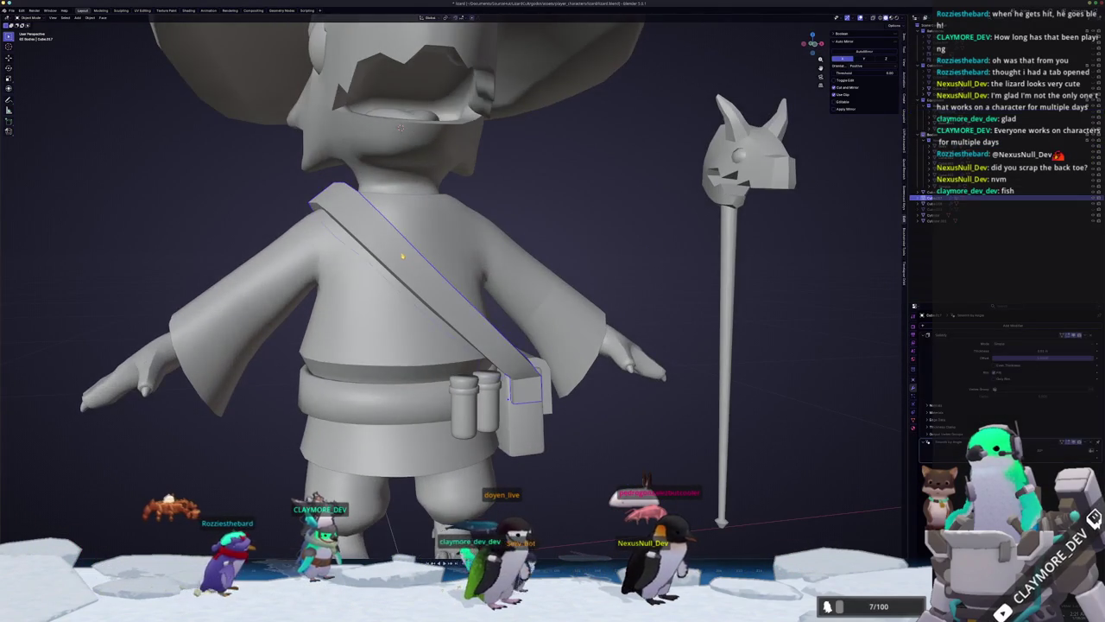
{"action": "middle_click_drag", "start_coordinate": [402, 255], "coordinate": [426, 240]}
{"action": "key", "text": "Tab"}
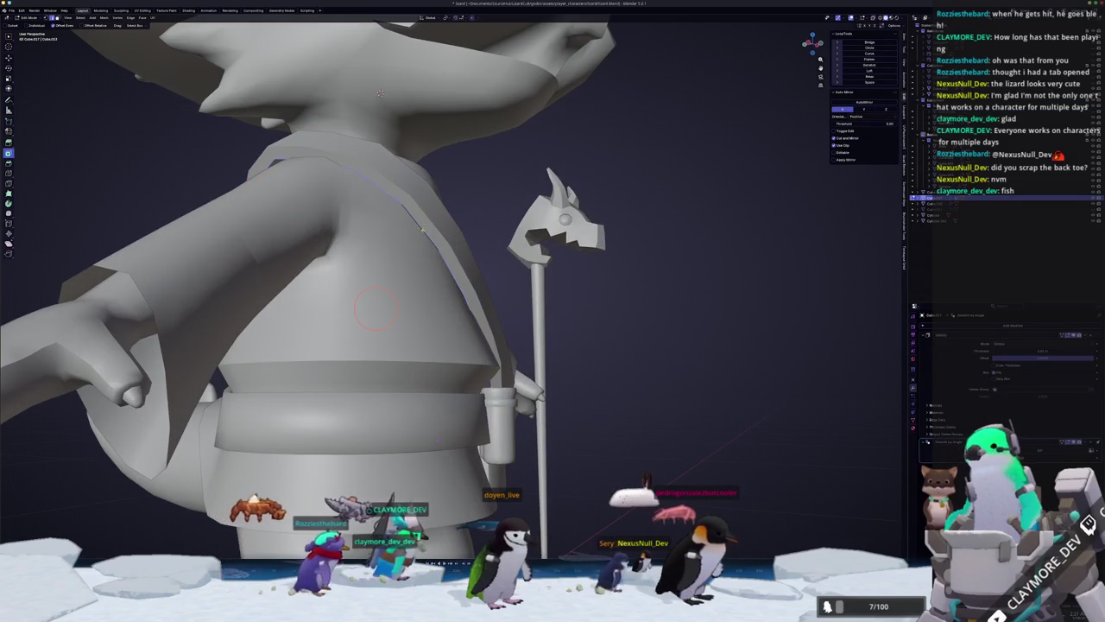
Inspect the strap around the torso in Edit Mode with X-ray toggled on.
{"action": "middle_click_drag", "start_coordinate": [380, 94], "coordinate": [456, 250]}
{"action": "middle_click_drag", "start_coordinate": [473, 286], "coordinate": [379, 316]}
{"action": "key", "text": "alt+z"}
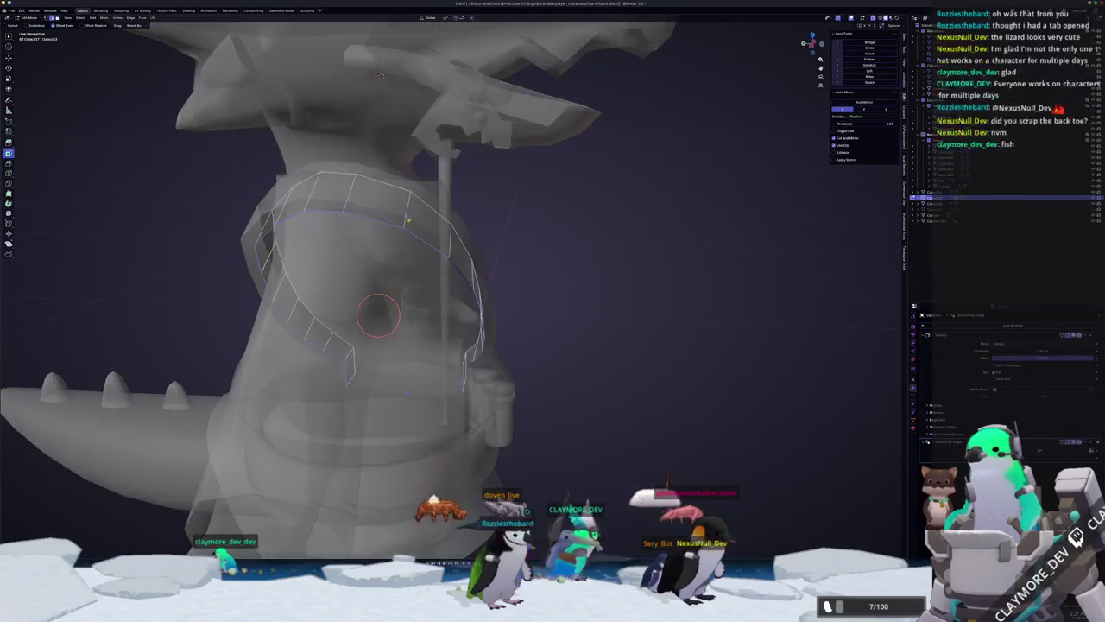
{"action": "middle_click_drag", "start_coordinate": [380, 76], "coordinate": [466, 201]}
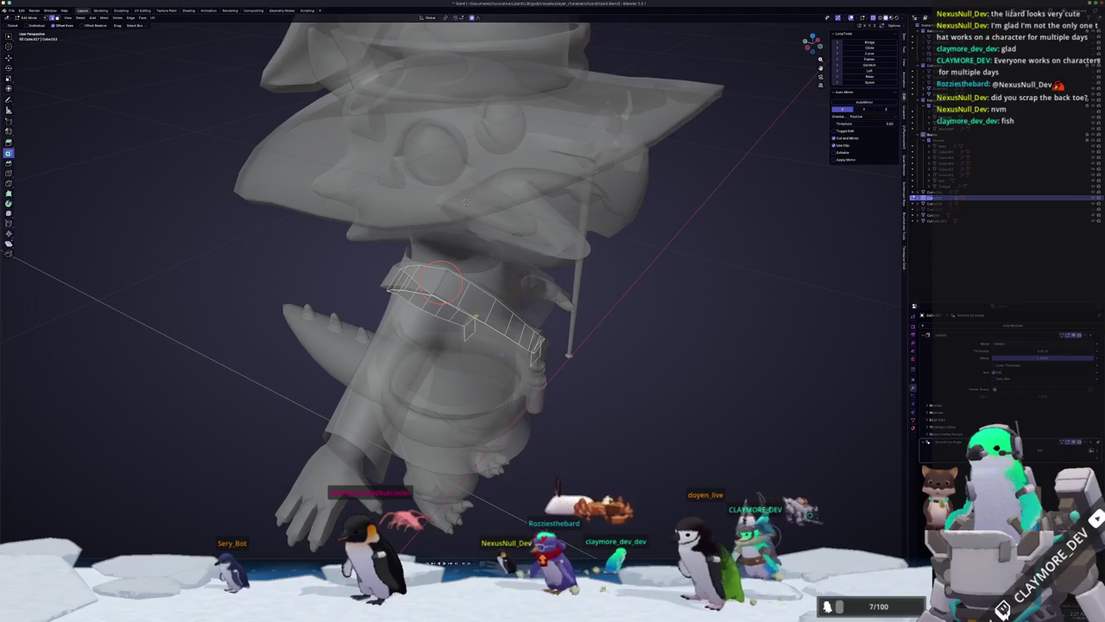
{"action": "key", "text": "Tab"}
{"action": "key", "text": "alt+z"}
{"action": "mouse_move", "coordinate": [466, 201]}
{"action": "middle_mouse_down"}
{"action": "mouse_move", "coordinate": [463, 294]}
{"action": "mouse_move", "coordinate": [460, 170]}
{"action": "mouse_move", "coordinate": [424, 170]}
{"action": "mouse_move", "coordinate": [469, 168]}
{"action": "mouse_move", "coordinate": [448, 170]}
{"action": "middle_mouse_up"}
{"action": "key", "text": "Tab"}
{"action": "key", "text": "alt+z"}
{"action": "key", "text": "alt+z"}
{"action": "key", "text": "alt+z"}
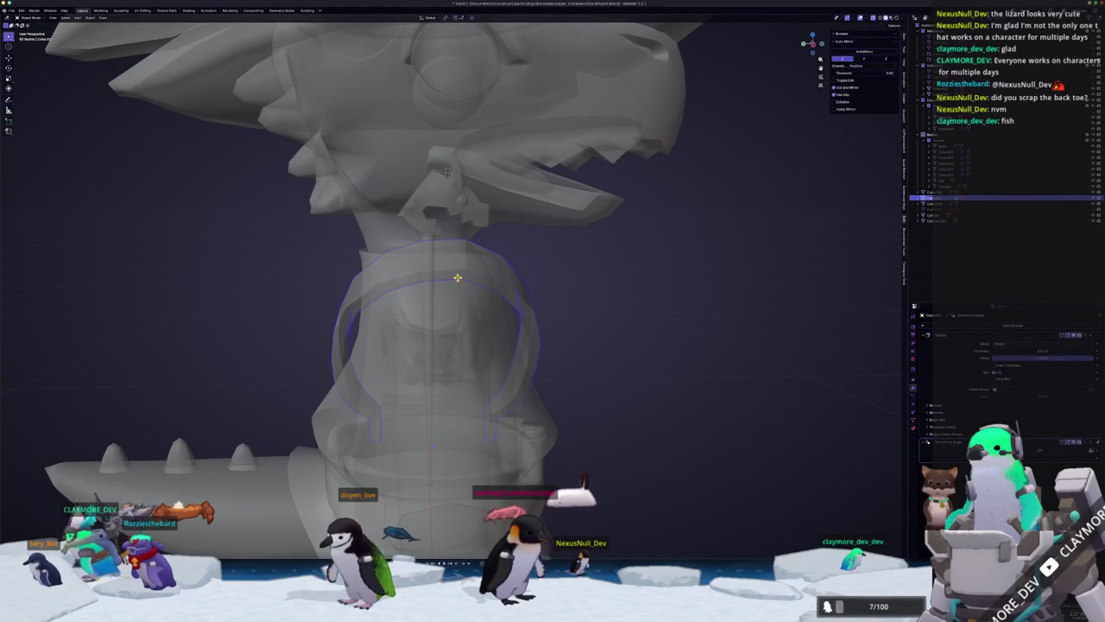
Leave Edit Mode and view the whole character from the front and back.
{"action": "middle_click_drag", "start_coordinate": [446, 170], "coordinate": [453, 170]}
{"action": "key", "text": "Tab"}
{"action": "scroll", "coordinate": [458, 268], "scroll_direction": "down", "scroll_amount": 3}
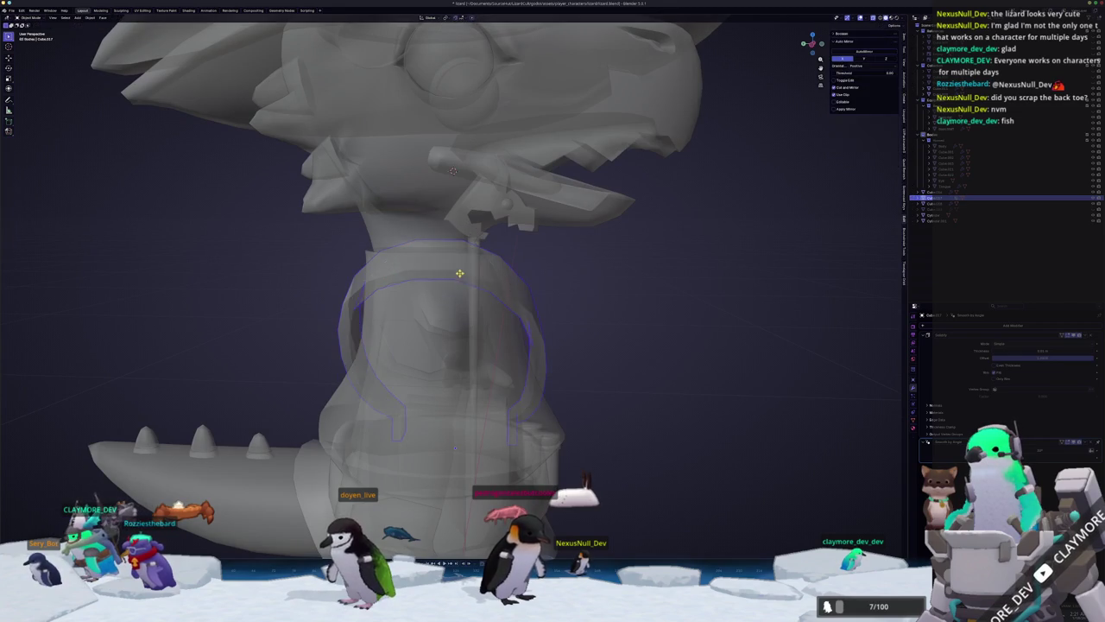
{"action": "scroll", "coordinate": [457, 267], "scroll_direction": "down", "scroll_amount": 2}
{"action": "key", "text": "alt+z"}
{"action": "scroll", "coordinate": [458, 268], "scroll_direction": "up", "scroll_amount": 2}
{"action": "mouse_move", "coordinate": [457, 268]}
{"action": "middle_mouse_down"}
{"action": "mouse_move", "coordinate": [450, 288]}
{"action": "mouse_move", "coordinate": [366, 308]}
{"action": "mouse_move", "coordinate": [307, 313]}
{"action": "mouse_move", "coordinate": [299, 303]}
{"action": "middle_mouse_up"}
{"action": "scroll", "coordinate": [450, 288], "scroll_direction": "down", "scroll_amount": 2}
{"action": "scroll", "coordinate": [366, 308], "scroll_direction": "up", "scroll_amount": 2}
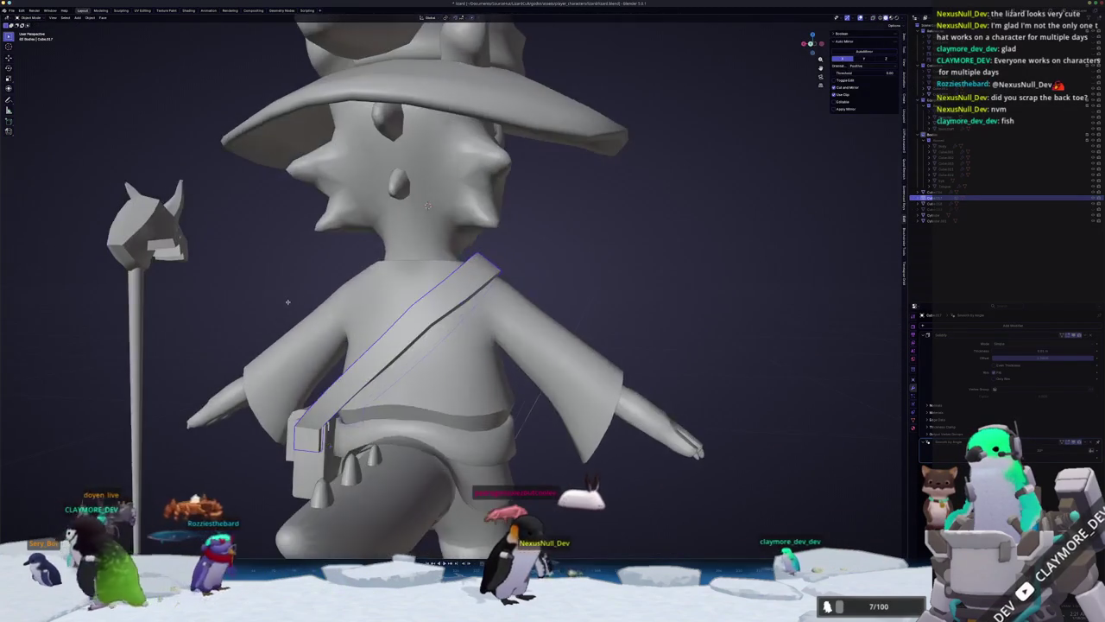
{"action": "key", "text": "KP_1"}
{"action": "key", "text": "ctrl+KP_1"}
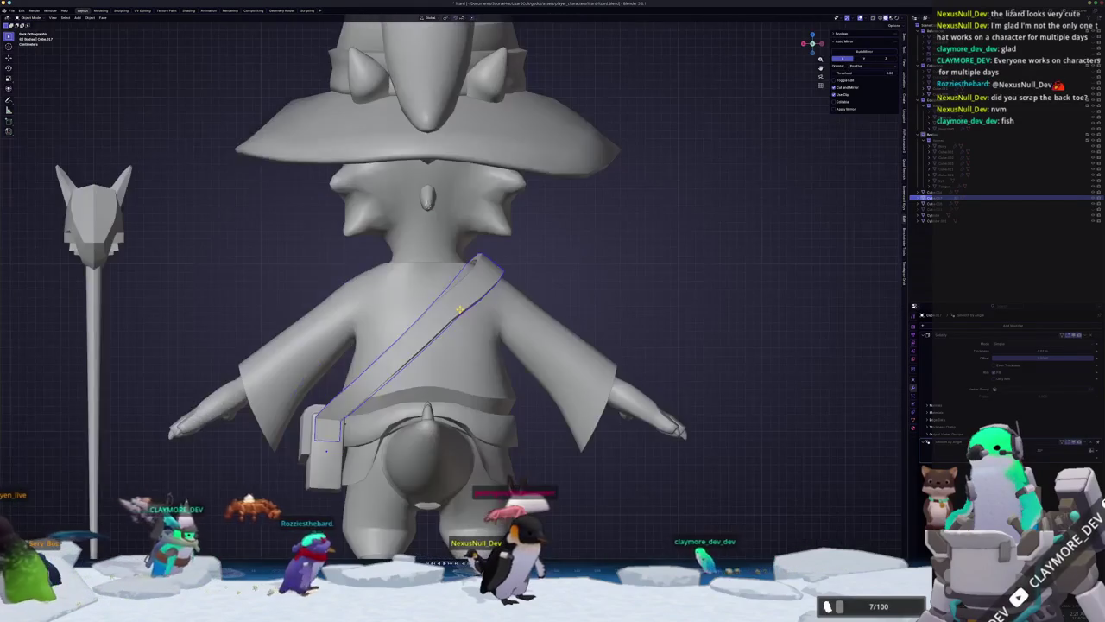
Slide two strap vertices and an edge loop so the strap reaches the bag.
{"action": "key", "text": "Tab"}
{"action": "key", "text": "alt+z"}
{"action": "key", "text": "alt+z"}
{"action": "mouse_move", "coordinate": [498, 259]}
{"action": "middle_mouse_down"}
{"action": "mouse_move", "coordinate": [469, 365]}
{"action": "mouse_move", "coordinate": [459, 323]}
{"action": "middle_mouse_up"}
{"action": "key", "text": "alt+z"}
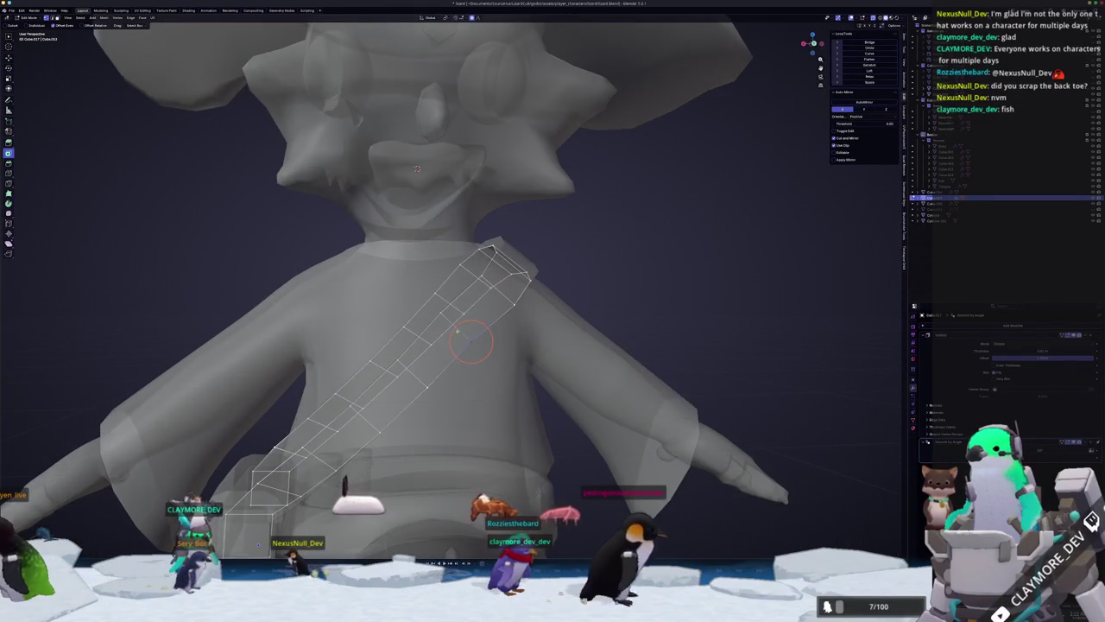
{"action": "left_click", "coordinate": [434, 297]}
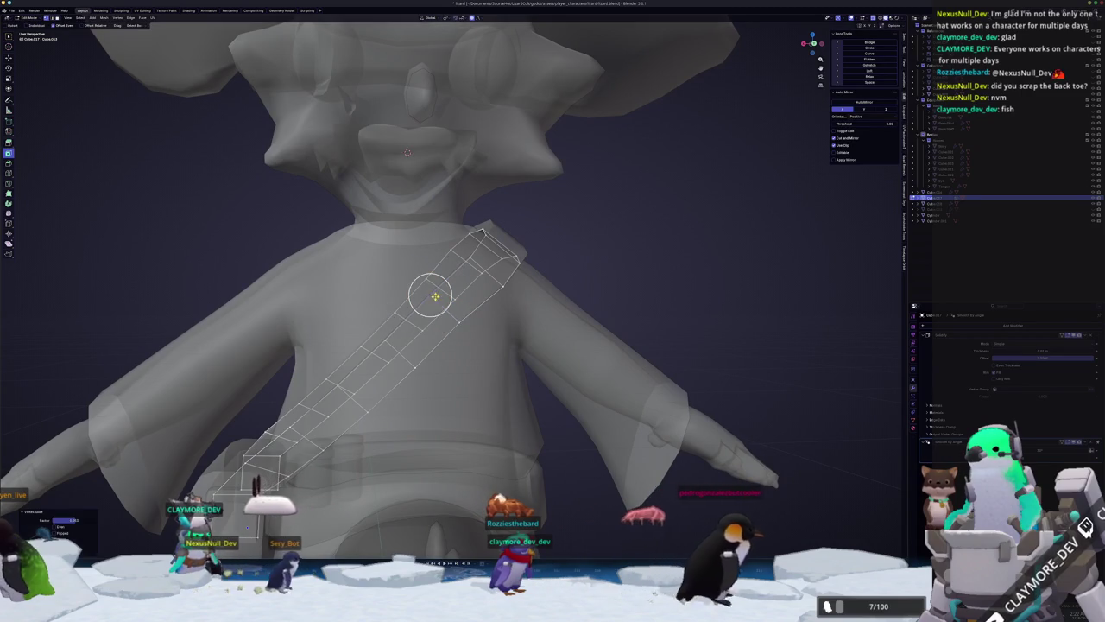
{"action": "key", "text": "shift+v"}
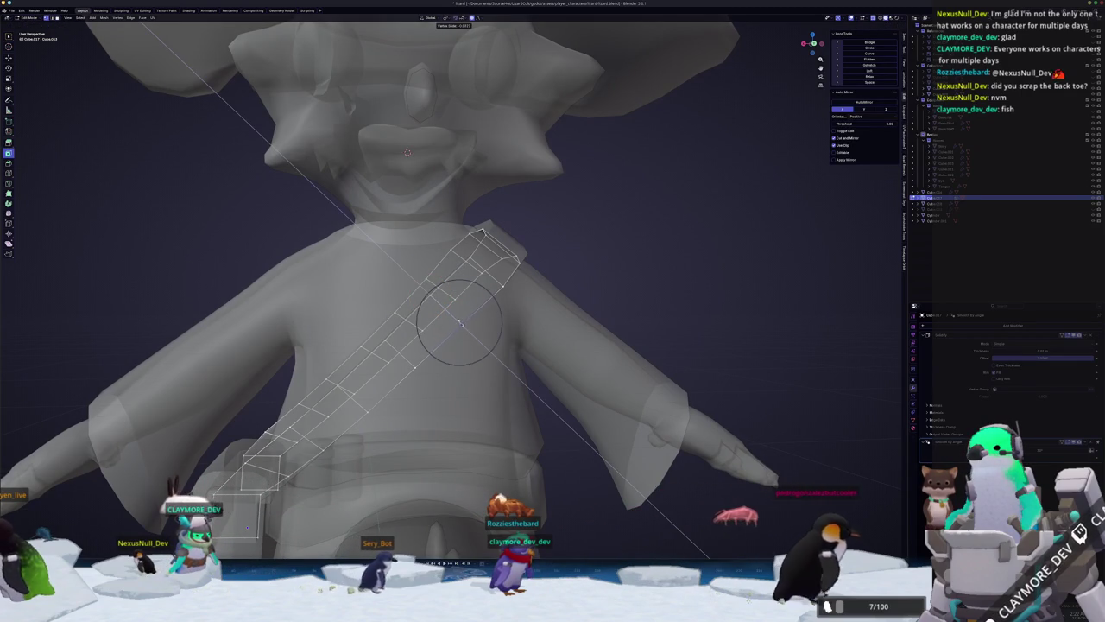
{"action": "left_click", "coordinate": [463, 325]}
{"action": "mouse_move", "coordinate": [463, 325]}
{"action": "middle_mouse_down"}
{"action": "mouse_move", "coordinate": [411, 348]}
{"action": "mouse_move", "coordinate": [318, 316]}
{"action": "mouse_move", "coordinate": [650, 390]}
{"action": "mouse_move", "coordinate": [628, 393]}
{"action": "mouse_move", "coordinate": [612, 359]}
{"action": "middle_mouse_up"}
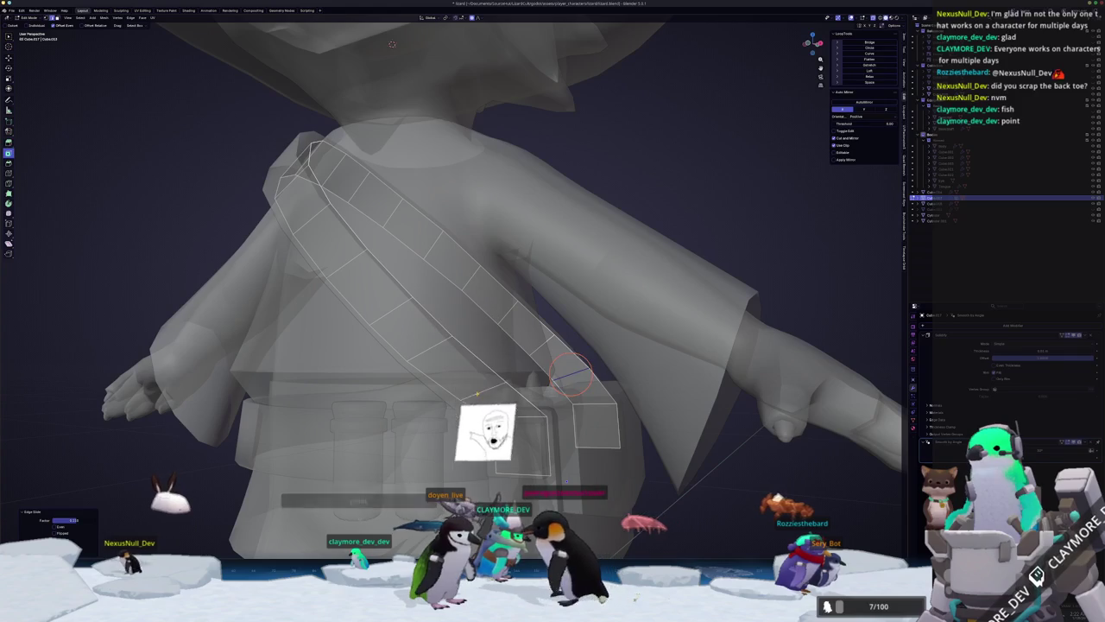
{"action": "key", "text": "g"}
{"action": "key", "text": "g"}
{"action": "mouse_move", "coordinate": [470, 383]}
{"action": "middle_mouse_down"}
{"action": "mouse_move", "coordinate": [555, 358]}
{"action": "mouse_move", "coordinate": [489, 389]}
{"action": "middle_mouse_up"}
{"action": "key", "text": "Tab"}
{"action": "key", "text": "alt+z"}
{"action": "scroll", "coordinate": [489, 388], "scroll_direction": "down", "scroll_amount": 3}
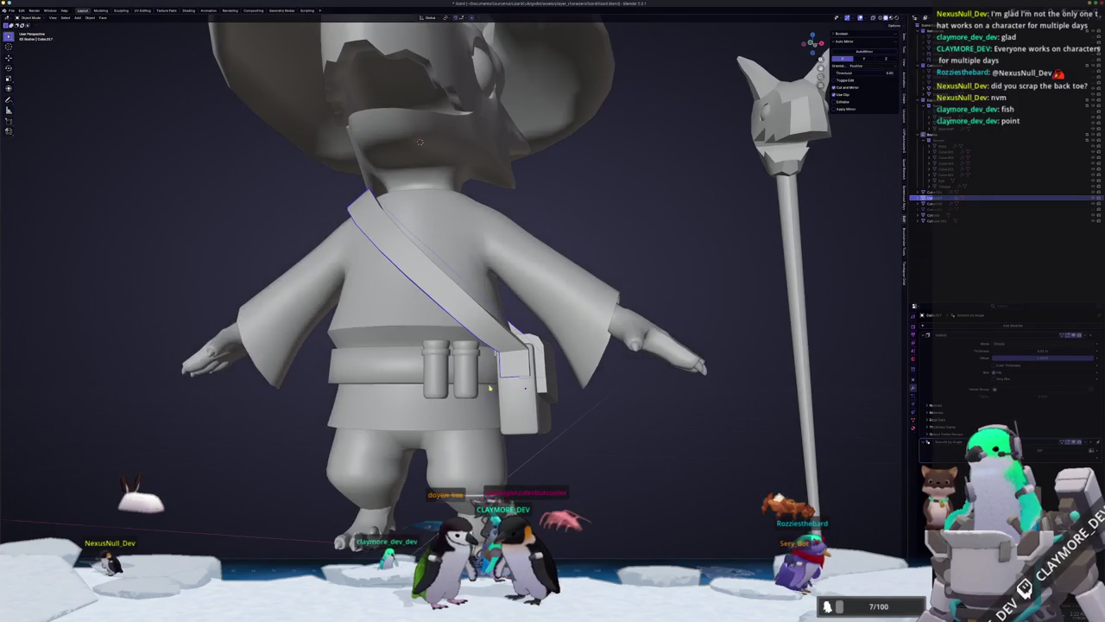
Convert the shoulder strap to a mesh, apply all transforms, and move it into Equipment.
{"action": "left_click", "coordinate": [599, 427]}
{"action": "middle_click_drag", "start_coordinate": [600, 426], "coordinate": [514, 395]}
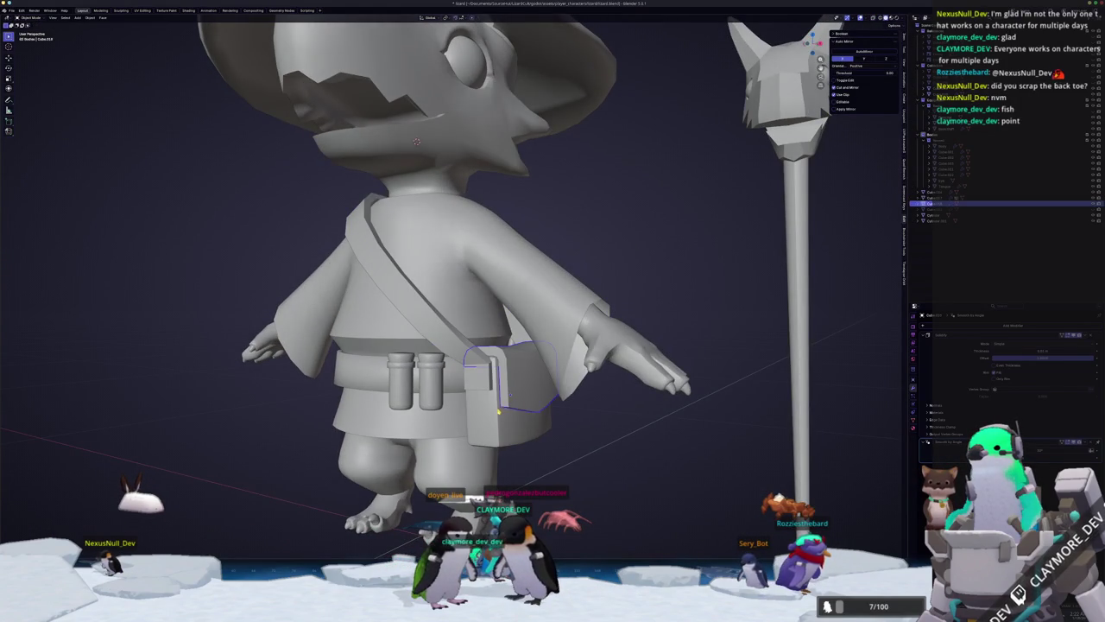
{"action": "right_click", "coordinate": [481, 384]}
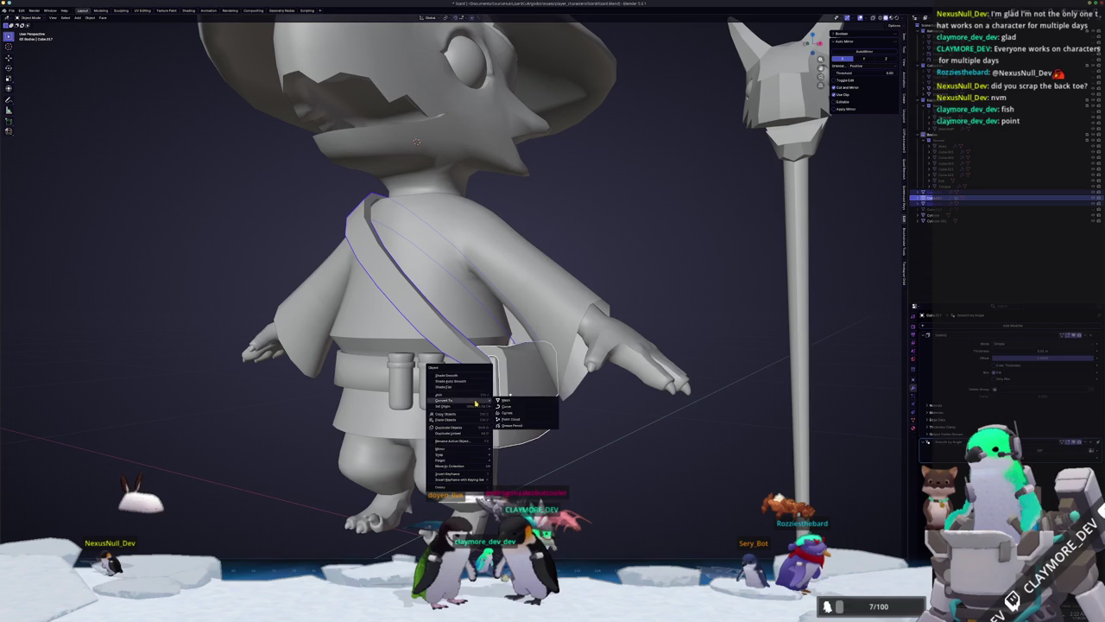
{"action": "left_click", "coordinate": [506, 400]}
{"action": "scroll", "coordinate": [515, 402], "scroll_direction": "up", "scroll_amount": 2}
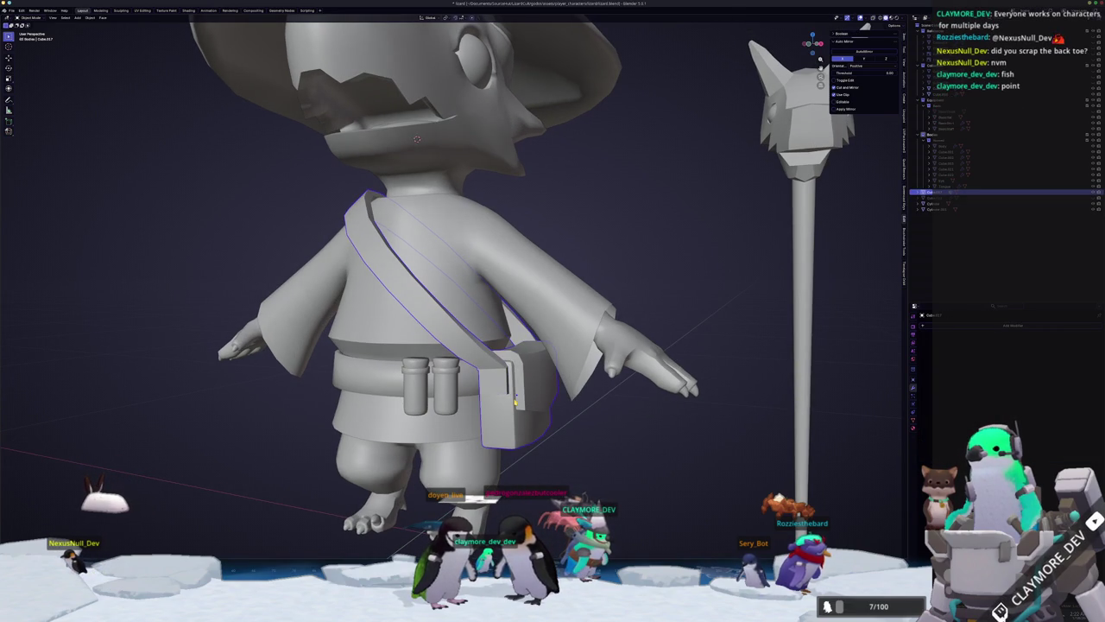
{"action": "left_click", "coordinate": [510, 402]}
{"action": "scroll", "coordinate": [518, 400], "scroll_direction": "down", "scroll_amount": 2}
{"action": "scroll", "coordinate": [529, 398], "scroll_direction": "down", "scroll_amount": 1}
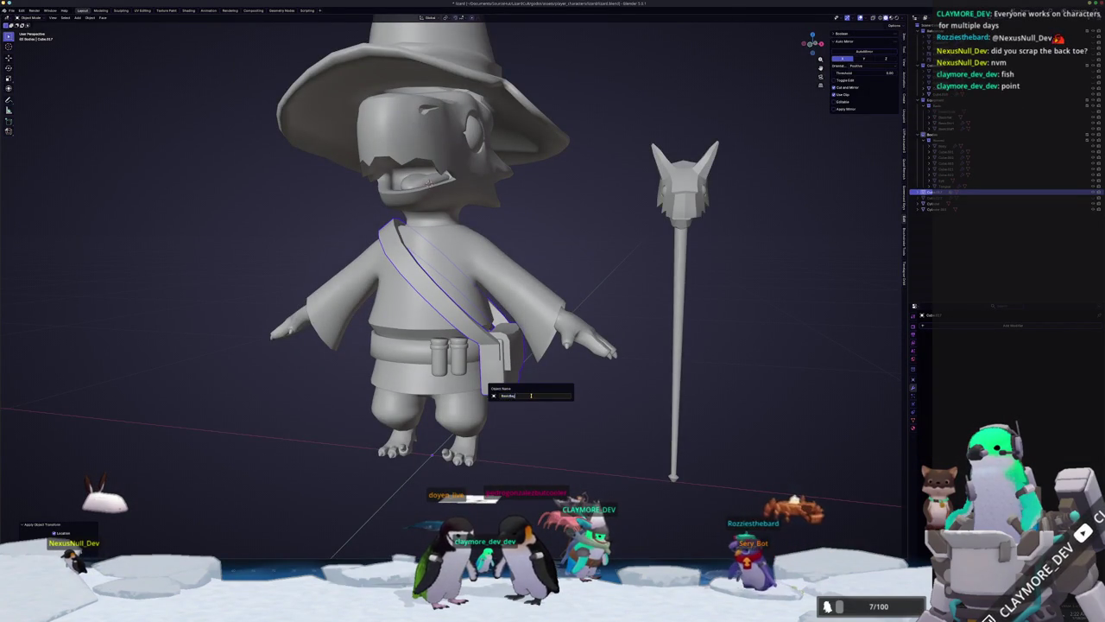
{"action": "key", "text": "m"}
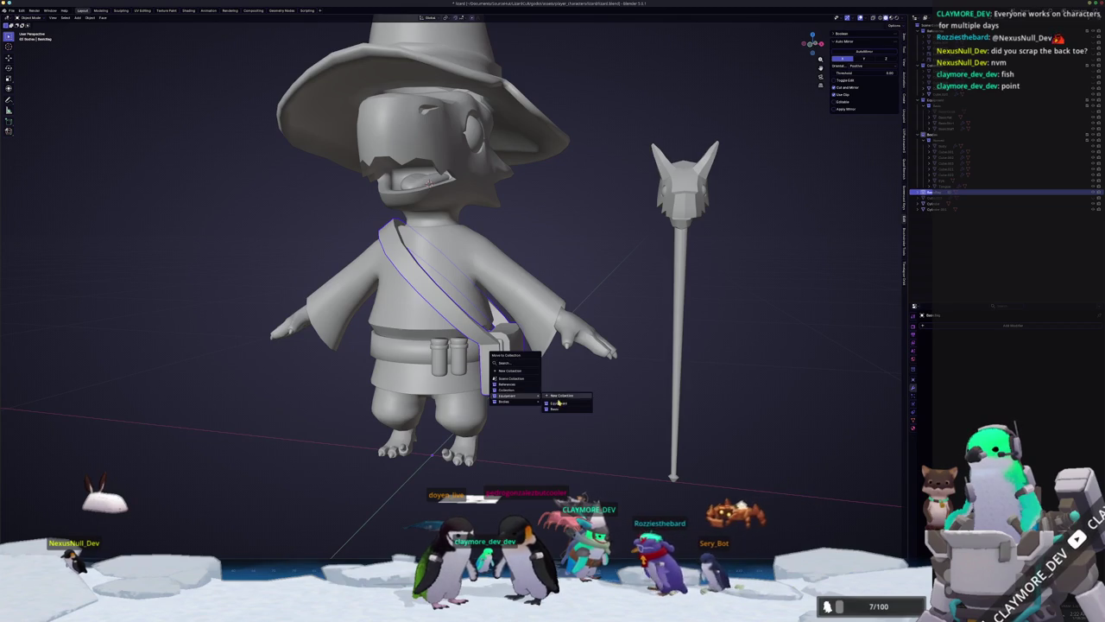
{"action": "left_click", "coordinate": [560, 404]}
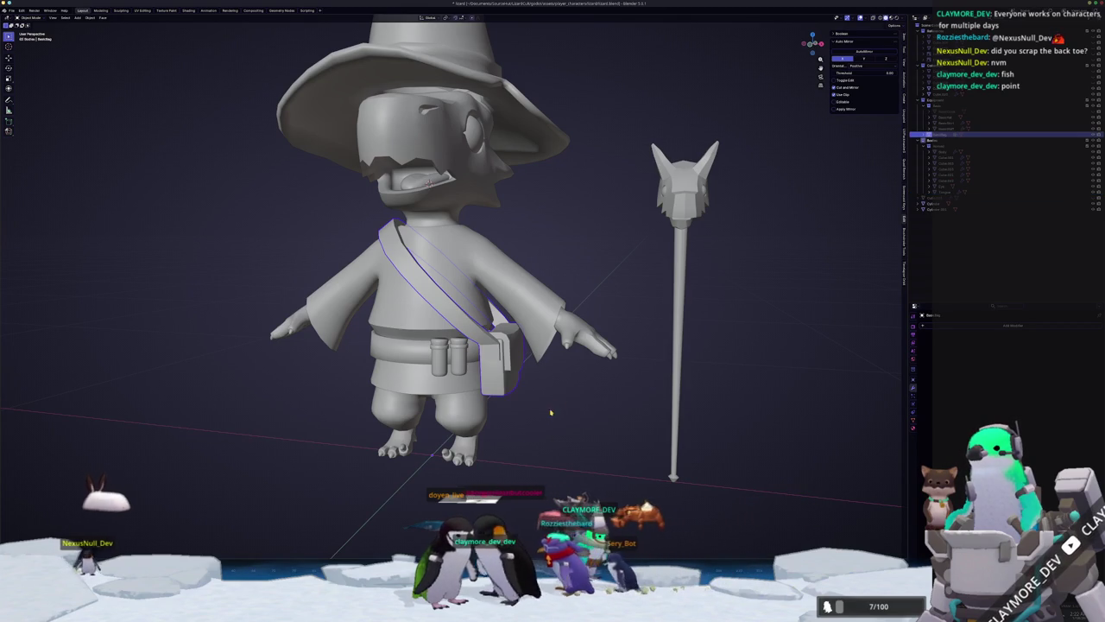
Select the belt bottles and belt piece, and bring up their object options.
{"action": "left_click", "coordinate": [511, 381]}
{"action": "mouse_move", "coordinate": [511, 381]}
{"action": "middle_mouse_down"}
{"action": "mouse_move", "coordinate": [519, 394]}
{"action": "mouse_move", "coordinate": [475, 397]}
{"action": "mouse_move", "coordinate": [426, 366]}
{"action": "middle_mouse_up"}
{"action": "scroll", "coordinate": [475, 397], "scroll_direction": "up", "scroll_amount": 3}
{"action": "left_click", "coordinate": [469, 397]}
{"action": "left_click", "coordinate": [407, 309], "text": "shift"}
{"action": "scroll", "coordinate": [461, 357], "scroll_direction": "up", "scroll_amount": 2}
{"action": "scroll", "coordinate": [426, 366], "scroll_direction": "down", "scroll_amount": 2}
{"action": "scroll", "coordinate": [425, 366], "scroll_direction": "up", "scroll_amount": 2}
{"action": "right_click", "coordinate": [426, 366]}
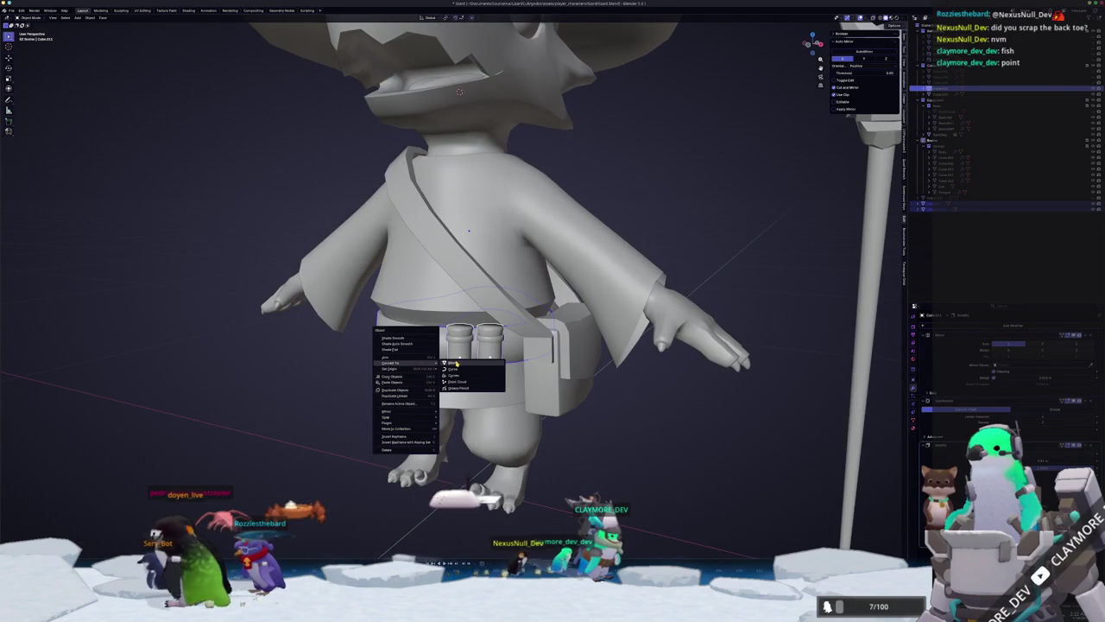
Convert the belt bottles to a mesh, rename them, and file them in Equipment.
{"action": "left_click", "coordinate": [455, 363]}
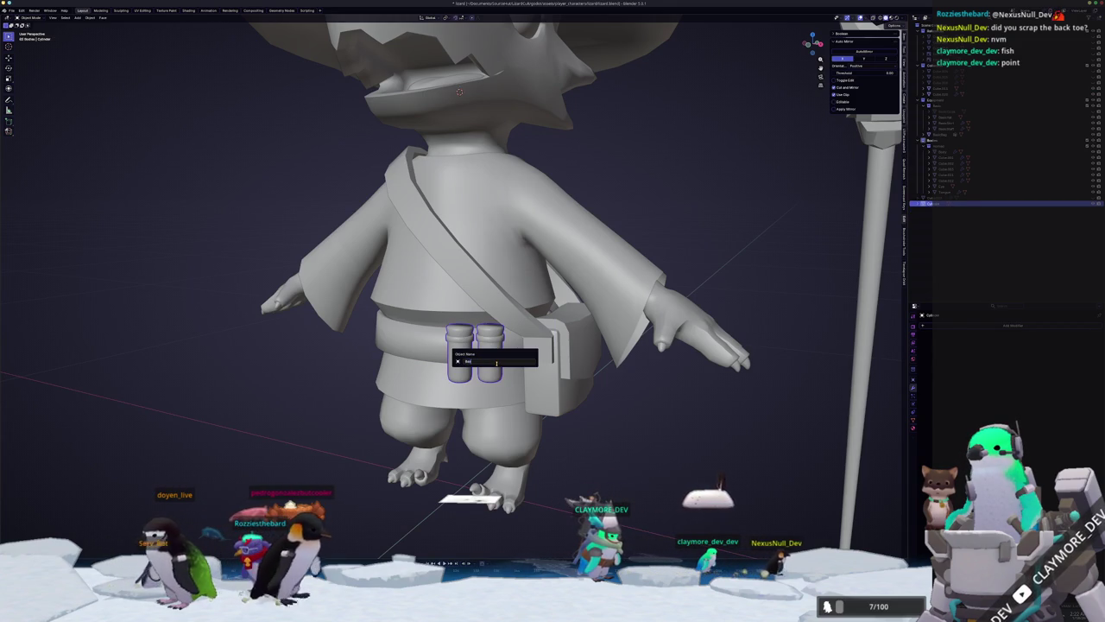
{"action": "key", "text": "Return"}
{"action": "key", "text": "m"}
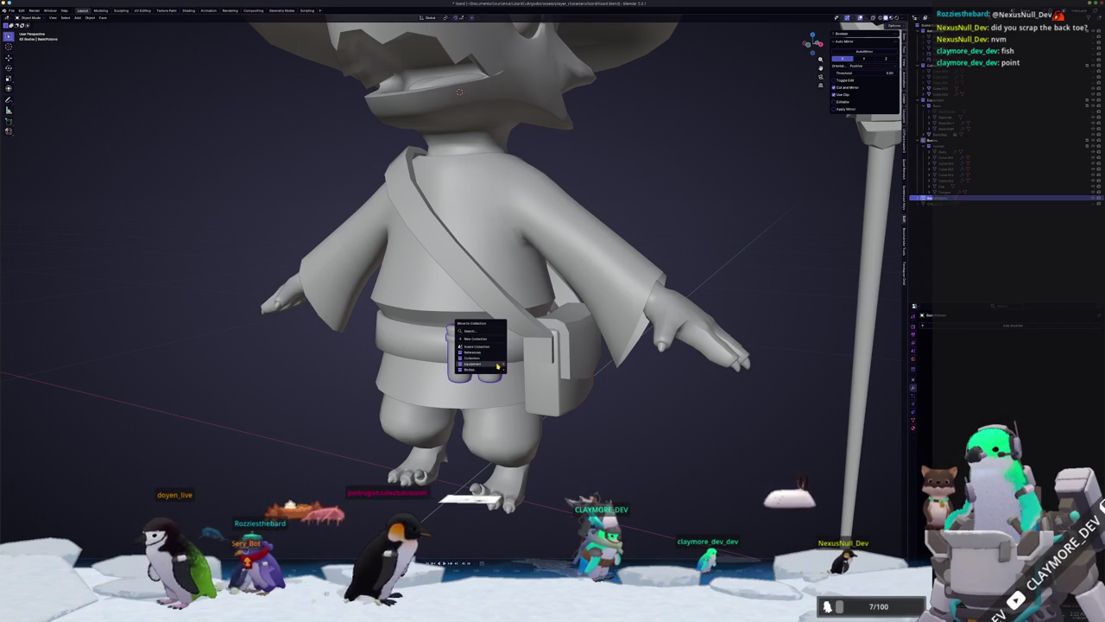
{"action": "left_click", "coordinate": [498, 367]}
Select the belt with its bottles and begin giving it a new name.
{"action": "middle_click_drag", "start_coordinate": [498, 366], "coordinate": [598, 407]}
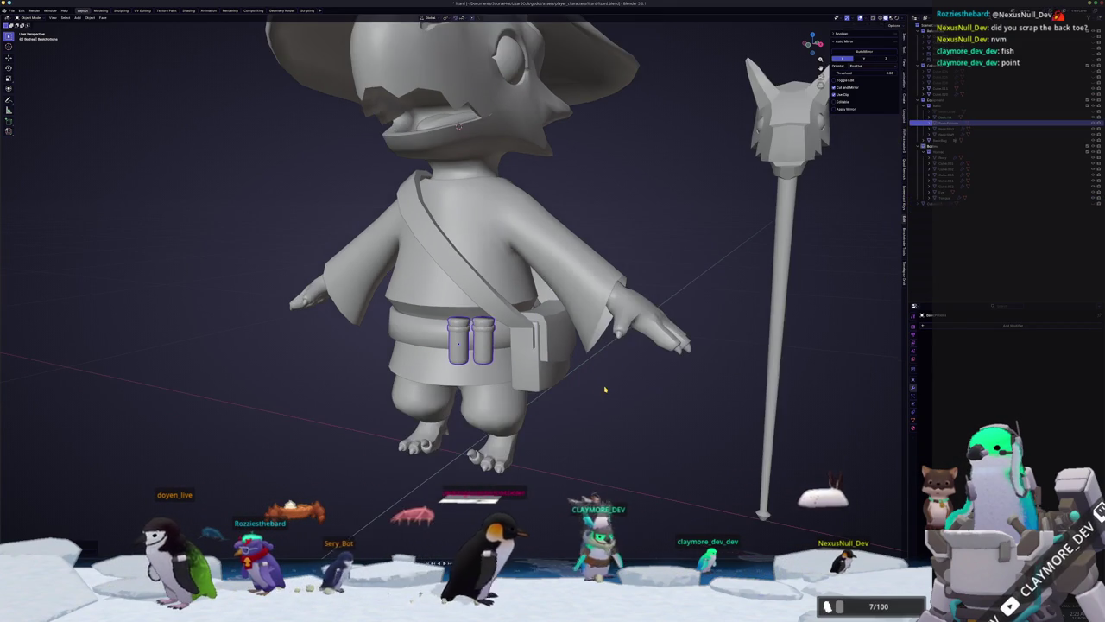
{"action": "left_click", "coordinate": [949, 111]}
{"action": "left_click", "coordinate": [583, 313]}
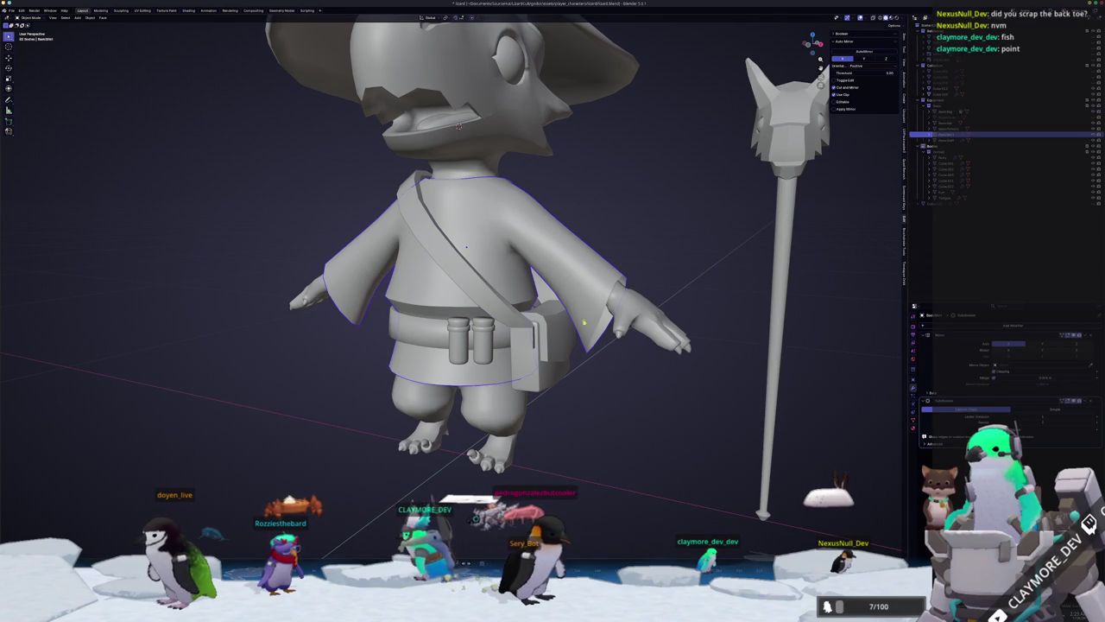
{"action": "mouse_move", "coordinate": [596, 384]}
{"action": "middle_mouse_down"}
{"action": "mouse_move", "coordinate": [522, 380]}
{"action": "mouse_move", "coordinate": [497, 343]}
{"action": "mouse_move", "coordinate": [467, 354]}
{"action": "middle_mouse_up"}
{"action": "left_click", "coordinate": [522, 380]}
{"action": "left_click", "coordinate": [498, 343]}
{"action": "key", "text": "F2"}
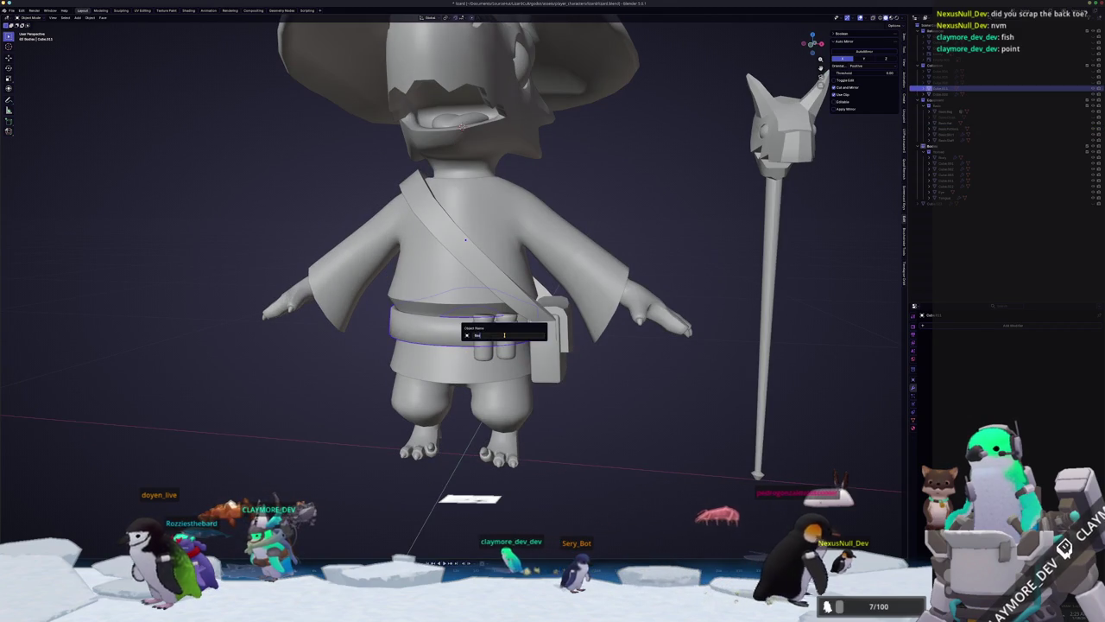
Confirm the belt's new name and move it into the Equipment collection.
{"action": "key", "text": "Return"}
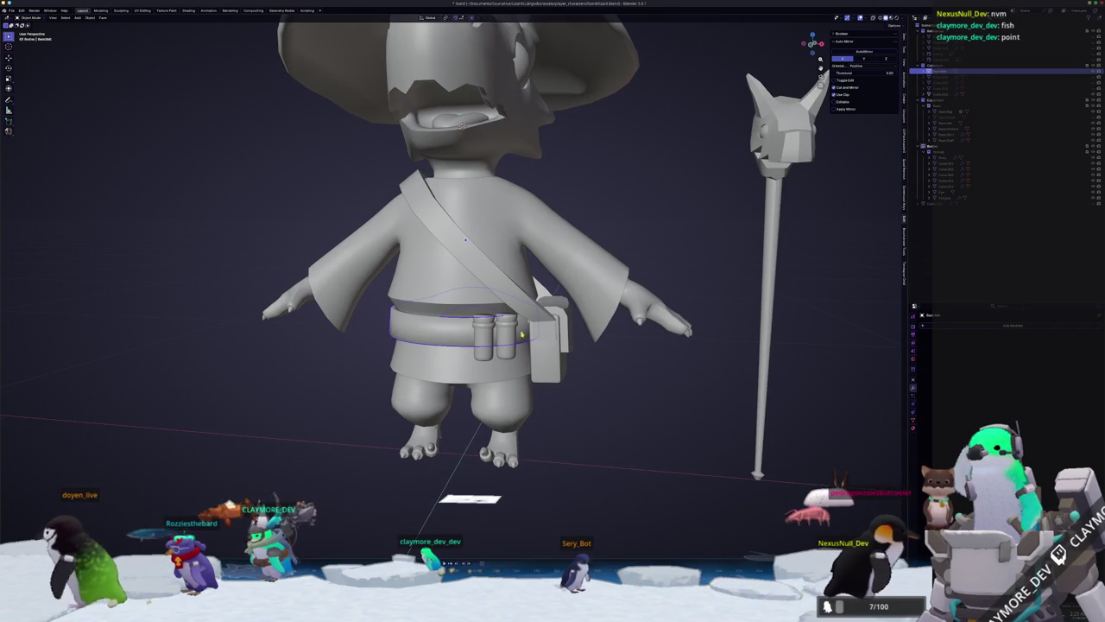
{"action": "scroll", "coordinate": [478, 241], "scroll_direction": "down", "scroll_amount": 2}
{"action": "scroll", "coordinate": [537, 341], "scroll_direction": "up", "scroll_amount": 2}
{"action": "key", "text": "m"}
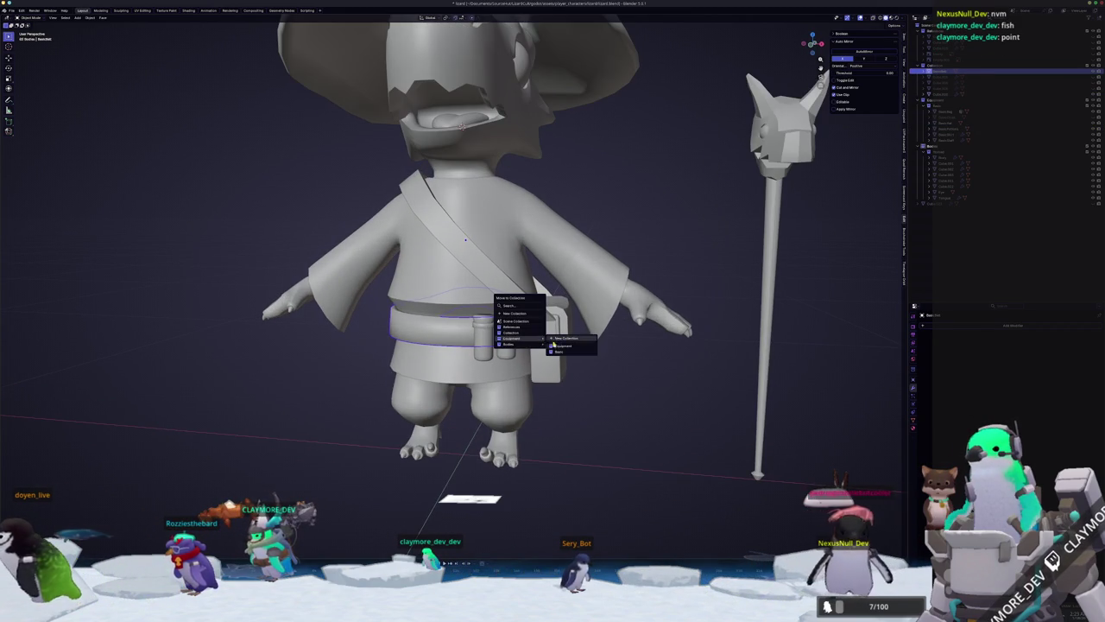
{"action": "left_click", "coordinate": [558, 352]}
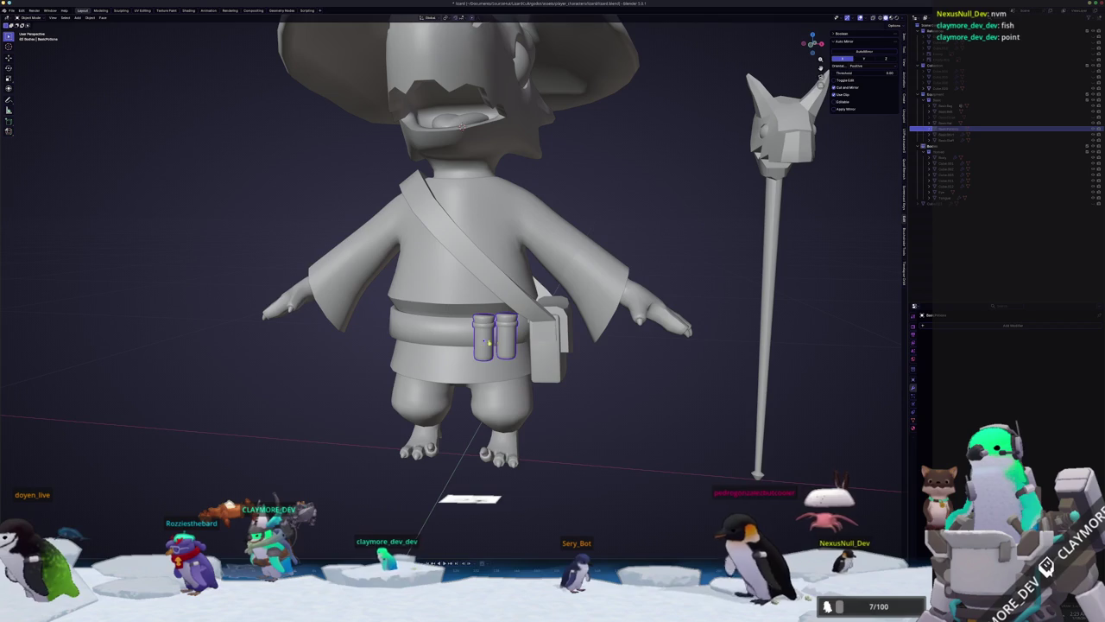
Hide the dino head piece over the hat and unhide the headless lizard body.
{"action": "left_click", "coordinate": [954, 78]}
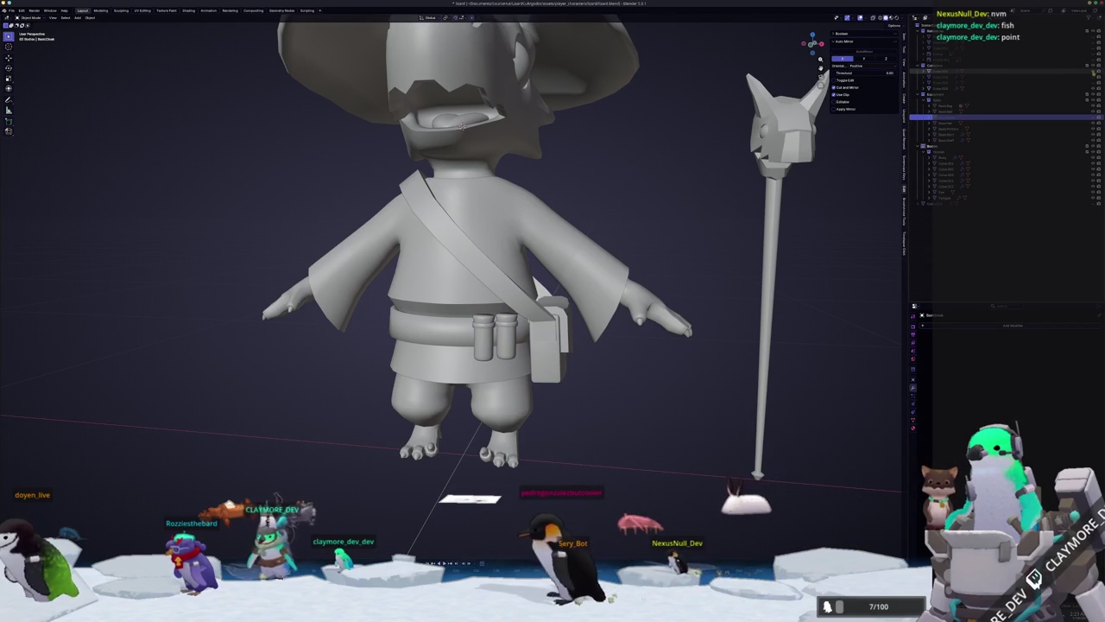
{"action": "left_click", "coordinate": [941, 70]}
{"action": "scroll", "coordinate": [696, 170], "scroll_direction": "down", "scroll_amount": 5}
{"action": "middle_click_drag", "start_coordinate": [696, 170], "coordinate": [678, 192]}
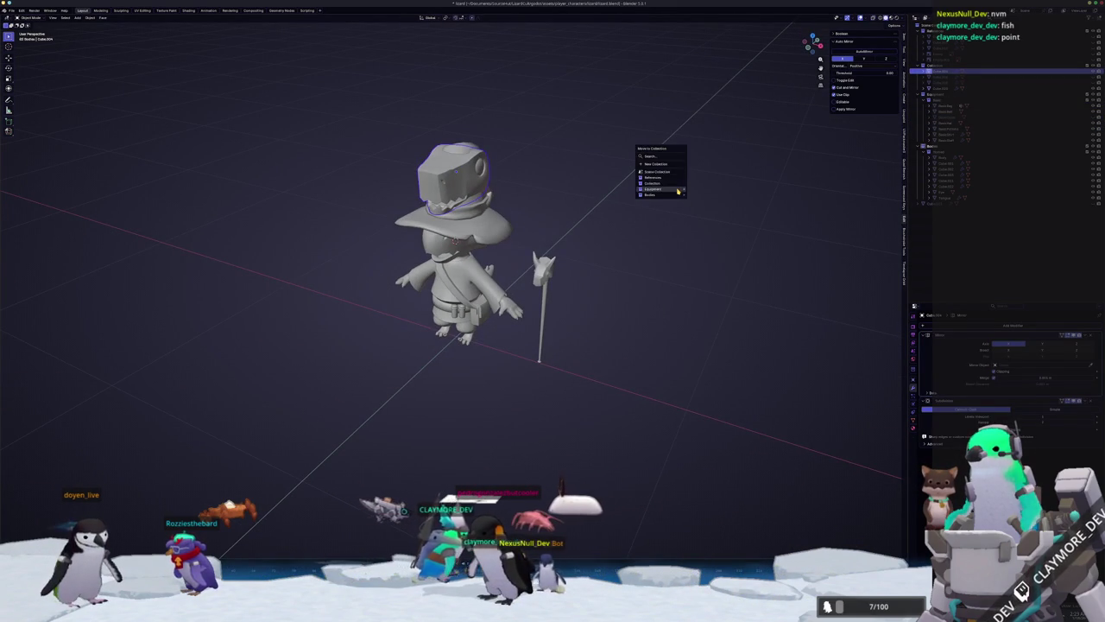
{"action": "left_click", "coordinate": [677, 185]}
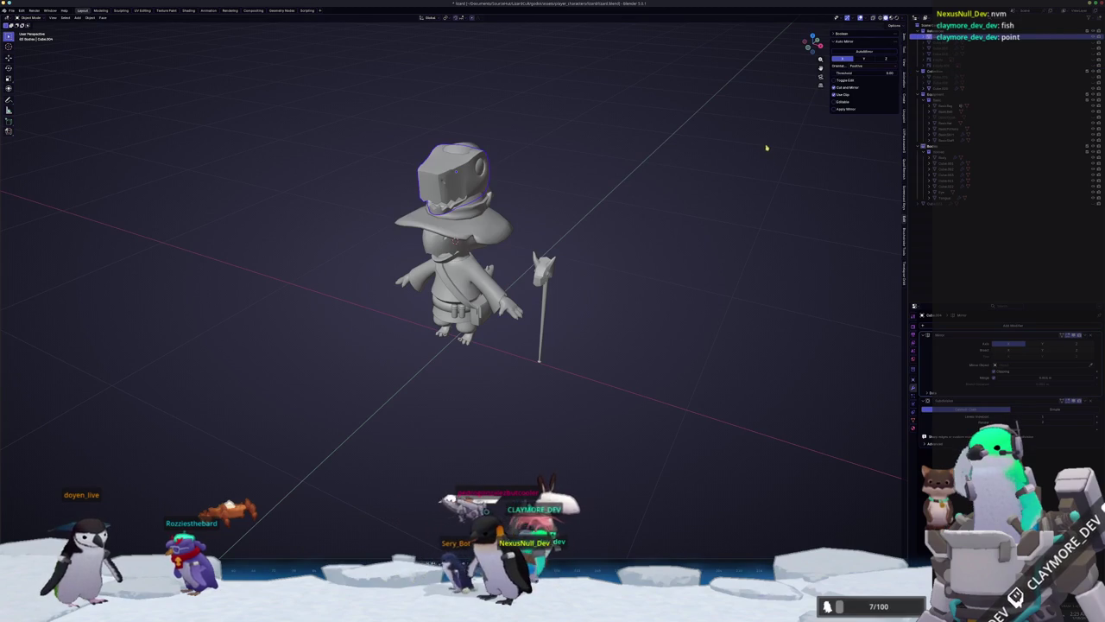
{"action": "key", "text": "h"}
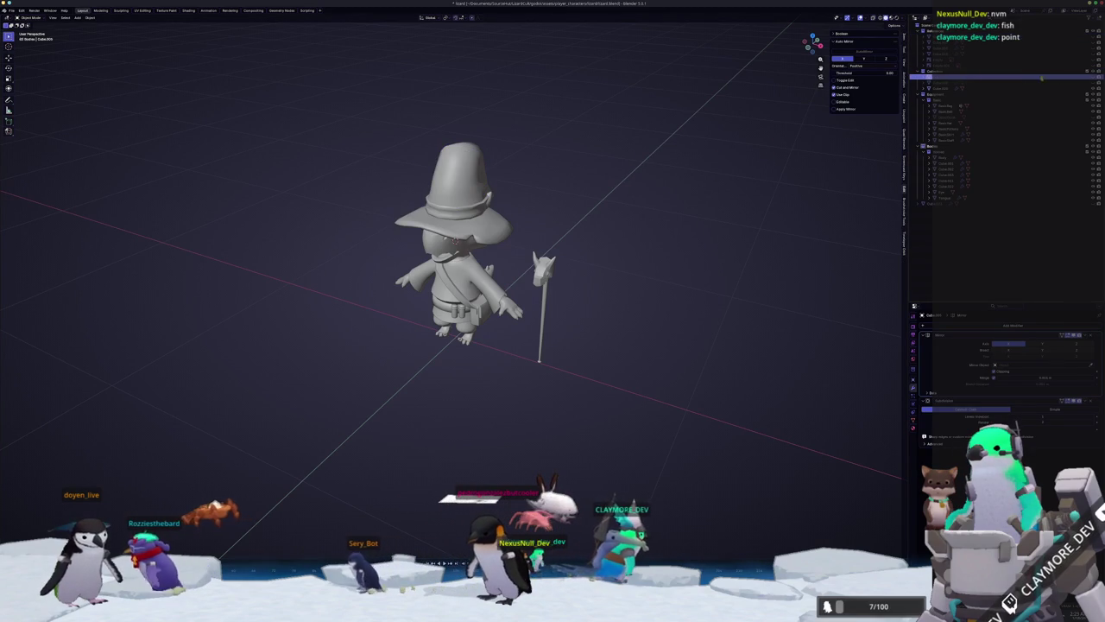
{"action": "left_click", "coordinate": [1072, 80]}
{"action": "mouse_move", "coordinate": [633, 215]}
{"action": "middle_mouse_down"}
{"action": "mouse_move", "coordinate": [562, 205]}
{"action": "mouse_move", "coordinate": [616, 215]}
{"action": "middle_mouse_up"}
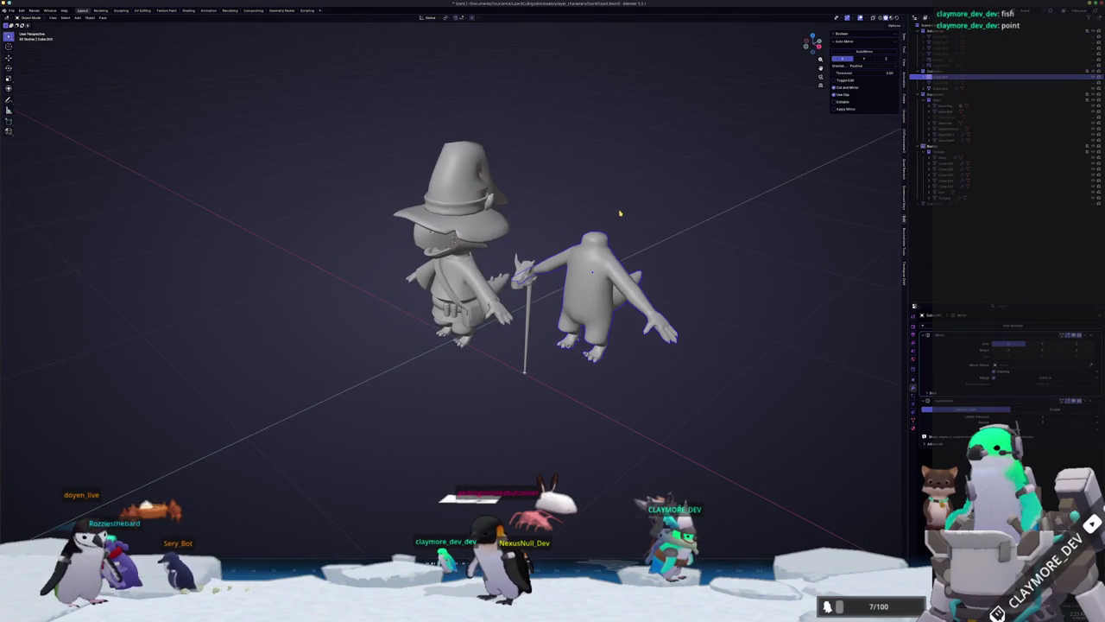
Select the headless lizard body from the scene list.
{"action": "scroll", "coordinate": [616, 215], "scroll_direction": "up", "scroll_amount": 3}
{"action": "middle_click_drag", "start_coordinate": [663, 264], "coordinate": [658, 278]}
{"action": "key", "text": "Delete"}
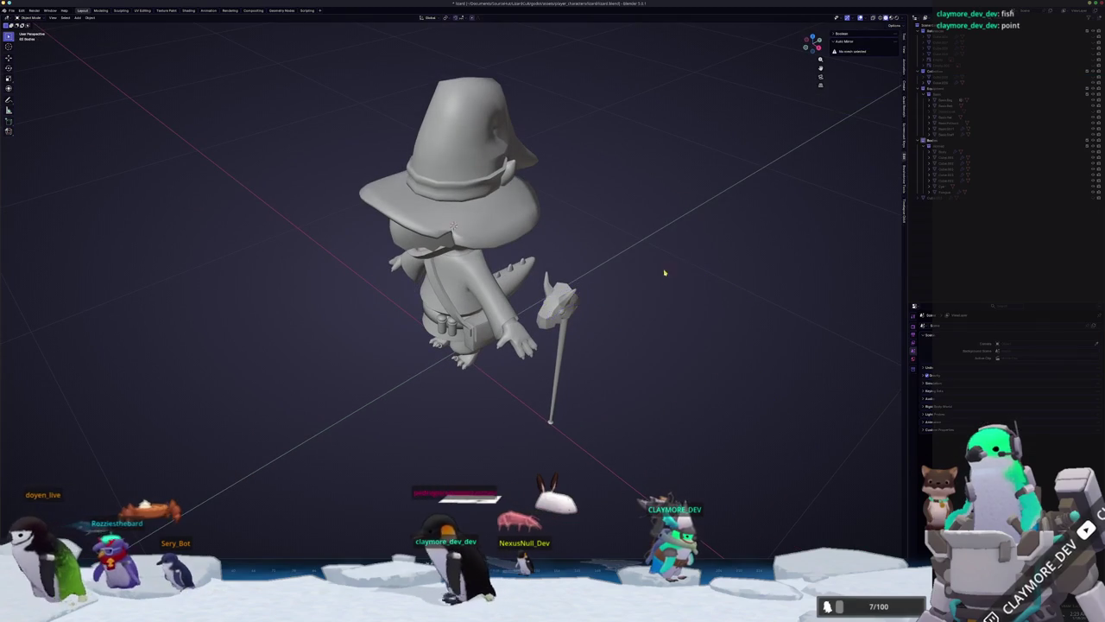
{"action": "left_click", "coordinate": [999, 76]}
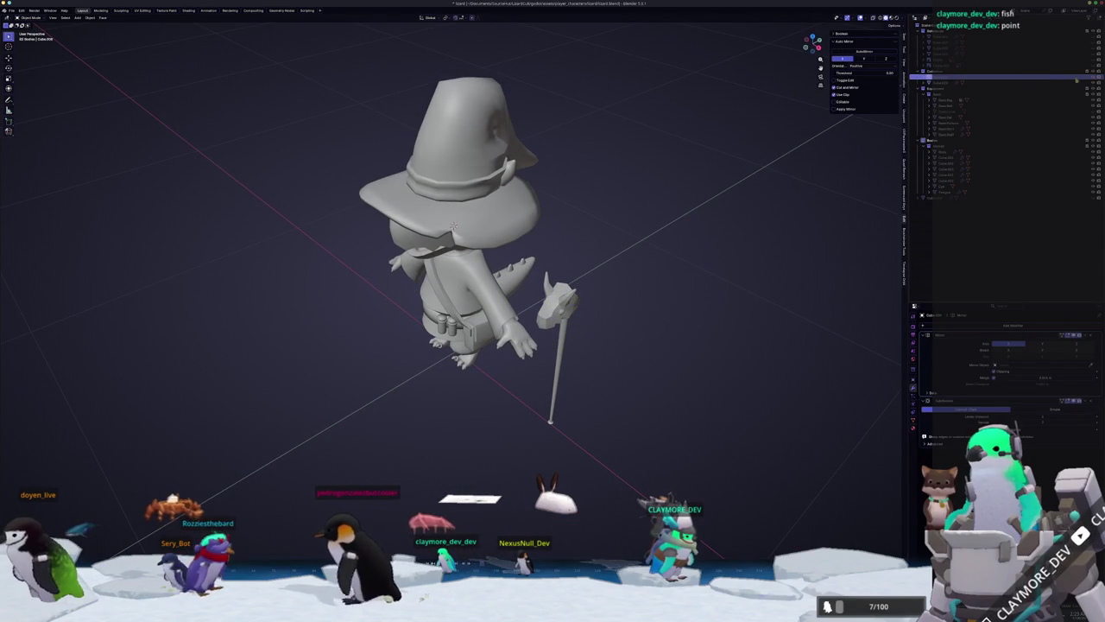
{"action": "scroll", "coordinate": [673, 197], "scroll_direction": "down", "scroll_amount": 5}
{"action": "scroll", "coordinate": [604, 164], "scroll_direction": "up", "scroll_amount": 2}
{"action": "scroll", "coordinate": [570, 224], "scroll_direction": "up", "scroll_amount": 2}
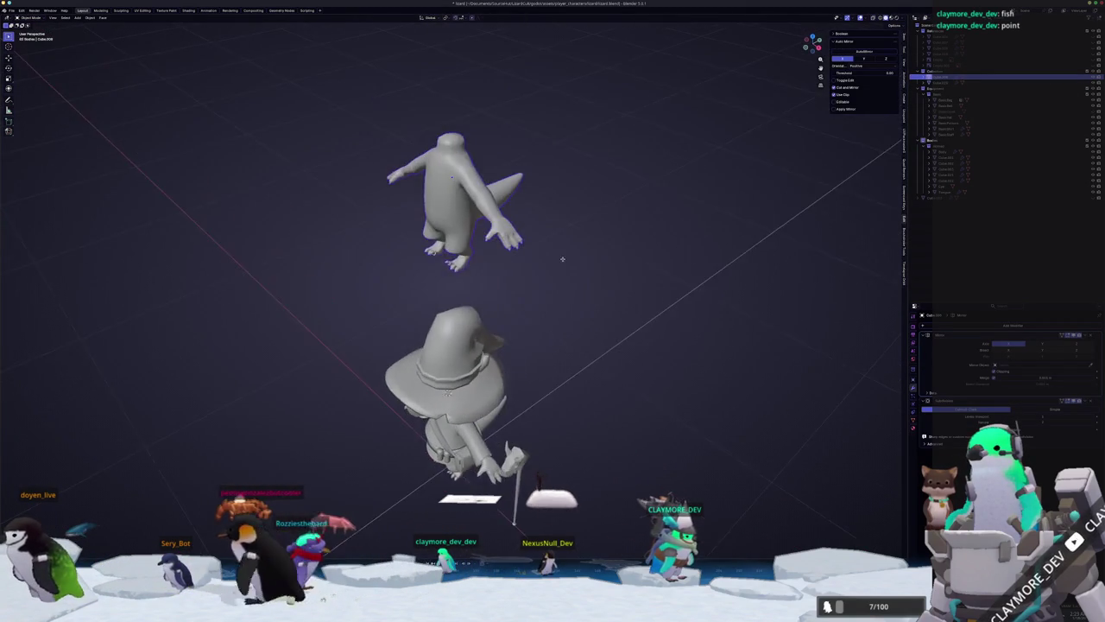
{"action": "scroll", "coordinate": [596, 155], "scroll_direction": "up", "scroll_amount": 3}
{"action": "middle_click_drag", "start_coordinate": [531, 285], "coordinate": [547, 276]}
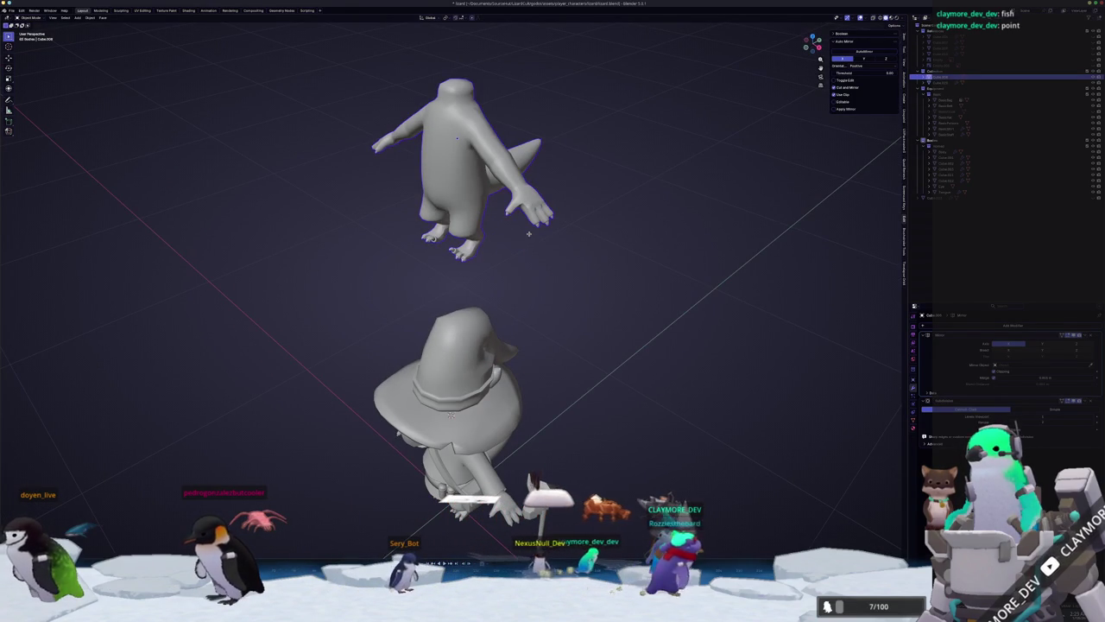
Test-move the body 2 m down along Z onto the wizard, comparing with undo and redo.
{"action": "key", "text": "g"}
{"action": "key", "text": "z"}
{"action": "key", "text": "Return"}
{"action": "middle_click_drag", "start_coordinate": [510, 446], "coordinate": [550, 281]}
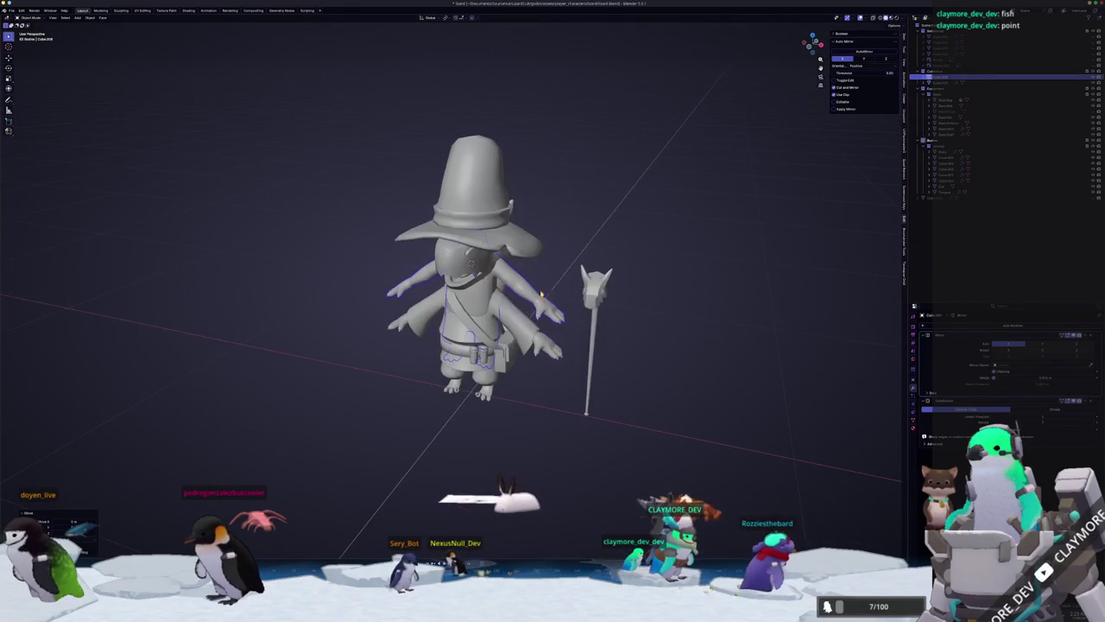
{"action": "middle_click_drag", "start_coordinate": [548, 348], "coordinate": [518, 284]}
{"action": "key", "text": "ctrl+z"}
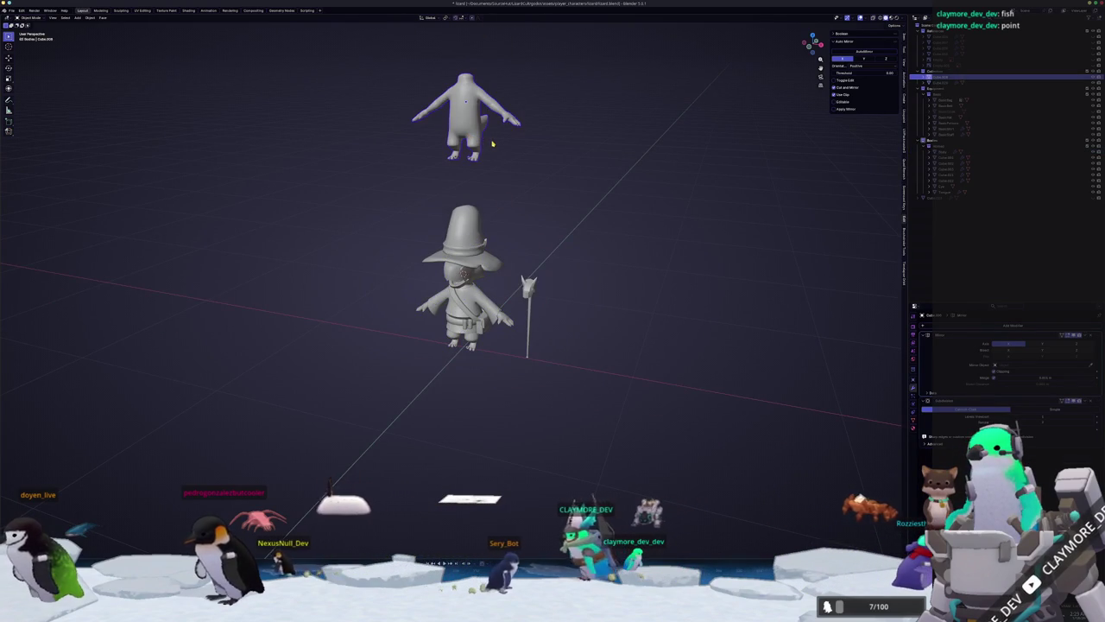
{"action": "key", "text": "ctrl+shift+z"}
{"action": "scroll", "coordinate": [495, 145], "scroll_direction": "up", "scroll_amount": 2}
{"action": "scroll", "coordinate": [518, 259], "scroll_direction": "up", "scroll_amount": 1}
{"action": "key", "text": "ctrl+z"}
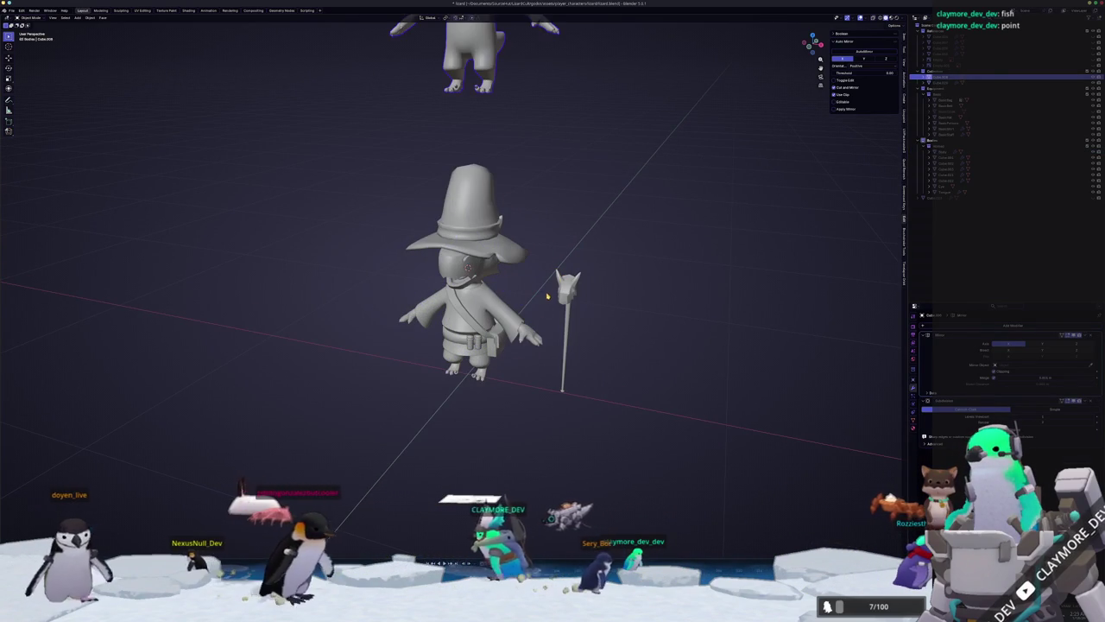
{"action": "left_click", "coordinate": [535, 336]}
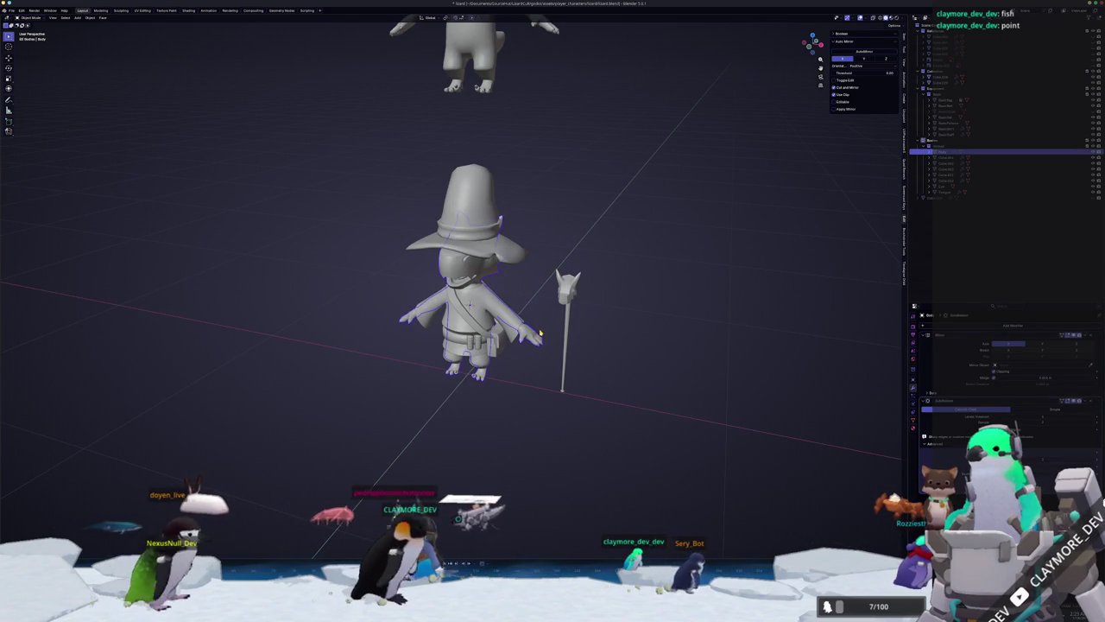
{"action": "key", "text": "ctrl+shift+z"}
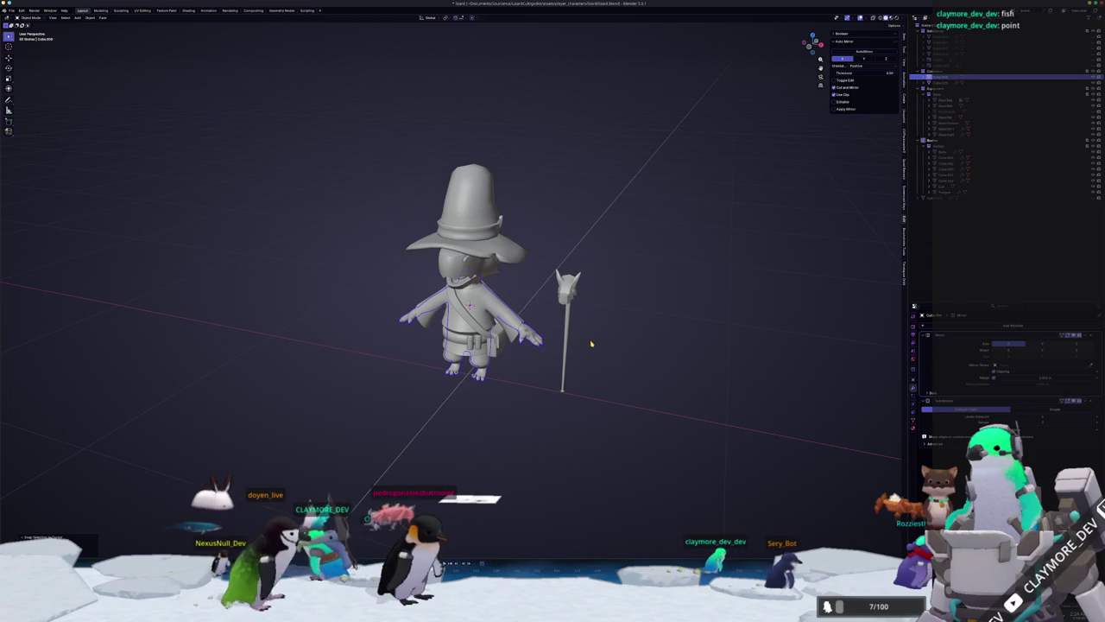
{"action": "scroll", "coordinate": [552, 285], "scroll_direction": "up", "scroll_amount": 1}
Apply the body's transforms, cancelling a further vertical move.
{"action": "key", "text": "ctrl+a"}
{"action": "left_click", "coordinate": [598, 347]}
{"action": "scroll", "coordinate": [592, 346], "scroll_direction": "down", "scroll_amount": 2}
{"action": "key", "text": "g"}
{"action": "key", "text": "z"}
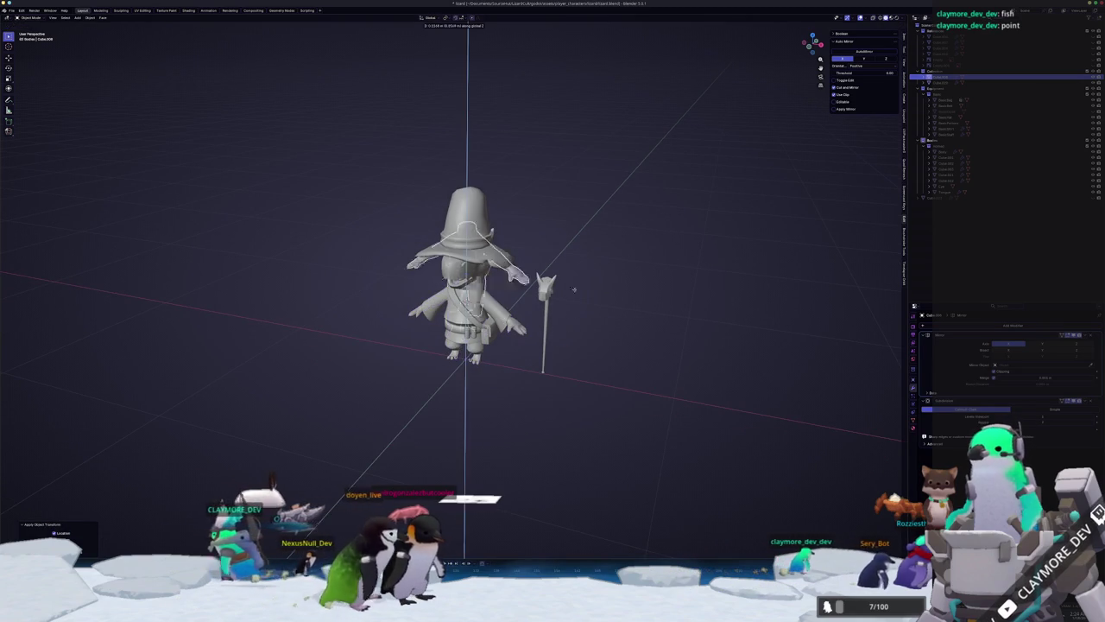
{"action": "right_click", "coordinate": [565, 141]}
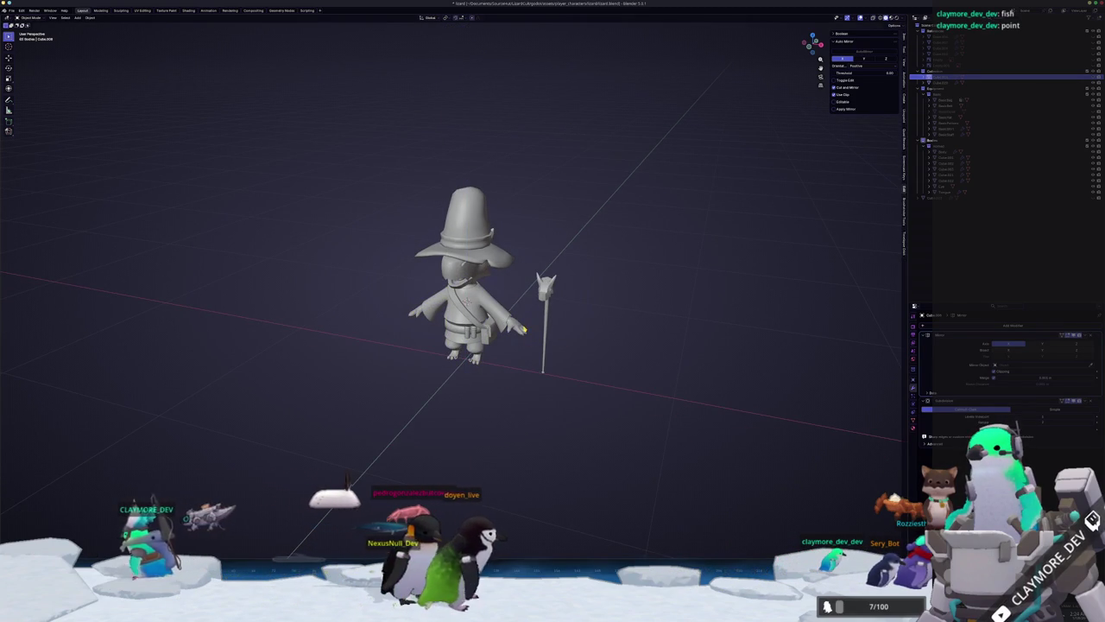
{"action": "left_click", "coordinate": [523, 329]}
{"action": "right_click", "coordinate": [523, 329]}
{"action": "key", "text": "Escape"}
{"action": "scroll", "coordinate": [566, 313], "scroll_direction": "up", "scroll_amount": 3}
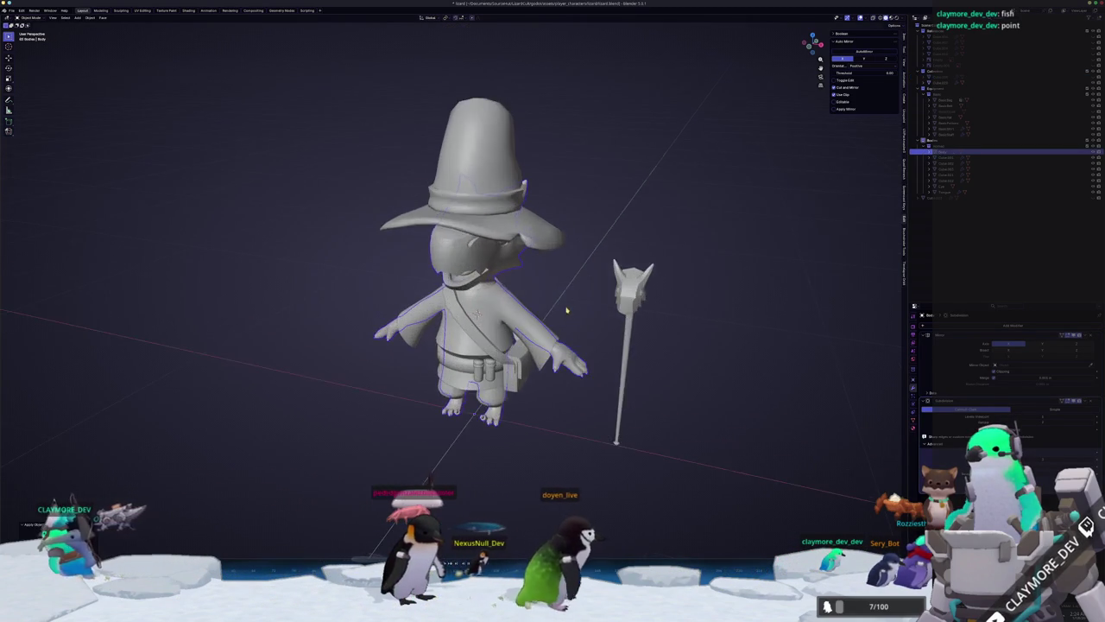
{"action": "middle_click_drag", "start_coordinate": [567, 312], "coordinate": [605, 311]}
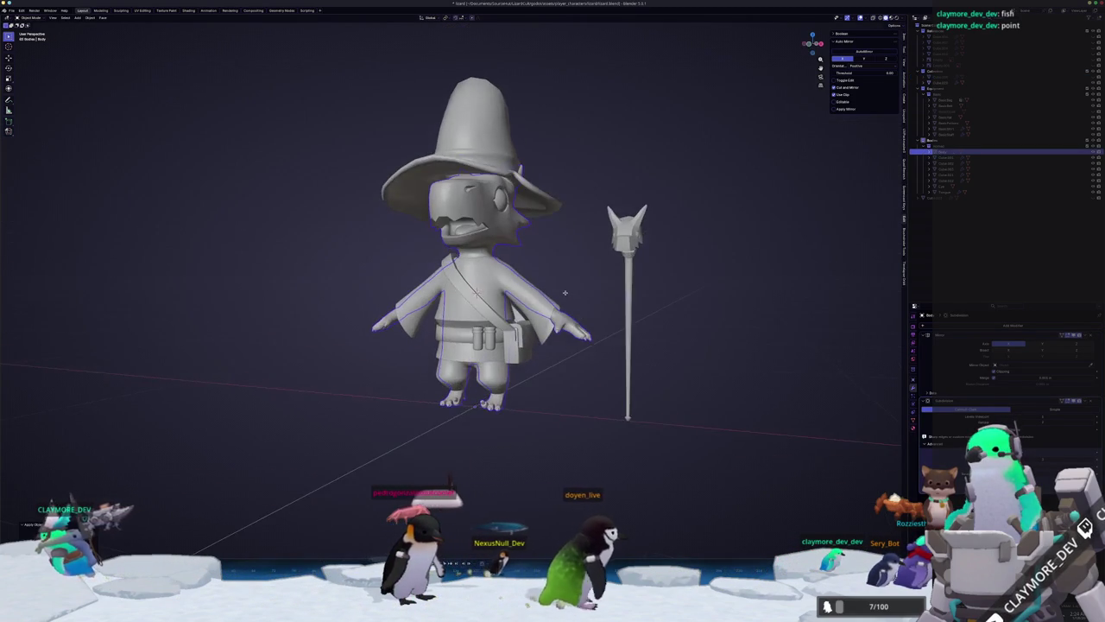
Move the T-posed reference body into the References collection and hide it.
{"action": "left_click", "coordinate": [945, 77]}
{"action": "scroll", "coordinate": [473, 295], "scroll_direction": "down", "scroll_amount": 4}
{"action": "middle_click_drag", "start_coordinate": [659, 189], "coordinate": [654, 214]}
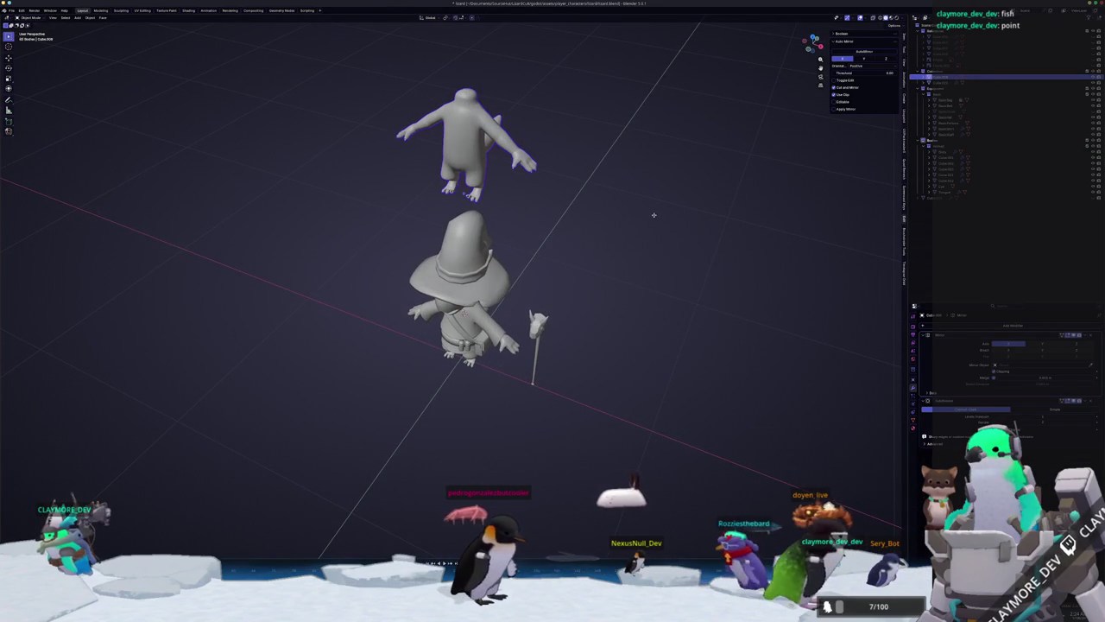
{"action": "left_click", "coordinate": [656, 214]}
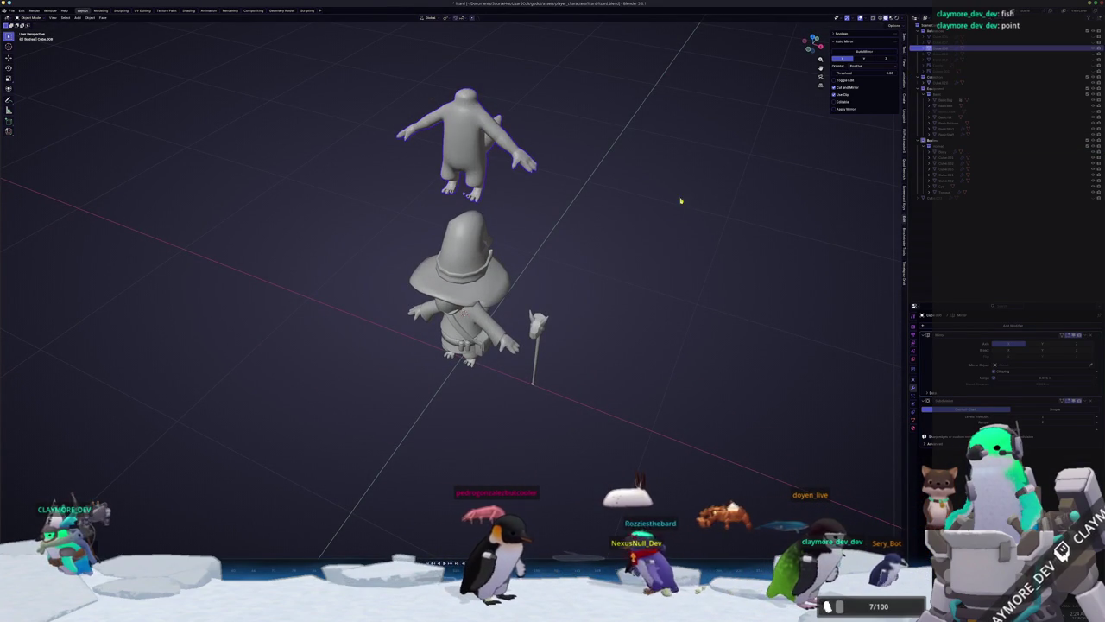
{"action": "key", "text": "h"}
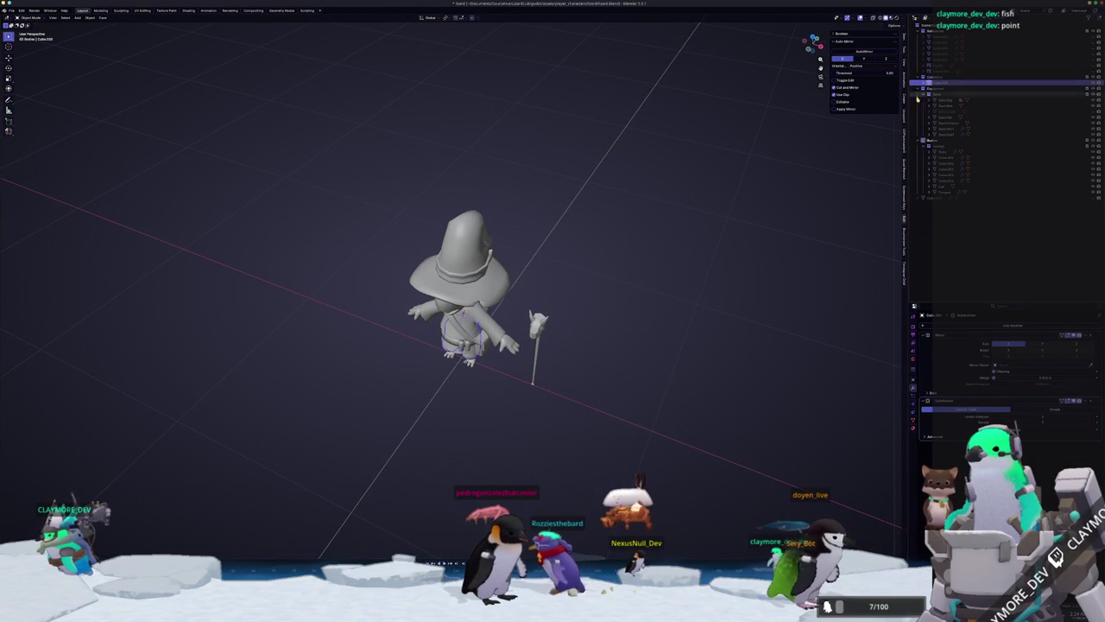
{"action": "middle_click_drag", "start_coordinate": [463, 313], "coordinate": [483, 298]}
{"action": "scroll", "coordinate": [485, 298], "scroll_direction": "up", "scroll_amount": 3}
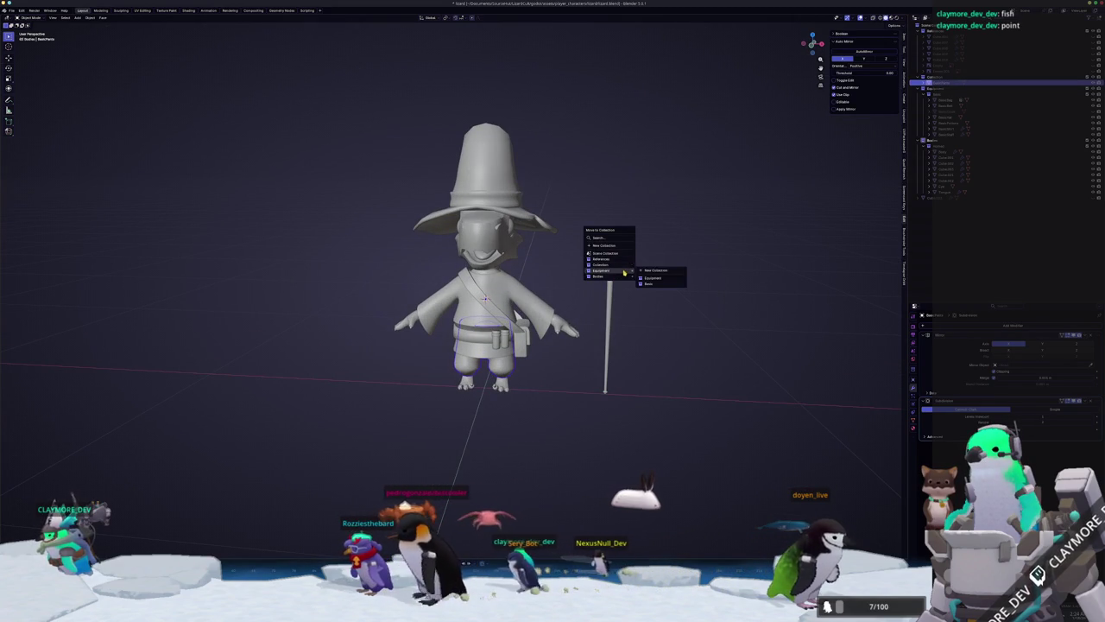
File the selected piece in Equipment and make the cloak visible again.
{"action": "left_click", "coordinate": [639, 278]}
{"action": "scroll", "coordinate": [643, 290], "scroll_direction": "up", "scroll_amount": 2}
{"action": "scroll", "coordinate": [635, 298], "scroll_direction": "up", "scroll_amount": 2}
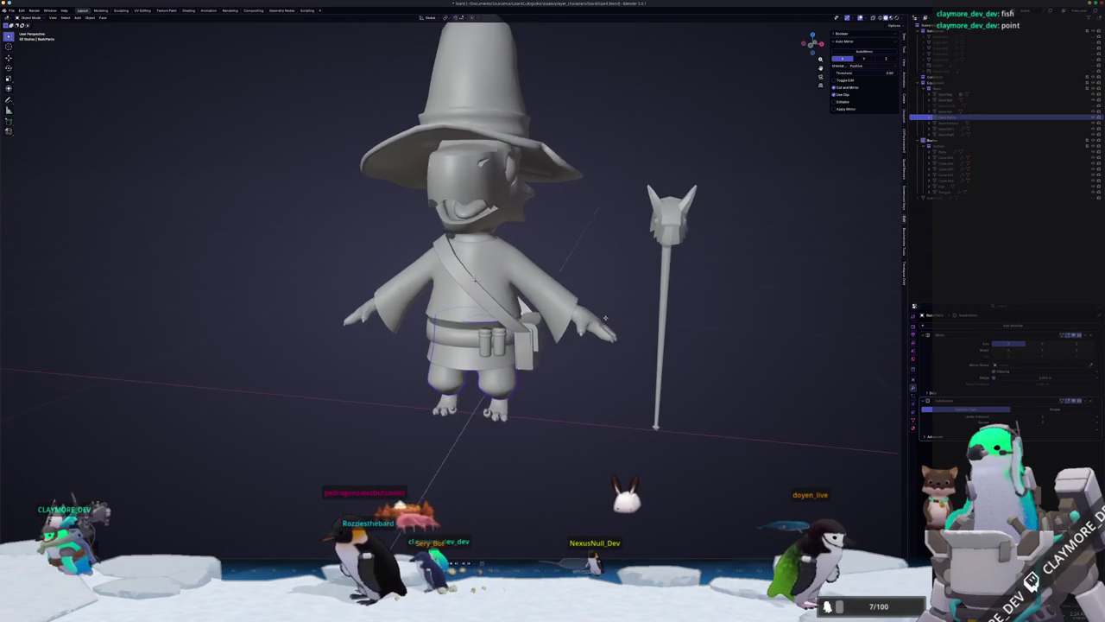
{"action": "scroll", "coordinate": [626, 307], "scroll_direction": "up", "scroll_amount": 2}
{"action": "left_click", "coordinate": [977, 104]}
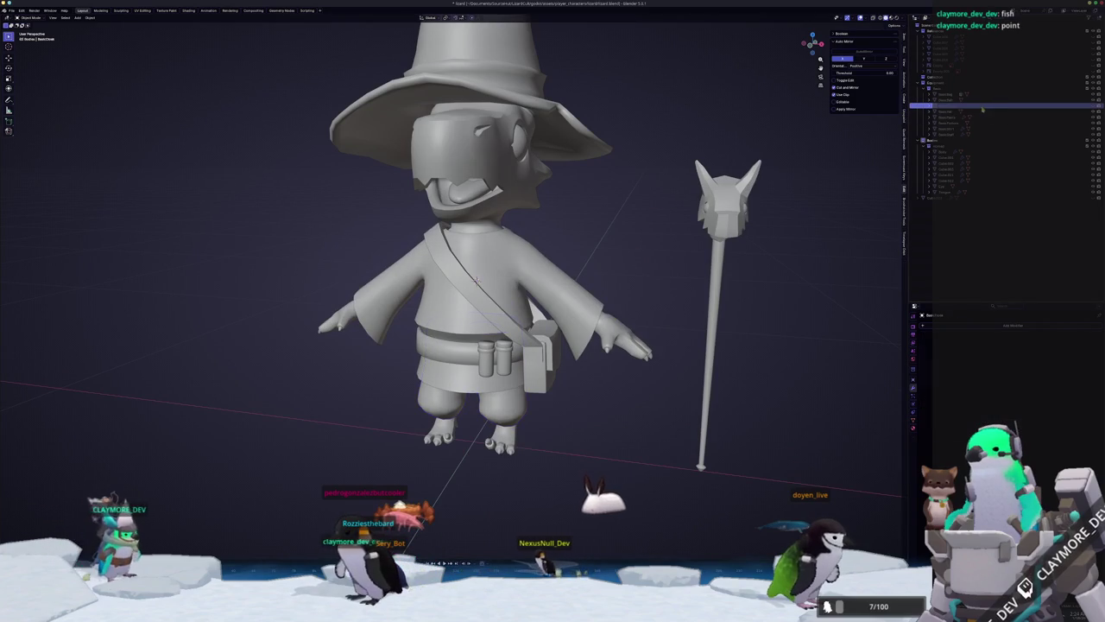
{"action": "left_click", "coordinate": [1081, 106]}
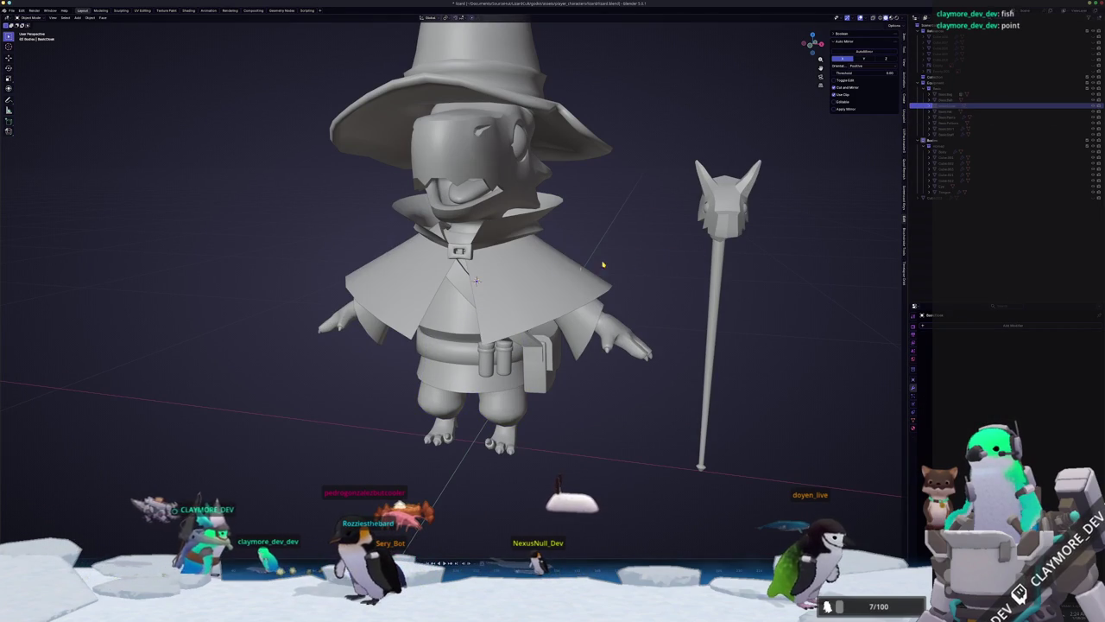
Apply all transforms to the tongue and then to the box-selected character parts.
{"action": "left_click", "coordinate": [466, 190]}
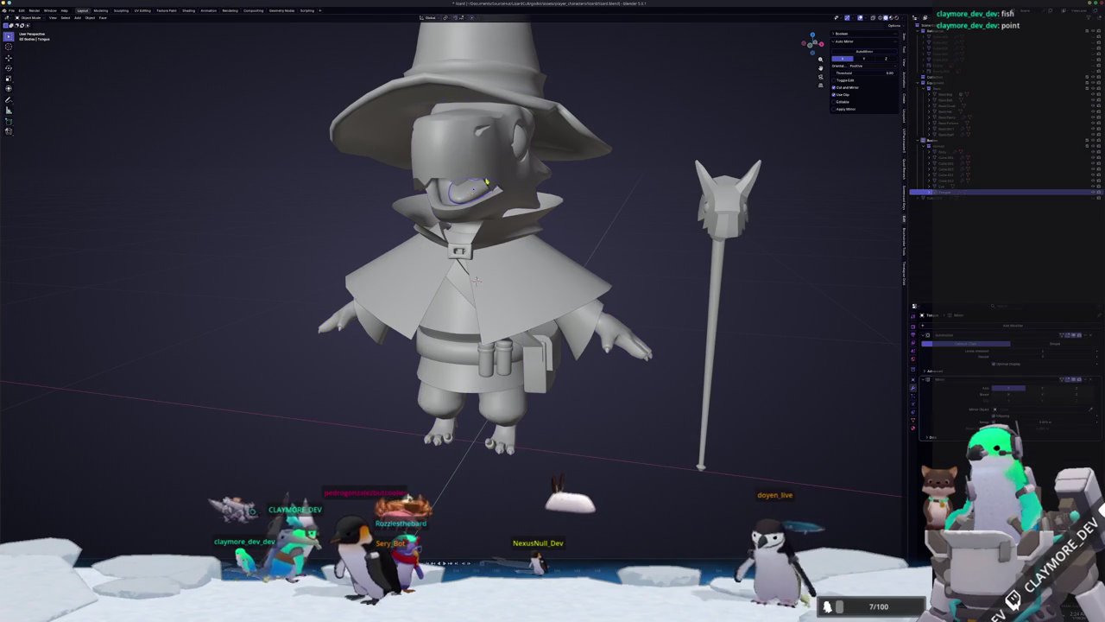
{"action": "middle_click_drag", "start_coordinate": [518, 216], "coordinate": [528, 180]}
{"action": "key", "text": "ctrl+a"}
{"action": "left_click", "coordinate": [528, 180]}
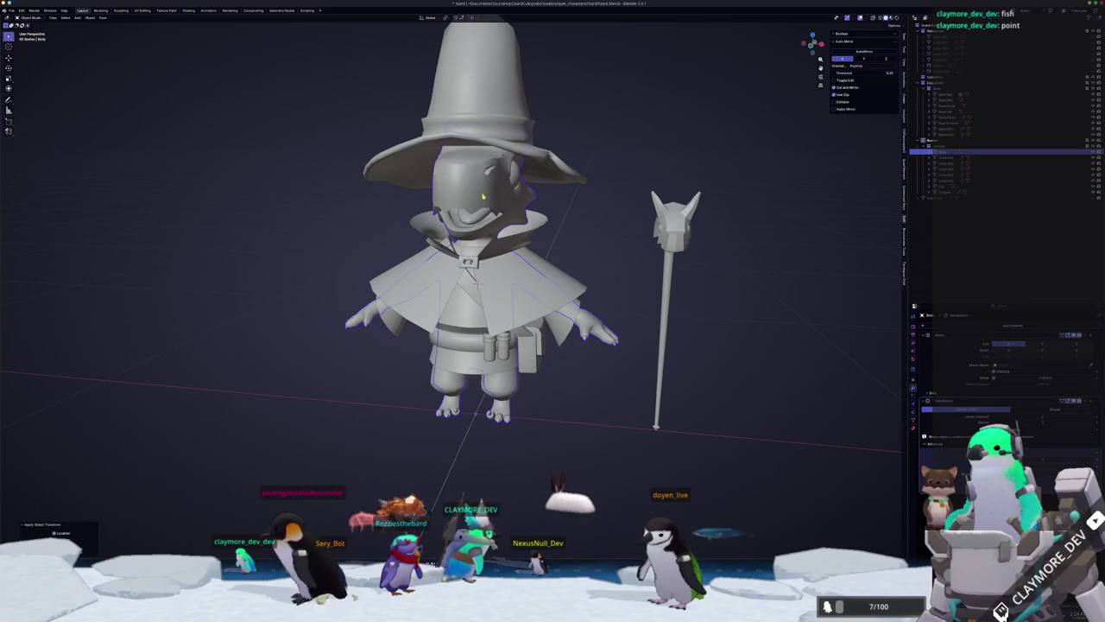
{"action": "scroll", "coordinate": [610, 296], "scroll_direction": "down", "scroll_amount": 2}
{"action": "left_click", "coordinate": [551, 313]}
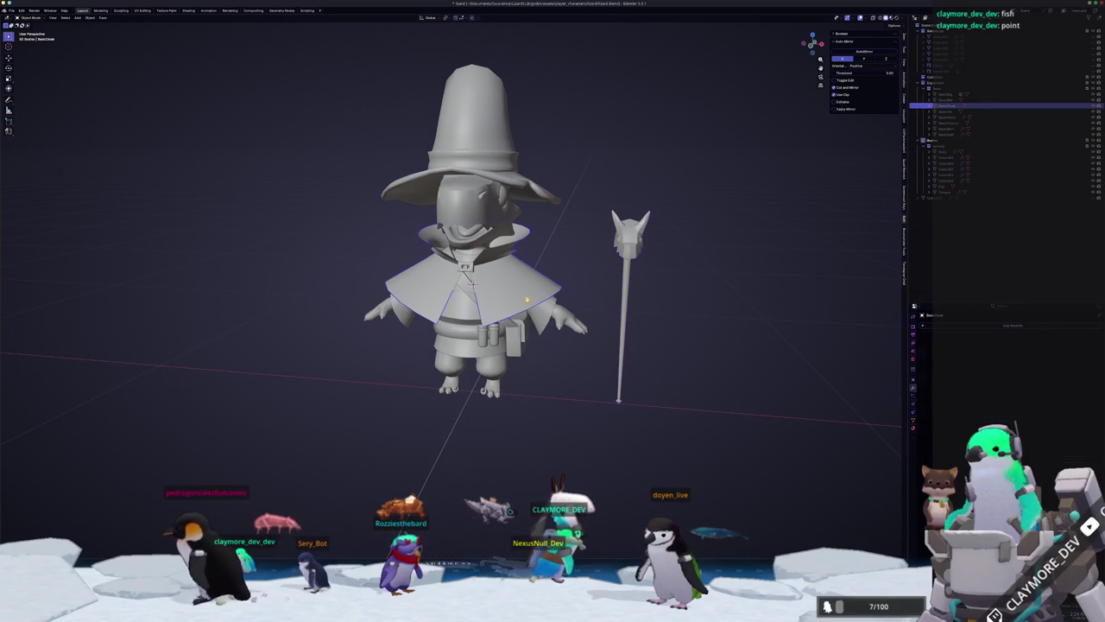
{"action": "left_click_drag", "start_coordinate": [566, 393], "coordinate": [354, 88]}
{"action": "key", "text": "ctrl+a"}
{"action": "left_click", "coordinate": [354, 87]}
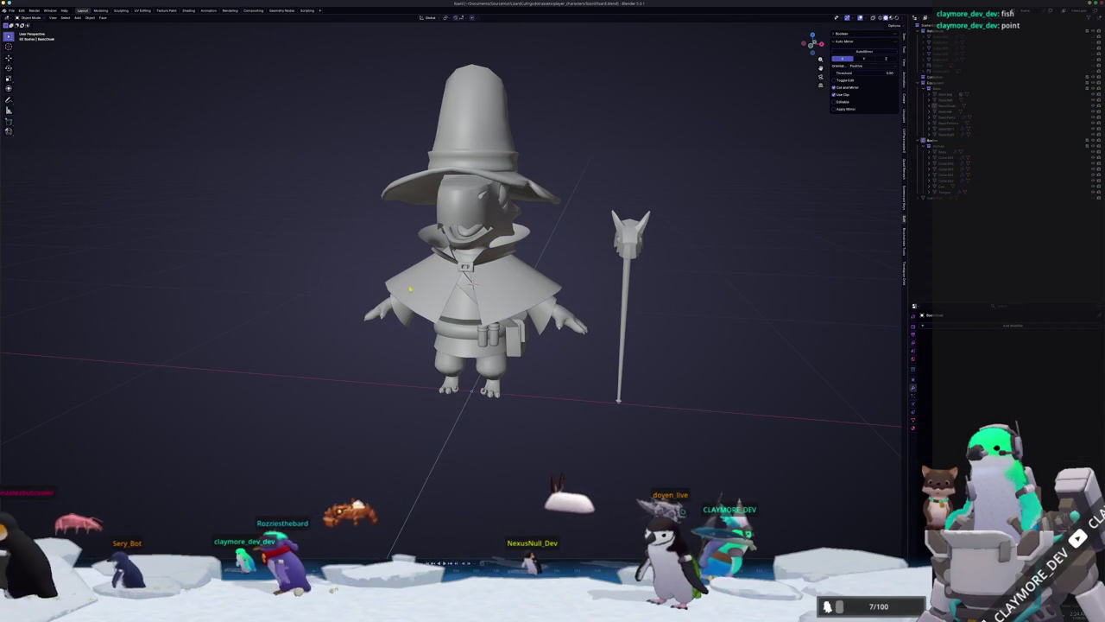
{"action": "key", "text": "ctrl+z"}
{"action": "key", "text": "ctrl+z"}
Convert the wizard's staff into a mesh.
{"action": "middle_click_drag", "start_coordinate": [537, 407], "coordinate": [524, 375]}
{"action": "scroll", "coordinate": [524, 375], "scroll_direction": "down", "scroll_amount": 2}
{"action": "left_click_drag", "start_coordinate": [547, 370], "coordinate": [402, 153]}
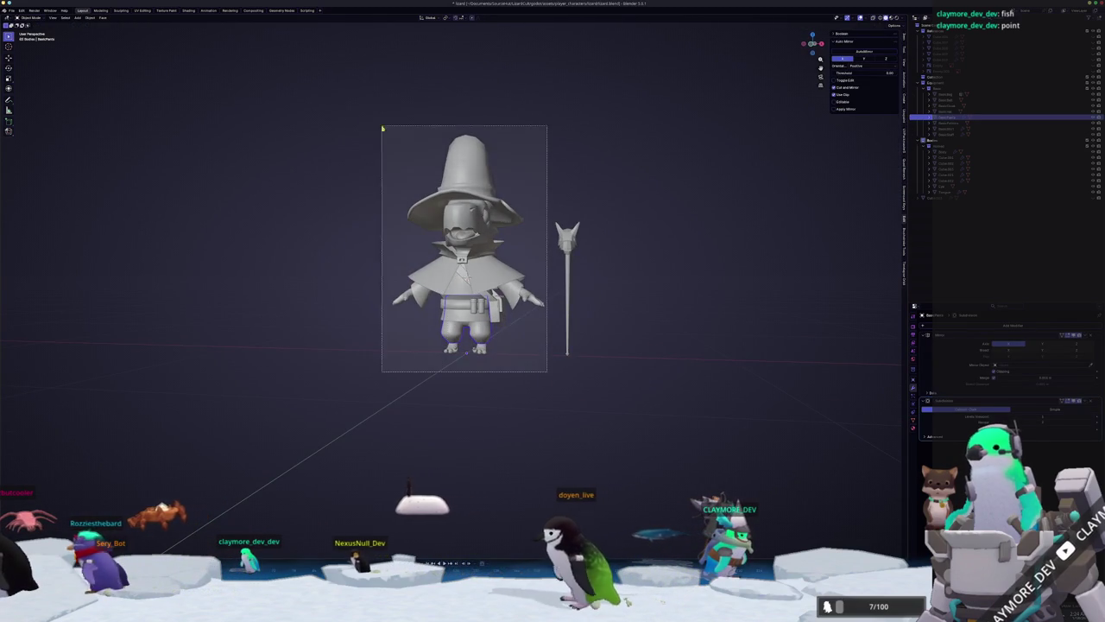
{"action": "right_click", "coordinate": [639, 273]}
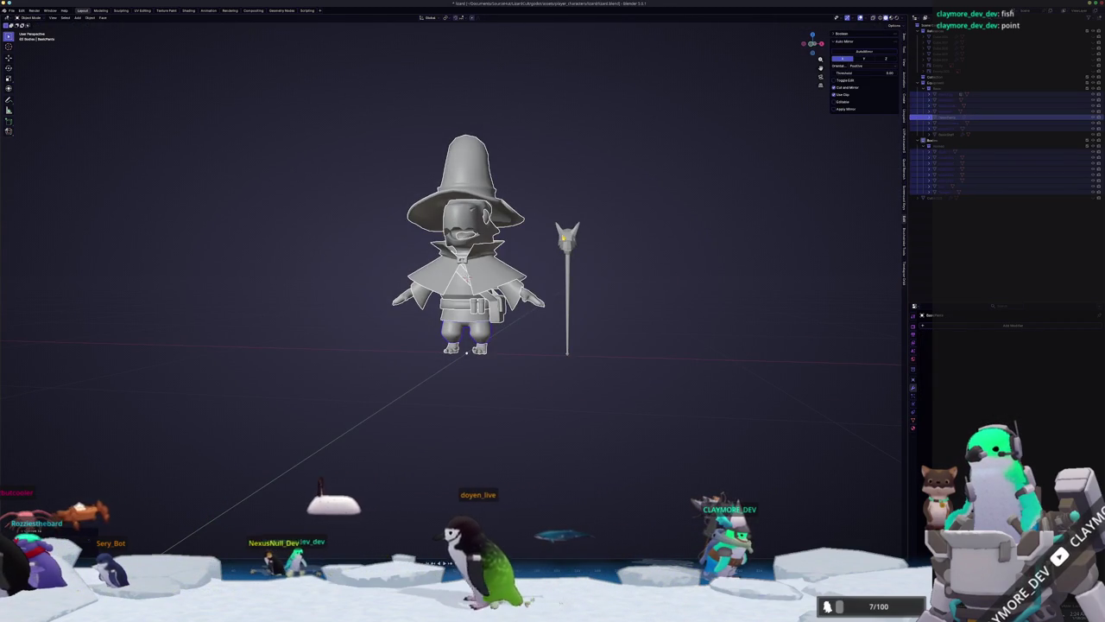
{"action": "left_click", "coordinate": [568, 251]}
{"action": "right_click", "coordinate": [544, 234]}
{"action": "left_click", "coordinate": [588, 235]}
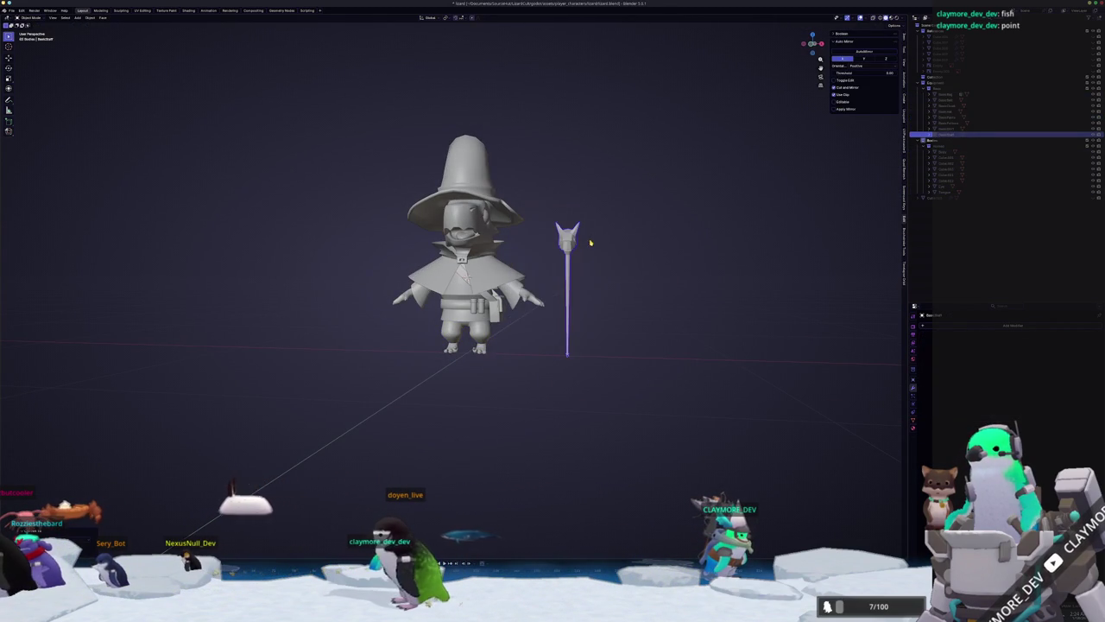
{"action": "scroll", "coordinate": [587, 274], "scroll_direction": "up", "scroll_amount": 2}
Enter Edit Mode on the staff and orbit toward its horned head.
{"action": "key", "text": "Tab"}
{"action": "scroll", "coordinate": [587, 275], "scroll_direction": "up", "scroll_amount": 2}
{"action": "mouse_move", "coordinate": [588, 275]}
{"action": "middle_mouse_down"}
{"action": "mouse_move", "coordinate": [523, 252]}
{"action": "mouse_move", "coordinate": [561, 252]}
{"action": "mouse_move", "coordinate": [535, 240]}
{"action": "mouse_move", "coordinate": [542, 227]}
{"action": "middle_mouse_up"}
{"action": "scroll", "coordinate": [523, 252], "scroll_direction": "up", "scroll_amount": 3}
{"action": "mouse_move", "coordinate": [373, 261]}
{"action": "middle_mouse_down"}
{"action": "mouse_move", "coordinate": [421, 280]}
{"action": "mouse_move", "coordinate": [475, 148]}
{"action": "mouse_move", "coordinate": [457, 257]}
{"action": "mouse_move", "coordinate": [445, 186]}
{"action": "middle_mouse_up"}
Frame the staff in side view and dissolve its extra selected edges.
{"action": "key", "text": "KP_Decimal"}
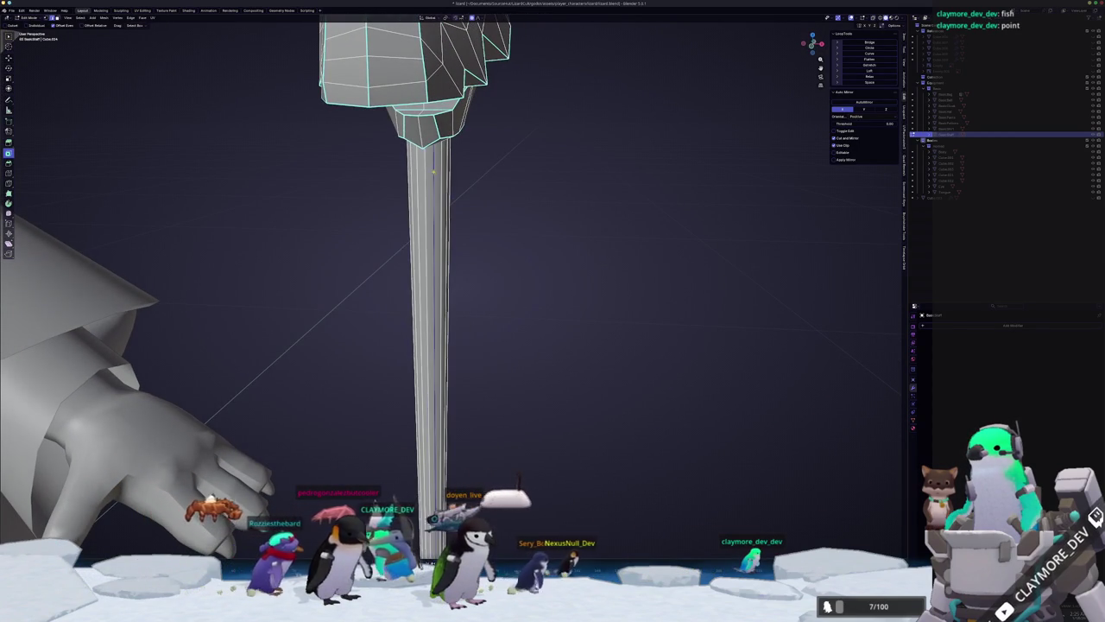
{"action": "key", "text": "KP_3"}
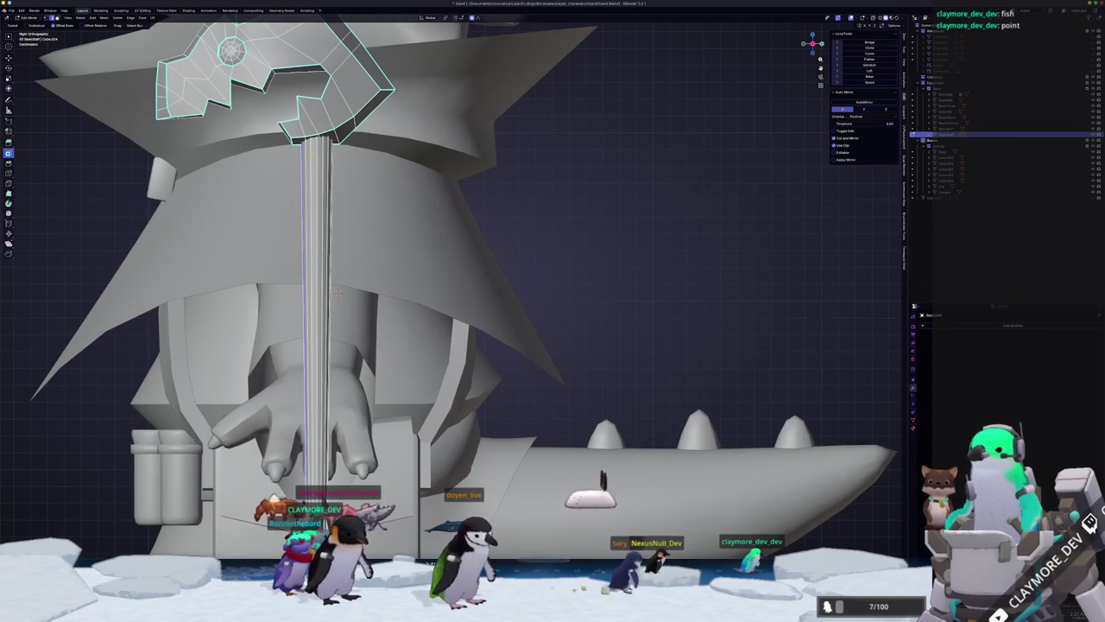
{"action": "mouse_move", "coordinate": [338, 292]}
{"action": "middle_mouse_down"}
{"action": "mouse_move", "coordinate": [516, 205]}
{"action": "mouse_move", "coordinate": [665, 225]}
{"action": "mouse_move", "coordinate": [474, 148]}
{"action": "mouse_move", "coordinate": [477, 158]}
{"action": "mouse_move", "coordinate": [458, 163]}
{"action": "mouse_move", "coordinate": [543, 152]}
{"action": "mouse_move", "coordinate": [493, 228]}
{"action": "mouse_move", "coordinate": [424, 216]}
{"action": "middle_mouse_up"}
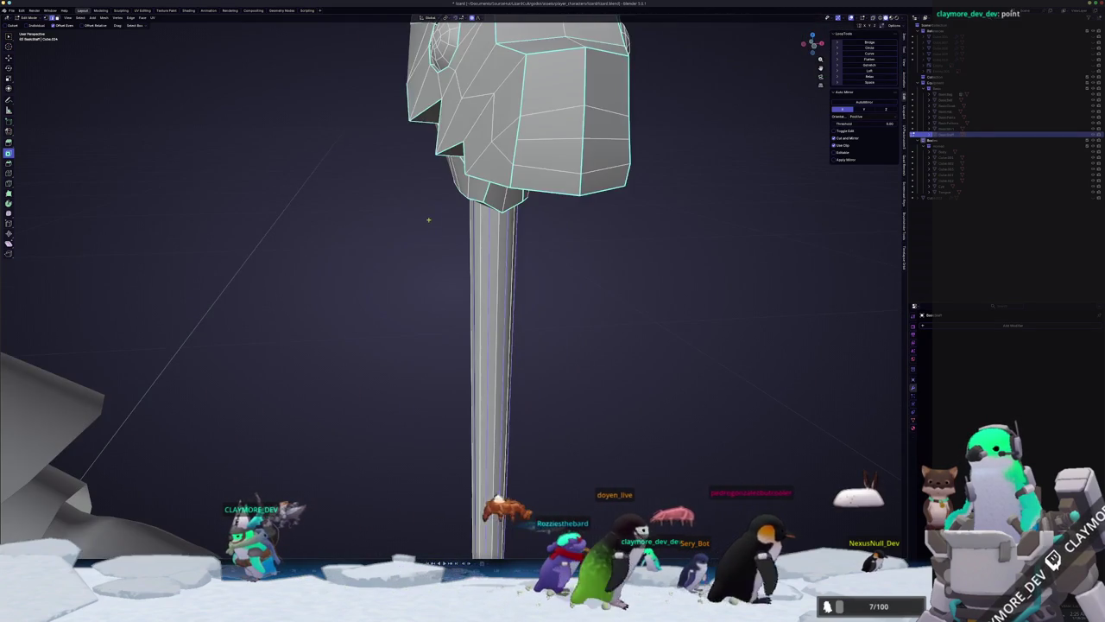
{"action": "key", "text": "x"}
{"action": "left_click", "coordinate": [429, 222]}
{"action": "scroll", "coordinate": [426, 231], "scroll_direction": "down", "scroll_amount": 3}
{"action": "scroll", "coordinate": [426, 231], "scroll_direction": "down", "scroll_amount": 3}
{"action": "scroll", "coordinate": [426, 231], "scroll_direction": "up", "scroll_amount": 6}
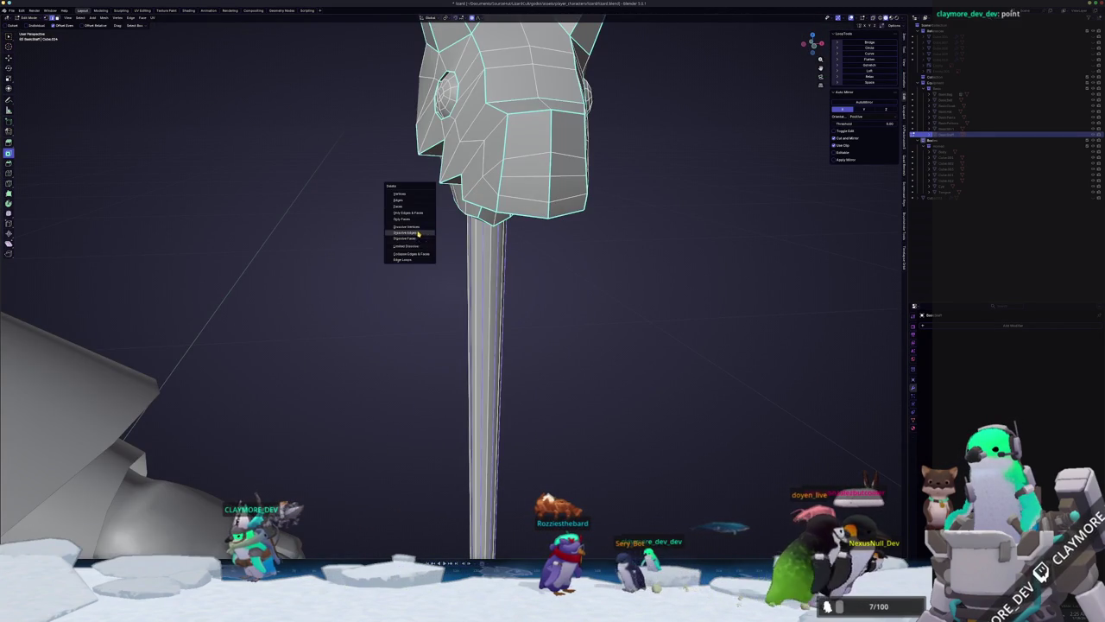
{"action": "left_click", "coordinate": [418, 233]}
{"action": "scroll", "coordinate": [418, 238], "scroll_direction": "down", "scroll_amount": 3}
{"action": "scroll", "coordinate": [418, 243], "scroll_direction": "down", "scroll_amount": 2}
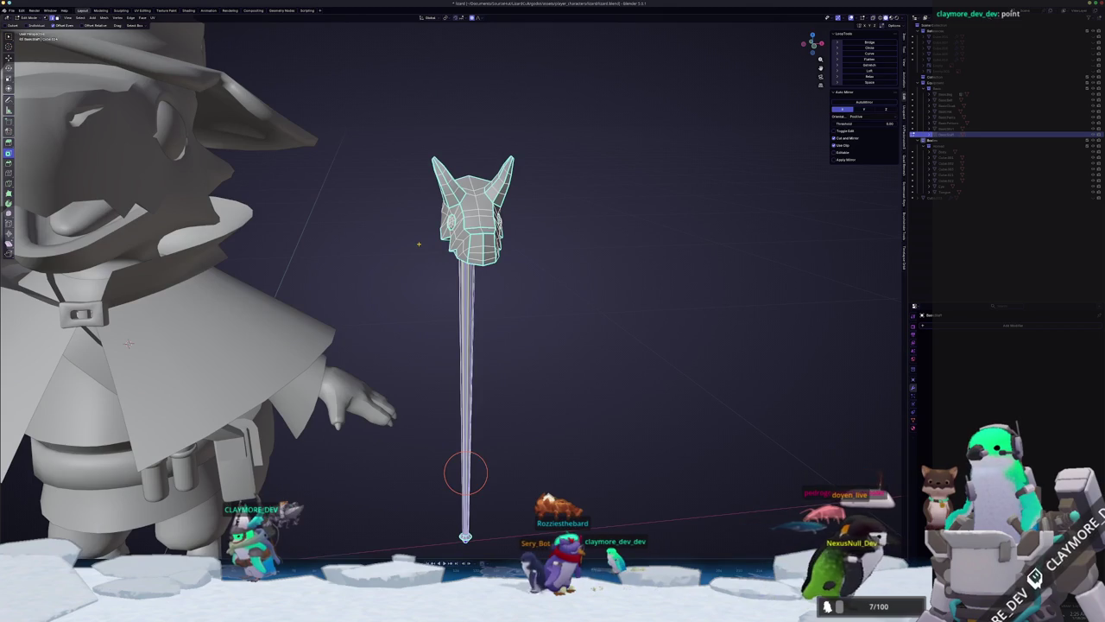
{"action": "left_click", "coordinate": [420, 246]}
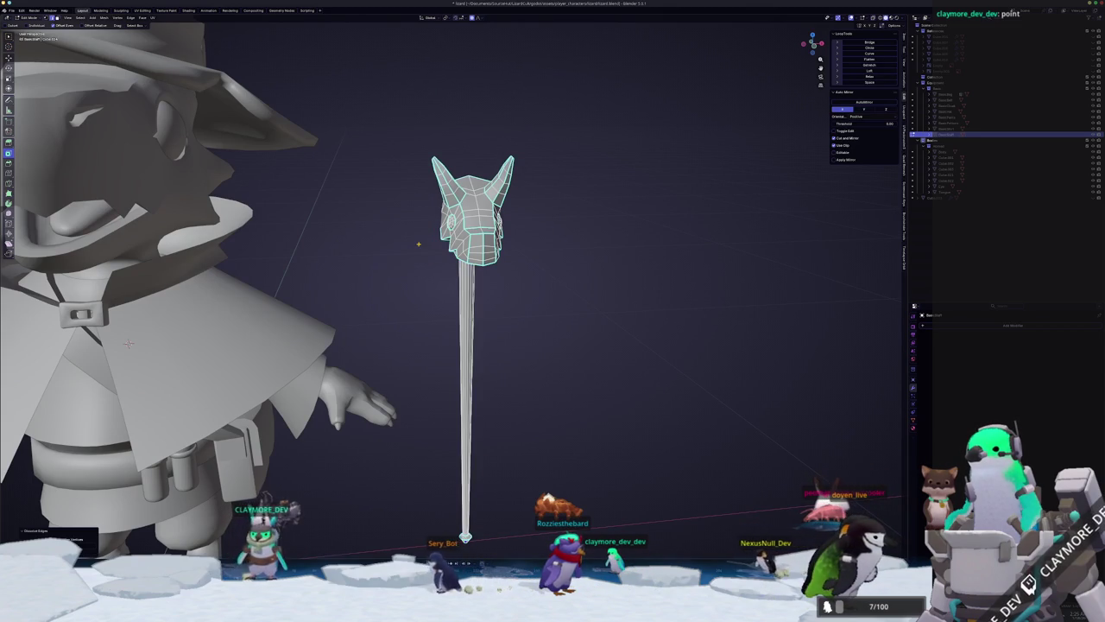
Leave Edit Mode and orbit below the staff to check the simplified mesh.
{"action": "key", "text": "Tab"}
{"action": "scroll", "coordinate": [431, 247], "scroll_direction": "up", "scroll_amount": 3}
{"action": "mouse_move", "coordinate": [437, 246]}
{"action": "middle_mouse_down"}
{"action": "mouse_move", "coordinate": [459, 256]}
{"action": "mouse_move", "coordinate": [423, 212]}
{"action": "mouse_move", "coordinate": [479, 245]}
{"action": "middle_mouse_up"}
{"action": "key", "text": "Tab"}
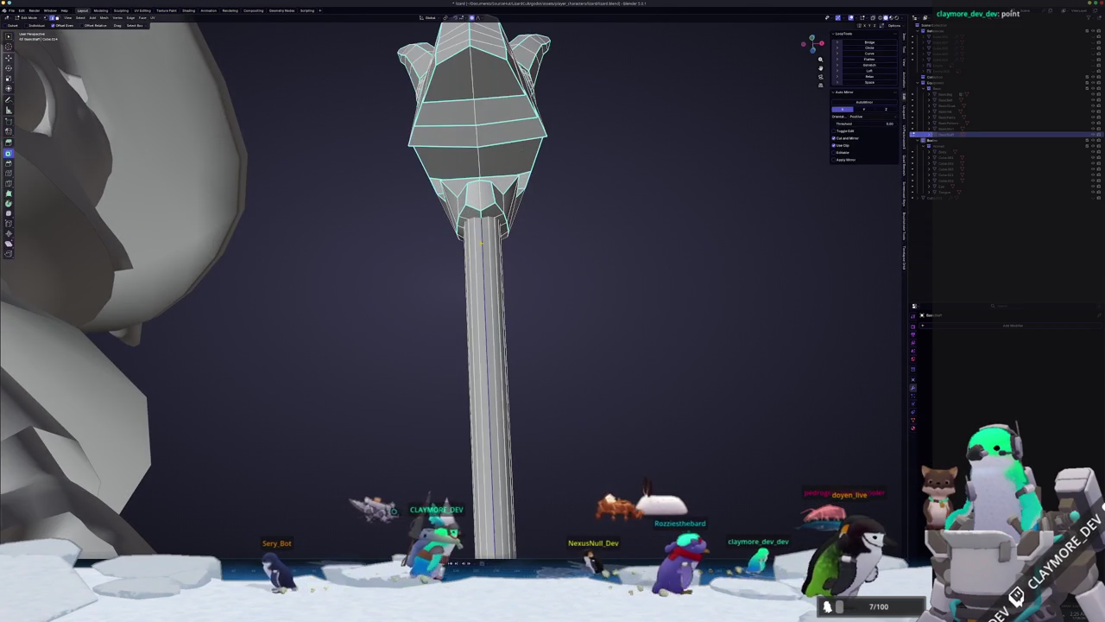
{"action": "key", "text": "Tab"}
{"action": "right_click", "coordinate": [481, 245]}
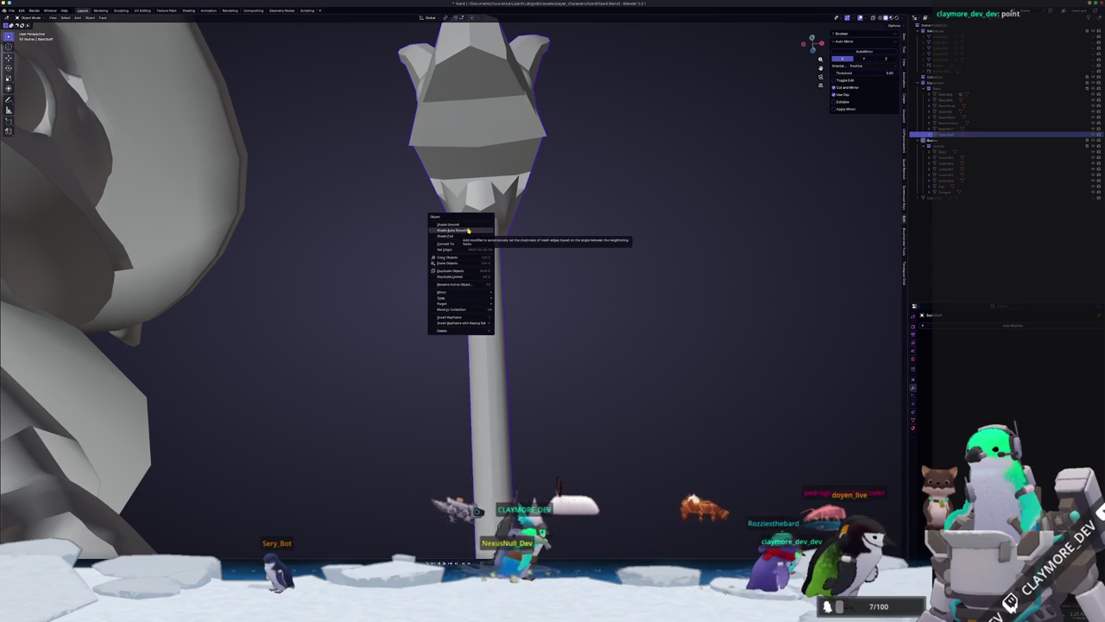
{"action": "middle_click_drag", "start_coordinate": [468, 229], "coordinate": [434, 256]}
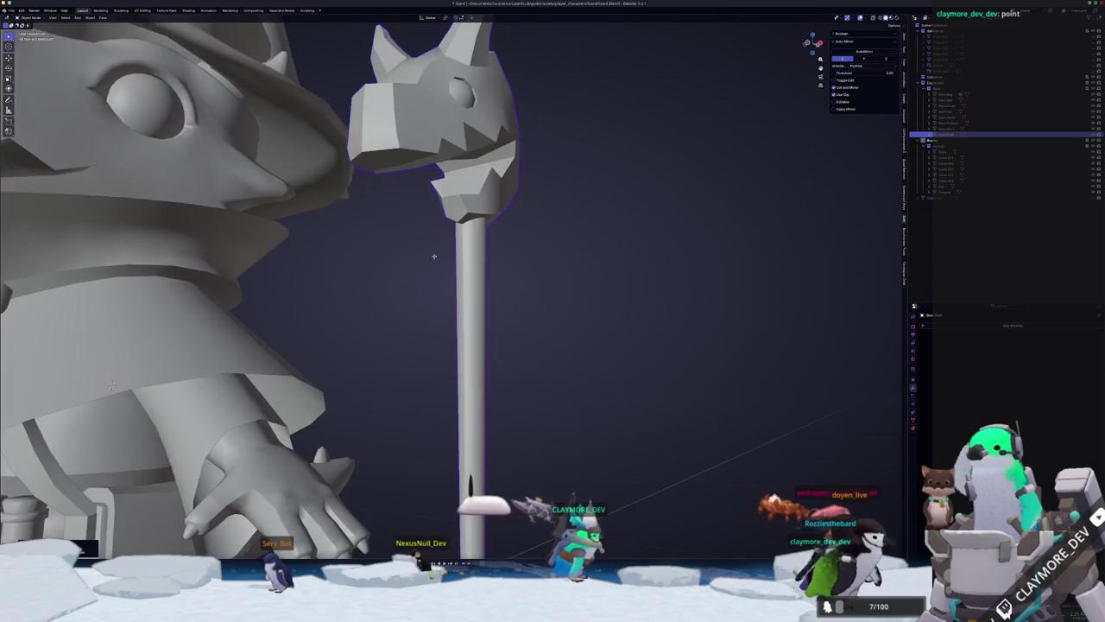
{"action": "scroll", "coordinate": [435, 256], "scroll_direction": "up", "scroll_amount": 3}
Re-enter the staff's mesh and inspect it beside the character's face and underside.
{"action": "key", "text": "Tab"}
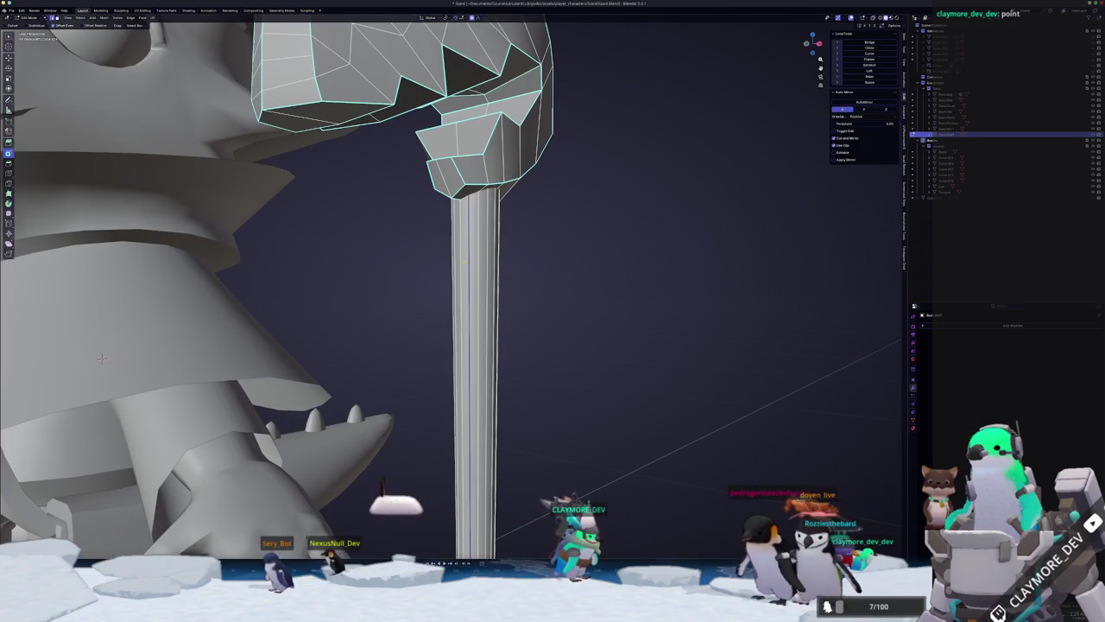
{"action": "middle_click_drag", "start_coordinate": [101, 357], "coordinate": [126, 350]}
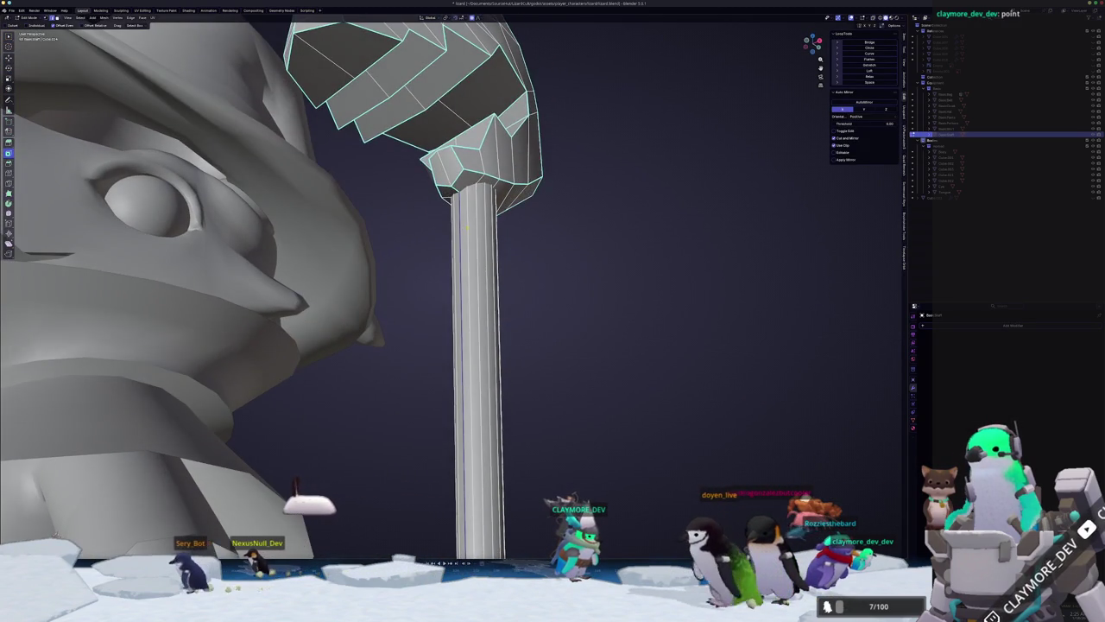
{"action": "key", "text": "Tab"}
{"action": "scroll", "coordinate": [466, 226], "scroll_direction": "down", "scroll_amount": 4}
{"action": "mouse_move", "coordinate": [466, 227]}
{"action": "middle_mouse_down"}
{"action": "mouse_move", "coordinate": [397, 250]}
{"action": "mouse_move", "coordinate": [390, 278]}
{"action": "middle_mouse_up"}
{"action": "scroll", "coordinate": [385, 254], "scroll_direction": "up", "scroll_amount": 3}
{"action": "key", "text": "Tab"}
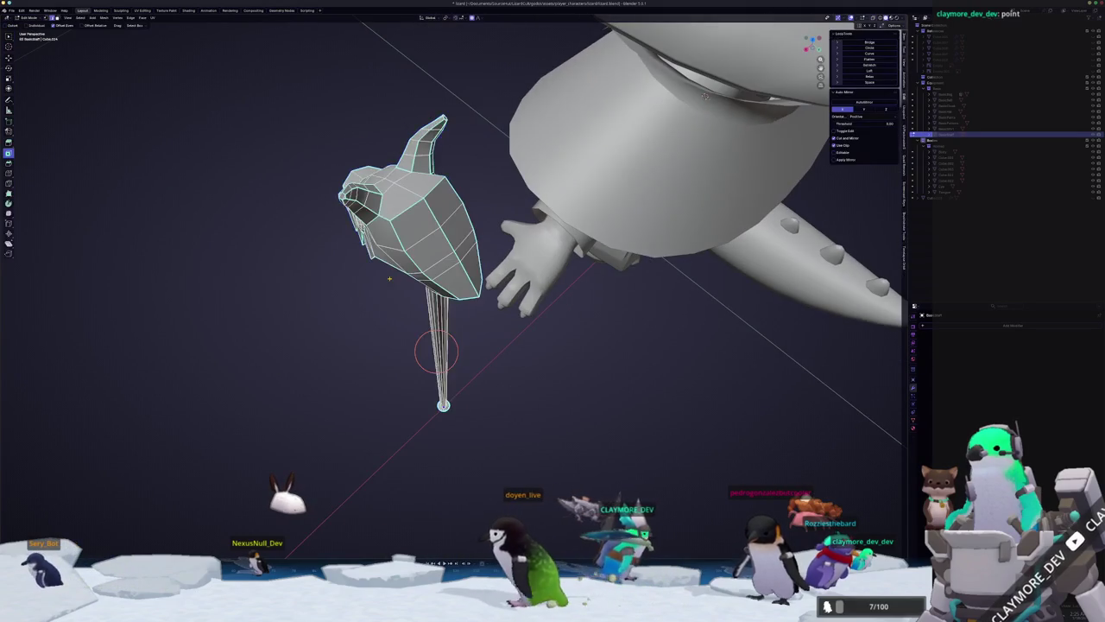
{"action": "scroll", "coordinate": [390, 278], "scroll_direction": "up", "scroll_amount": 2}
Edge-slide a loop on the staff's lizard-head top and return to Object Mode.
{"action": "key", "text": "g"}
{"action": "key", "text": "g"}
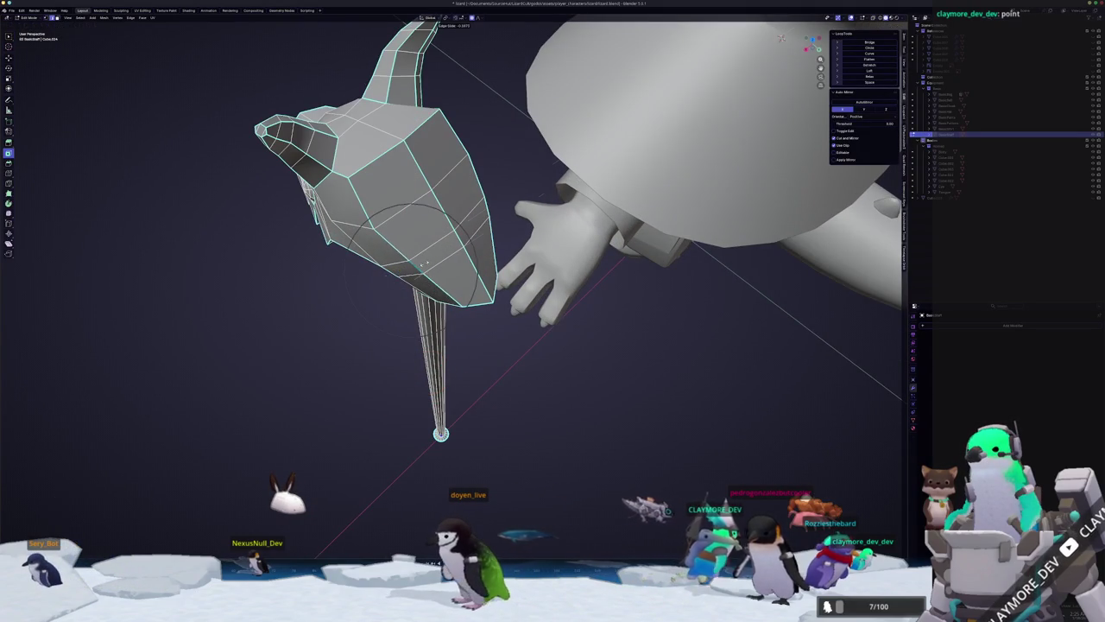
{"action": "left_click", "coordinate": [420, 263]}
{"action": "middle_click_drag", "start_coordinate": [419, 263], "coordinate": [449, 161]}
{"action": "key", "text": "Tab"}
Orbit to a front view of character and staff and start editing the hat.
{"action": "mouse_move", "coordinate": [577, 167]}
{"action": "middle_mouse_down"}
{"action": "mouse_move", "coordinate": [400, 245]}
{"action": "mouse_move", "coordinate": [582, 229]}
{"action": "mouse_move", "coordinate": [565, 231]}
{"action": "middle_mouse_up"}
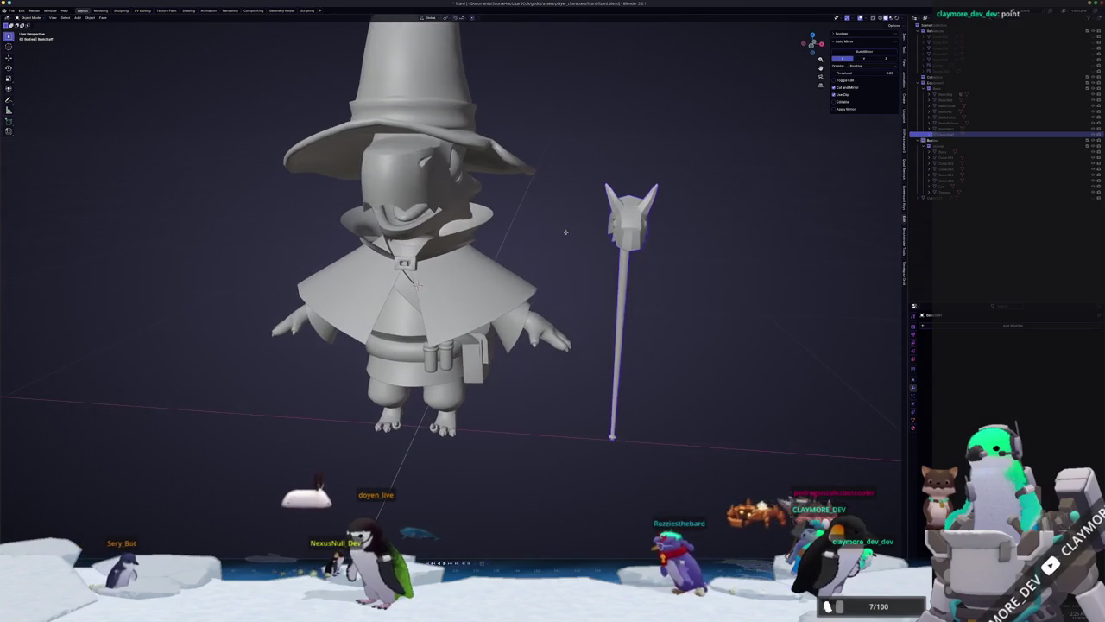
{"action": "scroll", "coordinate": [464, 281], "scroll_direction": "up", "scroll_amount": 1}
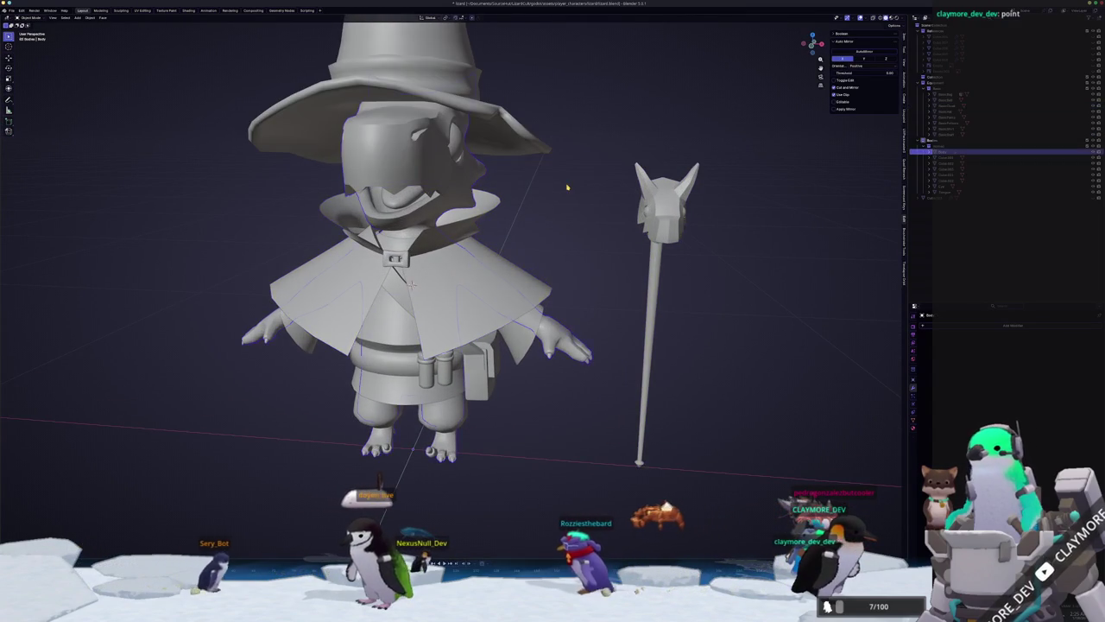
{"action": "scroll", "coordinate": [567, 186], "scroll_direction": "down", "scroll_amount": 2}
{"action": "key", "text": "Tab"}
Inspect the hat, head and robe meshes from several angles in Edit Mode.
{"action": "mouse_move", "coordinate": [432, 207]}
{"action": "middle_mouse_down"}
{"action": "mouse_move", "coordinate": [483, 190]}
{"action": "mouse_move", "coordinate": [381, 202]}
{"action": "middle_mouse_up"}
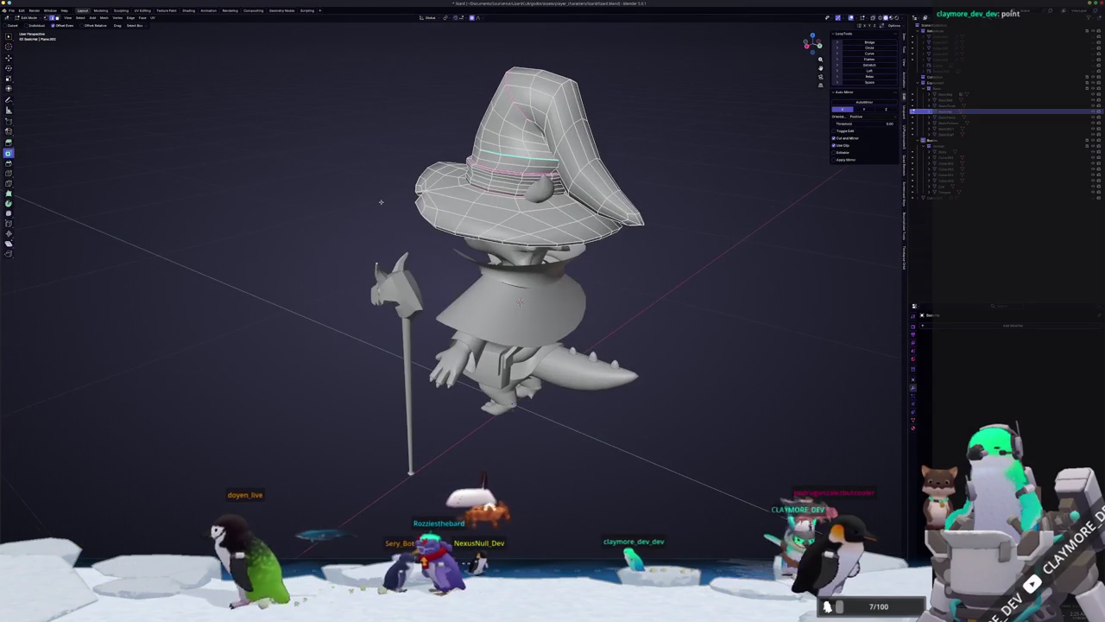
{"action": "key", "text": "Tab"}
{"action": "middle_click_drag", "start_coordinate": [450, 238], "coordinate": [406, 259]}
{"action": "left_click", "coordinate": [470, 276]}
{"action": "key", "text": "Tab"}
{"action": "key", "text": "Tab"}
{"action": "mouse_move", "coordinate": [380, 324]}
{"action": "middle_mouse_down"}
{"action": "mouse_move", "coordinate": [432, 328]}
{"action": "mouse_move", "coordinate": [415, 436]}
{"action": "middle_mouse_up"}
{"action": "left_click", "coordinate": [444, 198], "text": "shift"}
{"action": "key", "text": "Tab"}
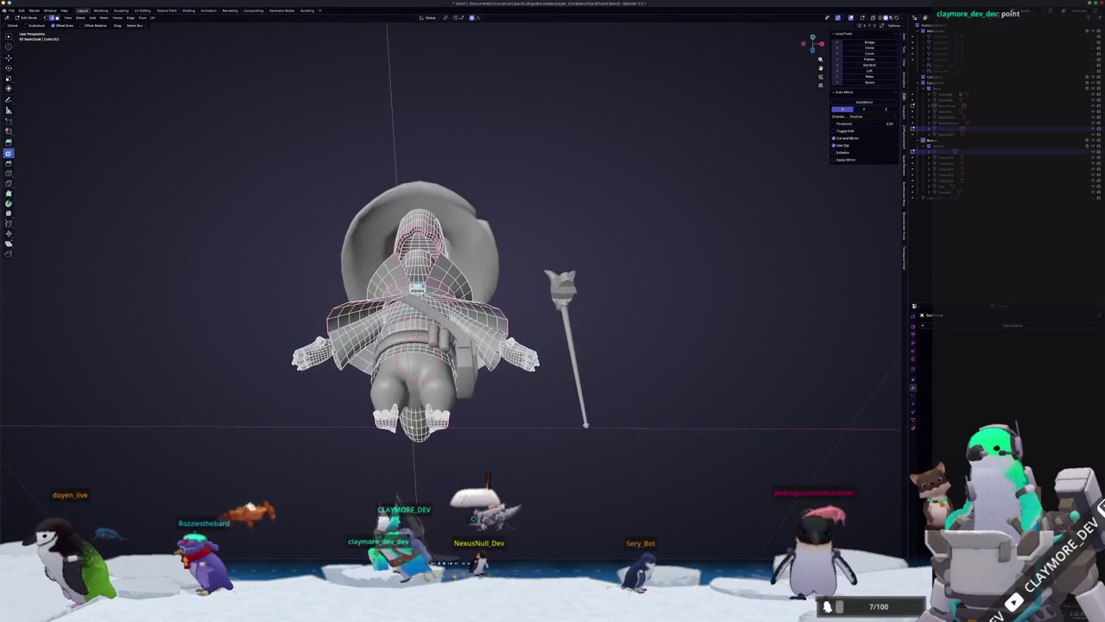
{"action": "key", "text": "Tab"}
{"action": "key", "text": "Tab"}
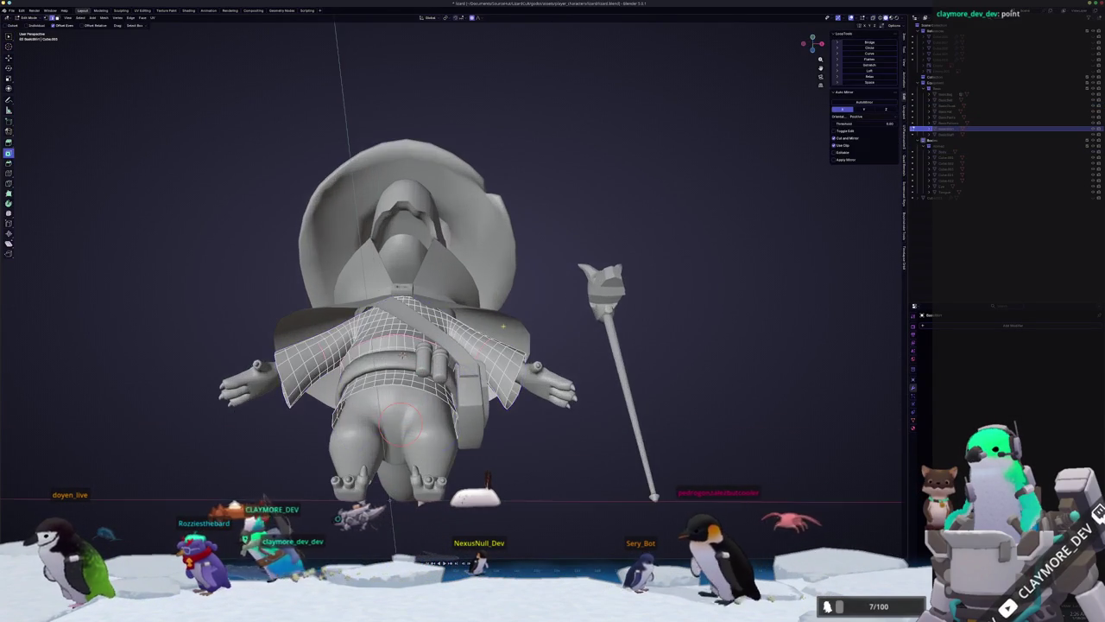
{"action": "scroll", "coordinate": [405, 415], "scroll_direction": "up", "scroll_amount": 4}
{"action": "middle_click_drag", "start_coordinate": [406, 415], "coordinate": [393, 372]}
{"action": "scroll", "coordinate": [397, 410], "scroll_direction": "up", "scroll_amount": 2}
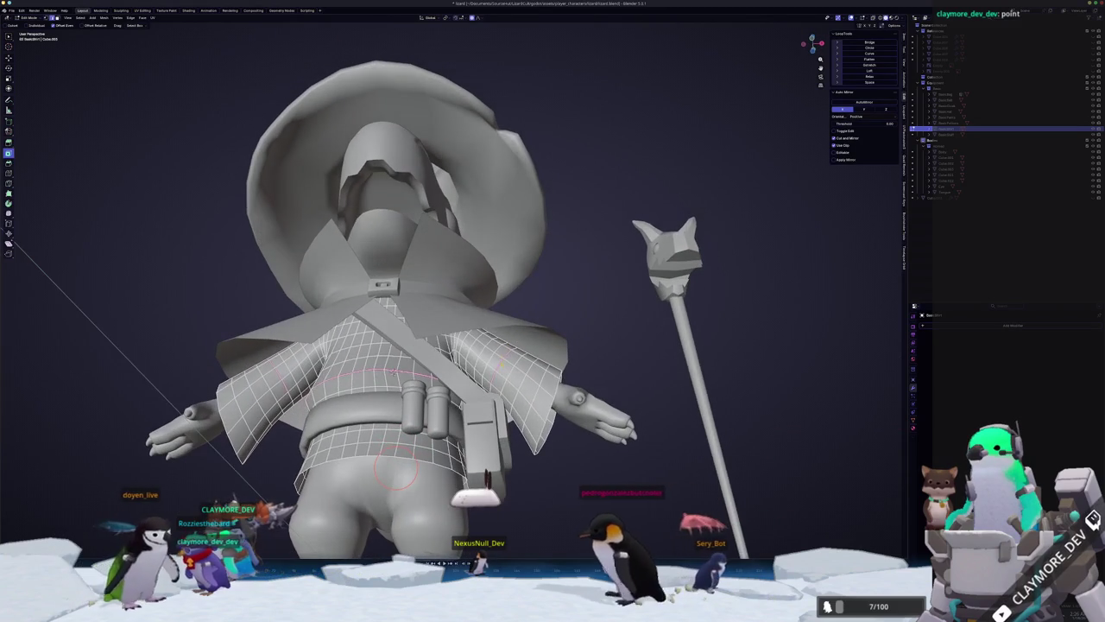
Select all of the robe's faces, clear their seams, and leave Edit Mode.
{"action": "key", "text": "a"}
{"action": "right_click", "coordinate": [486, 477]}
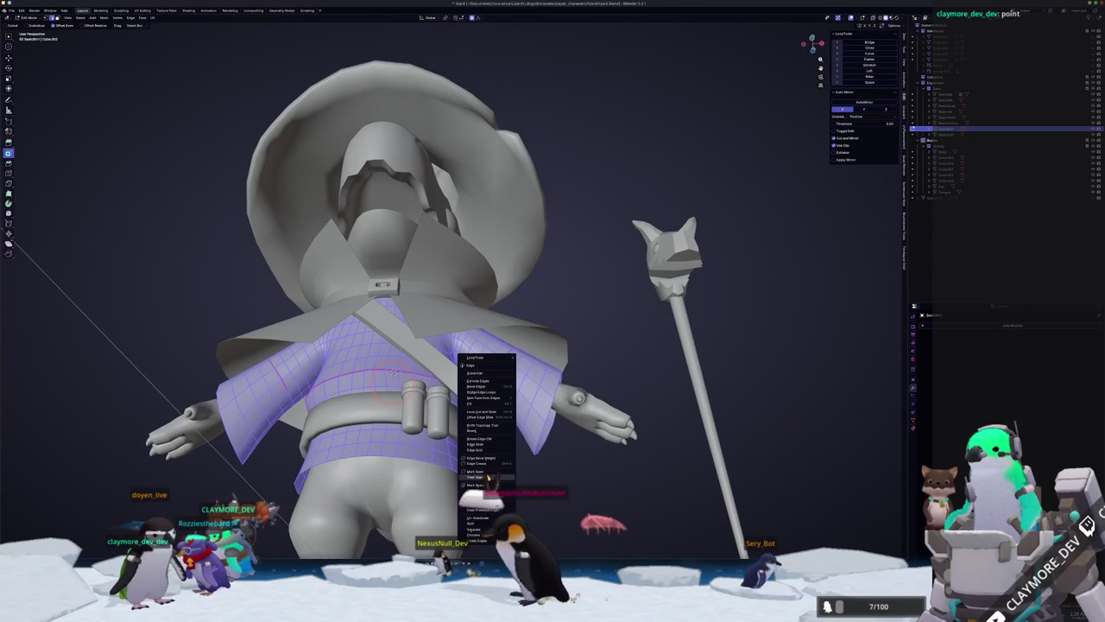
{"action": "middle_click_drag", "start_coordinate": [449, 449], "coordinate": [496, 377]}
{"action": "right_click", "coordinate": [497, 378]}
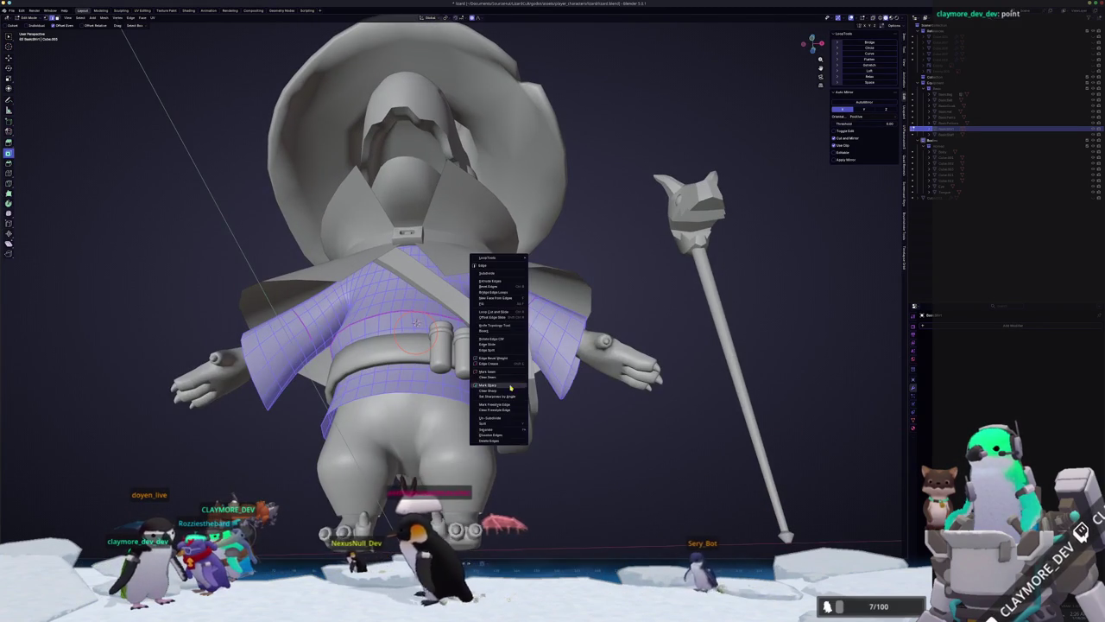
{"action": "left_click", "coordinate": [508, 377]}
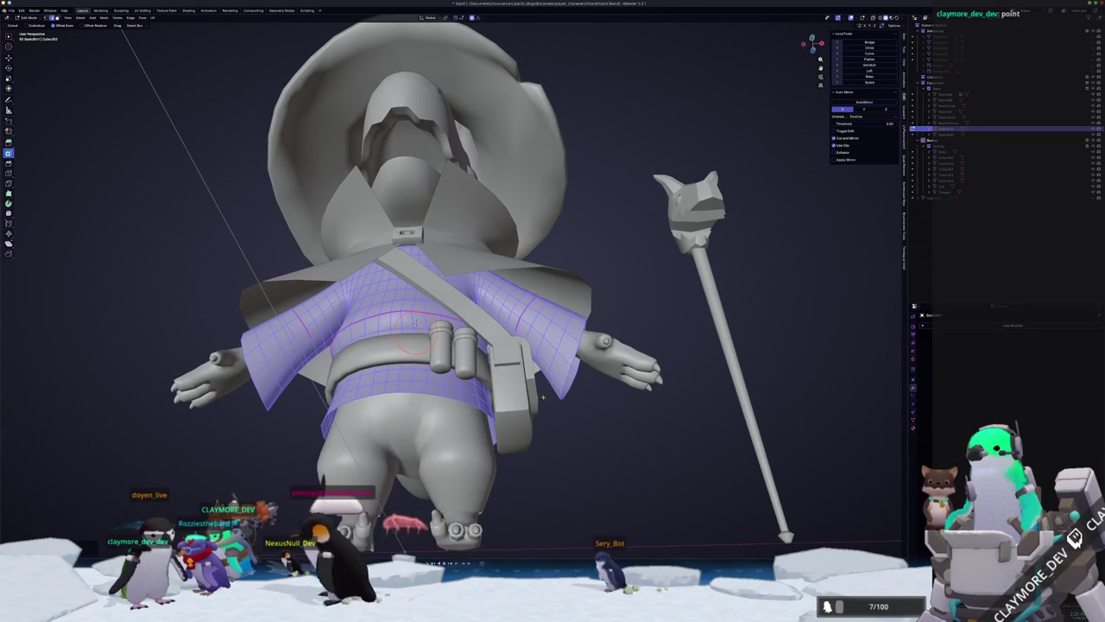
{"action": "mouse_move", "coordinate": [563, 400]}
{"action": "middle_mouse_down"}
{"action": "mouse_move", "coordinate": [562, 421]}
{"action": "mouse_move", "coordinate": [483, 415]}
{"action": "middle_mouse_up"}
{"action": "key", "text": "Tab"}
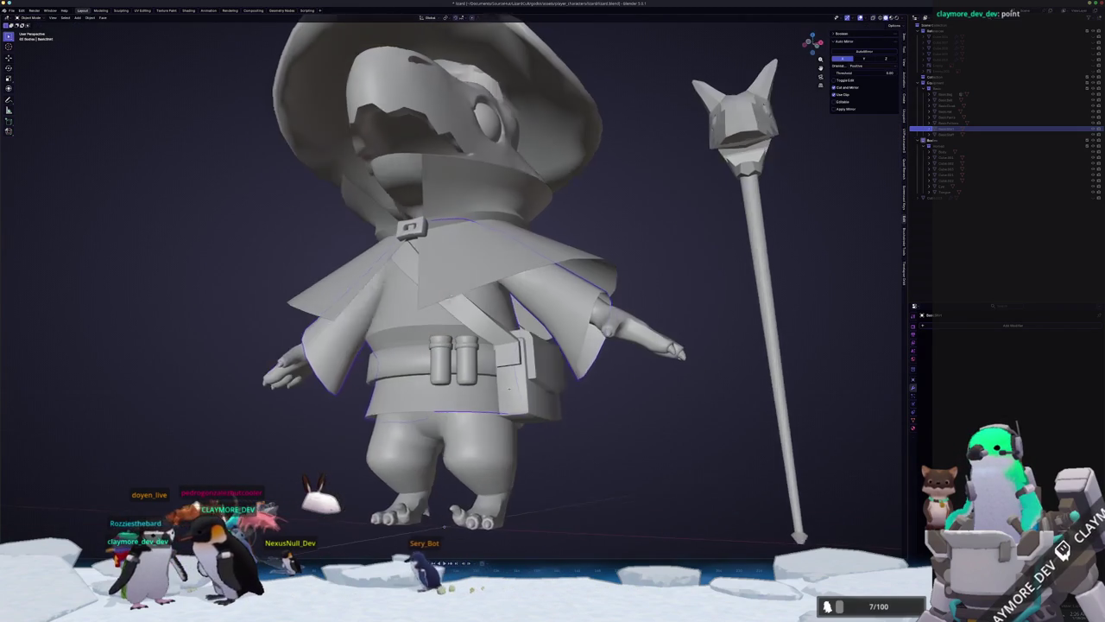
{"action": "key", "text": "Tab"}
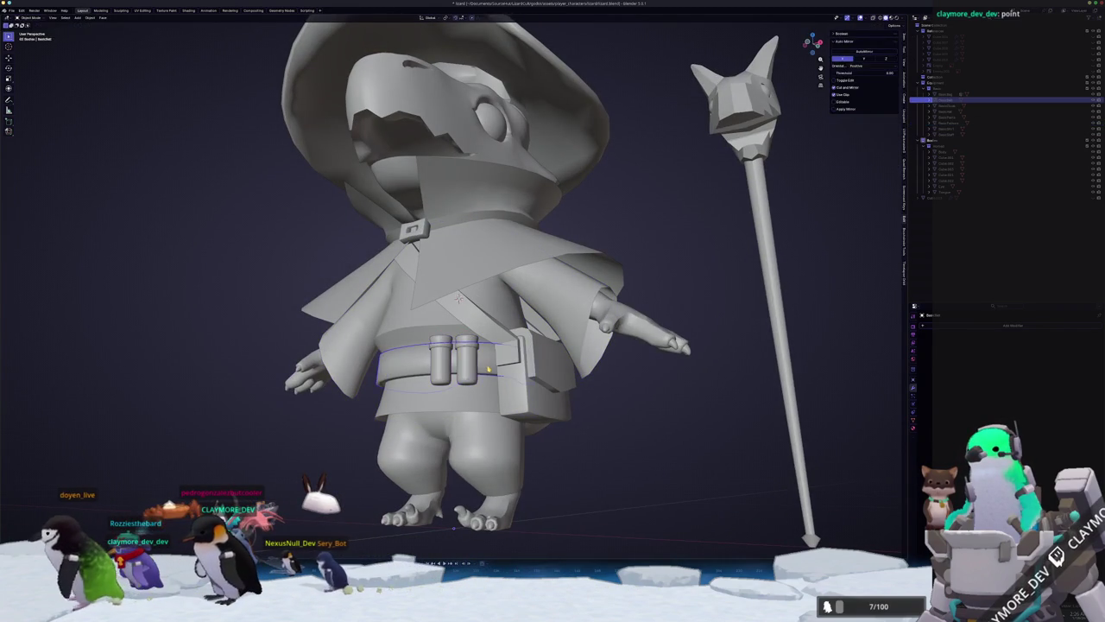
Check the belt and trousers meshes in X-ray view, then return to solid shading.
{"action": "middle_click_drag", "start_coordinate": [487, 363], "coordinate": [414, 236]}
{"action": "key", "text": "Tab"}
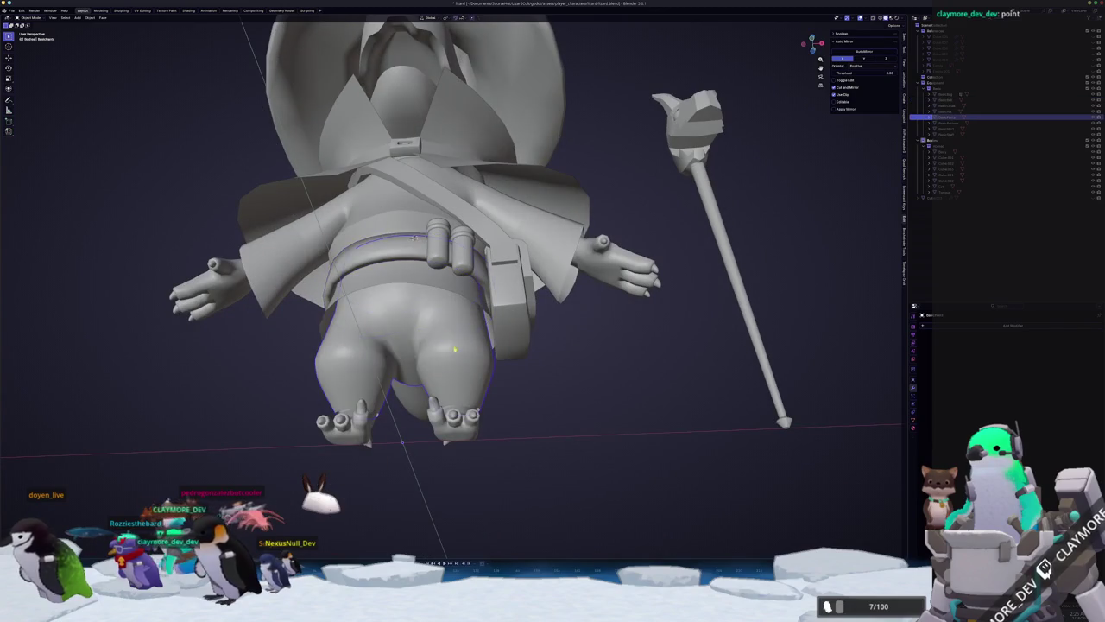
{"action": "key", "text": "Tab"}
{"action": "mouse_move", "coordinate": [454, 349]}
{"action": "middle_mouse_down"}
{"action": "mouse_move", "coordinate": [346, 342]}
{"action": "mouse_move", "coordinate": [425, 203]}
{"action": "middle_mouse_up"}
{"action": "key", "text": "alt+z"}
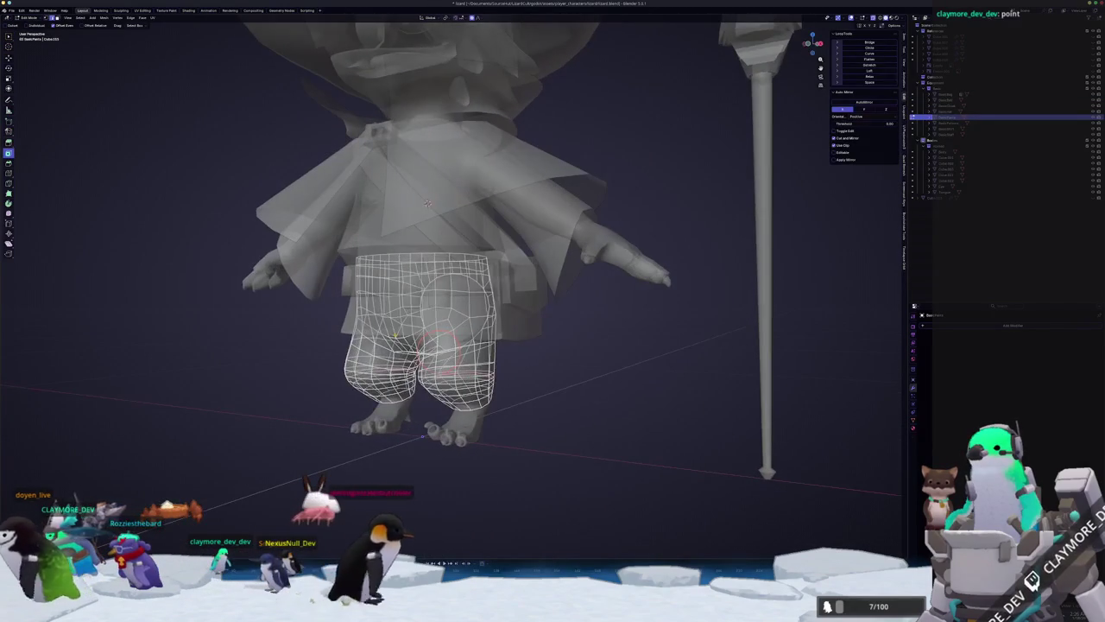
{"action": "key", "text": "Tab"}
{"action": "key", "text": "alt+z"}
{"action": "scroll", "coordinate": [426, 202], "scroll_direction": "down", "scroll_amount": 2}
{"action": "scroll", "coordinate": [527, 355], "scroll_direction": "down", "scroll_amount": 3}
Add an armature from the front view, rename it, and duplicate the staff.
{"action": "key", "text": "KP_1"}
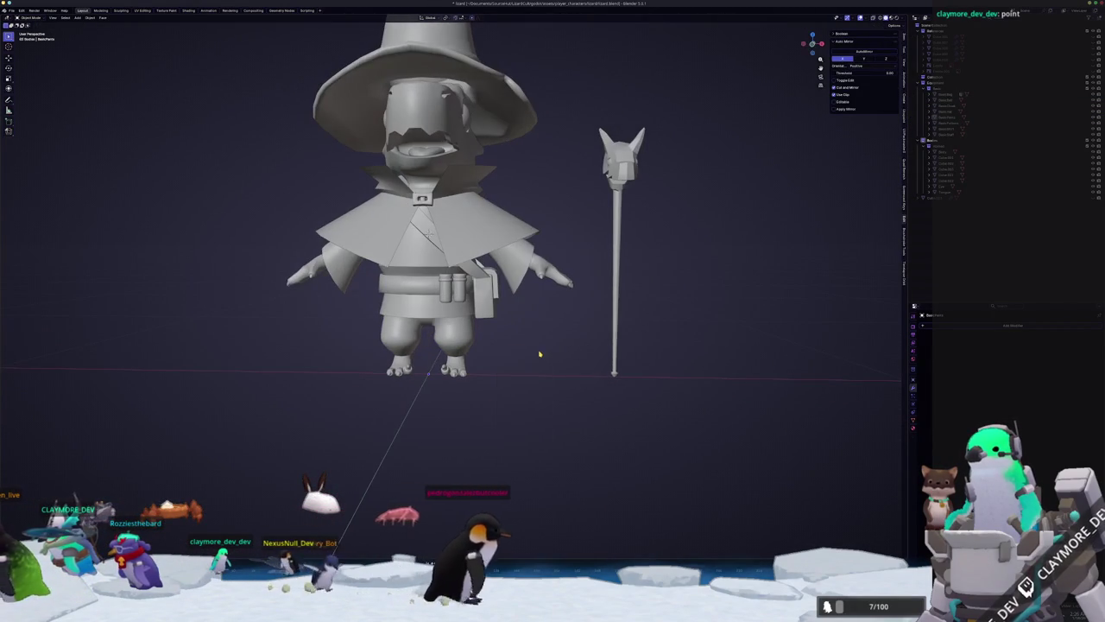
{"action": "key", "text": "shift+a"}
{"action": "left_click", "coordinate": [529, 401]}
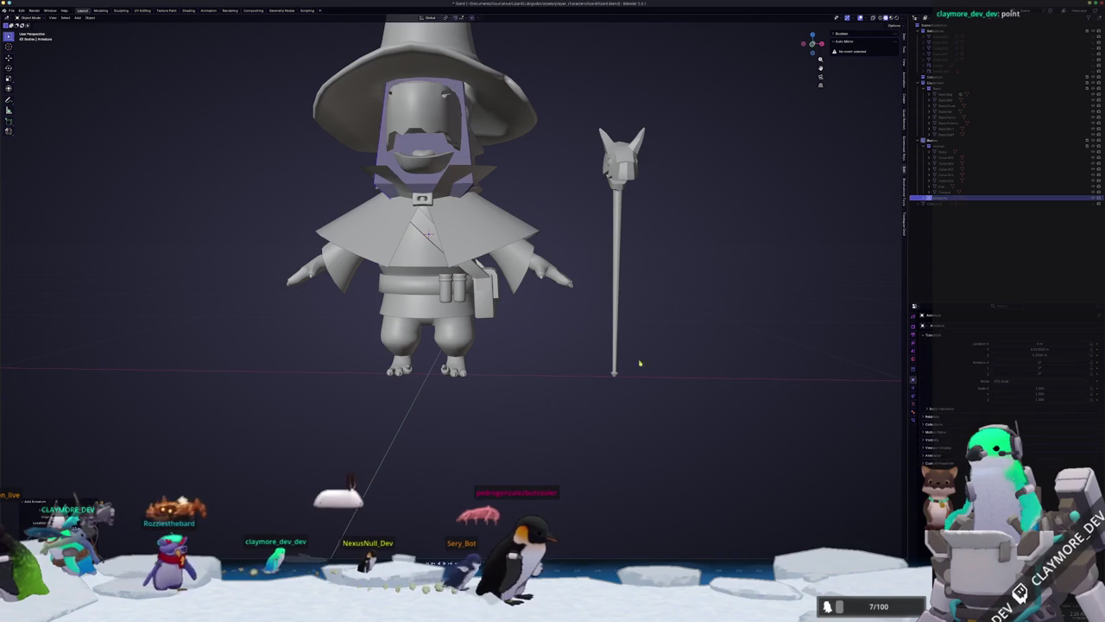
{"action": "scroll", "coordinate": [670, 294], "scroll_direction": "down", "scroll_amount": 3}
{"action": "scroll", "coordinate": [666, 295], "scroll_direction": "down", "scroll_amount": 3}
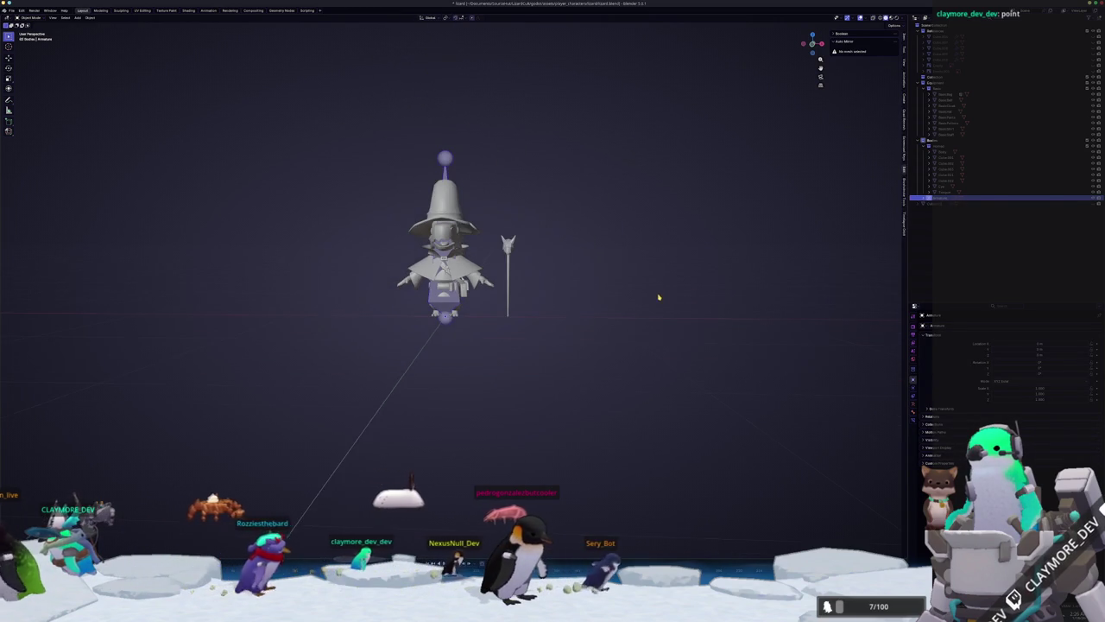
{"action": "mouse_move", "coordinate": [671, 296]}
{"action": "middle_mouse_down"}
{"action": "mouse_move", "coordinate": [636, 303]}
{"action": "mouse_move", "coordinate": [639, 324]}
{"action": "middle_mouse_up"}
{"action": "scroll", "coordinate": [639, 323], "scroll_direction": "up", "scroll_amount": 1}
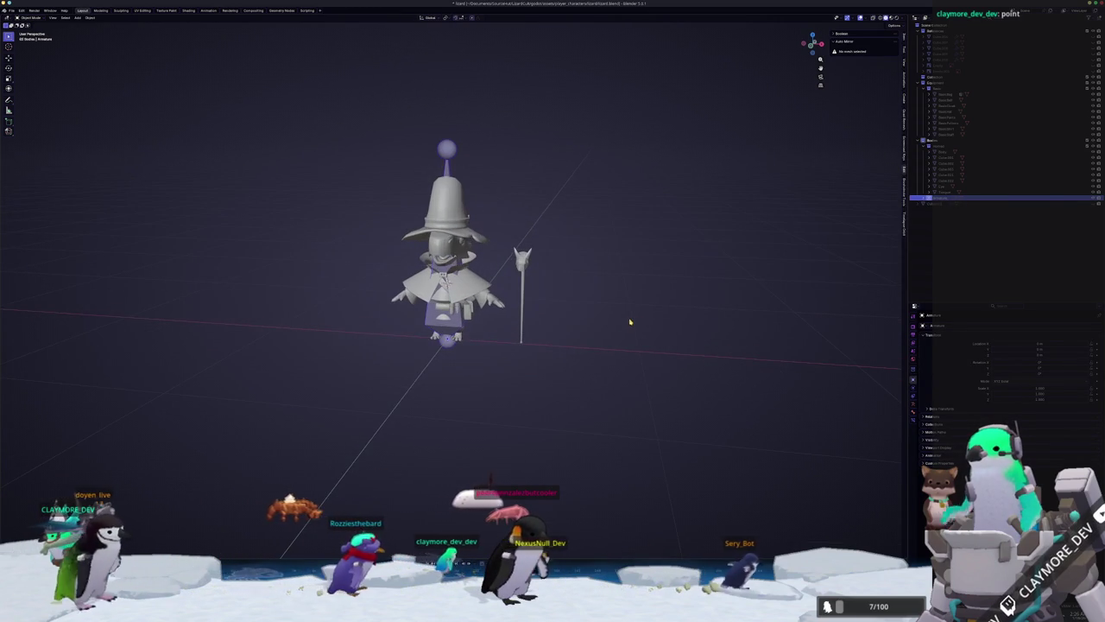
{"action": "key", "text": "F2"}
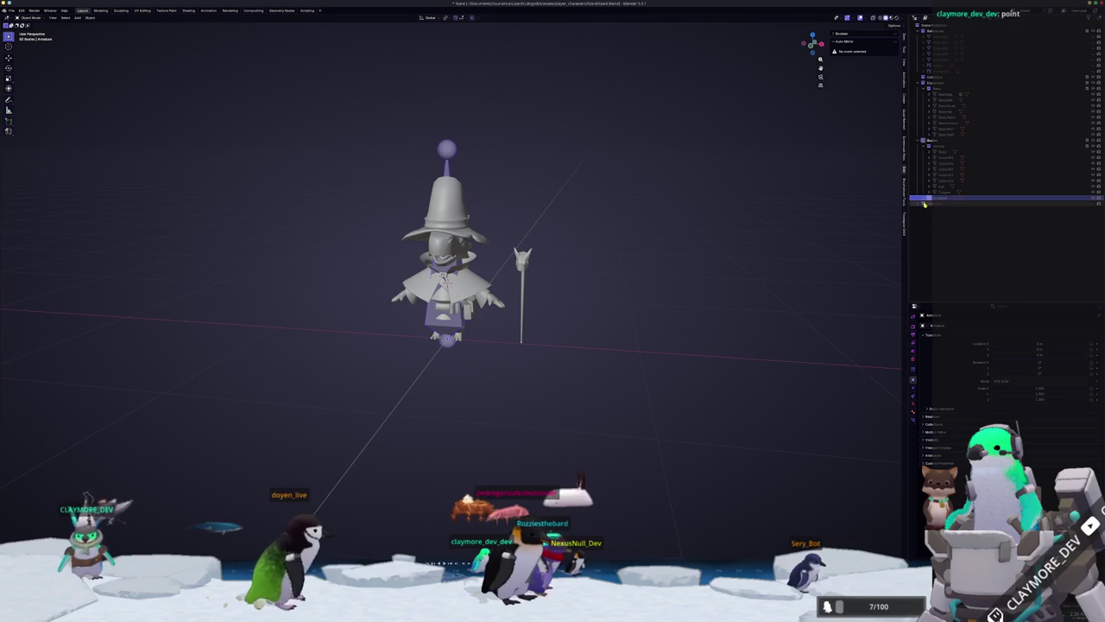
{"action": "left_click", "coordinate": [1087, 204]}
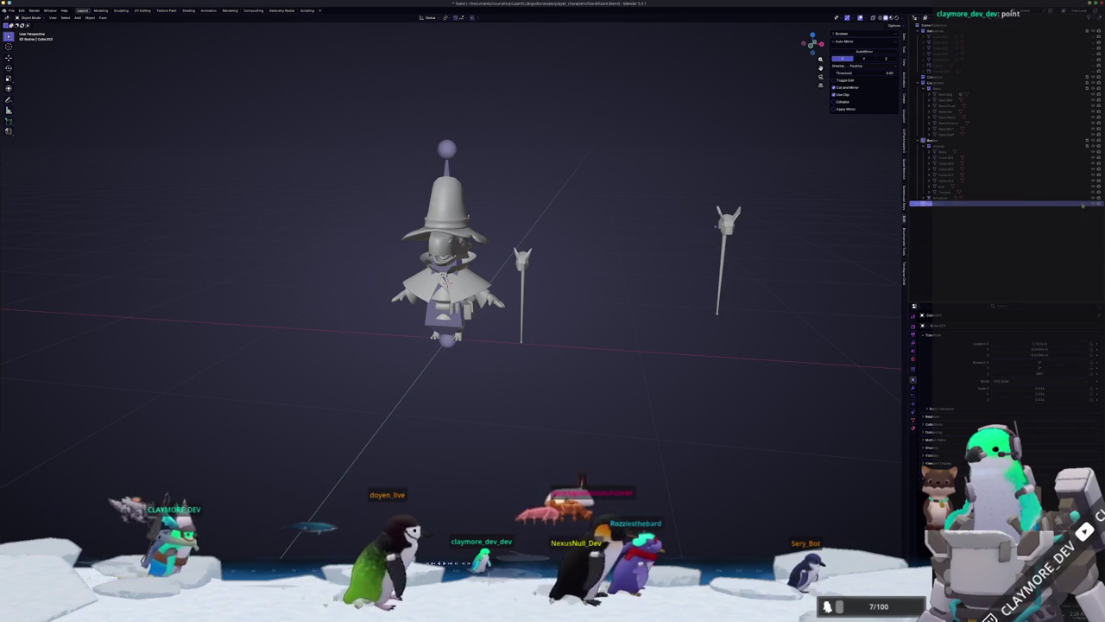
Move the right-hand staff into another collection.
{"action": "scroll", "coordinate": [765, 279], "scroll_direction": "down", "scroll_amount": 1}
{"action": "key", "text": "m"}
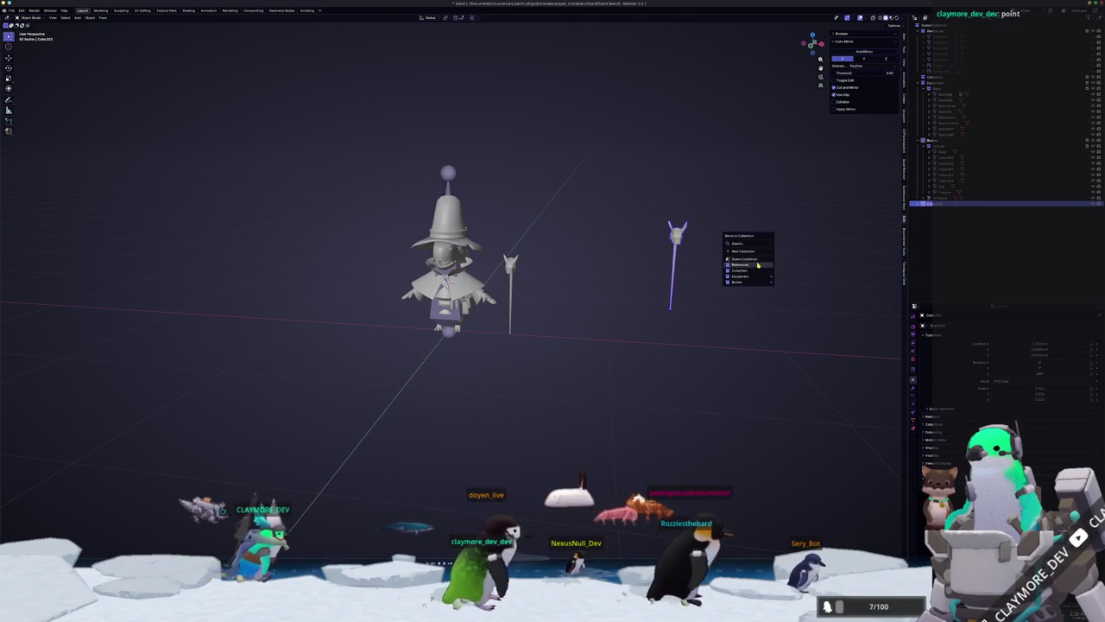
{"action": "left_click", "coordinate": [757, 265]}
Select the armature and delete it.
{"action": "scroll", "coordinate": [510, 335], "scroll_direction": "up", "scroll_amount": 2}
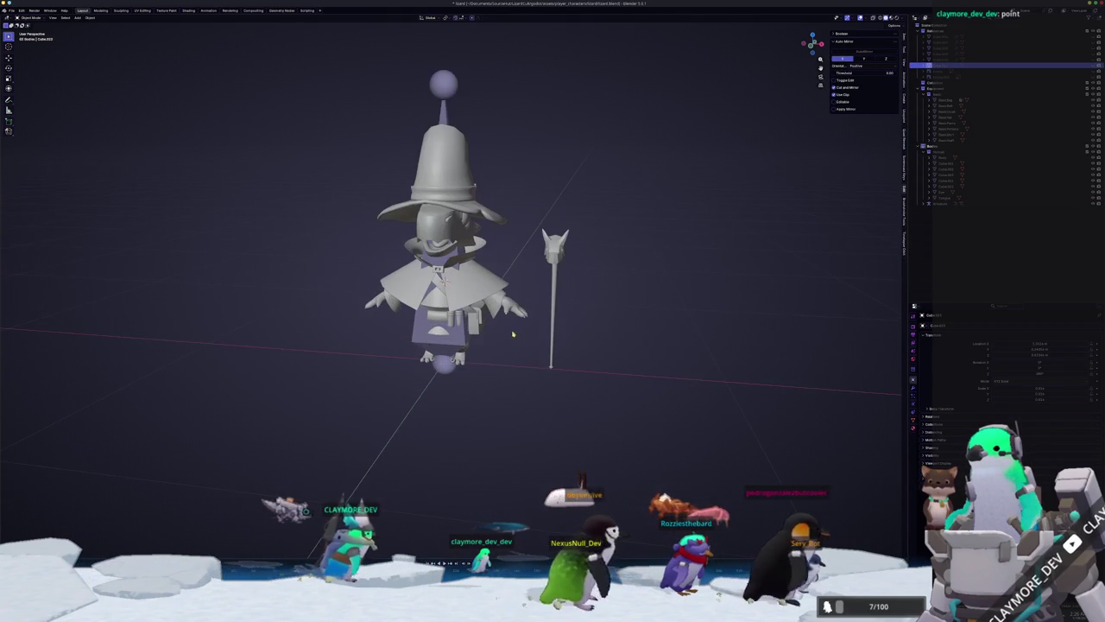
{"action": "scroll", "coordinate": [553, 332], "scroll_direction": "up", "scroll_amount": 2}
{"action": "left_click", "coordinate": [459, 373]}
{"action": "scroll", "coordinate": [666, 375], "scroll_direction": "down", "scroll_amount": 2}
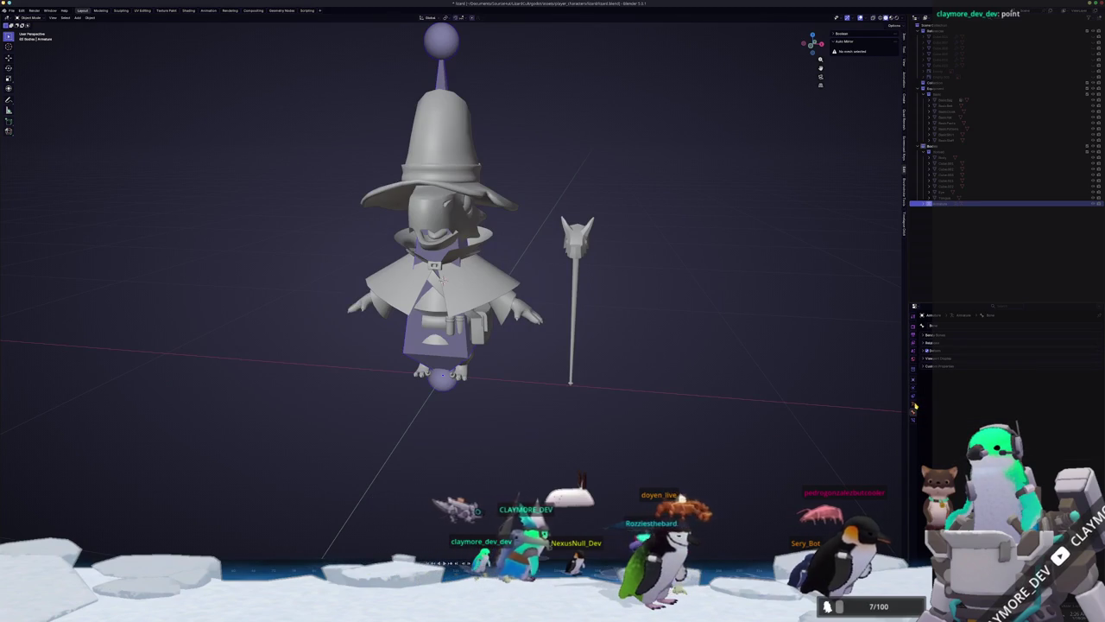
{"action": "left_click", "coordinate": [561, 381]}
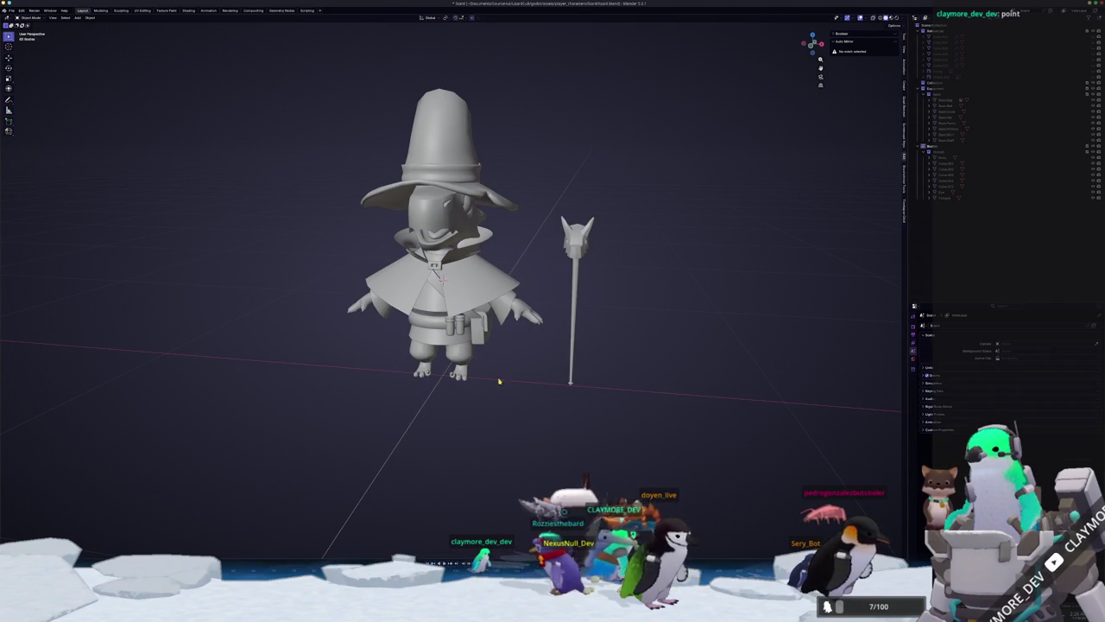
Slide the remaining staff further right along the X axis.
{"action": "left_click", "coordinate": [482, 361]}
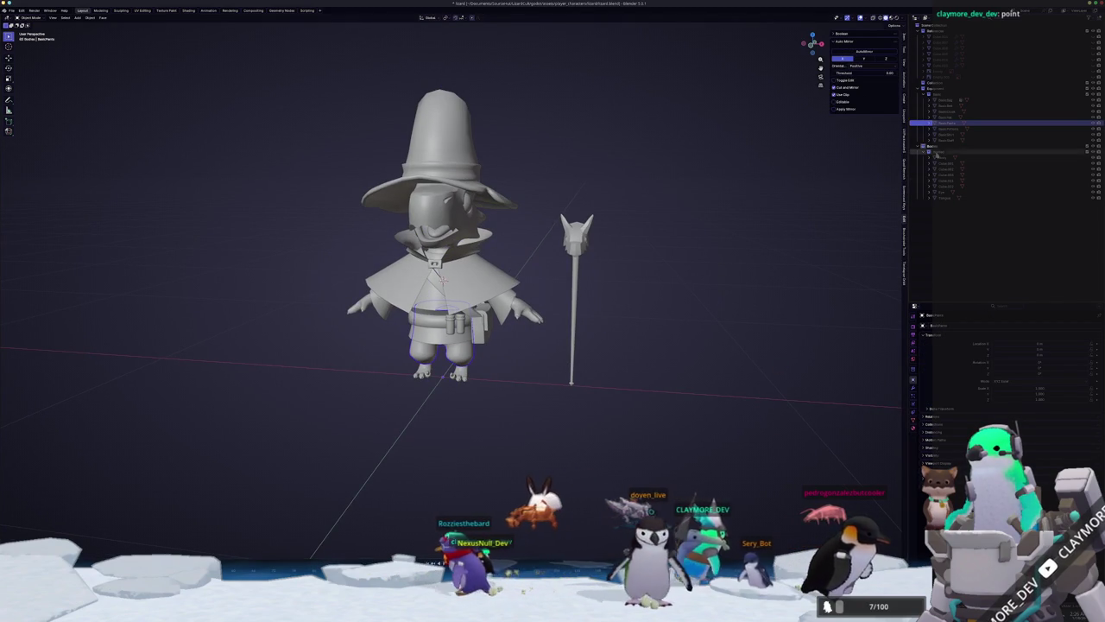
{"action": "left_click", "coordinate": [575, 285]}
{"action": "key", "text": "a"}
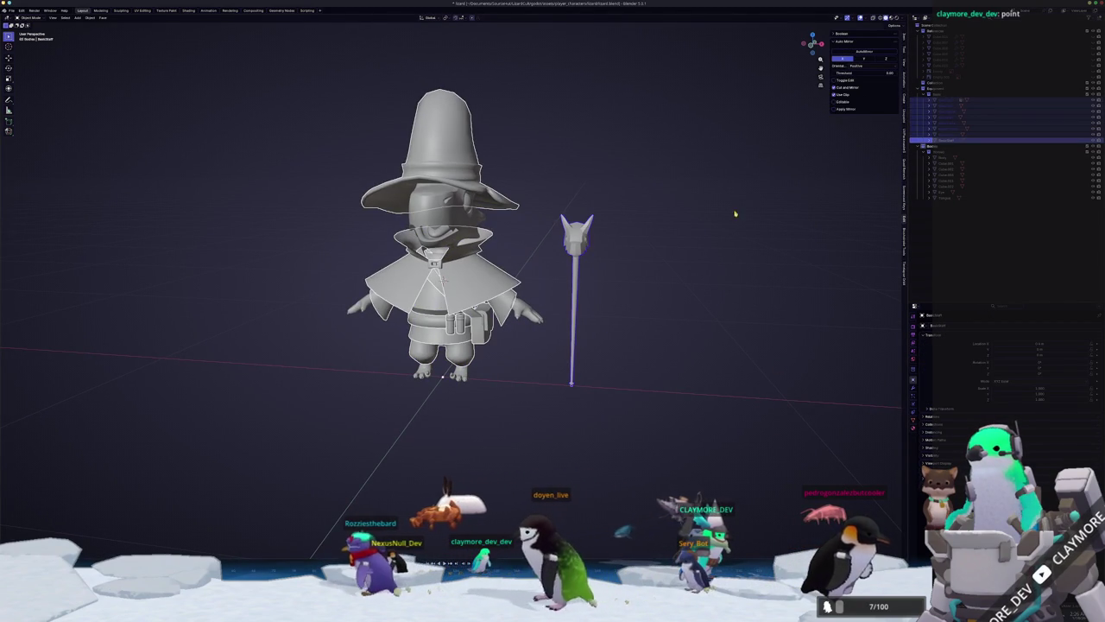
{"action": "key", "text": "ctrl+z"}
{"action": "key", "text": "g"}
{"action": "key", "text": "x"}
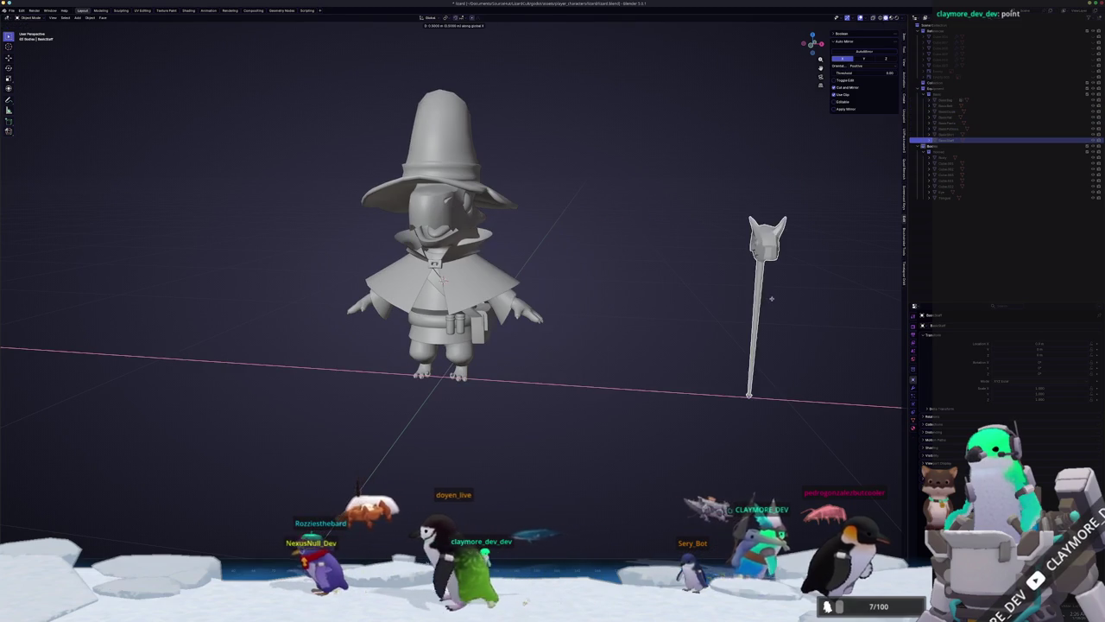
{"action": "left_click", "coordinate": [852, 320]}
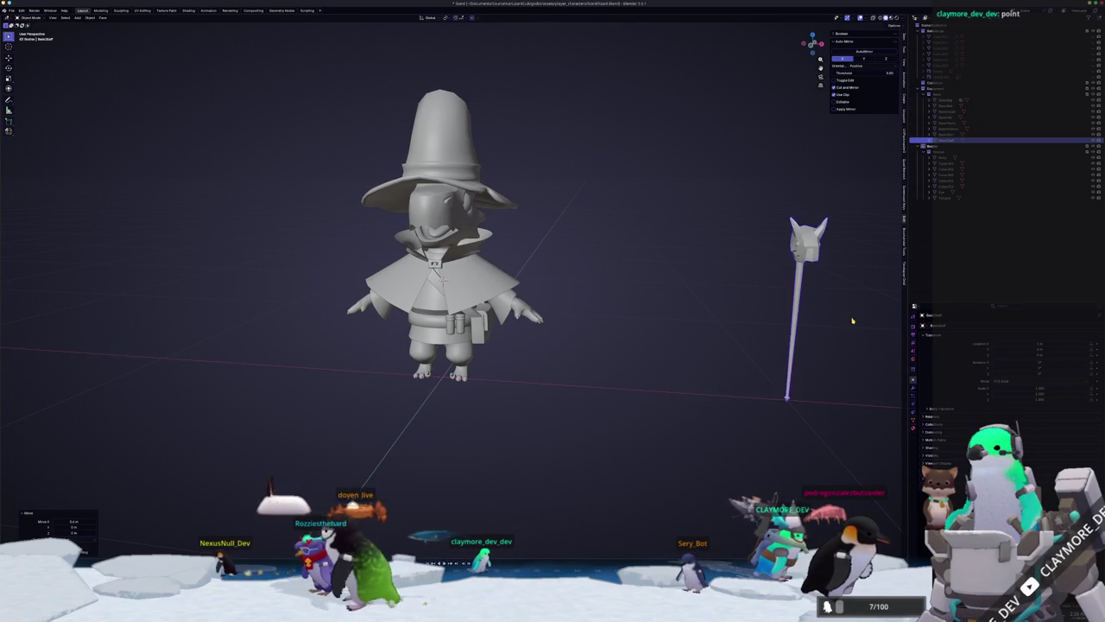
{"action": "scroll", "coordinate": [661, 301], "scroll_direction": "down", "scroll_amount": 3}
Select the character's meshes and show their material settings.
{"action": "left_click", "coordinate": [643, 305]}
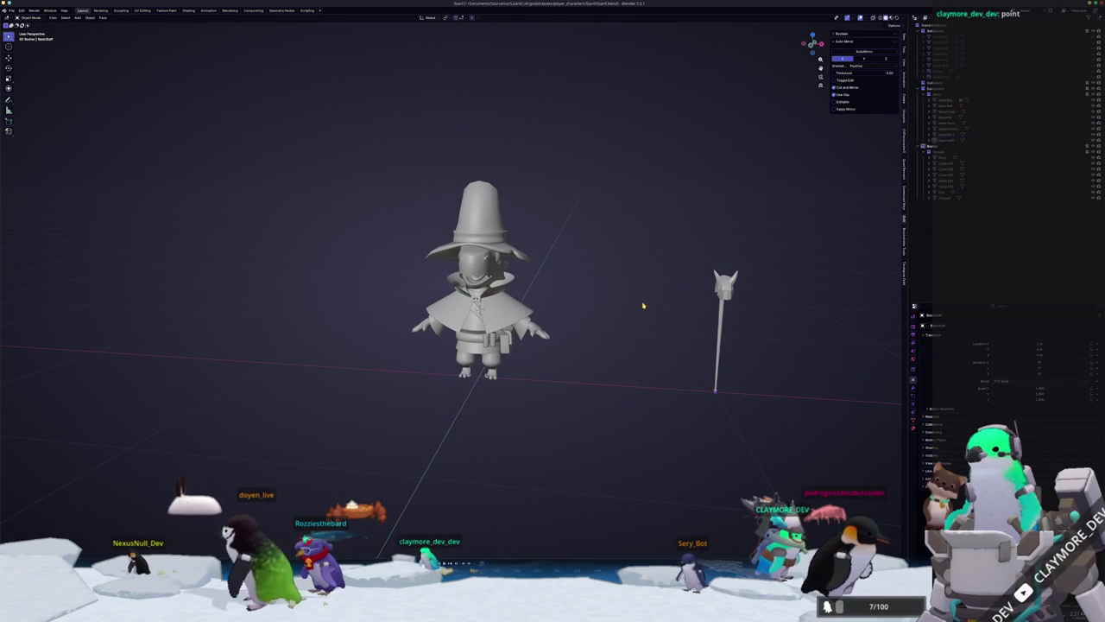
{"action": "left_click", "coordinate": [945, 136]}
{"action": "left_click", "coordinate": [946, 101], "text": "shift"}
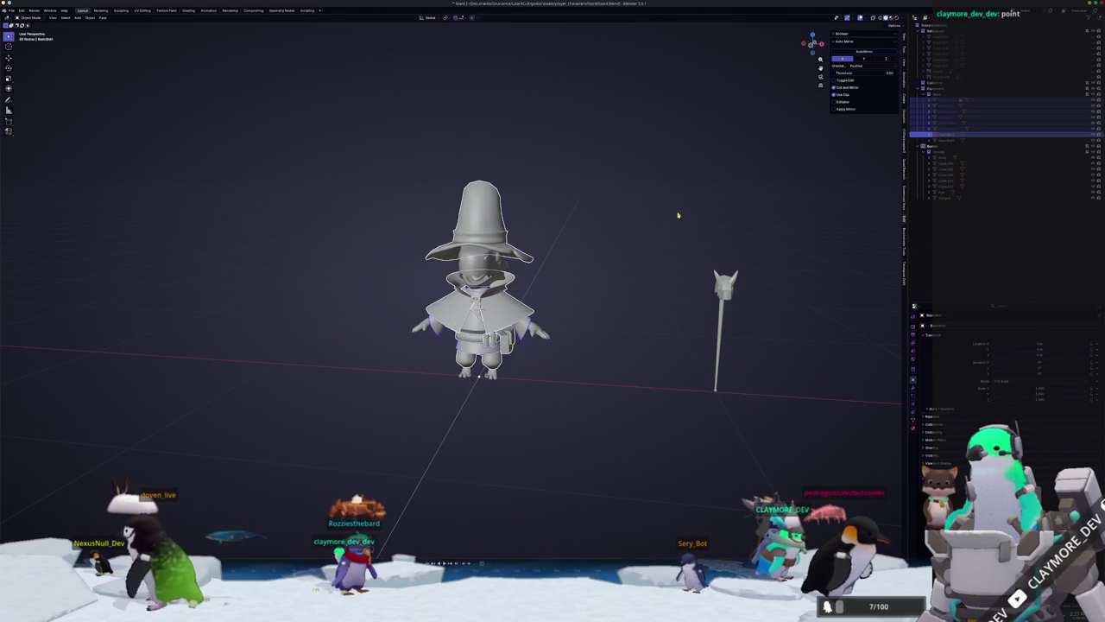
{"action": "middle_click_drag", "start_coordinate": [648, 239], "coordinate": [798, 377]}
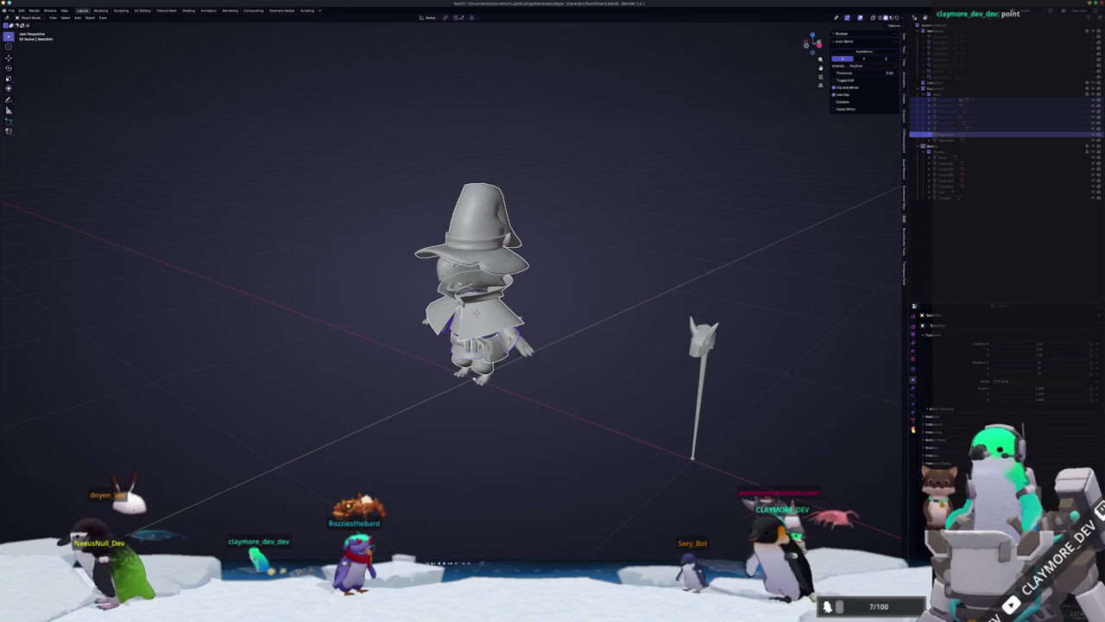
{"action": "left_click", "coordinate": [952, 352]}
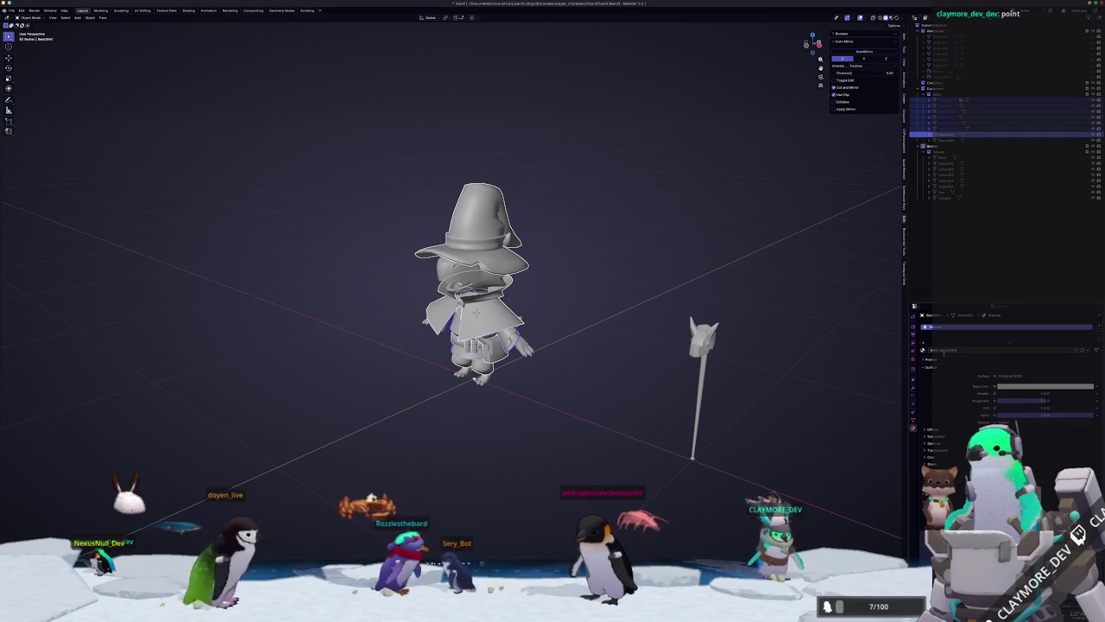
Rename the material to Base_Hat.
{"action": "key", "text": "ctrl+a"}
{"action": "key", "text": "BackSpace"}
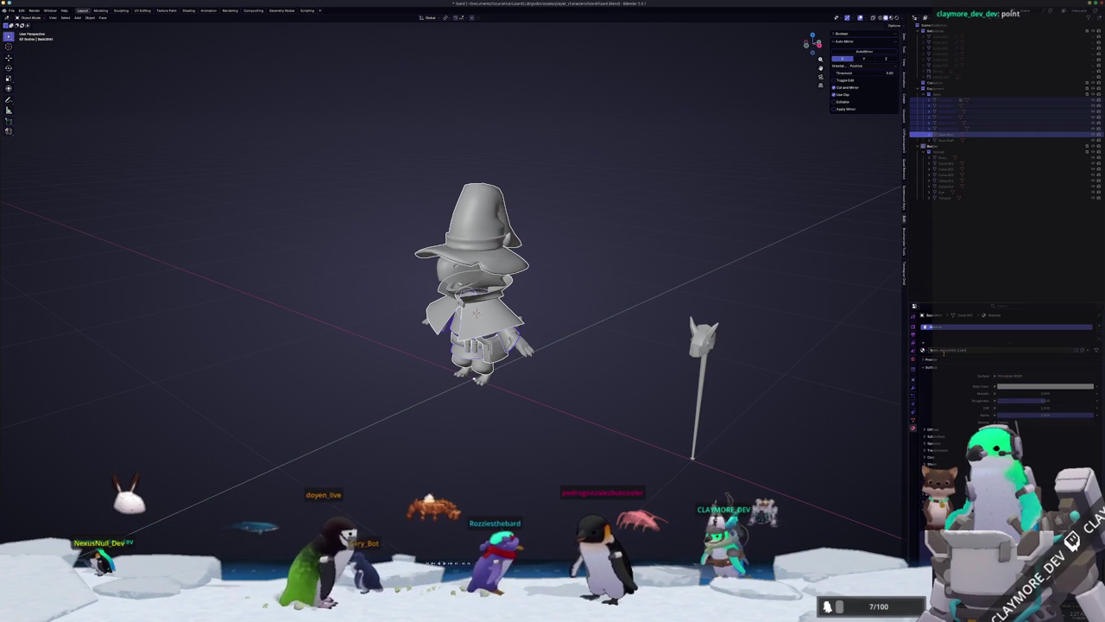
{"action": "type", "text": "Base_Hat"}
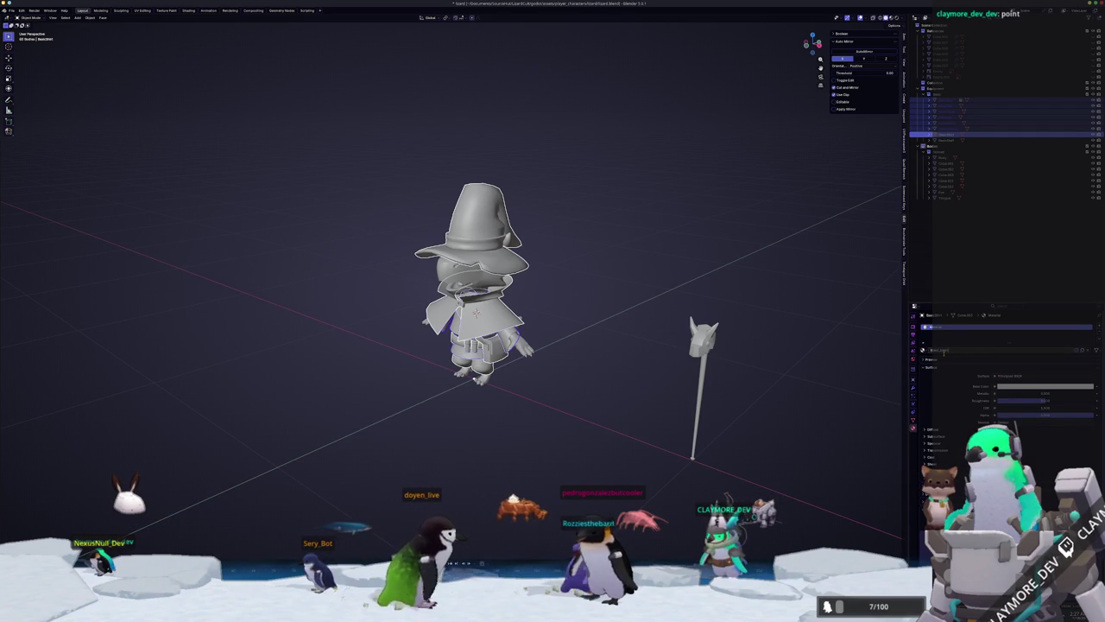
{"action": "key", "text": "Return"}
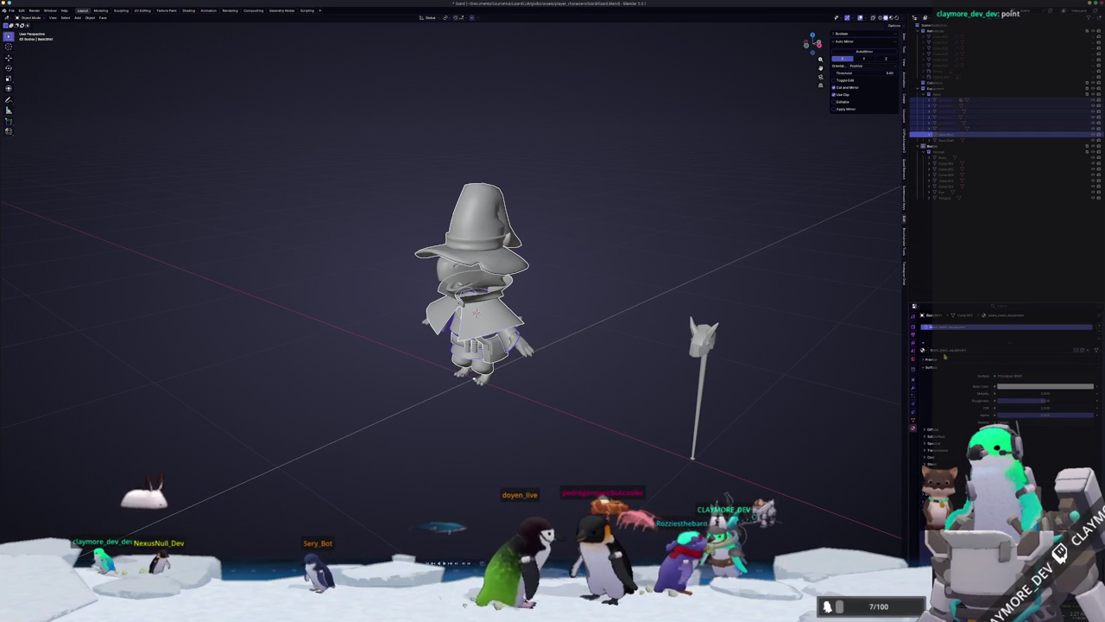
Try the Ctrl+L link-data menu, cancel it, and select the wizard hat.
{"action": "middle_click_drag", "start_coordinate": [649, 272], "coordinate": [634, 291]}
{"action": "key", "text": "ctrl+l"}
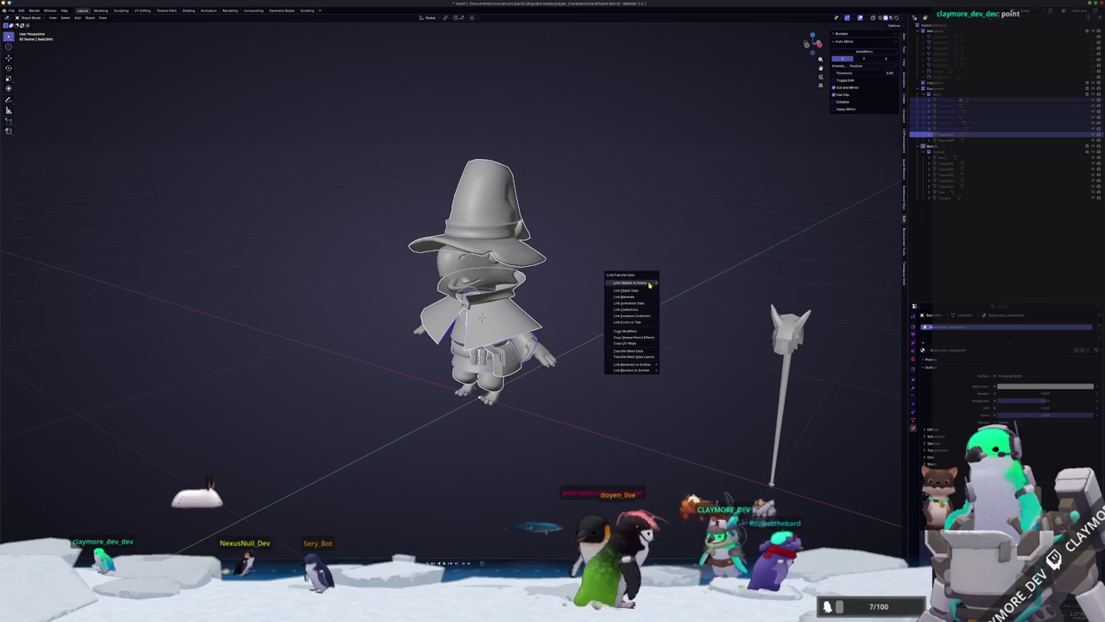
{"action": "key", "text": "Escape"}
{"action": "key", "text": "Tab"}
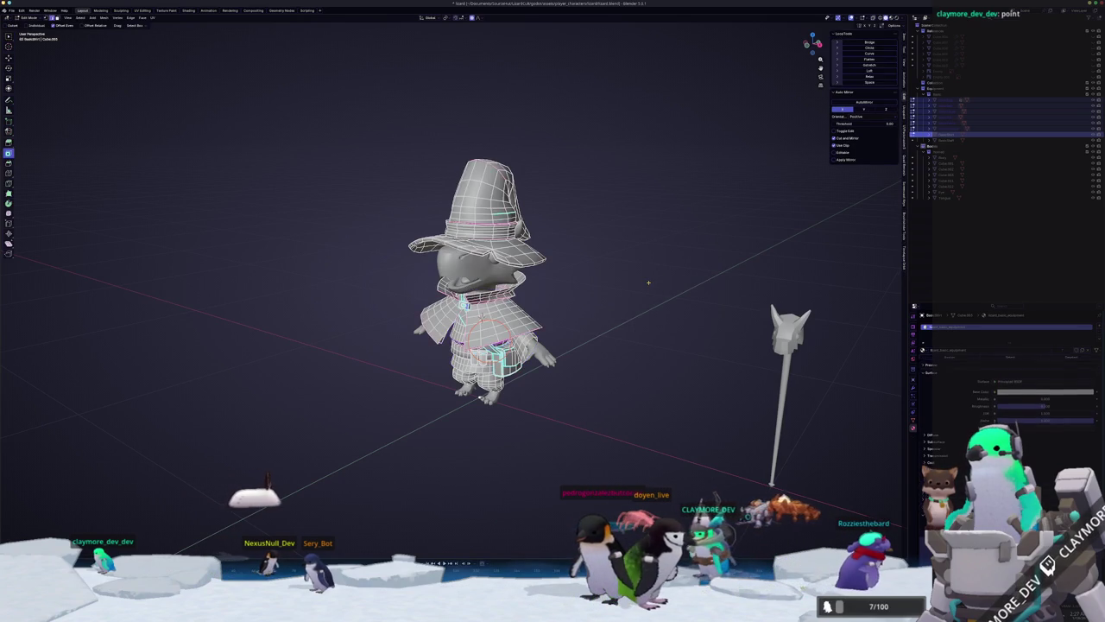
{"action": "key", "text": "Tab"}
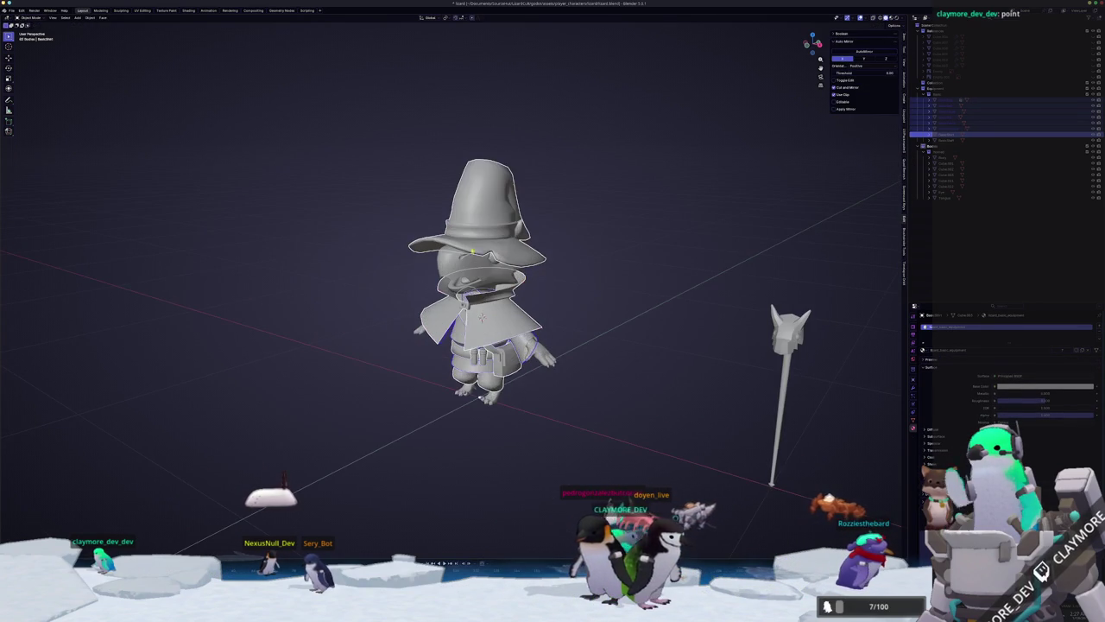
{"action": "left_click", "coordinate": [497, 238]}
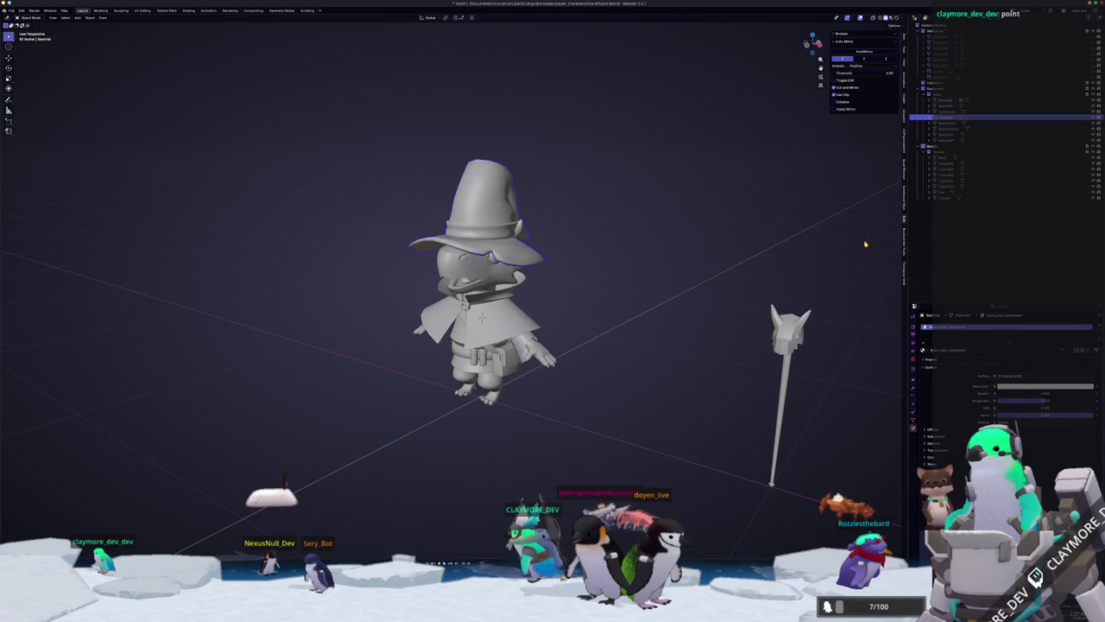
Create and rename a new collection for the hat under the Scene Collection.
{"action": "left_click", "coordinate": [928, 26]}
{"action": "left_click", "coordinate": [937, 202]}
{"action": "right_click", "coordinate": [924, 206]}
{"action": "left_click", "coordinate": [889, 212]}
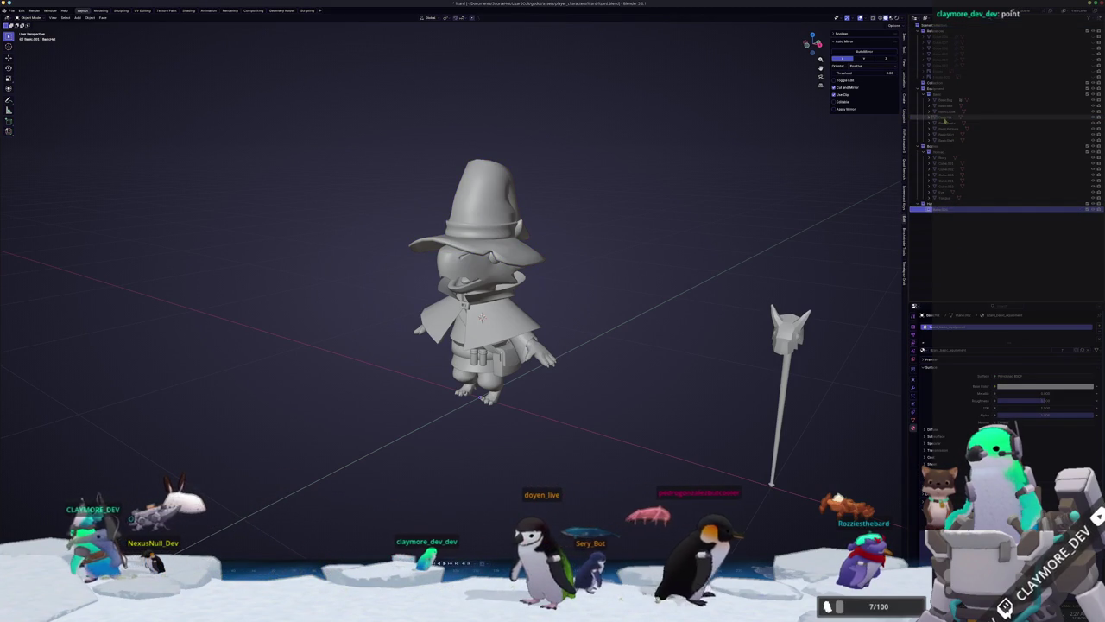
{"action": "left_click", "coordinate": [946, 118]}
{"action": "left_click", "coordinate": [950, 200]}
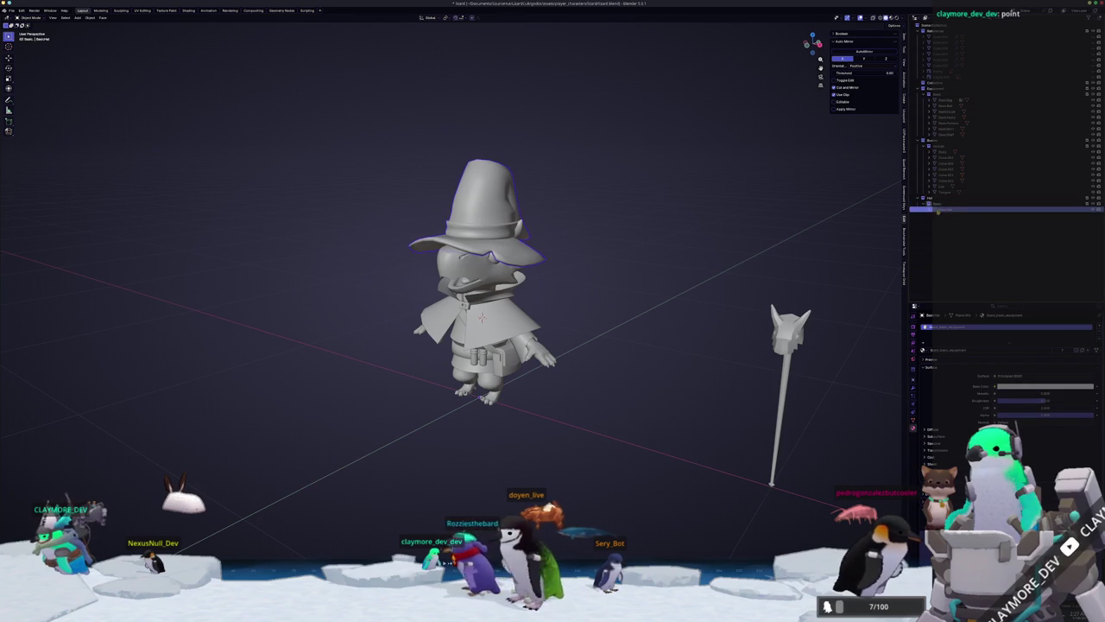
{"action": "left_click", "coordinate": [942, 93]}
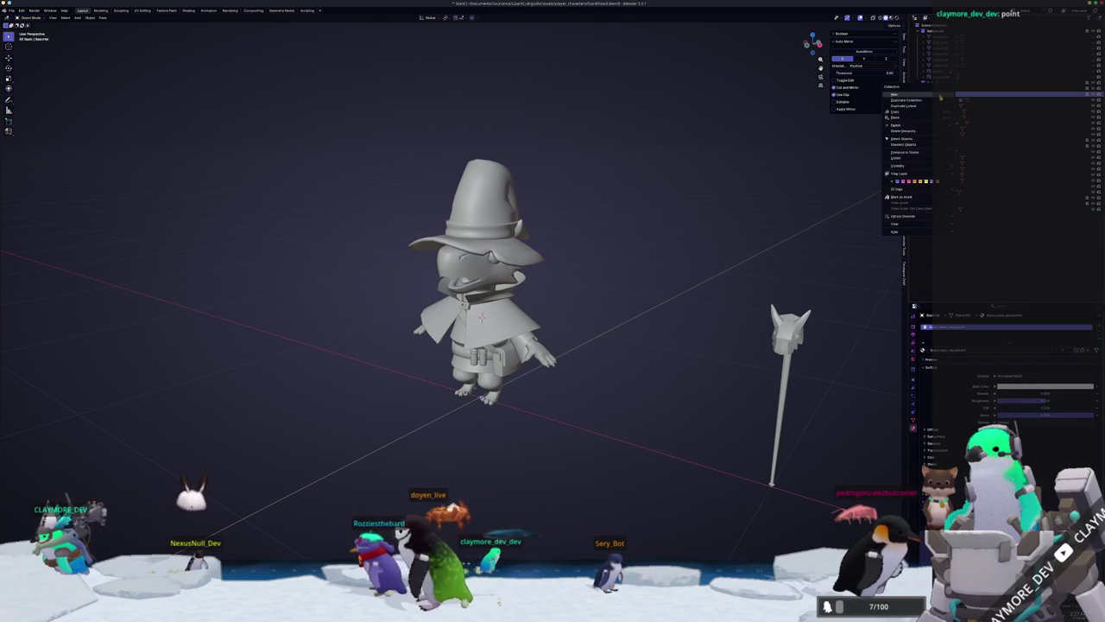
{"action": "left_click", "coordinate": [943, 100]}
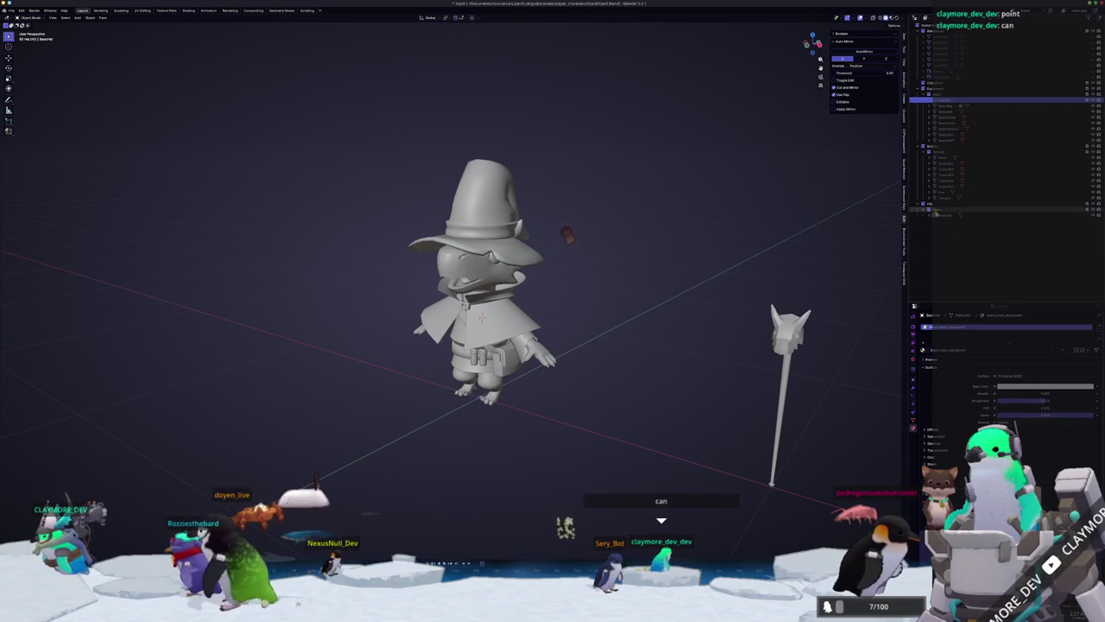
{"action": "left_click", "coordinate": [942, 211]}
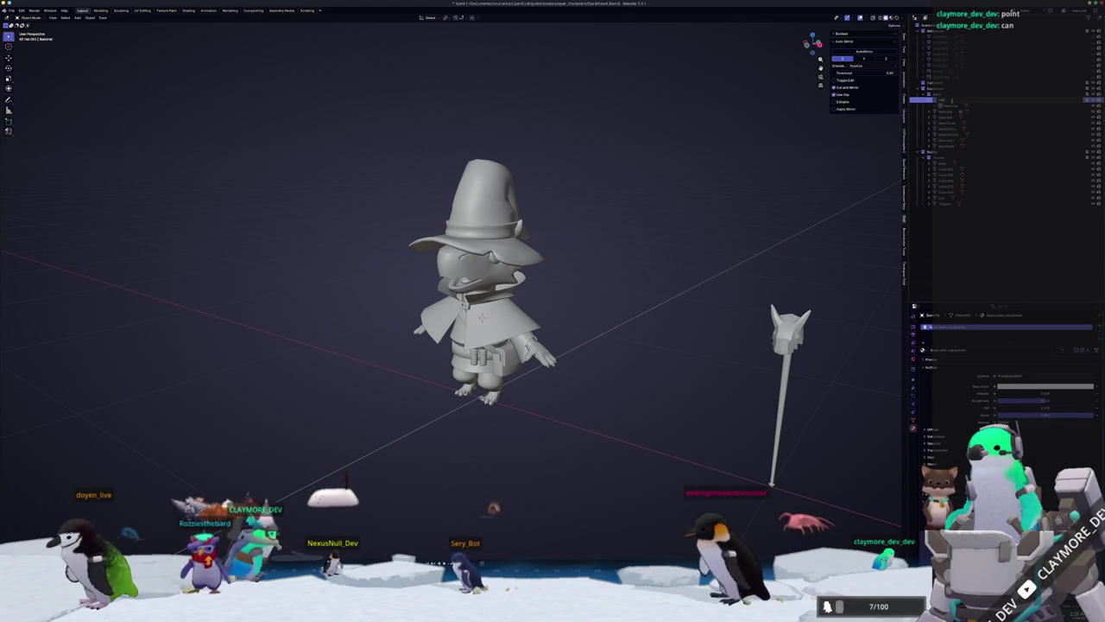
Find the wizard hat in the expanded collection, select it, and edit its mesh.
{"action": "left_click", "coordinate": [929, 111]}
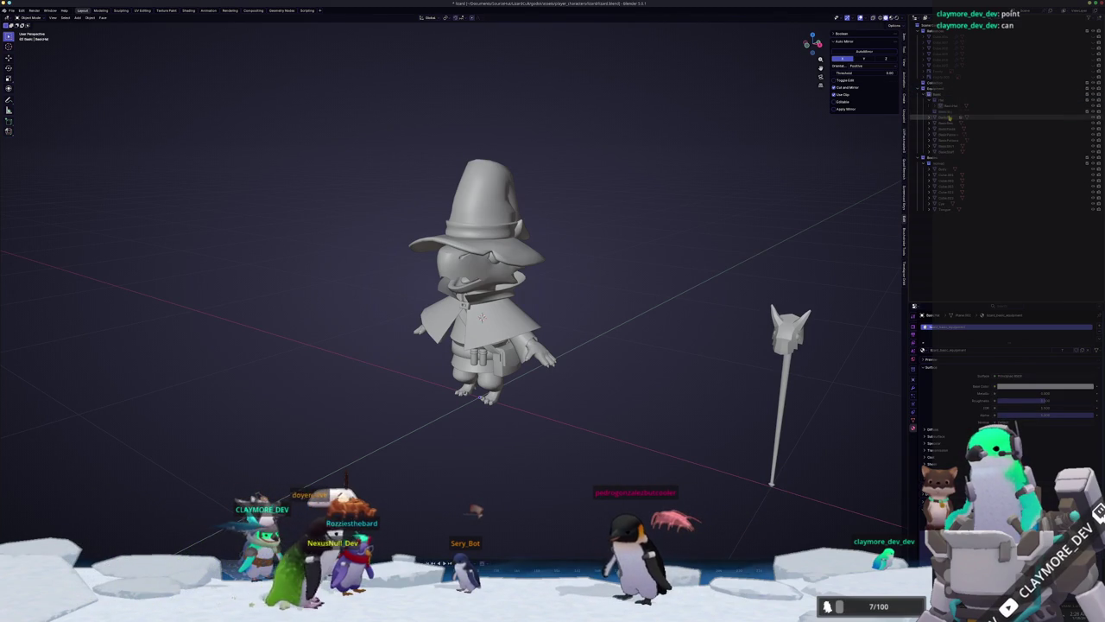
{"action": "left_click", "coordinate": [941, 101]}
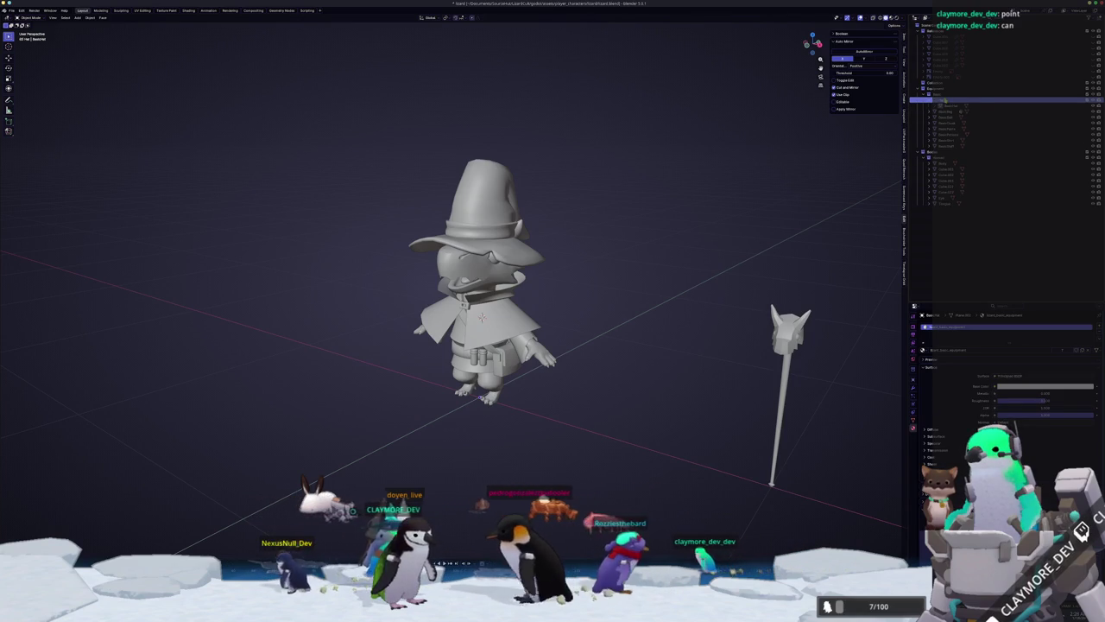
{"action": "left_click", "coordinate": [948, 105]}
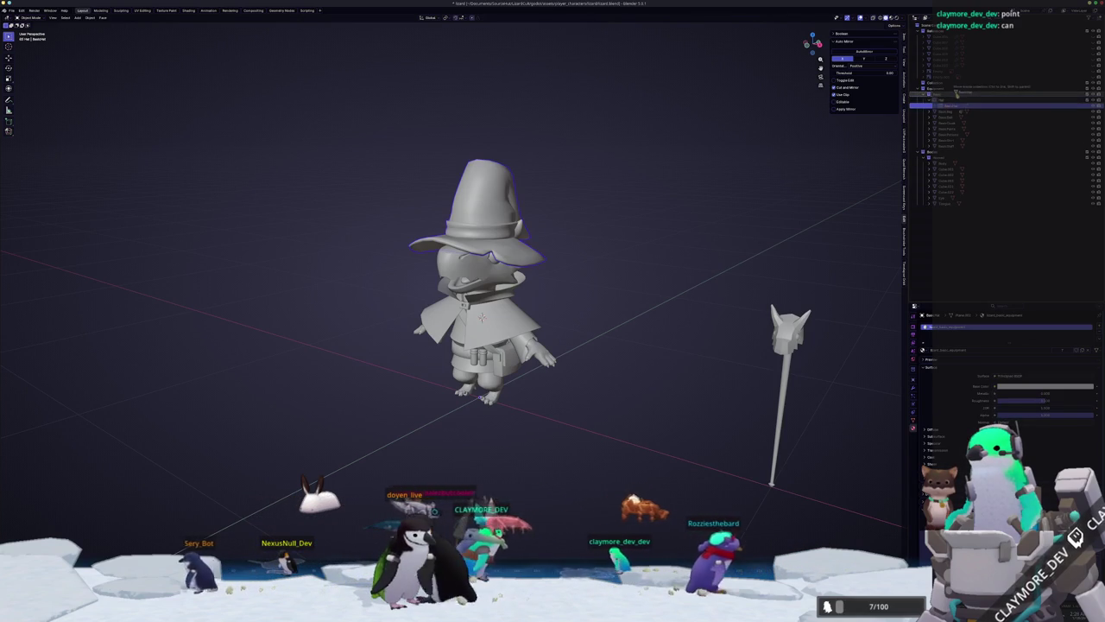
{"action": "left_click", "coordinate": [941, 100]}
{"action": "left_click", "coordinate": [942, 103]}
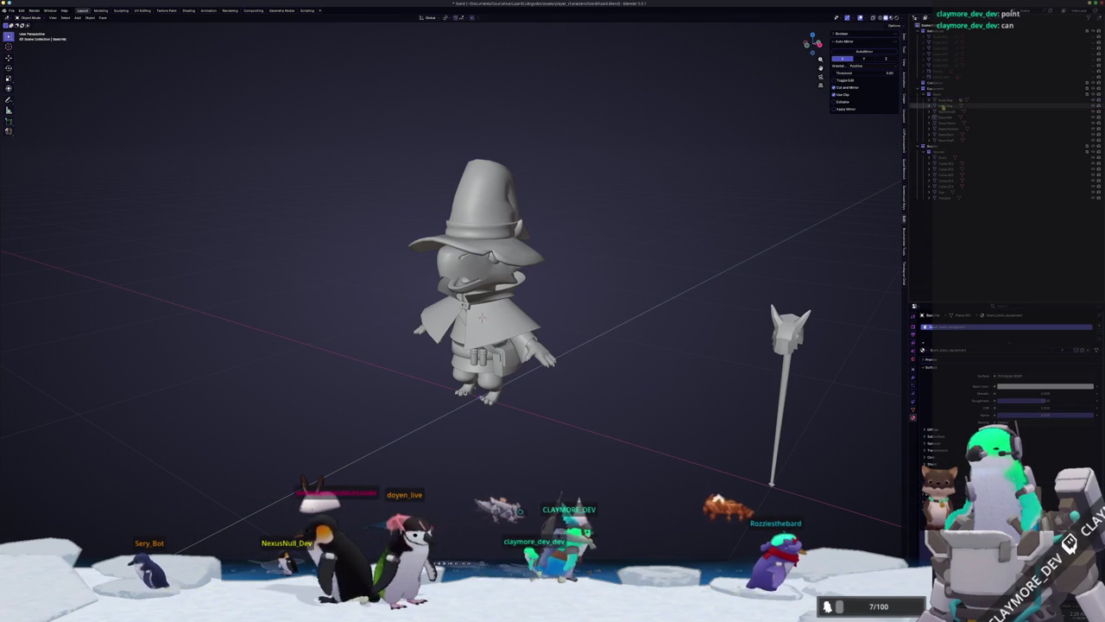
{"action": "left_click", "coordinate": [497, 196]}
{"action": "key", "text": "Tab"}
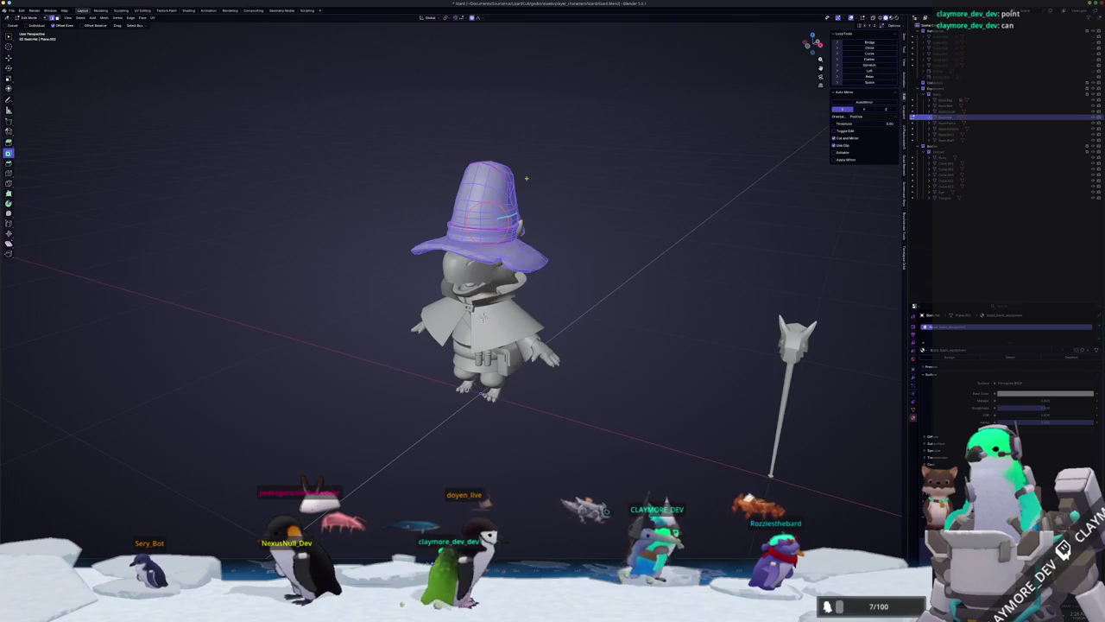
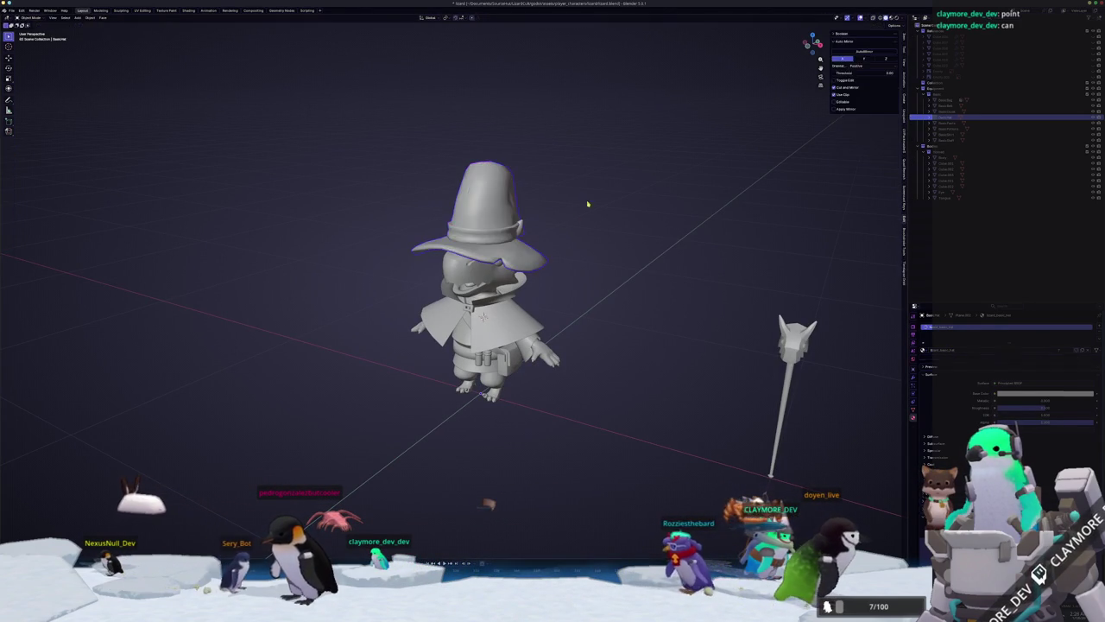
Switch to the UV Editing workspace and deselect the hat mesh.
{"action": "left_click", "coordinate": [141, 10]}
{"action": "scroll", "coordinate": [674, 466], "scroll_direction": "up", "scroll_amount": 2}
{"action": "scroll", "coordinate": [674, 466], "scroll_direction": "up", "scroll_amount": 3}
{"action": "scroll", "coordinate": [674, 466], "scroll_direction": "up", "scroll_amount": 5}
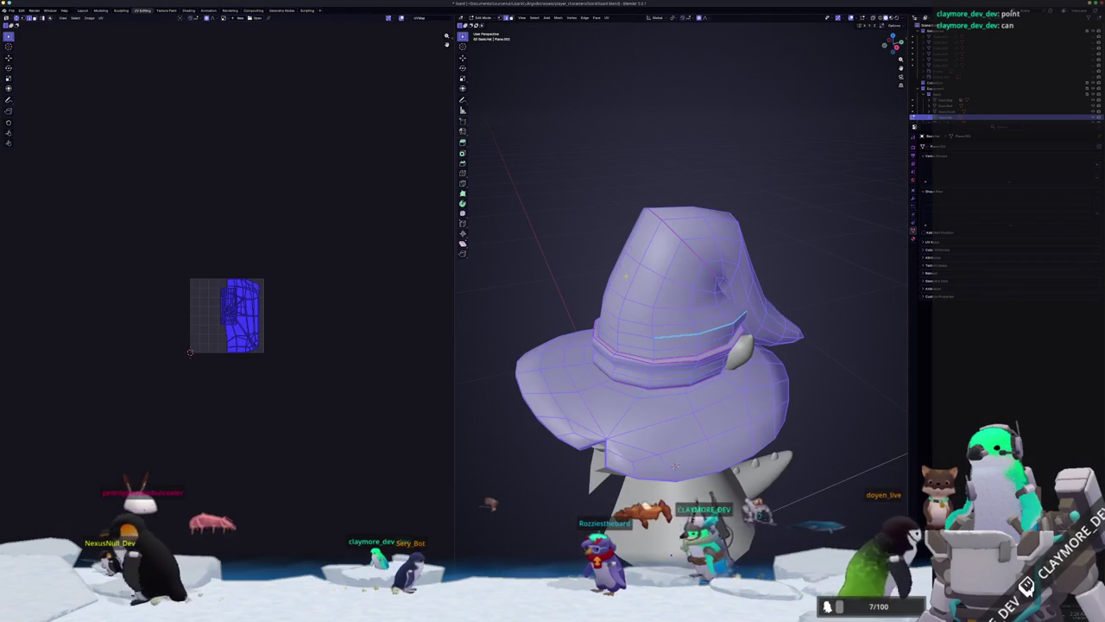
{"action": "scroll", "coordinate": [227, 315], "scroll_direction": "up", "scroll_amount": 4}
{"action": "scroll", "coordinate": [226, 315], "scroll_direction": "up", "scroll_amount": 1}
{"action": "key", "text": "alt+a"}
Orbit around the hat, briefly toggling X-ray, to inspect the band from the side.
{"action": "middle_click_drag", "start_coordinate": [674, 466], "coordinate": [674, 558]}
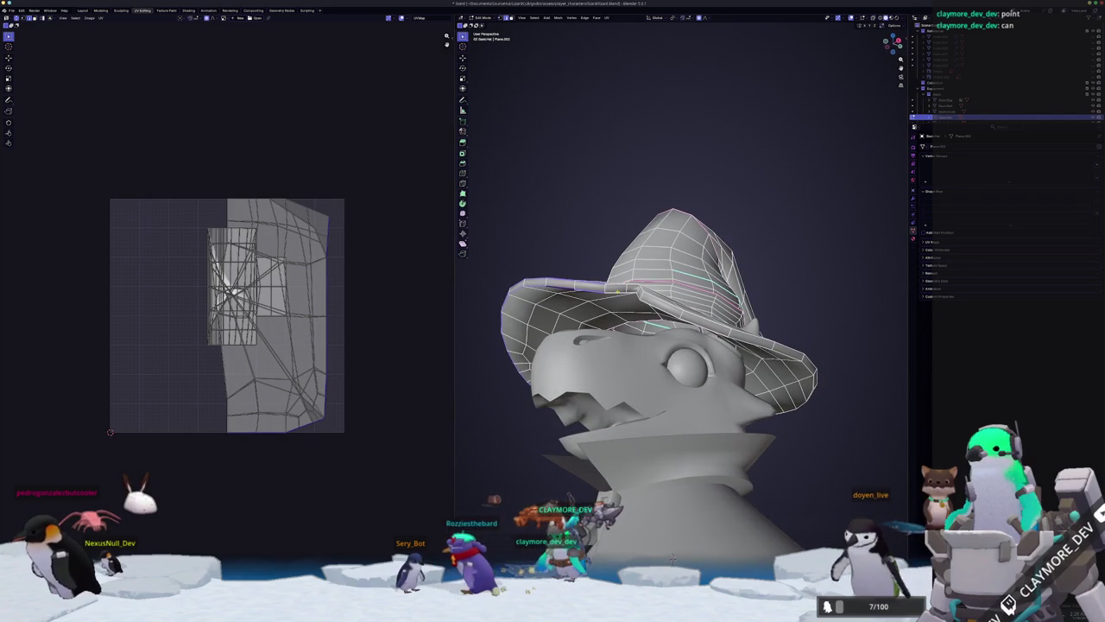
{"action": "scroll", "coordinate": [673, 558], "scroll_direction": "up", "scroll_amount": 2}
{"action": "middle_click_drag", "start_coordinate": [674, 558], "coordinate": [682, 550]}
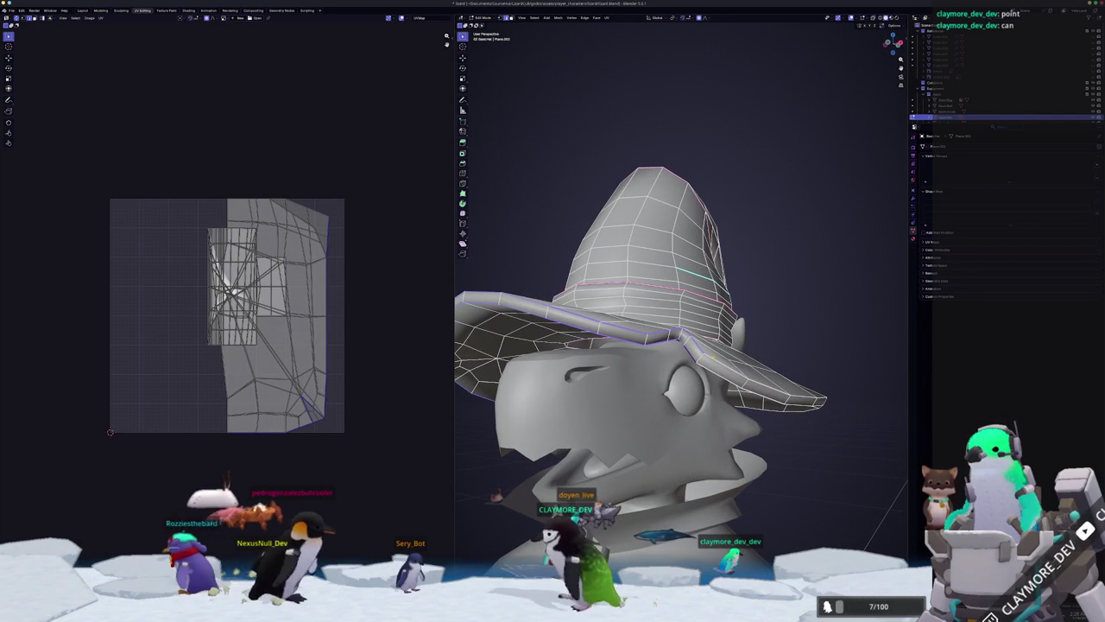
{"action": "mouse_move", "coordinate": [682, 549]}
{"action": "middle_mouse_down"}
{"action": "mouse_move", "coordinate": [765, 534]}
{"action": "mouse_move", "coordinate": [530, 383]}
{"action": "mouse_move", "coordinate": [576, 366]}
{"action": "middle_mouse_up"}
{"action": "right_click", "coordinate": [530, 383]}
{"action": "left_click", "coordinate": [516, 365]}
{"action": "key", "text": "alt+z"}
{"action": "mouse_move", "coordinate": [671, 367]}
{"action": "middle_mouse_down"}
{"action": "mouse_move", "coordinate": [634, 407]}
{"action": "mouse_move", "coordinate": [609, 388]}
{"action": "middle_mouse_up"}
{"action": "key", "text": "alt+z"}
{"action": "right_click", "coordinate": [608, 389]}
{"action": "left_click", "coordinate": [608, 389]}
{"action": "middle_click_drag", "start_coordinate": [608, 388], "coordinate": [639, 363]}
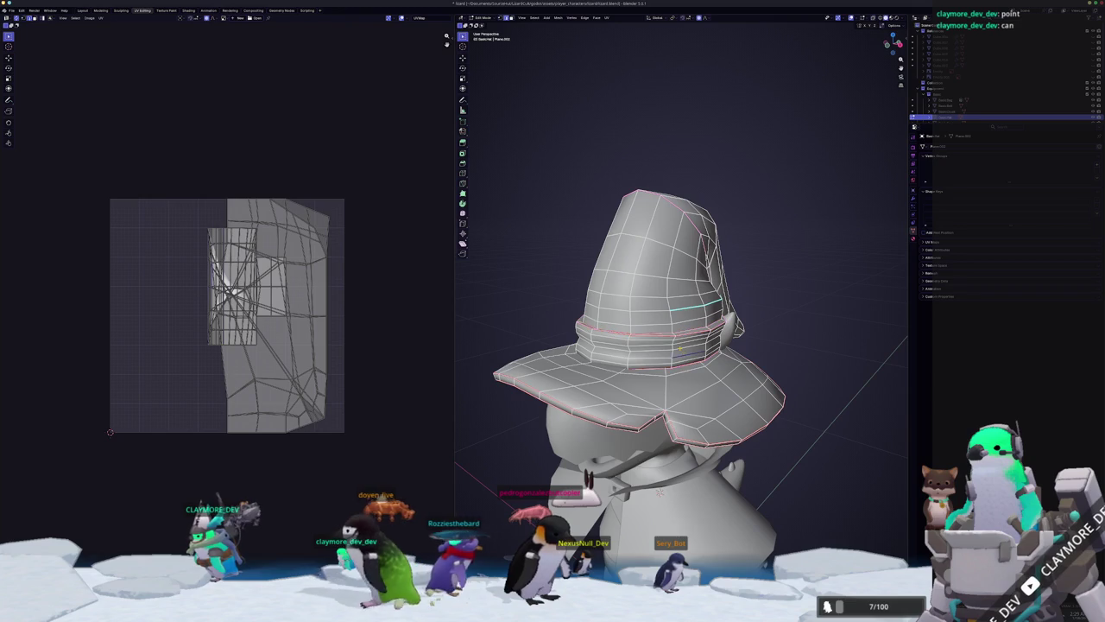
Select the hat band's face loop and move it straight down along Z into the brim.
{"action": "left_click", "coordinate": [680, 348], "text": "alt"}
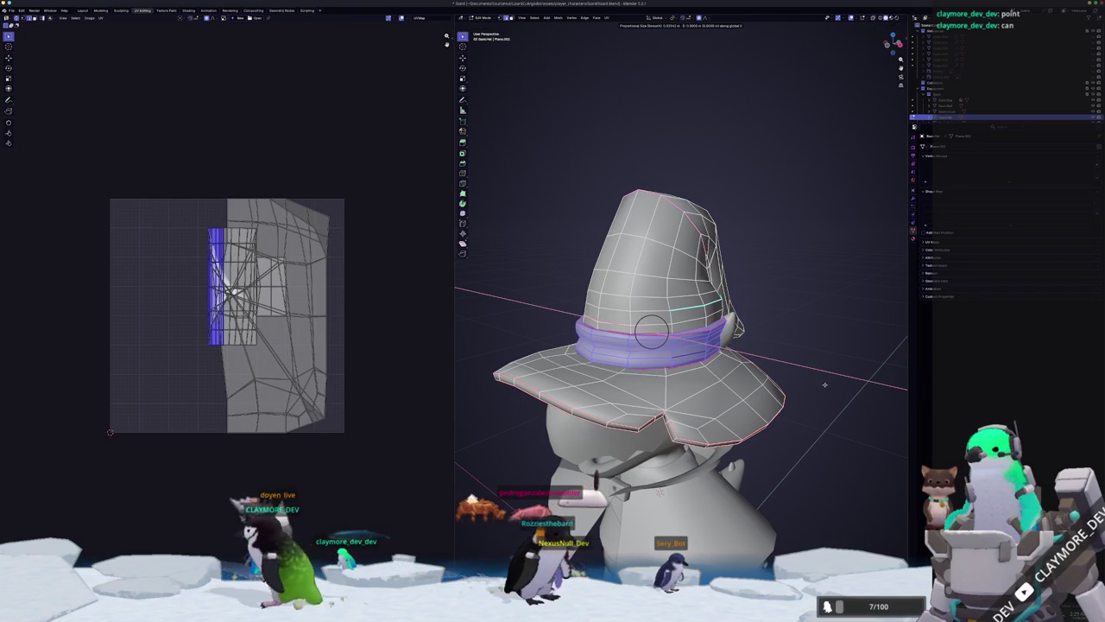
{"action": "key", "text": "g"}
{"action": "key", "text": "z"}
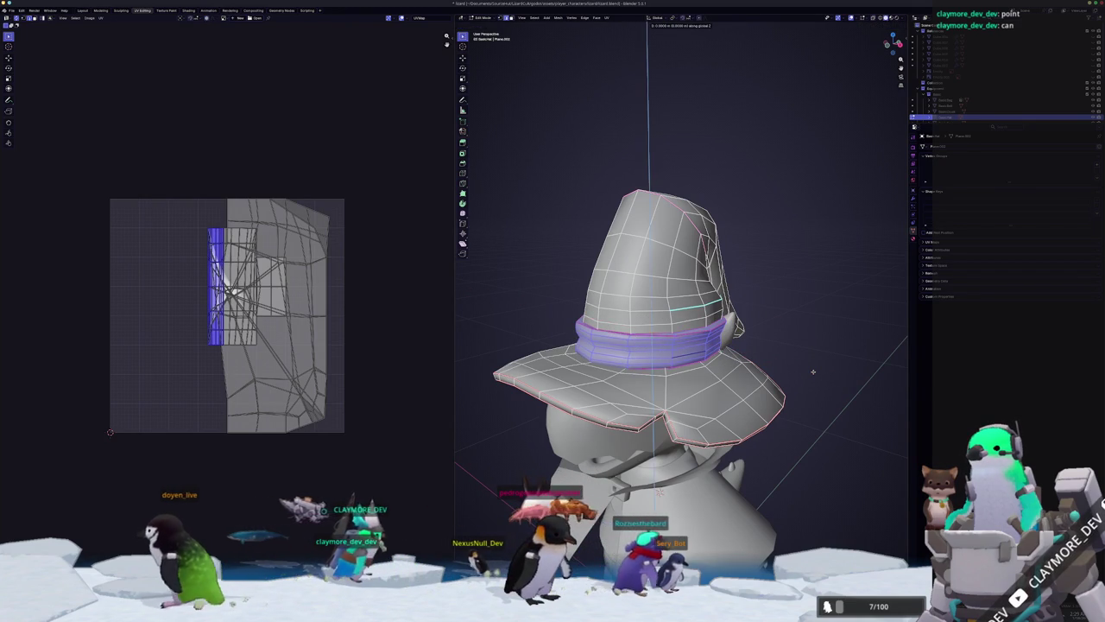
{"action": "left_click", "coordinate": [813, 371]}
{"action": "scroll", "coordinate": [813, 372], "scroll_direction": "up", "scroll_amount": 4}
{"action": "mouse_move", "coordinate": [812, 371]}
{"action": "middle_mouse_down"}
{"action": "mouse_move", "coordinate": [667, 388]}
{"action": "mouse_move", "coordinate": [696, 382]}
{"action": "mouse_move", "coordinate": [651, 405]}
{"action": "middle_mouse_up"}
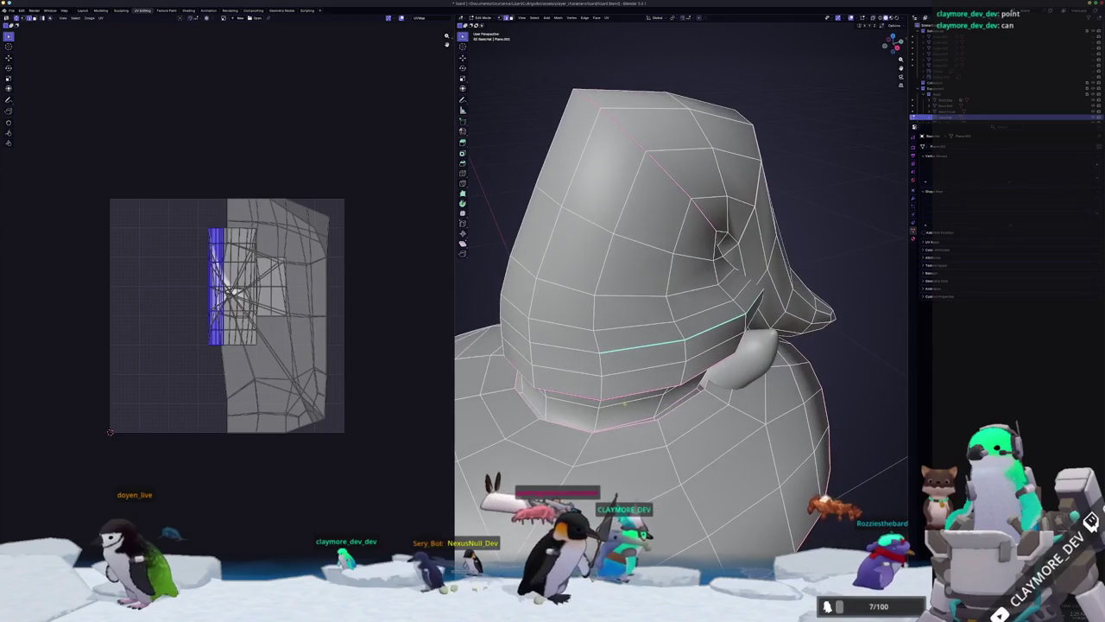
{"action": "middle_click_drag", "start_coordinate": [535, 408], "coordinate": [560, 382]}
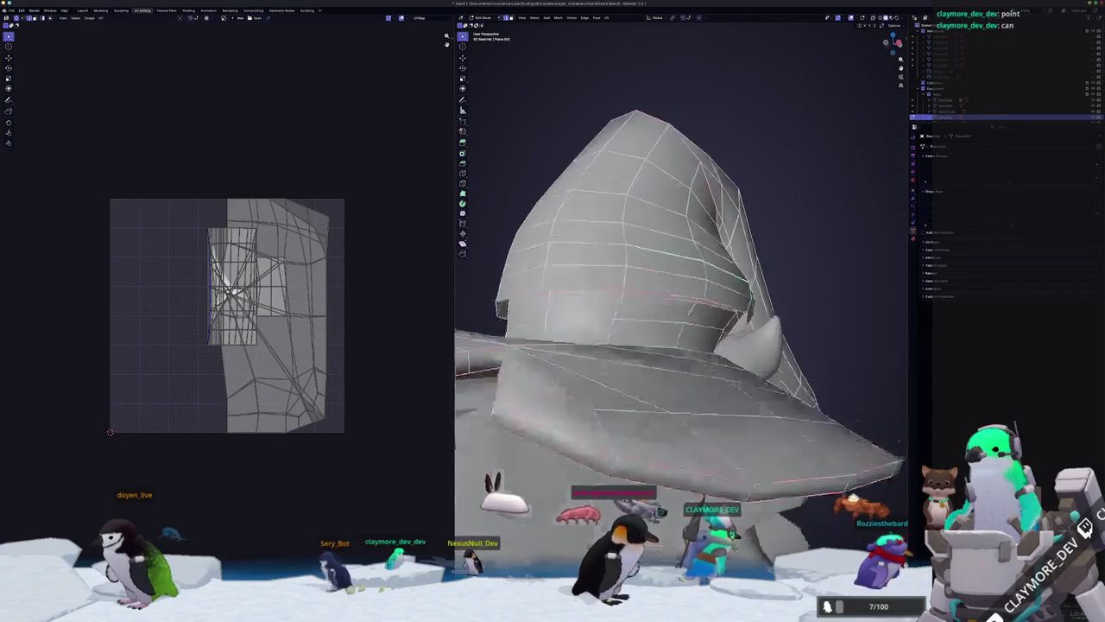
{"action": "right_click", "coordinate": [561, 383]}
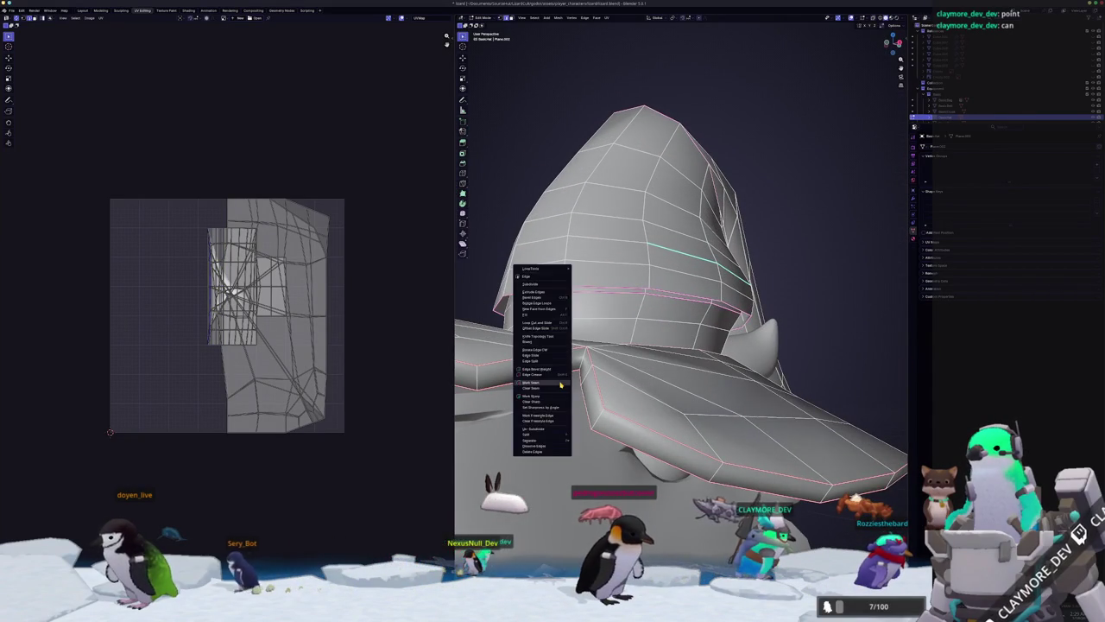
{"action": "scroll", "coordinate": [561, 383], "scroll_direction": "down", "scroll_amount": 5}
{"action": "middle_click_drag", "start_coordinate": [560, 382], "coordinate": [671, 492]}
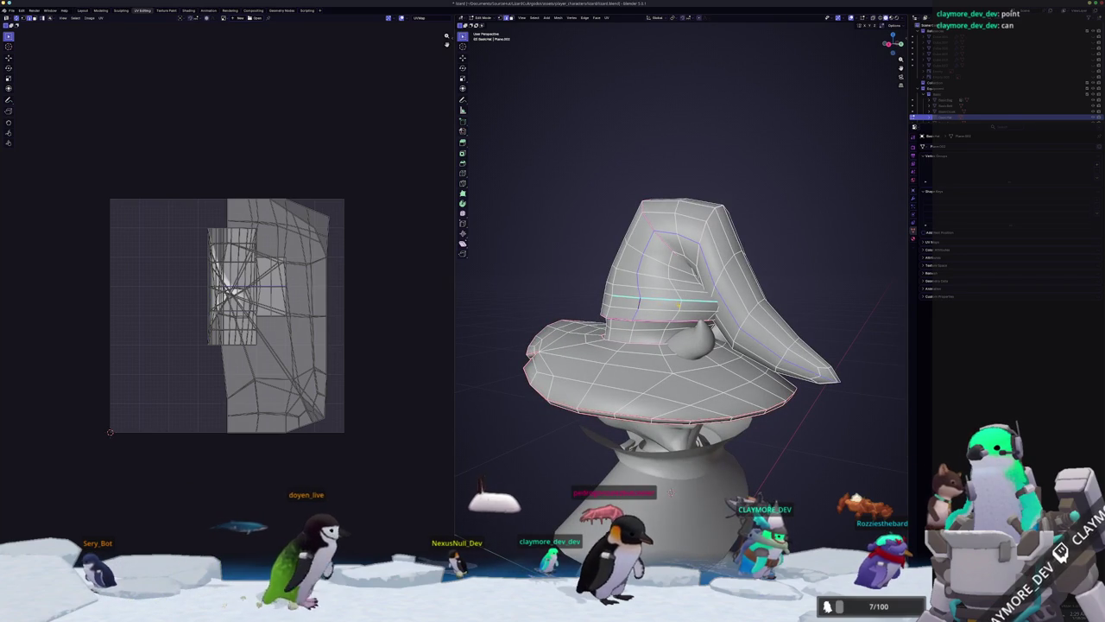
{"action": "middle_click_drag", "start_coordinate": [670, 491], "coordinate": [696, 545]}
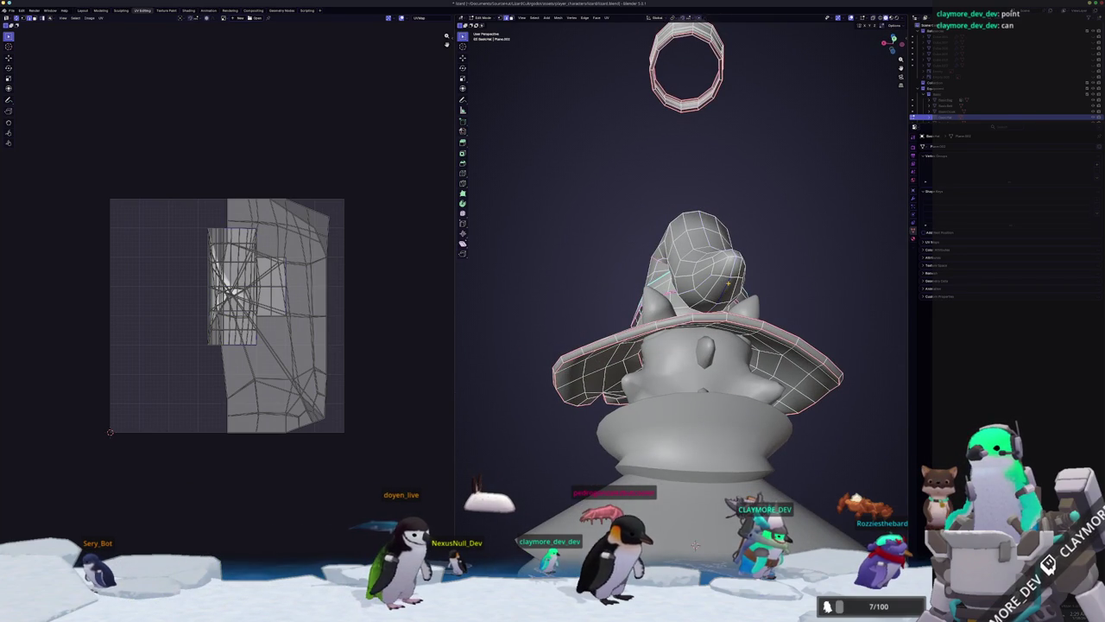
{"action": "middle_click_drag", "start_coordinate": [696, 544], "coordinate": [639, 545]}
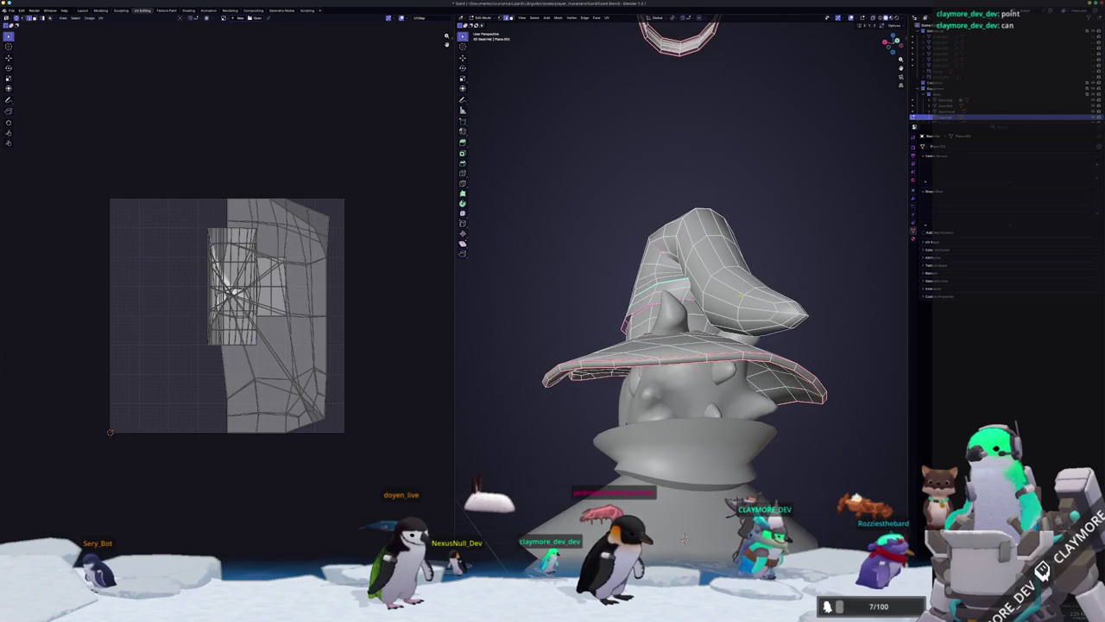
{"action": "key", "text": "alt+z"}
{"action": "middle_click_drag", "start_coordinate": [712, 299], "coordinate": [730, 305]}
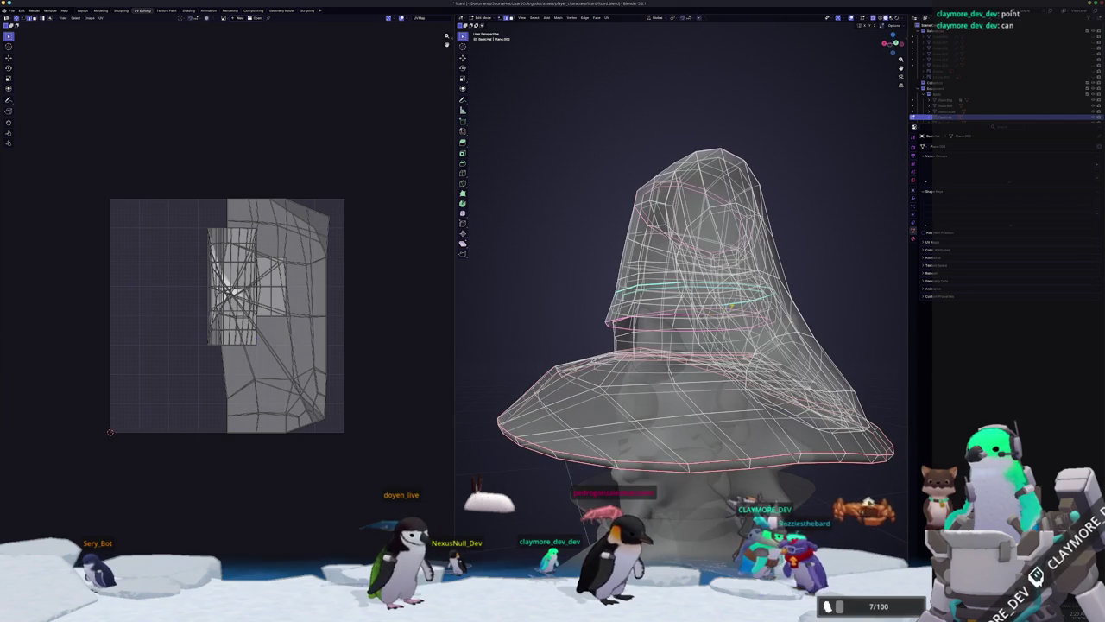
{"action": "scroll", "coordinate": [732, 304], "scroll_direction": "up", "scroll_amount": 4}
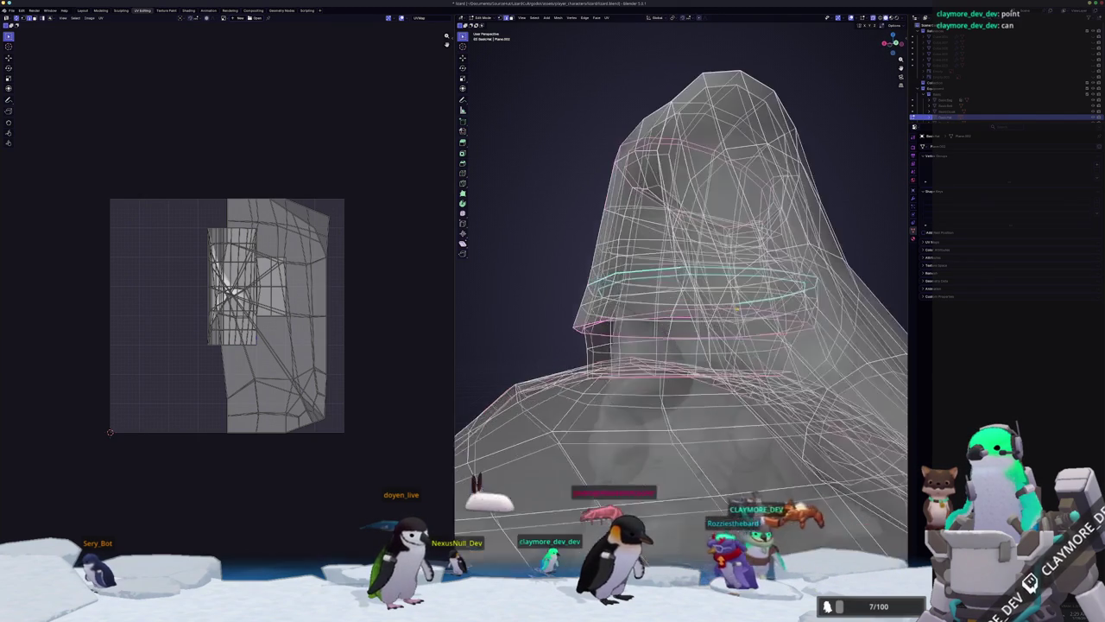
{"action": "scroll", "coordinate": [732, 304], "scroll_direction": "down", "scroll_amount": 1}
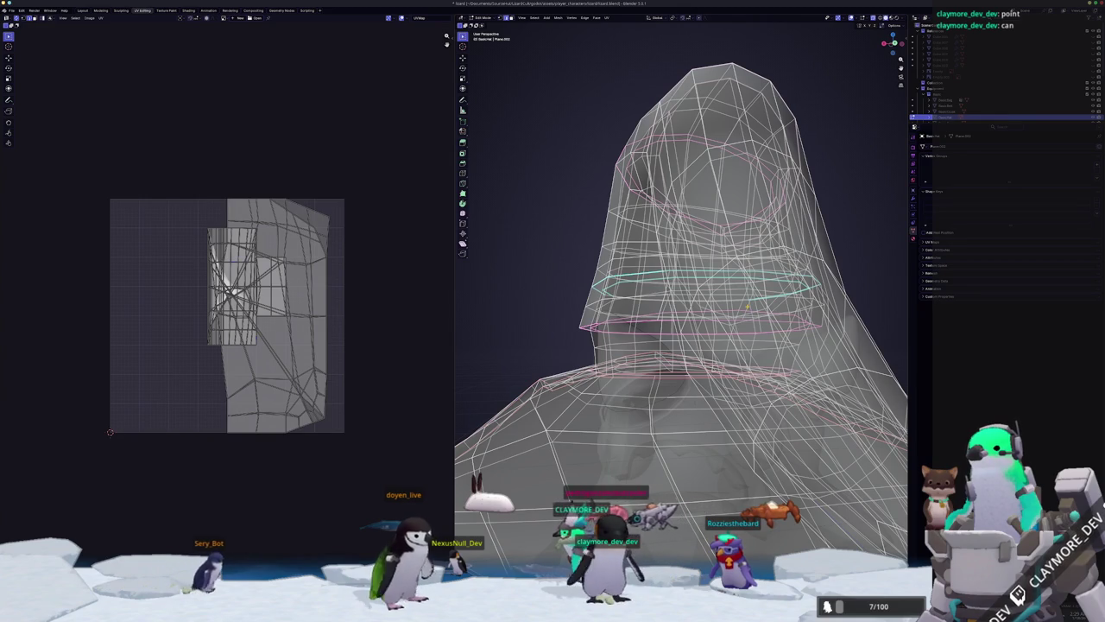
{"action": "key", "text": "alt+z"}
{"action": "mouse_move", "coordinate": [748, 306]}
{"action": "middle_mouse_down"}
{"action": "mouse_move", "coordinate": [708, 362]}
{"action": "mouse_move", "coordinate": [685, 496]}
{"action": "middle_mouse_up"}
{"action": "scroll", "coordinate": [708, 363], "scroll_direction": "down", "scroll_amount": 4}
{"action": "right_click", "coordinate": [738, 259]}
{"action": "middle_click_drag", "start_coordinate": [738, 259], "coordinate": [716, 328]}
{"action": "scroll", "coordinate": [717, 328], "scroll_direction": "up", "scroll_amount": 2}
{"action": "right_click", "coordinate": [765, 290]}
{"action": "middle_click_drag", "start_coordinate": [765, 290], "coordinate": [725, 328]}
{"action": "scroll", "coordinate": [740, 317], "scroll_direction": "down", "scroll_amount": 3}
{"action": "key", "text": "a"}
Unwrap the hat, isolate and frame it, then re-unwrap the whole mesh.
{"action": "key", "text": "u"}
{"action": "key", "text": "Return"}
{"action": "key", "text": "slash"}
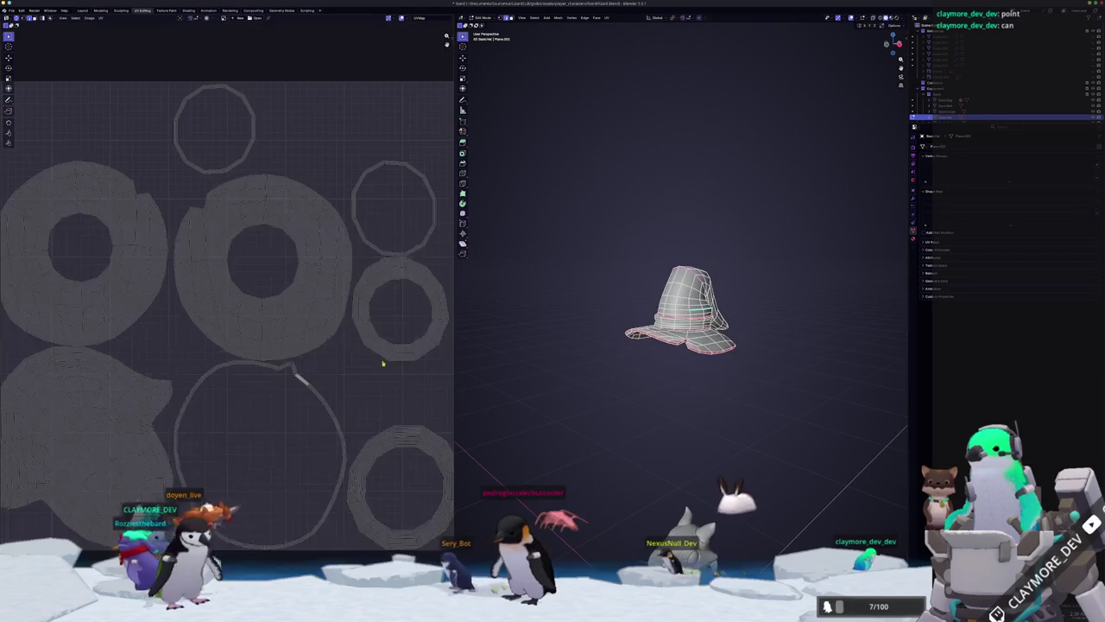
{"action": "scroll", "coordinate": [307, 167], "scroll_direction": "down", "scroll_amount": 1}
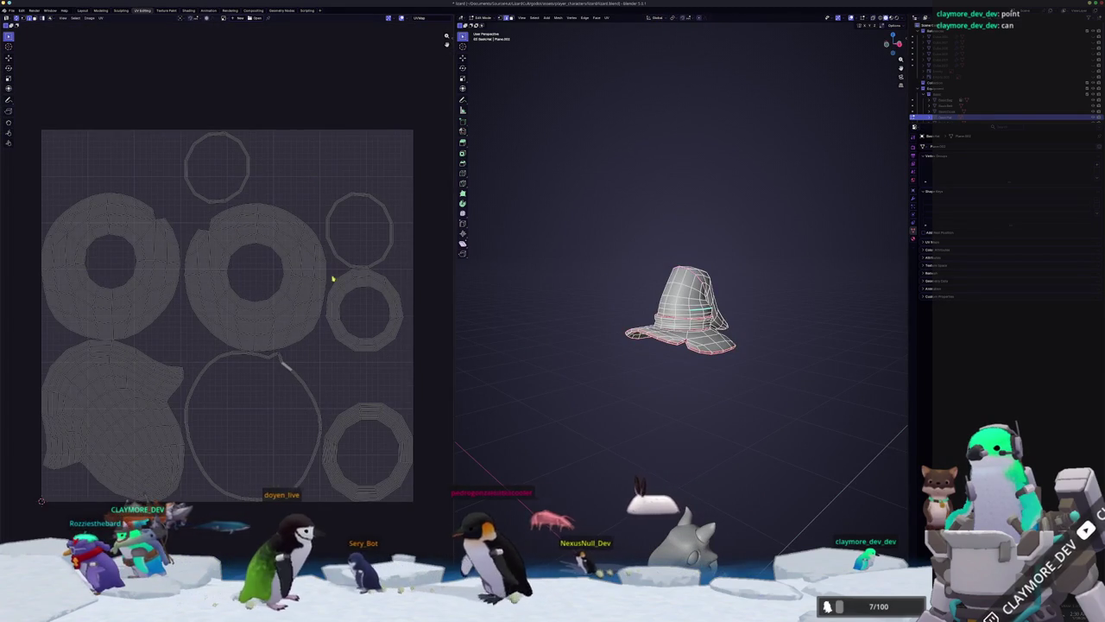
{"action": "key", "text": "a"}
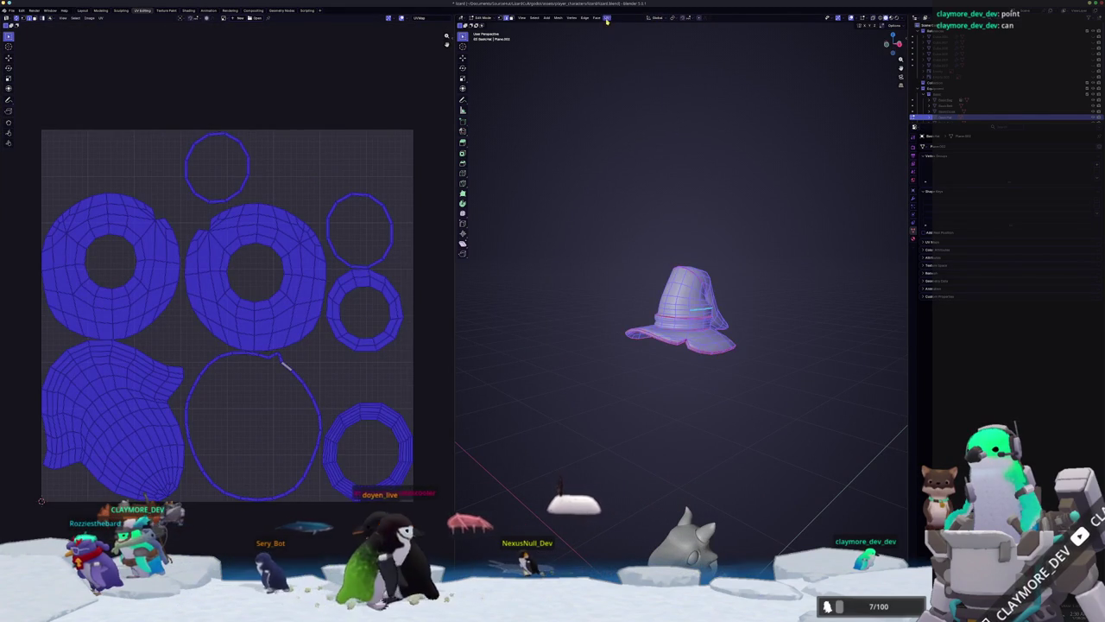
{"action": "left_click", "coordinate": [626, 37]}
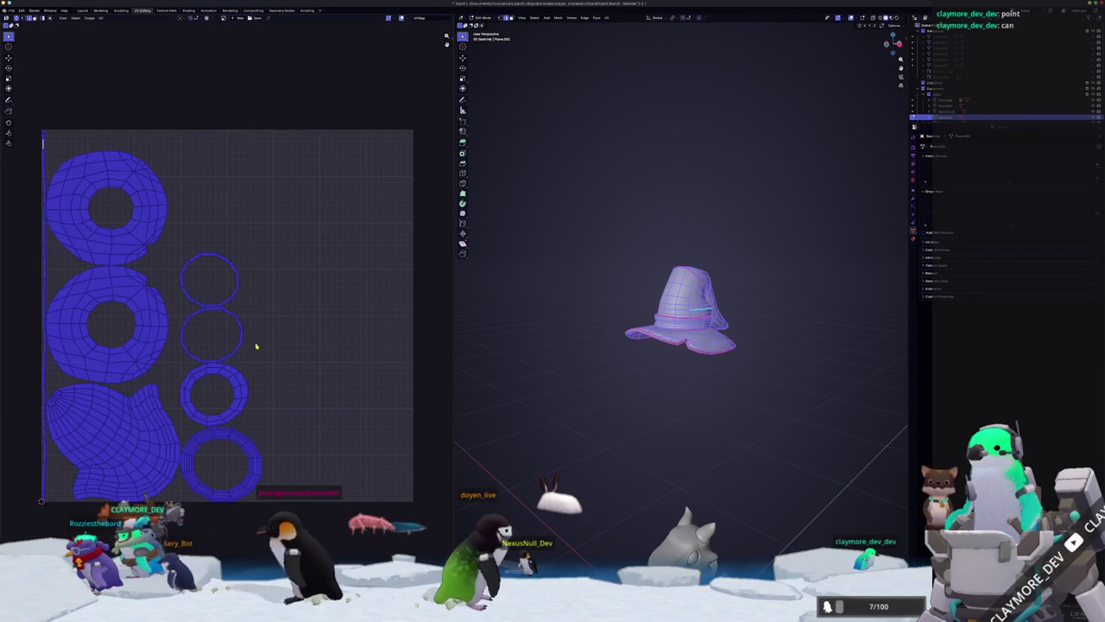
Mark the centre edge inside the hat's opening as a seam.
{"action": "key", "text": "alt+a"}
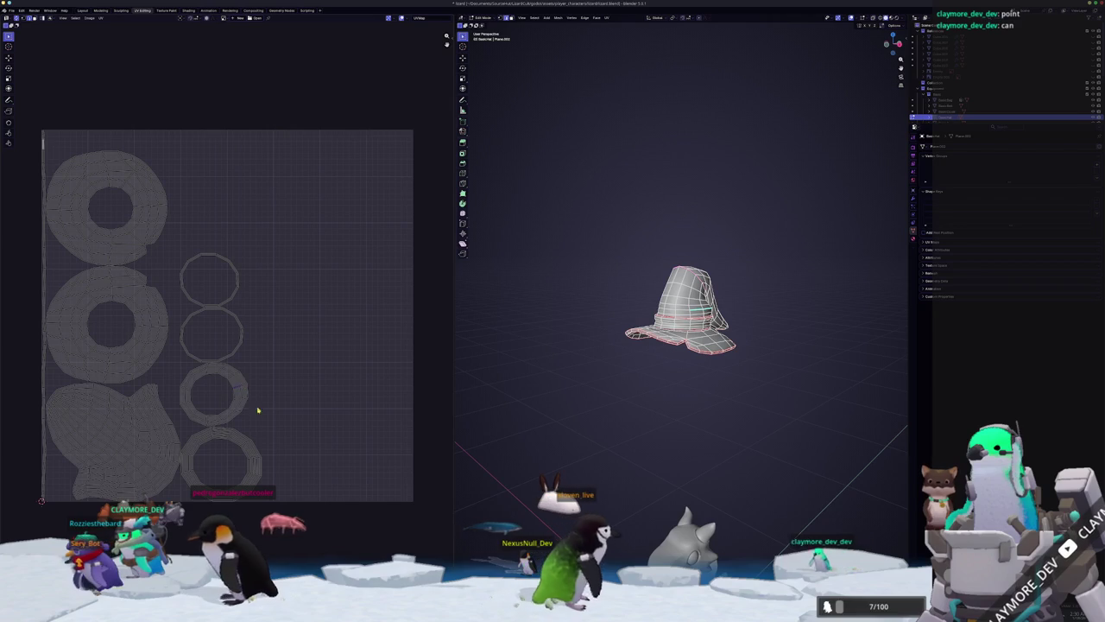
{"action": "left_click_drag", "start_coordinate": [181, 381], "coordinate": [181, 381]}
{"action": "mouse_move", "coordinate": [605, 345]}
{"action": "middle_mouse_down"}
{"action": "mouse_move", "coordinate": [565, 323]}
{"action": "mouse_move", "coordinate": [484, 320]}
{"action": "mouse_move", "coordinate": [856, 319]}
{"action": "mouse_move", "coordinate": [854, 389]}
{"action": "middle_mouse_up"}
{"action": "scroll", "coordinate": [855, 344], "scroll_direction": "up", "scroll_amount": 4}
{"action": "scroll", "coordinate": [855, 343], "scroll_direction": "up", "scroll_amount": 3}
{"action": "scroll", "coordinate": [682, 319], "scroll_direction": "up", "scroll_amount": 4}
{"action": "scroll", "coordinate": [682, 320], "scroll_direction": "up", "scroll_amount": 2}
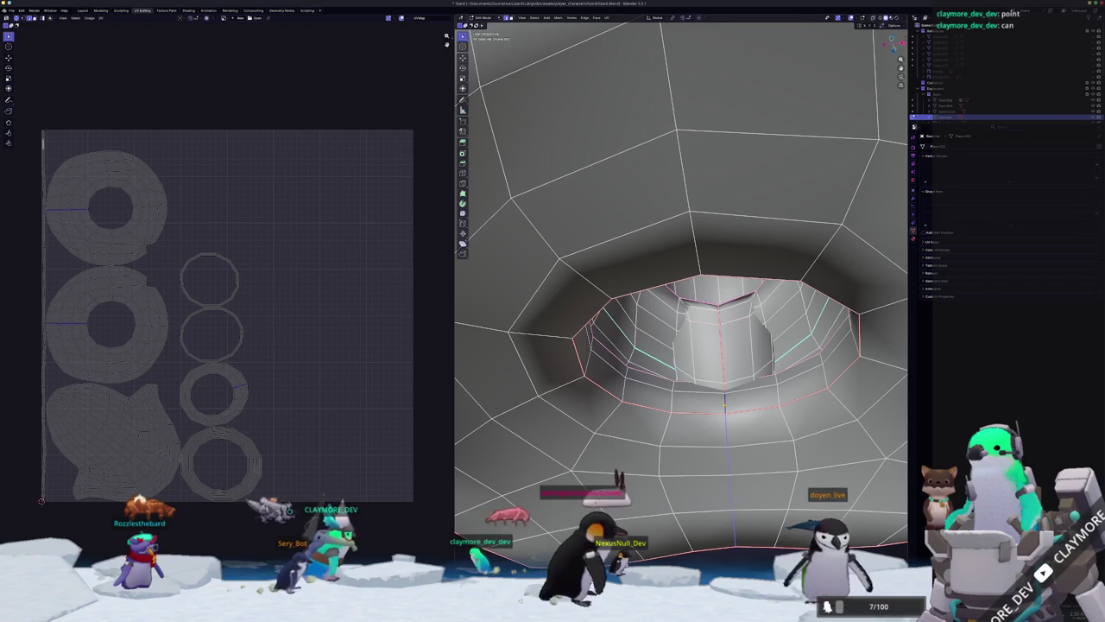
{"action": "right_click", "coordinate": [725, 393]}
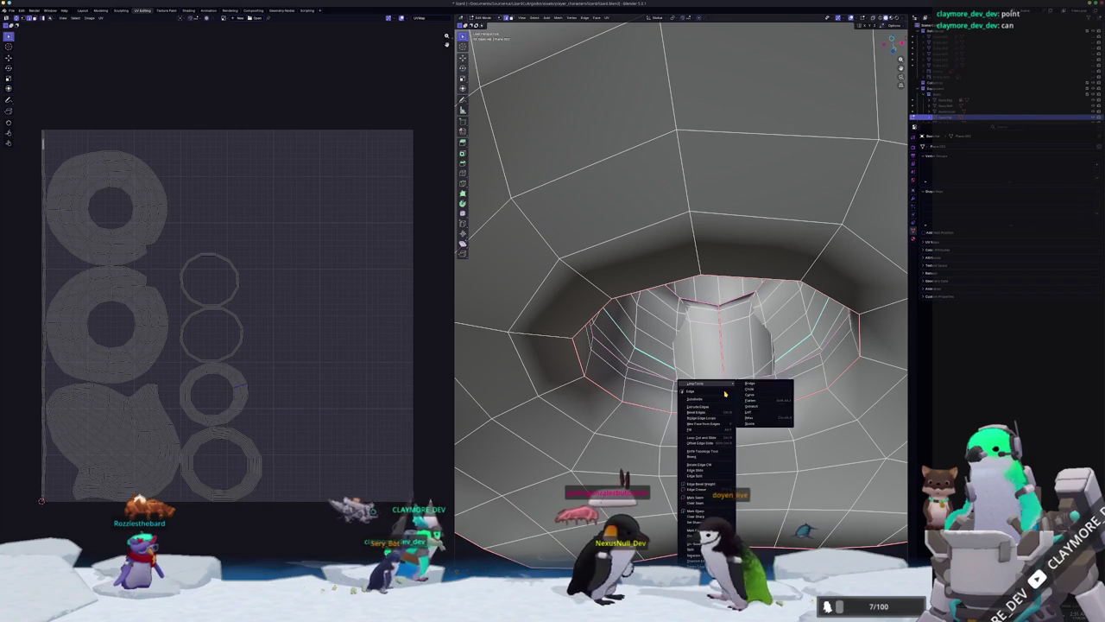
{"action": "left_click", "coordinate": [725, 397]}
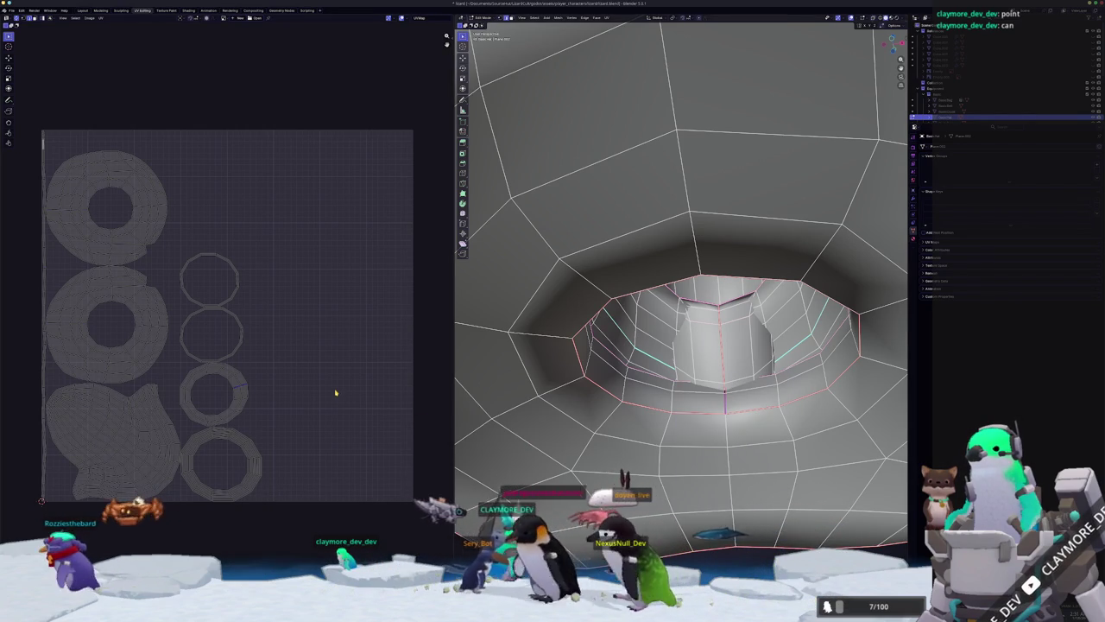
Select the whole hat and re-unwrap it with the new seam.
{"action": "left_click_drag", "start_coordinate": [198, 442], "coordinate": [198, 442]}
{"action": "scroll", "coordinate": [605, 346], "scroll_direction": "down", "scroll_amount": 5}
{"action": "mouse_move", "coordinate": [604, 346]}
{"action": "middle_mouse_down"}
{"action": "mouse_move", "coordinate": [567, 383]}
{"action": "mouse_move", "coordinate": [571, 361]}
{"action": "mouse_move", "coordinate": [546, 363]}
{"action": "middle_mouse_up"}
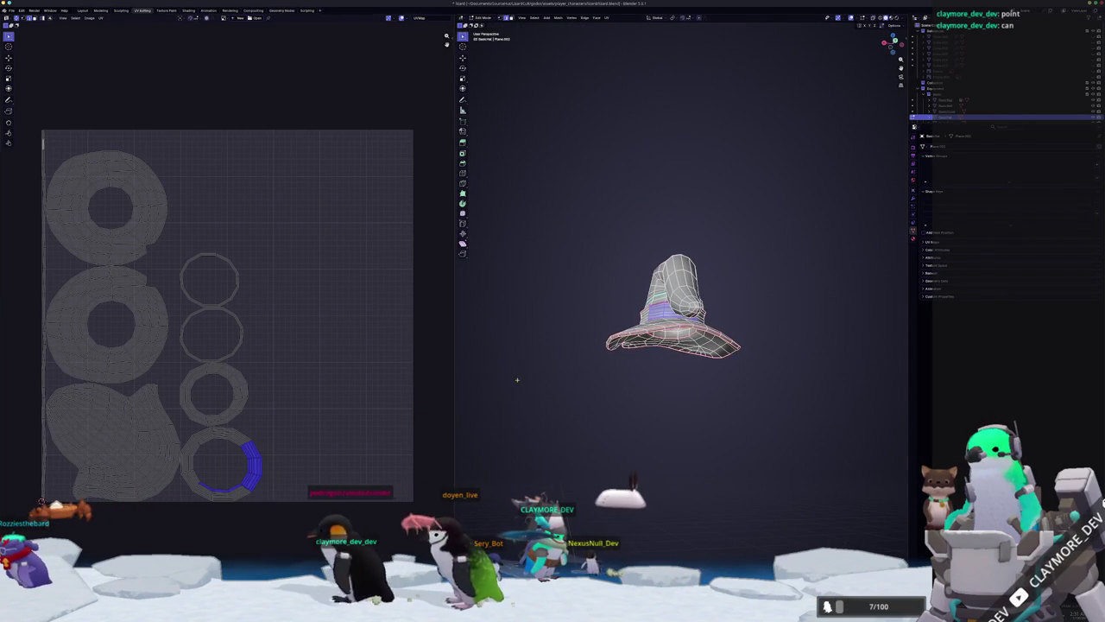
{"action": "scroll", "coordinate": [694, 402], "scroll_direction": "up", "scroll_amount": 4}
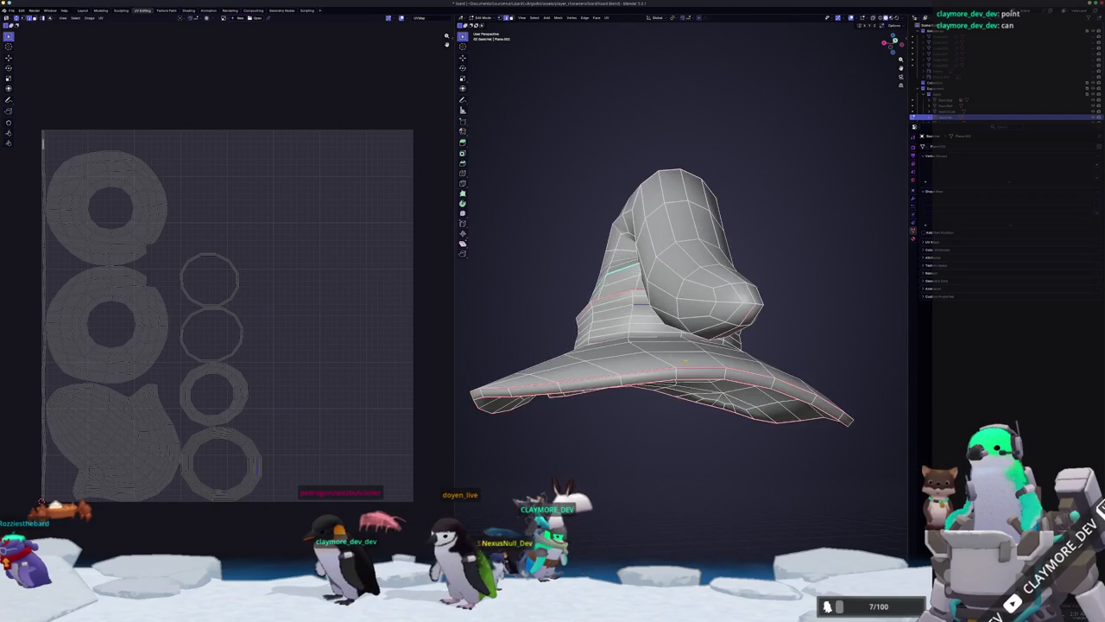
{"action": "middle_click_drag", "start_coordinate": [694, 402], "coordinate": [691, 372]}
{"action": "right_click", "coordinate": [661, 205]}
{"action": "scroll", "coordinate": [665, 302], "scroll_direction": "down", "scroll_amount": 4}
{"action": "key", "text": "a"}
{"action": "left_click", "coordinate": [606, 16]}
{"action": "left_click", "coordinate": [630, 34]}
Select all the hat's UV islands and show the UVPackmaster packing panel.
{"action": "key", "text": "alt+a"}
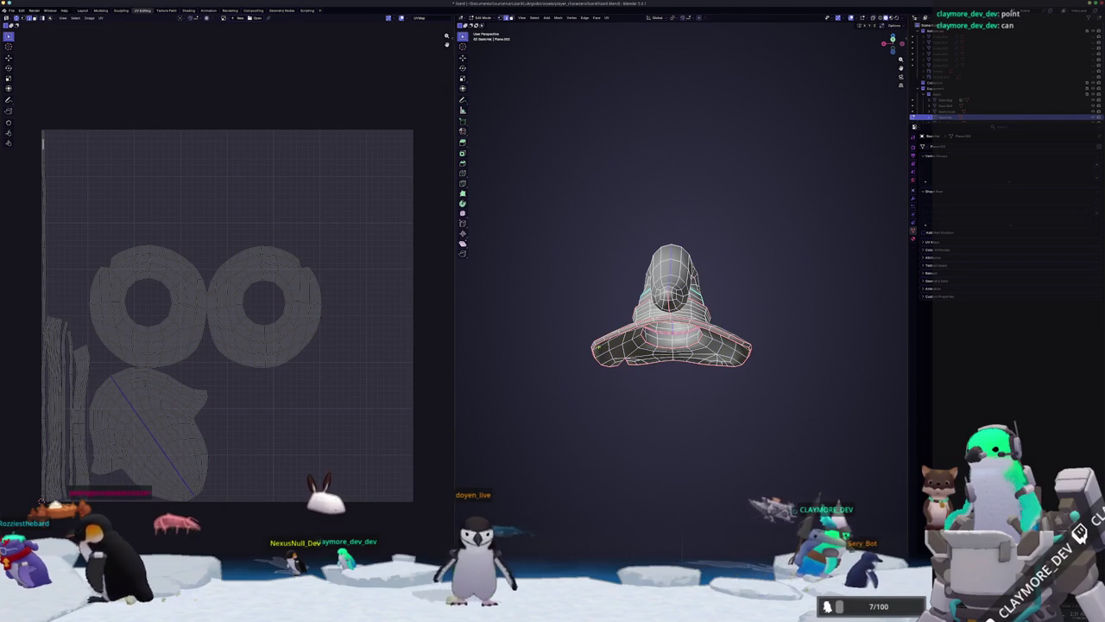
{"action": "middle_click_drag", "start_coordinate": [553, 357], "coordinate": [391, 396]}
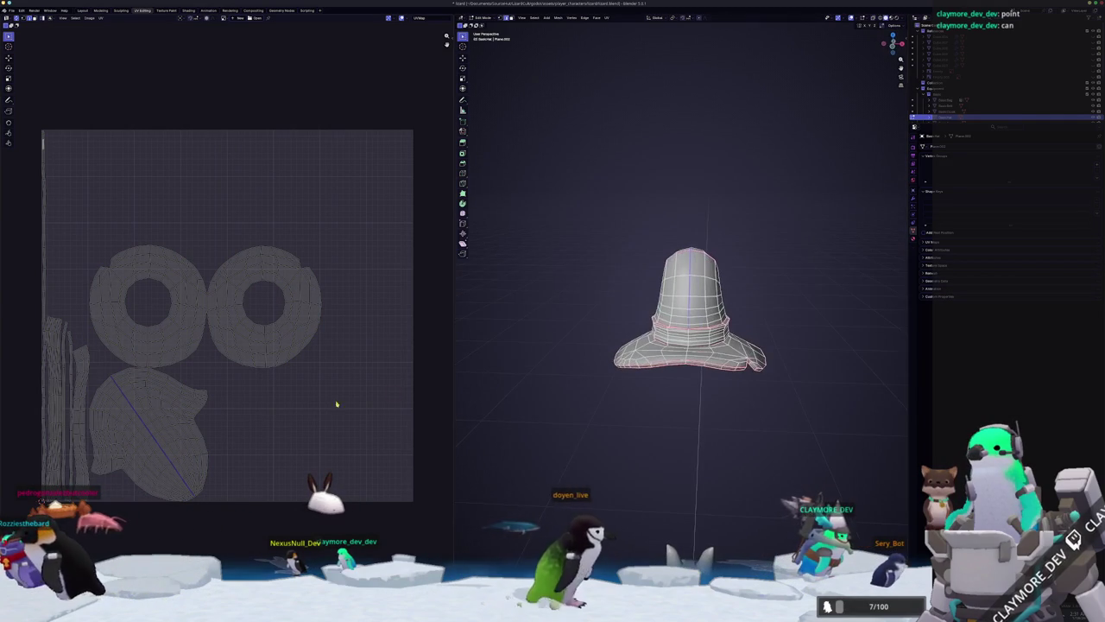
{"action": "key", "text": "a"}
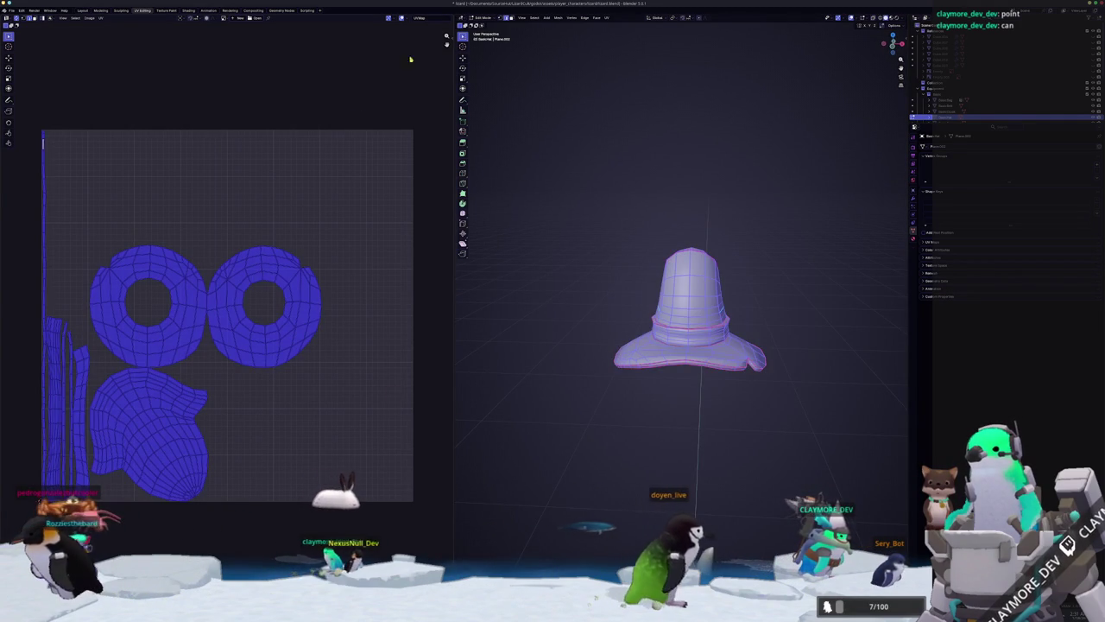
{"action": "key", "text": "n"}
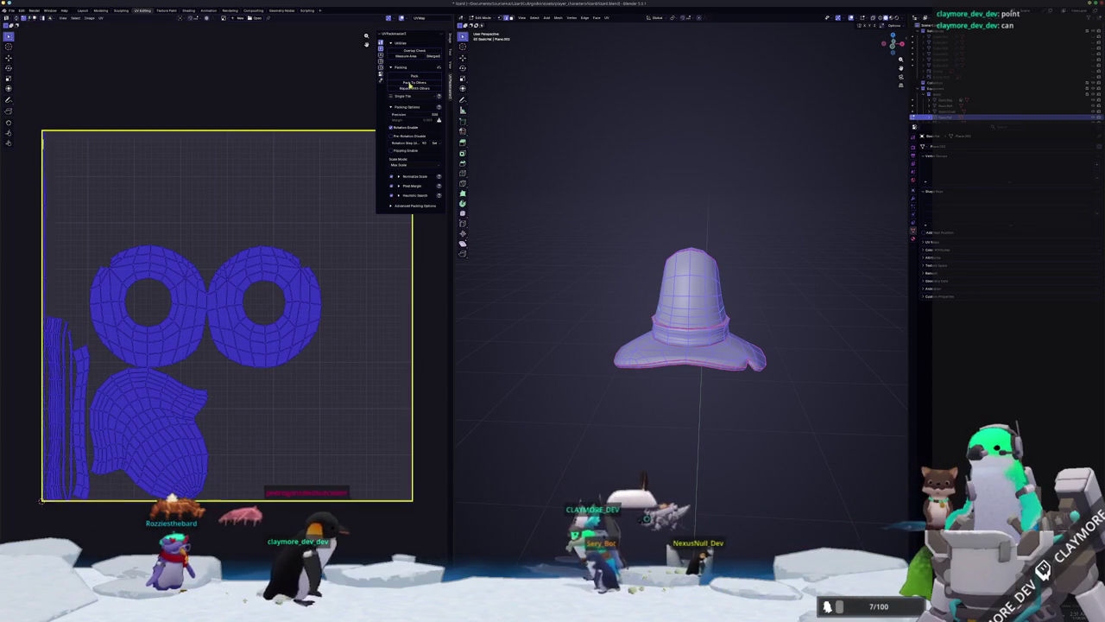
Clear the selection and orbit to a front view of the hat's edges.
{"action": "scroll", "coordinate": [241, 328], "scroll_direction": "up", "scroll_amount": 2}
{"action": "scroll", "coordinate": [240, 388], "scroll_direction": "up", "scroll_amount": 1}
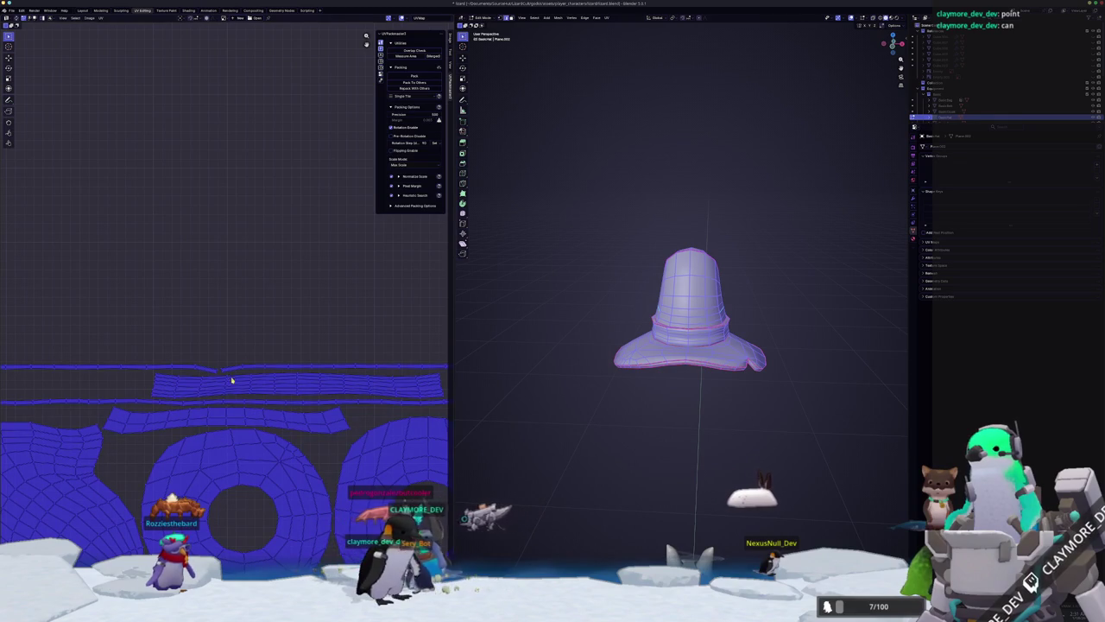
{"action": "key", "text": "alt+a"}
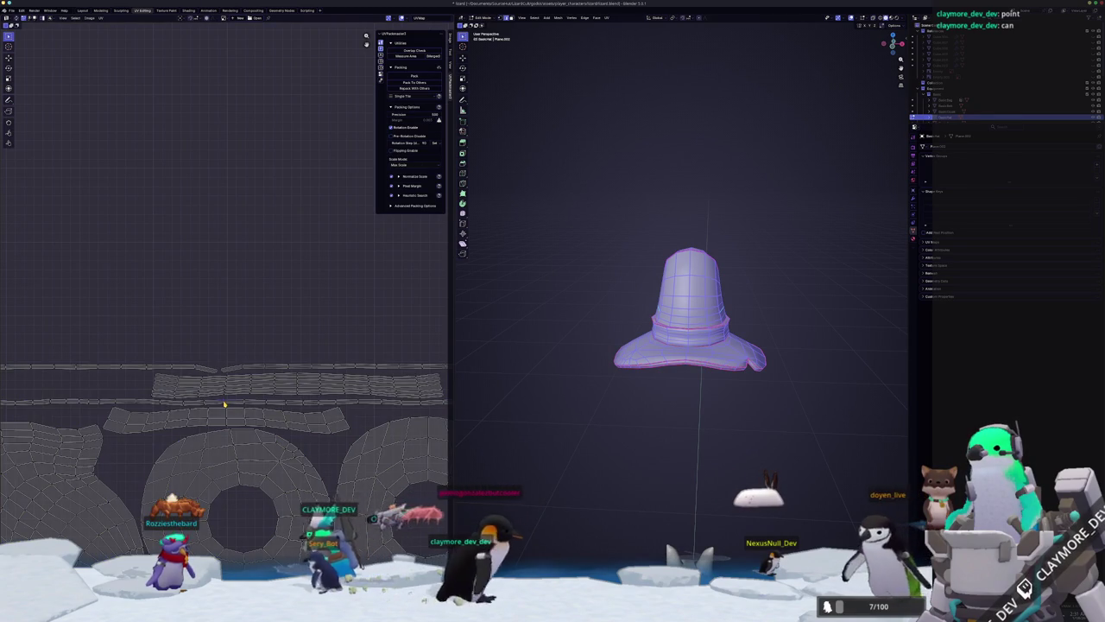
{"action": "middle_click_drag", "start_coordinate": [561, 397], "coordinate": [599, 345]}
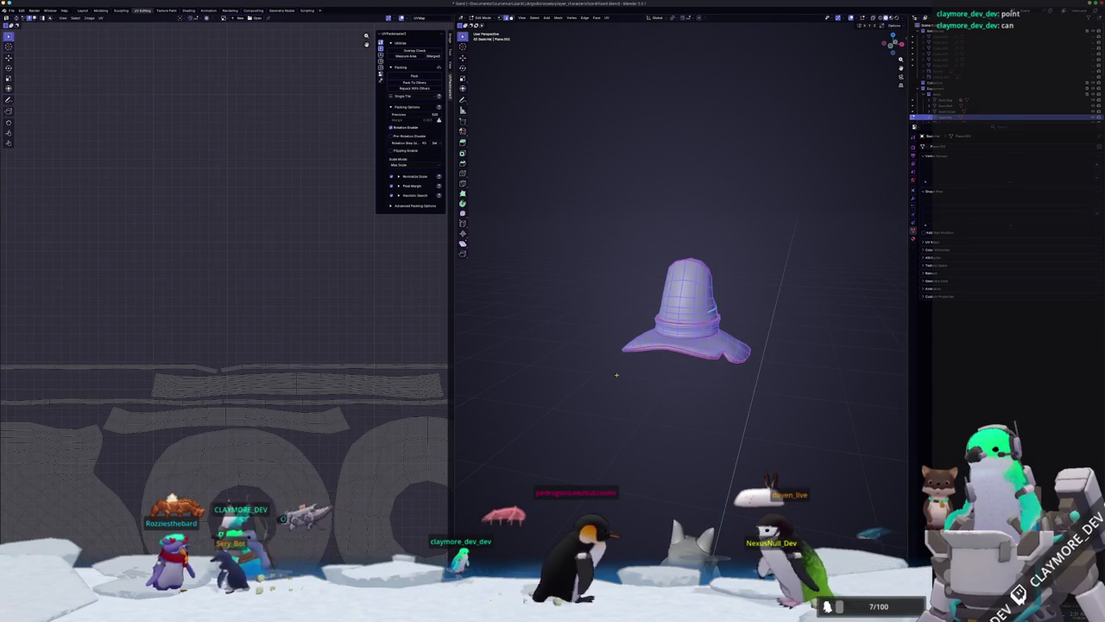
{"action": "middle_click_drag", "start_coordinate": [614, 383], "coordinate": [570, 368]}
{"action": "key", "text": "alt+a"}
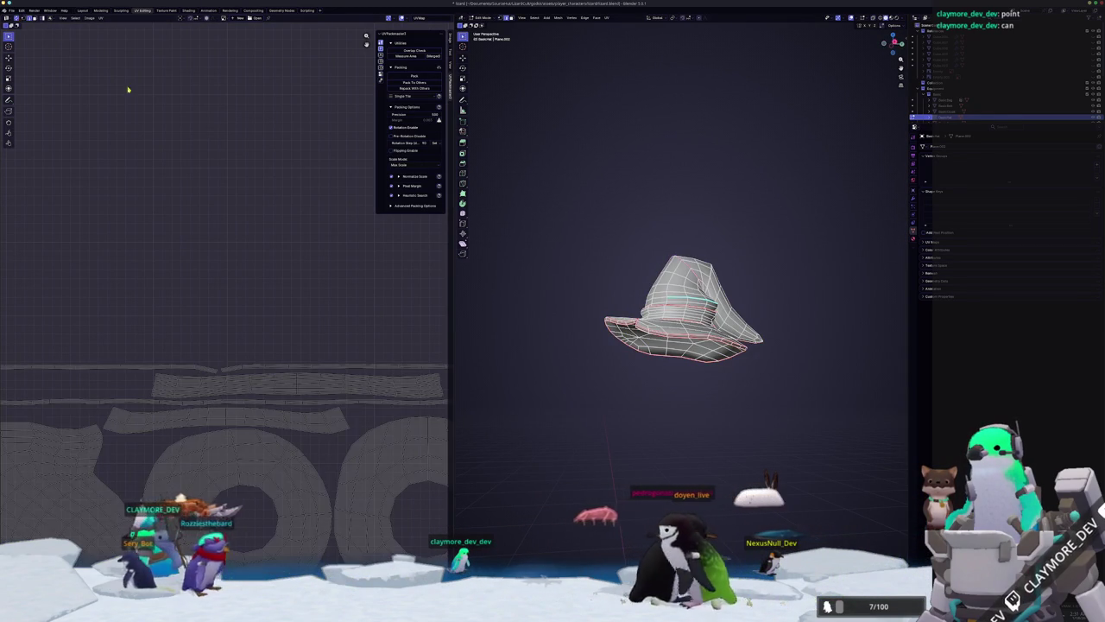
{"action": "mouse_move", "coordinate": [572, 350]}
{"action": "middle_mouse_down"}
{"action": "mouse_move", "coordinate": [581, 355]}
{"action": "mouse_move", "coordinate": [534, 344]}
{"action": "mouse_move", "coordinate": [463, 362]}
{"action": "mouse_move", "coordinate": [905, 361]}
{"action": "middle_mouse_up"}
{"action": "scroll", "coordinate": [518, 345], "scroll_direction": "up", "scroll_amount": 3}
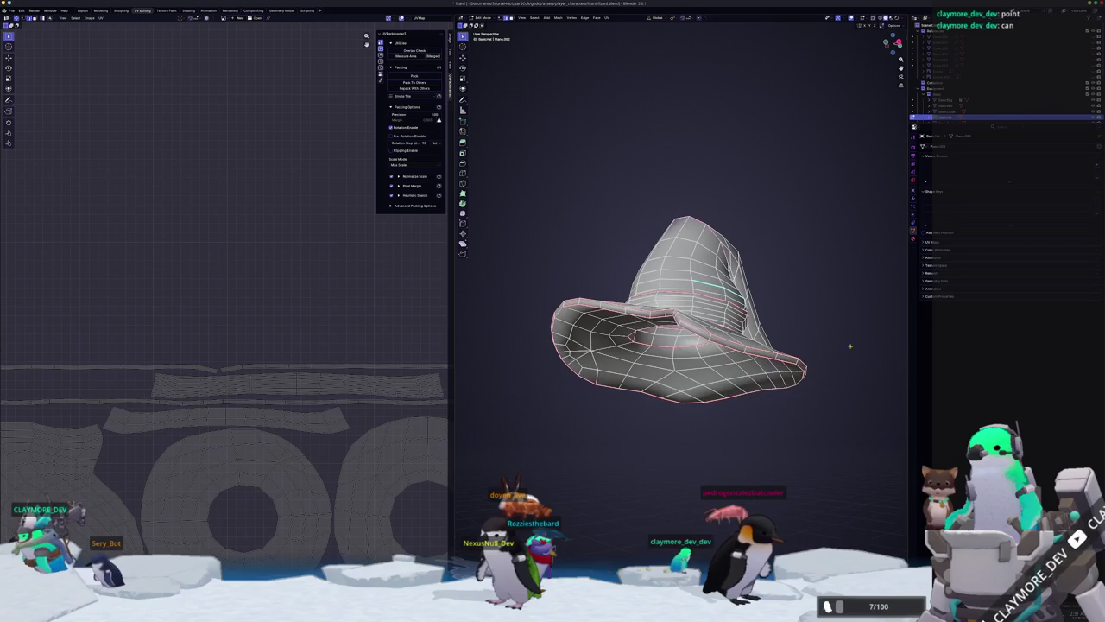
{"action": "scroll", "coordinate": [905, 361], "scroll_direction": "up", "scroll_amount": 3}
{"action": "scroll", "coordinate": [288, 432], "scroll_direction": "down", "scroll_amount": 5}
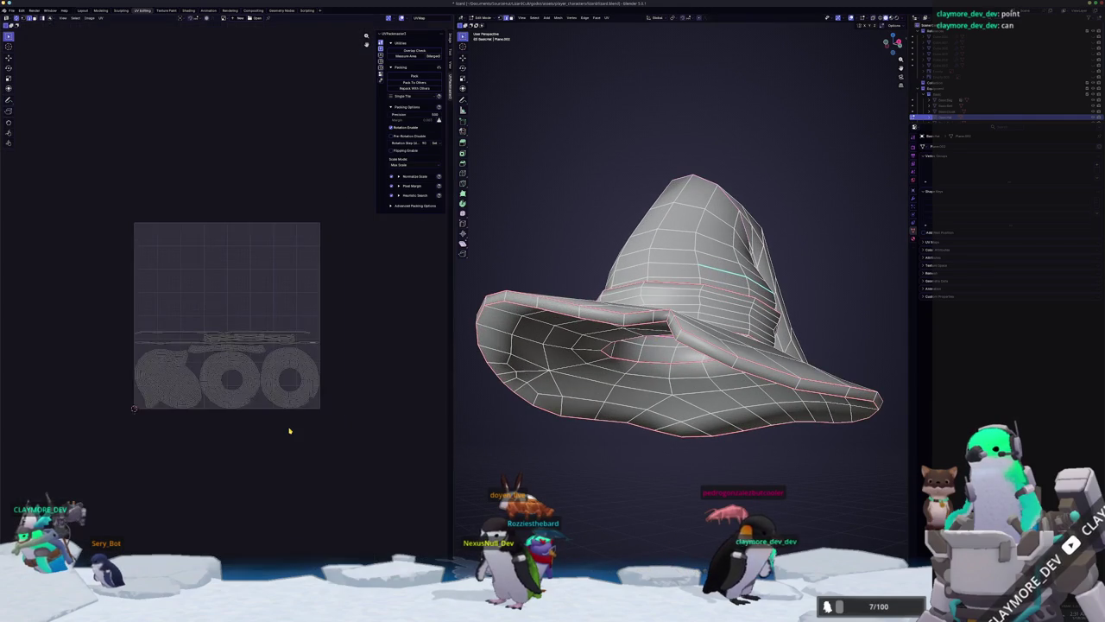
{"action": "scroll", "coordinate": [247, 390], "scroll_direction": "up", "scroll_amount": 2}
{"action": "scroll", "coordinate": [219, 390], "scroll_direction": "up", "scroll_amount": 1}
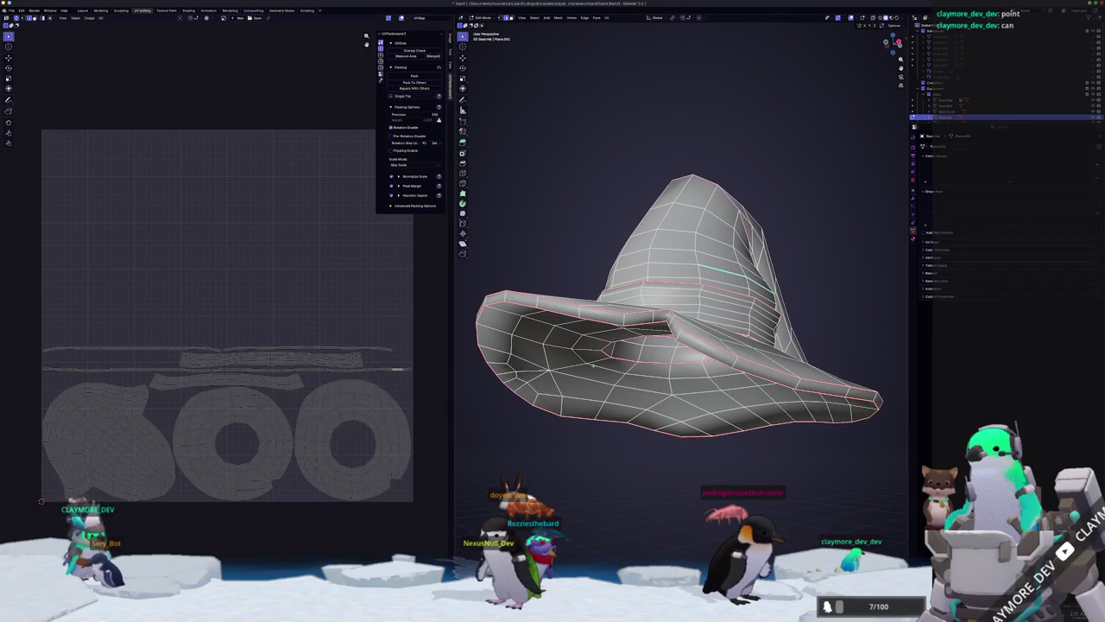
{"action": "middle_click_drag", "start_coordinate": [579, 366], "coordinate": [657, 345]}
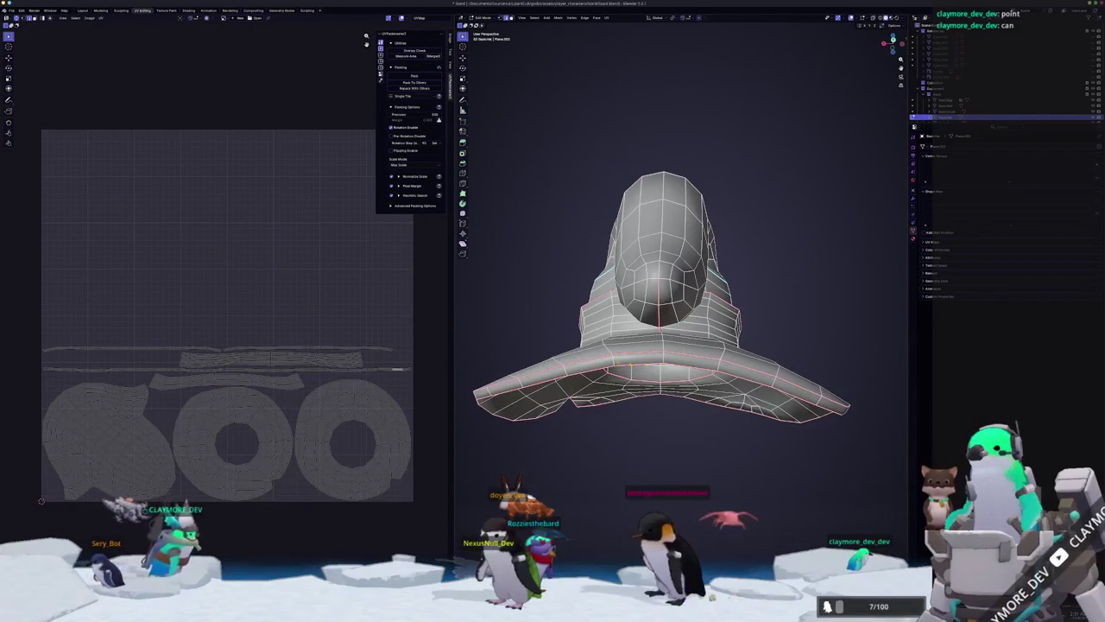
Mark the chosen hat edges as a seam and re-unwrap the whole hat.
{"action": "right_click", "coordinate": [639, 455]}
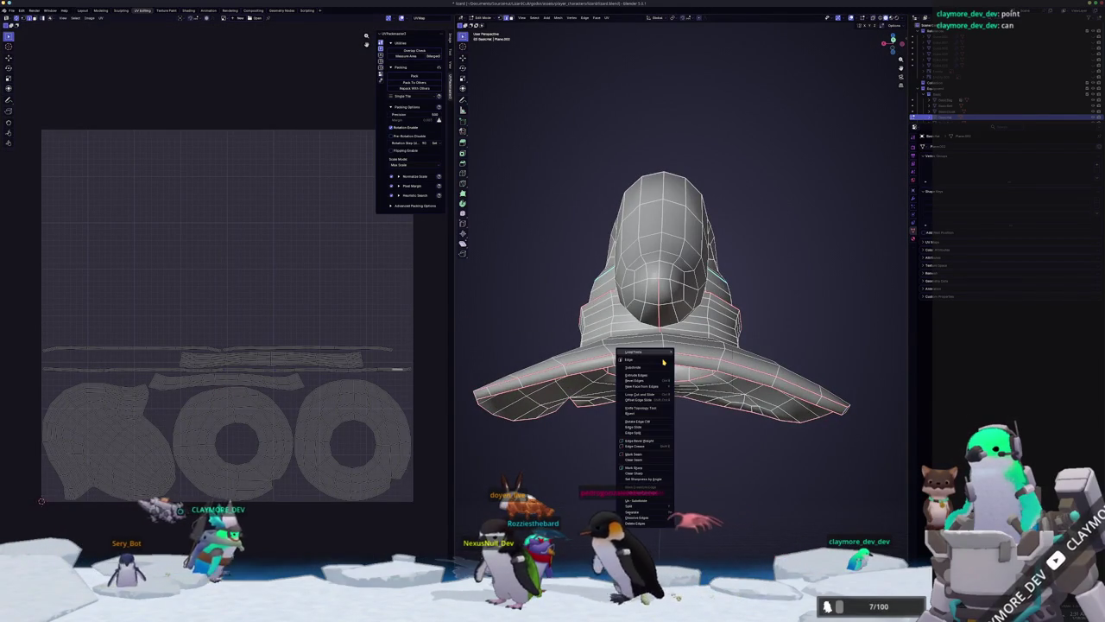
{"action": "left_click", "coordinate": [638, 455]}
{"action": "middle_click_drag", "start_coordinate": [639, 455], "coordinate": [596, 440]}
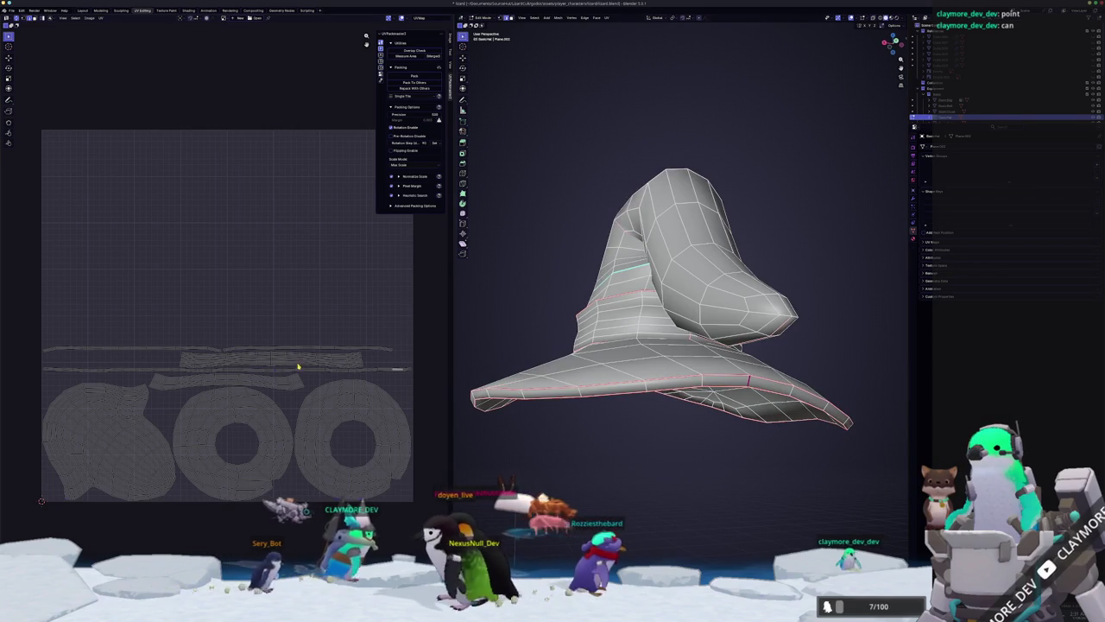
{"action": "key", "text": "a"}
{"action": "left_click", "coordinate": [608, 17]}
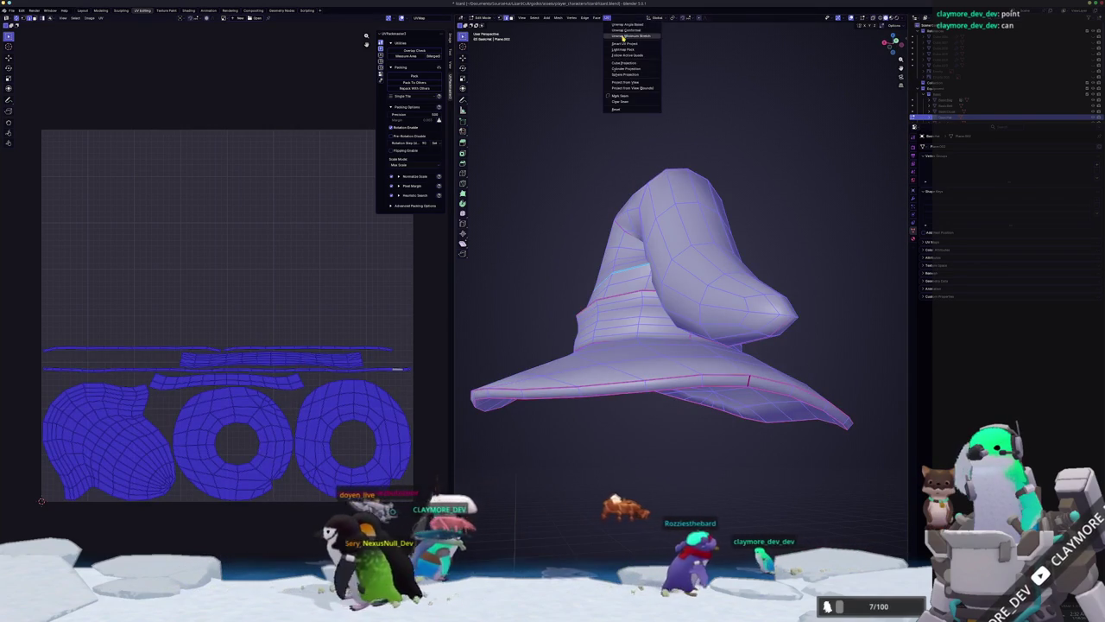
{"action": "left_click", "coordinate": [622, 37]}
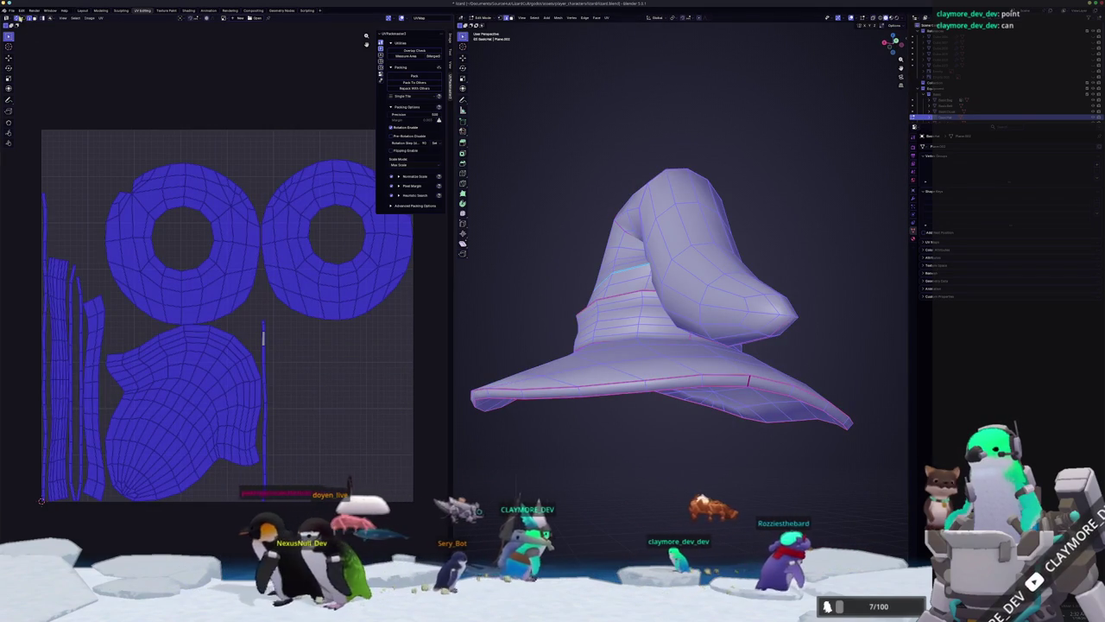
Pack the hat's UV islands to fill the UV square and check the result.
{"action": "key", "text": "ctrl+p"}
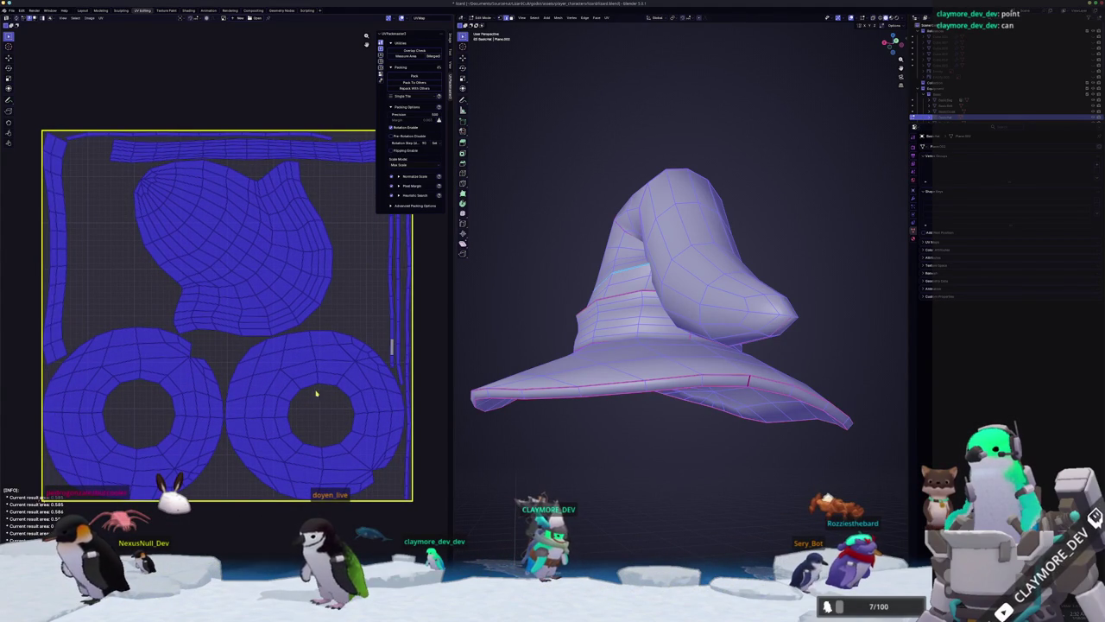
{"action": "mouse_move", "coordinate": [499, 314]}
{"action": "middle_mouse_down"}
{"action": "mouse_move", "coordinate": [593, 293]}
{"action": "mouse_move", "coordinate": [585, 365]}
{"action": "mouse_move", "coordinate": [506, 360]}
{"action": "mouse_move", "coordinate": [568, 352]}
{"action": "mouse_move", "coordinate": [518, 388]}
{"action": "mouse_move", "coordinate": [535, 363]}
{"action": "middle_mouse_up"}
{"action": "key", "text": "Tab"}
{"action": "key", "text": "Tab"}
{"action": "mouse_move", "coordinate": [729, 290]}
{"action": "middle_mouse_down"}
{"action": "mouse_move", "coordinate": [708, 285]}
{"action": "mouse_move", "coordinate": [729, 290]}
{"action": "middle_mouse_up"}
{"action": "key", "text": "alt+a"}
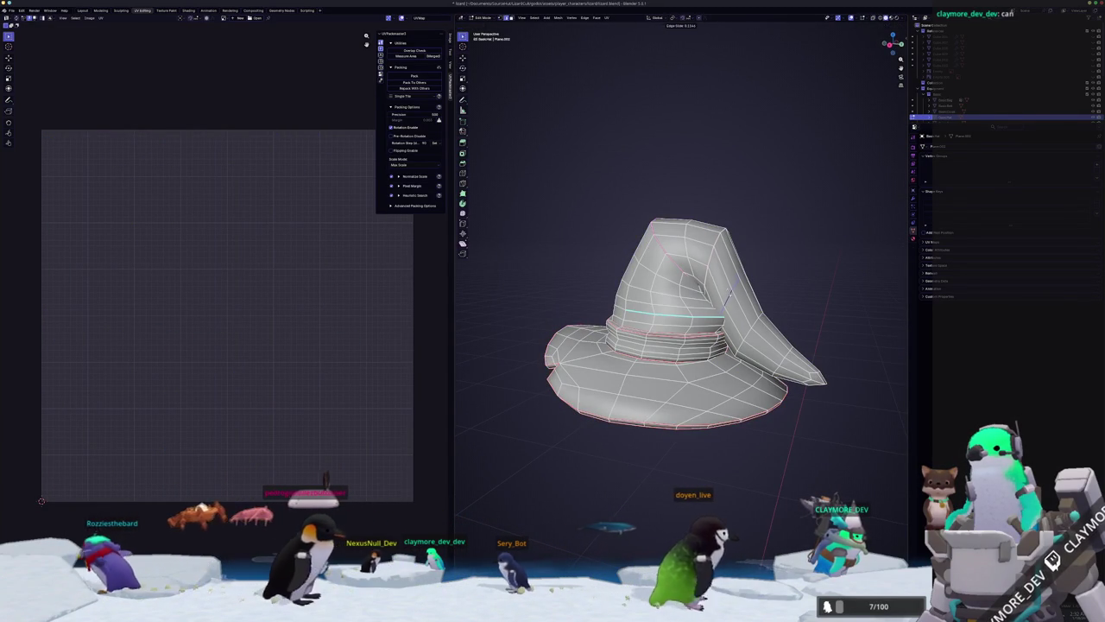
{"action": "mouse_move", "coordinate": [728, 287]}
{"action": "middle_mouse_down"}
{"action": "mouse_move", "coordinate": [689, 300]}
{"action": "mouse_move", "coordinate": [721, 287]}
{"action": "mouse_move", "coordinate": [734, 321]}
{"action": "middle_mouse_up"}
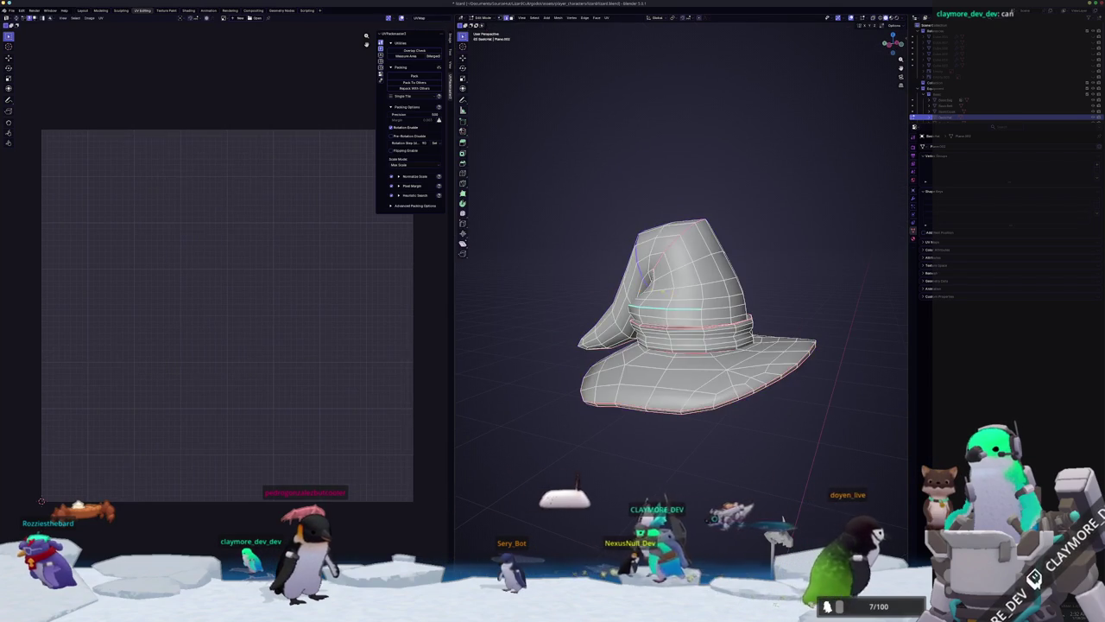
{"action": "key", "text": "a"}
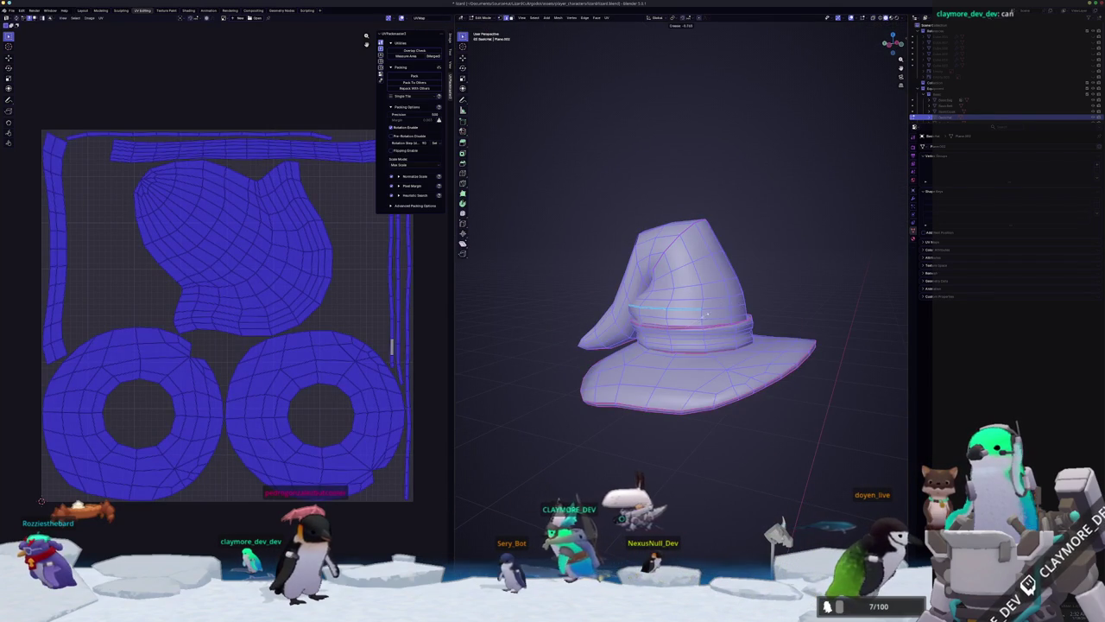
{"action": "key", "text": "Tab"}
{"action": "middle_click_drag", "start_coordinate": [695, 321], "coordinate": [643, 328]}
{"action": "scroll", "coordinate": [643, 328], "scroll_direction": "down", "scroll_amount": 4}
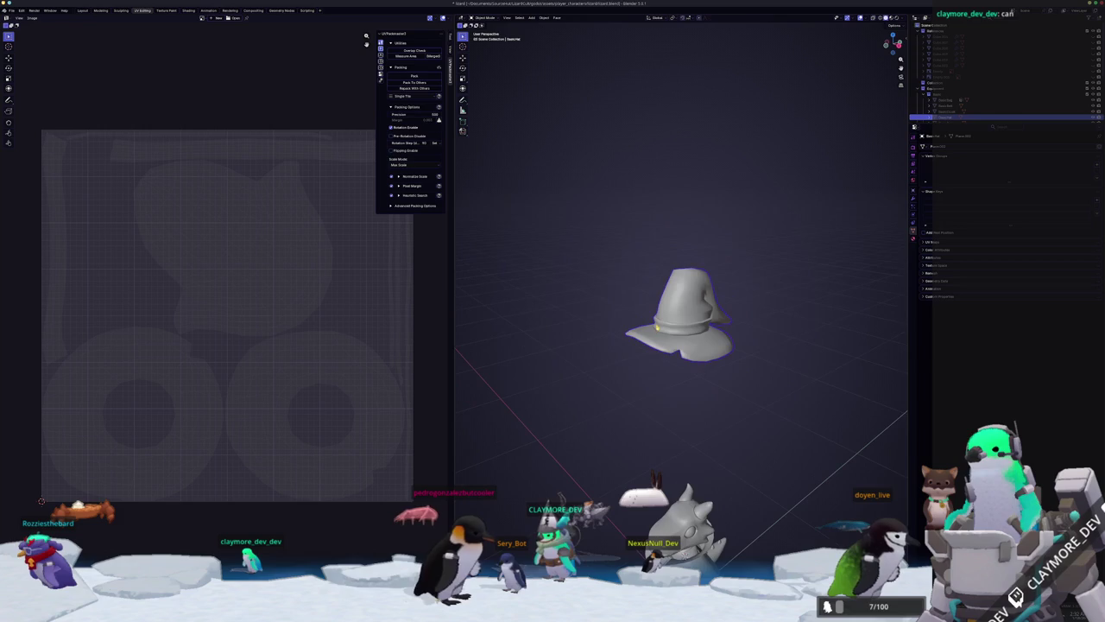
Return to Object Mode, view the full wizard character and select the cape.
{"action": "key", "text": "Tab"}
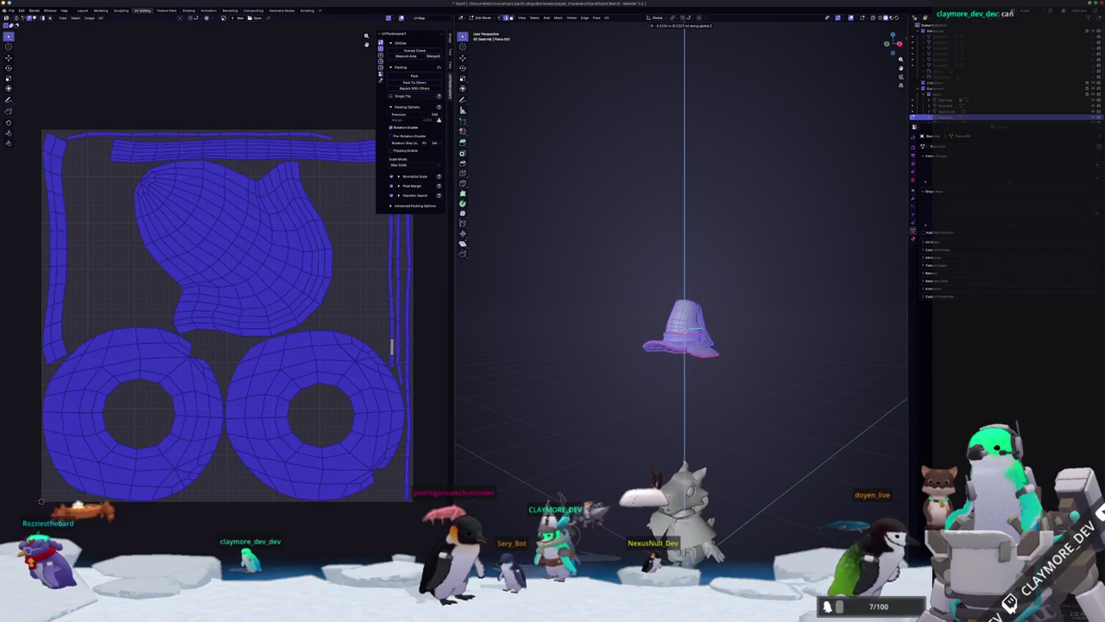
{"action": "scroll", "coordinate": [665, 346], "scroll_direction": "up", "scroll_amount": 5}
{"action": "middle_click_drag", "start_coordinate": [664, 345], "coordinate": [656, 328]}
{"action": "scroll", "coordinate": [665, 345], "scroll_direction": "up", "scroll_amount": 3}
{"action": "key", "text": "Tab"}
{"action": "middle_click_drag", "start_coordinate": [667, 420], "coordinate": [682, 384]}
{"action": "left_click", "coordinate": [670, 401]}
Select the cape and two more character parts, cancelling an accidental move.
{"action": "scroll", "coordinate": [682, 384], "scroll_direction": "up", "scroll_amount": 2}
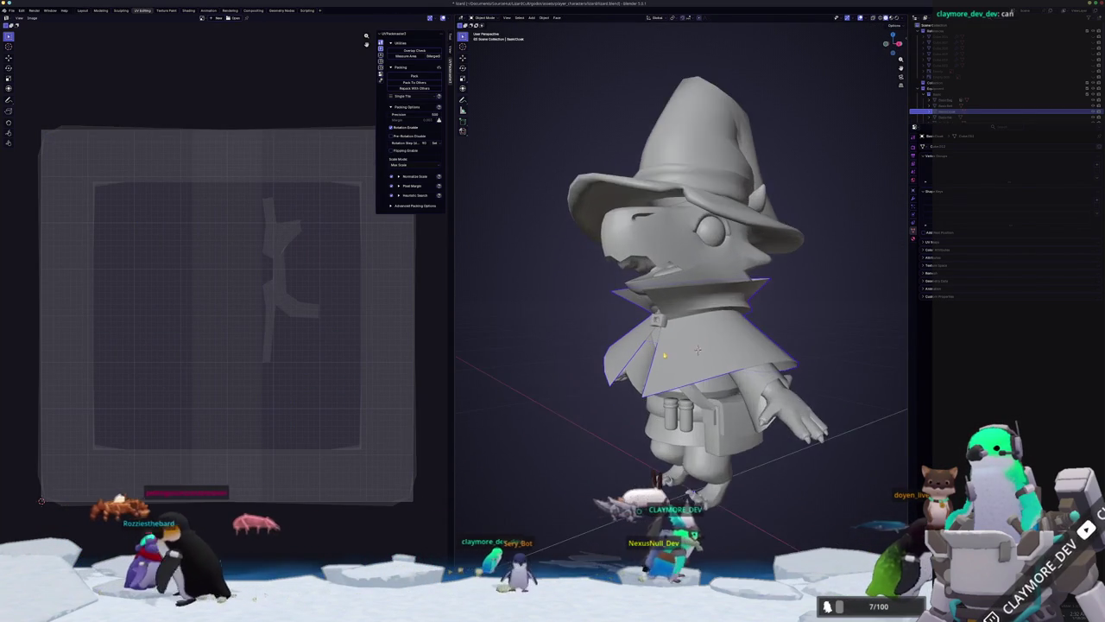
{"action": "scroll", "coordinate": [690, 371], "scroll_direction": "up", "scroll_amount": 3}
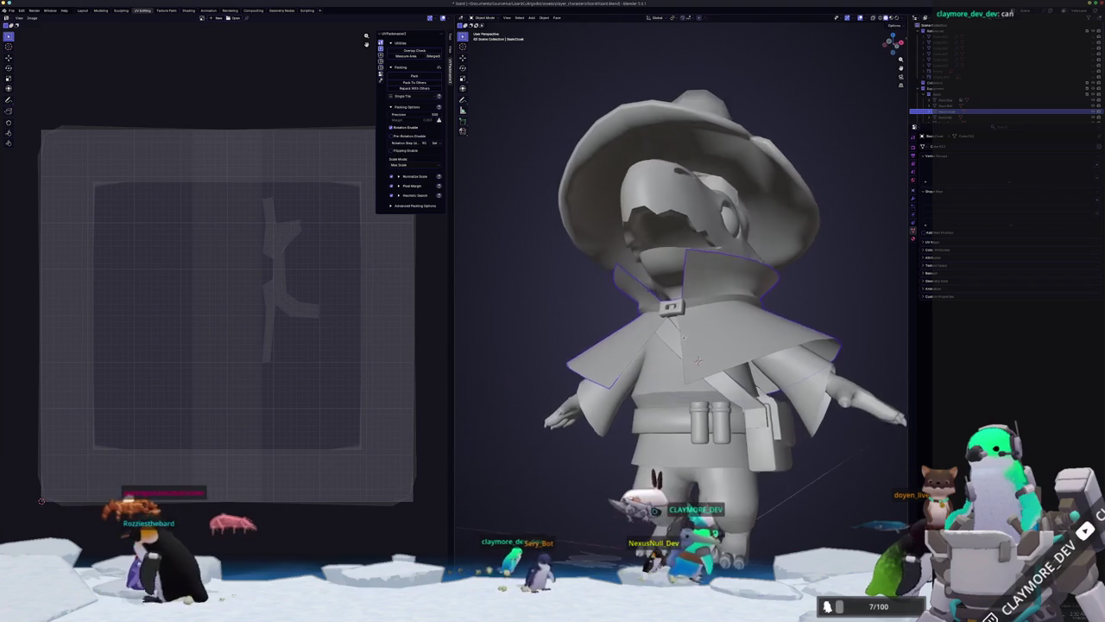
{"action": "left_click", "coordinate": [714, 322]}
{"action": "left_click", "coordinate": [724, 429], "text": "shift"}
{"action": "left_click", "coordinate": [698, 360], "text": "shift"}
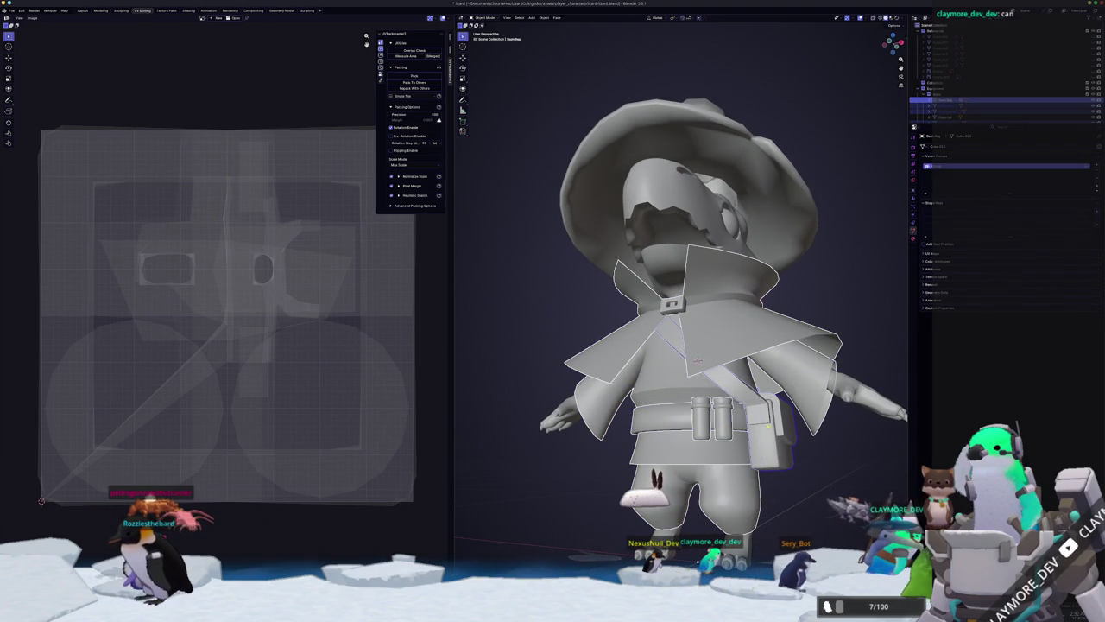
{"action": "scroll", "coordinate": [698, 360], "scroll_direction": "down", "scroll_amount": 2}
{"action": "mouse_move", "coordinate": [698, 360]}
{"action": "middle_mouse_down"}
{"action": "mouse_move", "coordinate": [691, 343]}
{"action": "mouse_move", "coordinate": [726, 345]}
{"action": "middle_mouse_up"}
{"action": "key", "text": "g"}
{"action": "key", "text": "Escape"}
Enter Edit Mode on the selected parts and inspect the collar mesh.
{"action": "key", "text": "Tab"}
{"action": "key", "text": "a"}
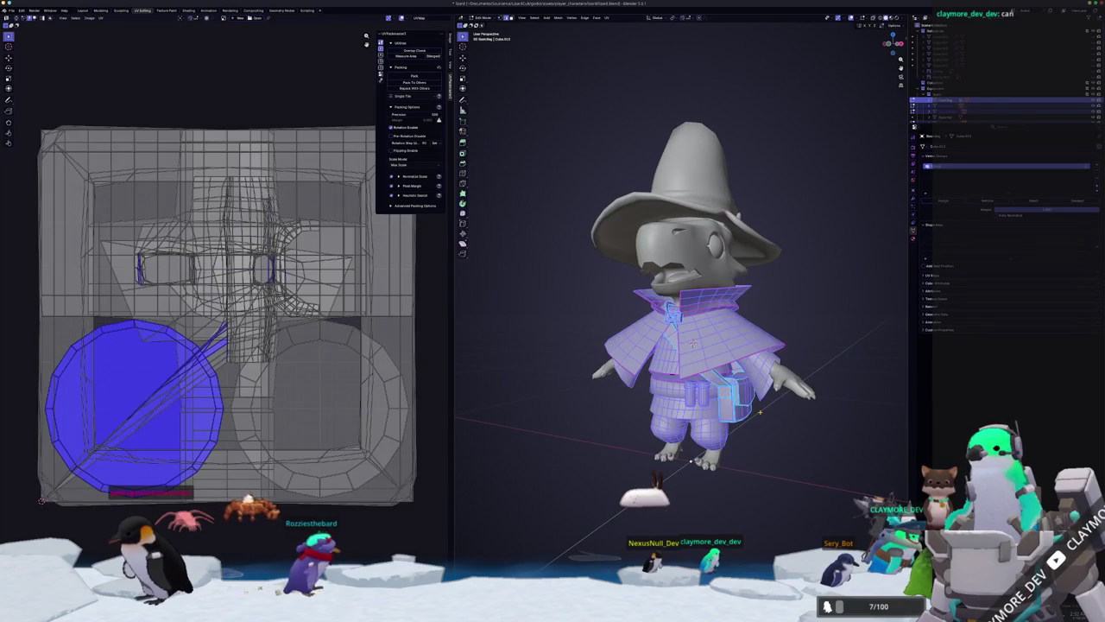
{"action": "scroll", "coordinate": [696, 348], "scroll_direction": "up", "scroll_amount": 1}
{"action": "key", "text": "alt+a"}
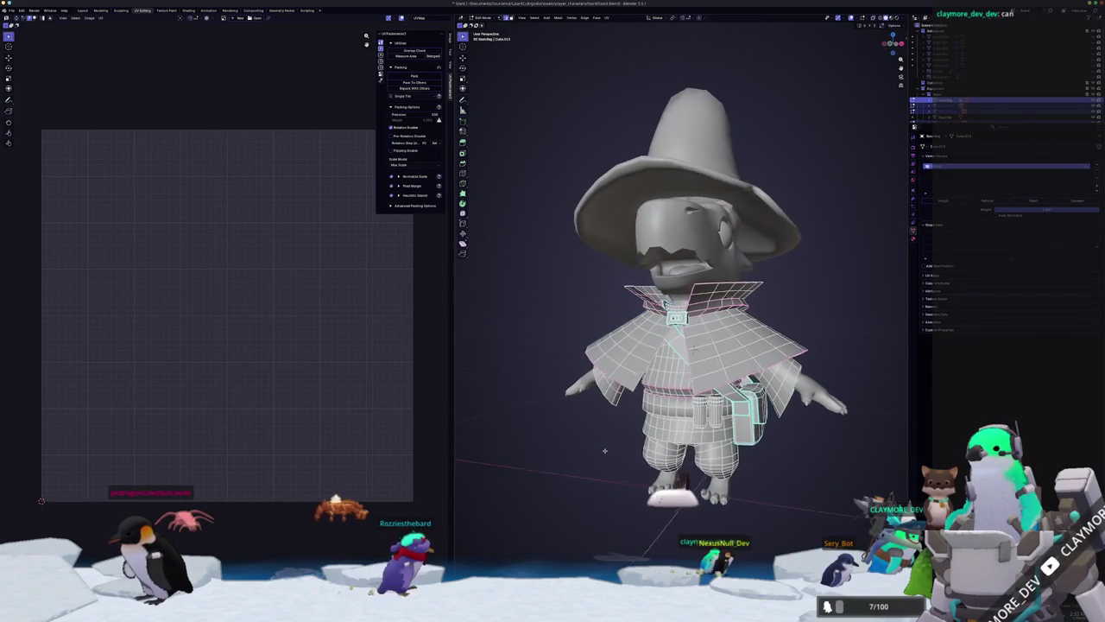
{"action": "scroll", "coordinate": [696, 348], "scroll_direction": "up", "scroll_amount": 2}
{"action": "scroll", "coordinate": [696, 348], "scroll_direction": "up", "scroll_amount": 3}
{"action": "middle_click_drag", "start_coordinate": [714, 425], "coordinate": [691, 362]}
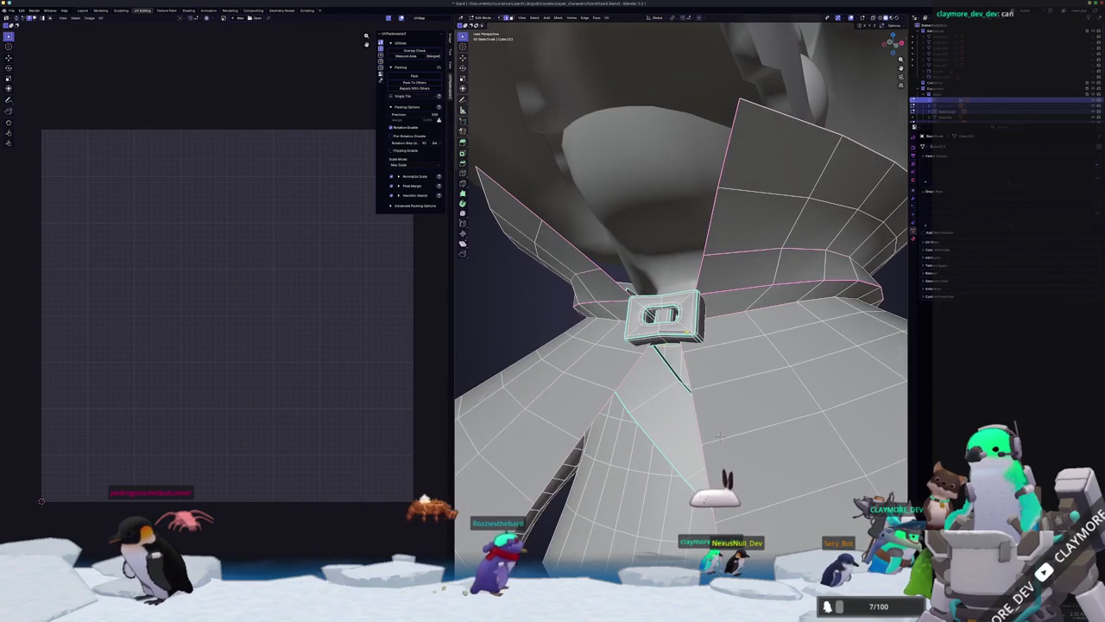
{"action": "scroll", "coordinate": [682, 343], "scroll_direction": "up", "scroll_amount": 3}
{"action": "scroll", "coordinate": [682, 343], "scroll_direction": "up", "scroll_amount": 2}
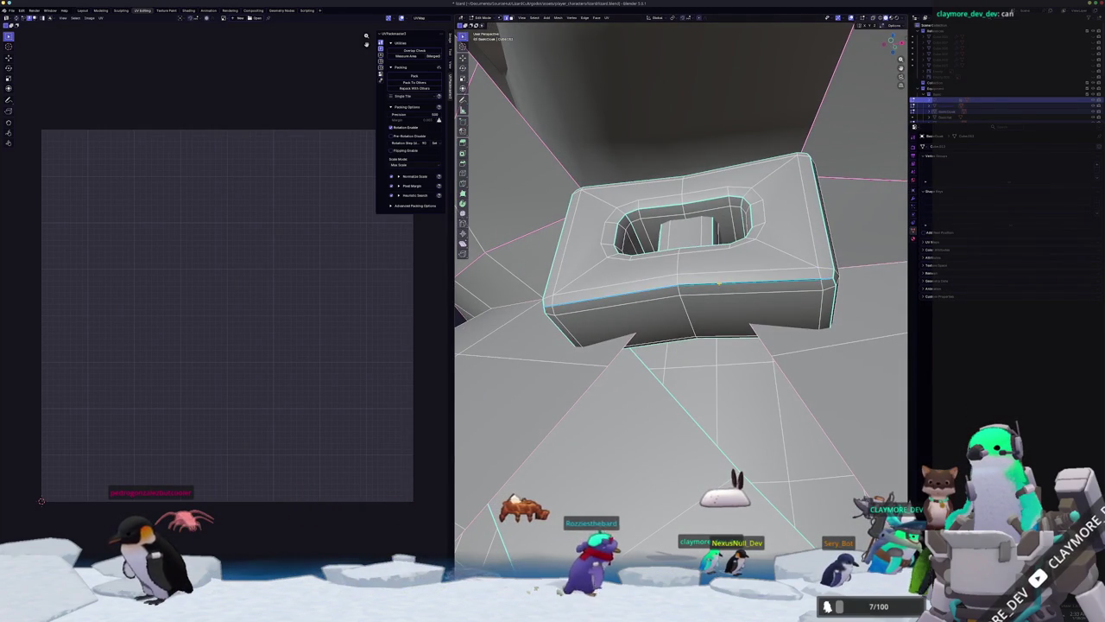
{"action": "scroll", "coordinate": [722, 270], "scroll_direction": "down", "scroll_amount": 5}
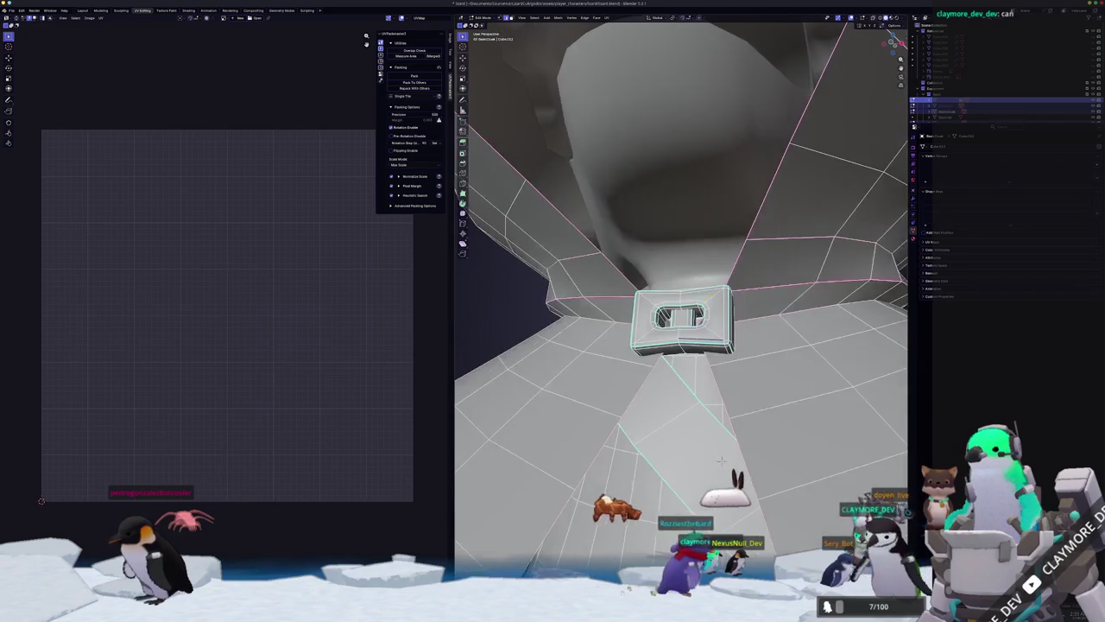
{"action": "scroll", "coordinate": [722, 460], "scroll_direction": "down", "scroll_amount": 3}
{"action": "scroll", "coordinate": [722, 461], "scroll_direction": "down", "scroll_amount": 3}
{"action": "key", "text": "Tab"}
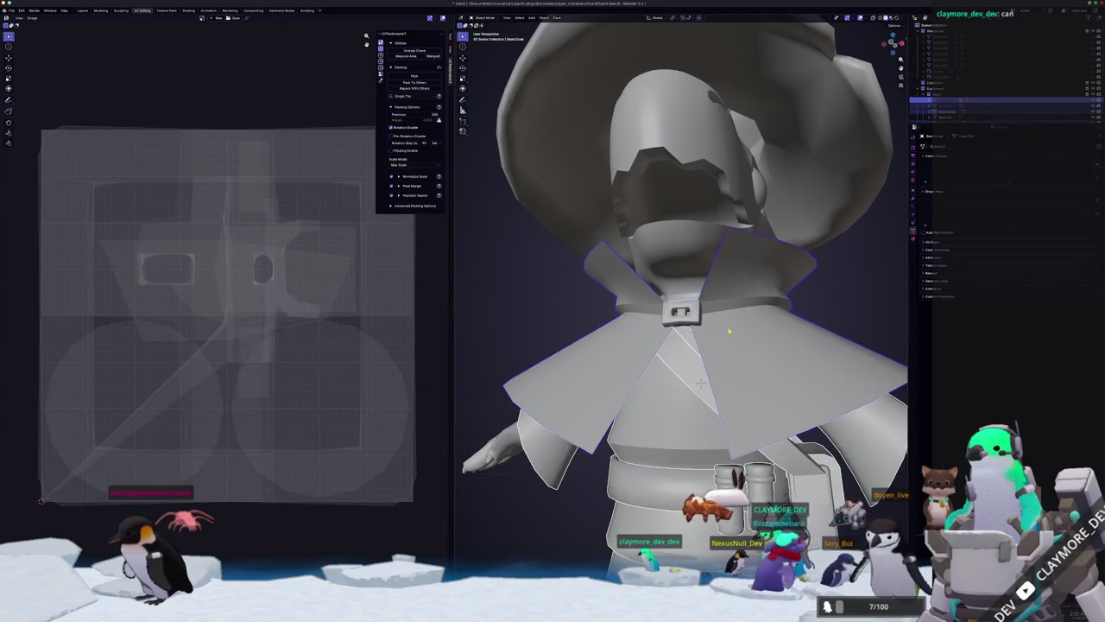
Select the belt buckle's sharp edges, mark them as seams, and unwrap the buckle.
{"action": "key", "text": "Tab"}
{"action": "scroll", "coordinate": [682, 319], "scroll_direction": "up", "scroll_amount": 5}
{"action": "scroll", "coordinate": [683, 320], "scroll_direction": "up", "scroll_amount": 2}
{"action": "middle_click_drag", "start_coordinate": [695, 354], "coordinate": [672, 336]}
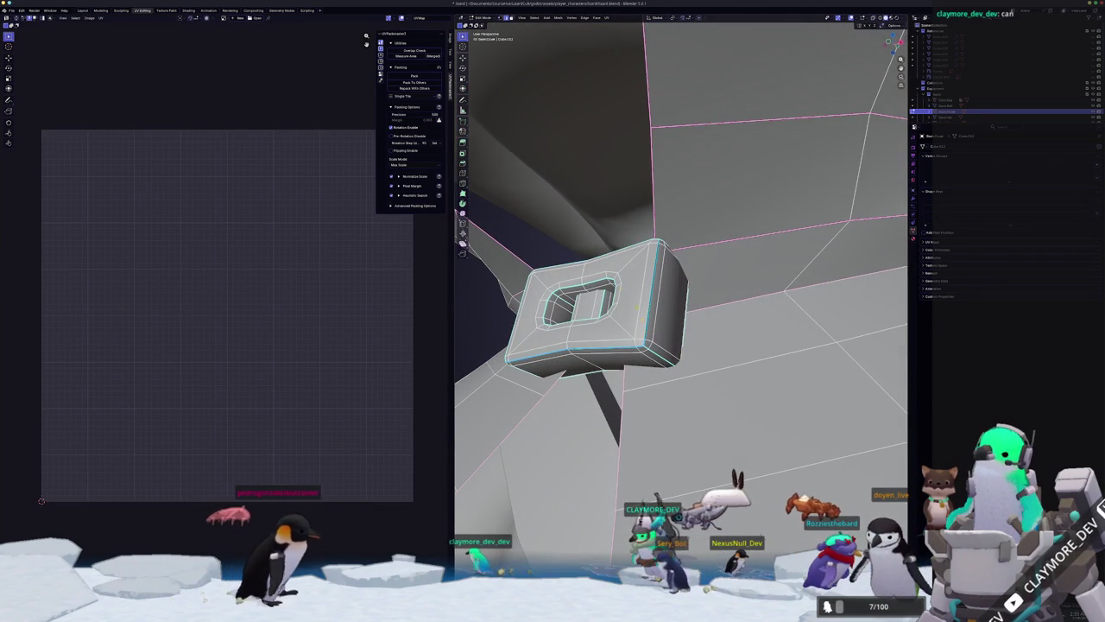
{"action": "left_click", "coordinate": [559, 17]}
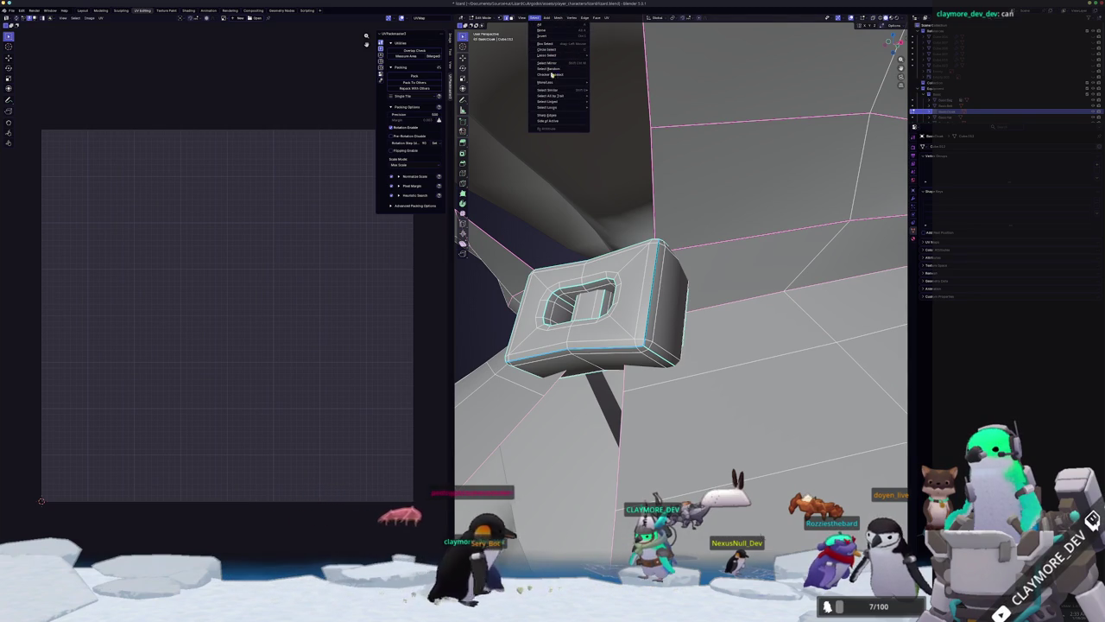
{"action": "mouse_move", "coordinate": [549, 90]}
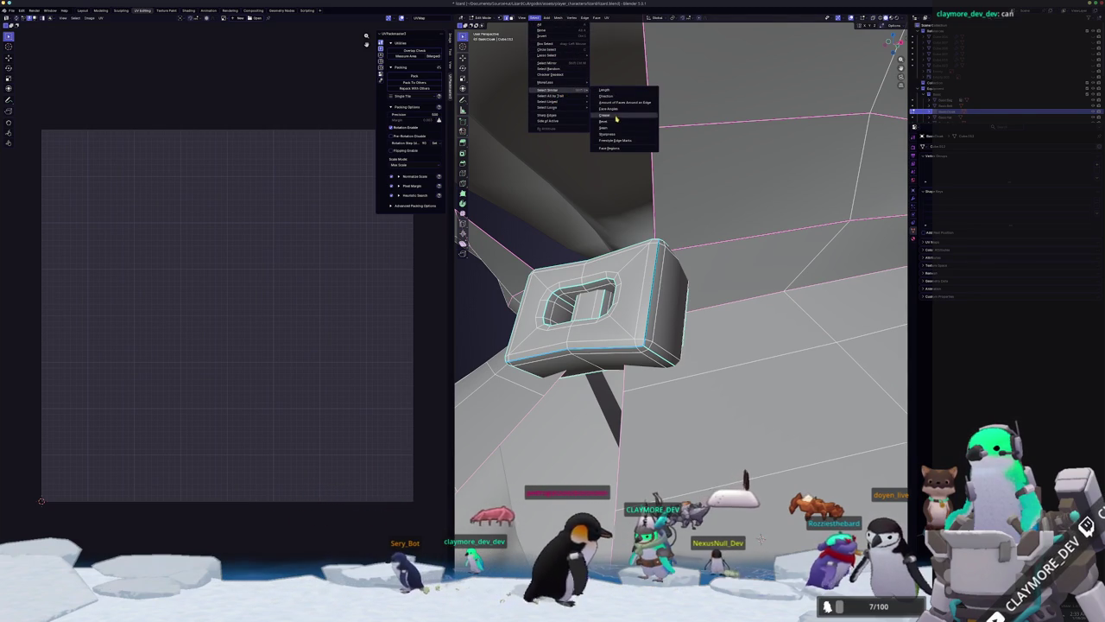
{"action": "left_click", "coordinate": [615, 135]}
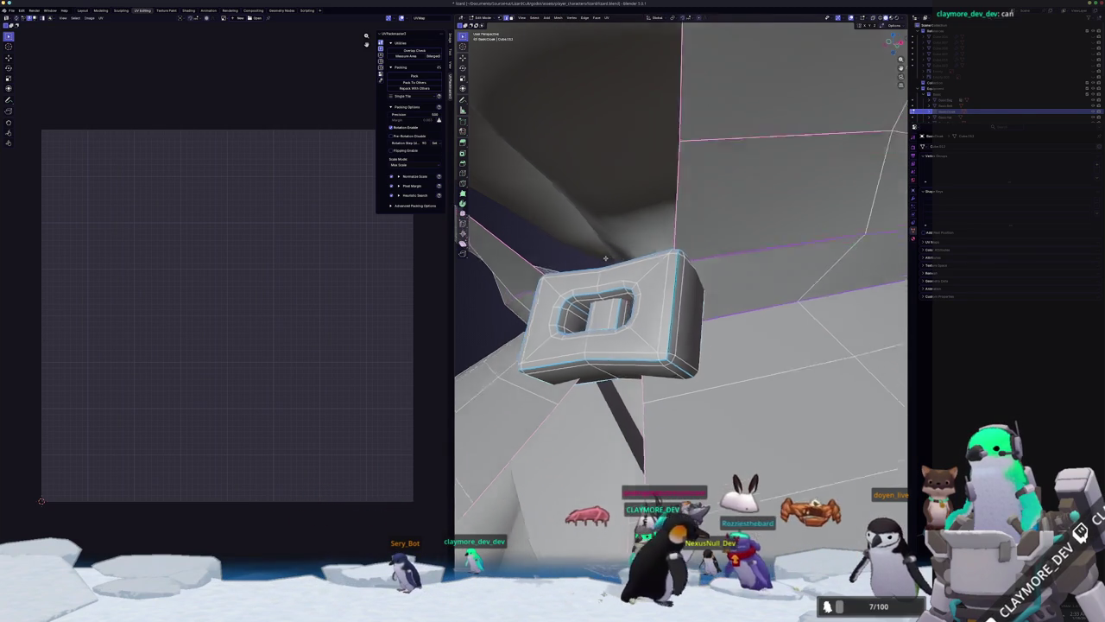
{"action": "middle_click_drag", "start_coordinate": [683, 389], "coordinate": [674, 259]}
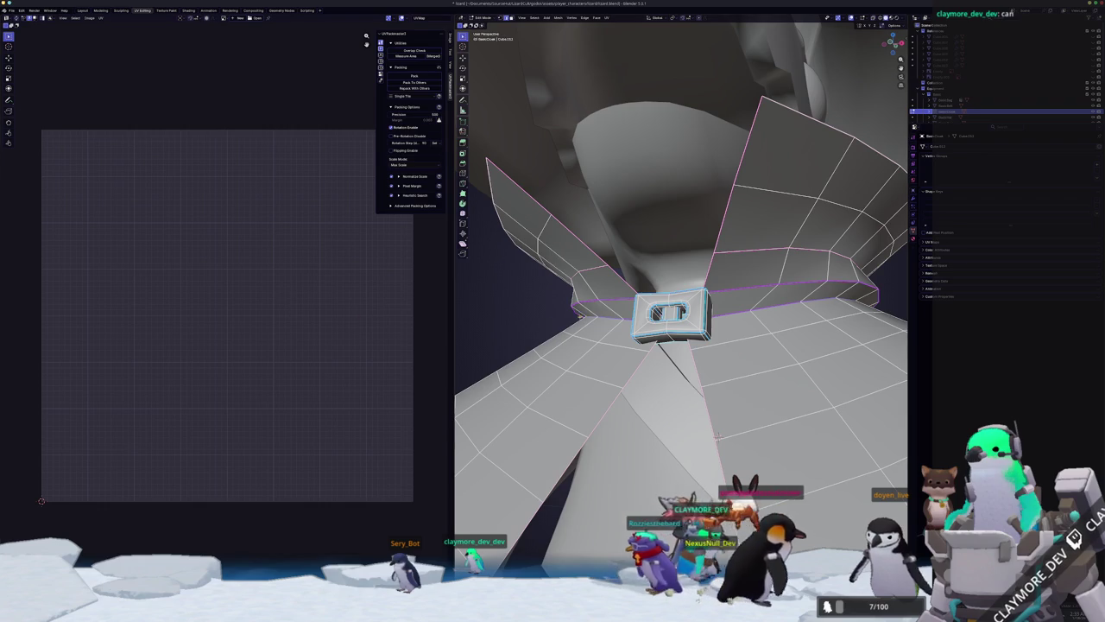
{"action": "key", "text": "ctrl+e"}
{"action": "left_click", "coordinate": [489, 418]}
{"action": "middle_click_drag", "start_coordinate": [489, 417], "coordinate": [518, 363]}
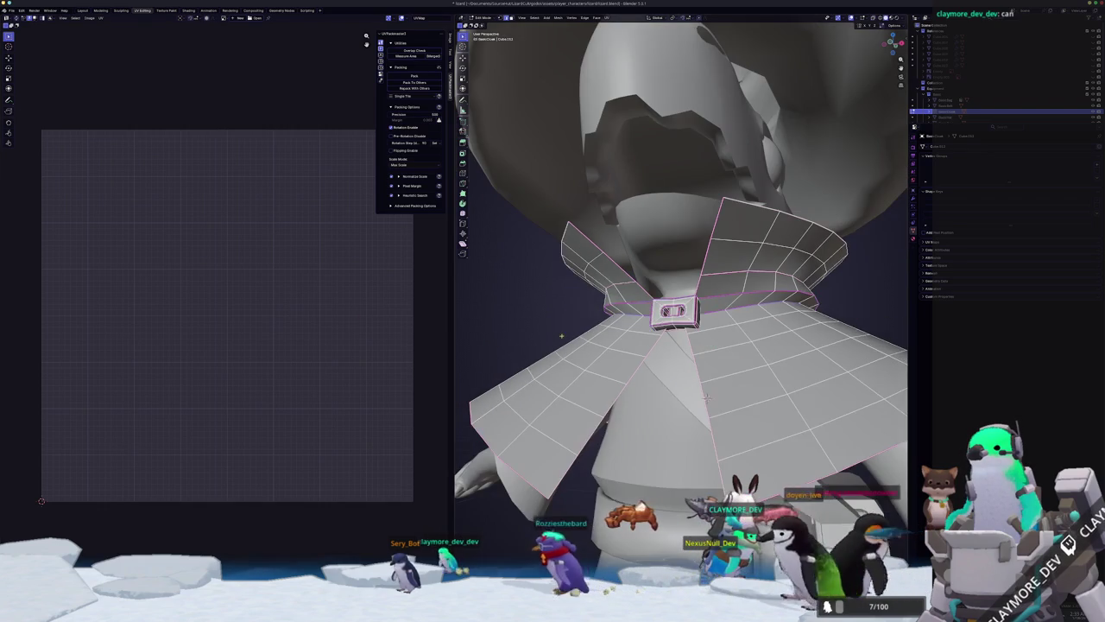
{"action": "key", "text": "ctrl+l"}
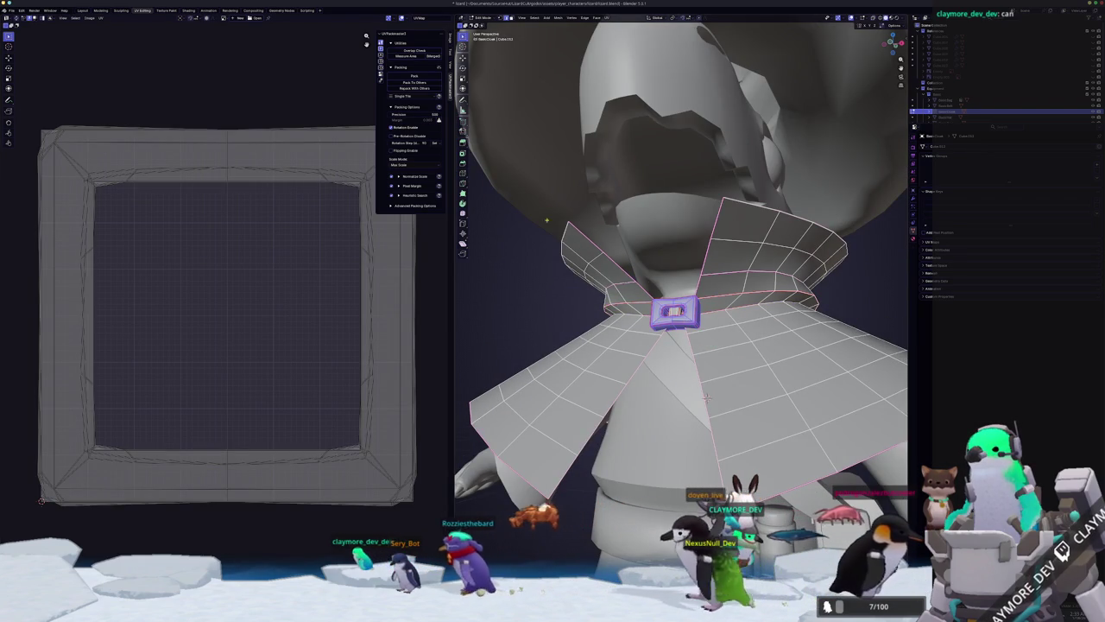
{"action": "left_click", "coordinate": [608, 18]}
{"action": "left_click", "coordinate": [623, 36]}
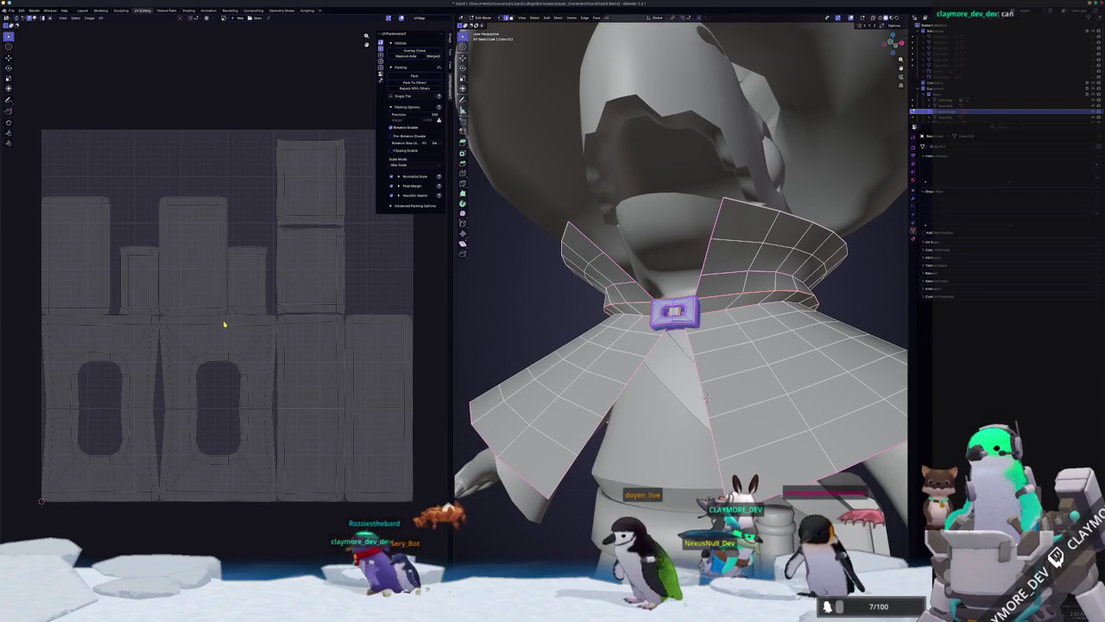
Select the collar and clear the seams on its edges.
{"action": "key", "text": "alt+a"}
{"action": "key", "text": "a"}
{"action": "key", "text": "alt+a"}
{"action": "middle_click_drag", "start_coordinate": [707, 397], "coordinate": [713, 396]}
{"action": "key", "text": "a"}
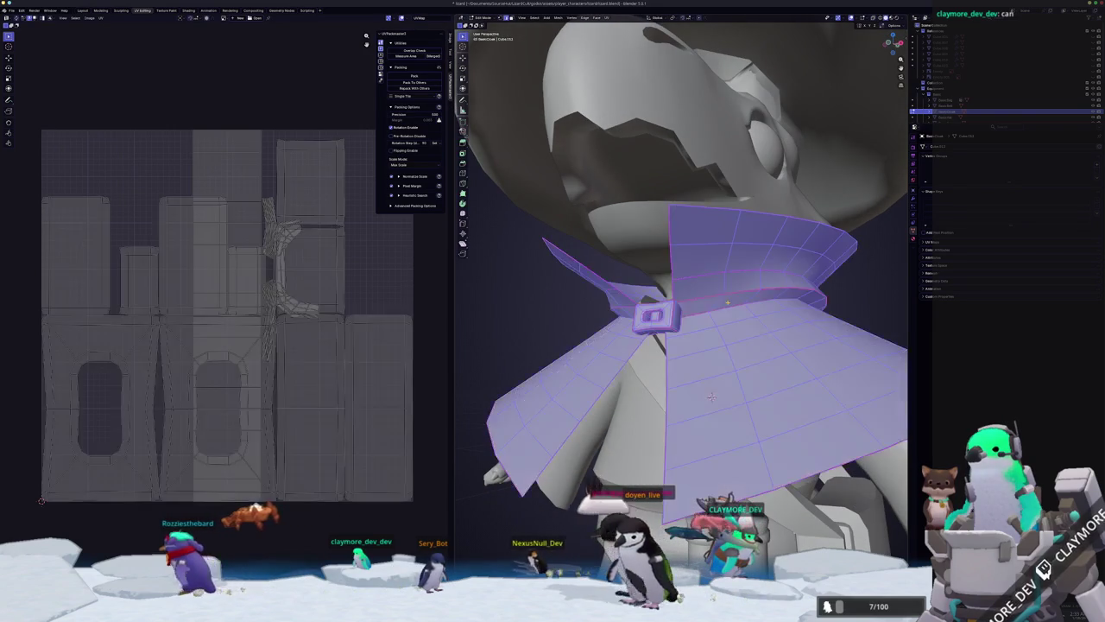
{"action": "key", "text": "alt+a"}
{"action": "key", "text": "l"}
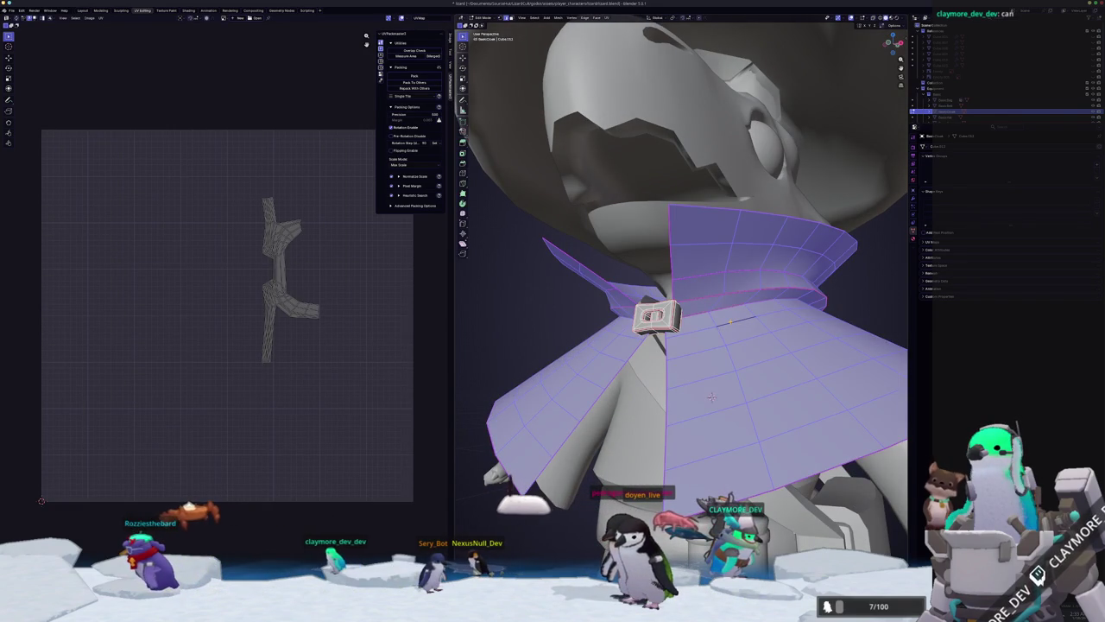
{"action": "right_click", "coordinate": [729, 322]}
{"action": "left_click", "coordinate": [701, 434]}
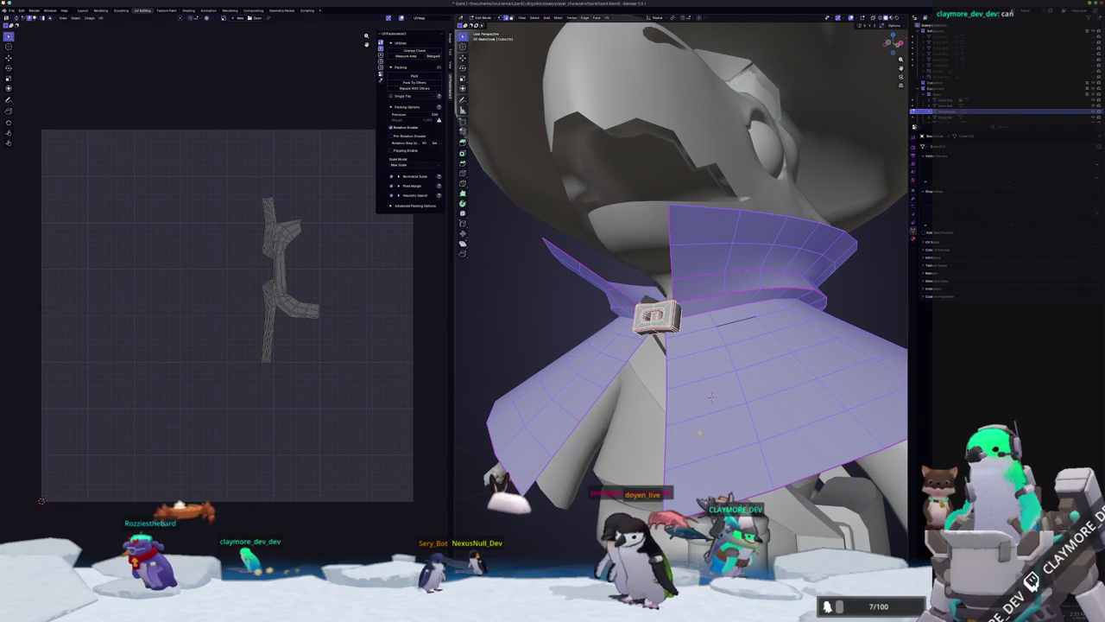
{"action": "key", "text": "alt+a"}
Re-unwrap all collar faces into one island, then return to Object Mode.
{"action": "mouse_move", "coordinate": [711, 396]}
{"action": "middle_mouse_down"}
{"action": "mouse_move", "coordinate": [669, 402]}
{"action": "mouse_move", "coordinate": [674, 359]}
{"action": "mouse_move", "coordinate": [701, 358]}
{"action": "middle_mouse_up"}
{"action": "scroll", "coordinate": [674, 360], "scroll_direction": "down", "scroll_amount": 3}
{"action": "key", "text": "a"}
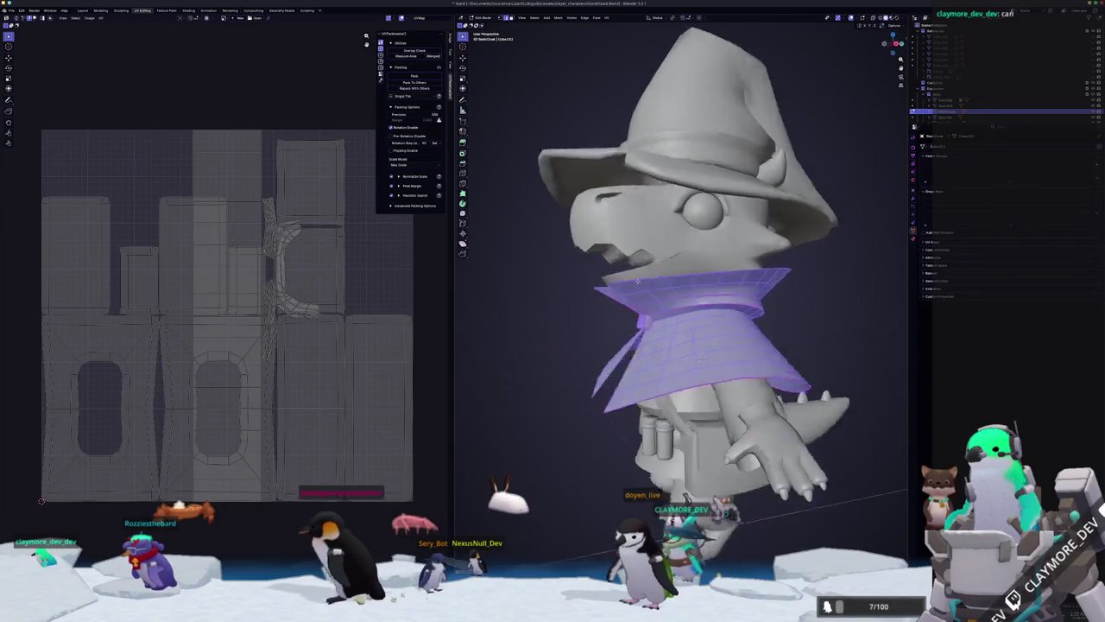
{"action": "left_click", "coordinate": [607, 18]}
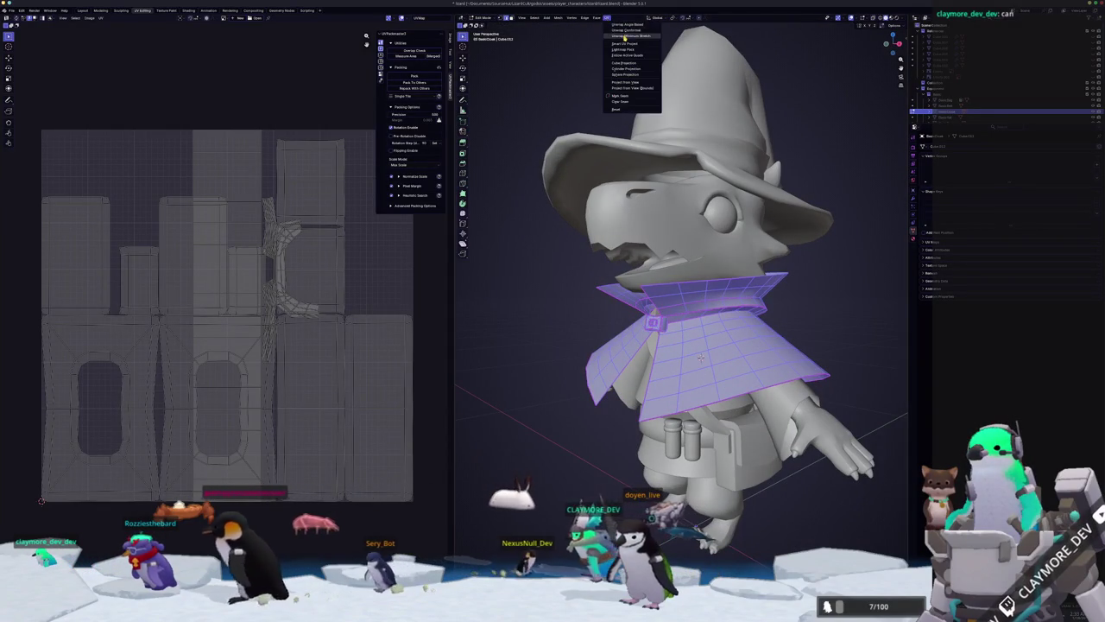
{"action": "left_click", "coordinate": [615, 25]}
{"action": "key", "text": "alt+a"}
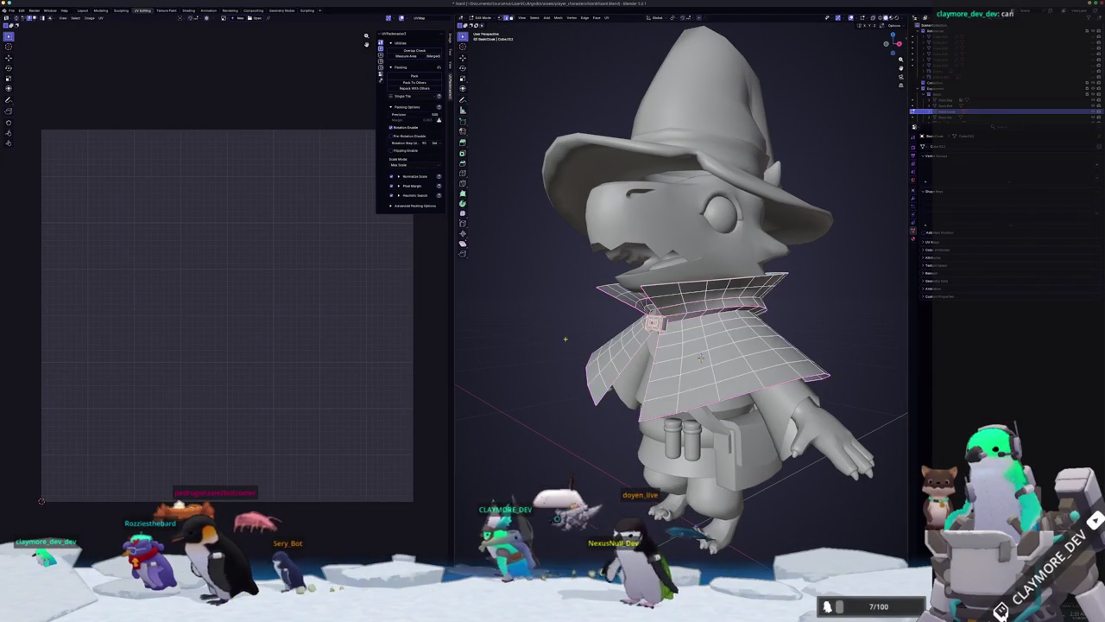
{"action": "middle_click_drag", "start_coordinate": [580, 331], "coordinate": [601, 340]}
{"action": "key", "text": "a"}
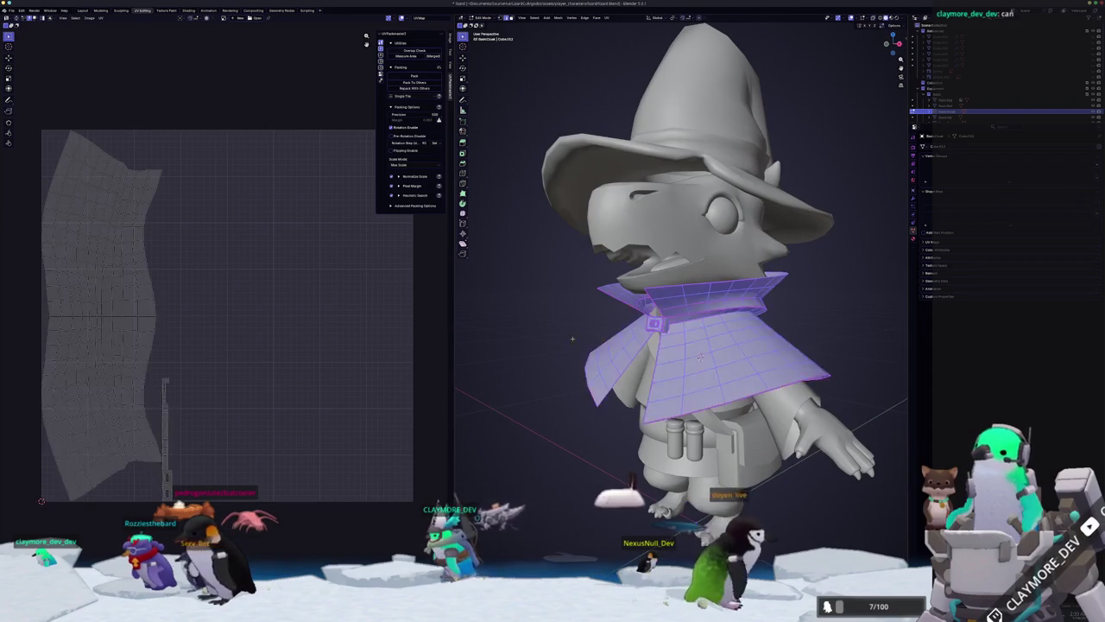
{"action": "middle_click_drag", "start_coordinate": [605, 388], "coordinate": [632, 427]}
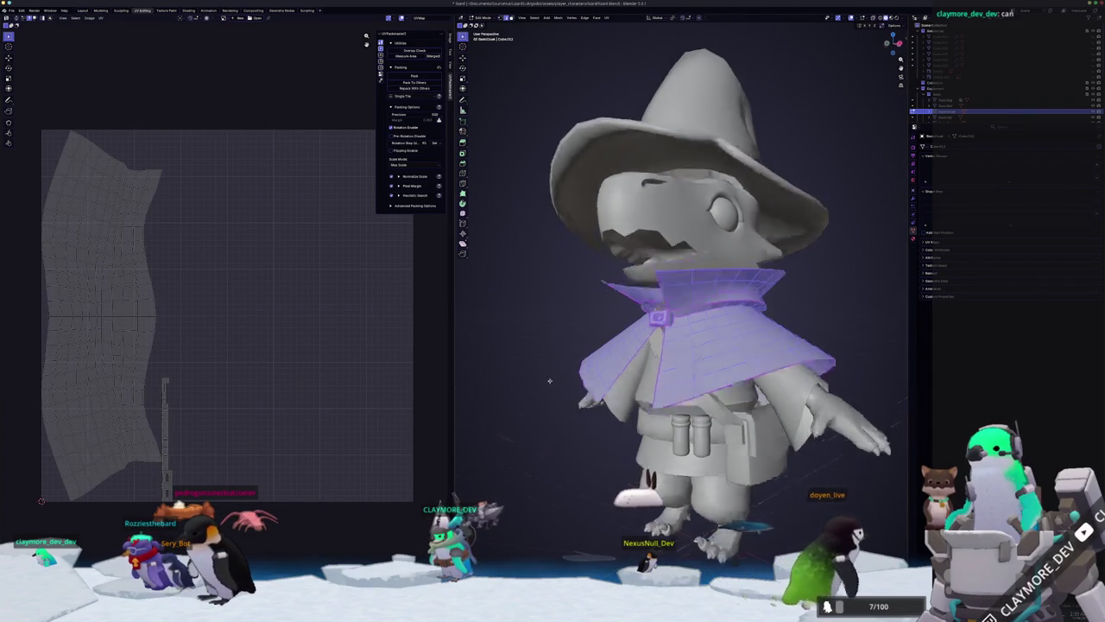
{"action": "key", "text": "Tab"}
{"action": "key", "text": "Tab"}
{"action": "middle_click_drag", "start_coordinate": [698, 358], "coordinate": [702, 354]}
Review the shirt's current UVs, switching between Object and Edit Mode.
{"action": "key", "text": "a"}
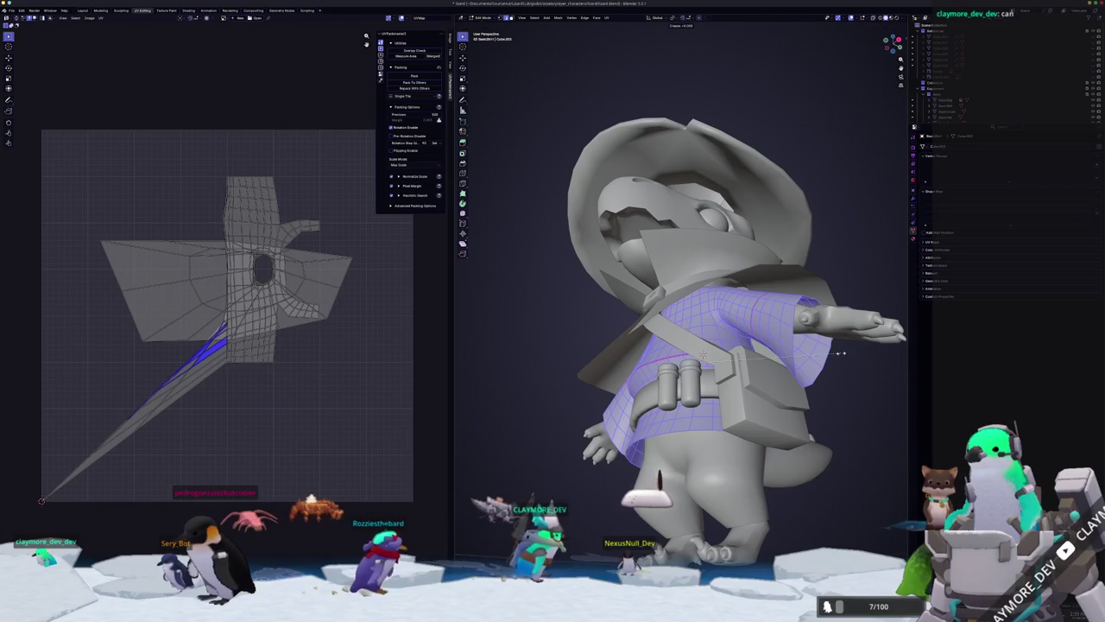
{"action": "key", "text": "Tab"}
{"action": "scroll", "coordinate": [829, 371], "scroll_direction": "down", "scroll_amount": 5}
{"action": "middle_click_drag", "start_coordinate": [784, 395], "coordinate": [801, 425]}
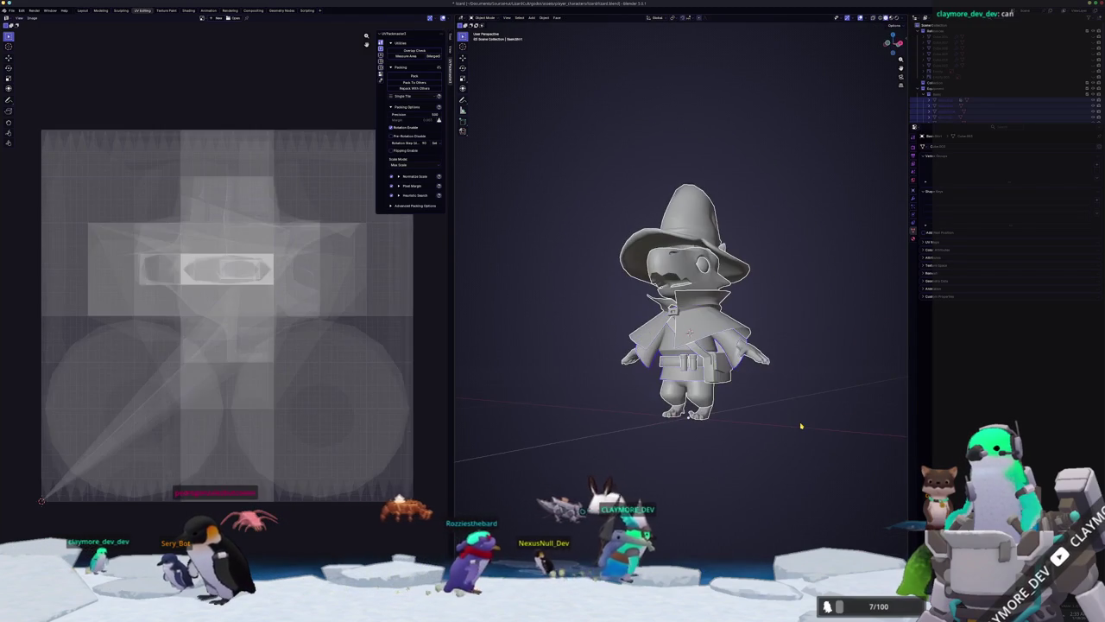
{"action": "key", "text": "Tab"}
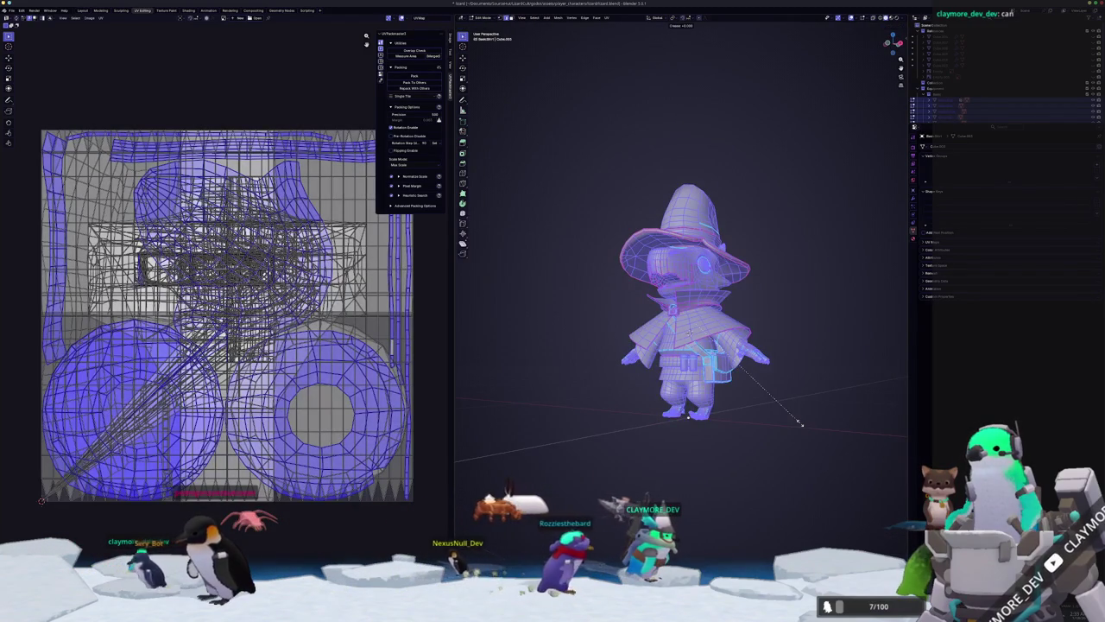
{"action": "key", "text": "Tab"}
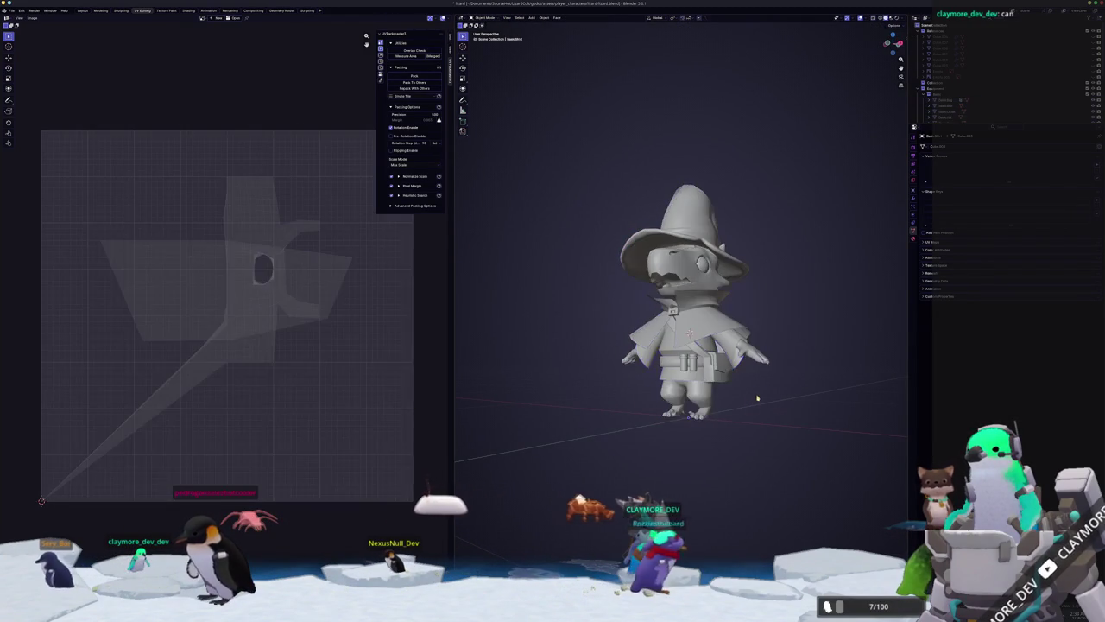
{"action": "key", "text": "Tab"}
{"action": "scroll", "coordinate": [691, 328], "scroll_direction": "up", "scroll_amount": 3}
{"action": "mouse_move", "coordinate": [691, 329]}
{"action": "middle_mouse_down"}
{"action": "mouse_move", "coordinate": [639, 320]}
{"action": "mouse_move", "coordinate": [691, 259]}
{"action": "mouse_move", "coordinate": [691, 328]}
{"action": "mouse_move", "coordinate": [604, 259]}
{"action": "middle_mouse_up"}
{"action": "key", "text": "alt+a"}
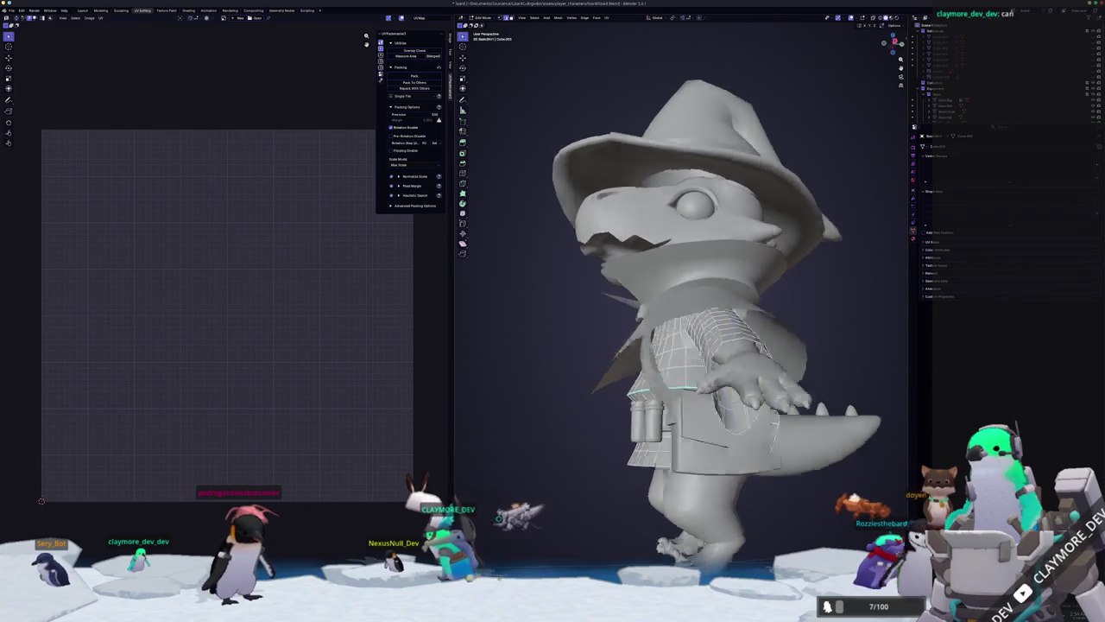
Mark the selected shirt edges as seams.
{"action": "middle_click_drag", "start_coordinate": [691, 328], "coordinate": [691, 259]}
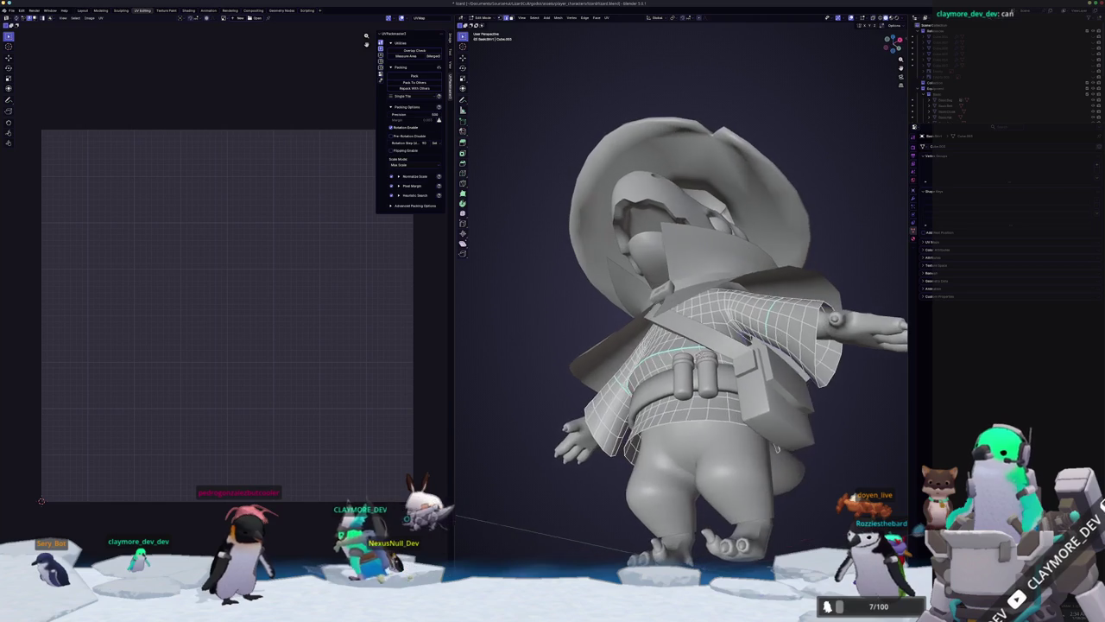
{"action": "mouse_move", "coordinate": [649, 345]}
{"action": "middle_mouse_down"}
{"action": "mouse_move", "coordinate": [663, 356]}
{"action": "mouse_move", "coordinate": [665, 302]}
{"action": "middle_mouse_up"}
{"action": "middle_click_drag", "start_coordinate": [665, 354], "coordinate": [656, 319]}
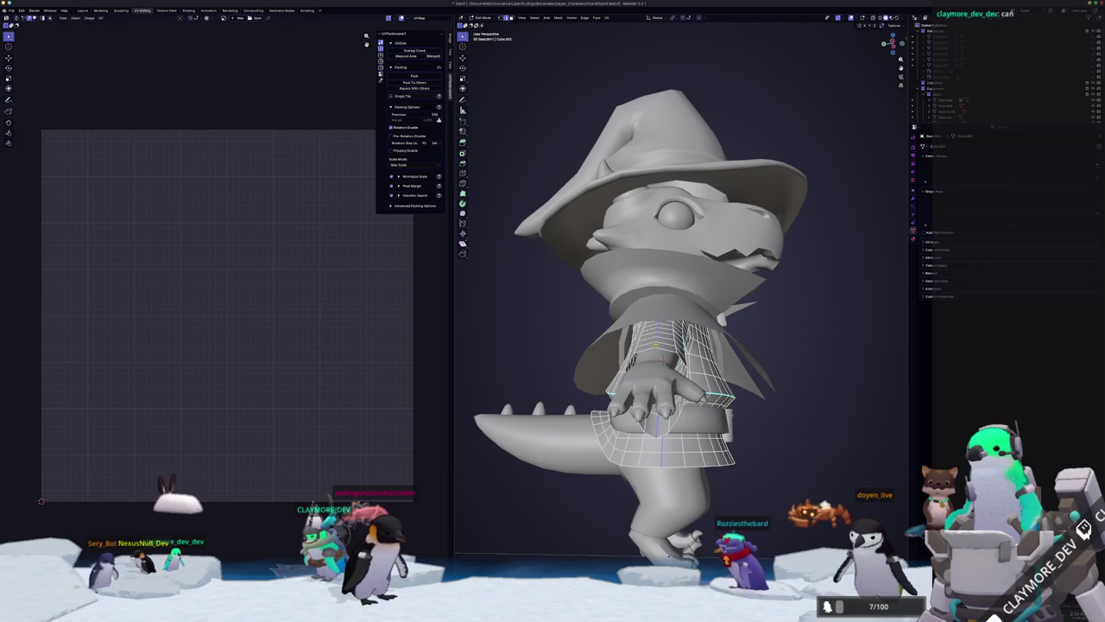
{"action": "right_click", "coordinate": [805, 378]}
{"action": "left_click", "coordinate": [786, 464]}
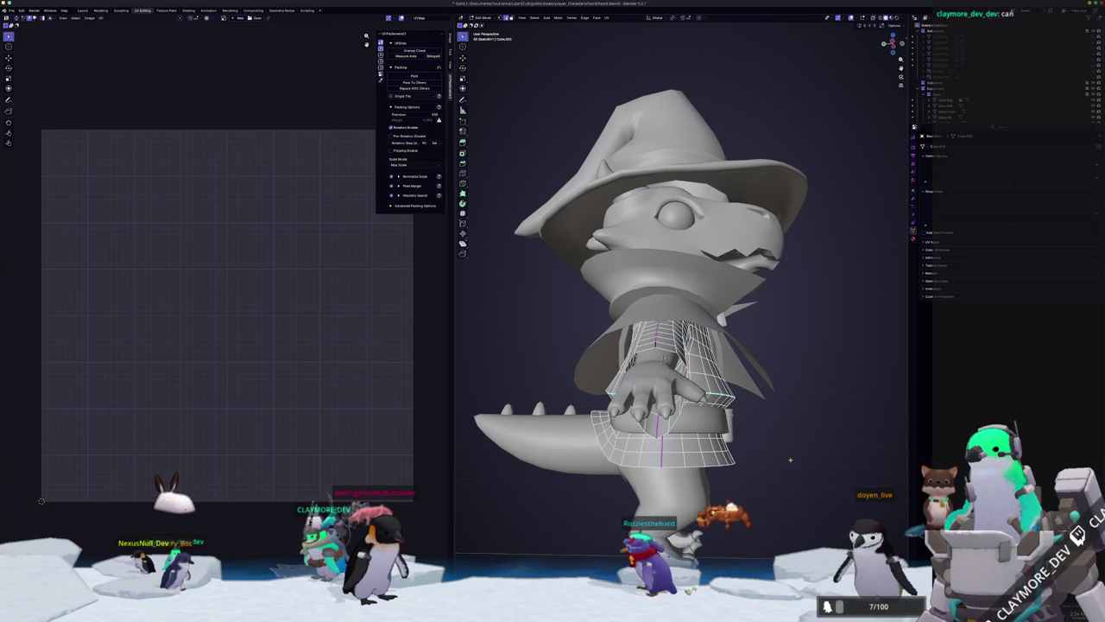
{"action": "middle_click_drag", "start_coordinate": [787, 464], "coordinate": [752, 458]}
Unwrap all shirt faces along the new seams, then open the pants mesh for editing.
{"action": "key", "text": "a"}
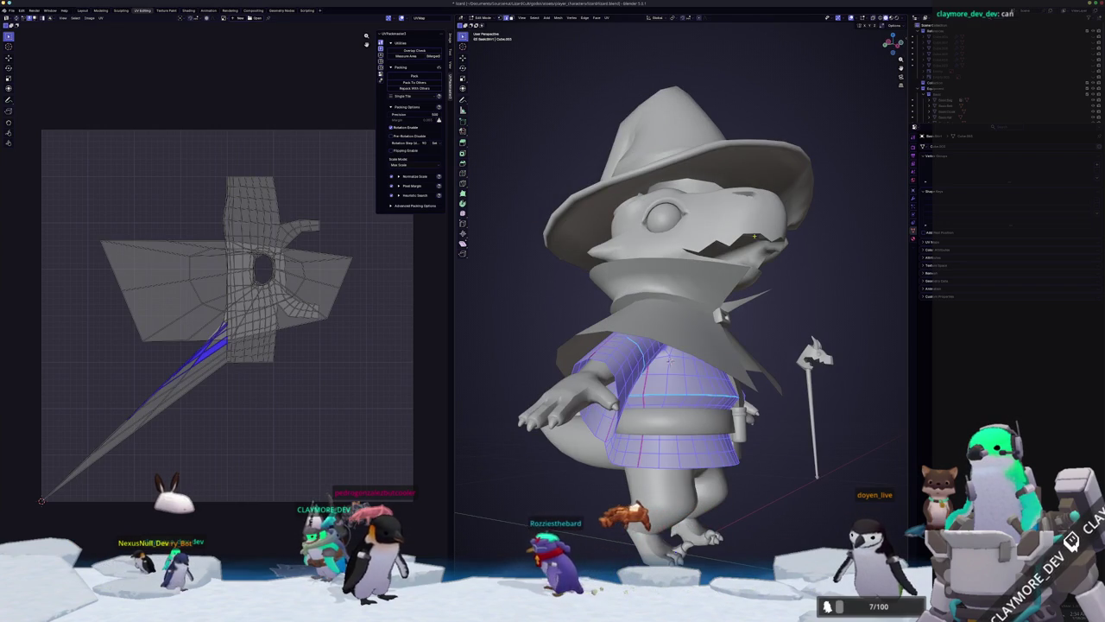
{"action": "left_click", "coordinate": [610, 14]}
{"action": "left_click", "coordinate": [626, 26]}
{"action": "scroll", "coordinate": [374, 338], "scroll_direction": "down", "scroll_amount": 1}
{"action": "middle_click_drag", "start_coordinate": [604, 345], "coordinate": [540, 356]}
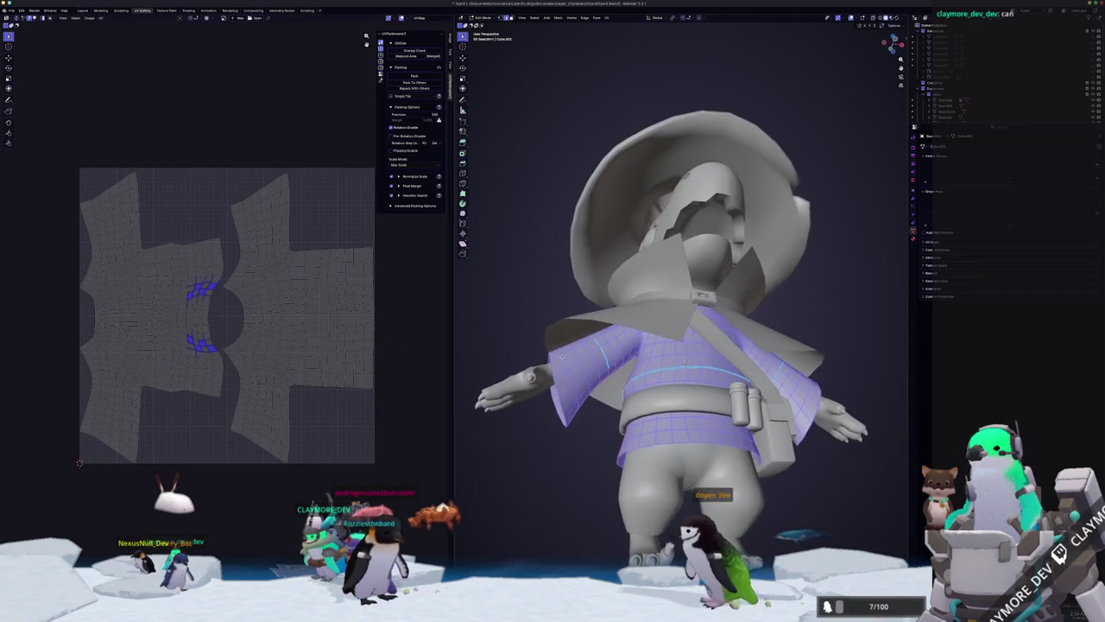
{"action": "scroll", "coordinate": [541, 356], "scroll_direction": "down", "scroll_amount": 3}
{"action": "scroll", "coordinate": [541, 356], "scroll_direction": "down", "scroll_amount": 3}
{"action": "key", "text": "Tab"}
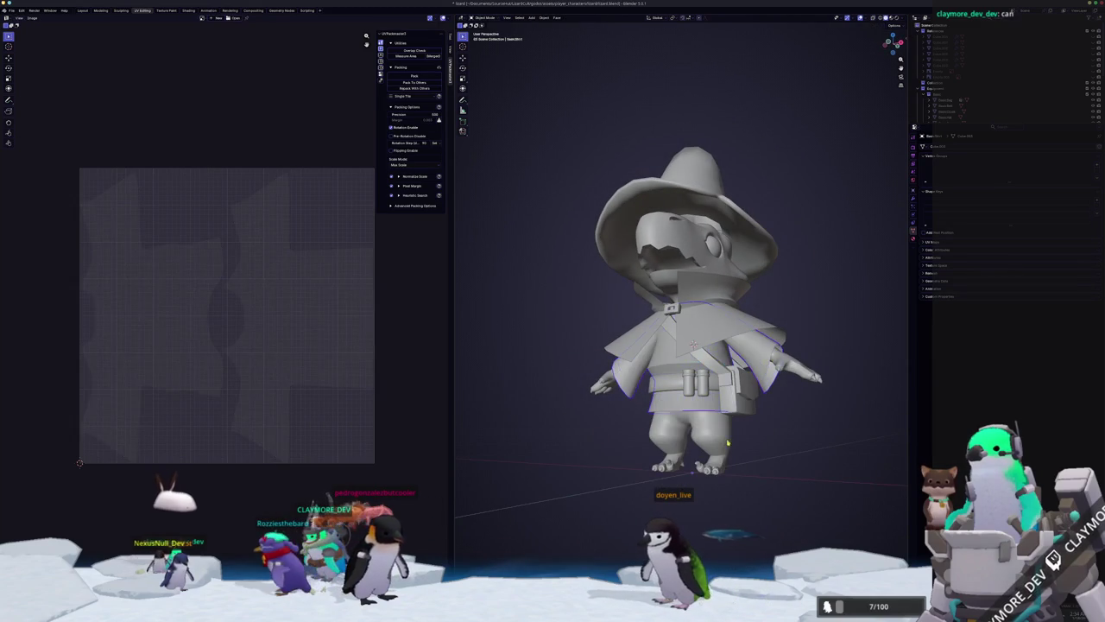
{"action": "left_click", "coordinate": [715, 440]}
{"action": "key", "text": "Tab"}
{"action": "middle_click_drag", "start_coordinate": [715, 441], "coordinate": [698, 454]}
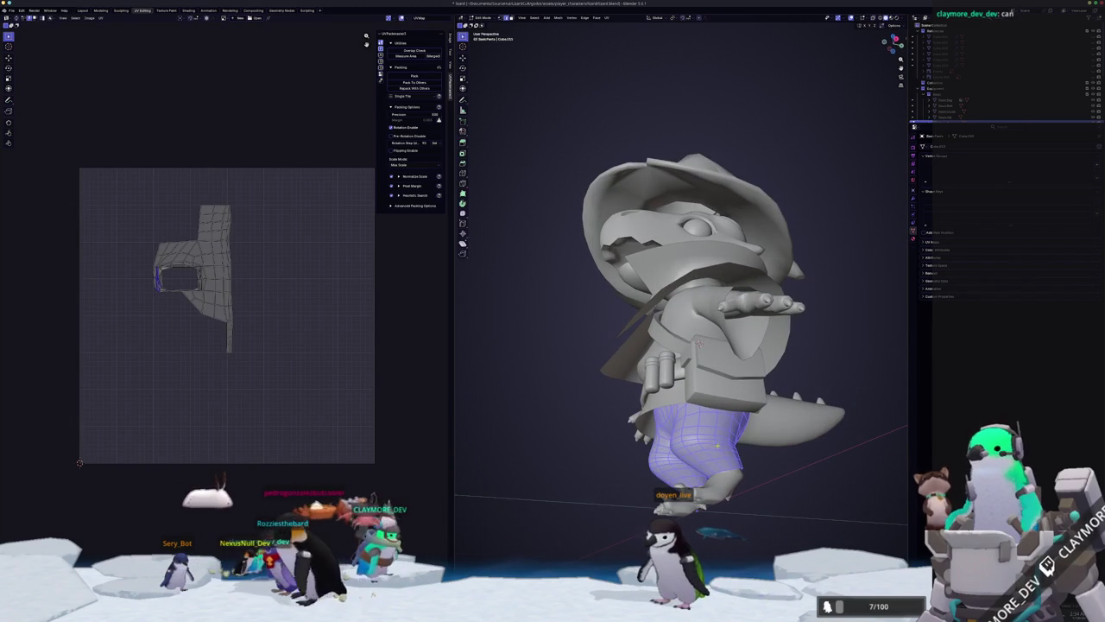
View the legs from below and add a new edge loop to the pants.
{"action": "key", "text": "alt+a"}
{"action": "mouse_move", "coordinate": [699, 342]}
{"action": "middle_mouse_down"}
{"action": "mouse_move", "coordinate": [702, 396]}
{"action": "mouse_move", "coordinate": [706, 354]}
{"action": "middle_mouse_up"}
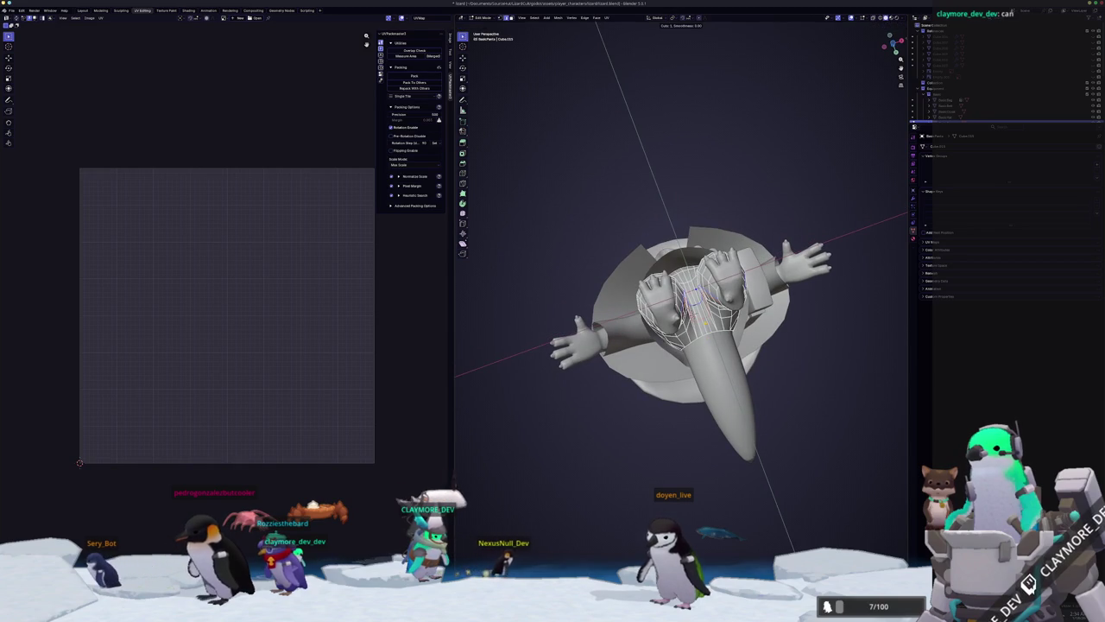
{"action": "scroll", "coordinate": [663, 309], "scroll_direction": "up", "scroll_amount": 5}
{"action": "middle_click_drag", "start_coordinate": [663, 309], "coordinate": [663, 309]}
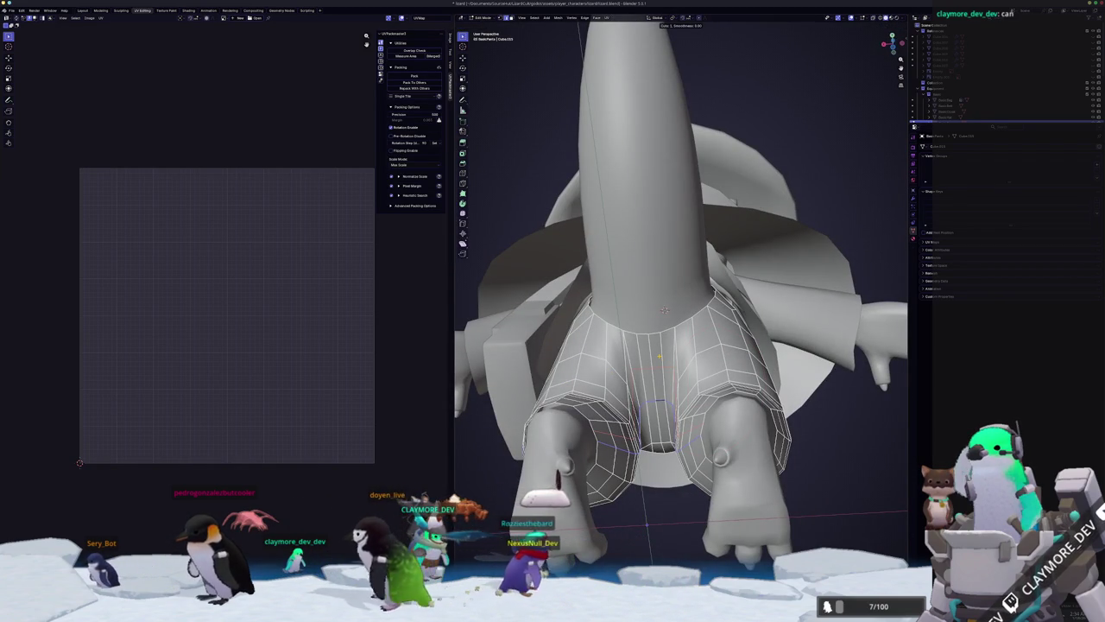
{"action": "mouse_move", "coordinate": [663, 309]}
{"action": "middle_mouse_down"}
{"action": "mouse_move", "coordinate": [687, 267]}
{"action": "mouse_move", "coordinate": [684, 225]}
{"action": "middle_mouse_up"}
{"action": "scroll", "coordinate": [684, 220], "scroll_direction": "up", "scroll_amount": 2}
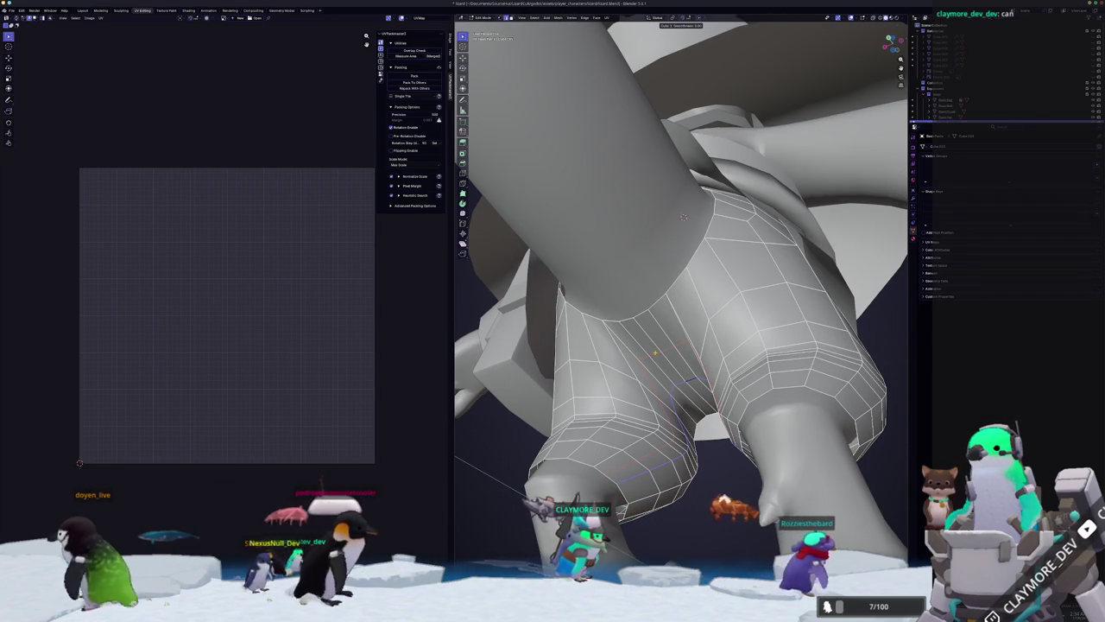
{"action": "left_click", "coordinate": [655, 352]}
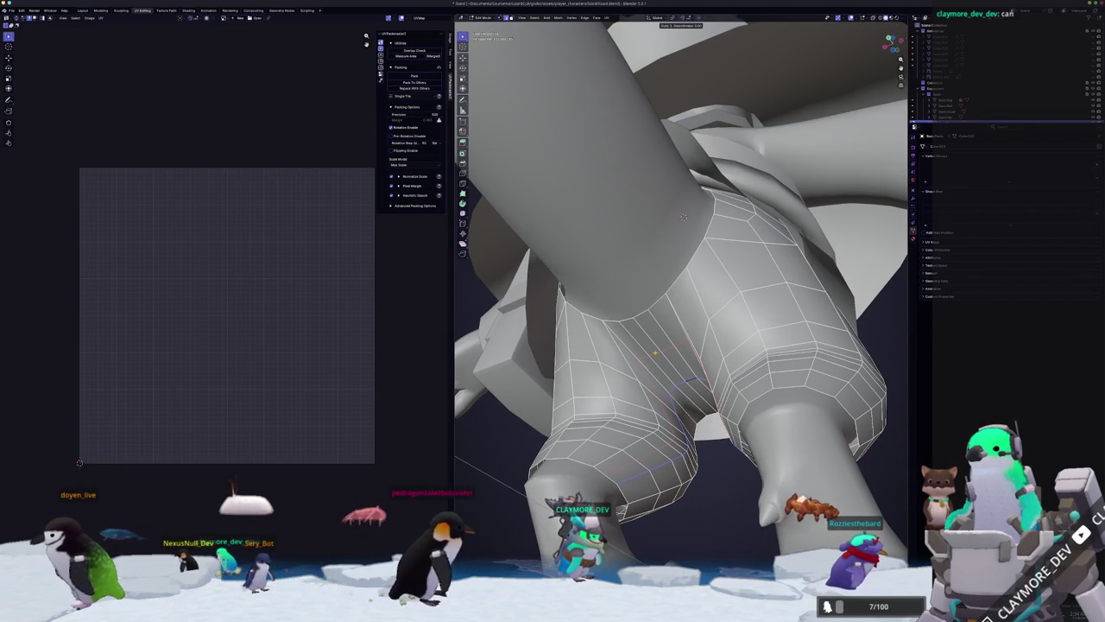
{"action": "middle_click_drag", "start_coordinate": [683, 217], "coordinate": [683, 235]}
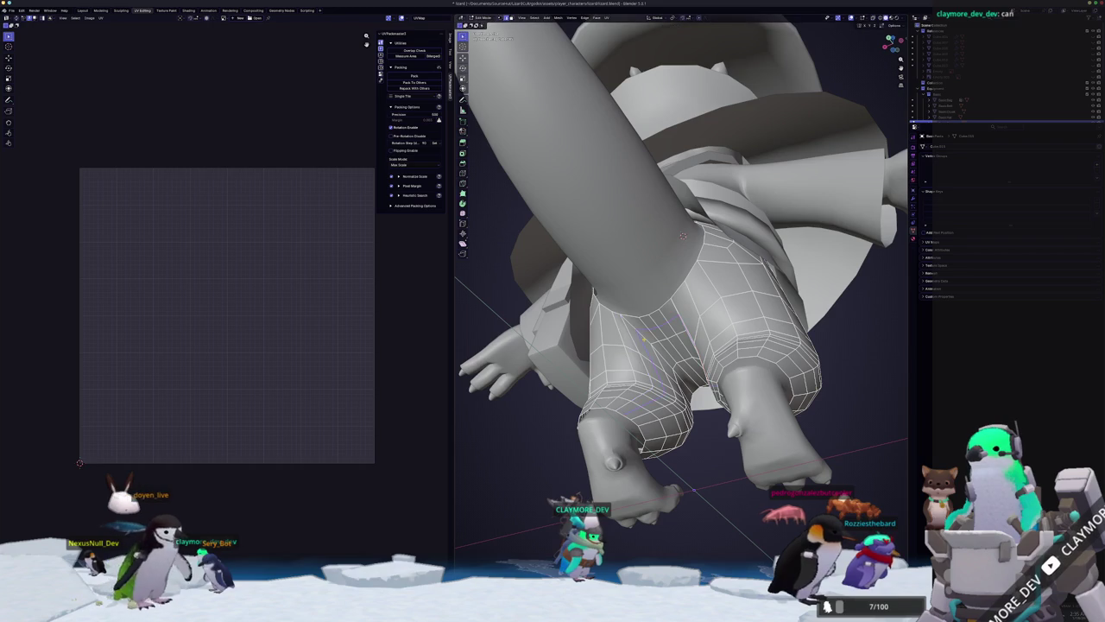
{"action": "scroll", "coordinate": [681, 285], "scroll_direction": "up", "scroll_amount": 1}
{"action": "scroll", "coordinate": [682, 285], "scroll_direction": "up", "scroll_amount": 1}
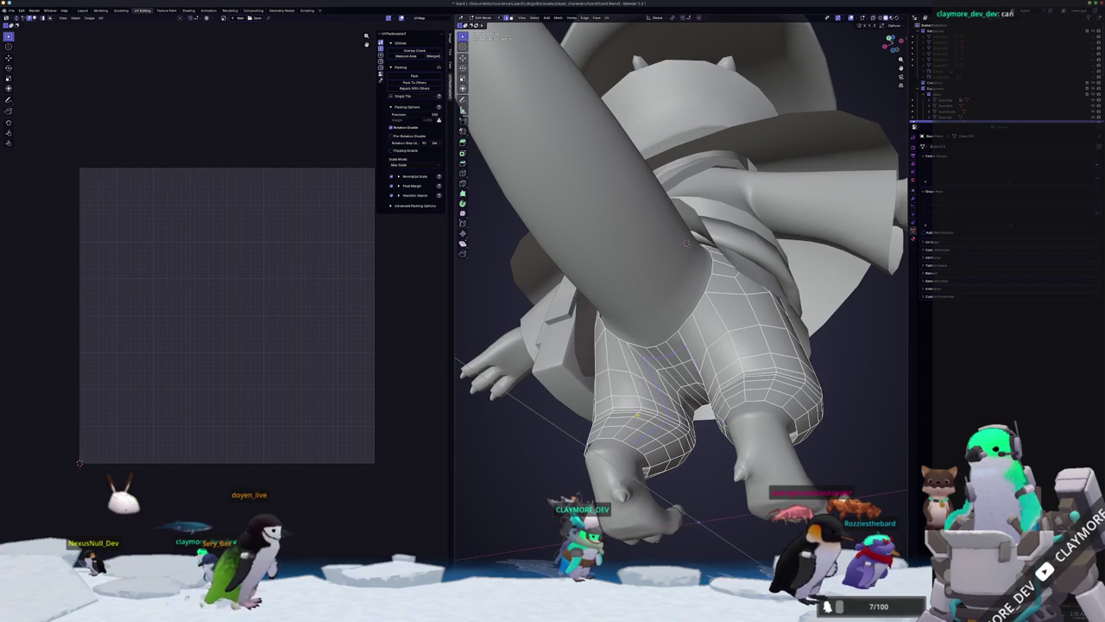
Look through the LoopTools and Auto Mirror options for the pants.
{"action": "key", "text": "Tab"}
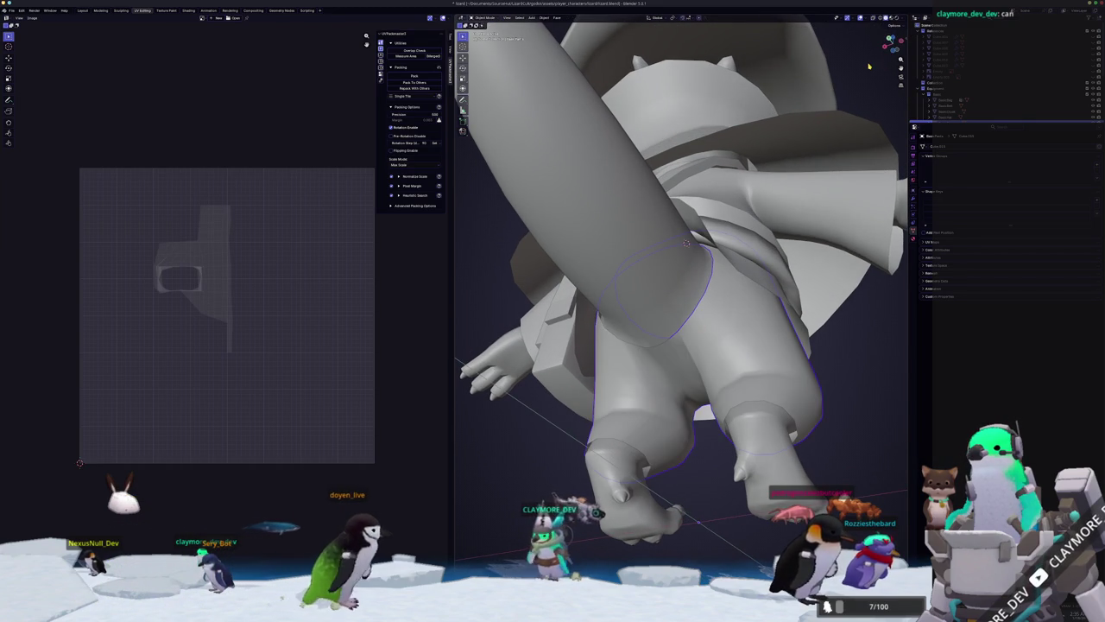
{"action": "key", "text": "Tab"}
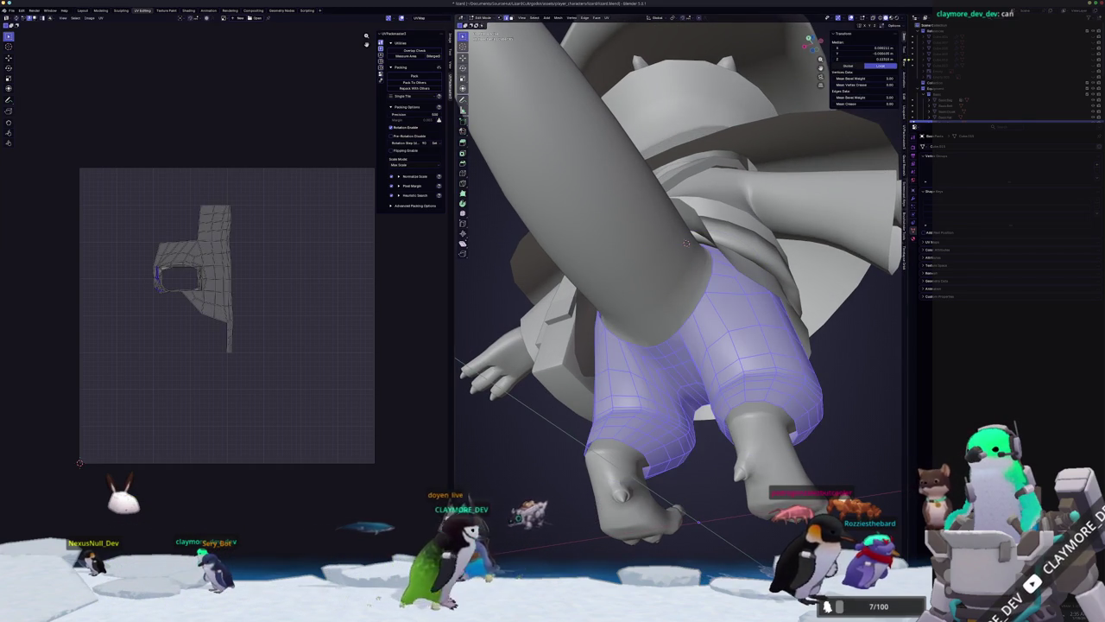
{"action": "key", "text": "ctrl+Tab"}
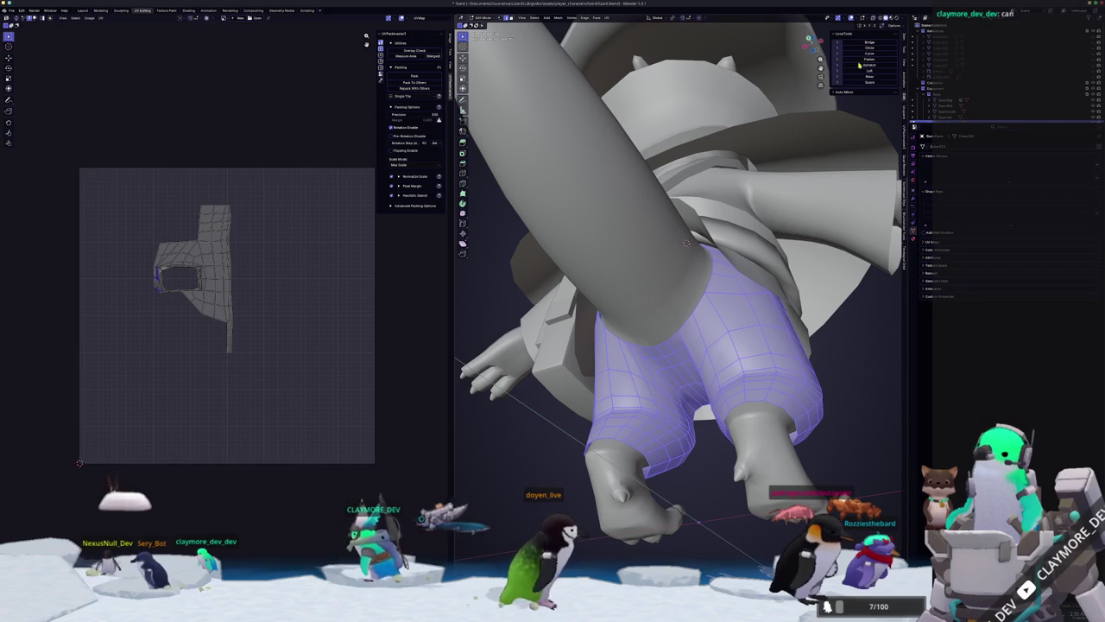
{"action": "left_click", "coordinate": [863, 92]}
{"action": "key", "text": "Tab"}
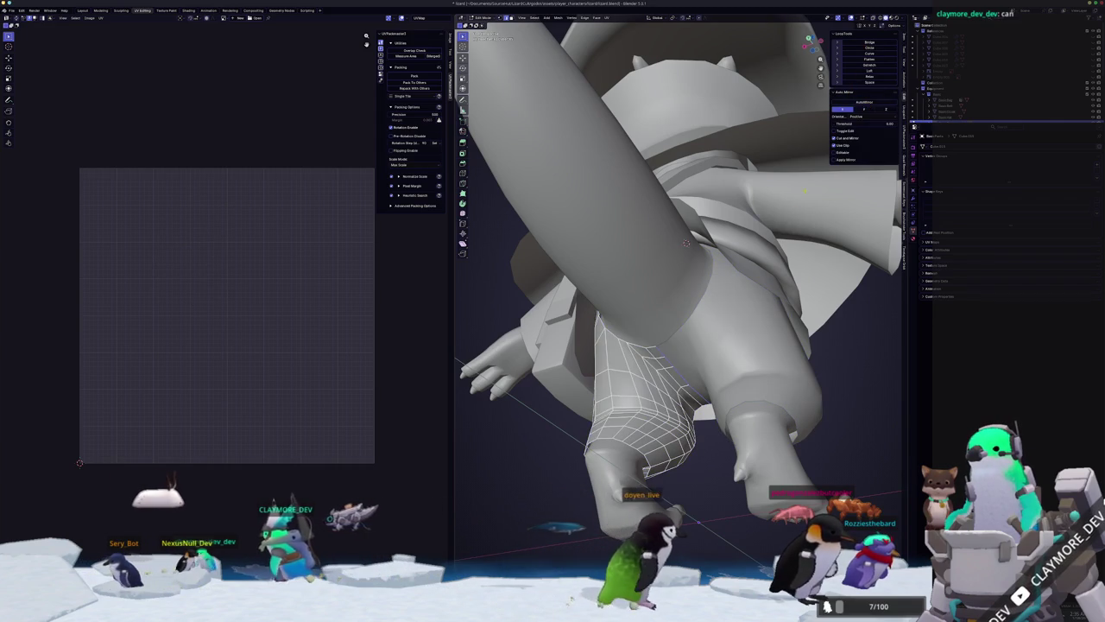
{"action": "right_click", "coordinate": [788, 319]}
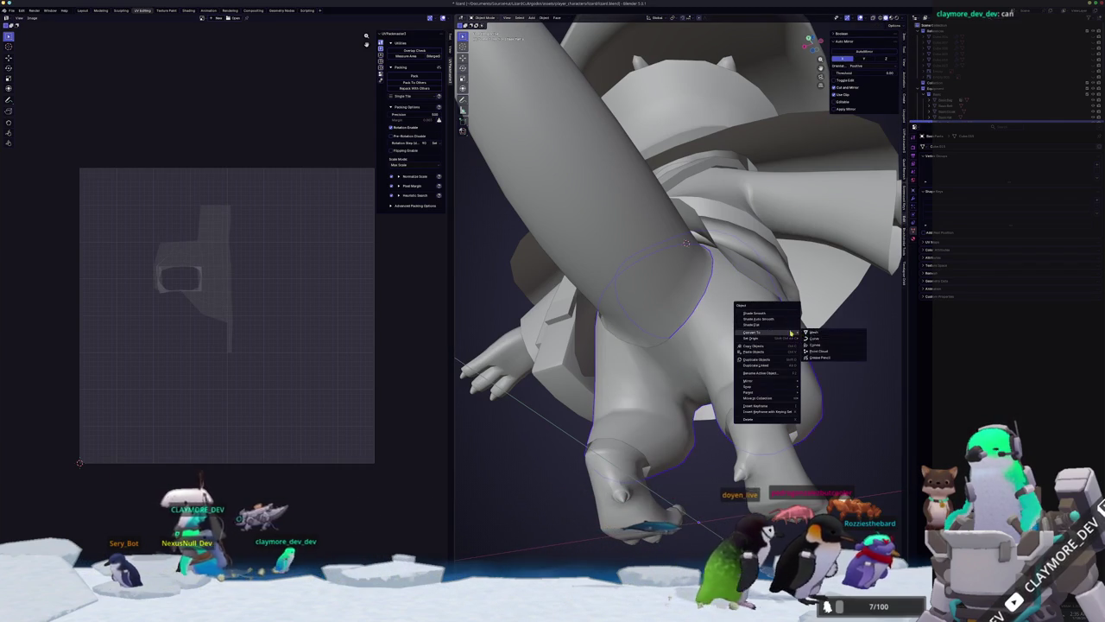
{"action": "key", "text": "Escape"}
Re-enter Edit Mode on the pants and clear the selection.
{"action": "key", "text": "Tab"}
{"action": "key", "text": "a"}
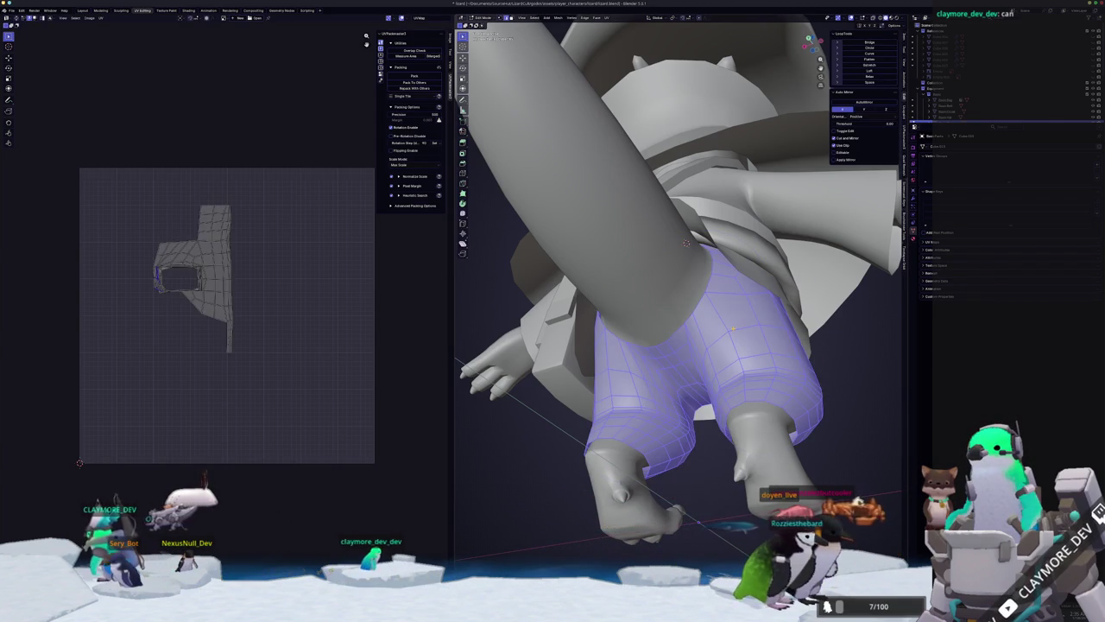
{"action": "key", "text": "alt+a"}
{"action": "key", "text": "u"}
{"action": "key", "text": "Escape"}
{"action": "key", "text": "a"}
{"action": "mouse_move", "coordinate": [686, 244]}
{"action": "middle_mouse_down"}
{"action": "mouse_move", "coordinate": [624, 278]}
{"action": "mouse_move", "coordinate": [619, 136]}
{"action": "middle_mouse_up"}
{"action": "key", "text": "alt+a"}
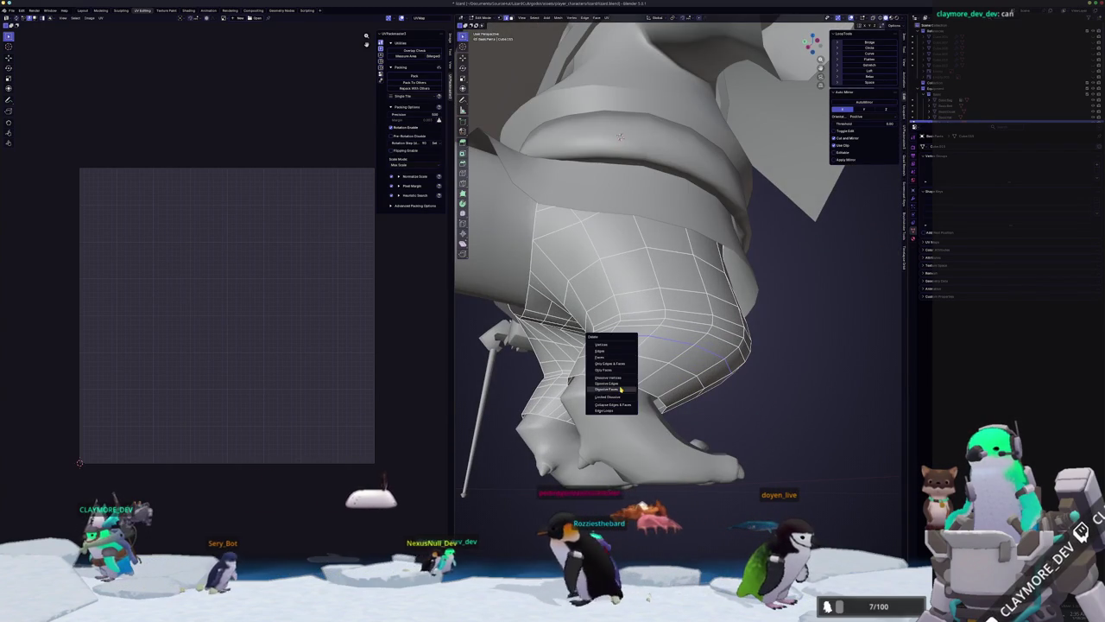
Dissolve the selected edges on the trouser legs.
{"action": "left_click", "coordinate": [621, 386]}
{"action": "middle_click_drag", "start_coordinate": [621, 386], "coordinate": [627, 377]}
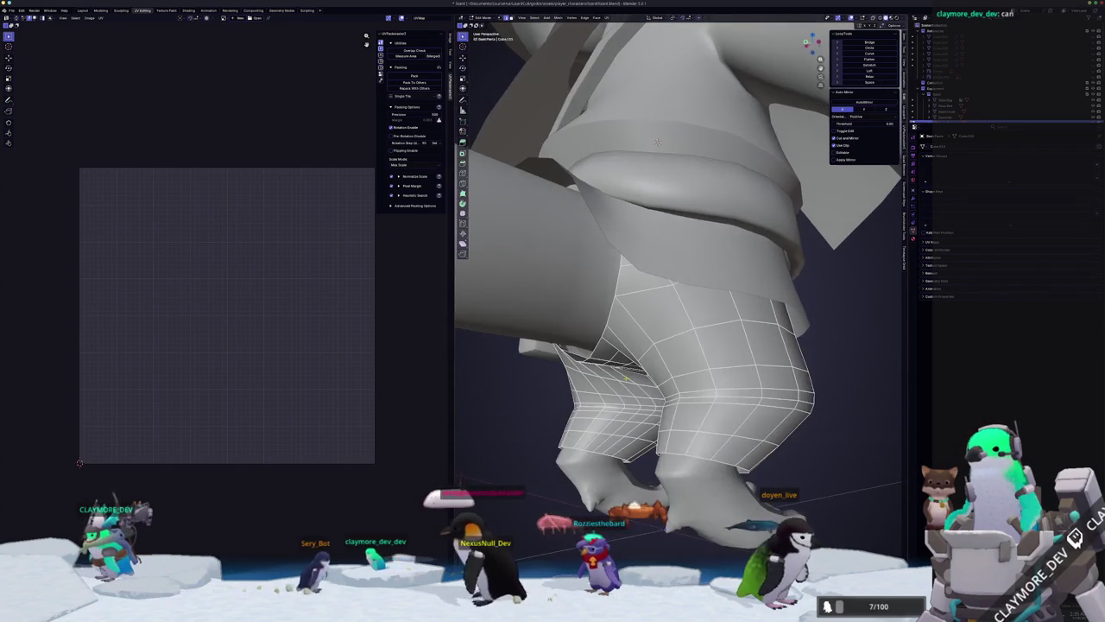
{"action": "mouse_move", "coordinate": [658, 143]}
{"action": "middle_mouse_down"}
{"action": "mouse_move", "coordinate": [771, 157]}
{"action": "mouse_move", "coordinate": [639, 164]}
{"action": "mouse_move", "coordinate": [665, 173]}
{"action": "middle_mouse_up"}
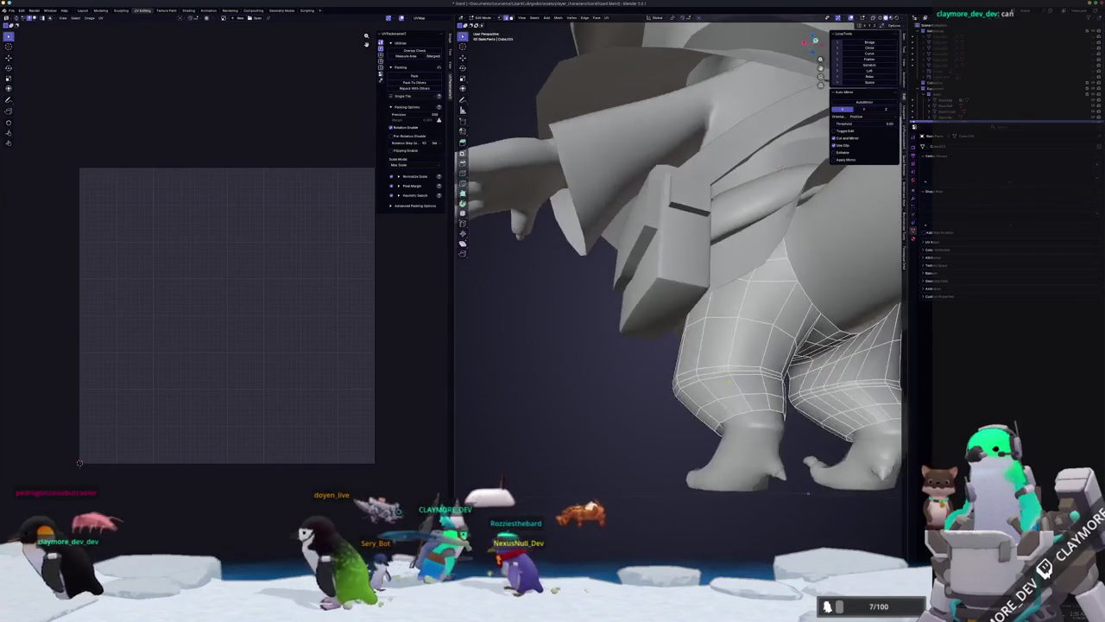
{"action": "scroll", "coordinate": [665, 172], "scroll_direction": "down", "scroll_amount": 5}
{"action": "middle_click_drag", "start_coordinate": [664, 173], "coordinate": [639, 172]}
{"action": "scroll", "coordinate": [639, 173], "scroll_direction": "down", "scroll_amount": 3}
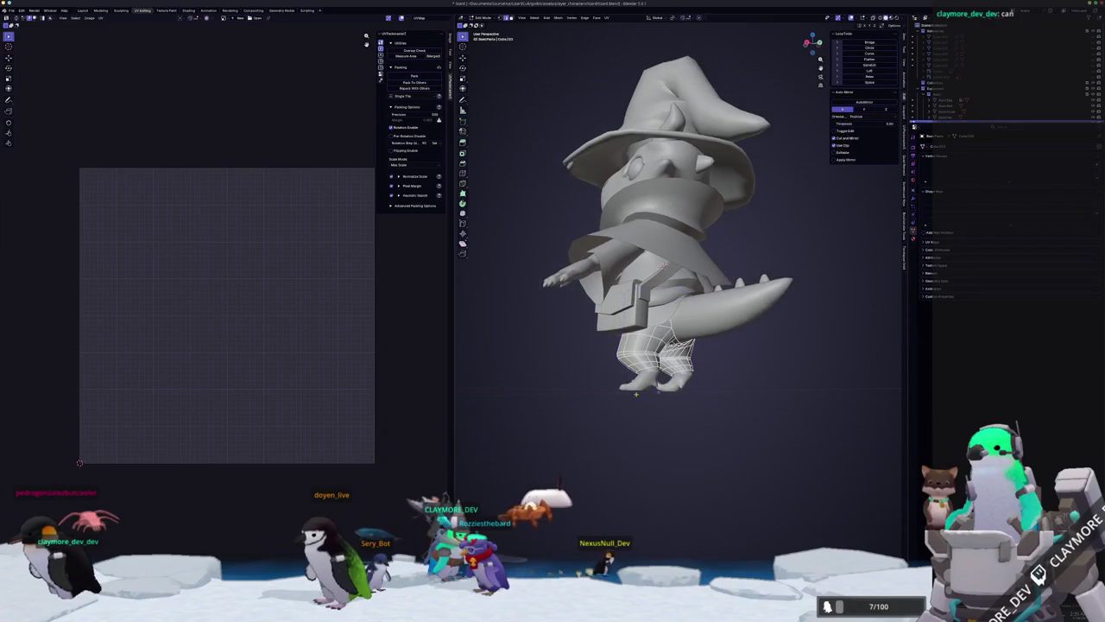
{"action": "scroll", "coordinate": [656, 393], "scroll_direction": "up", "scroll_amount": 4}
{"action": "mouse_move", "coordinate": [657, 393]}
{"action": "middle_mouse_down"}
{"action": "mouse_move", "coordinate": [655, 462]}
{"action": "mouse_move", "coordinate": [636, 278]}
{"action": "middle_mouse_up"}
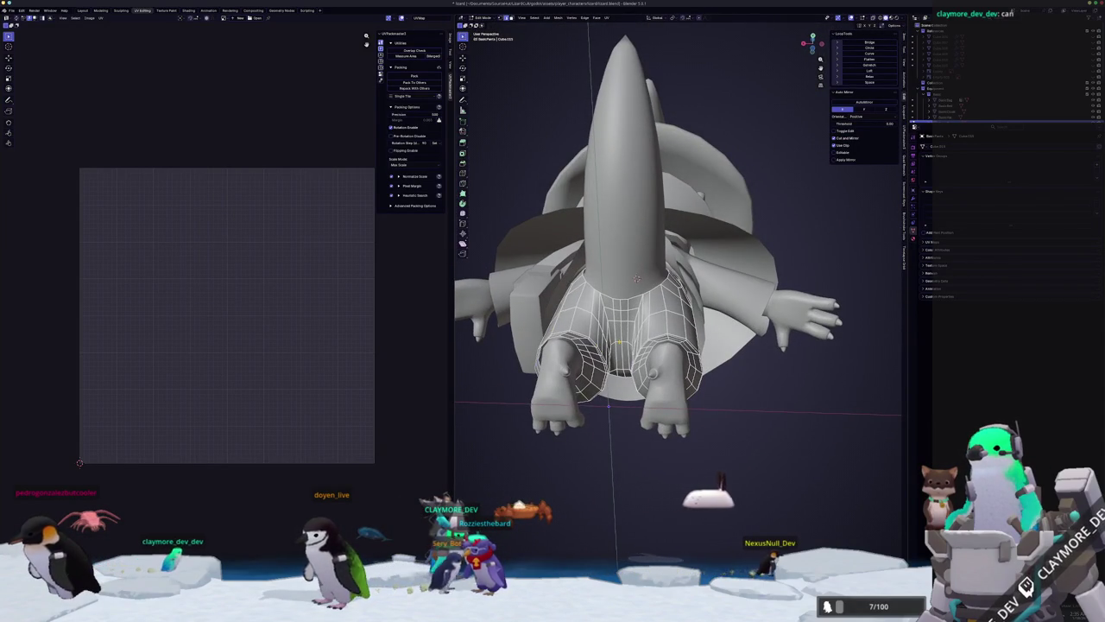
{"action": "mouse_move", "coordinate": [637, 279]}
{"action": "middle_mouse_down"}
{"action": "mouse_move", "coordinate": [650, 236]}
{"action": "mouse_move", "coordinate": [645, 274]}
{"action": "mouse_move", "coordinate": [530, 397]}
{"action": "mouse_move", "coordinate": [724, 237]}
{"action": "middle_mouse_up"}
Mark the selected leg edge loops as UV seams.
{"action": "key", "text": "ctrl+e"}
{"action": "key", "text": "Escape"}
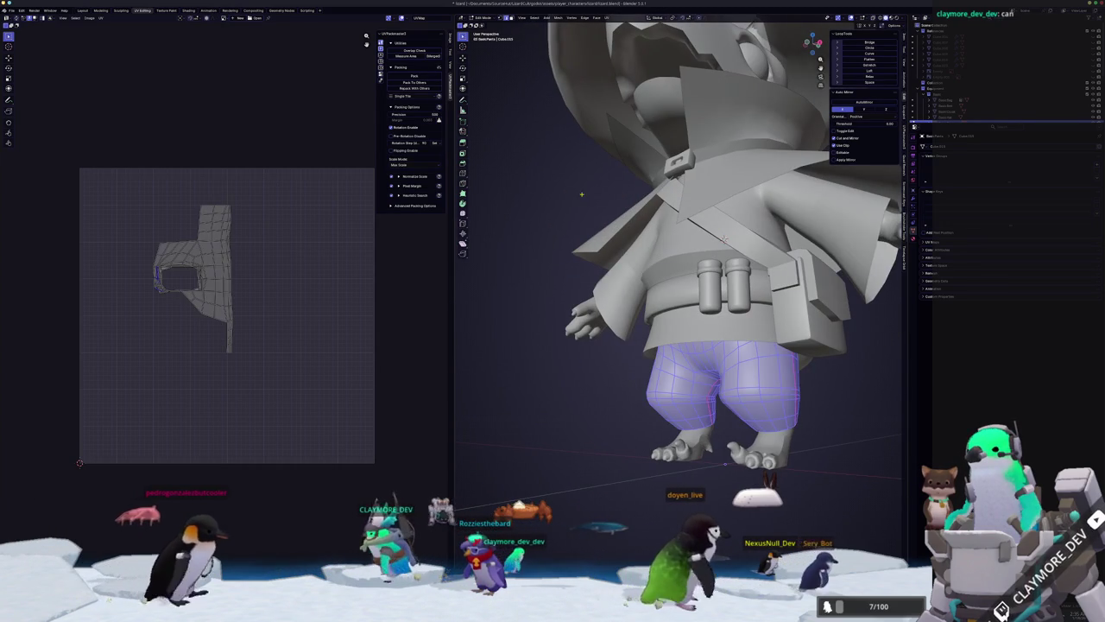
{"action": "left_click", "coordinate": [608, 17]}
Unwrap the selected leg faces, mark extra seams on the legs, and re-unwrap them.
{"action": "left_click", "coordinate": [624, 36]}
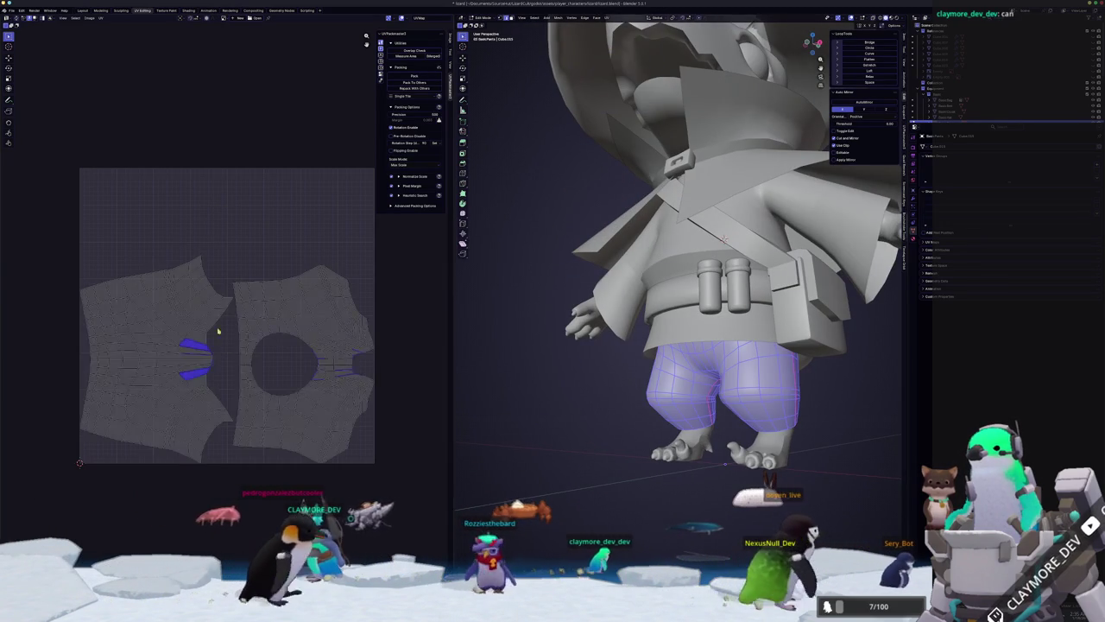
{"action": "mouse_move", "coordinate": [518, 397]}
{"action": "middle_mouse_down"}
{"action": "mouse_move", "coordinate": [483, 352]}
{"action": "mouse_move", "coordinate": [496, 350]}
{"action": "middle_mouse_up"}
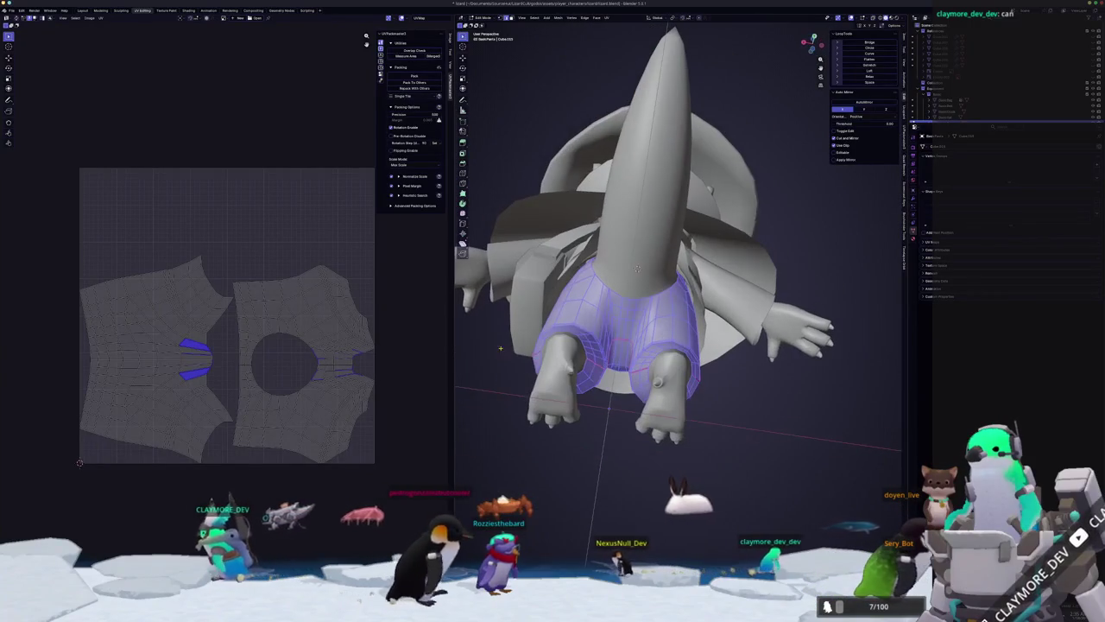
{"action": "key", "text": "alt+a"}
{"action": "key", "text": "ctrl+e"}
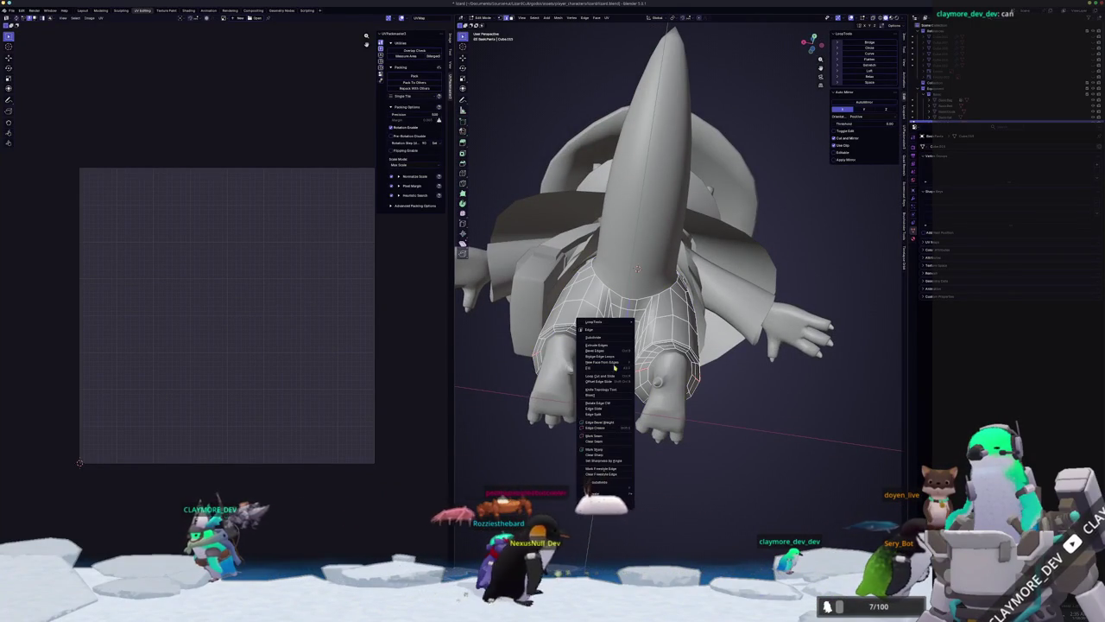
{"action": "left_click", "coordinate": [594, 448]}
{"action": "key", "text": "a"}
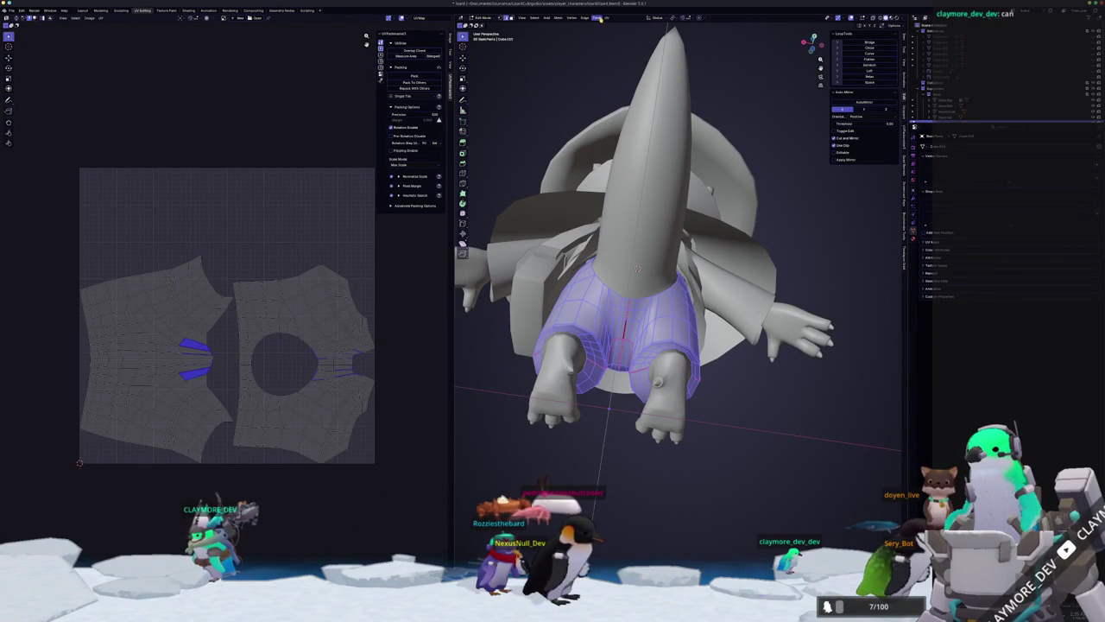
{"action": "left_click", "coordinate": [619, 44]}
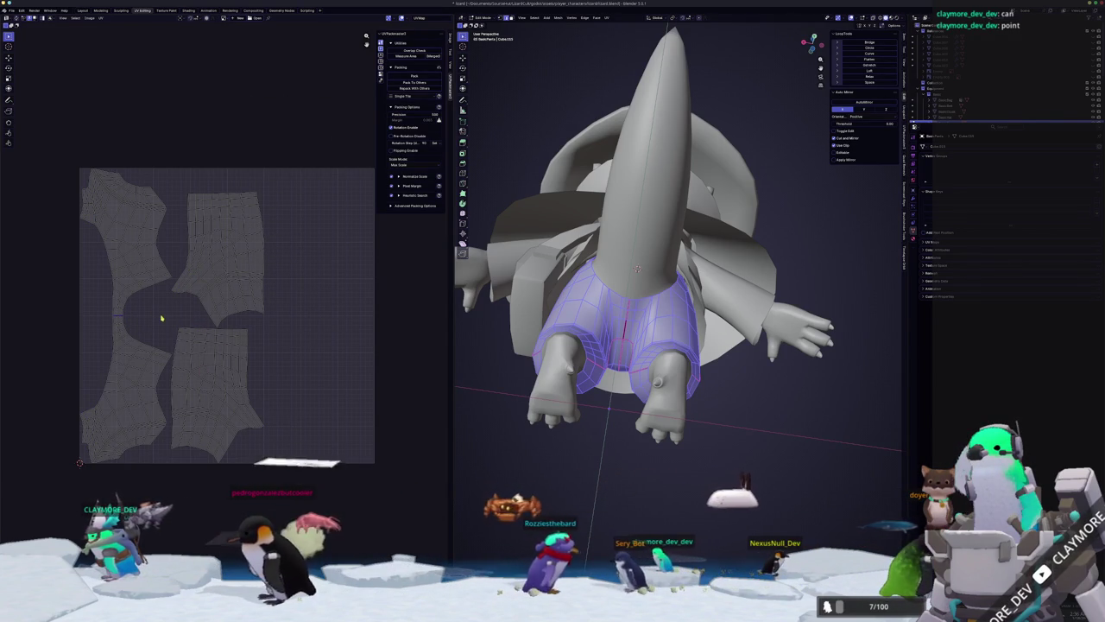
Select the whole trousers mesh and unwrap it again into smaller panel islands.
{"action": "key", "text": "alt+a"}
{"action": "key", "text": "a"}
{"action": "mouse_move", "coordinate": [482, 341]}
{"action": "middle_mouse_down"}
{"action": "mouse_move", "coordinate": [576, 335]}
{"action": "mouse_move", "coordinate": [483, 395]}
{"action": "mouse_move", "coordinate": [833, 382]}
{"action": "mouse_move", "coordinate": [597, 368]}
{"action": "middle_mouse_up"}
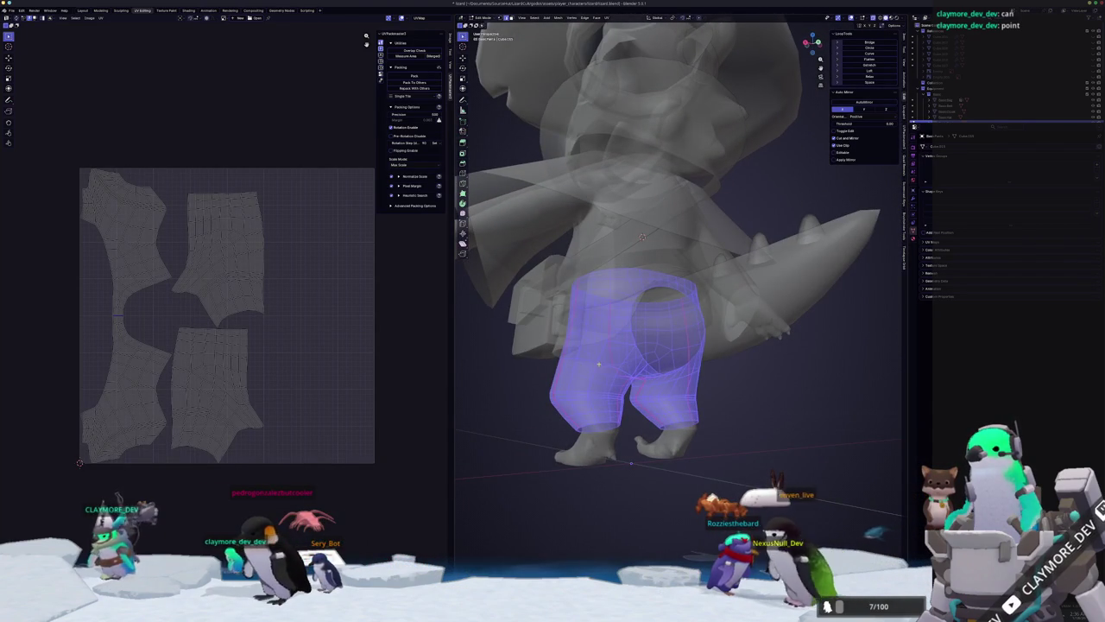
{"action": "key", "text": "alt+a"}
{"action": "middle_click_drag", "start_coordinate": [599, 364], "coordinate": [656, 377]}
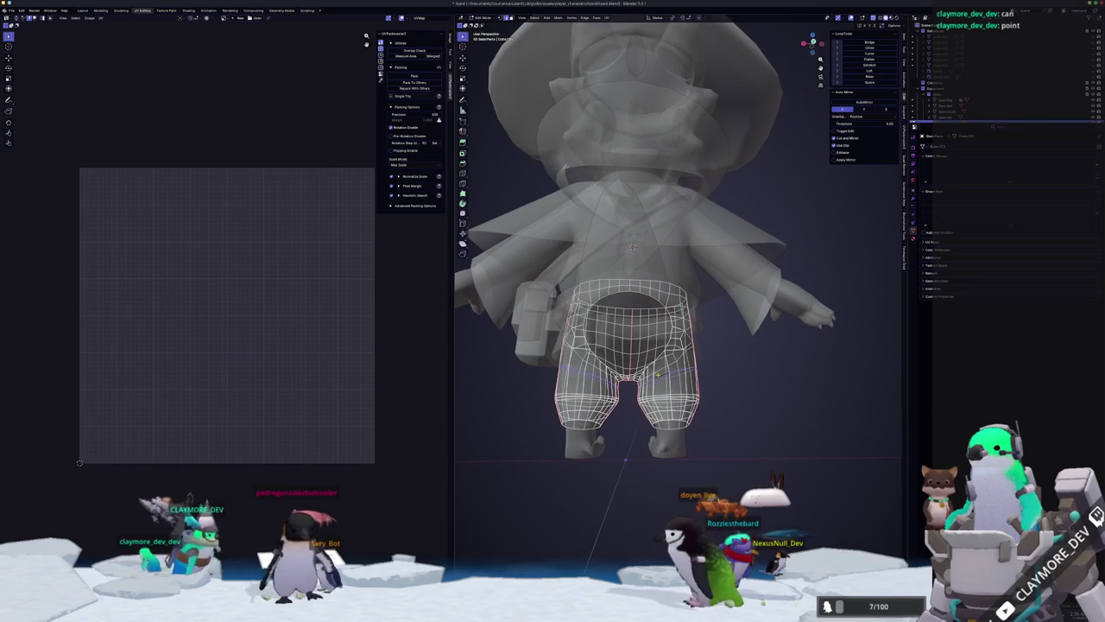
{"action": "right_click", "coordinate": [657, 373]}
{"action": "mouse_move", "coordinate": [657, 380]}
{"action": "middle_mouse_down"}
{"action": "mouse_move", "coordinate": [619, 434]}
{"action": "mouse_move", "coordinate": [605, 363]}
{"action": "middle_mouse_up"}
{"action": "key", "text": "a"}
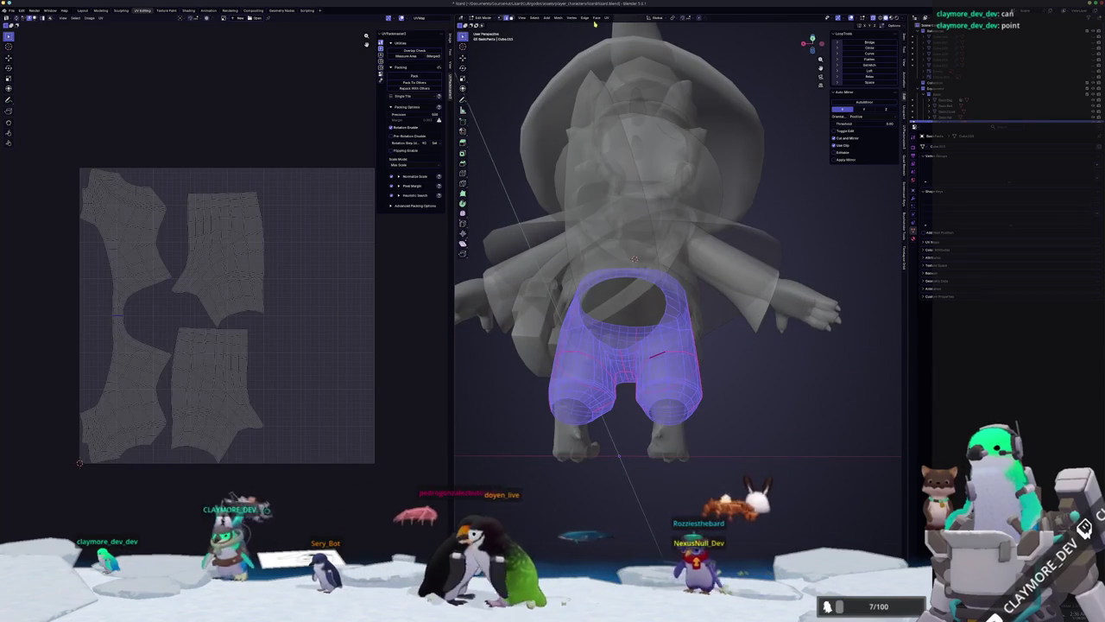
{"action": "left_click", "coordinate": [607, 17]}
{"action": "left_click", "coordinate": [618, 31]}
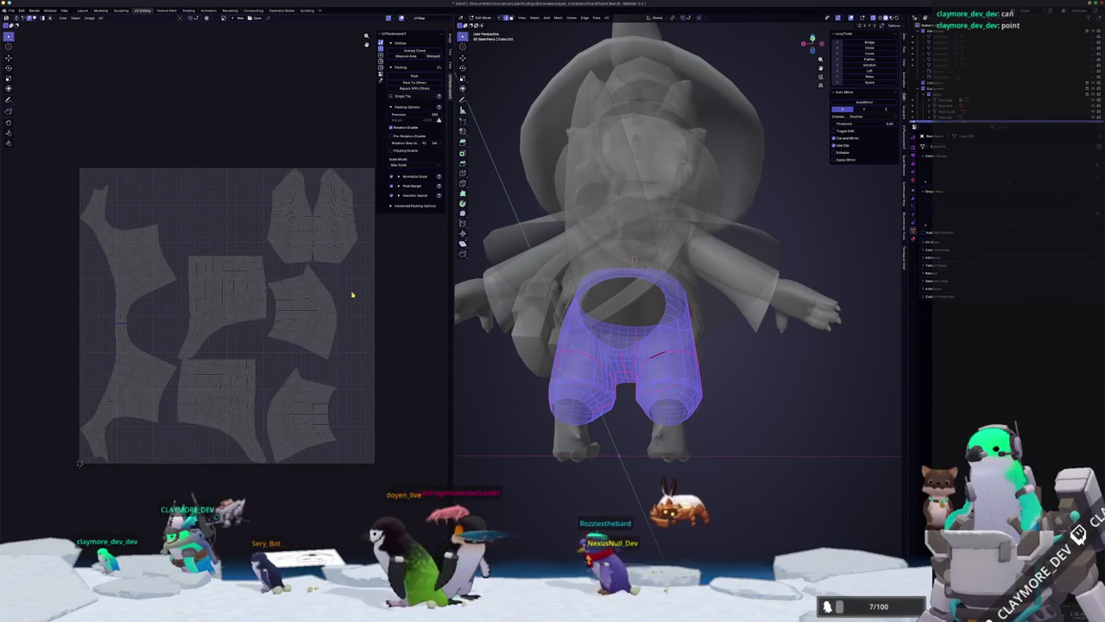
Exit Edit Mode on the trousers and turn off see-through display.
{"action": "key", "text": "Tab"}
{"action": "mouse_move", "coordinate": [552, 362]}
{"action": "middle_mouse_down"}
{"action": "mouse_move", "coordinate": [507, 431]}
{"action": "mouse_move", "coordinate": [572, 418]}
{"action": "middle_mouse_up"}
{"action": "key", "text": "alt+z"}
{"action": "key", "text": "Tab"}
{"action": "key", "text": "Tab"}
Select the two belt pouch cylinders and enter Edit Mode on them.
{"action": "scroll", "coordinate": [636, 378], "scroll_direction": "up", "scroll_amount": 4}
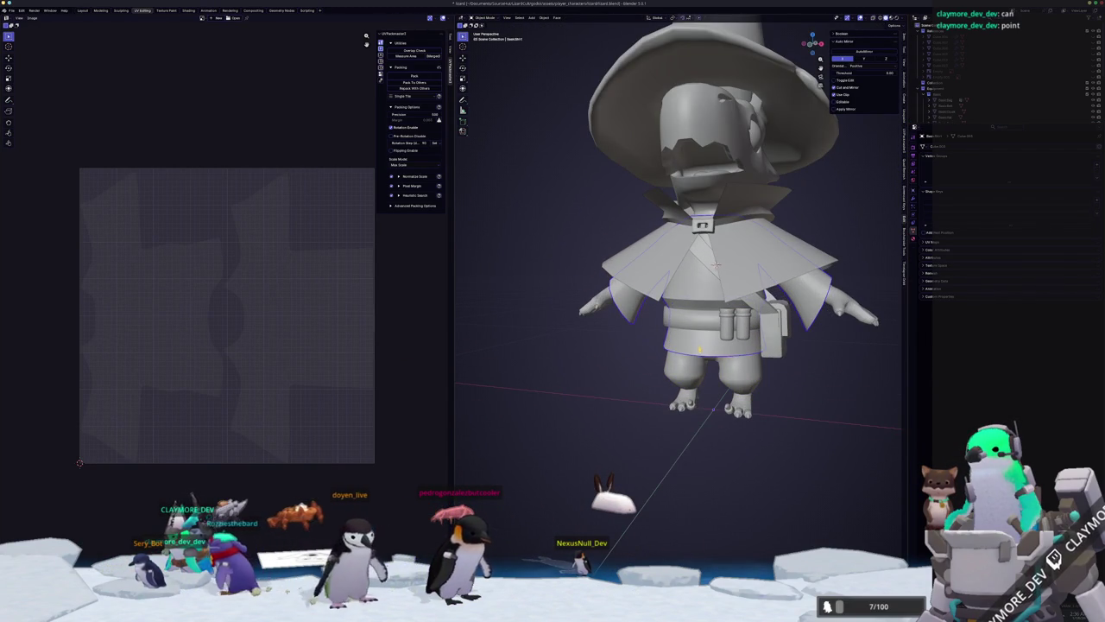
{"action": "middle_click_drag", "start_coordinate": [679, 381], "coordinate": [781, 413]}
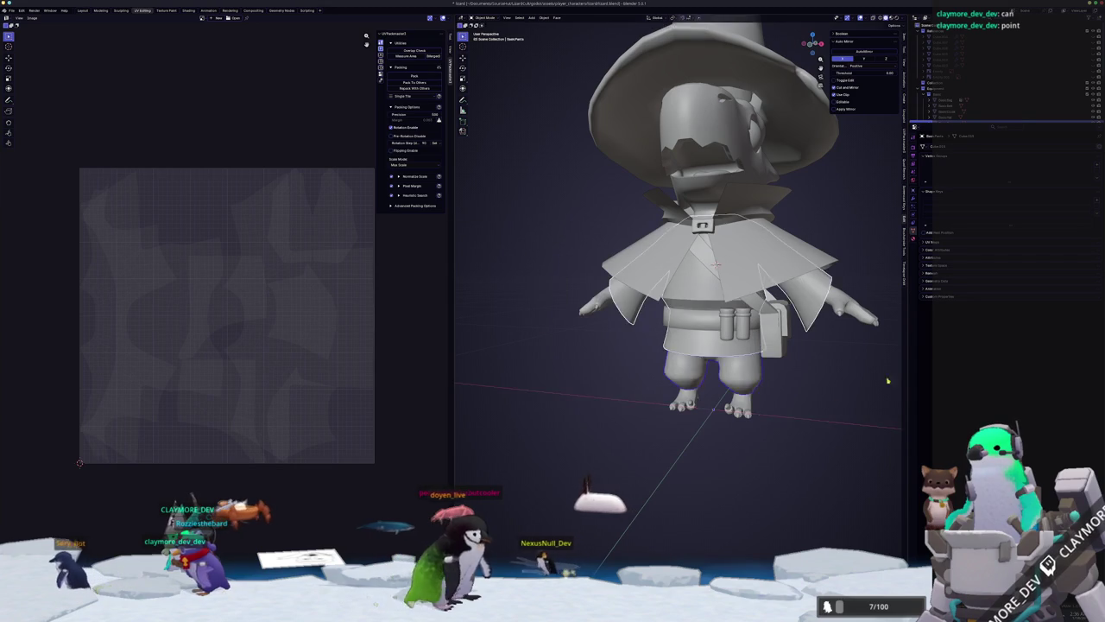
{"action": "scroll", "coordinate": [787, 415], "scroll_direction": "down", "scroll_amount": 3}
{"action": "left_click", "coordinate": [796, 396]}
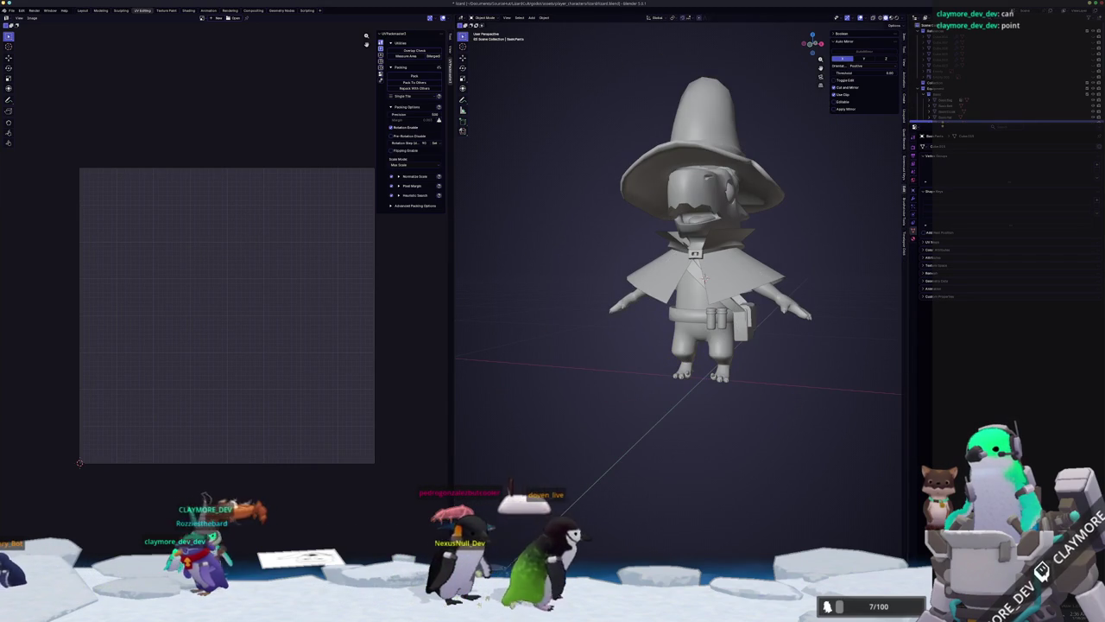
{"action": "mouse_move", "coordinate": [791, 363]}
{"action": "middle_mouse_down"}
{"action": "mouse_move", "coordinate": [726, 366]}
{"action": "mouse_move", "coordinate": [672, 335]}
{"action": "middle_mouse_up"}
{"action": "left_click", "coordinate": [669, 333]}
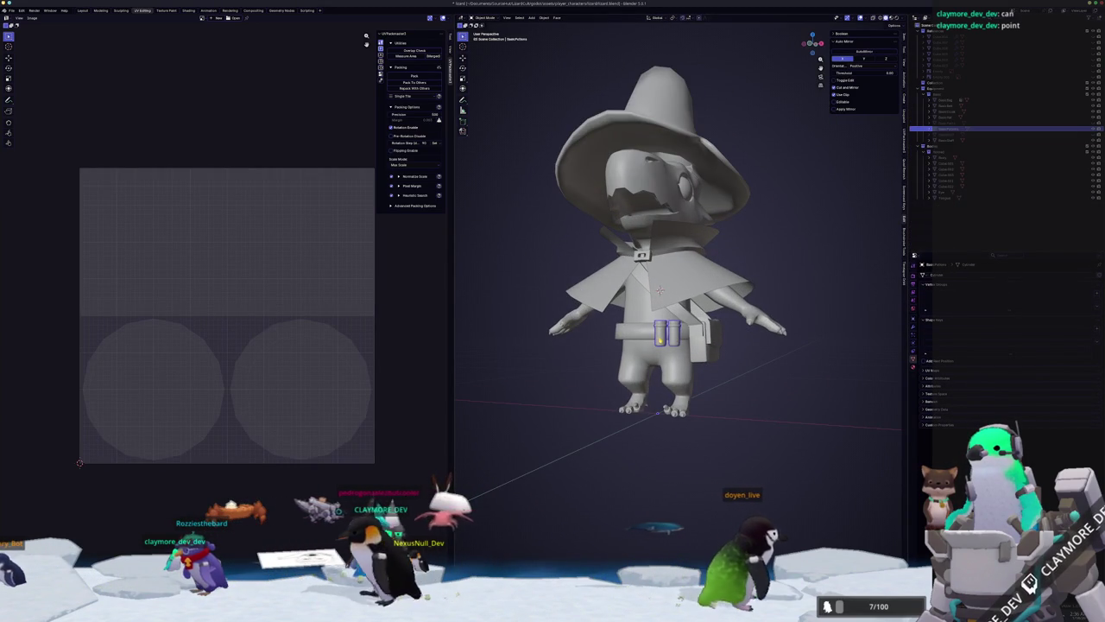
{"action": "key", "text": "Tab"}
Unwrap the pouch cylinders, then re-project them with Smart UV Project.
{"action": "left_click", "coordinate": [609, 17]}
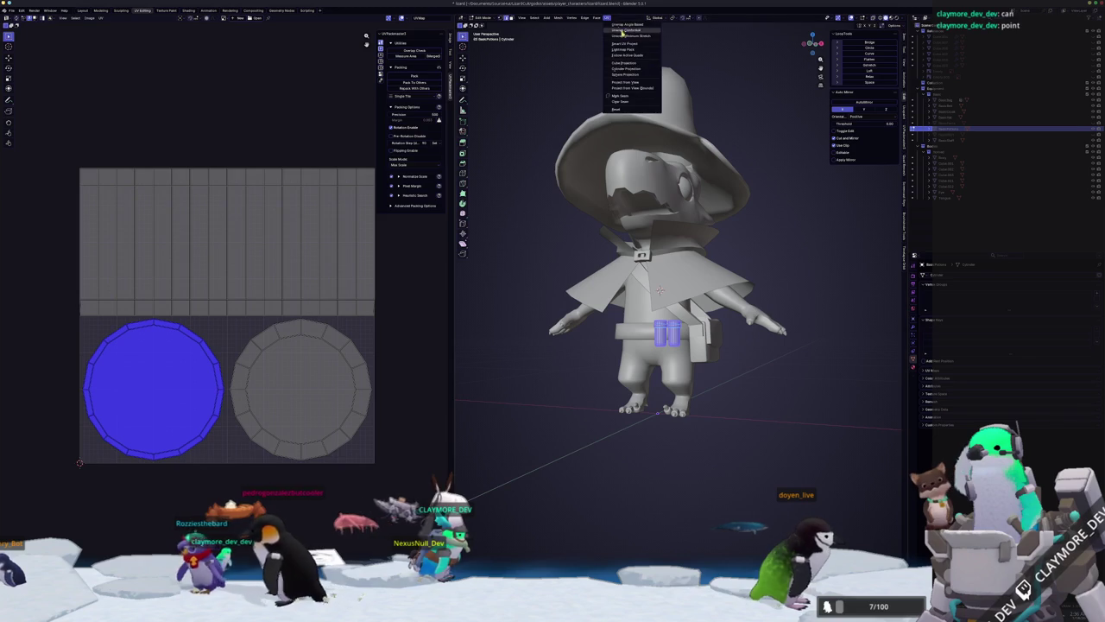
{"action": "left_click", "coordinate": [627, 37]}
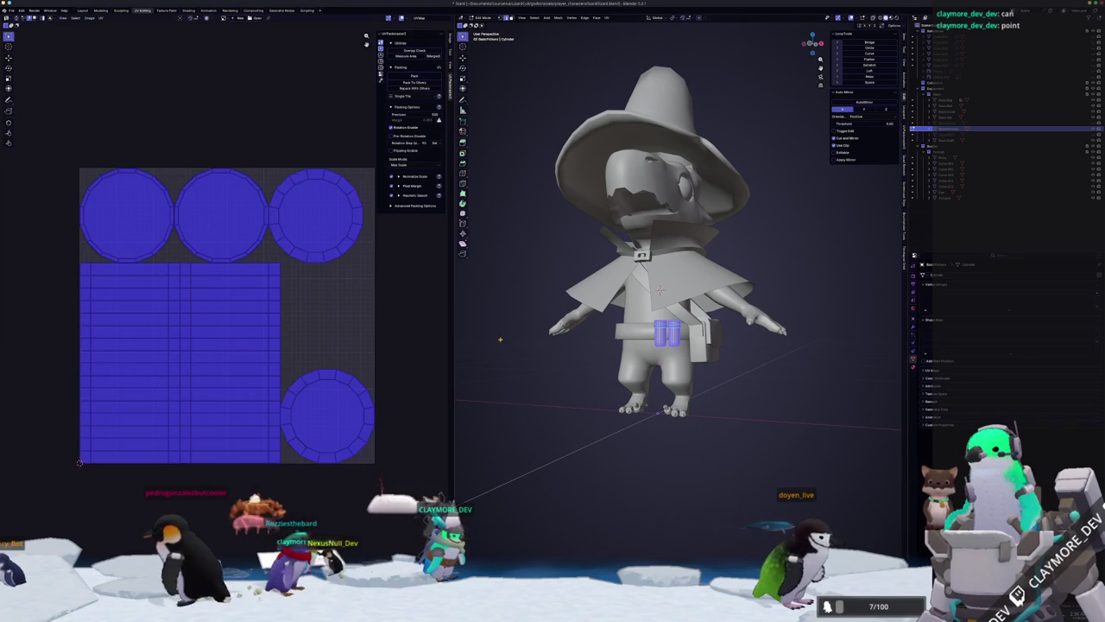
{"action": "left_click", "coordinate": [609, 17]}
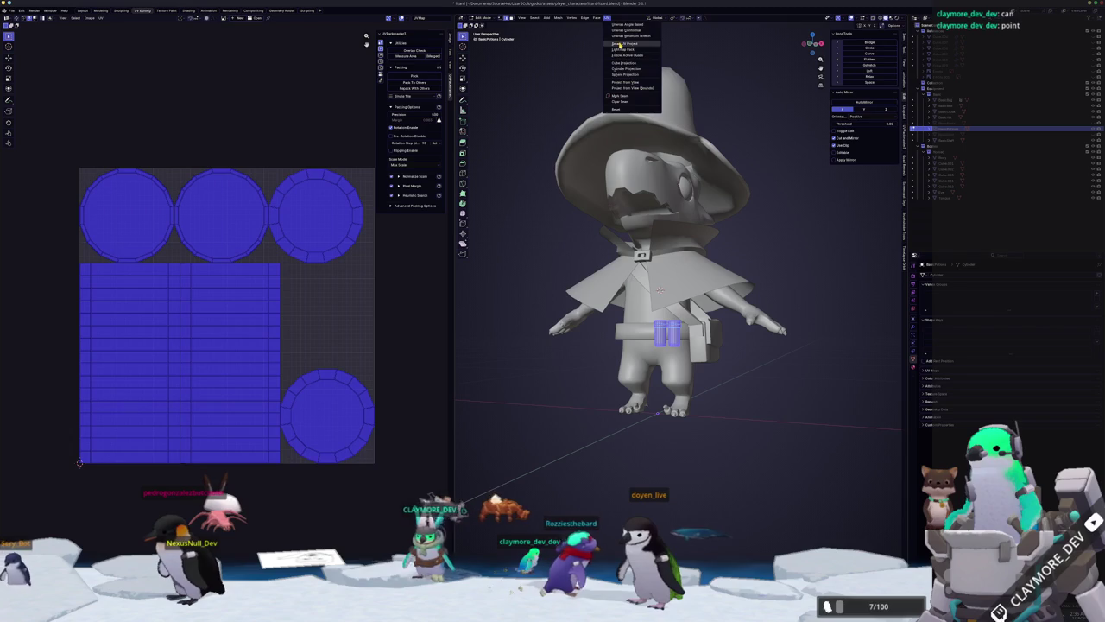
{"action": "left_click", "coordinate": [619, 45]}
{"action": "left_click", "coordinate": [606, 98]}
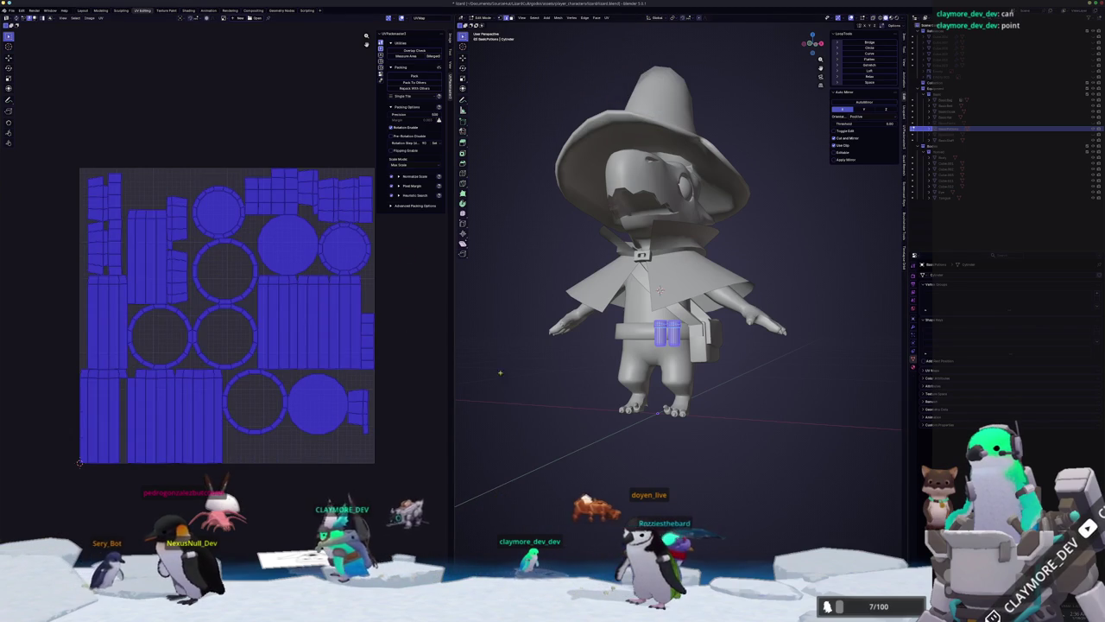
{"action": "key", "text": "alt+a"}
{"action": "scroll", "coordinate": [648, 268], "scroll_direction": "up", "scroll_amount": 5}
{"action": "scroll", "coordinate": [635, 250], "scroll_direction": "up", "scroll_amount": 2}
{"action": "scroll", "coordinate": [627, 242], "scroll_direction": "up", "scroll_amount": 1}
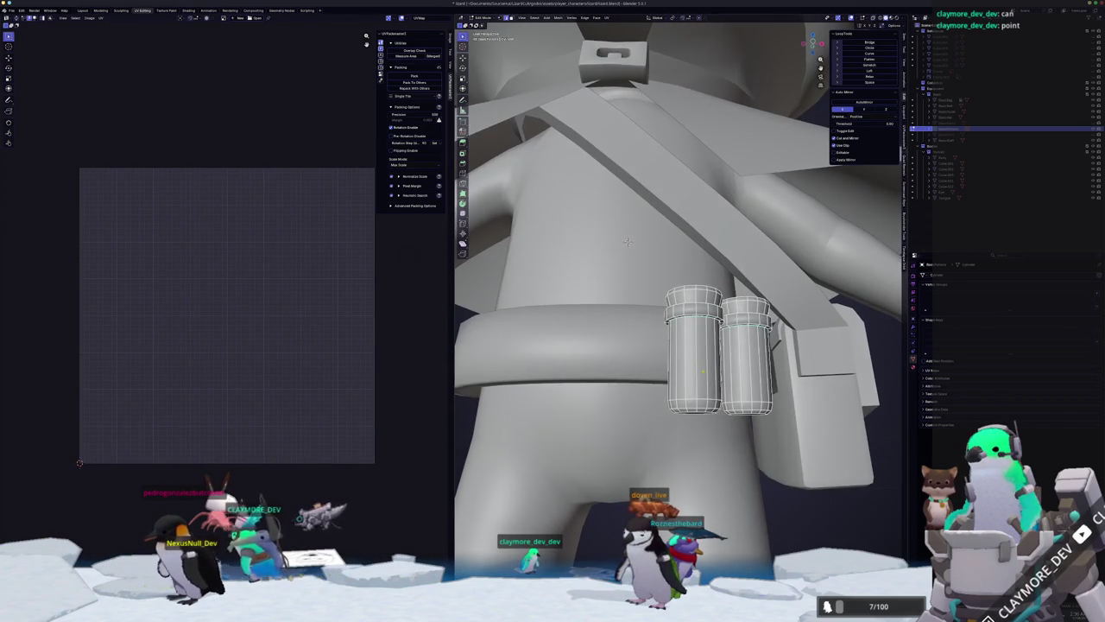
Mark seams around the pouch cylinders' caps and re-unwrap the cylinders.
{"action": "middle_click_drag", "start_coordinate": [628, 242], "coordinate": [627, 246]}
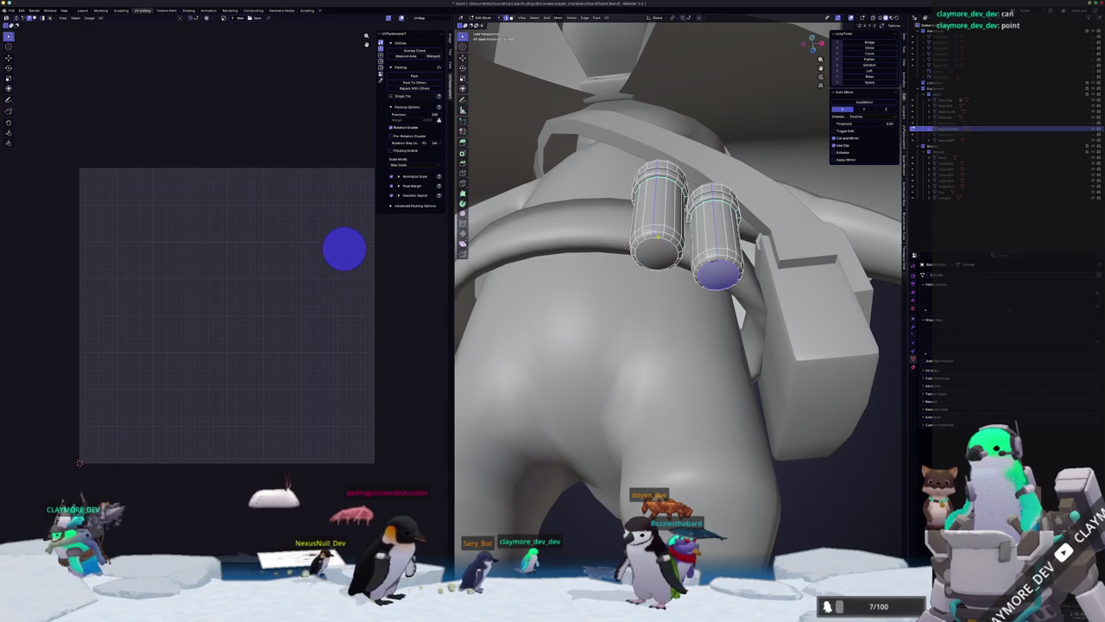
{"action": "left_click", "coordinate": [628, 247], "text": "shift"}
{"action": "mouse_move", "coordinate": [627, 244]}
{"action": "middle_mouse_down"}
{"action": "mouse_move", "coordinate": [609, 247]}
{"action": "mouse_move", "coordinate": [611, 167]}
{"action": "mouse_move", "coordinate": [560, 146]}
{"action": "mouse_move", "coordinate": [492, 57]}
{"action": "mouse_move", "coordinate": [535, 53]}
{"action": "mouse_move", "coordinate": [509, 50]}
{"action": "middle_mouse_up"}
{"action": "scroll", "coordinate": [493, 57], "scroll_direction": "up", "scroll_amount": 3}
{"action": "key", "text": "alt+z"}
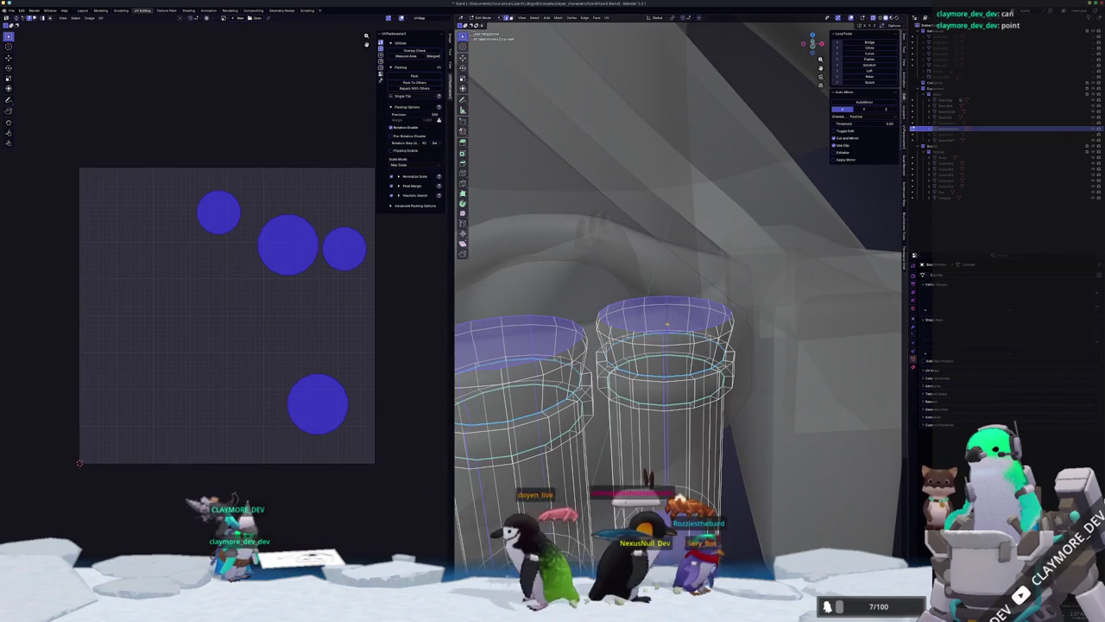
{"action": "key", "text": "alt+z"}
{"action": "middle_click_drag", "start_coordinate": [661, 343], "coordinate": [572, 120]}
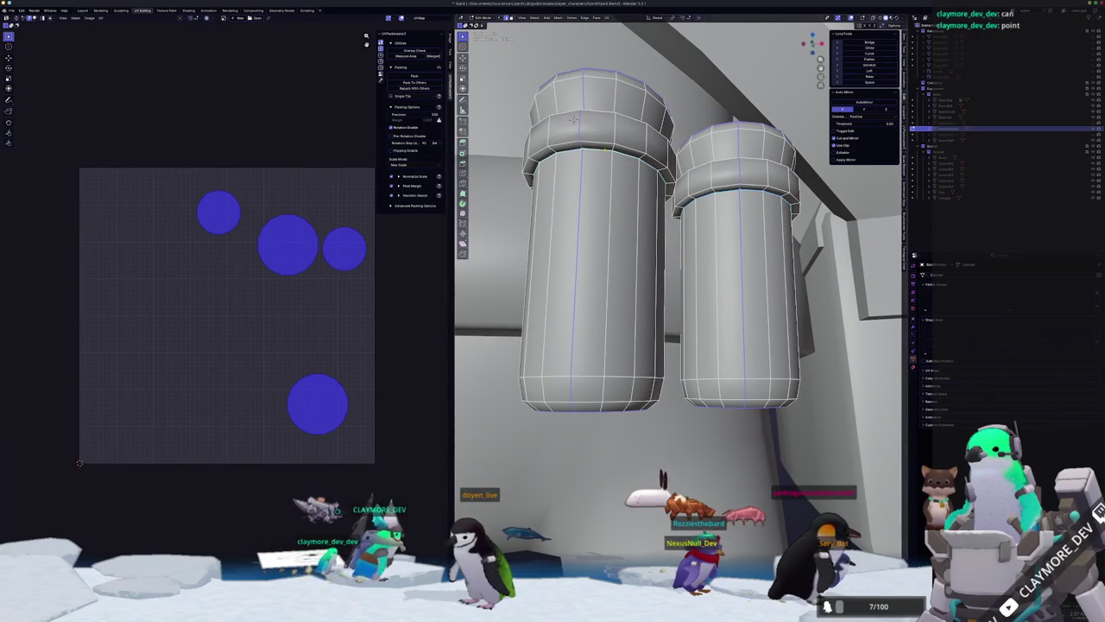
{"action": "right_click", "coordinate": [600, 145]}
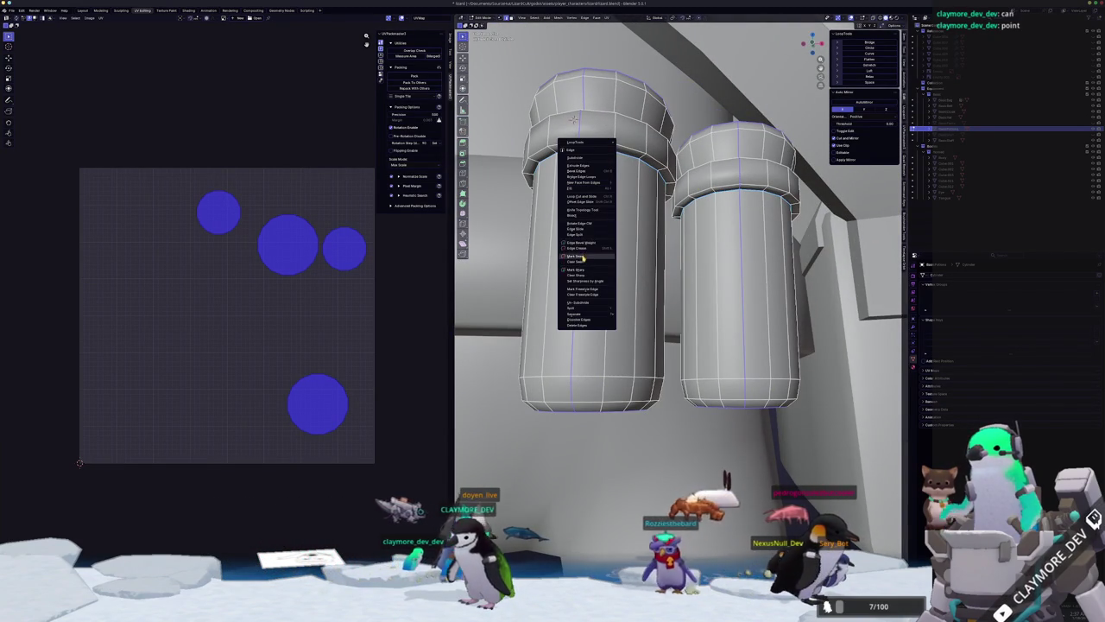
{"action": "left_click", "coordinate": [583, 257]}
{"action": "scroll", "coordinate": [582, 257], "scroll_direction": "down", "scroll_amount": 5}
{"action": "scroll", "coordinate": [644, 298], "scroll_direction": "down", "scroll_amount": 3}
{"action": "key", "text": "a"}
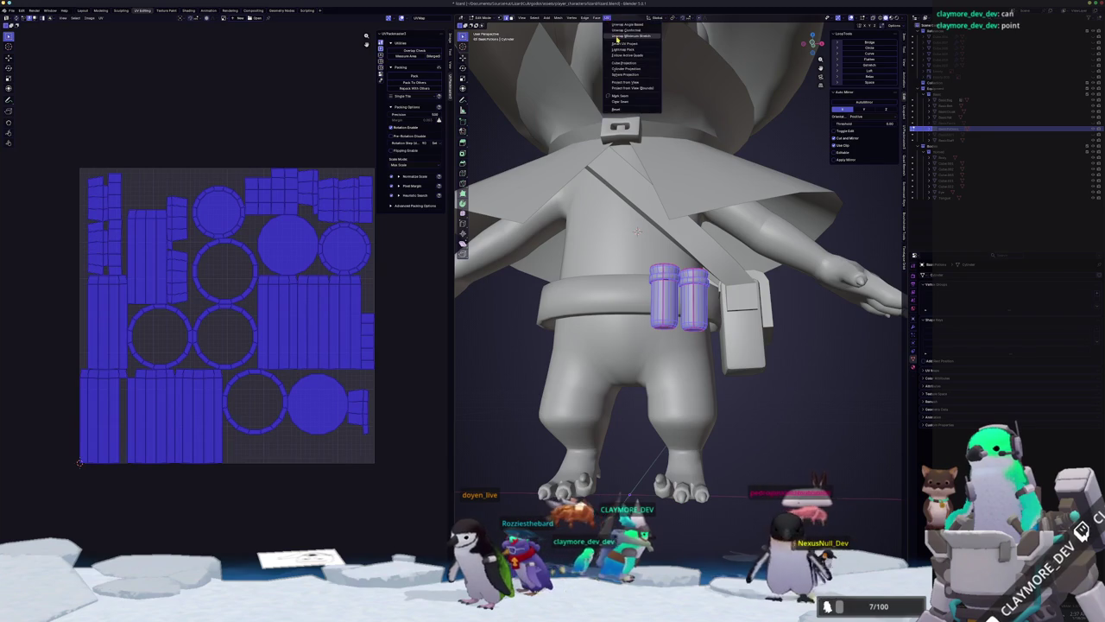
{"action": "left_click", "coordinate": [616, 37]}
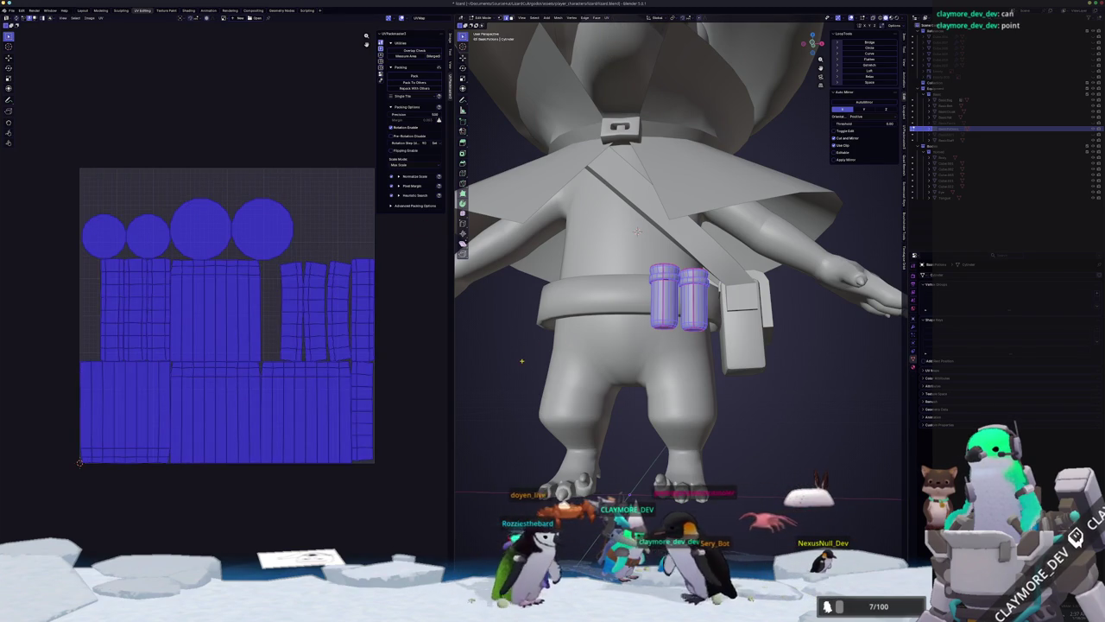
{"action": "key", "text": "Tab"}
Mark a seam loop on the belt band and unwrap the selected waist faces.
{"action": "left_click", "coordinate": [644, 243]}
{"action": "key", "text": "Tab"}
{"action": "mouse_move", "coordinate": [644, 243]}
{"action": "middle_mouse_down"}
{"action": "mouse_move", "coordinate": [693, 243]}
{"action": "mouse_move", "coordinate": [692, 233]}
{"action": "mouse_move", "coordinate": [666, 225]}
{"action": "mouse_move", "coordinate": [704, 307]}
{"action": "middle_mouse_up"}
{"action": "scroll", "coordinate": [665, 243], "scroll_direction": "up", "scroll_amount": 2}
{"action": "scroll", "coordinate": [683, 244], "scroll_direction": "up", "scroll_amount": 2}
{"action": "scroll", "coordinate": [692, 229], "scroll_direction": "up", "scroll_amount": 3}
{"action": "right_click", "coordinate": [710, 311]}
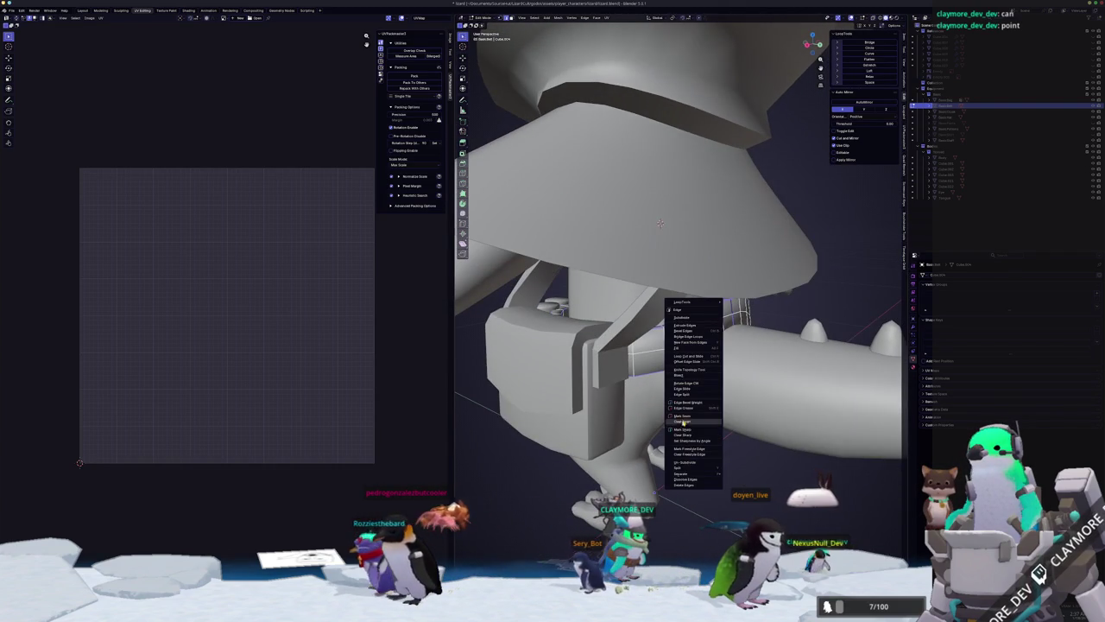
{"action": "left_click", "coordinate": [682, 416]}
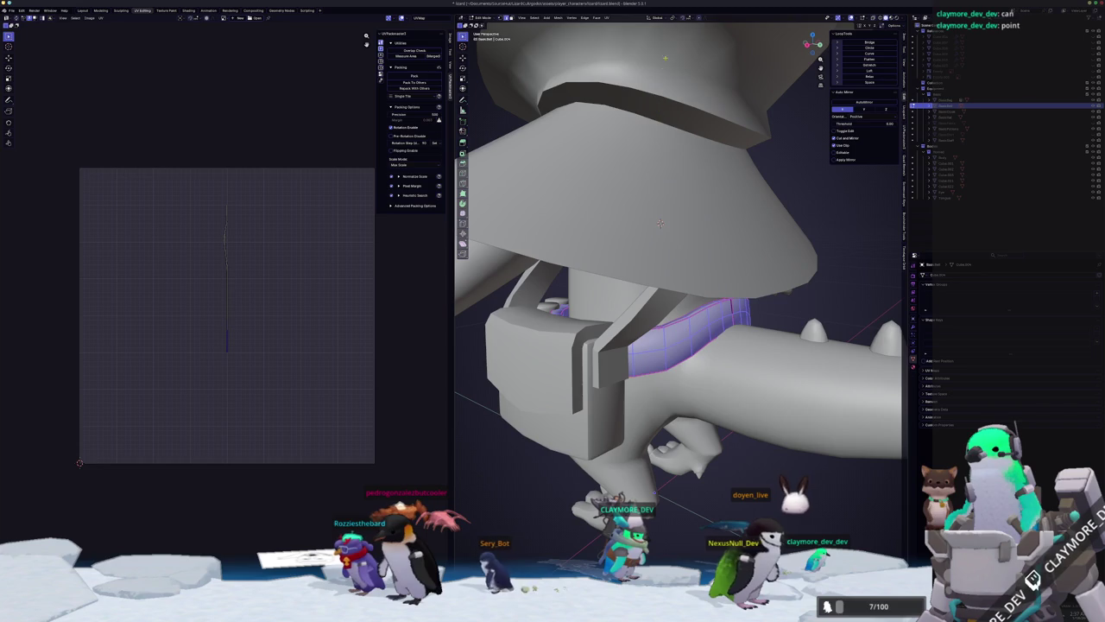
{"action": "left_click", "coordinate": [608, 17]}
{"action": "left_click", "coordinate": [619, 37]}
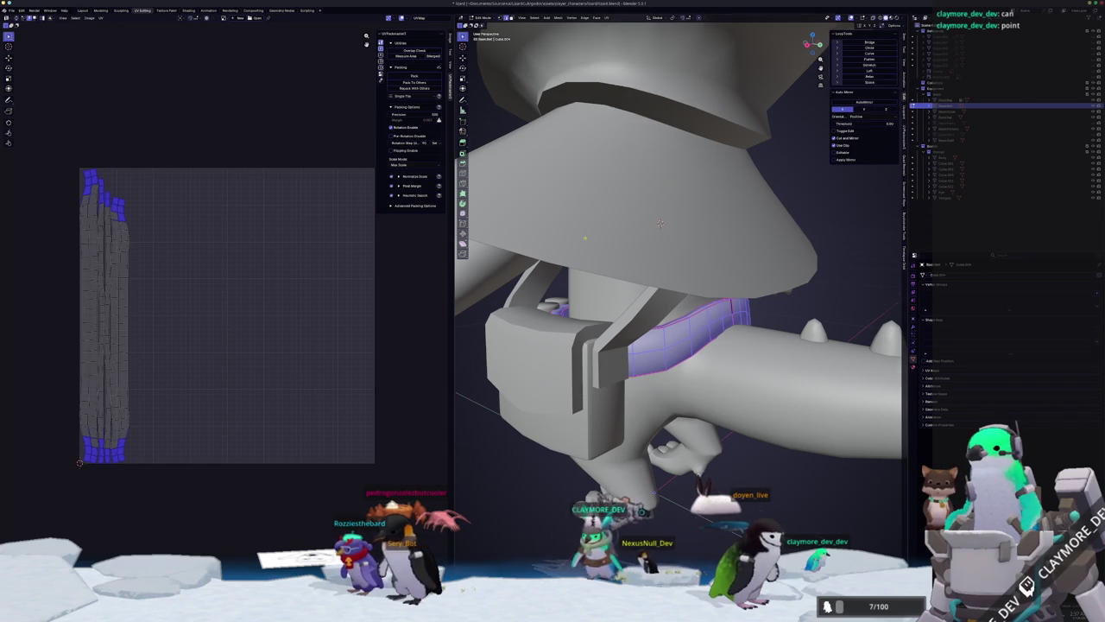
{"action": "middle_click_drag", "start_coordinate": [587, 285], "coordinate": [545, 347]}
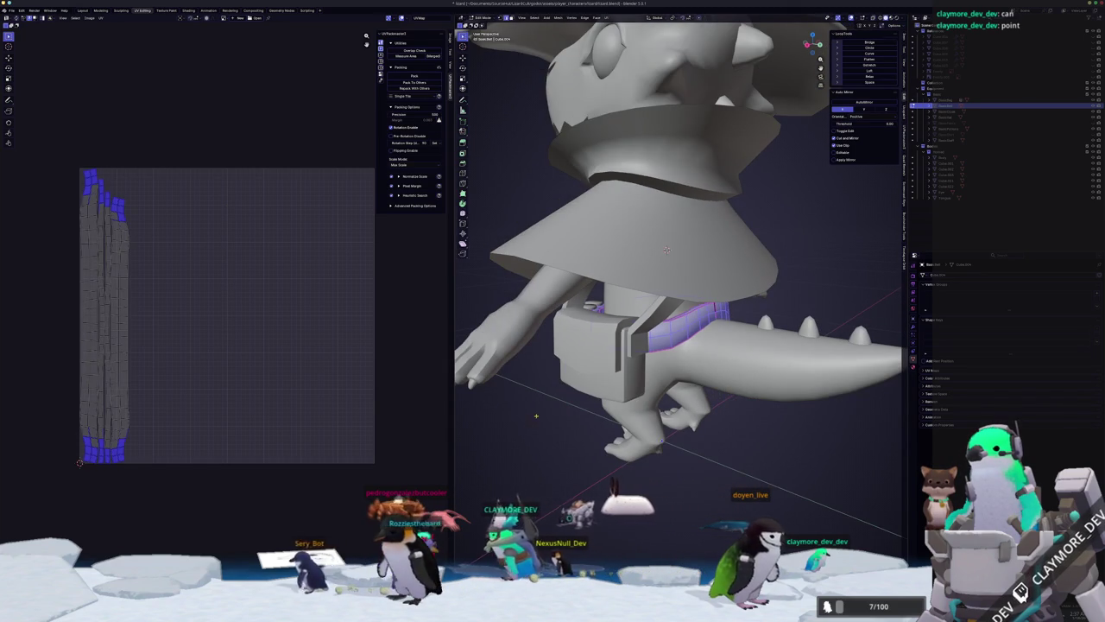
Inspect the bag and strap from several angles using see-through display.
{"action": "key", "text": "a"}
{"action": "middle_click_drag", "start_coordinate": [519, 429], "coordinate": [585, 379]}
{"action": "key", "text": "alt+a"}
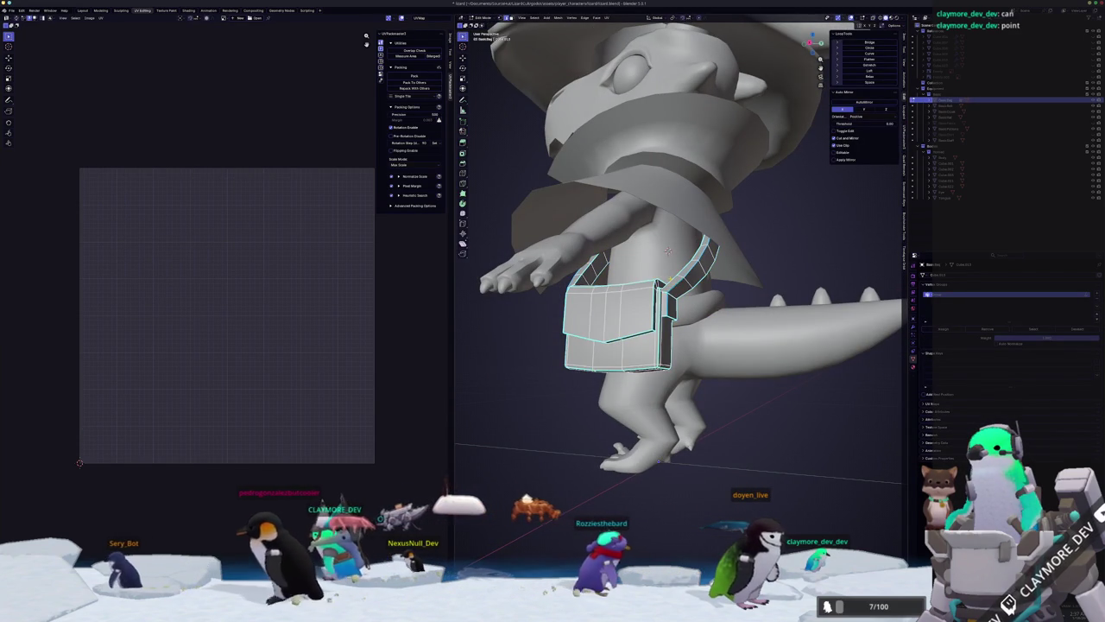
{"action": "mouse_move", "coordinate": [668, 251]}
{"action": "middle_mouse_down"}
{"action": "mouse_move", "coordinate": [682, 247]}
{"action": "mouse_move", "coordinate": [680, 259]}
{"action": "mouse_move", "coordinate": [627, 270]}
{"action": "mouse_move", "coordinate": [677, 226]}
{"action": "middle_mouse_up"}
{"action": "scroll", "coordinate": [648, 266], "scroll_direction": "up", "scroll_amount": 3}
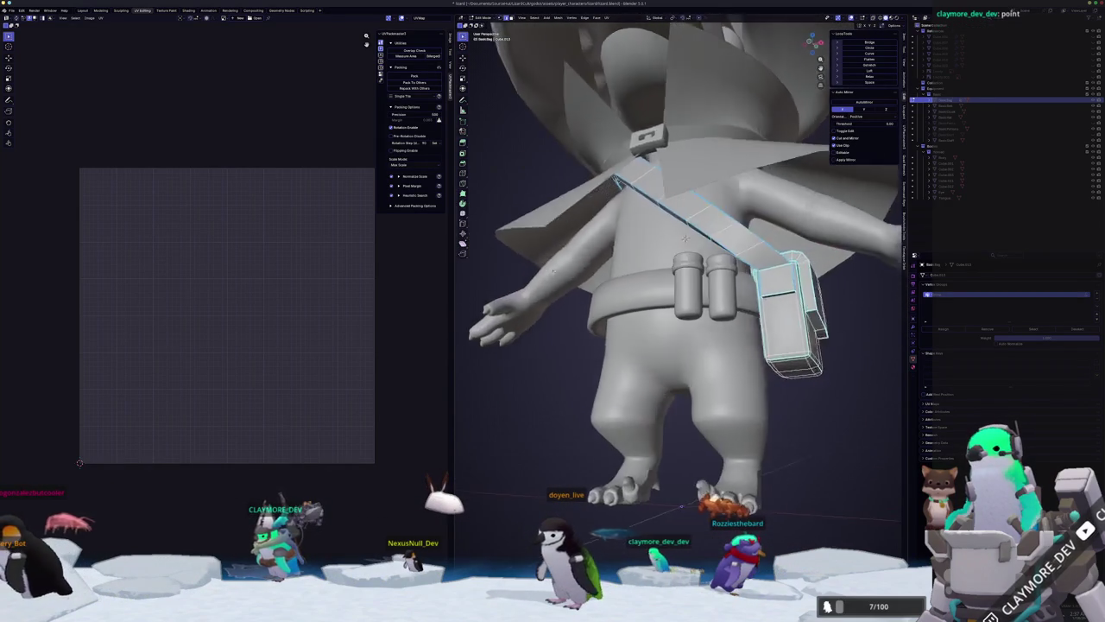
{"action": "key", "text": "alt+z"}
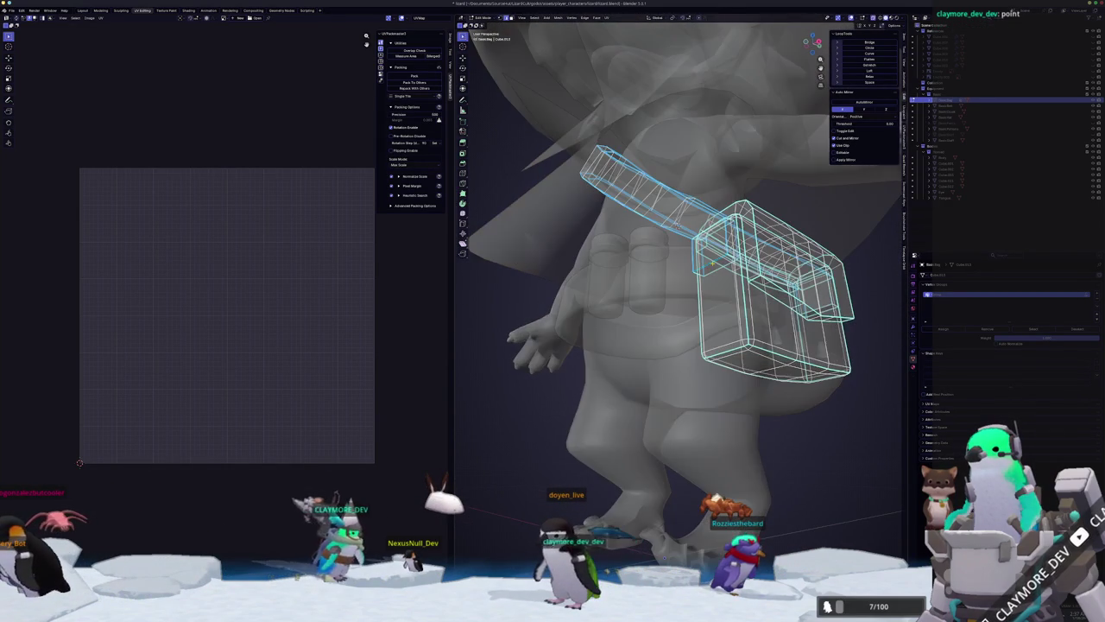
{"action": "middle_click_drag", "start_coordinate": [719, 271], "coordinate": [656, 225]}
{"action": "scroll", "coordinate": [657, 224], "scroll_direction": "up", "scroll_amount": 5}
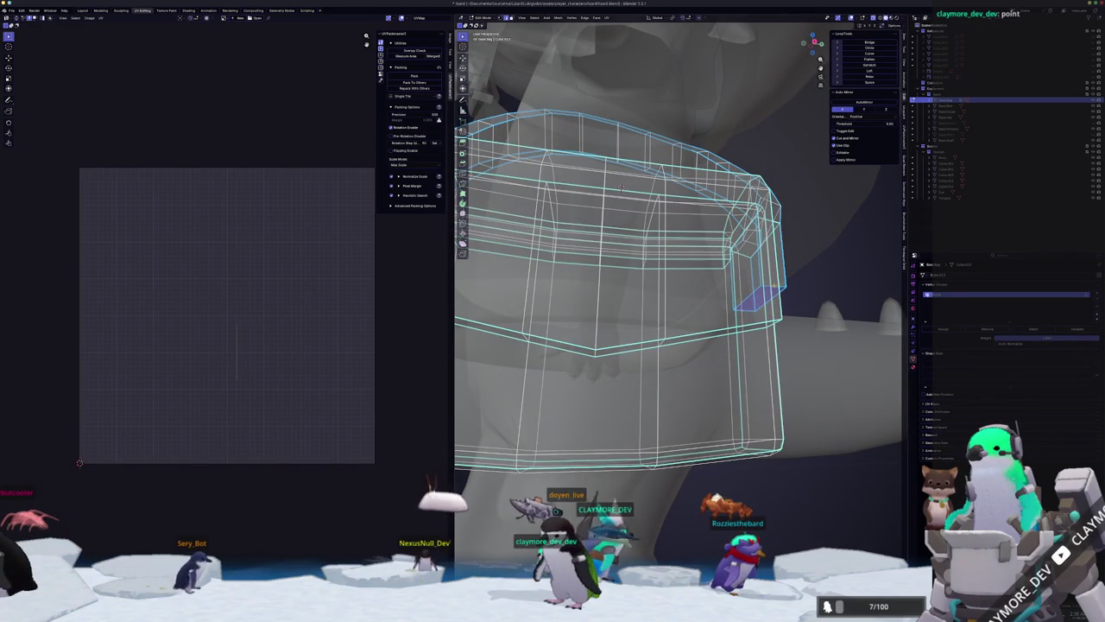
{"action": "scroll", "coordinate": [620, 187], "scroll_direction": "down", "scroll_amount": 3}
{"action": "middle_click_drag", "start_coordinate": [620, 187], "coordinate": [710, 231]}
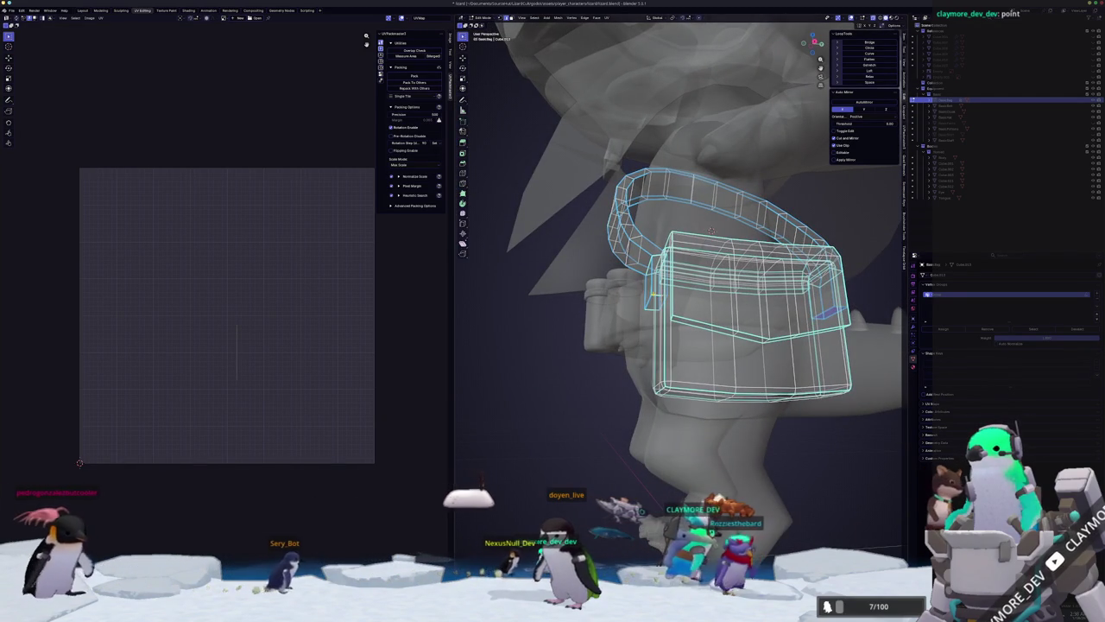
{"action": "key", "text": "alt+z"}
Mark the strap edge loop as a seam and select the strap faces on the bag.
{"action": "right_click", "coordinate": [533, 487]}
{"action": "left_click", "coordinate": [533, 481]}
{"action": "mouse_move", "coordinate": [533, 481]}
{"action": "middle_mouse_down"}
{"action": "mouse_move", "coordinate": [666, 449]}
{"action": "mouse_move", "coordinate": [663, 242]}
{"action": "mouse_move", "coordinate": [561, 420]}
{"action": "mouse_move", "coordinate": [720, 327]}
{"action": "middle_mouse_up"}
{"action": "right_click", "coordinate": [561, 420]}
{"action": "left_click", "coordinate": [561, 421]}
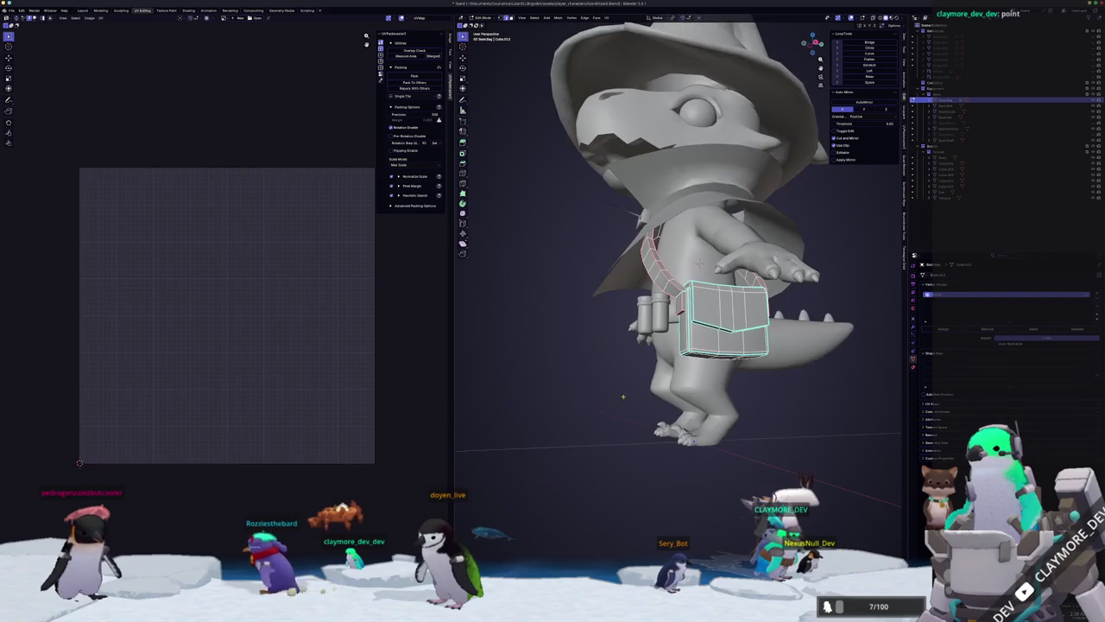
{"action": "key", "text": "ctrl+l"}
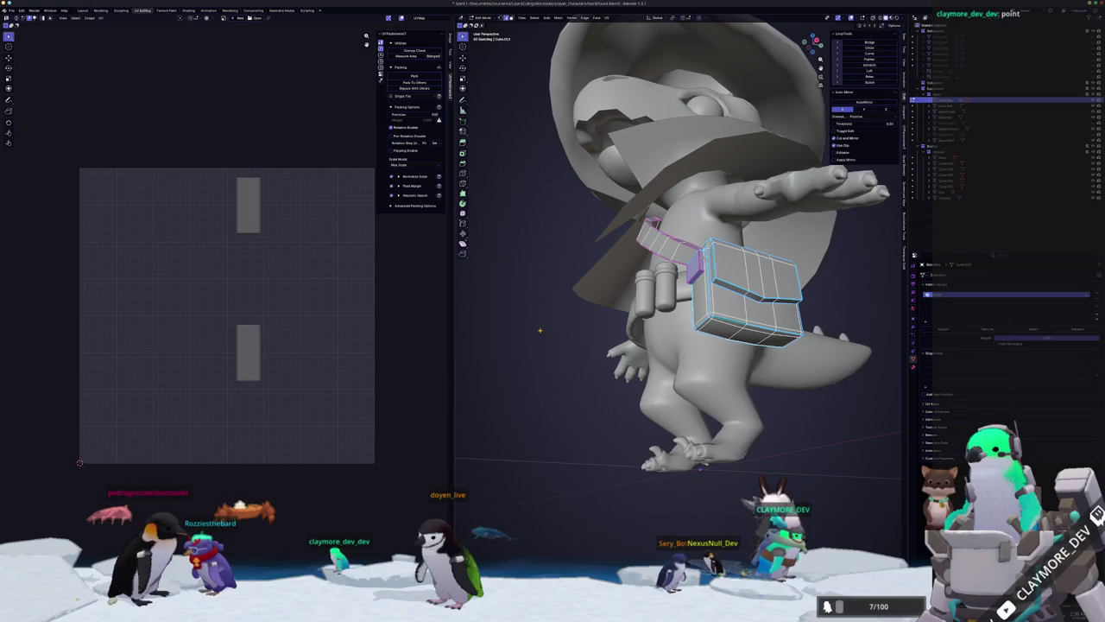
{"action": "key", "text": "ctrl+e"}
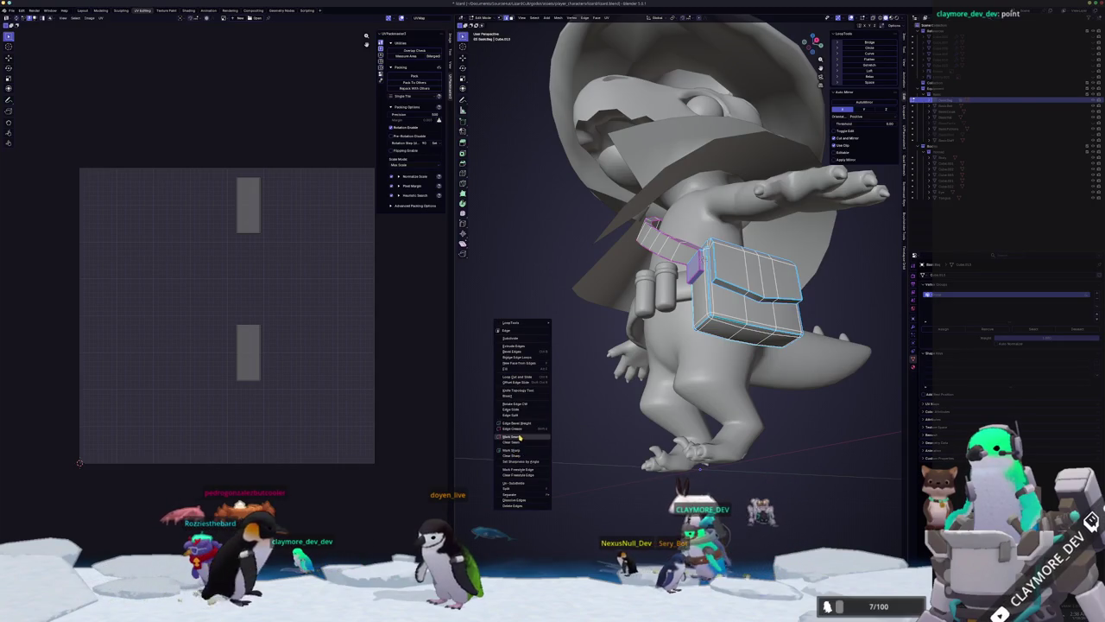
Seam the selected bag edges and Smart UV Project the whole satchel.
{"action": "left_click", "coordinate": [520, 438]}
{"action": "key", "text": "a"}
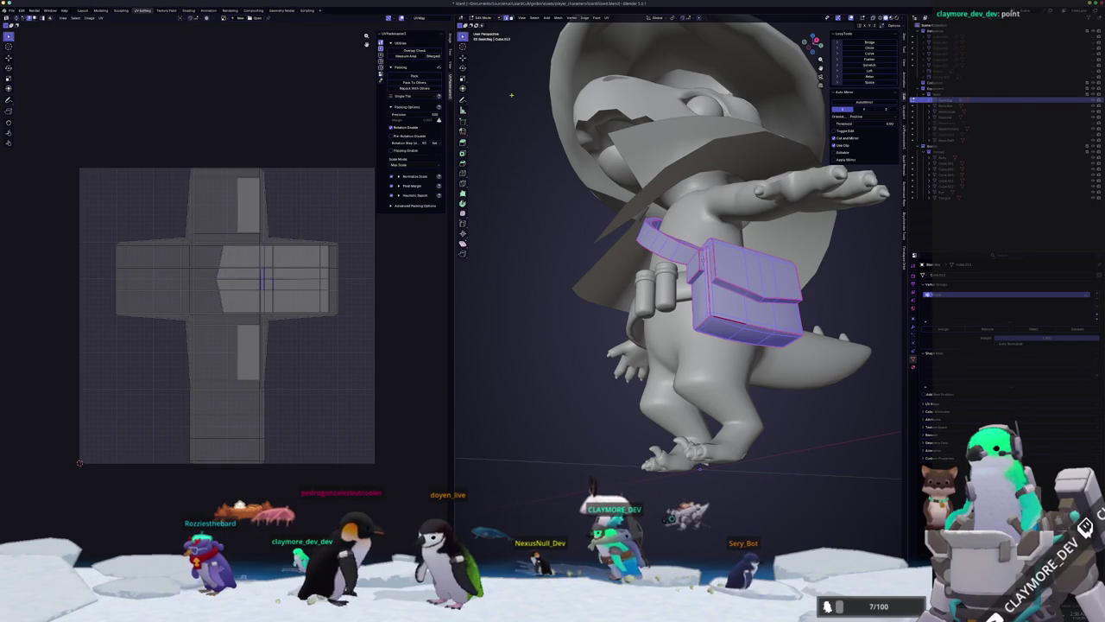
{"action": "left_click", "coordinate": [606, 18]}
{"action": "left_click", "coordinate": [626, 43]}
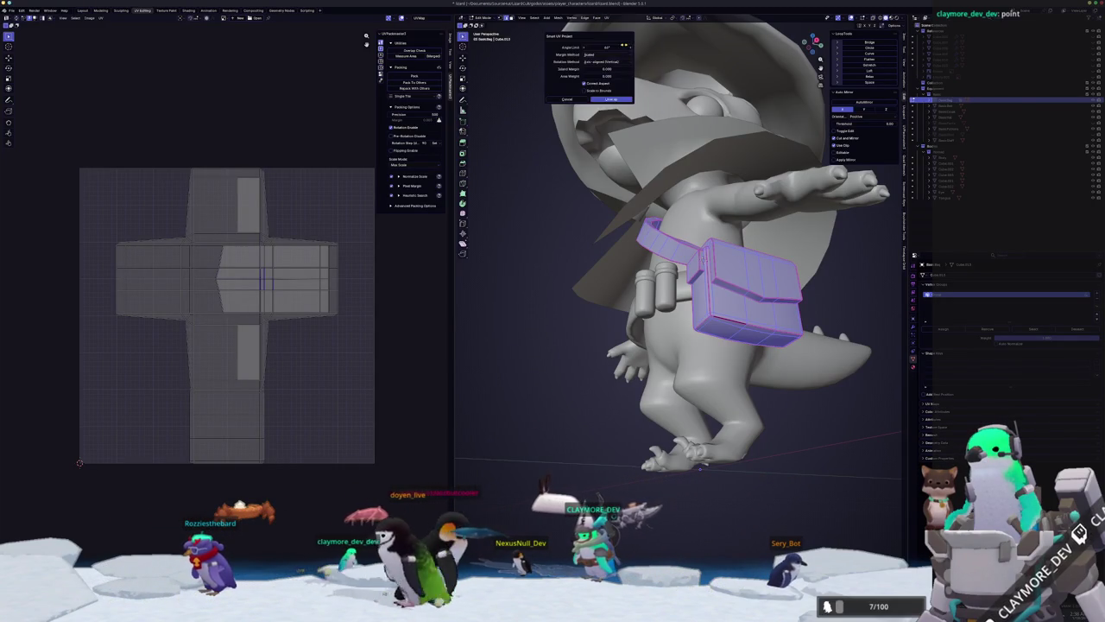
{"action": "left_click", "coordinate": [612, 100]}
Check the satchel's UV islands, return to Object Mode, and select the canister.
{"action": "scroll", "coordinate": [179, 406], "scroll_direction": "up", "scroll_amount": 1}
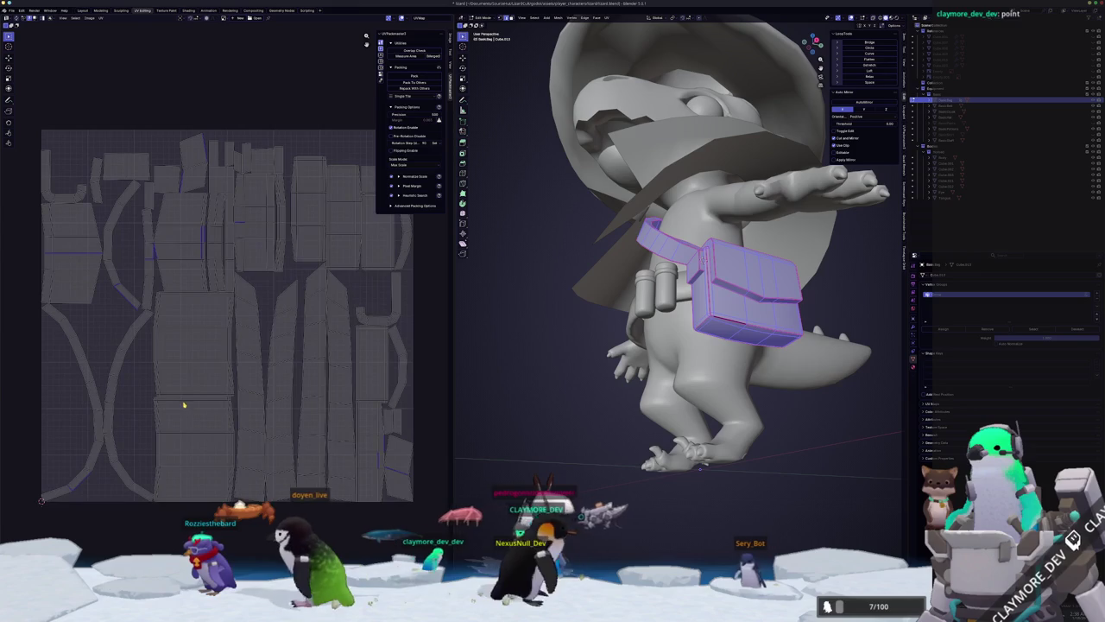
{"action": "key", "text": "a"}
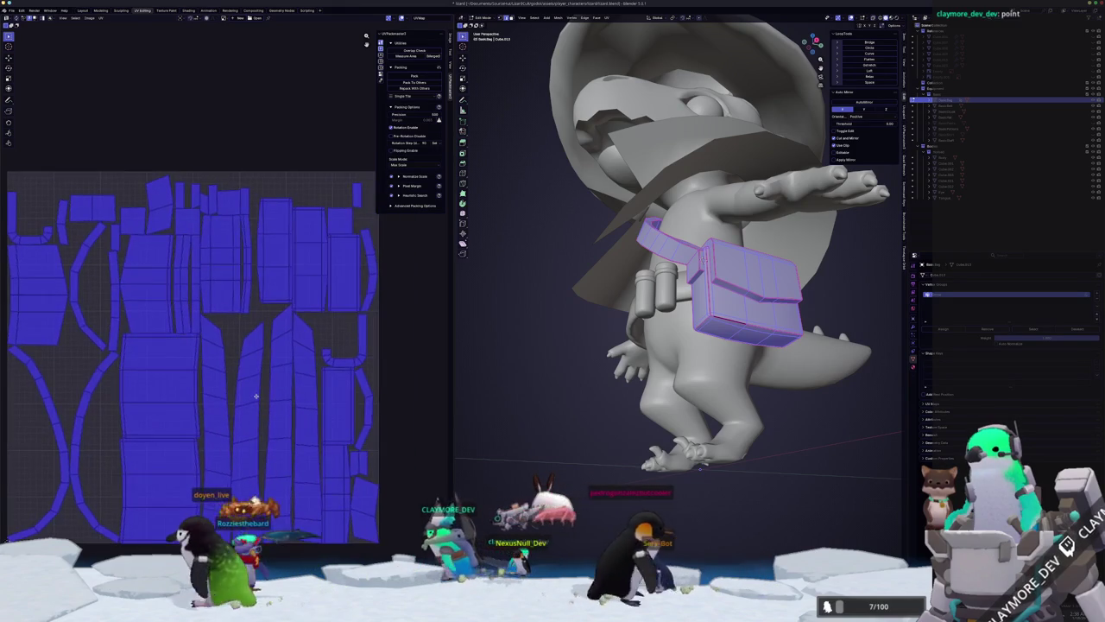
{"action": "scroll", "coordinate": [302, 392], "scroll_direction": "down", "scroll_amount": 1}
{"action": "key", "text": "alt+a"}
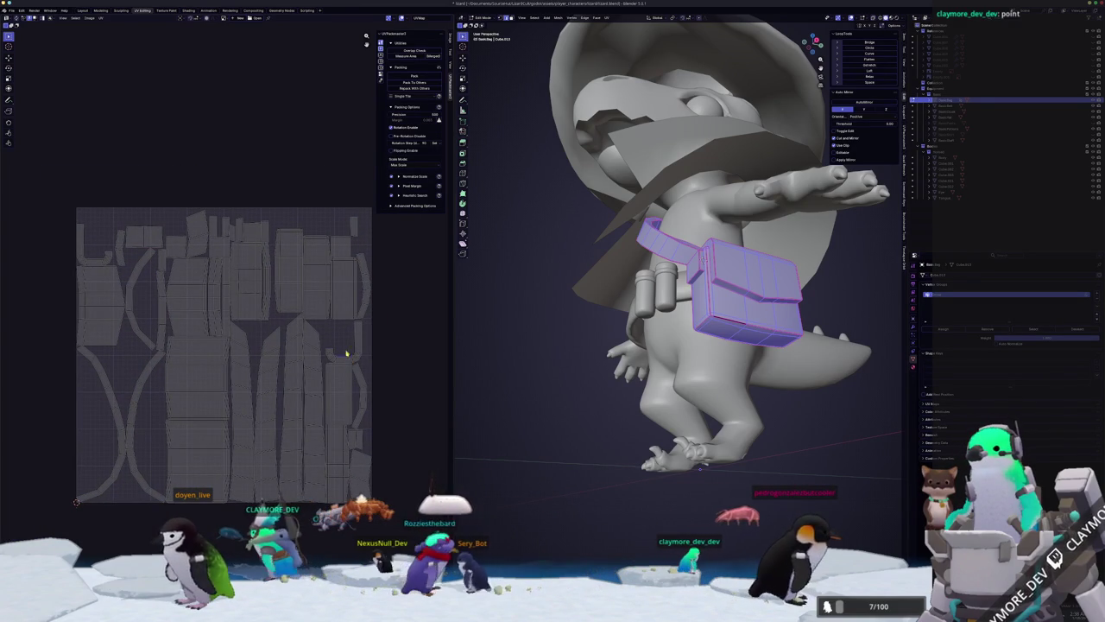
{"action": "key", "text": "Tab"}
{"action": "middle_click_drag", "start_coordinate": [565, 386], "coordinate": [690, 337]}
{"action": "left_click", "coordinate": [701, 324]}
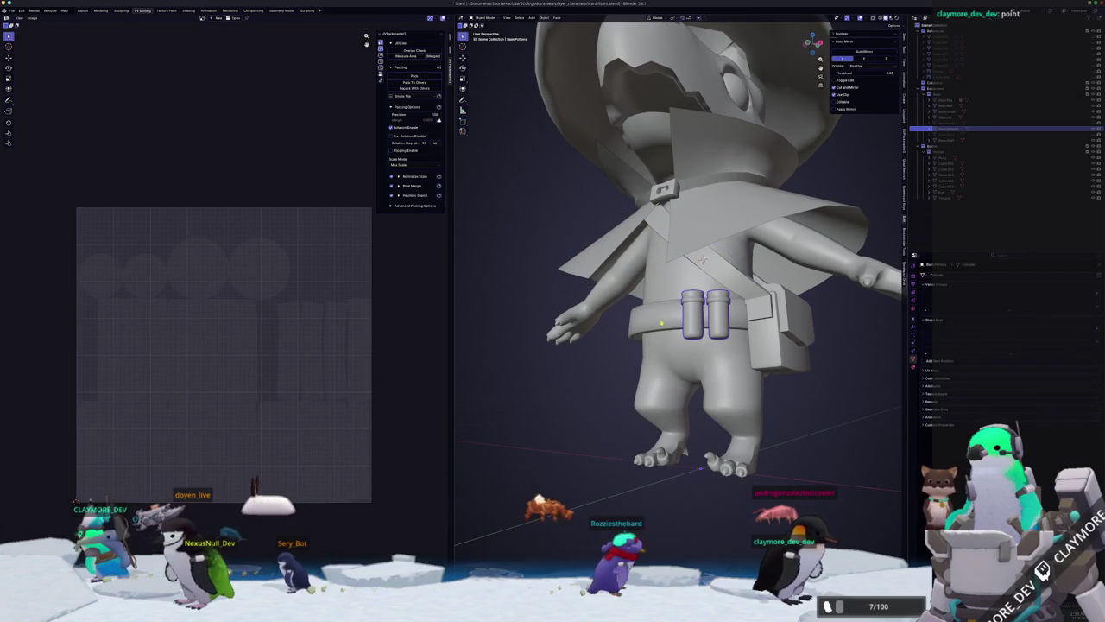
Select the belt, Body and cape in turn to review their UV layouts.
{"action": "left_click", "coordinate": [701, 324]}
{"action": "left_click", "coordinate": [691, 387]}
{"action": "scroll", "coordinate": [692, 388], "scroll_direction": "down", "scroll_amount": 4}
{"action": "middle_click_drag", "start_coordinate": [692, 388], "coordinate": [644, 394]}
{"action": "left_click", "coordinate": [692, 276]}
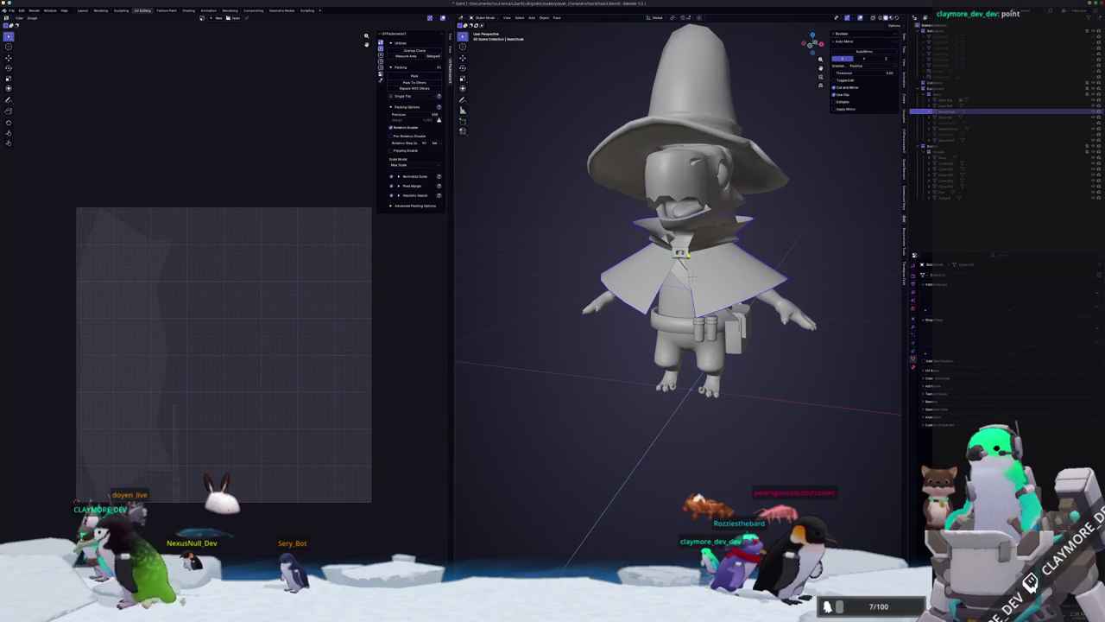
{"action": "middle_click_drag", "start_coordinate": [717, 264], "coordinate": [689, 279]}
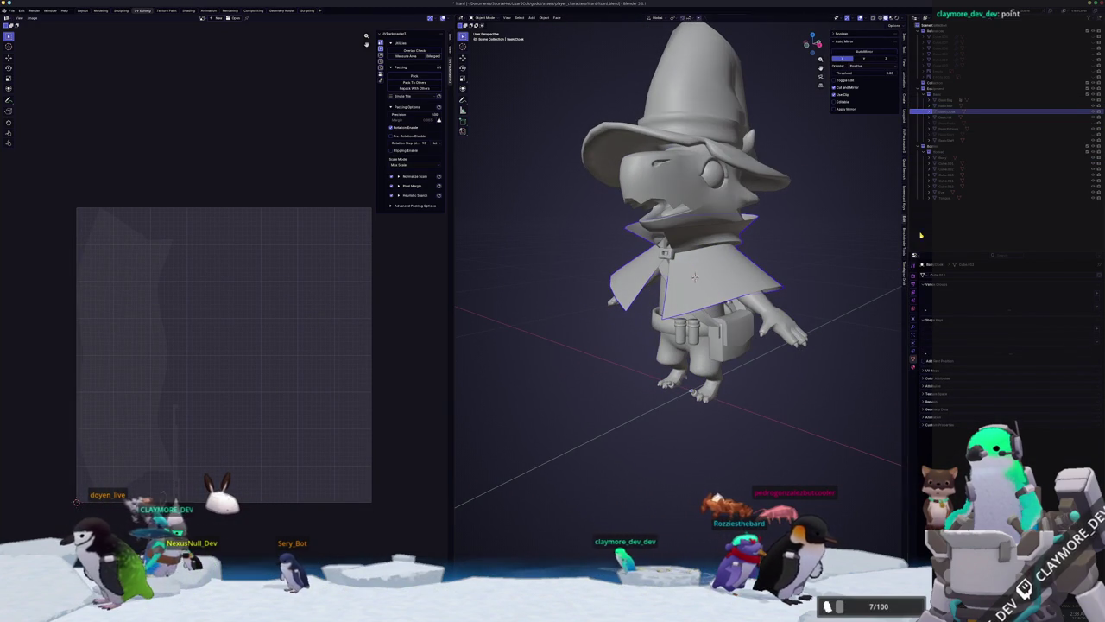
Select the staff in the Outliner and enter Edit Mode on it.
{"action": "left_click", "coordinate": [1024, 123]}
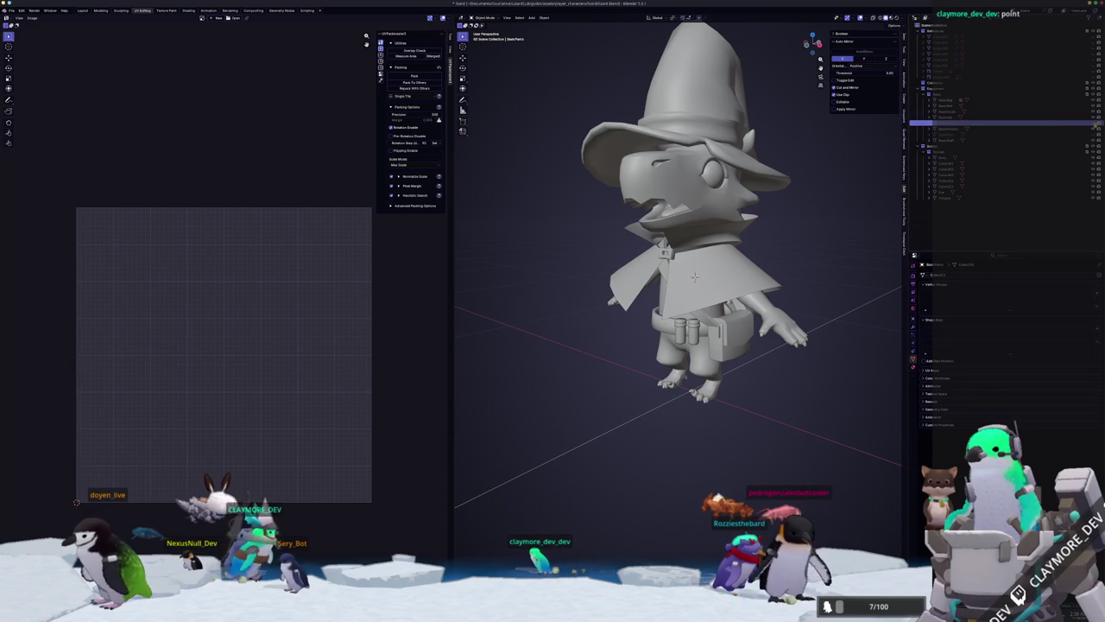
{"action": "left_click", "coordinate": [948, 139]}
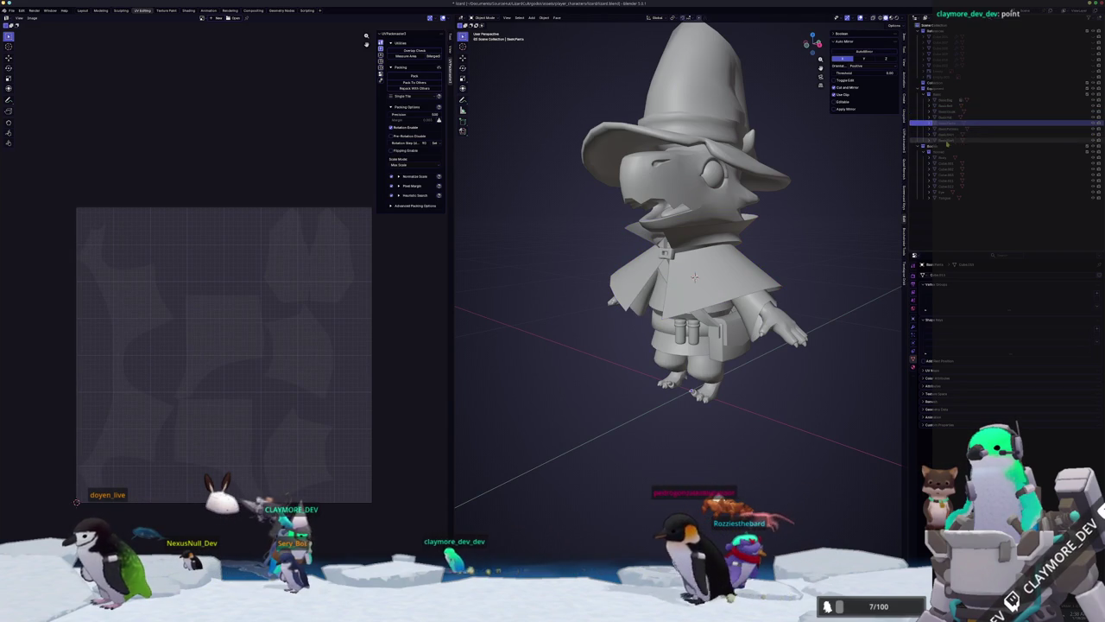
{"action": "key", "text": "Tab"}
{"action": "scroll", "coordinate": [814, 278], "scroll_direction": "down", "scroll_amount": 4}
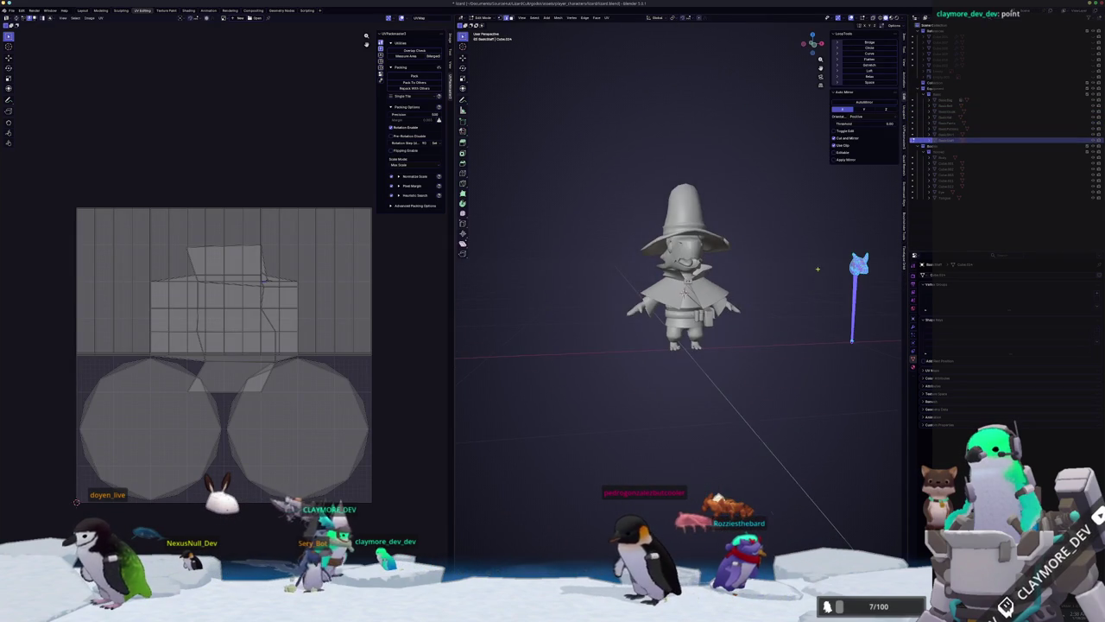
Frame the staff and unwrap it with Smart UV Project.
{"action": "key", "text": "KP_Decimal"}
{"action": "mouse_move", "coordinate": [700, 247]}
{"action": "middle_mouse_down"}
{"action": "mouse_move", "coordinate": [646, 242]}
{"action": "mouse_move", "coordinate": [737, 250]}
{"action": "middle_mouse_up"}
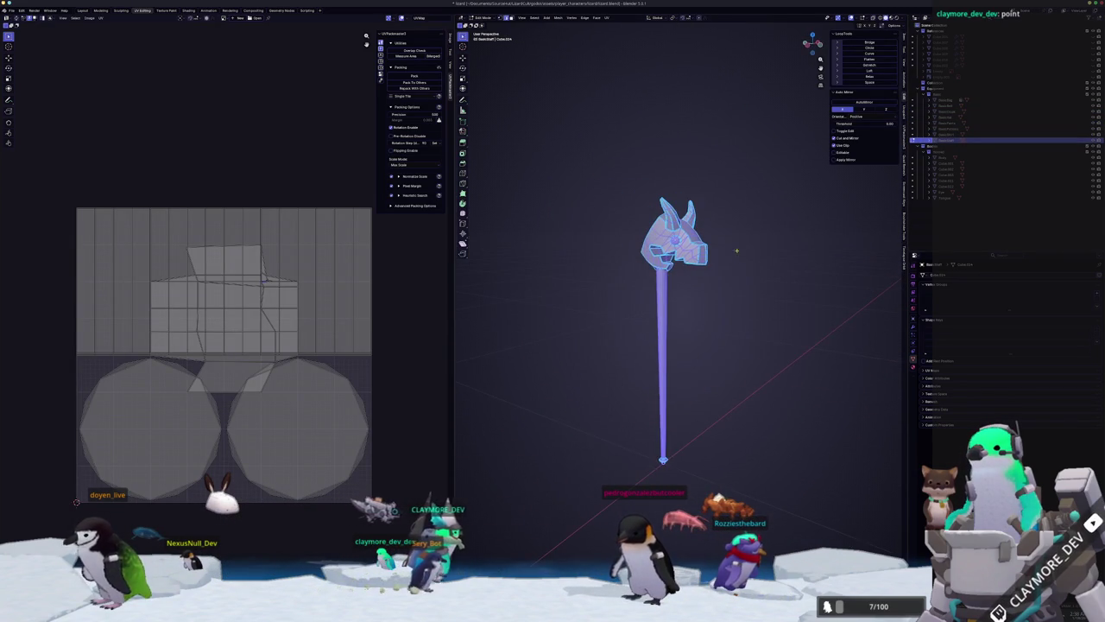
{"action": "left_click", "coordinate": [609, 18]}
{"action": "left_click", "coordinate": [623, 42]}
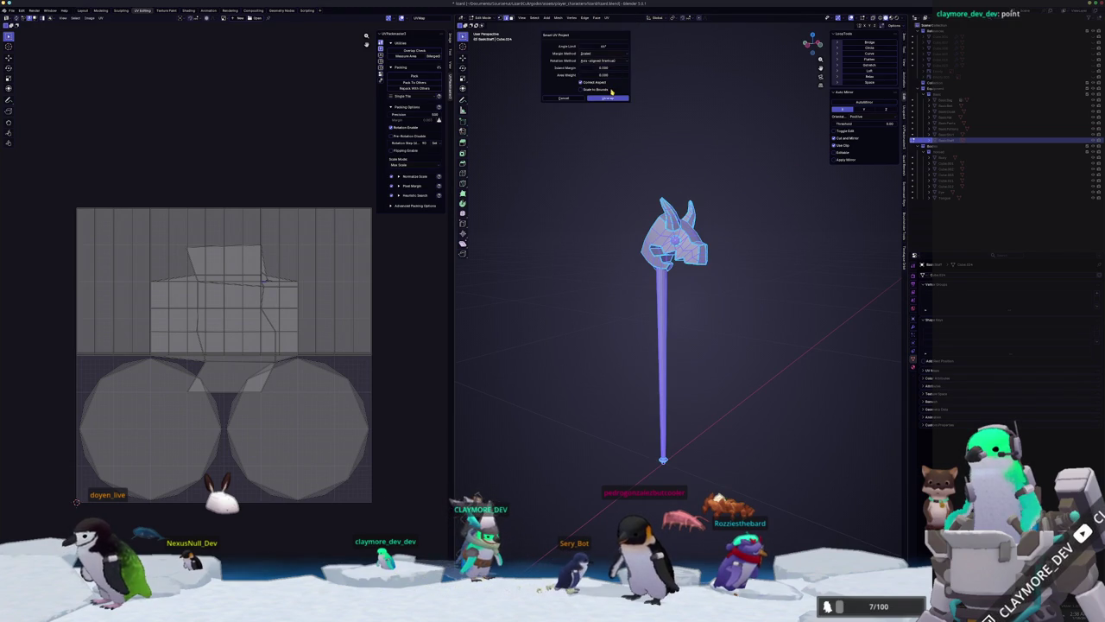
{"action": "left_click", "coordinate": [607, 98]}
{"action": "scroll", "coordinate": [259, 357], "scroll_direction": "up", "scroll_amount": 3}
{"action": "scroll", "coordinate": [266, 356], "scroll_direction": "down", "scroll_amount": 2}
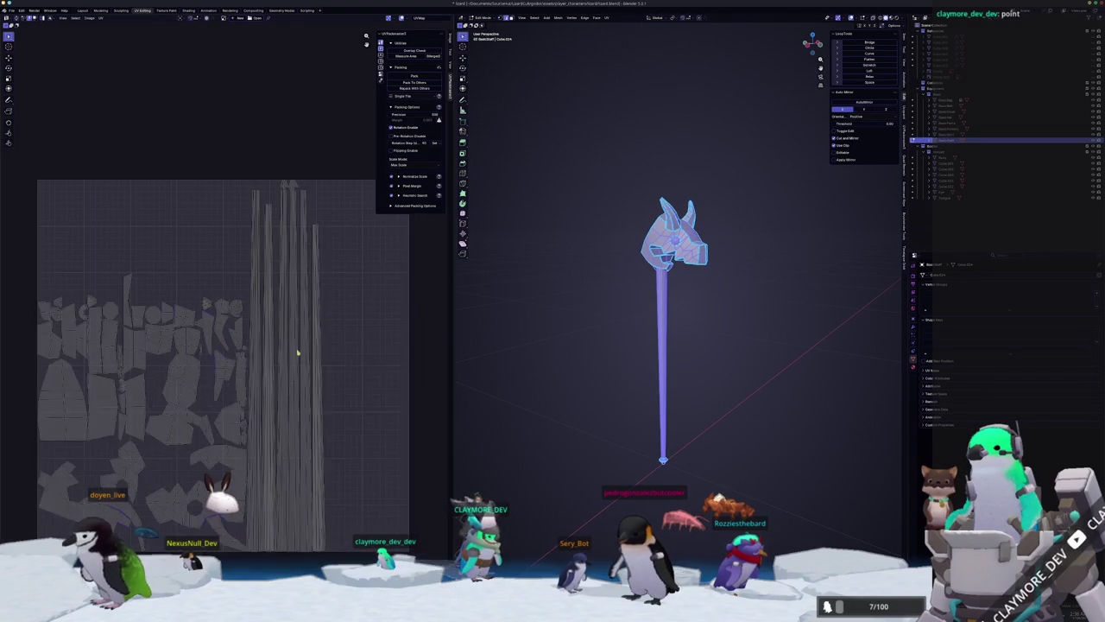
Deselect the staff and zoom in along the stick to work on its edges.
{"action": "left_click", "coordinate": [472, 308]}
{"action": "scroll", "coordinate": [582, 239], "scroll_direction": "up", "scroll_amount": 2}
{"action": "scroll", "coordinate": [596, 233], "scroll_direction": "up", "scroll_amount": 1}
{"action": "scroll", "coordinate": [599, 230], "scroll_direction": "up", "scroll_amount": 1}
{"action": "mouse_move", "coordinate": [599, 229]}
{"action": "middle_mouse_down"}
{"action": "mouse_move", "coordinate": [579, 202]}
{"action": "mouse_move", "coordinate": [582, 247]}
{"action": "mouse_move", "coordinate": [616, 155]}
{"action": "mouse_move", "coordinate": [677, 164]}
{"action": "middle_mouse_up"}
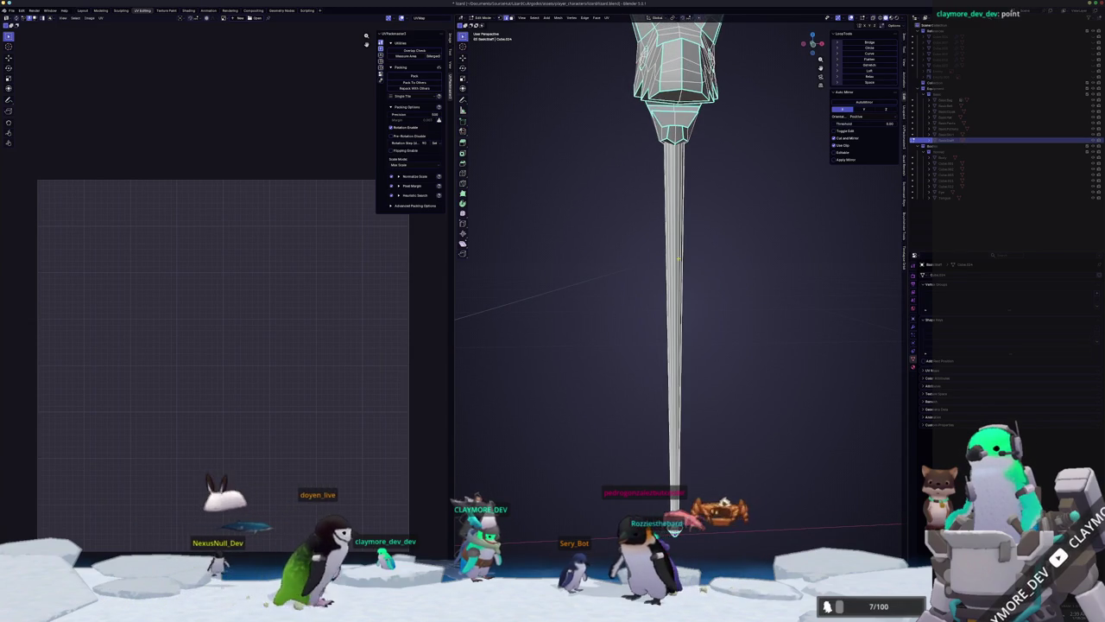
{"action": "right_click", "coordinate": [674, 170]}
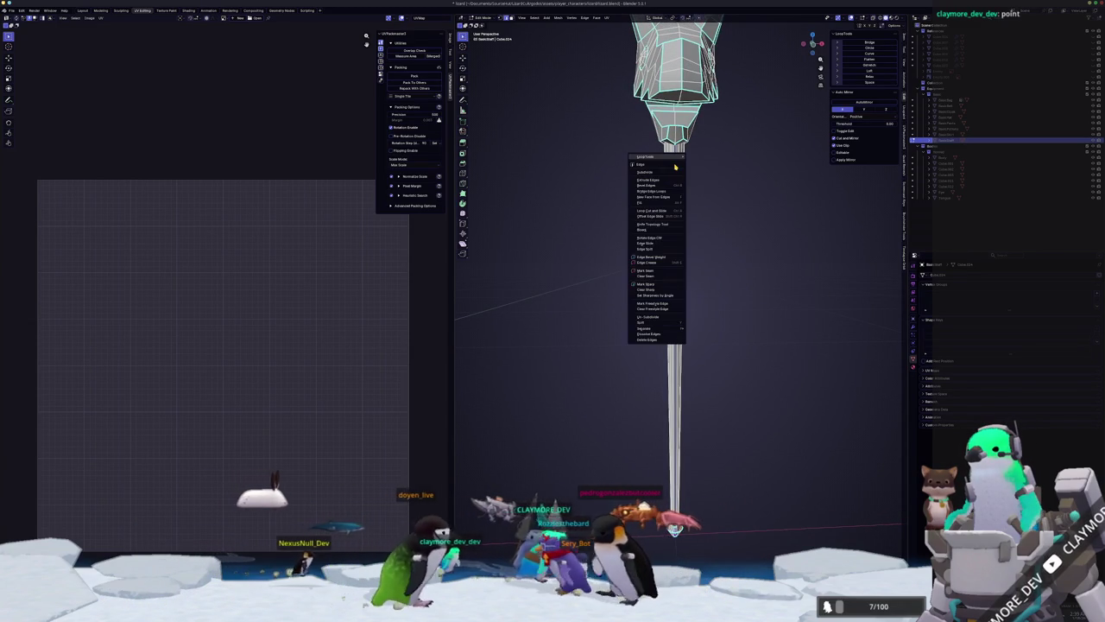
Subdivide the stick's edges, select similar seam edges, and mark them as seams.
{"action": "left_click", "coordinate": [675, 173]}
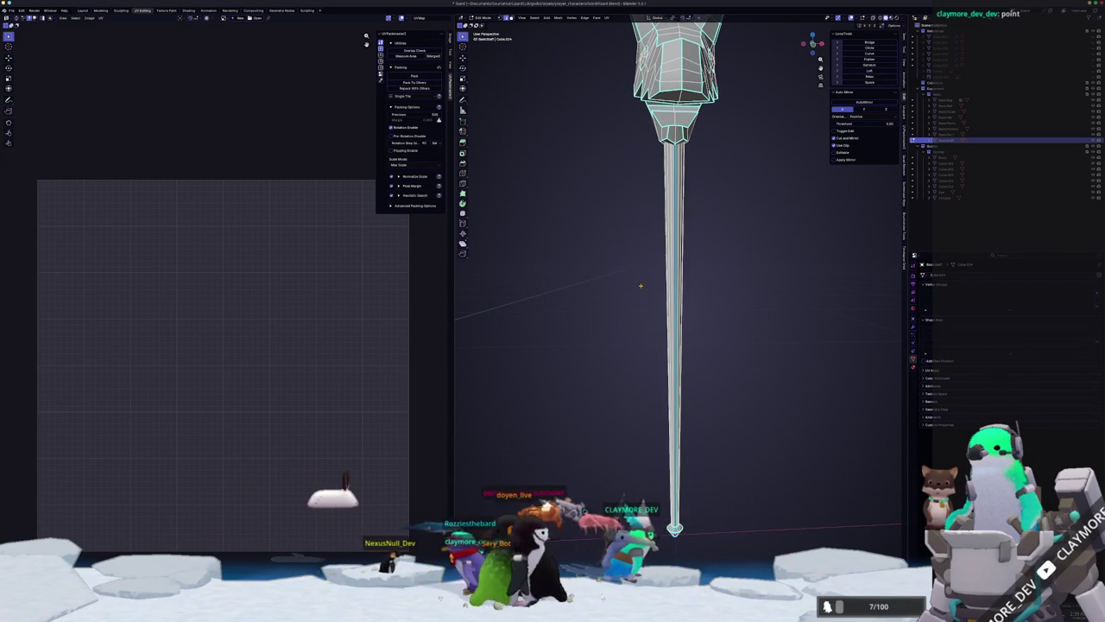
{"action": "scroll", "coordinate": [641, 285], "scroll_direction": "down", "scroll_amount": 3}
{"action": "left_click", "coordinate": [534, 17]}
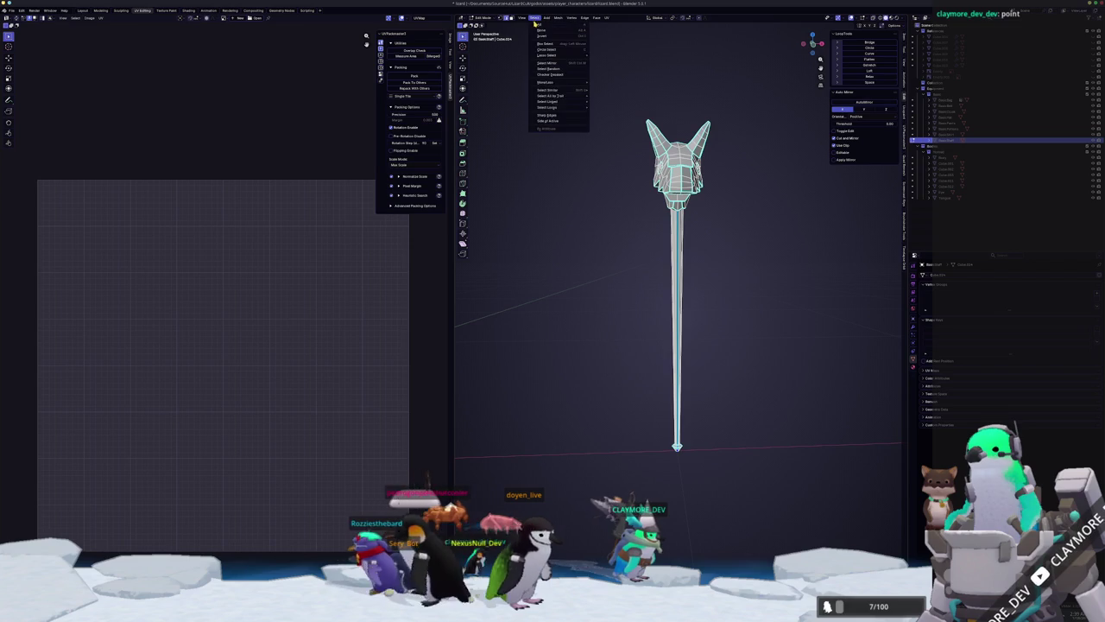
{"action": "mouse_move", "coordinate": [557, 90]}
{"action": "left_click", "coordinate": [613, 134]}
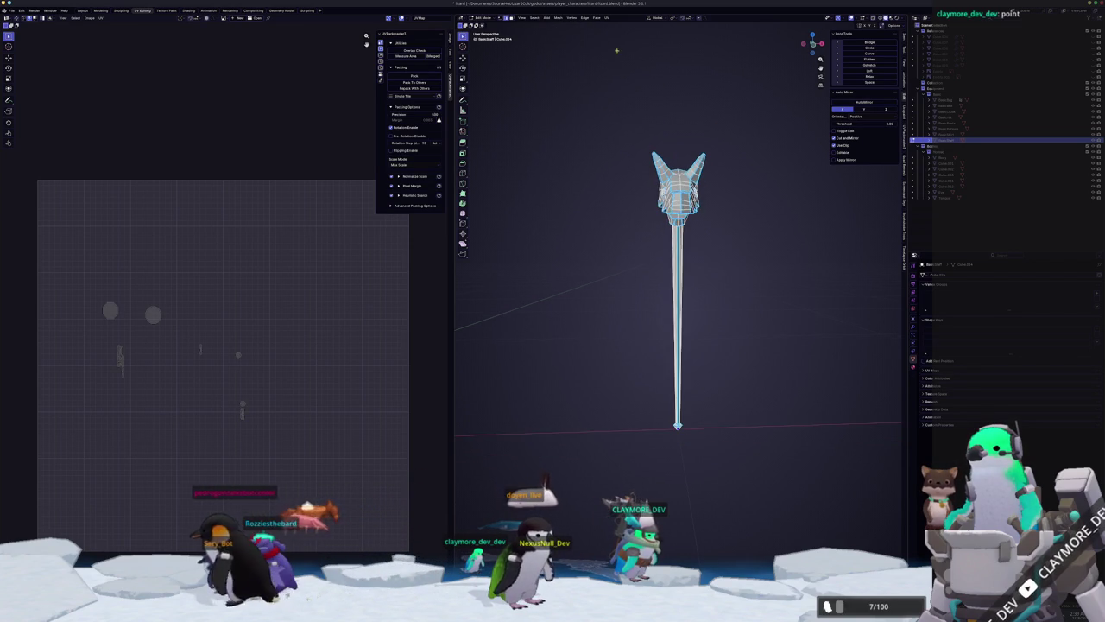
{"action": "left_click", "coordinate": [606, 19]}
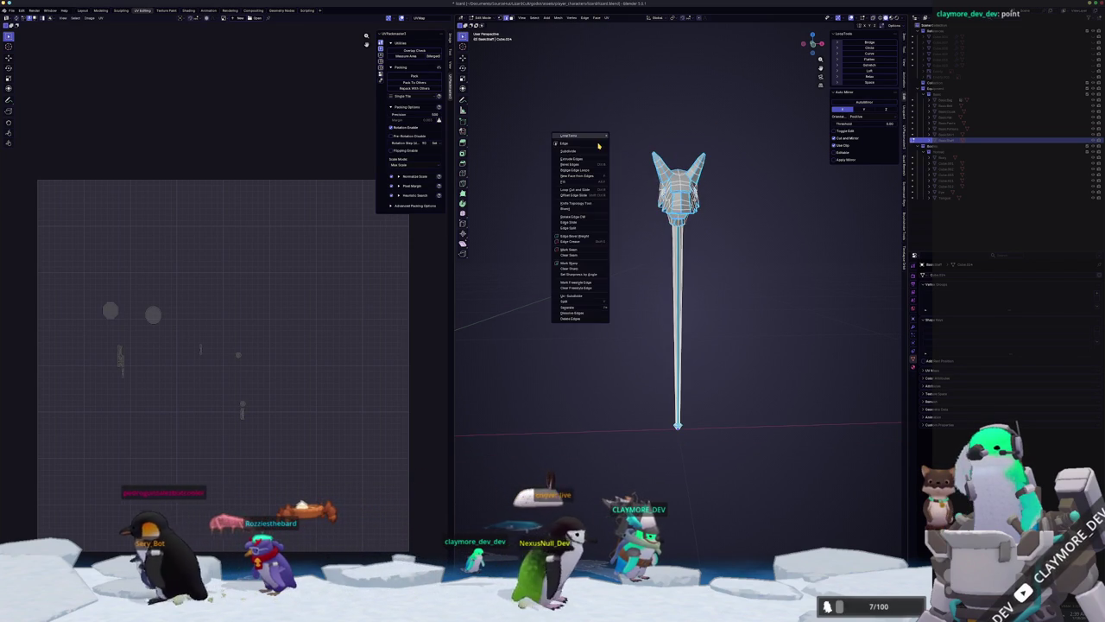
{"action": "left_click", "coordinate": [569, 250]}
Re-unwrap the whole staff, pack its islands with UVPackmaster, and unhide the scene.
{"action": "key", "text": "a"}
{"action": "left_click", "coordinate": [606, 18]}
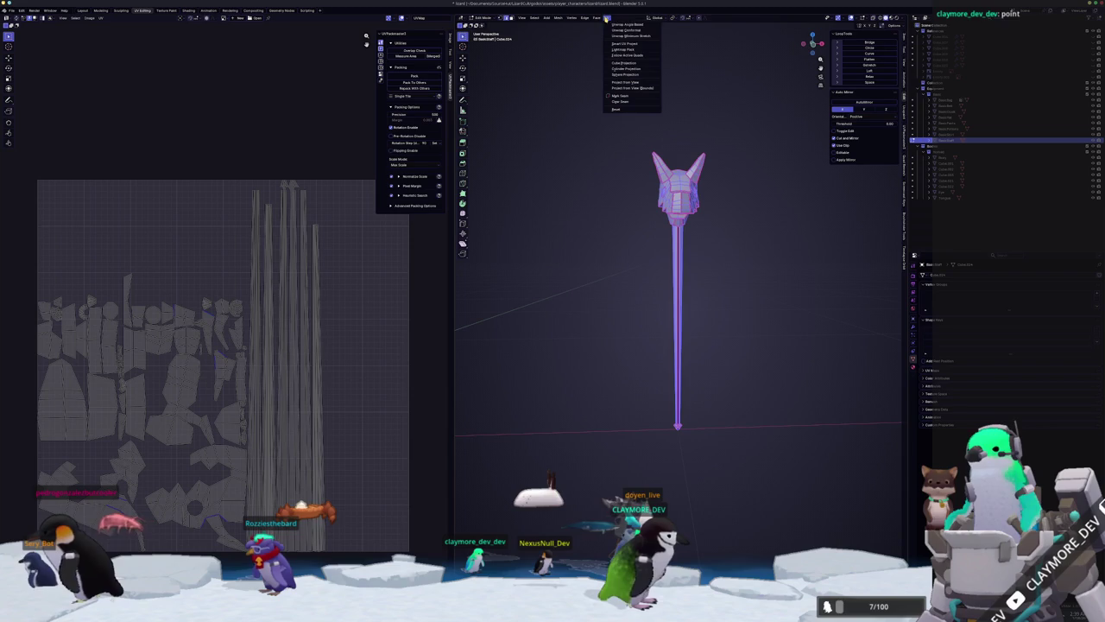
{"action": "left_click", "coordinate": [624, 37]}
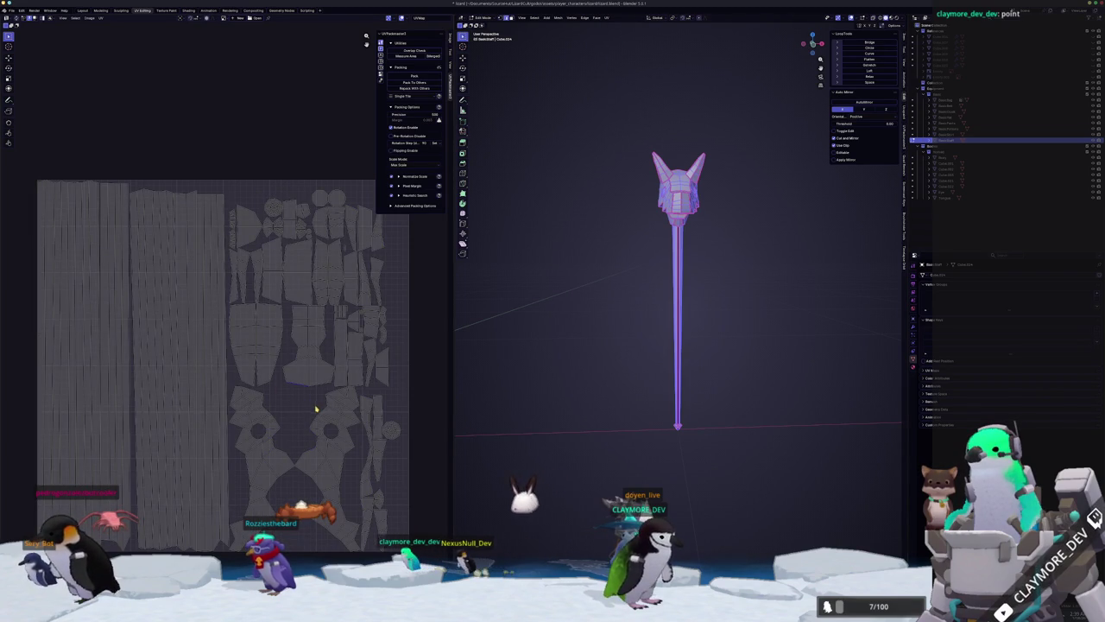
{"action": "key", "text": "a"}
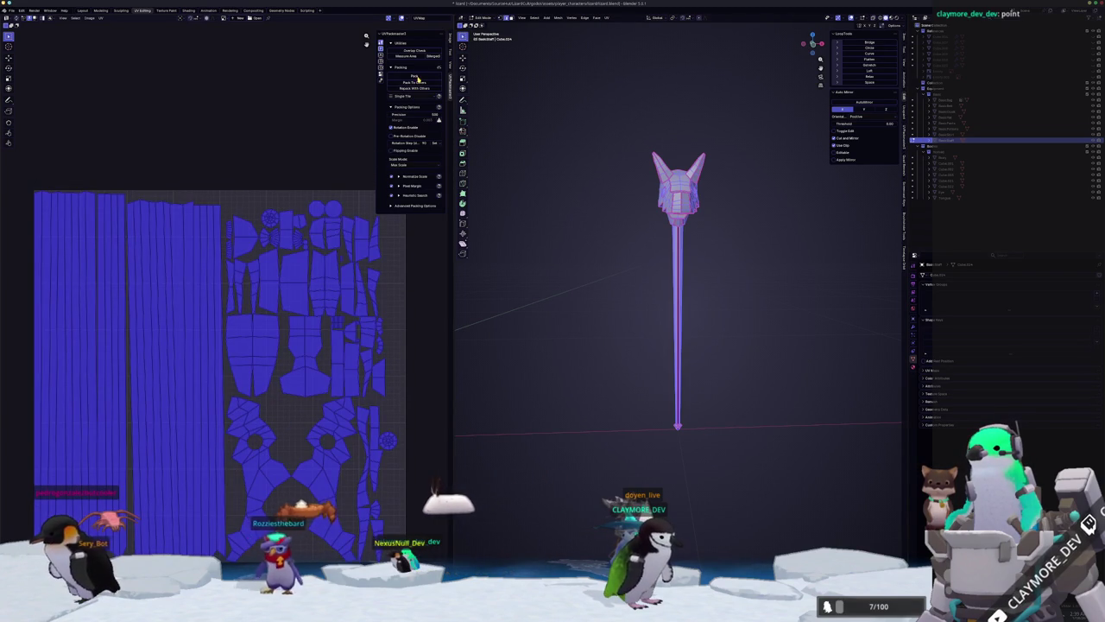
{"action": "left_click", "coordinate": [413, 77]}
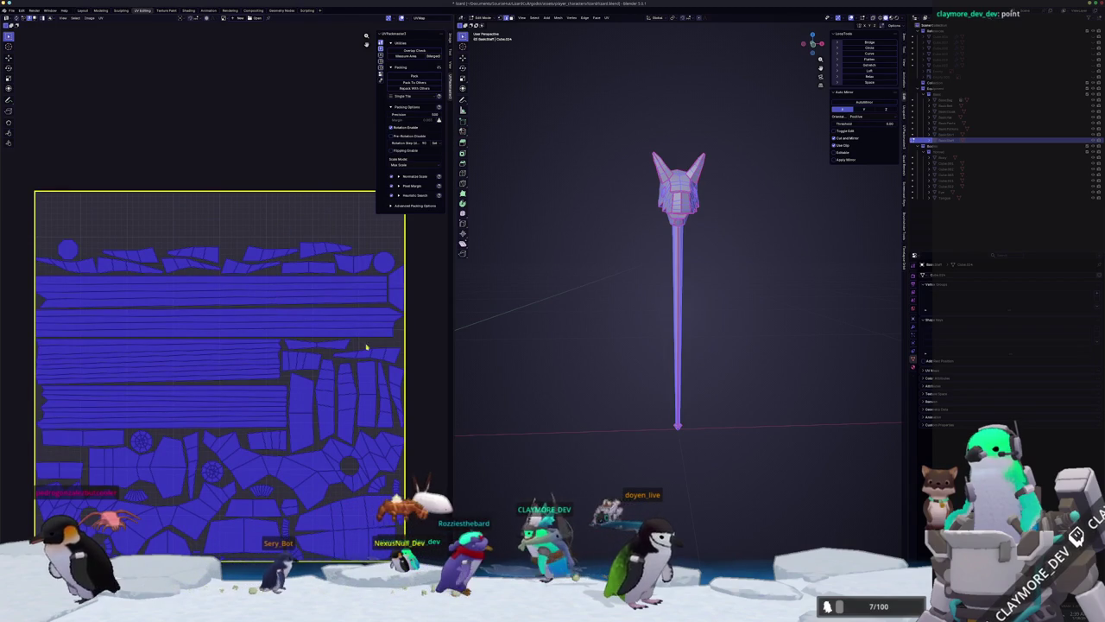
{"action": "scroll", "coordinate": [546, 363], "scroll_direction": "down", "scroll_amount": 1}
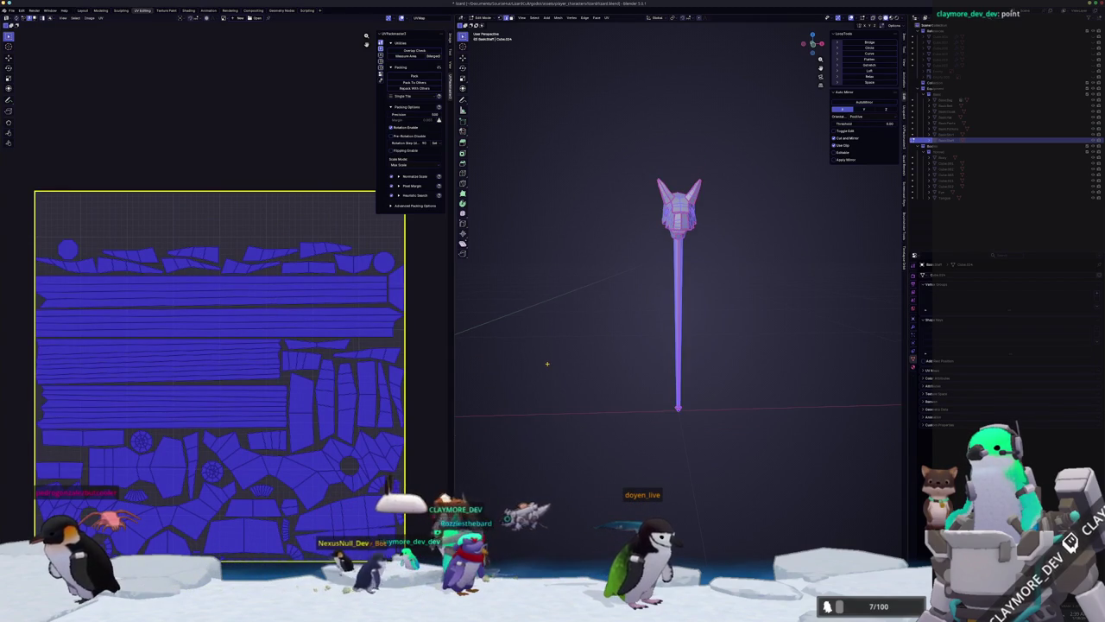
{"action": "key", "text": "alt+h"}
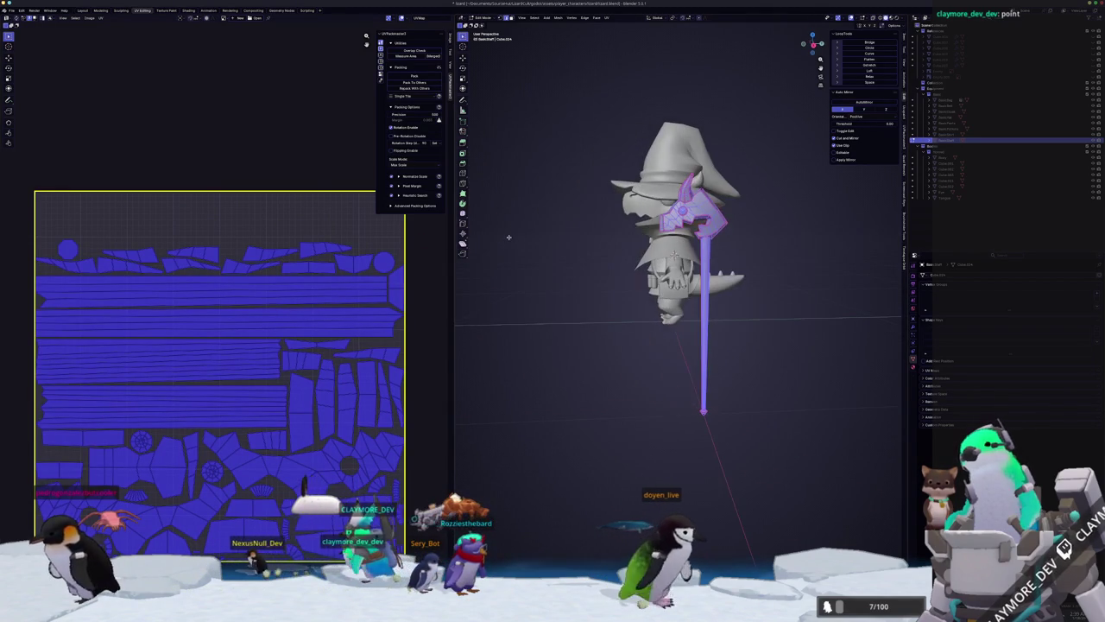
Mark a new UV seam on the staff, then re-unwrap and pack its UVs with UVPackmaster.
{"action": "mouse_move", "coordinate": [508, 239]}
{"action": "middle_mouse_down"}
{"action": "mouse_move", "coordinate": [475, 242]}
{"action": "mouse_move", "coordinate": [552, 233]}
{"action": "mouse_move", "coordinate": [618, 141]}
{"action": "middle_mouse_up"}
{"action": "scroll", "coordinate": [598, 229], "scroll_direction": "up", "scroll_amount": 4}
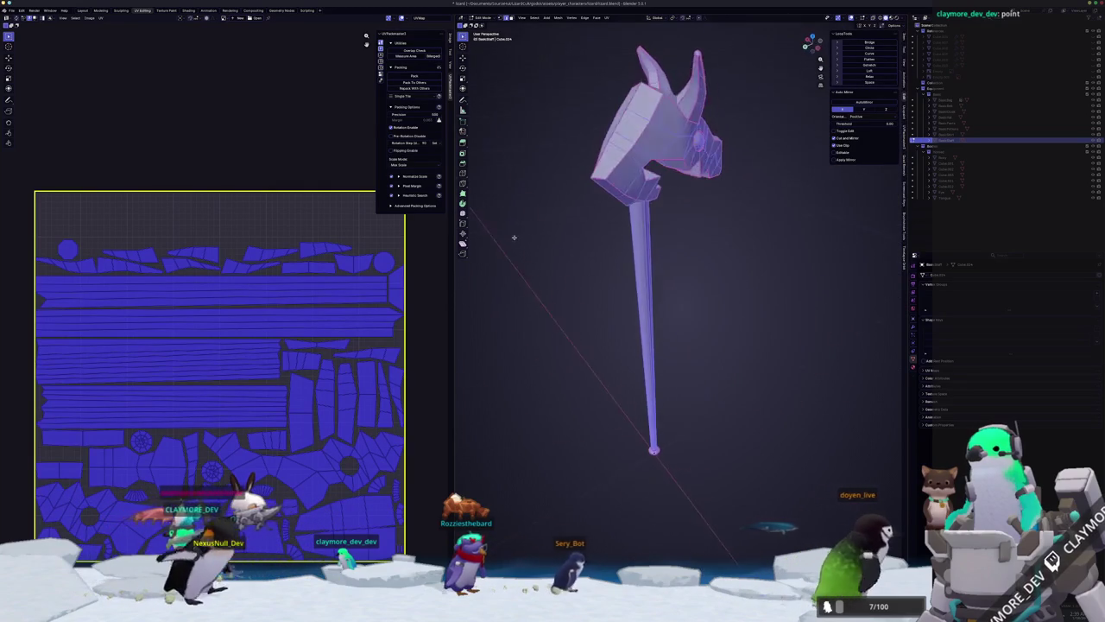
{"action": "key", "text": "alt+a"}
{"action": "mouse_move", "coordinate": [618, 141]}
{"action": "middle_mouse_down"}
{"action": "mouse_move", "coordinate": [521, 158]}
{"action": "mouse_move", "coordinate": [642, 344]}
{"action": "middle_mouse_up"}
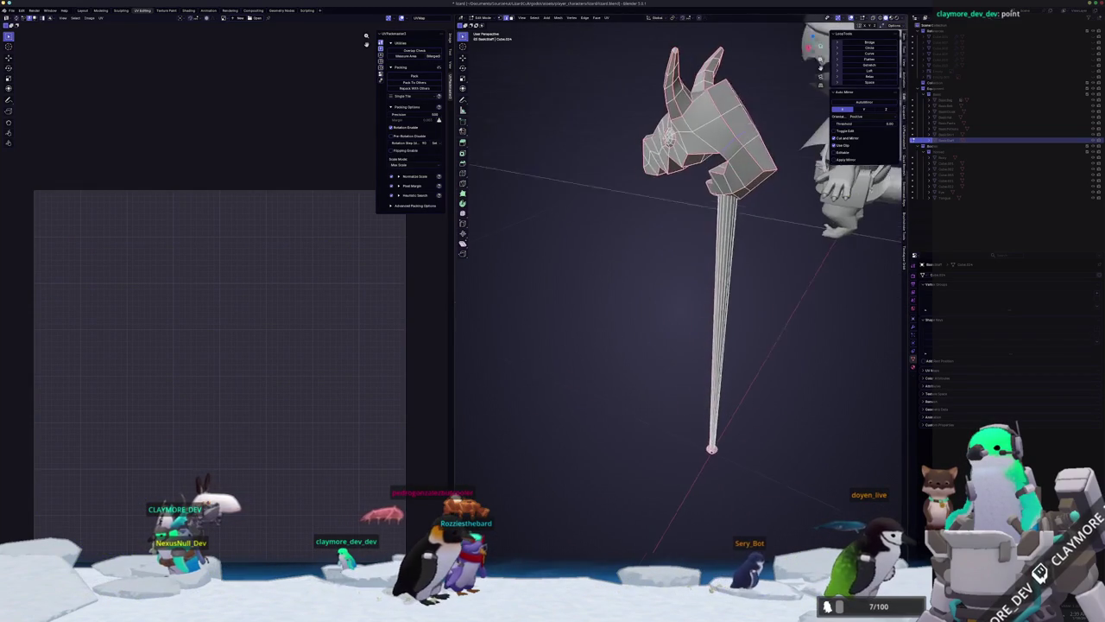
{"action": "key", "text": "ctrl+e"}
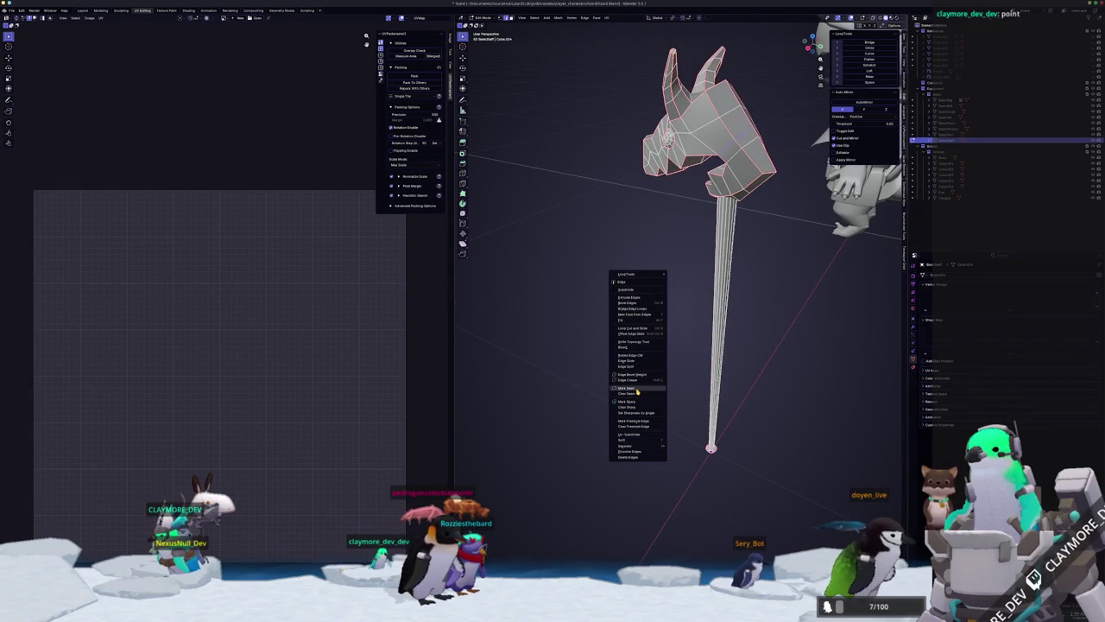
{"action": "left_click", "coordinate": [637, 391]}
{"action": "middle_click_drag", "start_coordinate": [637, 391], "coordinate": [576, 184]}
{"action": "key", "text": "a"}
{"action": "left_click", "coordinate": [607, 18]}
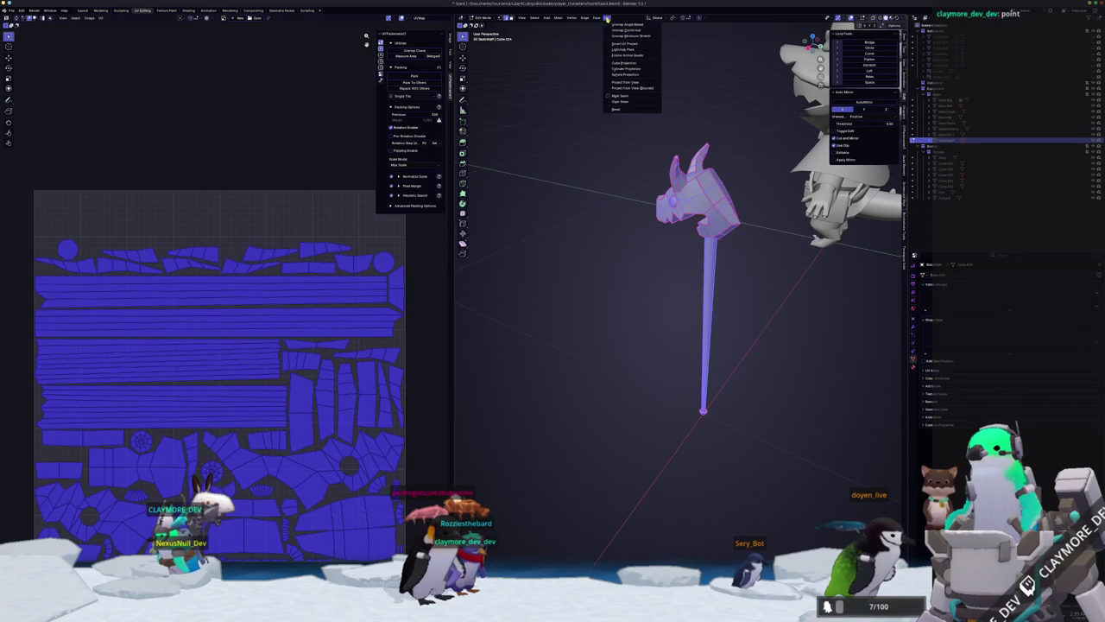
{"action": "left_click", "coordinate": [621, 37]}
{"action": "left_click", "coordinate": [413, 76]}
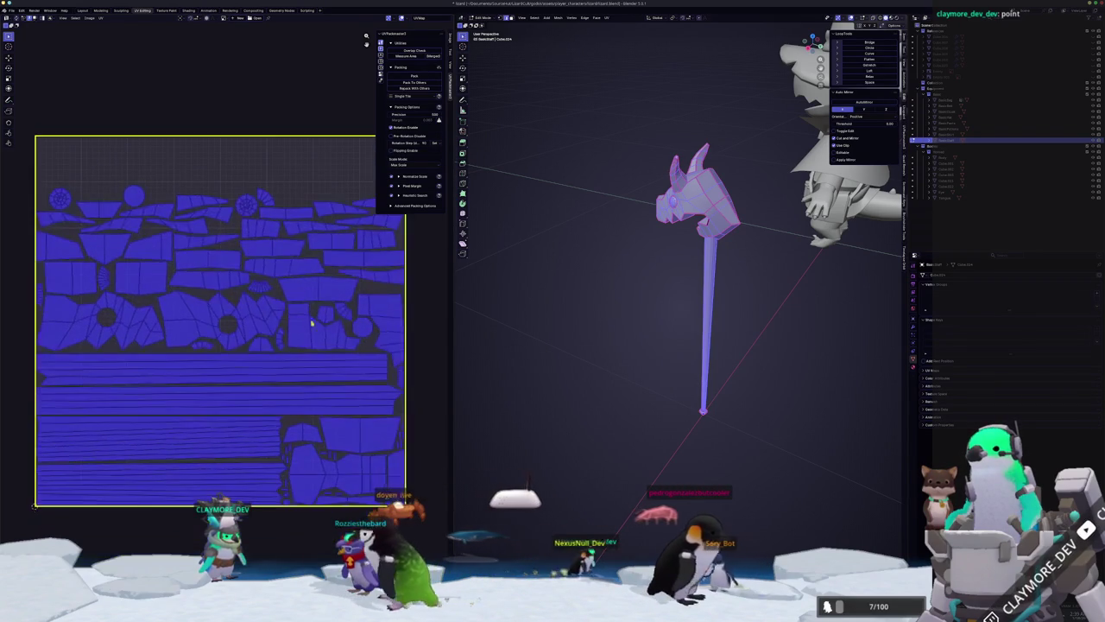
Return to Object Mode and isolate the wizard character in local view.
{"action": "key", "text": "Tab"}
{"action": "mouse_move", "coordinate": [573, 345]}
{"action": "middle_mouse_down"}
{"action": "mouse_move", "coordinate": [629, 313]}
{"action": "mouse_move", "coordinate": [638, 257]}
{"action": "middle_mouse_up"}
{"action": "key", "text": "KP_Divide"}
{"action": "left_click", "coordinate": [638, 256]}
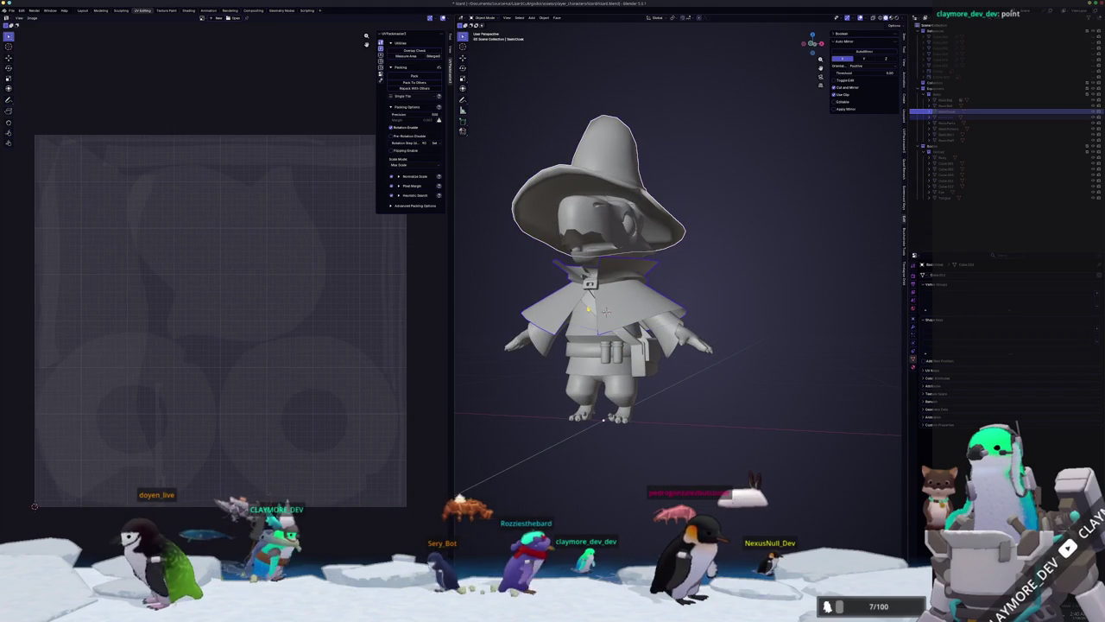
Select the hat, cloak and belt pouch together and unwrap all their geometry.
{"action": "left_click", "coordinate": [590, 355]}
{"action": "left_click", "coordinate": [618, 356]}
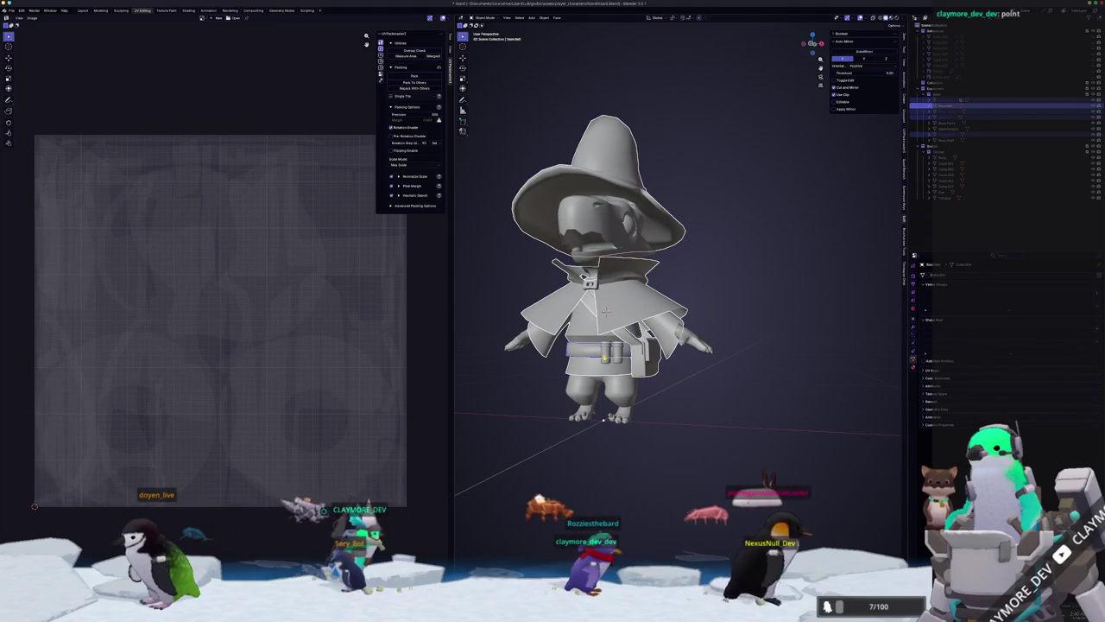
{"action": "key", "text": "a"}
{"action": "key", "text": "Tab"}
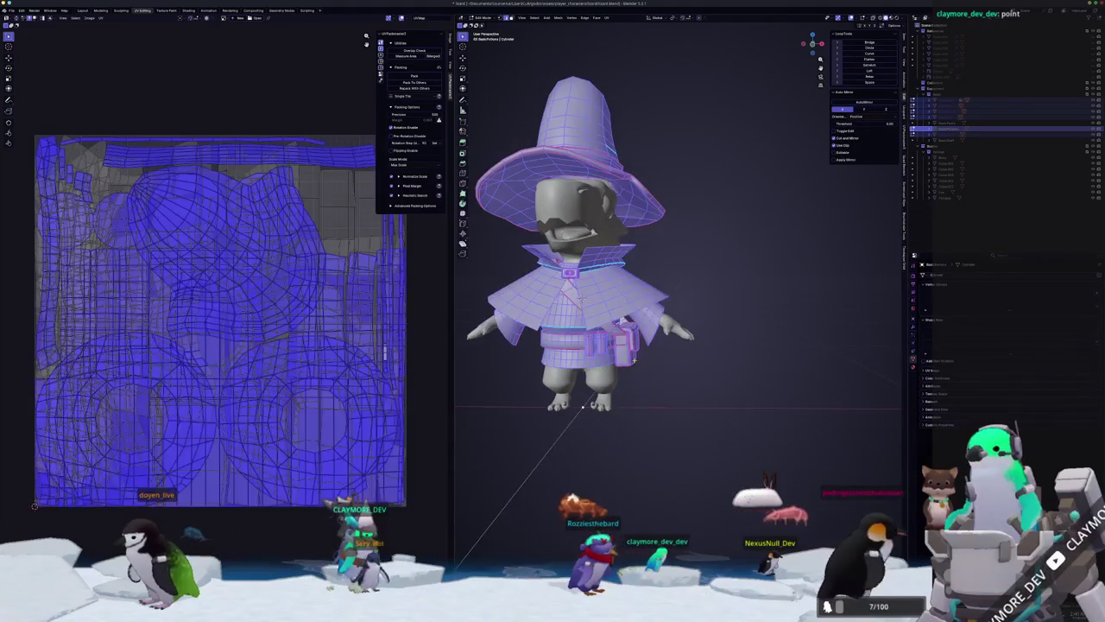
{"action": "key", "text": "KP_Decimal"}
{"action": "left_click", "coordinate": [605, 19]}
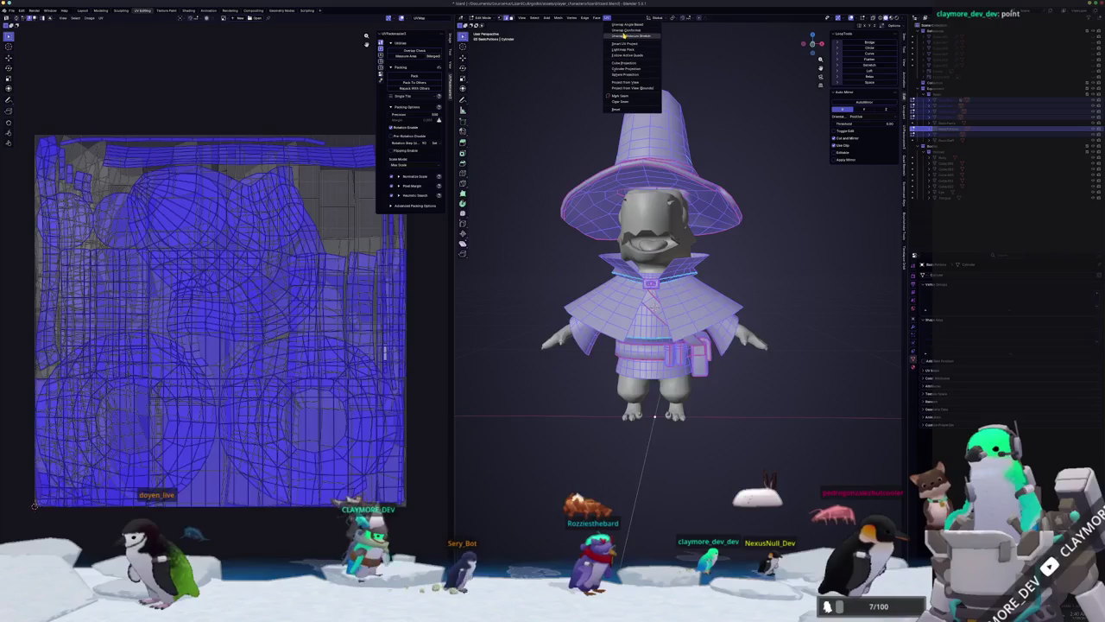
{"action": "left_click", "coordinate": [611, 60]}
Pack all the clothing UV islands into the square and return to Object Mode.
{"action": "key", "text": "a"}
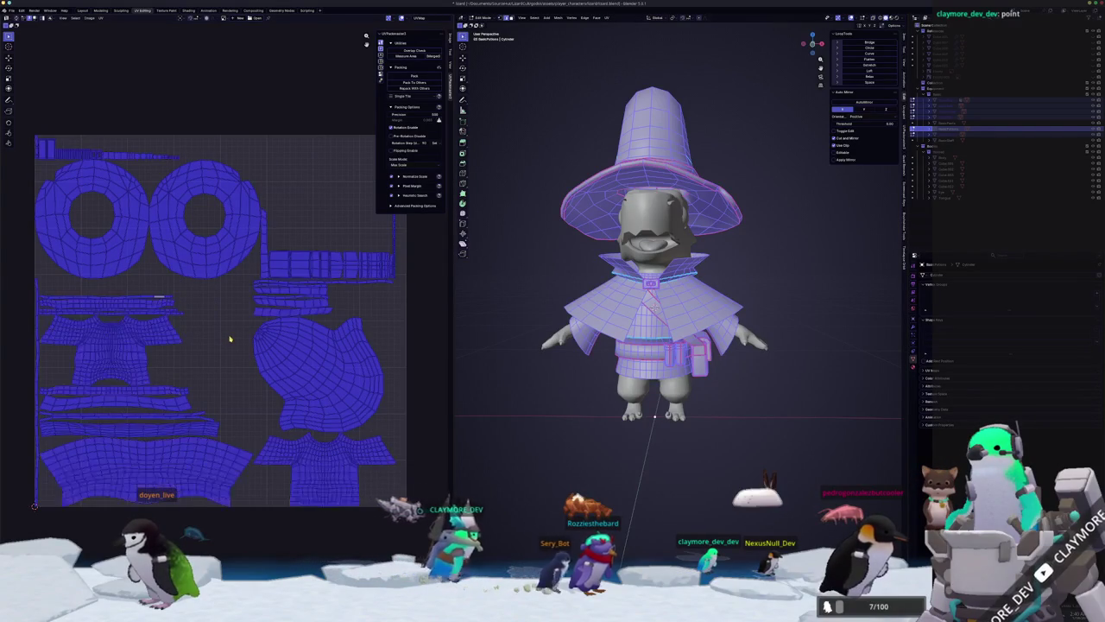
{"action": "scroll", "coordinate": [345, 288], "scroll_direction": "up", "scroll_amount": 2}
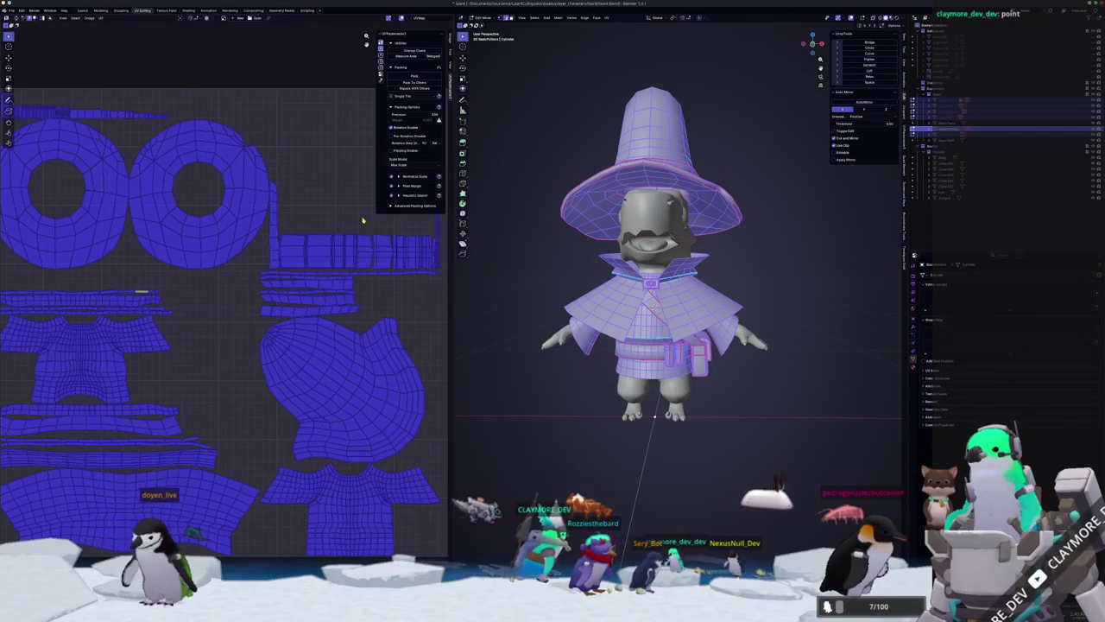
{"action": "key", "text": "ctrl+p"}
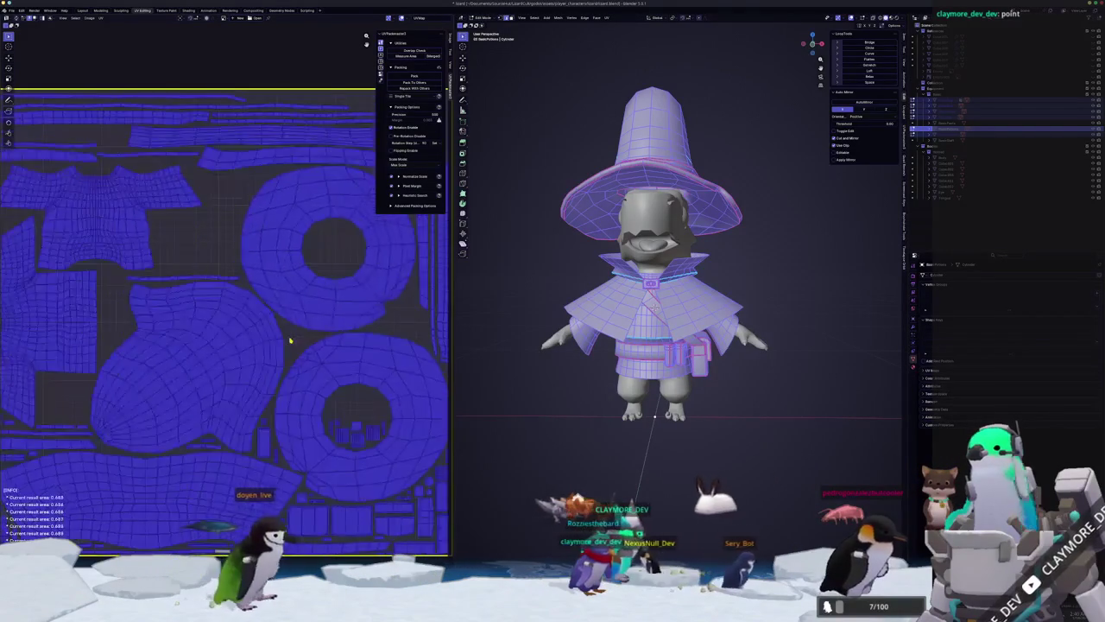
{"action": "scroll", "coordinate": [276, 350], "scroll_direction": "down", "scroll_amount": 2}
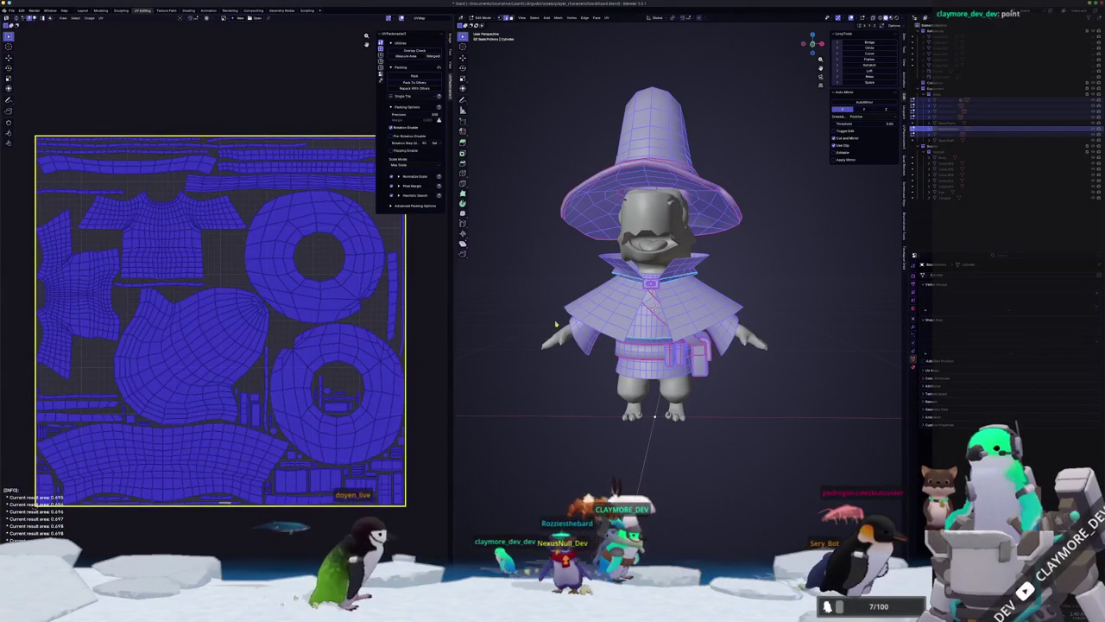
{"action": "key", "text": "Tab"}
{"action": "middle_click_drag", "start_coordinate": [587, 302], "coordinate": [611, 303]}
{"action": "left_click", "coordinate": [611, 303]}
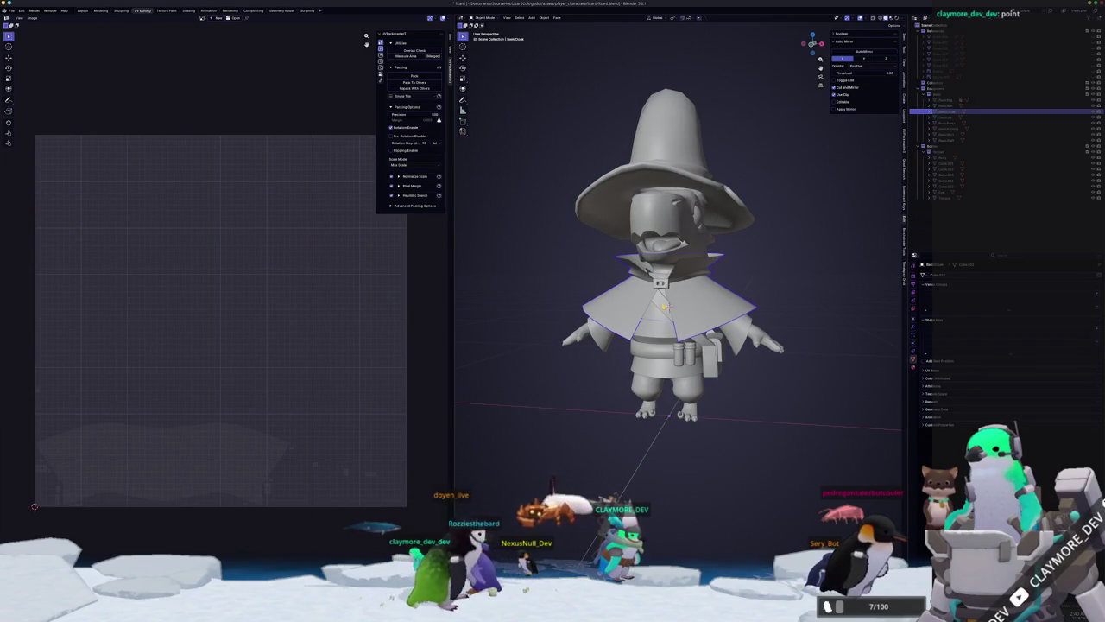
Unwrap the cape and potion pouch together and pack their islands with UVPackmaster.
{"action": "left_click", "coordinate": [678, 354]}
{"action": "left_click", "coordinate": [701, 362]}
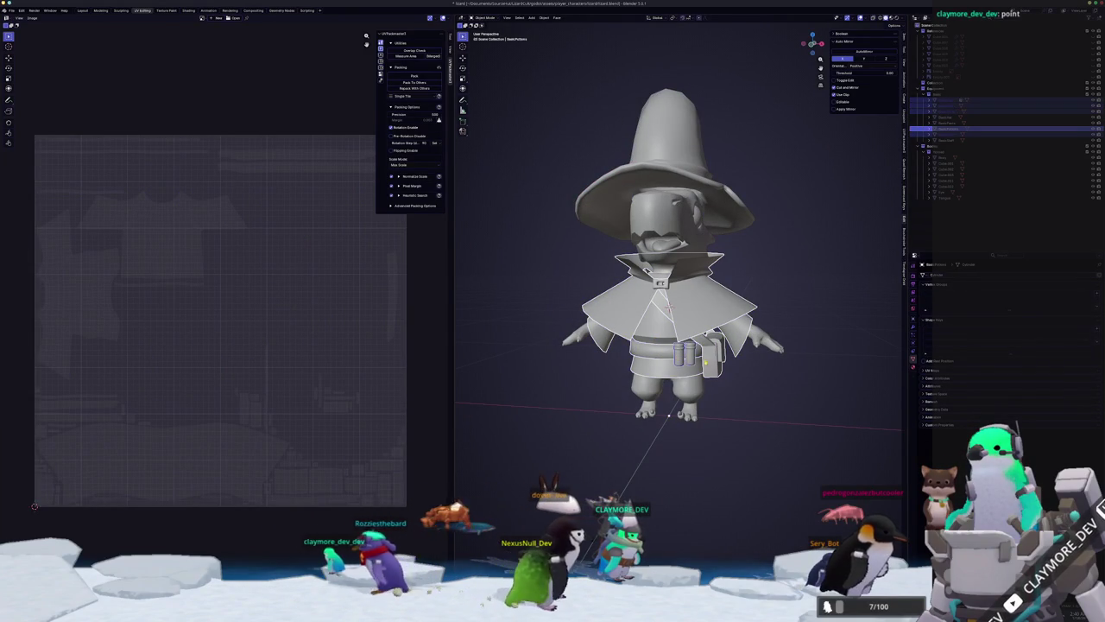
{"action": "key", "text": "Tab"}
{"action": "mouse_move", "coordinate": [587, 311]}
{"action": "middle_mouse_down"}
{"action": "mouse_move", "coordinate": [602, 338]}
{"action": "mouse_move", "coordinate": [591, 24]}
{"action": "middle_mouse_up"}
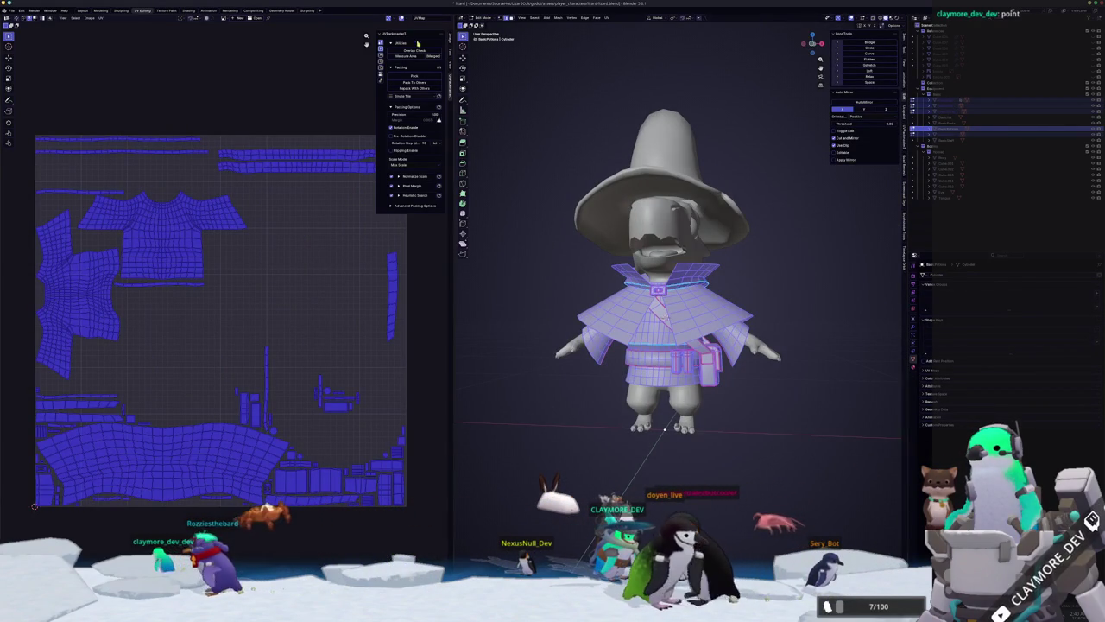
{"action": "left_click", "coordinate": [608, 18]}
{"action": "left_click", "coordinate": [623, 36]}
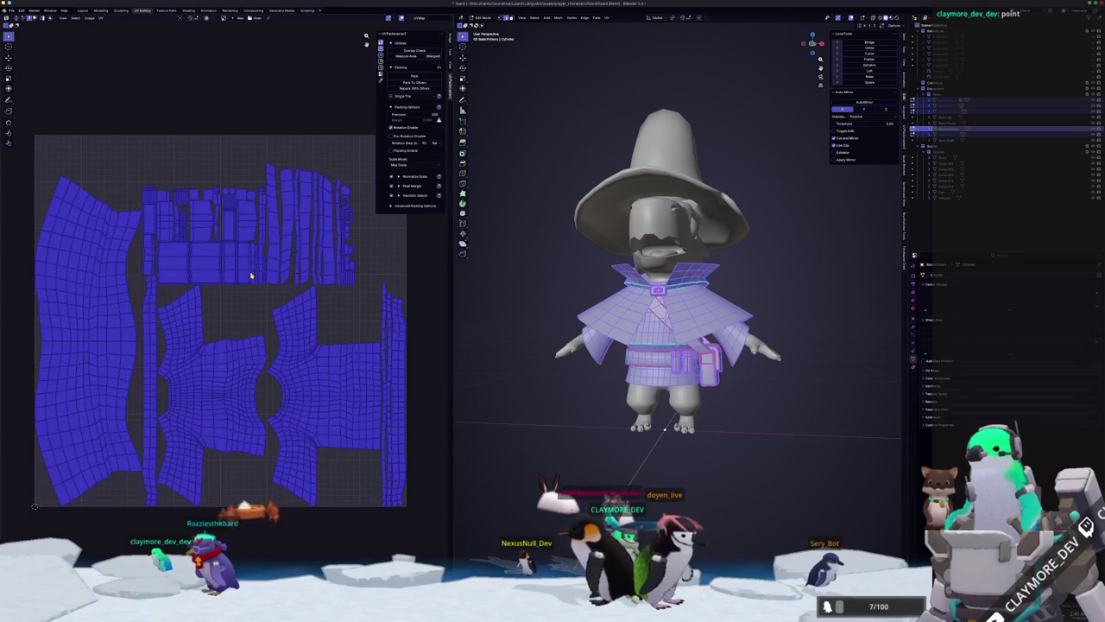
{"action": "left_click", "coordinate": [414, 75]}
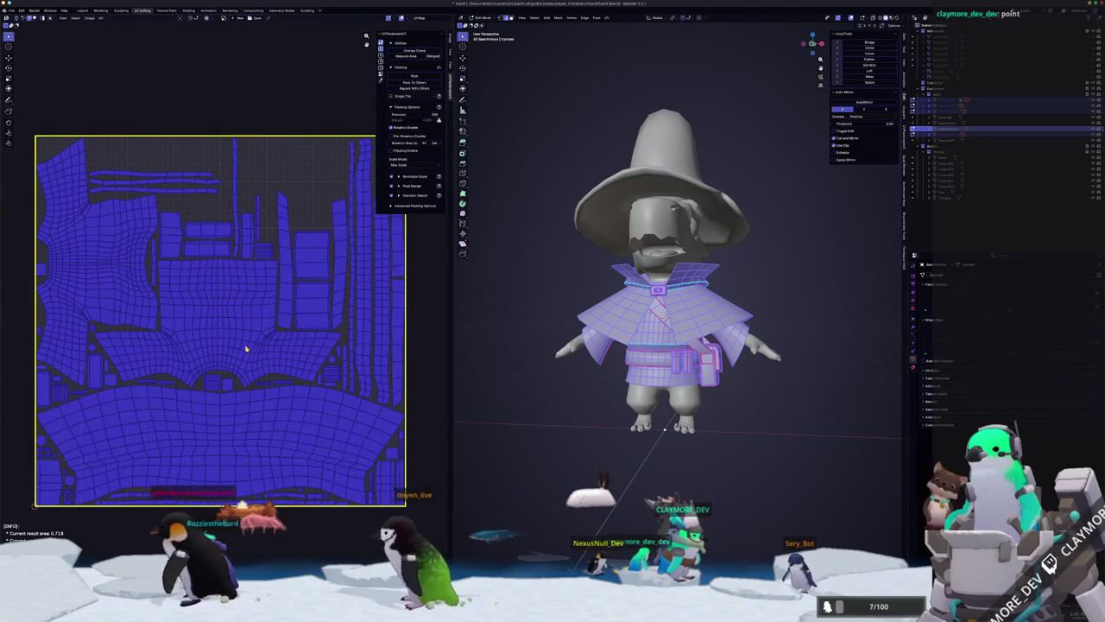
{"action": "key", "text": "Tab"}
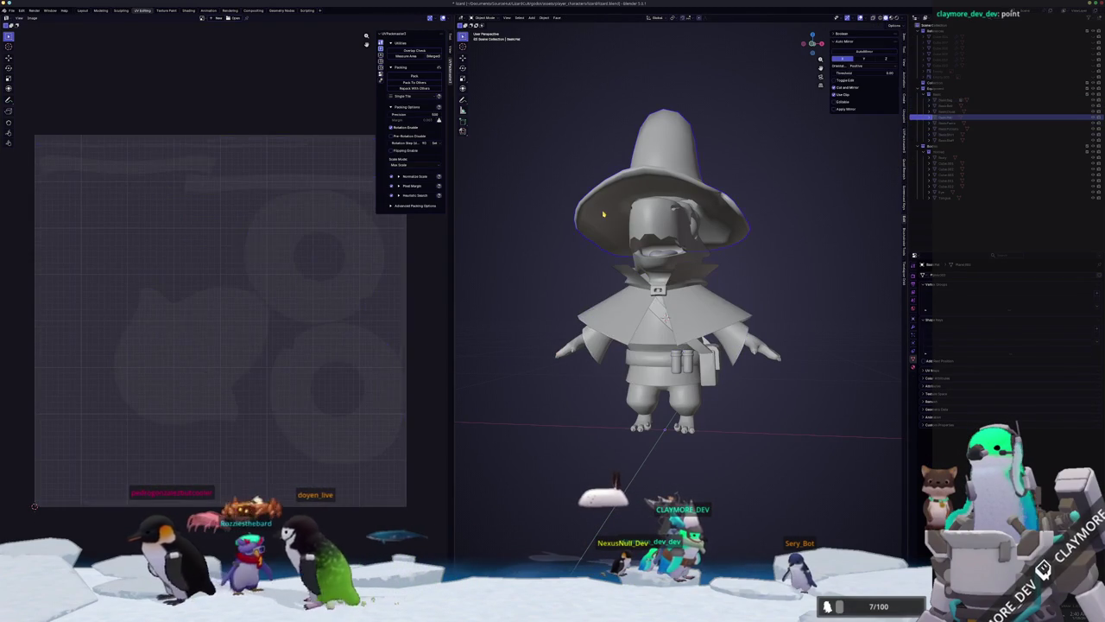
Pack the wizard hat's UVs in Edit Mode and inspect the hat from several angles.
{"action": "left_click", "coordinate": [661, 155]}
{"action": "key", "text": "Tab"}
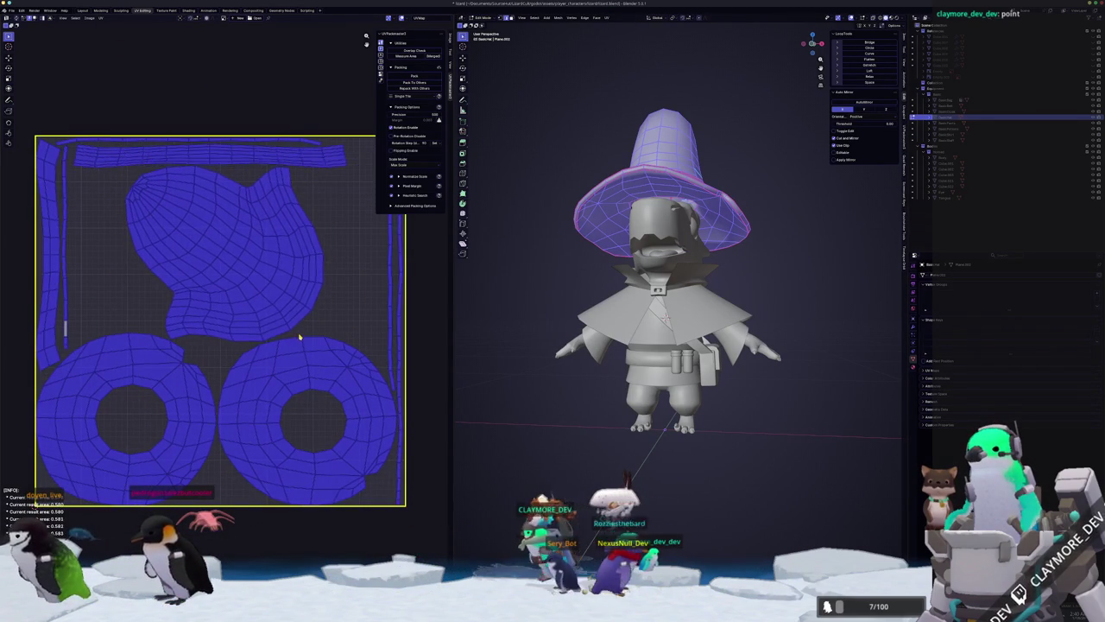
{"action": "key", "text": "Tab"}
{"action": "middle_click_drag", "start_coordinate": [547, 302], "coordinate": [556, 327]}
{"action": "scroll", "coordinate": [555, 316], "scroll_direction": "down", "scroll_amount": 2}
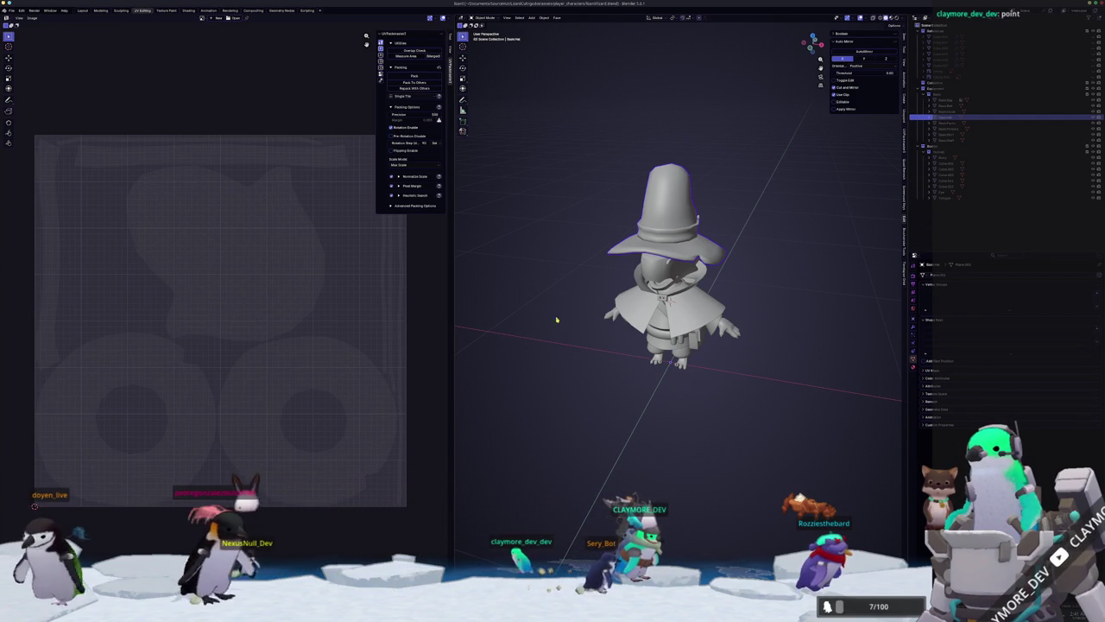
{"action": "scroll", "coordinate": [642, 352], "scroll_direction": "up", "scroll_amount": 3}
{"action": "key", "text": "Tab"}
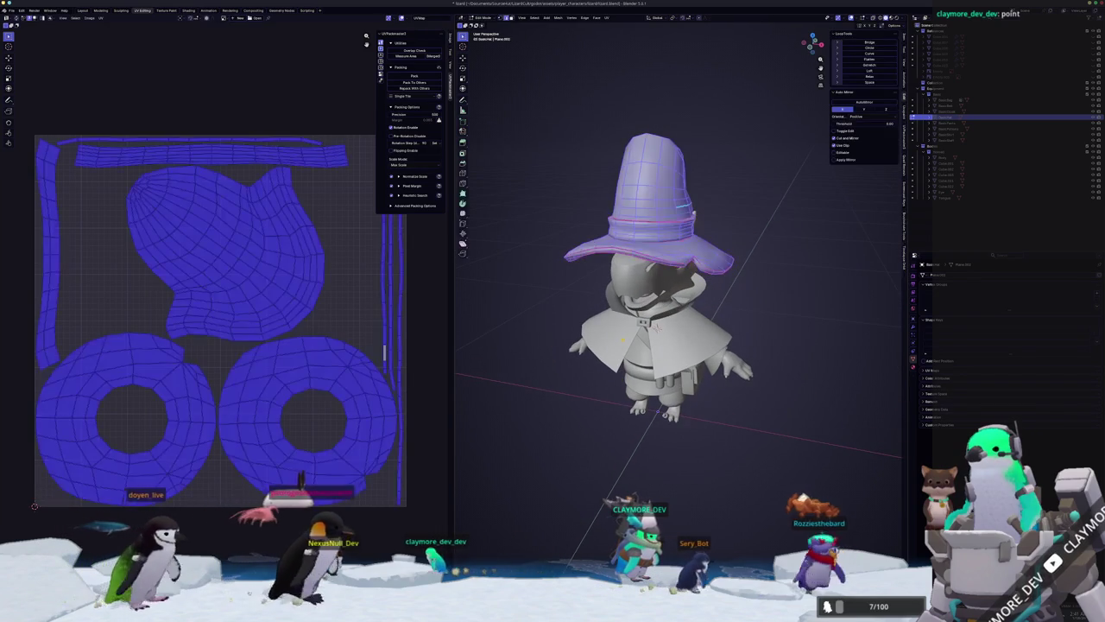
{"action": "mouse_move", "coordinate": [605, 311]}
{"action": "middle_mouse_down"}
{"action": "mouse_move", "coordinate": [540, 308]}
{"action": "mouse_move", "coordinate": [585, 318]}
{"action": "middle_mouse_up"}
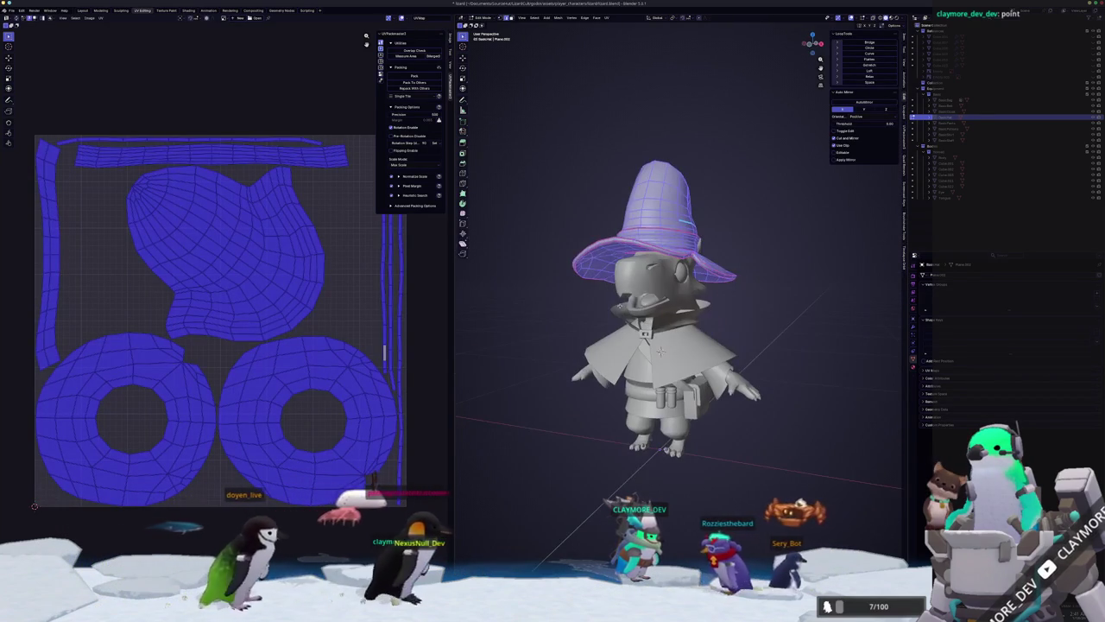
{"action": "scroll", "coordinate": [295, 370], "scroll_direction": "down", "scroll_amount": 1}
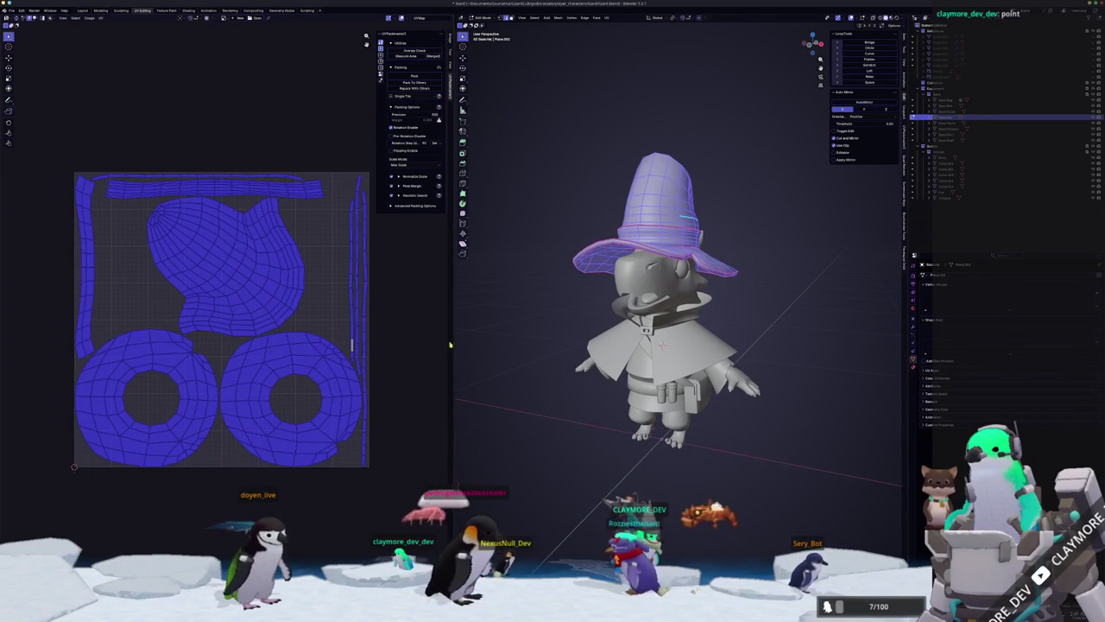
Select the cape to review its UVs, then return to Object Mode.
{"action": "key", "text": "Tab"}
{"action": "left_click", "coordinate": [596, 354]}
{"action": "key", "text": "Tab"}
{"action": "middle_click_drag", "start_coordinate": [514, 370], "coordinate": [428, 366]}
{"action": "key", "text": "Tab"}
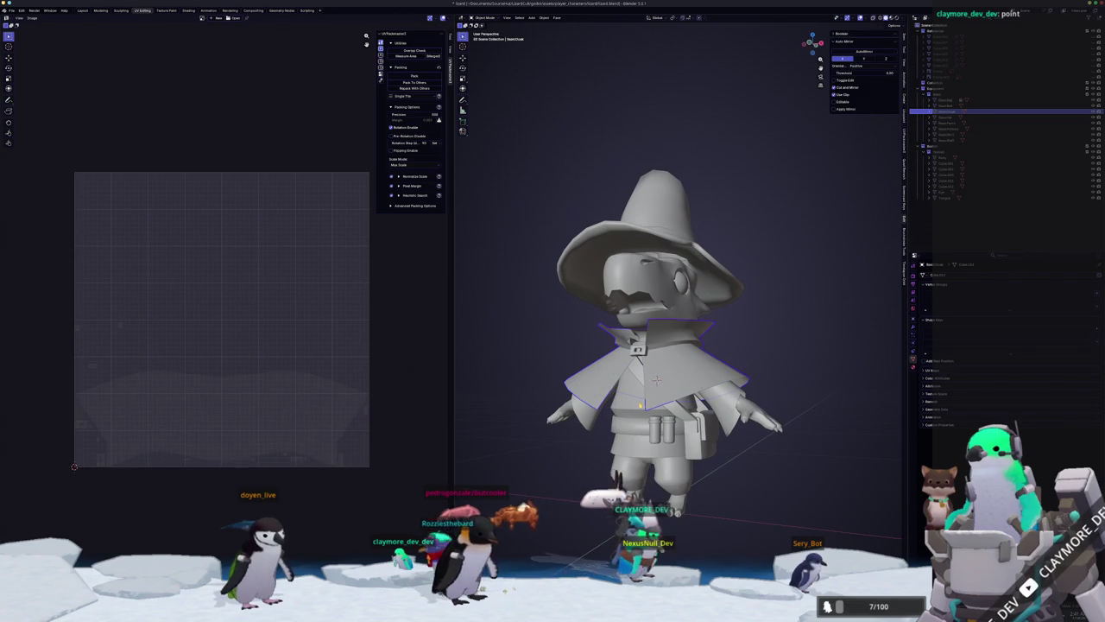
Check the cape's and the pants' UV layouts in Edit Mode.
{"action": "key", "text": "Tab"}
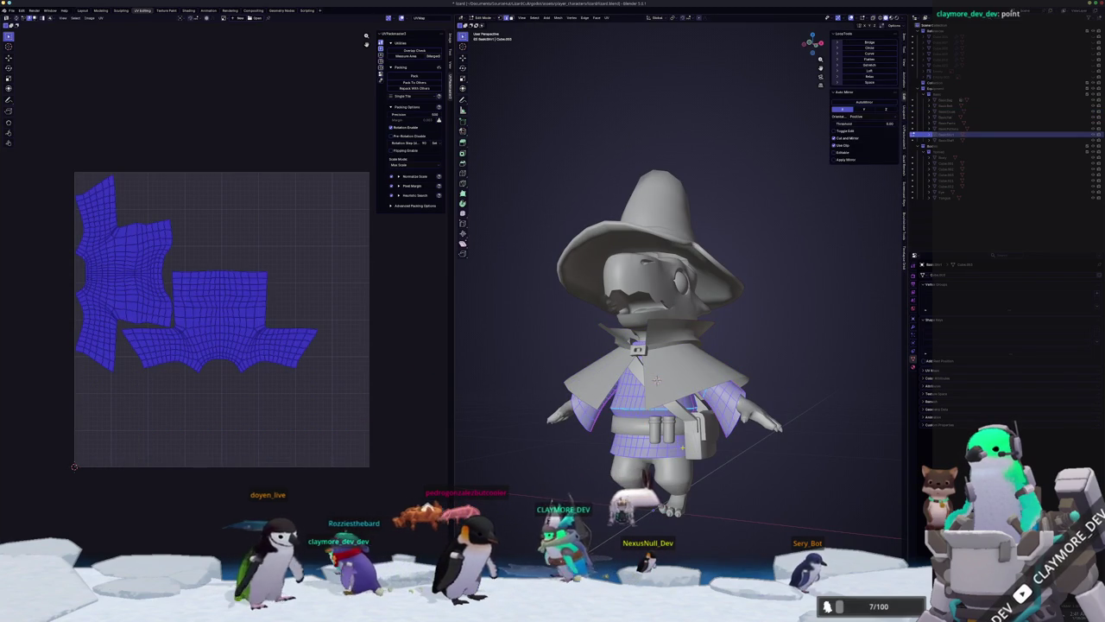
{"action": "key", "text": "Tab"}
{"action": "left_click", "coordinate": [665, 470]}
{"action": "key", "text": "Tab"}
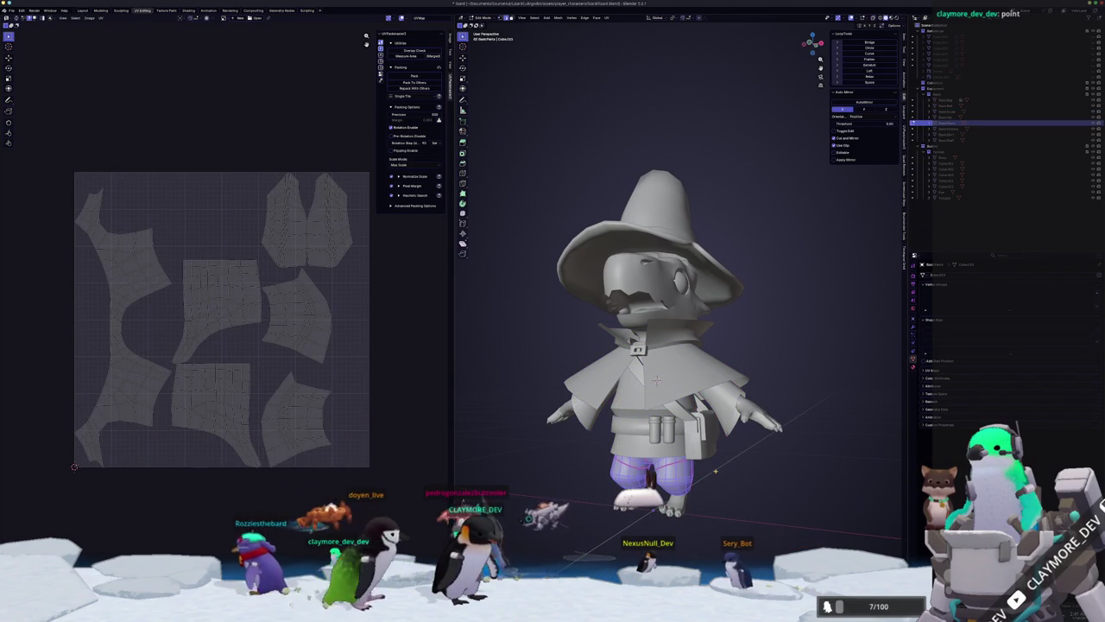
{"action": "key", "text": "Tab"}
Select the satchel, strap and coat meshes in the Outliner and show their UV islands in Edit Mode.
{"action": "key", "text": "Tab"}
{"action": "key", "text": "Tab"}
{"action": "left_click", "coordinate": [703, 450]}
{"action": "key", "text": "Tab"}
{"action": "key", "text": "Tab"}
{"action": "left_click", "coordinate": [945, 122]}
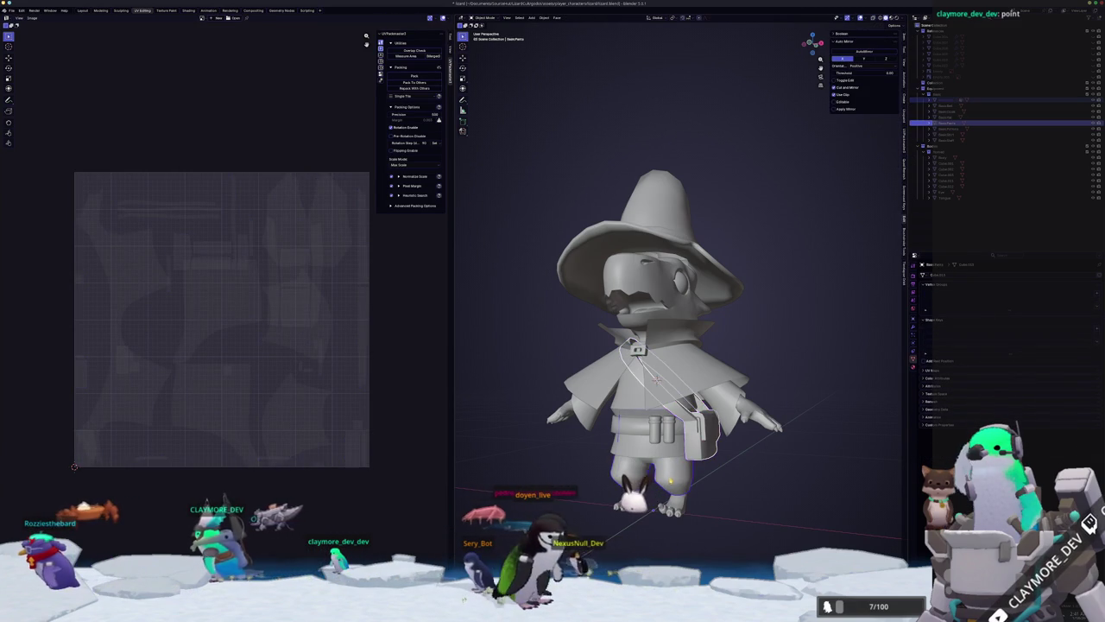
{"action": "left_click", "coordinate": [946, 128]}
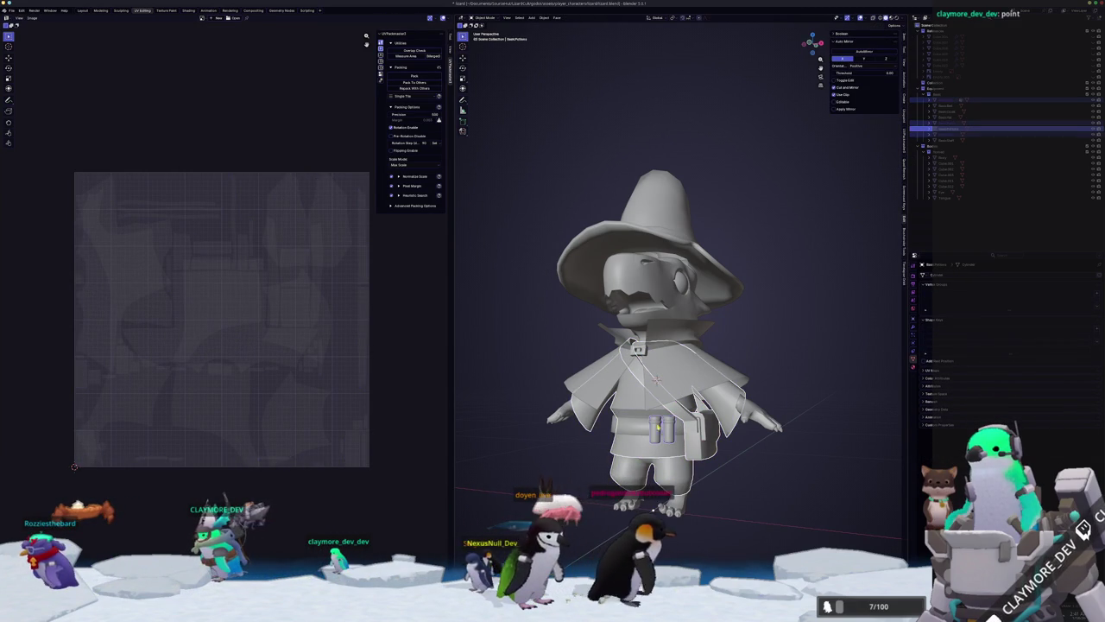
{"action": "left_click", "coordinate": [946, 111]}
{"action": "scroll", "coordinate": [738, 389], "scroll_direction": "down", "scroll_amount": 2}
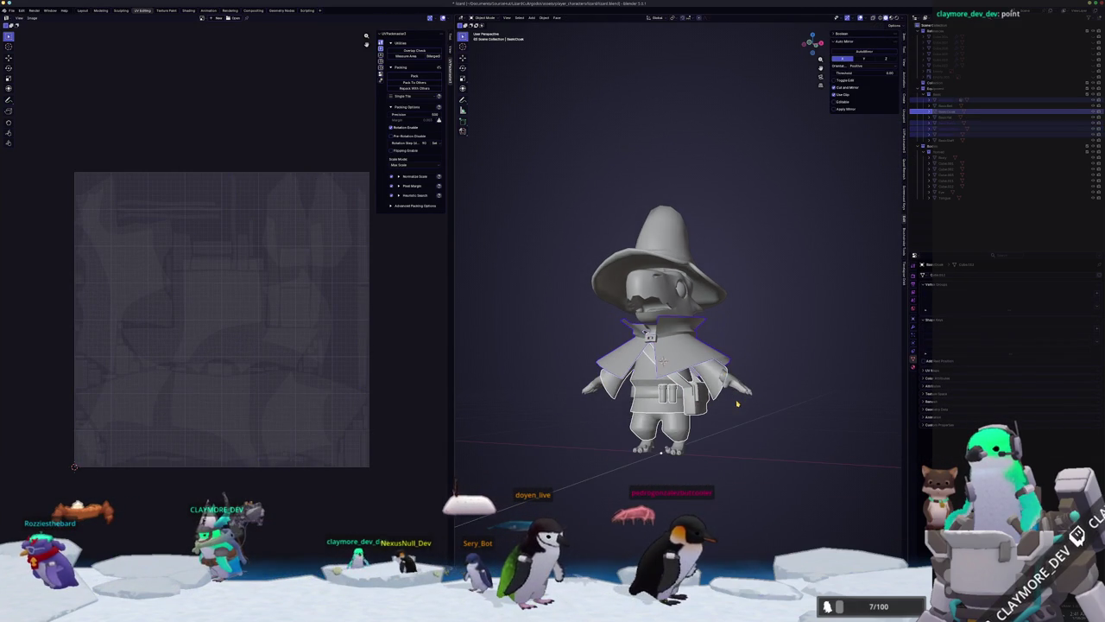
{"action": "key", "text": "Tab"}
{"action": "key", "text": "Tab"}
{"action": "key", "text": "Tab"}
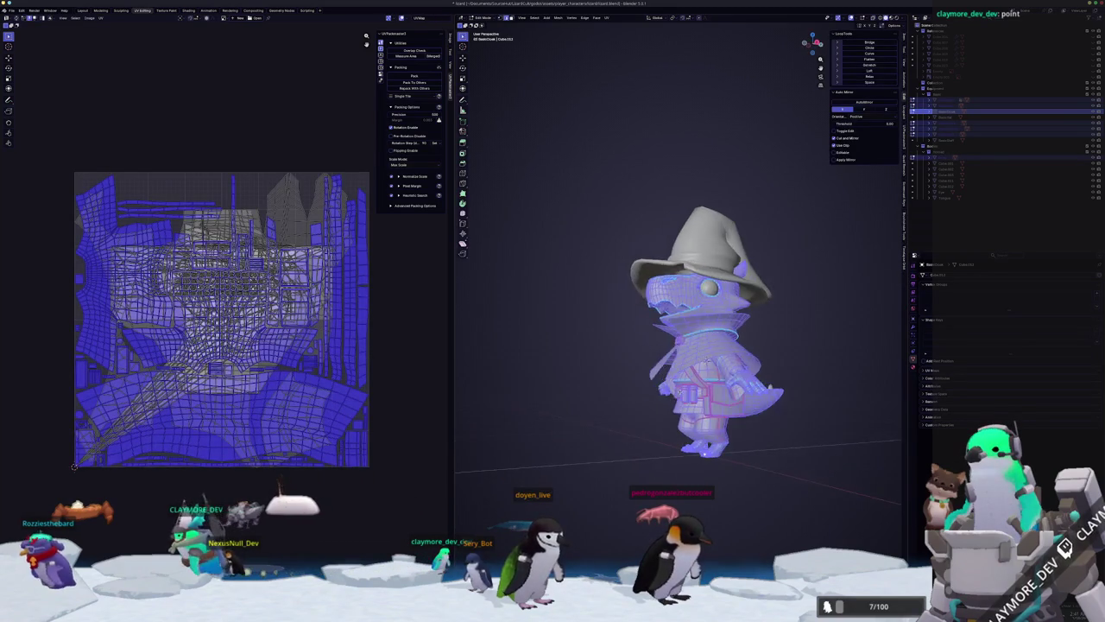
Re-unwrap the Body and cloak meshes and pack their islands to fill the UV square.
{"action": "key", "text": "Tab"}
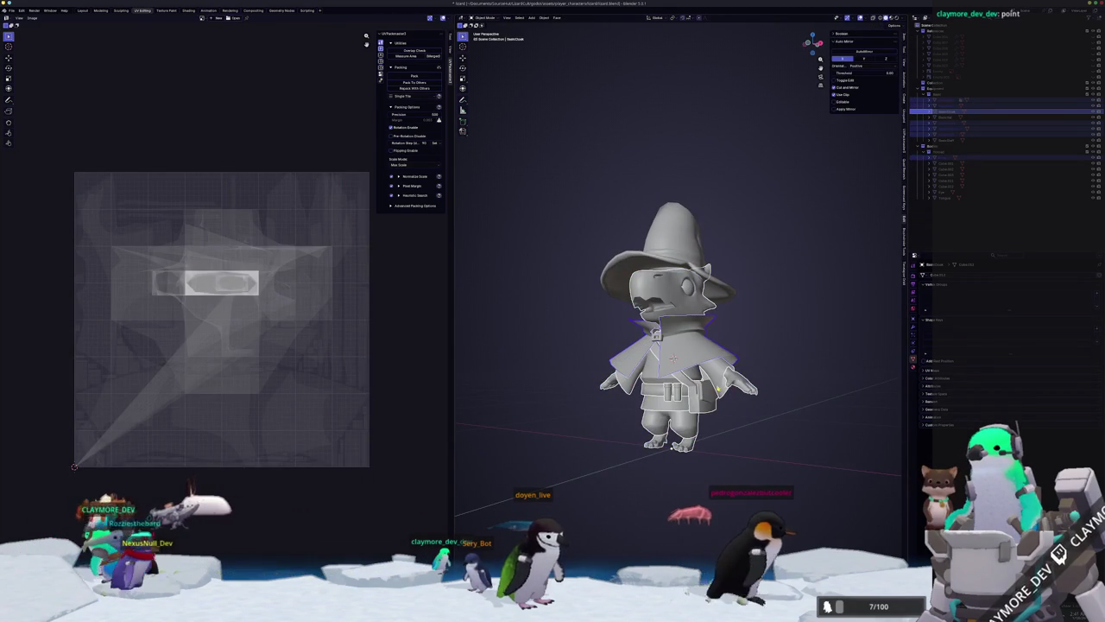
{"action": "left_click", "coordinate": [950, 157]}
{"action": "key", "text": "KP_Decimal"}
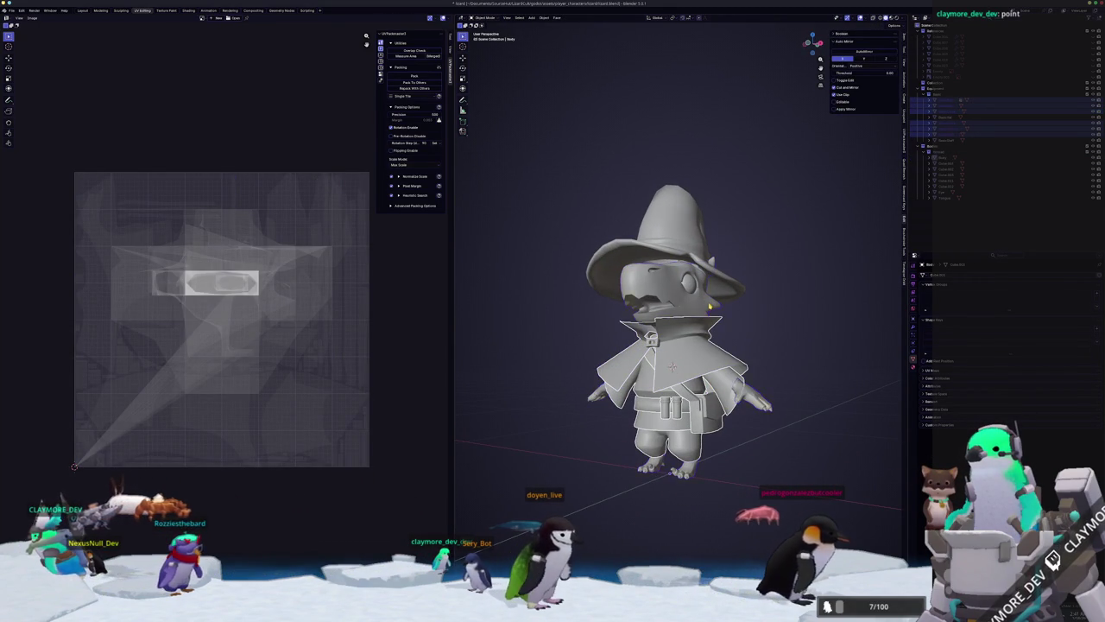
{"action": "key", "text": "Tab"}
{"action": "key", "text": "Tab"}
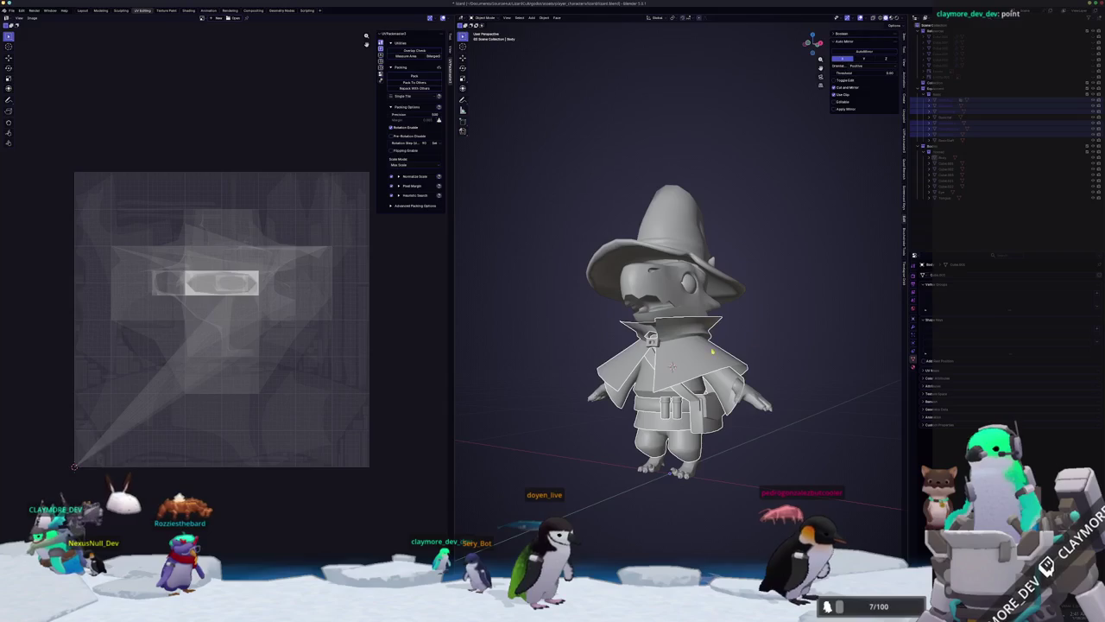
{"action": "left_click", "coordinate": [744, 350]}
{"action": "key", "text": "Tab"}
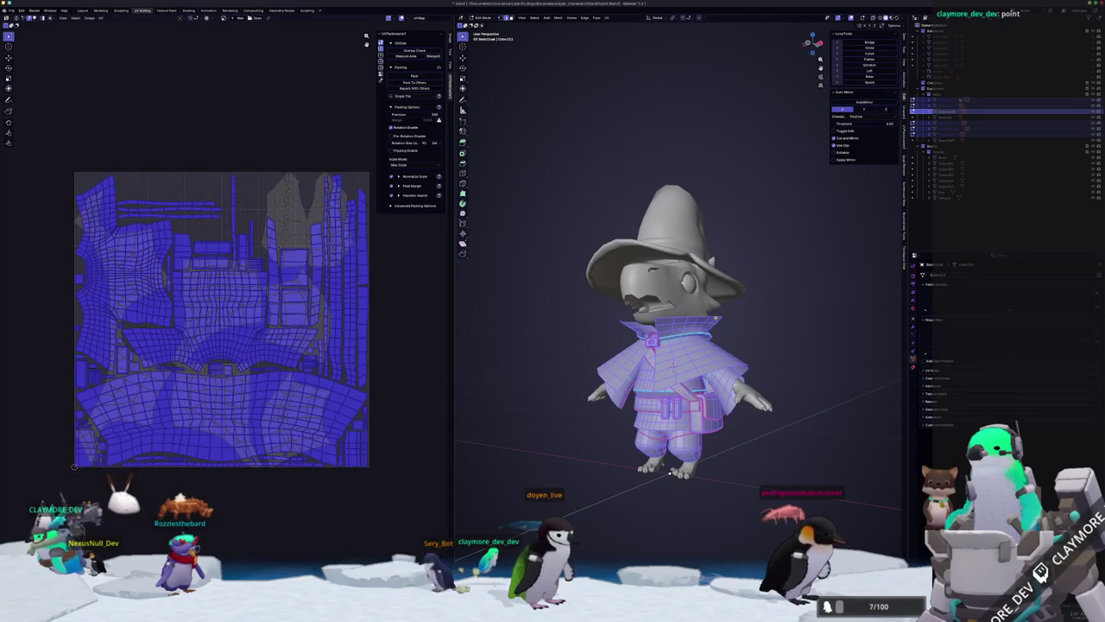
{"action": "left_click", "coordinate": [607, 18]}
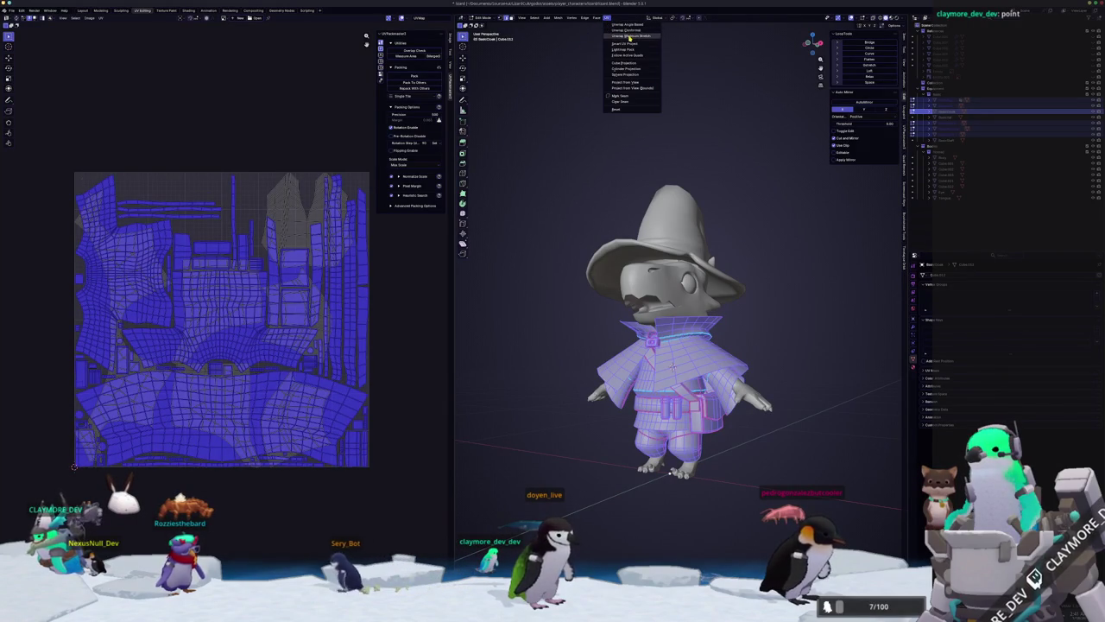
{"action": "left_click", "coordinate": [630, 36]}
{"action": "left_click", "coordinate": [413, 76]}
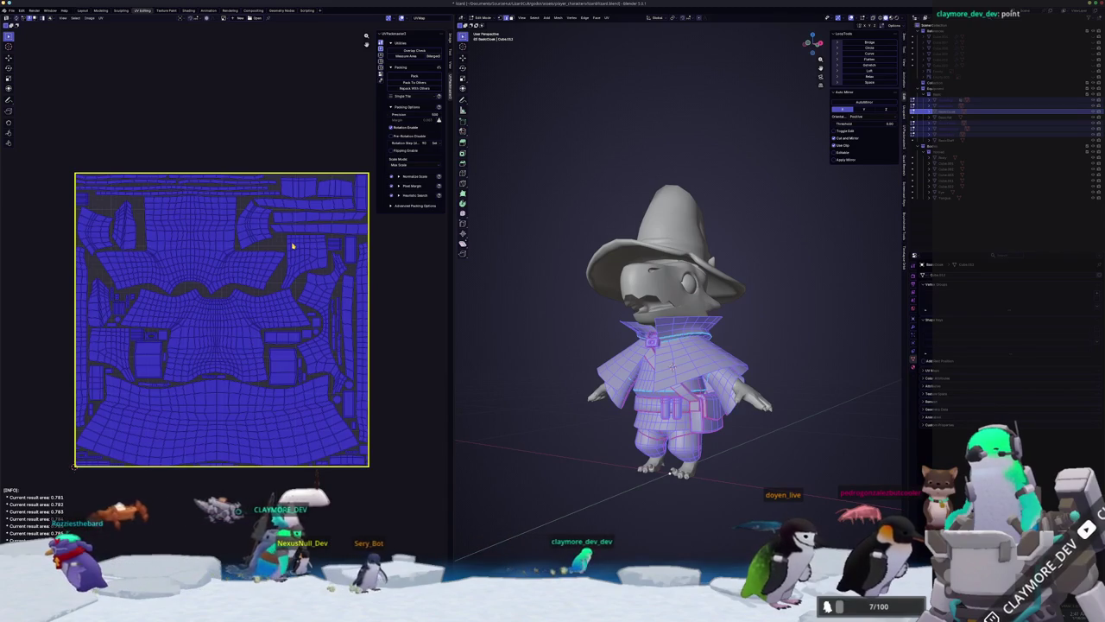
{"action": "key", "text": "Tab"}
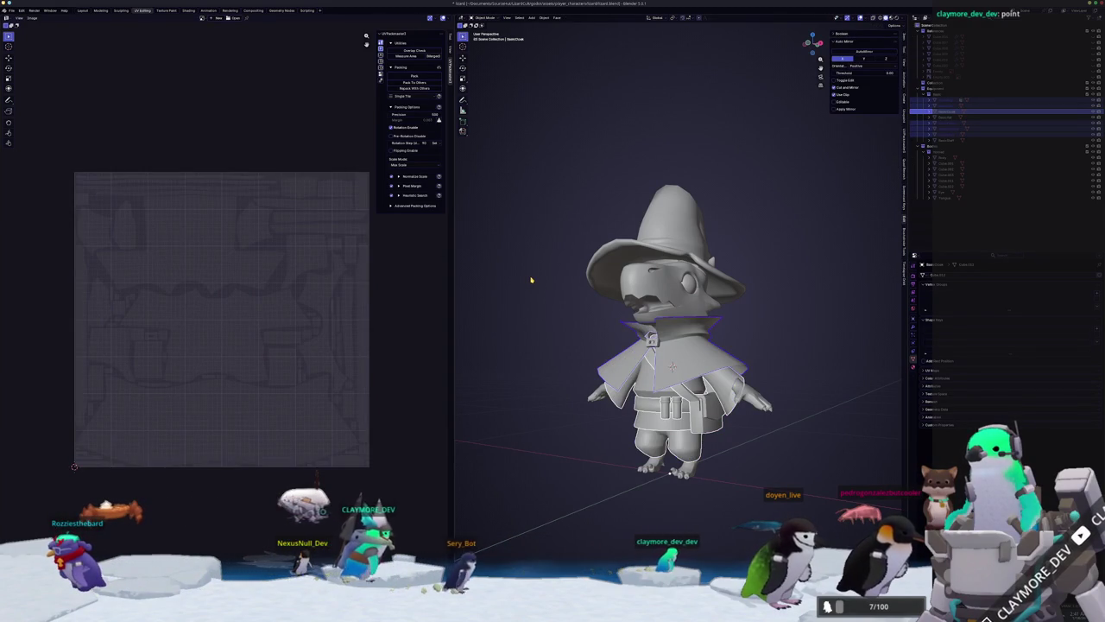
Add a new material slot with a new material to the selected character part.
{"action": "middle_click_drag", "start_coordinate": [531, 279], "coordinate": [539, 286]}
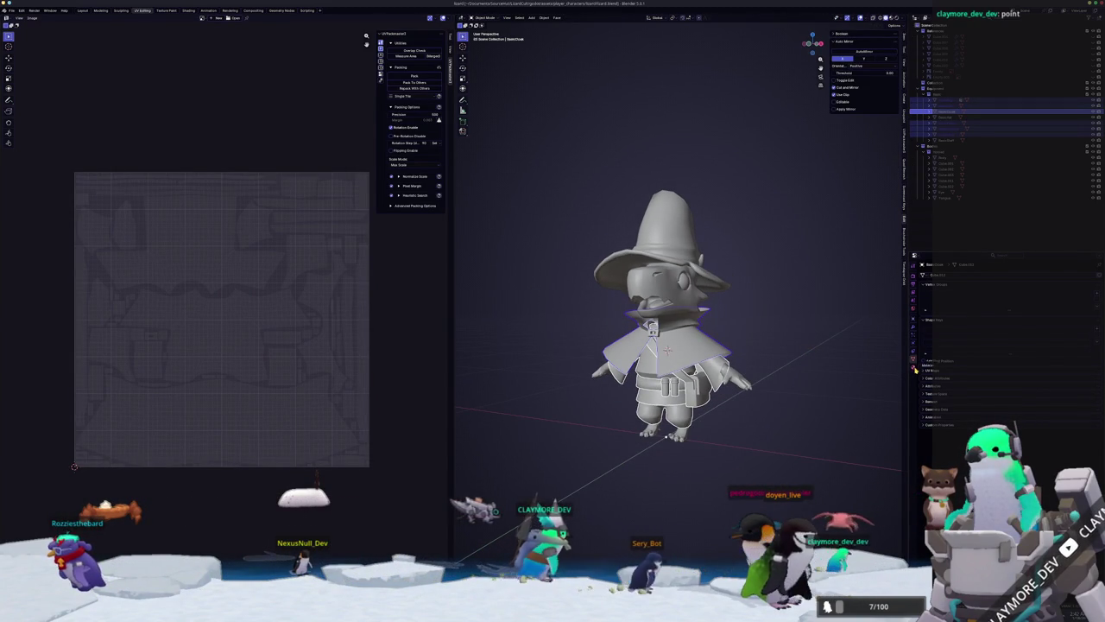
{"action": "left_click", "coordinate": [913, 367]}
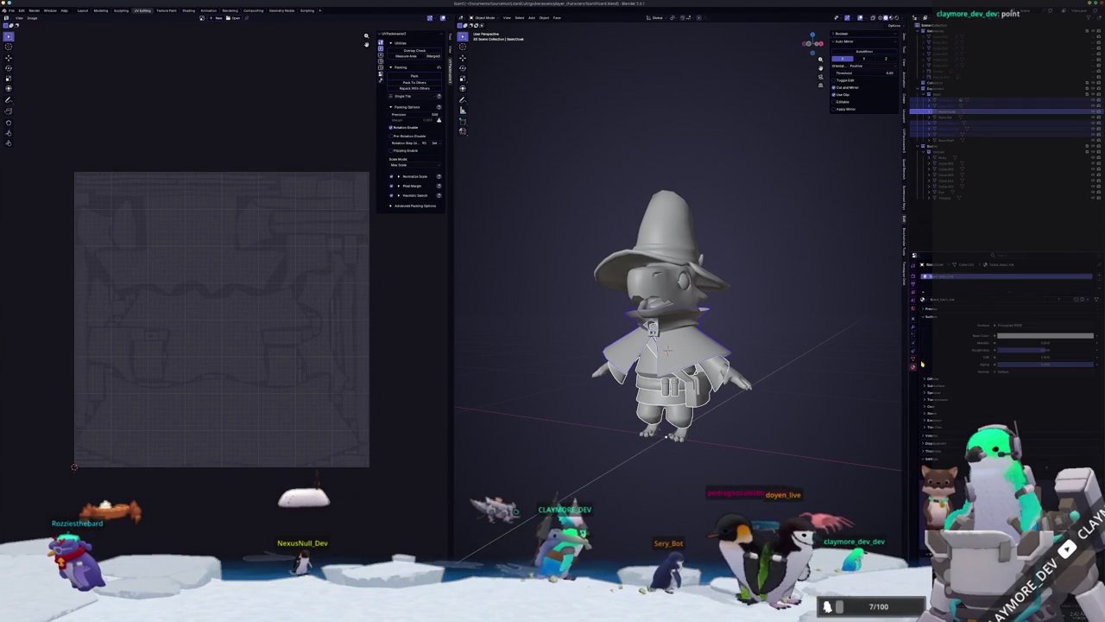
{"action": "left_click", "coordinate": [925, 298]}
{"action": "left_click", "coordinate": [1020, 299]}
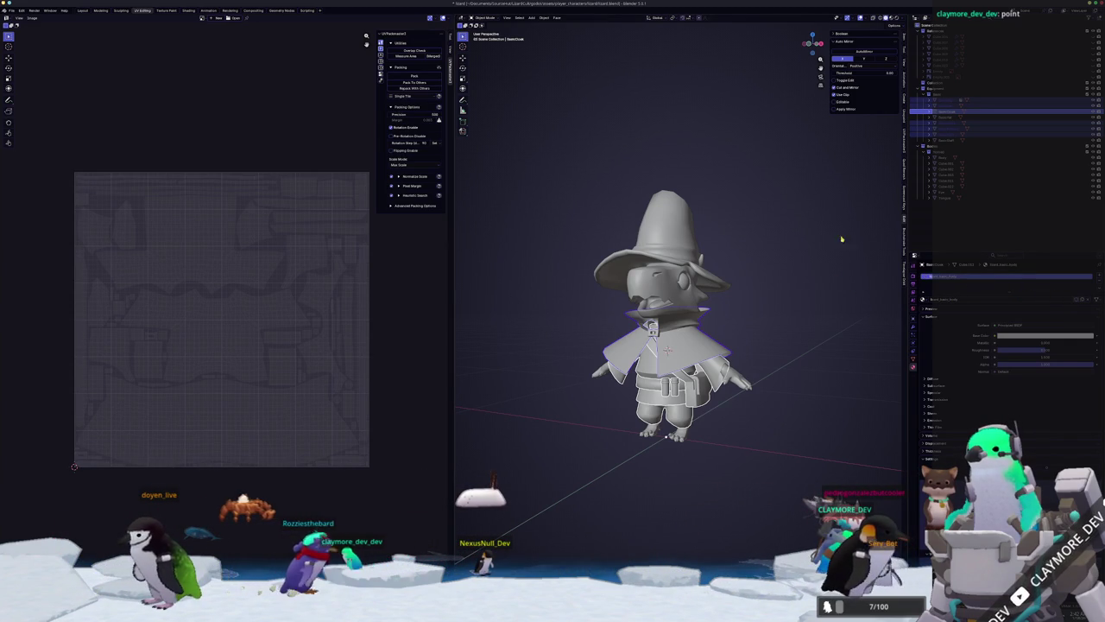
Give another object a new material named beret_metal, then frame all objects including the staff.
{"action": "left_click", "coordinate": [950, 139]}
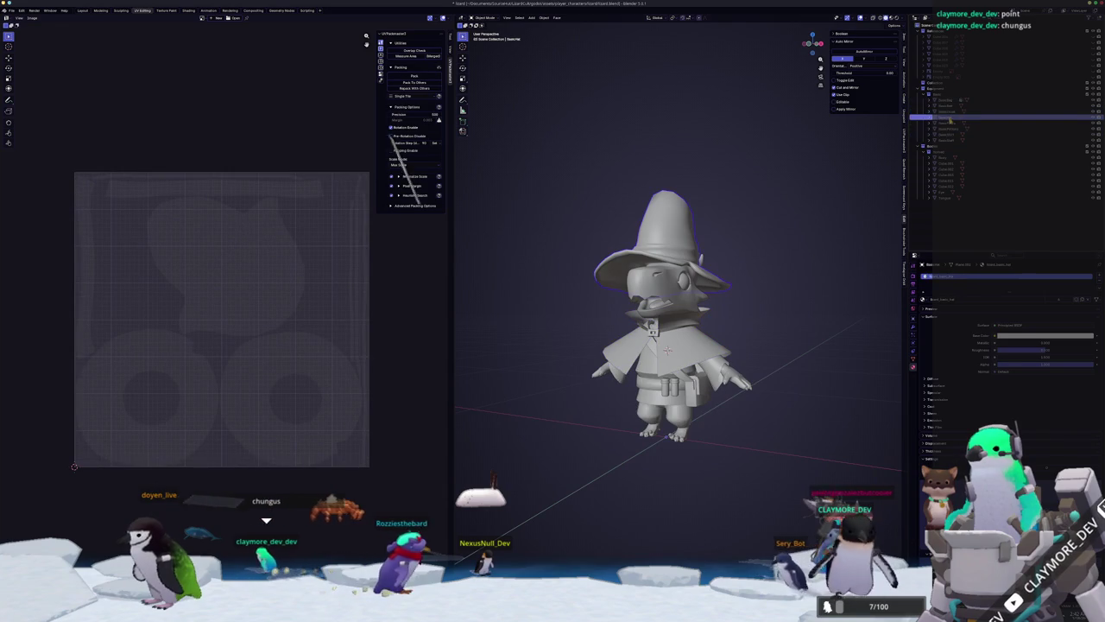
{"action": "left_click", "coordinate": [957, 302]}
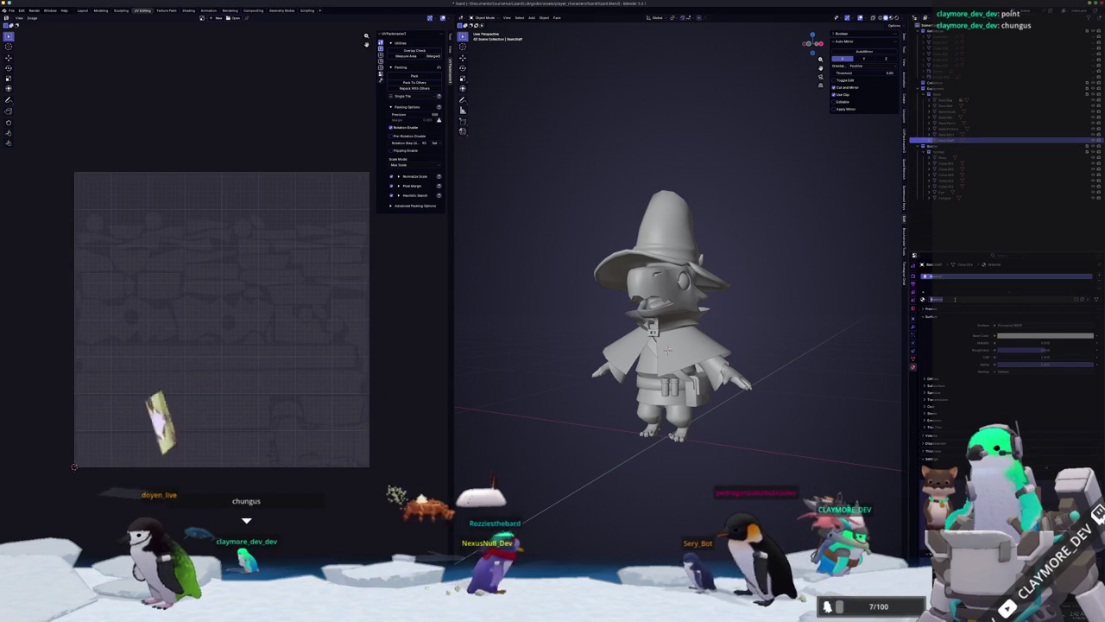
{"action": "type", "text": "beret_metal"}
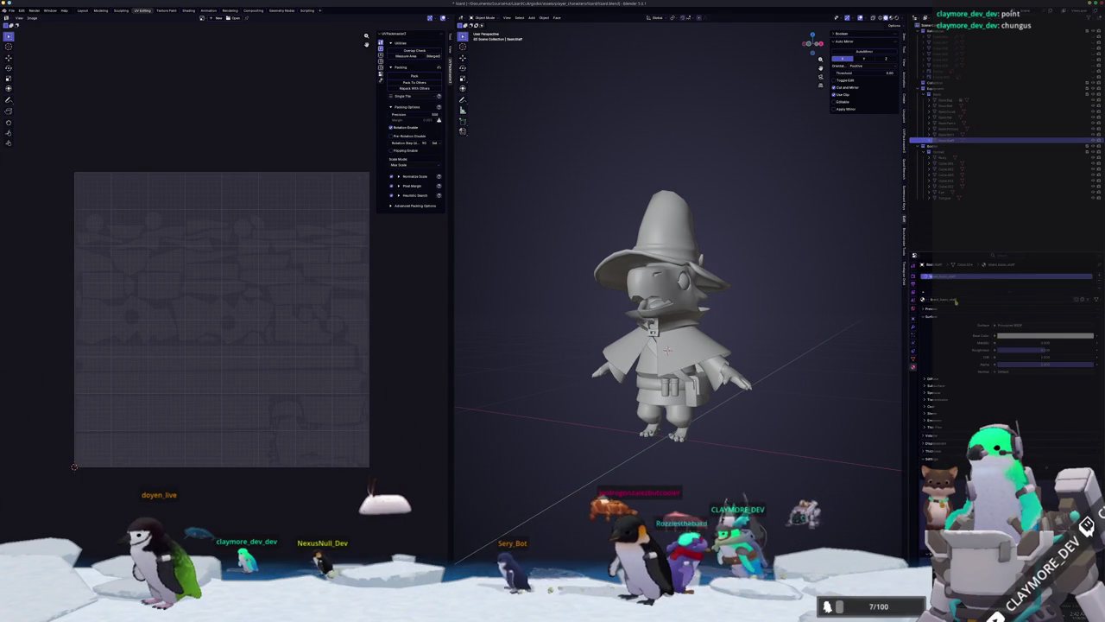
{"action": "key", "text": "KP_Decimal"}
{"action": "middle_click_drag", "start_coordinate": [753, 267], "coordinate": [717, 311]}
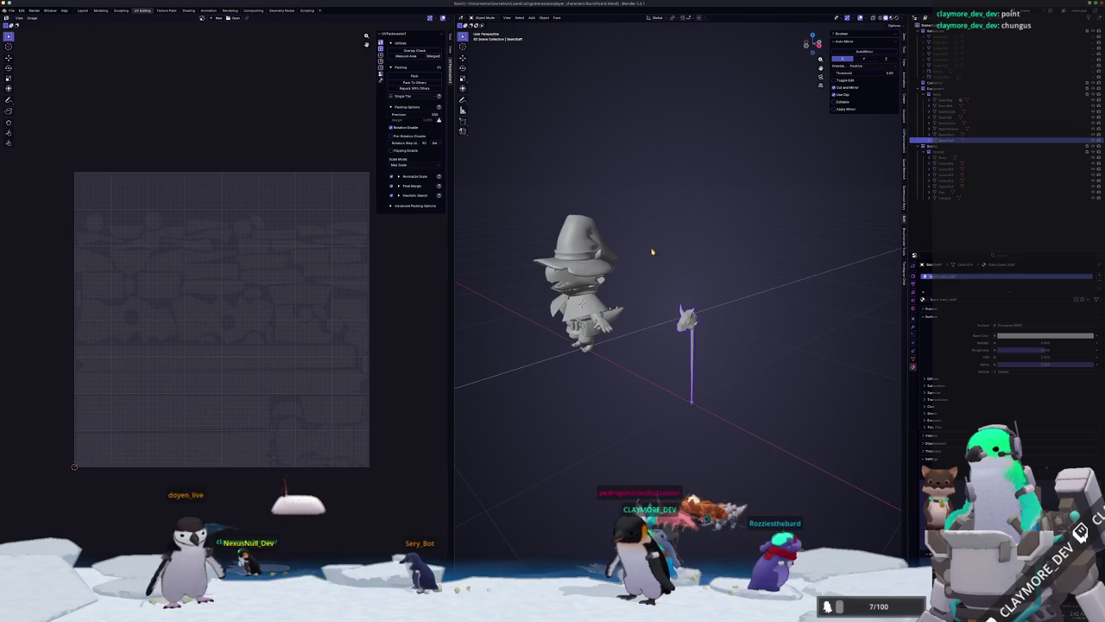
Export the staff as an FBX file into a newly created export folder.
{"action": "left_click", "coordinate": [10, 10]}
{"action": "mouse_move", "coordinate": [21, 103]}
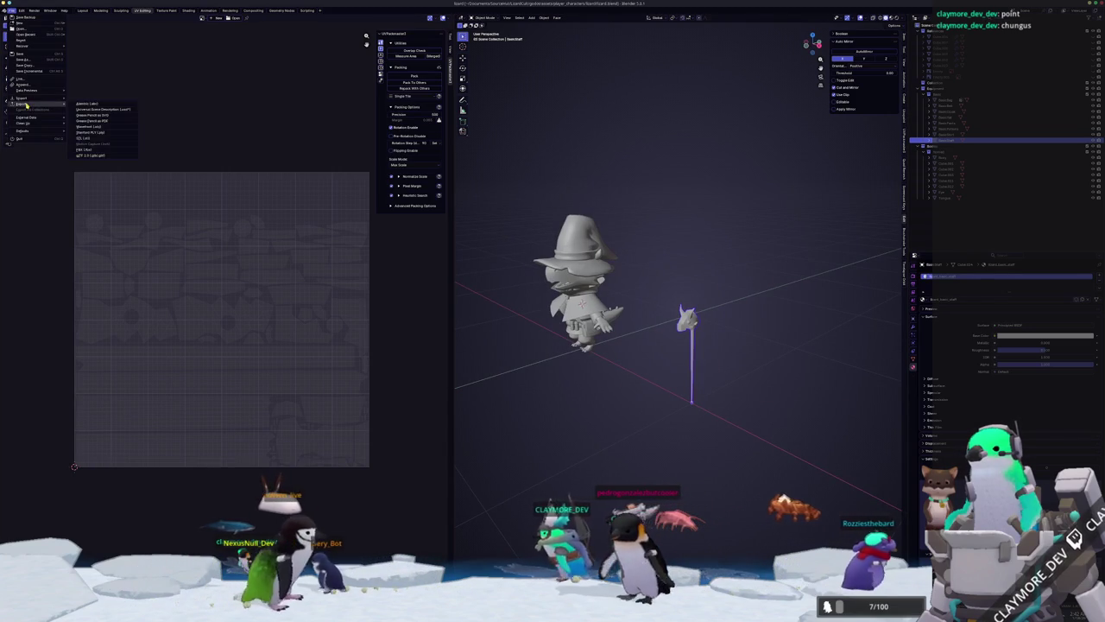
{"action": "left_click", "coordinate": [104, 132]}
{"action": "type", "text": "iexport"}
{"action": "key", "text": "Return"}
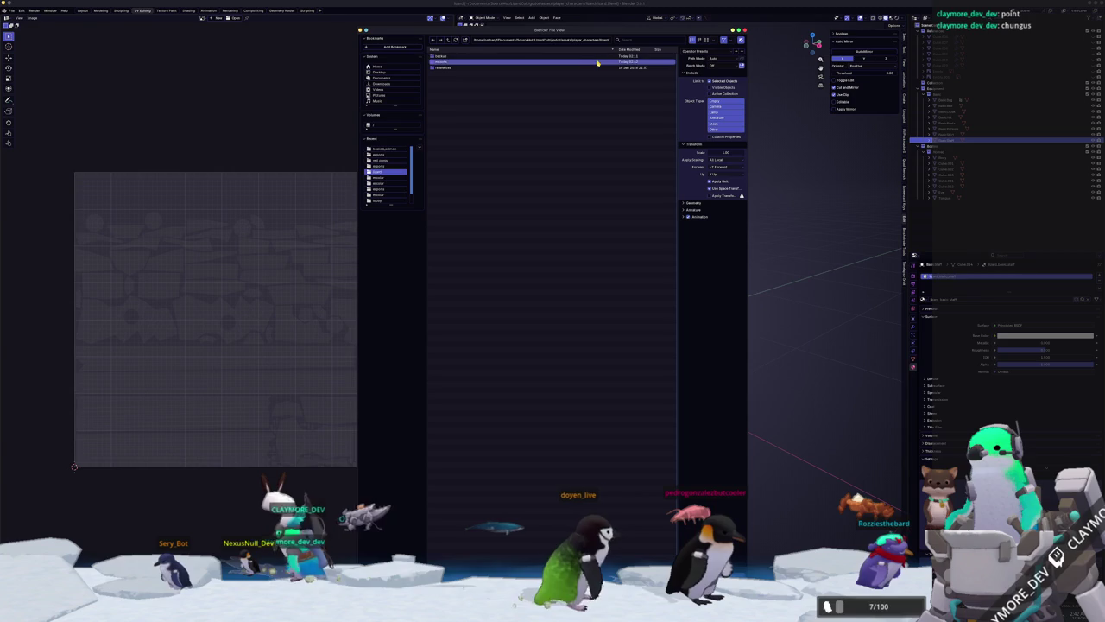
{"action": "double_click", "coordinate": [442, 63]}
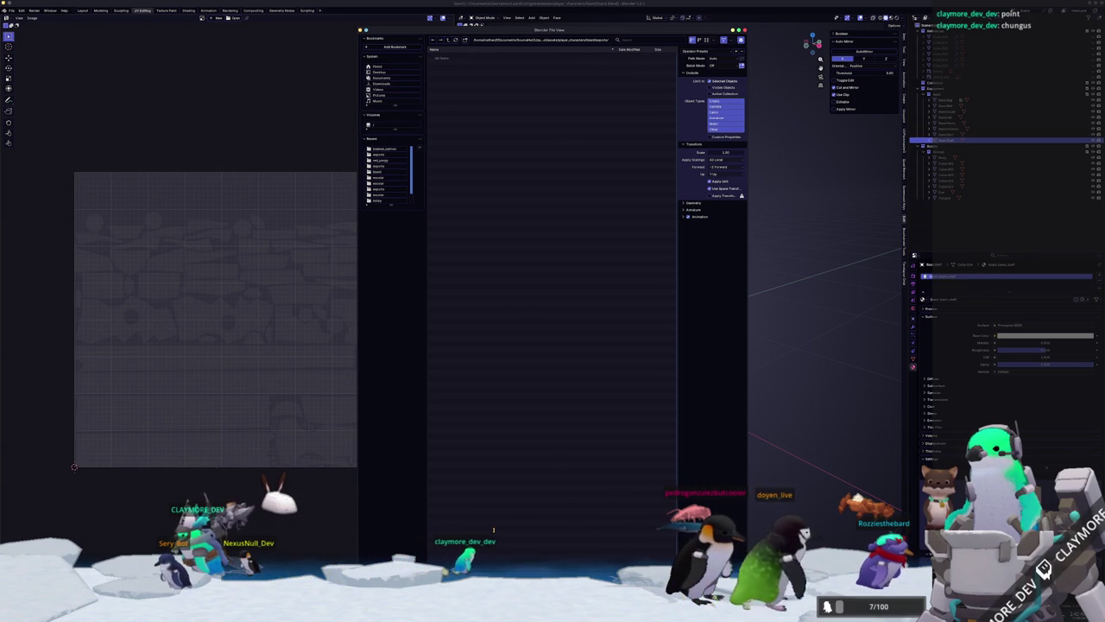
{"action": "key", "text": "Return"}
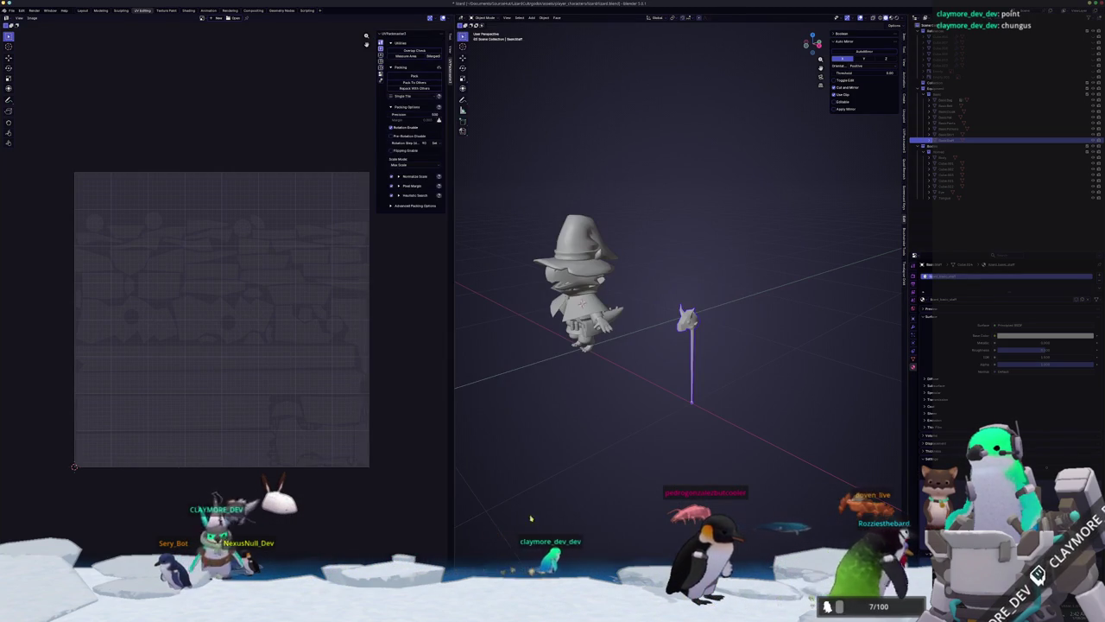
{"action": "key", "text": "alt+Tab"}
Start a new Substance Painter project and browse to the folder holding the exported mesh.
{"action": "left_click", "coordinate": [4, 10]}
{"action": "left_click", "coordinate": [19, 19]}
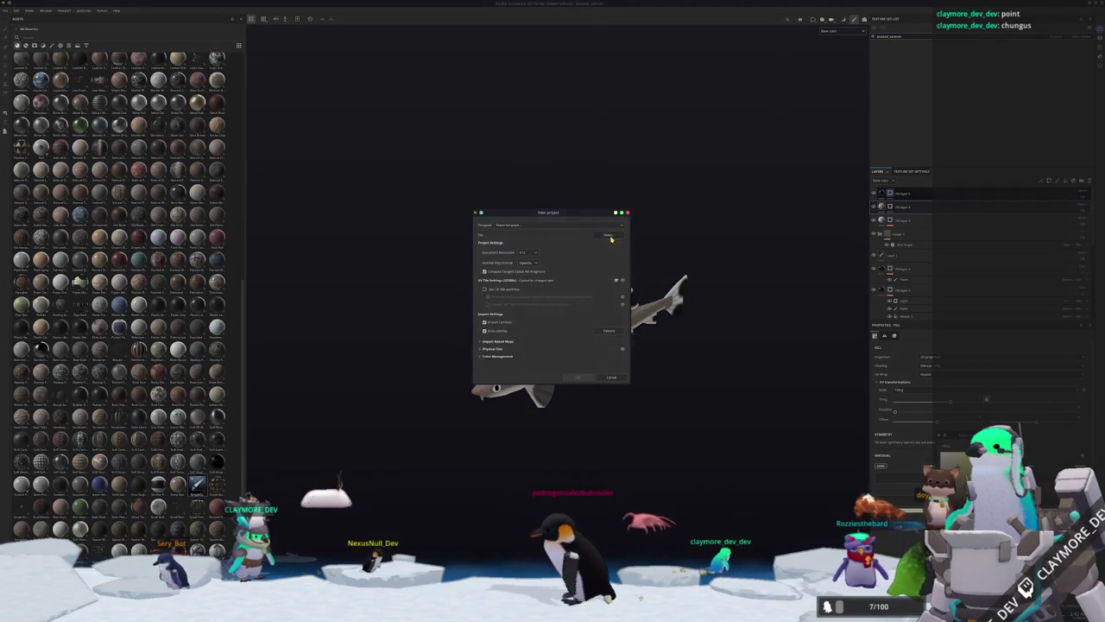
{"action": "left_click", "coordinate": [608, 236]}
{"action": "left_click", "coordinate": [584, 239]}
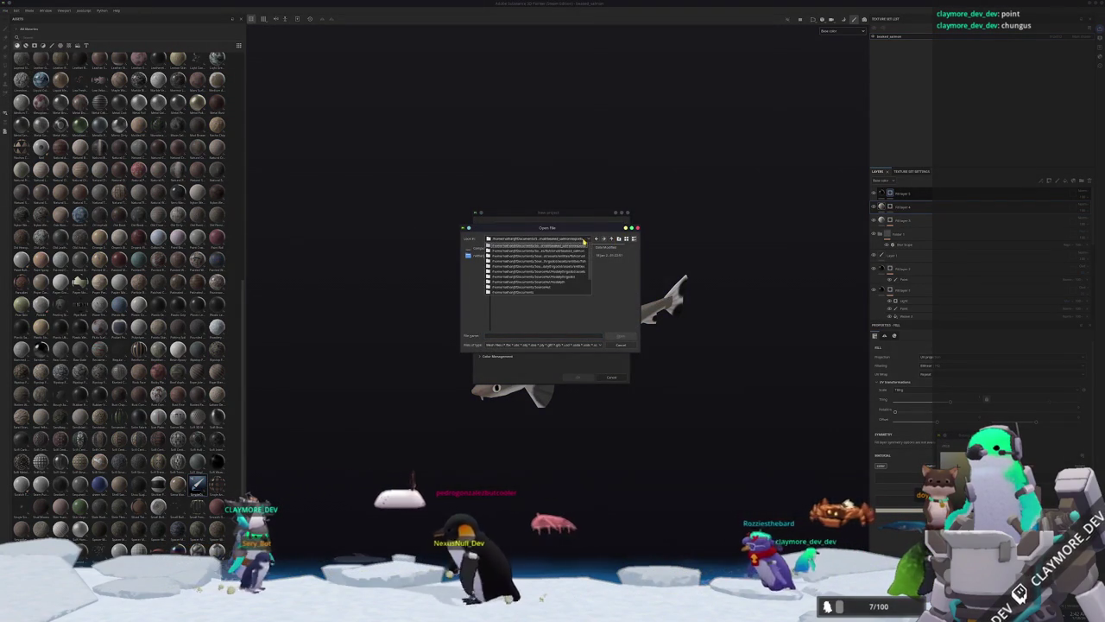
{"action": "scroll", "coordinate": [534, 292], "scroll_direction": "down", "scroll_amount": 3}
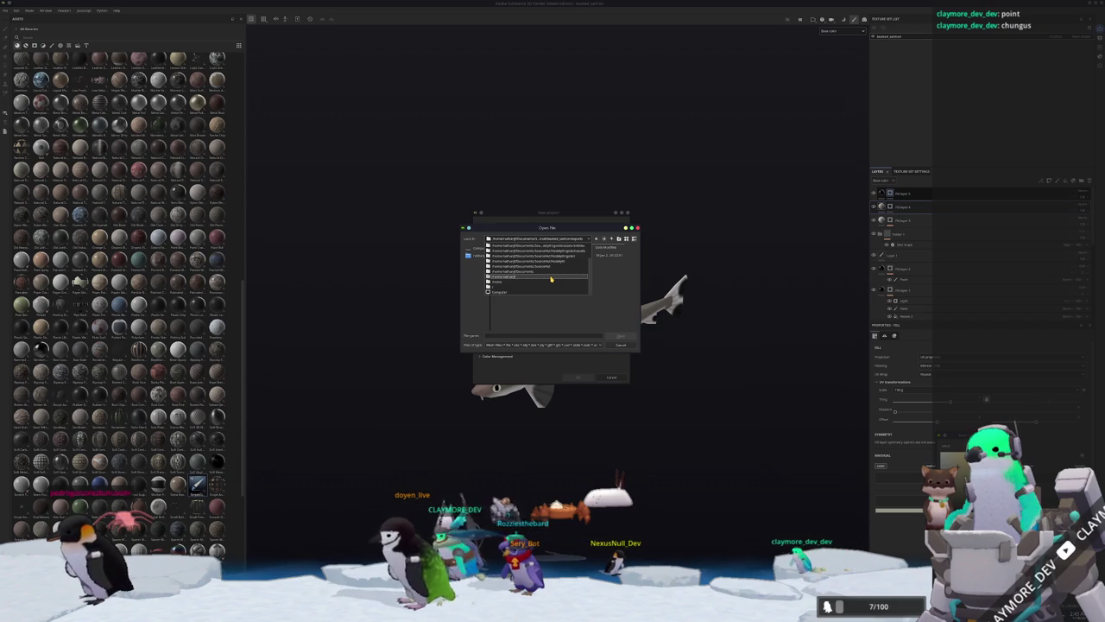
{"action": "left_click", "coordinate": [554, 279]}
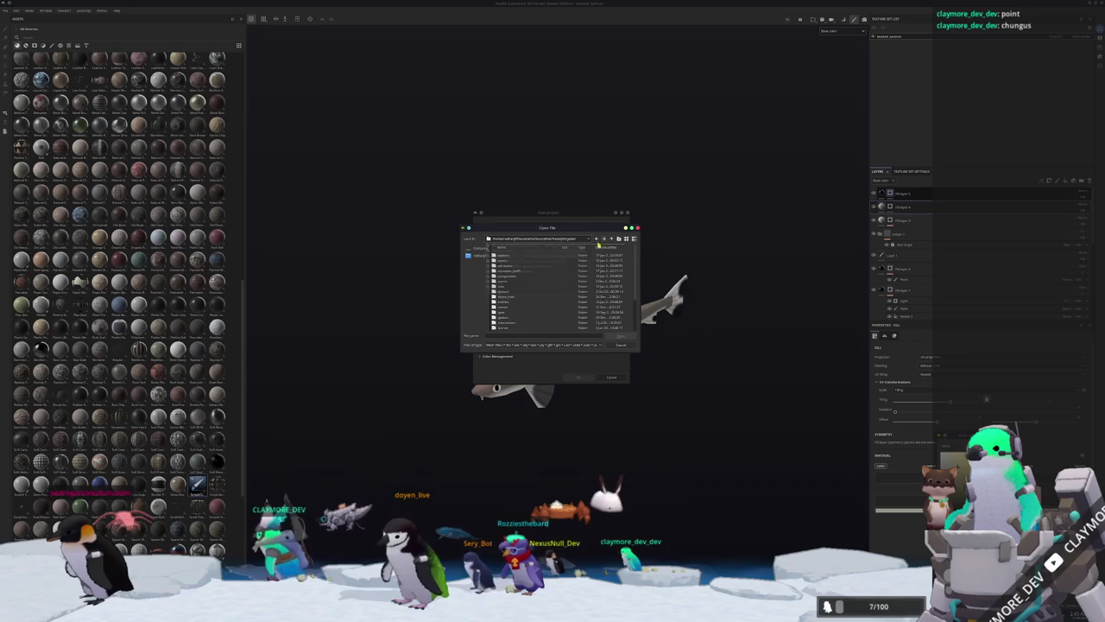
{"action": "left_click", "coordinate": [613, 240]}
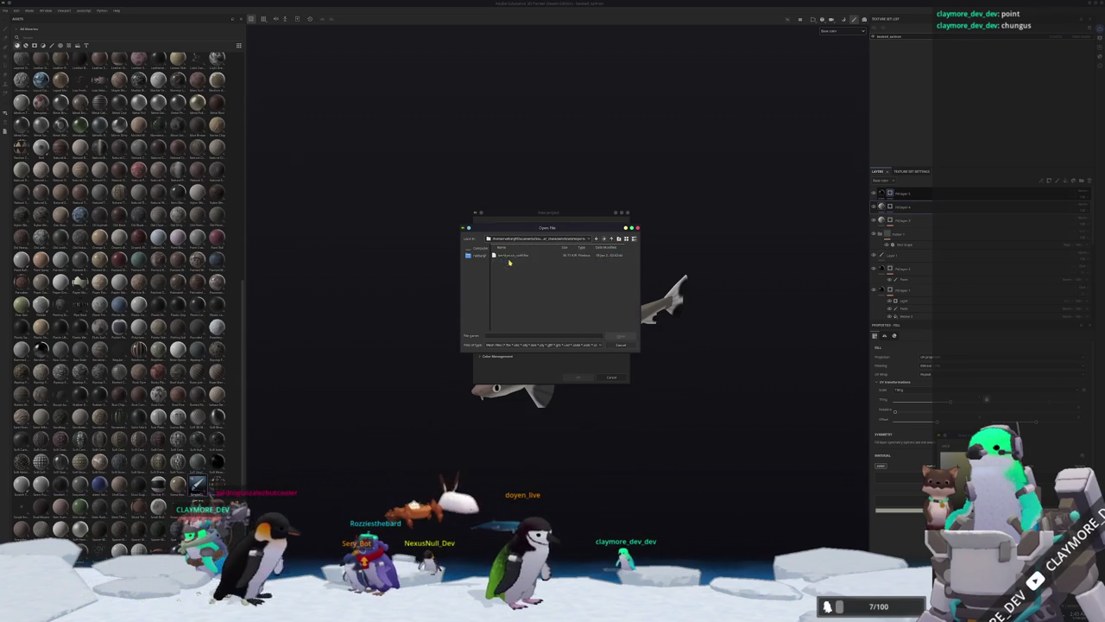
Create the project from the exported staff FBX, discarding the old shark project.
{"action": "double_click", "coordinate": [512, 257]}
{"action": "left_click", "coordinate": [576, 379]}
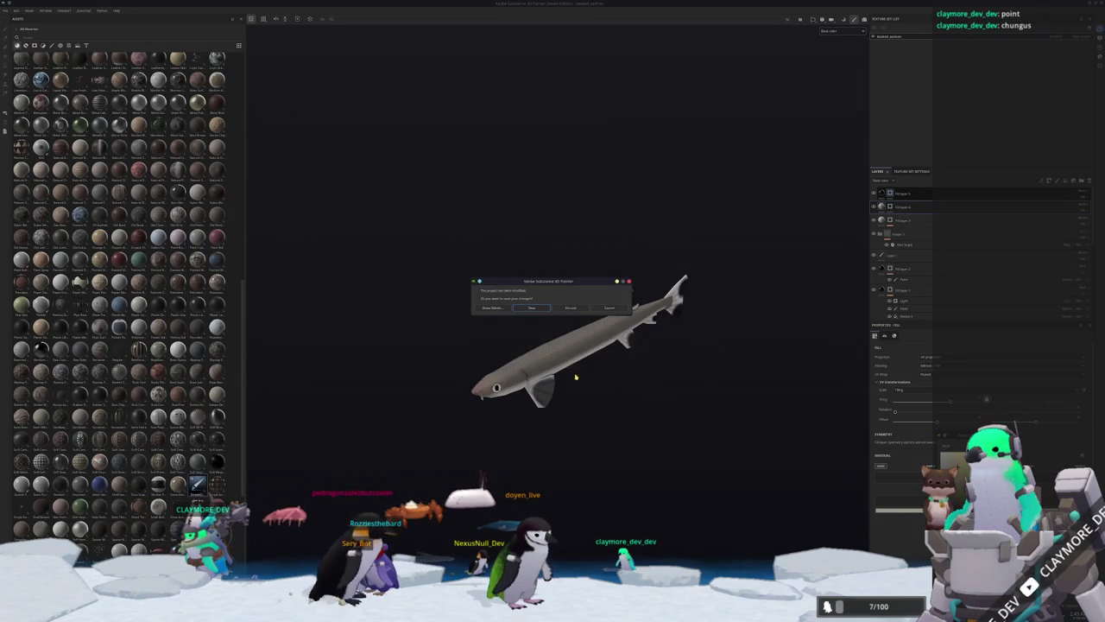
{"action": "left_click", "coordinate": [533, 309]}
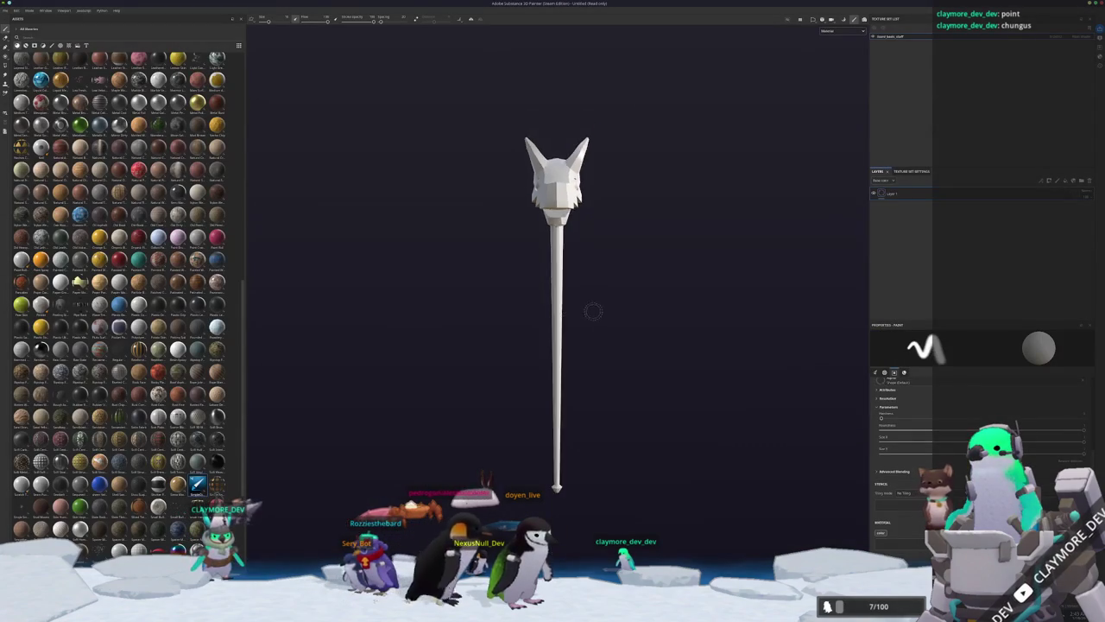
{"action": "mouse_move", "coordinate": [542, 327]}
{"action": "left_mouse_down", "text": "alt"}
{"action": "mouse_move", "coordinate": [610, 110]}
{"action": "mouse_move", "coordinate": [584, 238]}
{"action": "left_mouse_up", "text": "alt"}
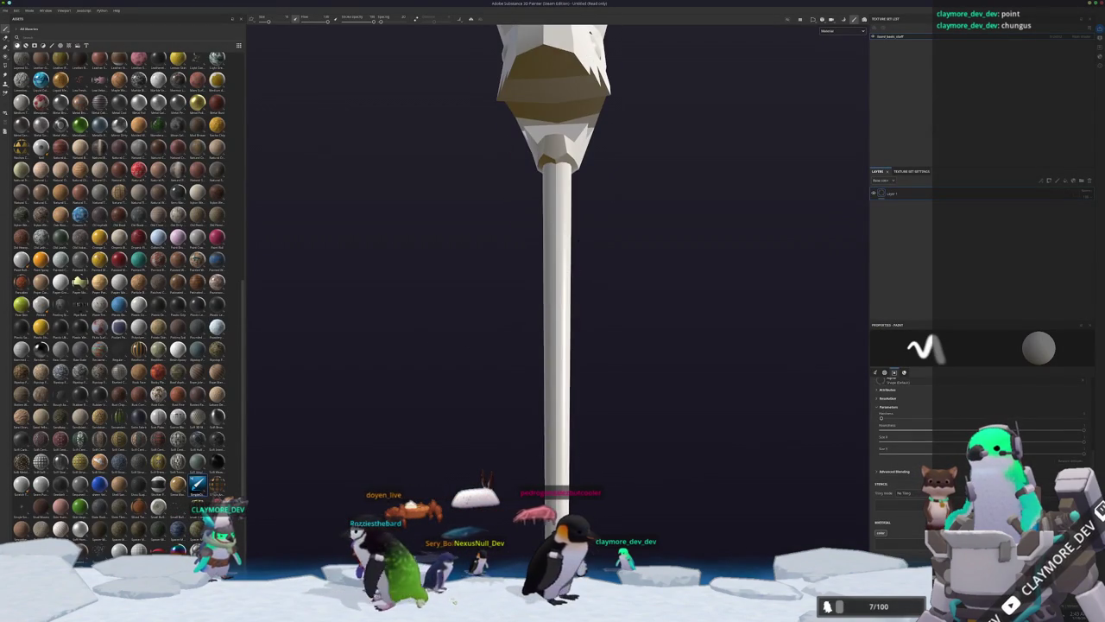
{"action": "key", "text": "alt+Tab"}
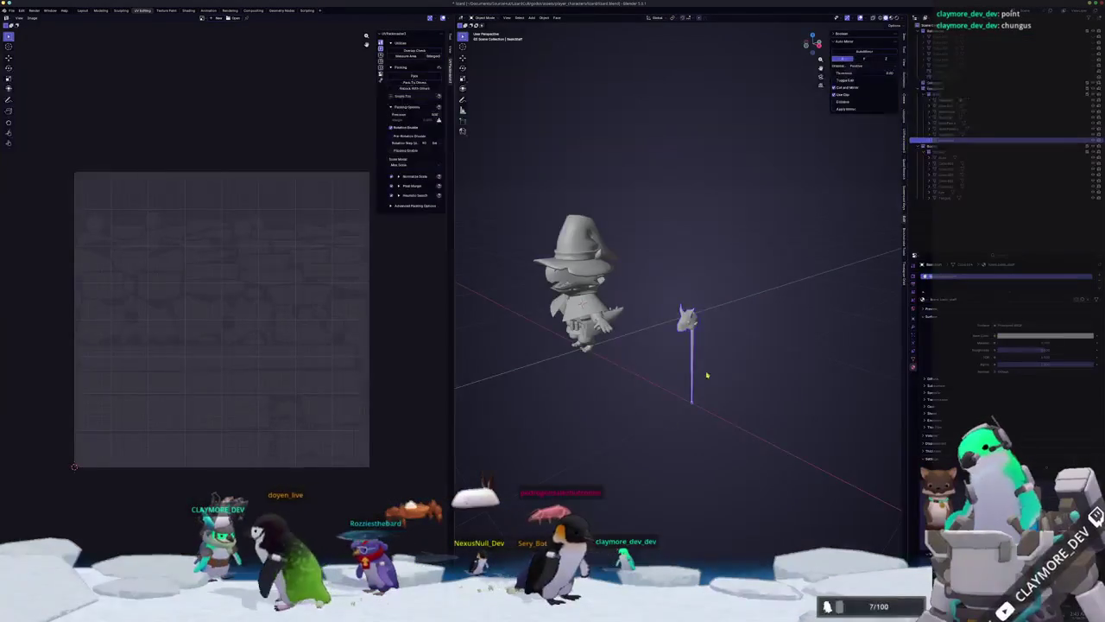
Merge the staff's duplicate vertices by distance in Edit Mode.
{"action": "scroll", "coordinate": [706, 373], "scroll_direction": "up", "scroll_amount": 2}
{"action": "scroll", "coordinate": [706, 373], "scroll_direction": "up", "scroll_amount": 2}
{"action": "key", "text": "Tab"}
{"action": "scroll", "coordinate": [747, 279], "scroll_direction": "up", "scroll_amount": 2}
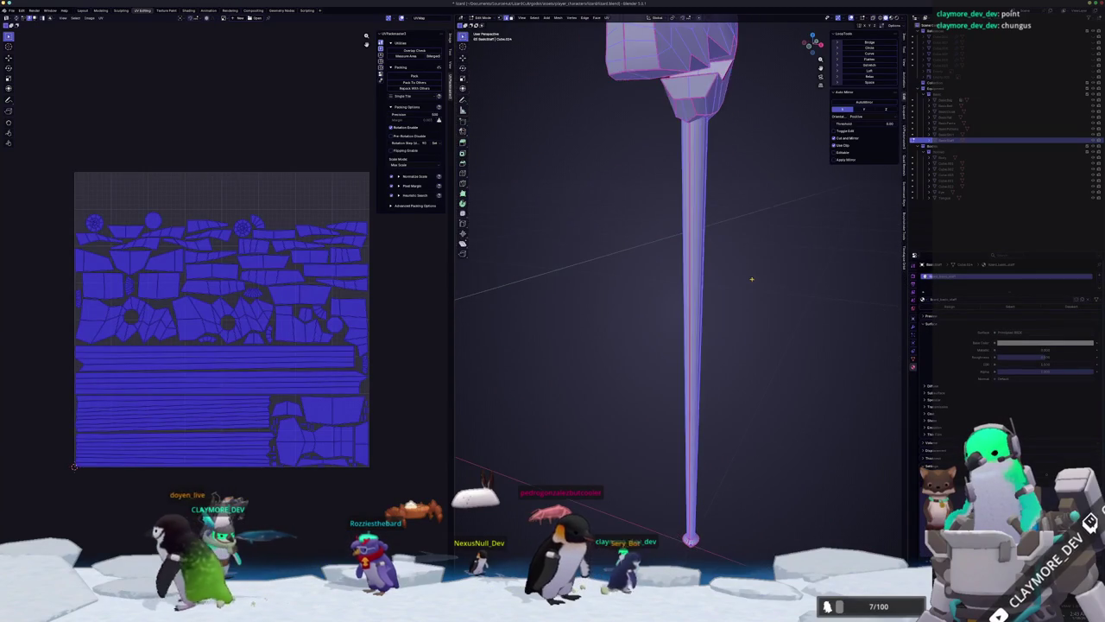
{"action": "right_click", "coordinate": [729, 391]}
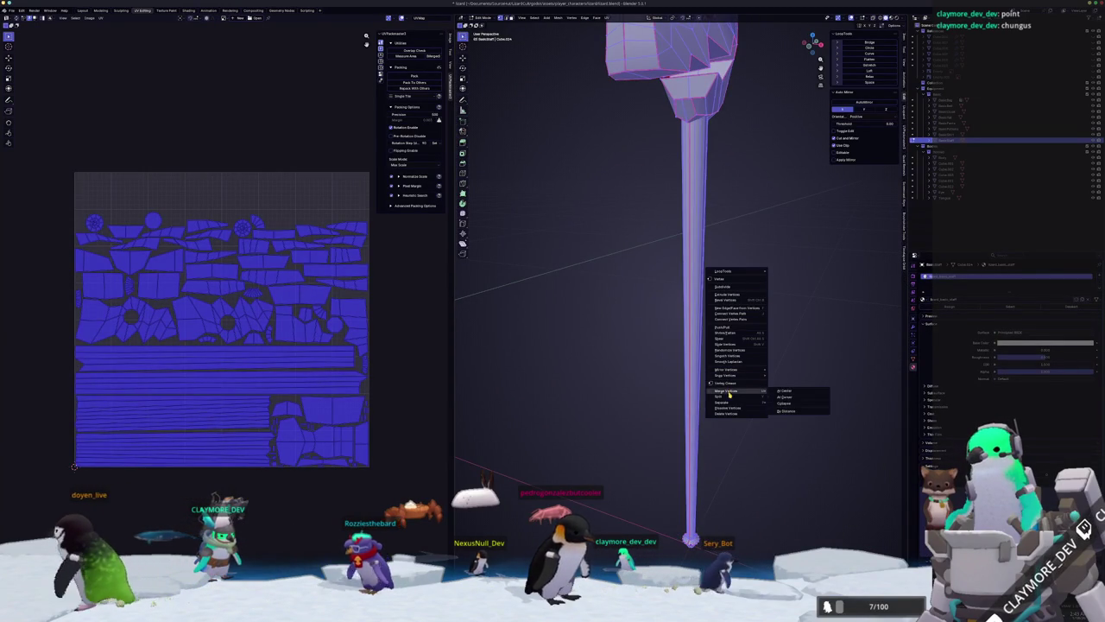
{"action": "left_click", "coordinate": [789, 412]}
{"action": "key", "text": "Tab"}
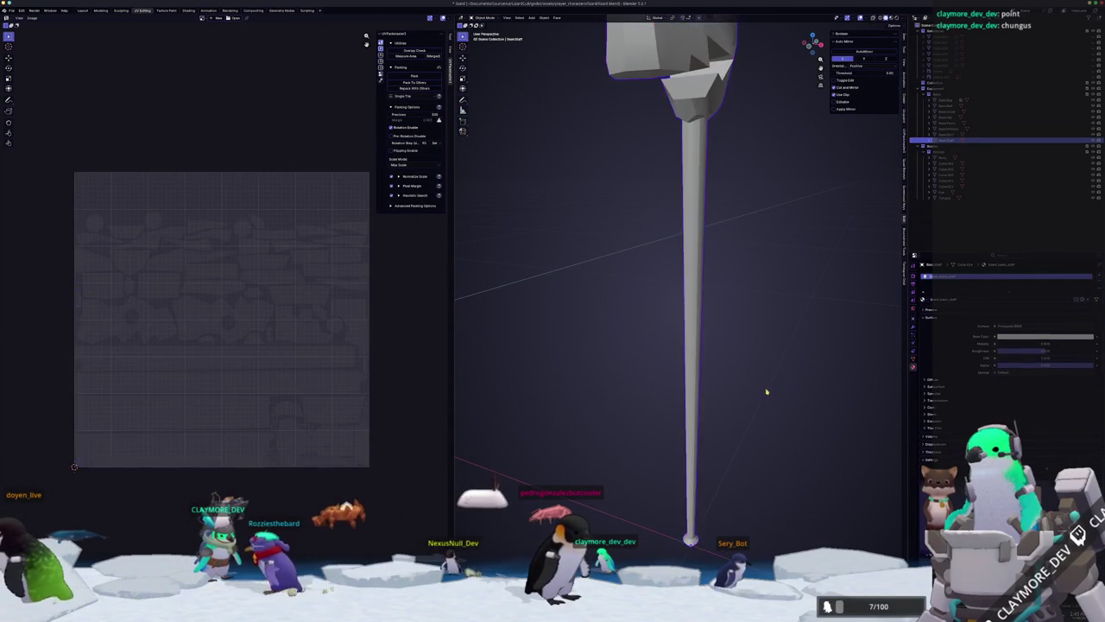
Inspect the staff by switching in and out of Edit Mode and checking its object menu.
{"action": "scroll", "coordinate": [768, 390], "scroll_direction": "down", "scroll_amount": 2}
{"action": "scroll", "coordinate": [705, 345], "scroll_direction": "down", "scroll_amount": 2}
{"action": "scroll", "coordinate": [673, 338], "scroll_direction": "down", "scroll_amount": 1}
{"action": "scroll", "coordinate": [669, 341], "scroll_direction": "up", "scroll_amount": 1}
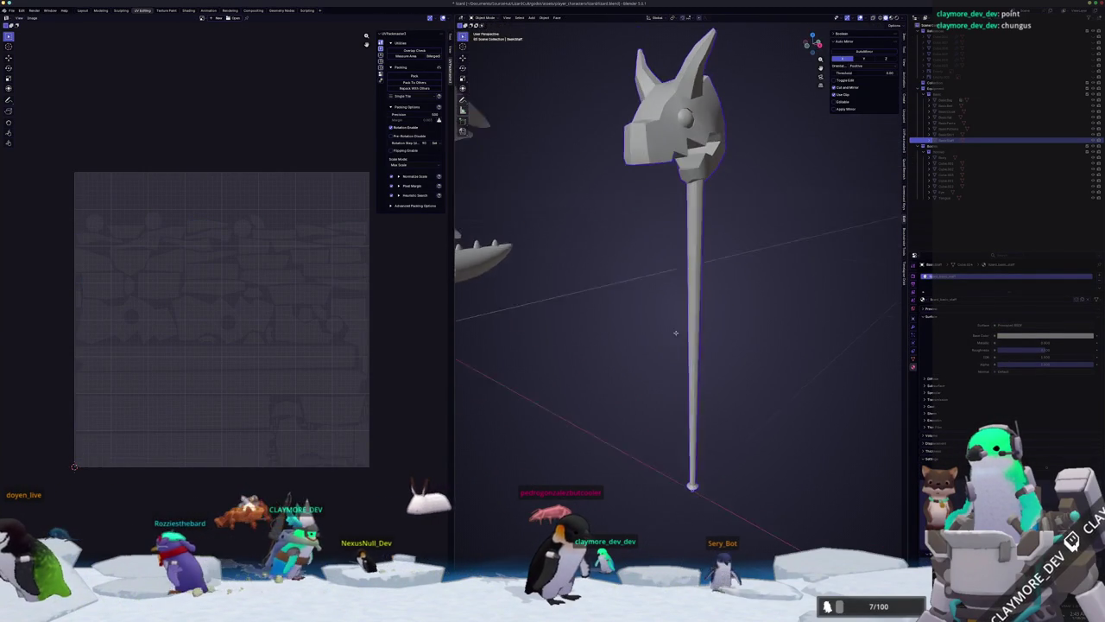
{"action": "key", "text": "Tab"}
{"action": "scroll", "coordinate": [673, 332], "scroll_direction": "up", "scroll_amount": 2}
{"action": "scroll", "coordinate": [674, 266], "scroll_direction": "up", "scroll_amount": 2}
{"action": "key", "text": "Tab"}
{"action": "scroll", "coordinate": [674, 276], "scroll_direction": "down", "scroll_amount": 1}
{"action": "right_click", "coordinate": [682, 289]}
{"action": "left_click", "coordinate": [679, 273]}
Orbit around the staff head and deselect all of its geometry.
{"action": "mouse_move", "coordinate": [681, 276]}
{"action": "middle_mouse_down"}
{"action": "mouse_move", "coordinate": [646, 239]}
{"action": "mouse_move", "coordinate": [596, 264]}
{"action": "middle_mouse_up"}
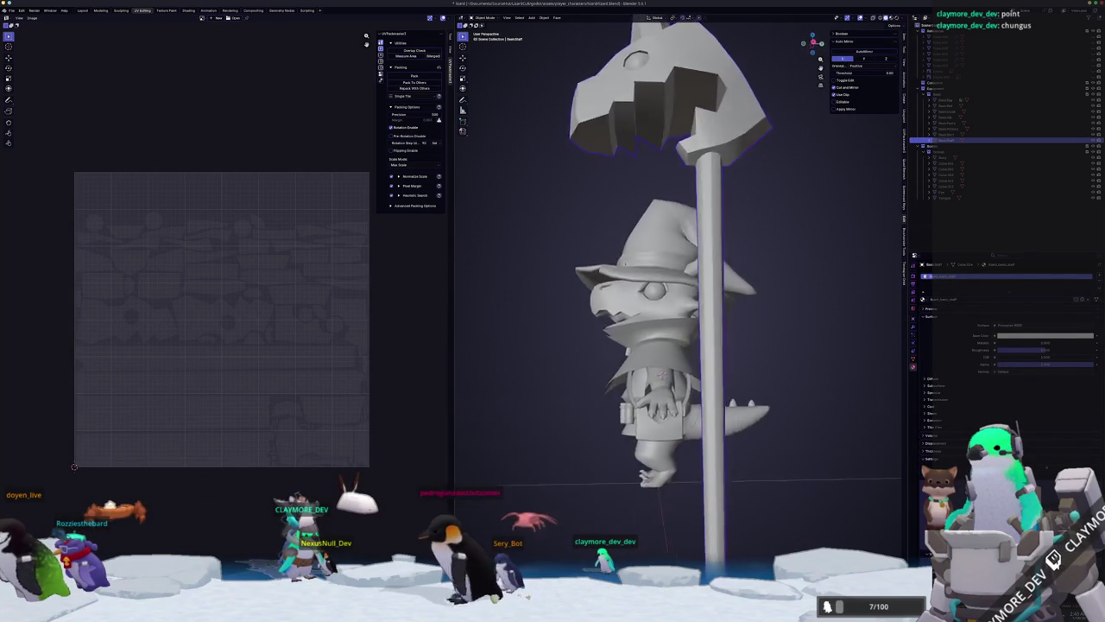
{"action": "right_click", "coordinate": [682, 237]}
{"action": "left_click", "coordinate": [682, 237]}
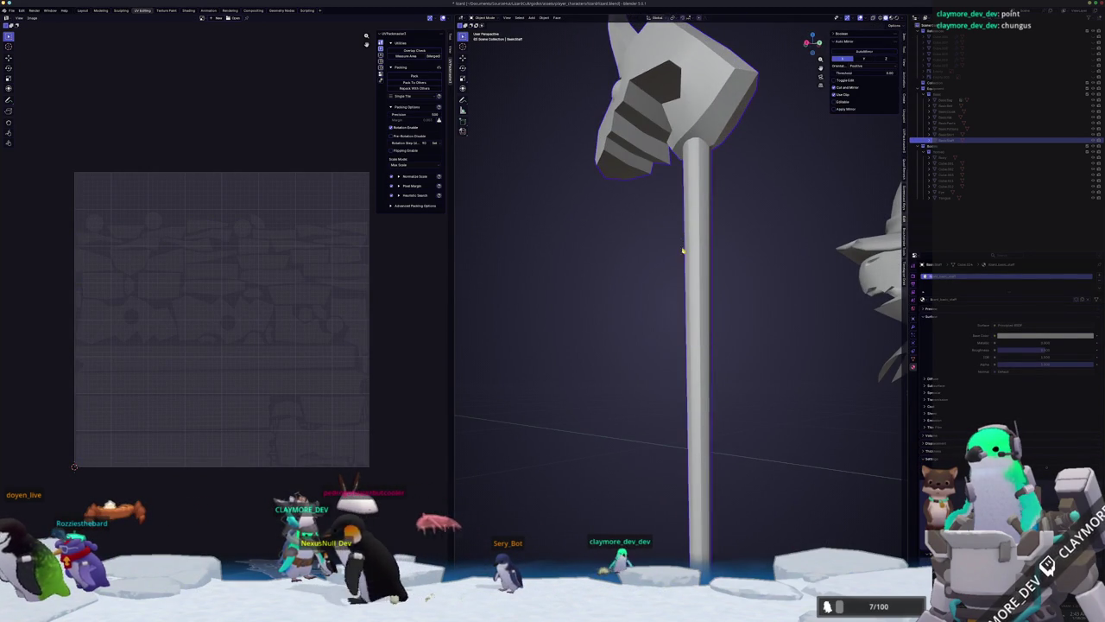
{"action": "key", "text": "Tab"}
{"action": "mouse_move", "coordinate": [682, 236]}
{"action": "middle_mouse_down"}
{"action": "mouse_move", "coordinate": [687, 274]}
{"action": "mouse_move", "coordinate": [663, 314]}
{"action": "middle_mouse_up"}
{"action": "key", "text": "alt+a"}
{"action": "key", "text": "Tab"}
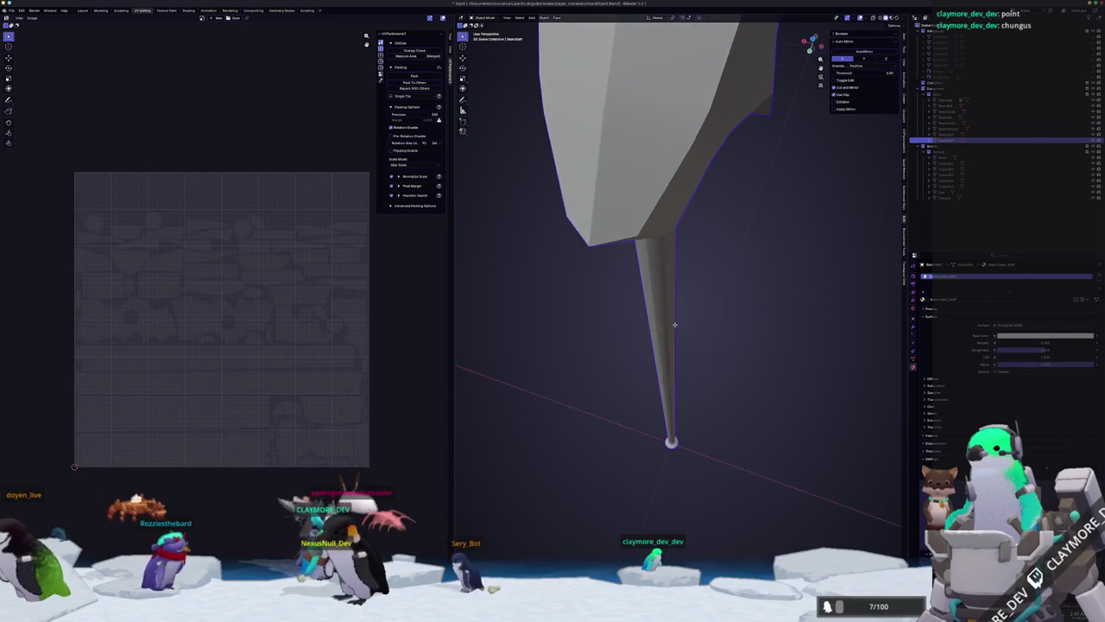
Dissolve the faces at the top of the shaft, using X-ray to select them.
{"action": "key", "text": "Tab"}
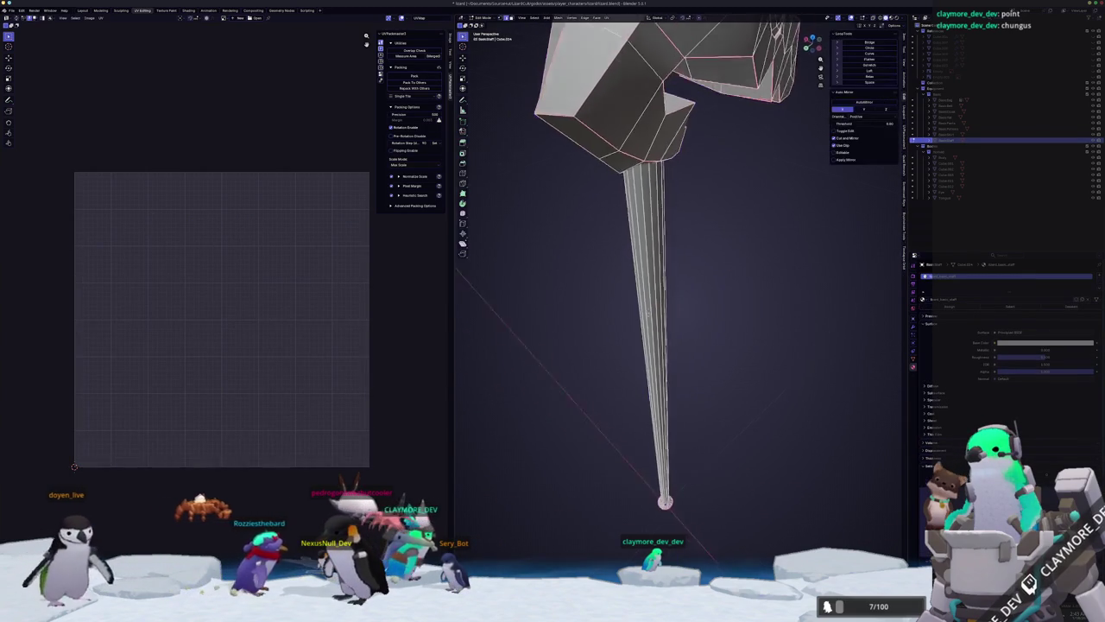
{"action": "middle_click_drag", "start_coordinate": [663, 313], "coordinate": [649, 316]}
{"action": "key", "text": "alt+z"}
{"action": "left_click", "coordinate": [637, 178]}
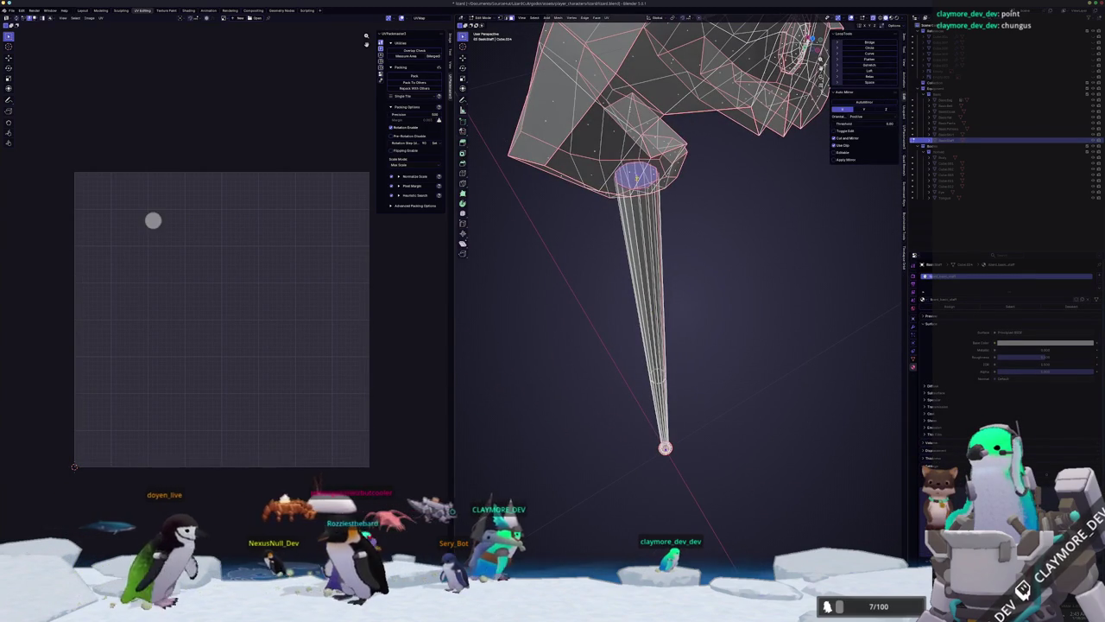
{"action": "key", "text": "x"}
{"action": "left_click", "coordinate": [637, 178]}
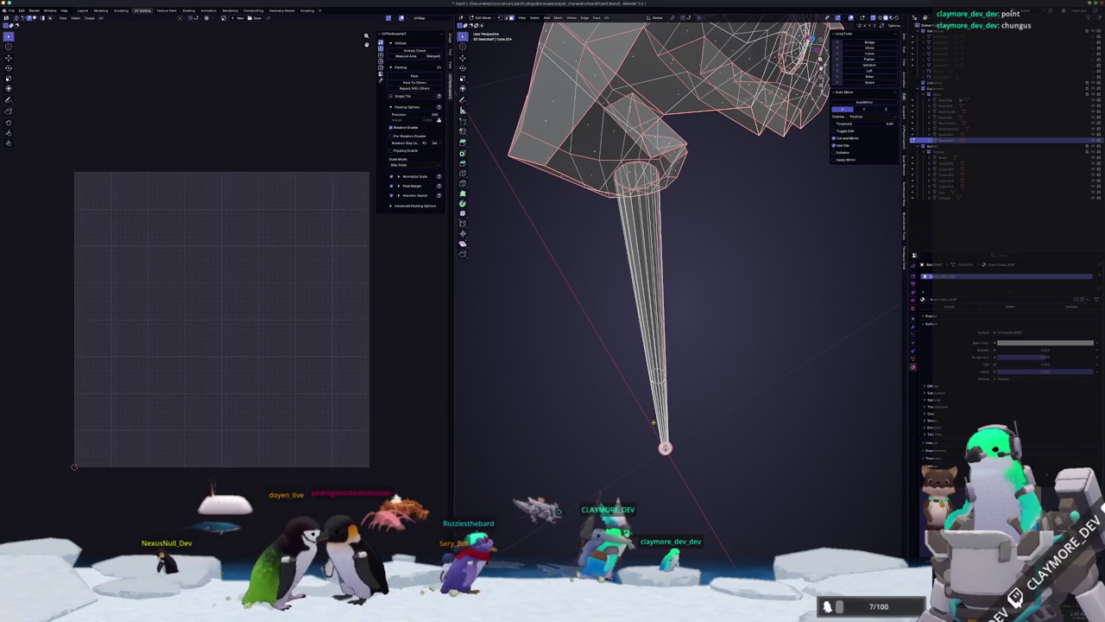
{"action": "mouse_move", "coordinate": [653, 422]}
{"action": "middle_mouse_down"}
{"action": "mouse_move", "coordinate": [620, 369]}
{"action": "mouse_move", "coordinate": [662, 314]}
{"action": "middle_mouse_up"}
{"action": "key", "text": "Tab"}
{"action": "key", "text": "alt+z"}
Select all of the staff's geometry and merge overlapping vertices by distance.
{"action": "key", "text": "Tab"}
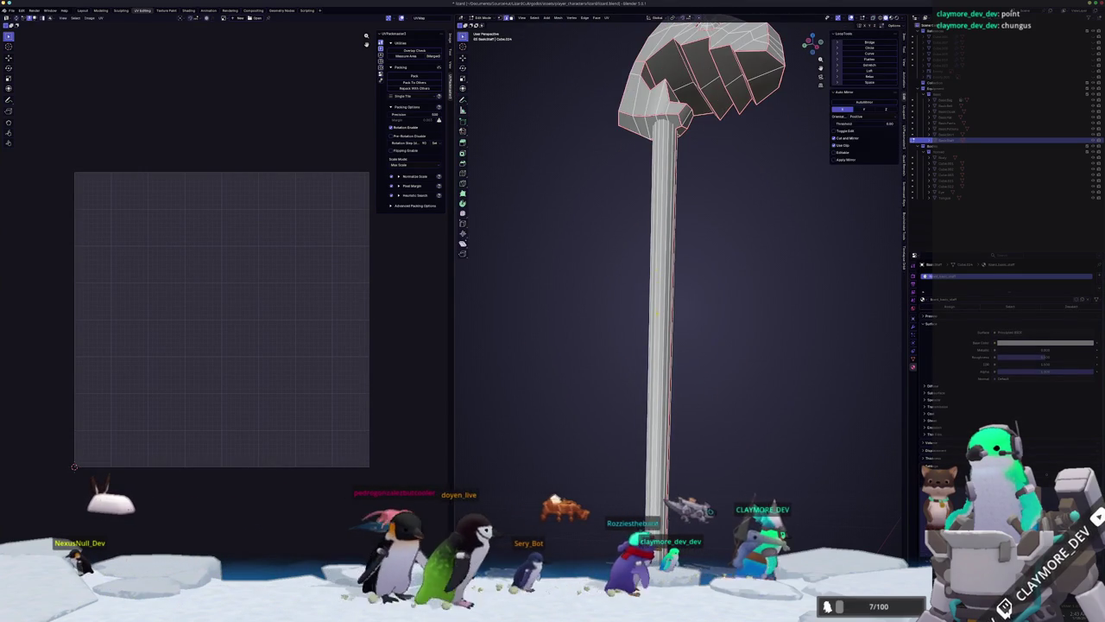
{"action": "key", "text": "g"}
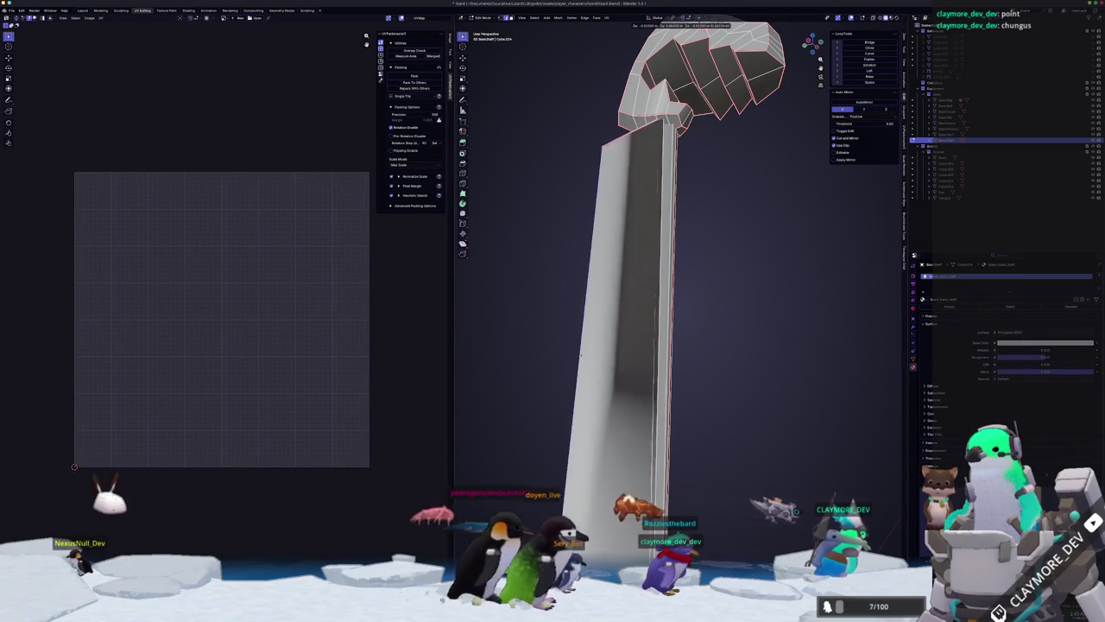
{"action": "key", "text": "Escape"}
{"action": "middle_click_drag", "start_coordinate": [580, 351], "coordinate": [595, 384]}
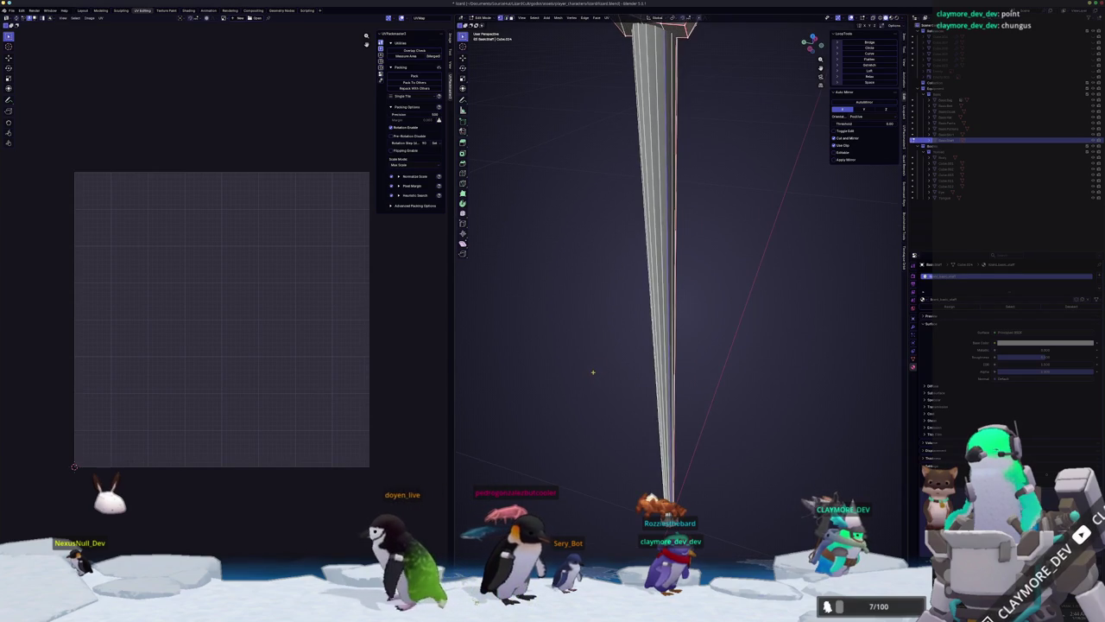
{"action": "key", "text": "a"}
{"action": "right_click", "coordinate": [594, 372]}
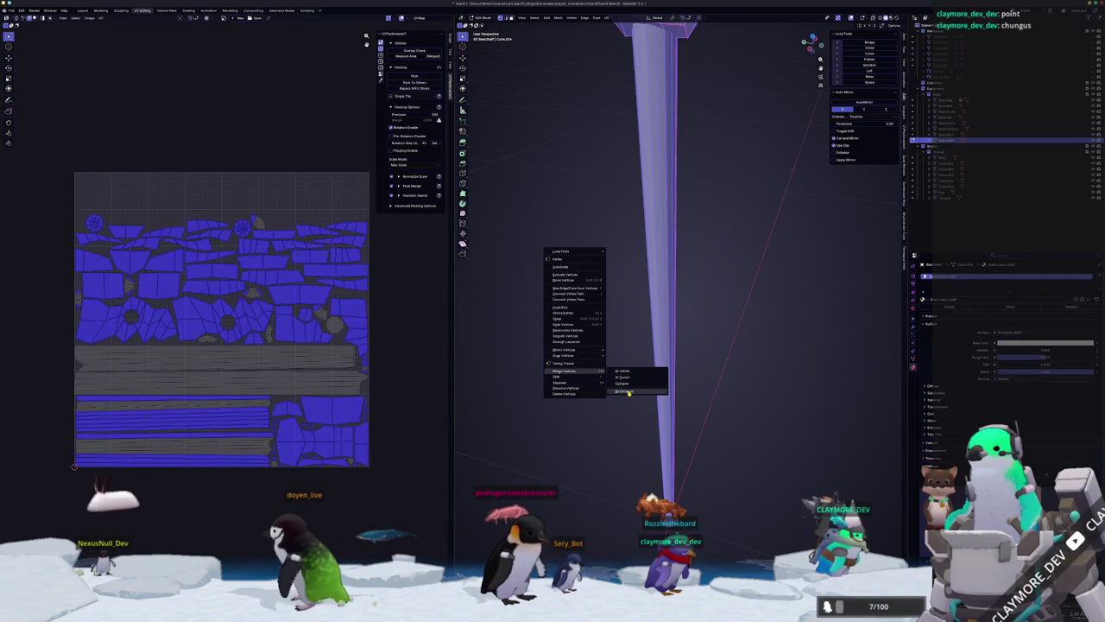
{"action": "left_click", "coordinate": [627, 392]}
{"action": "key", "text": "Tab"}
{"action": "right_click", "coordinate": [647, 355]}
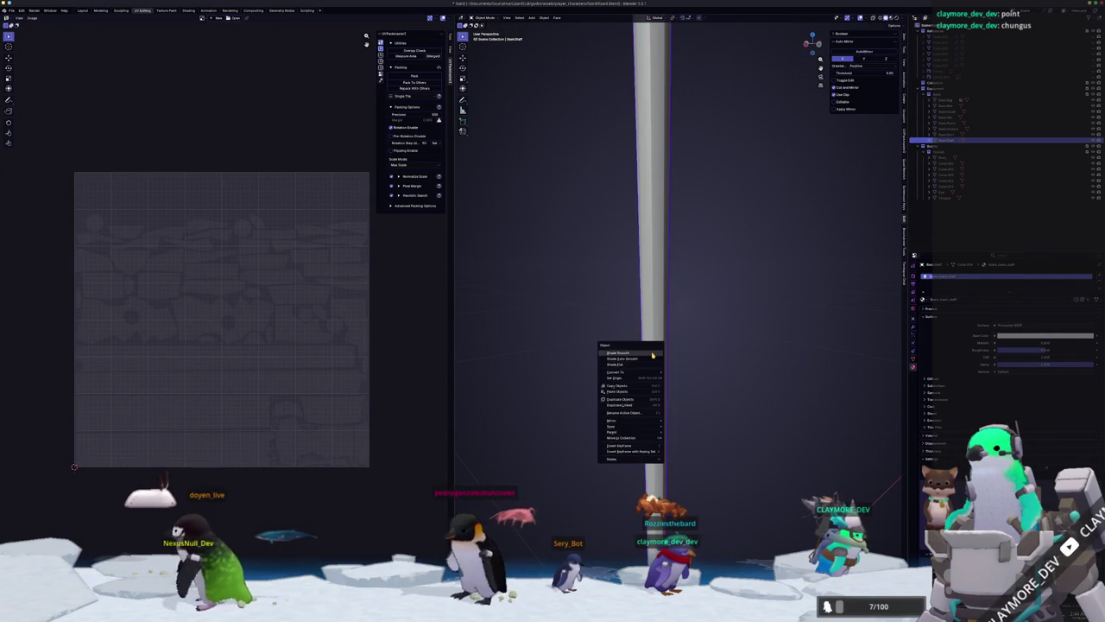
Apply Shade Flat to the staff.
{"action": "left_click", "coordinate": [646, 364]}
{"action": "mouse_move", "coordinate": [641, 365]}
{"action": "middle_mouse_down"}
{"action": "mouse_move", "coordinate": [643, 338]}
{"action": "mouse_move", "coordinate": [611, 318]}
{"action": "mouse_move", "coordinate": [636, 316]}
{"action": "mouse_move", "coordinate": [620, 343]}
{"action": "mouse_move", "coordinate": [646, 344]}
{"action": "middle_mouse_up"}
{"action": "right_click", "coordinate": [647, 332]}
{"action": "left_click", "coordinate": [648, 331]}
Select all of the staff's geometry in Edit Mode and look over the shaft.
{"action": "key", "text": "Tab"}
{"action": "left_click", "coordinate": [620, 343]}
{"action": "scroll", "coordinate": [620, 343], "scroll_direction": "down", "scroll_amount": 3}
{"action": "key", "text": "a"}
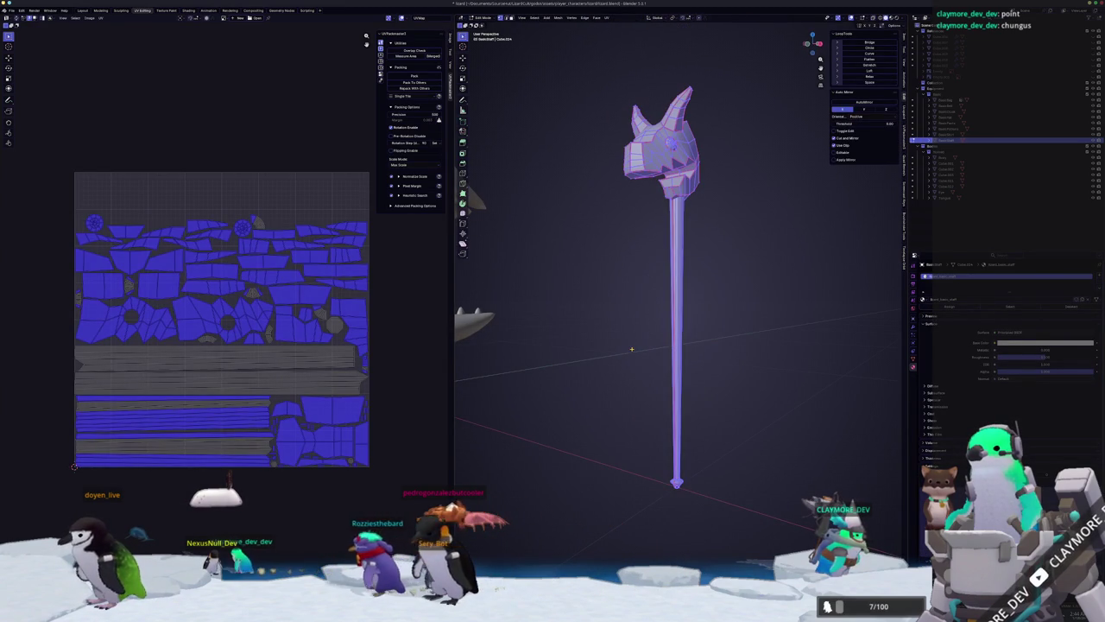
{"action": "key", "text": "Tab"}
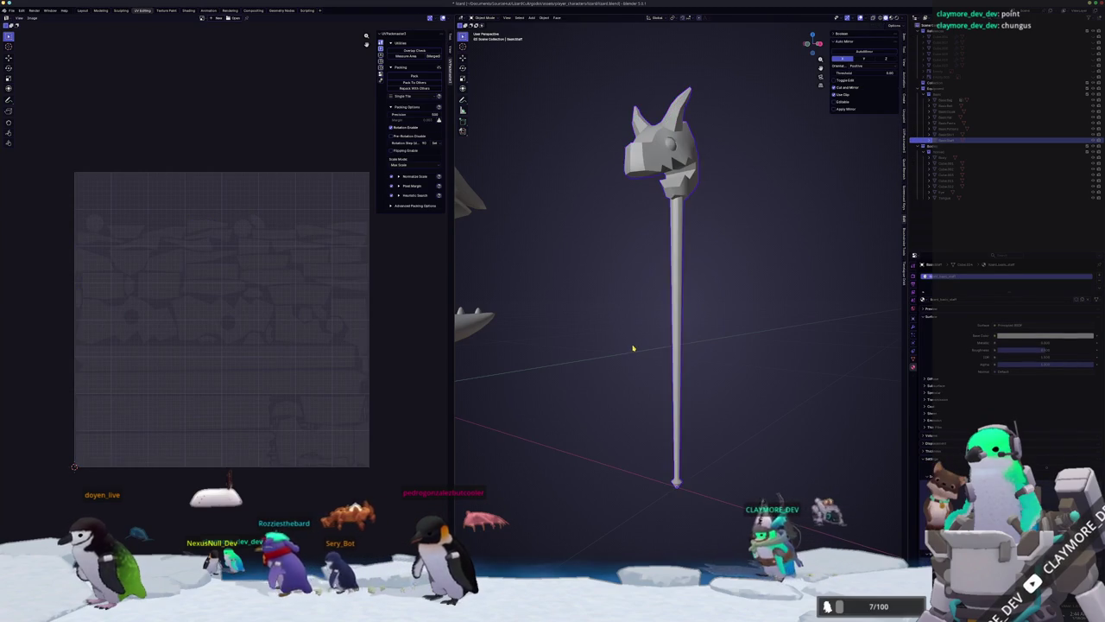
{"action": "scroll", "coordinate": [643, 334], "scroll_direction": "up", "scroll_amount": 2}
{"action": "key", "text": "Tab"}
{"action": "key", "text": "Tab"}
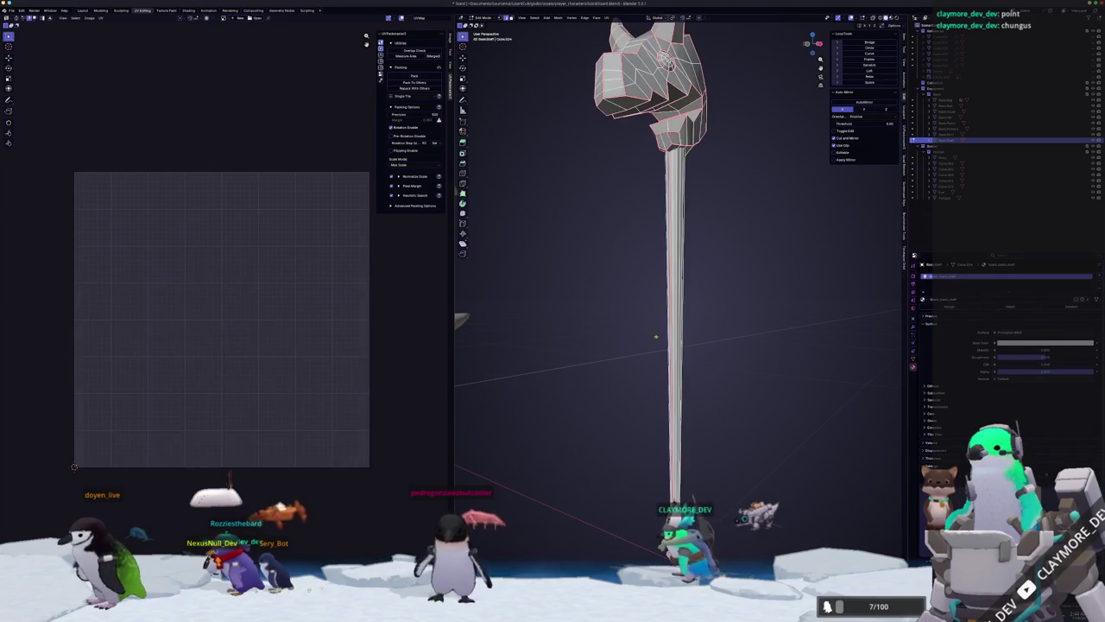
{"action": "scroll", "coordinate": [622, 348], "scroll_direction": "up", "scroll_amount": 3}
{"action": "mouse_move", "coordinate": [636, 345]}
{"action": "middle_mouse_down"}
{"action": "mouse_move", "coordinate": [610, 363]}
{"action": "mouse_move", "coordinate": [604, 388]}
{"action": "mouse_move", "coordinate": [646, 358]}
{"action": "middle_mouse_up"}
{"action": "key", "text": "Tab"}
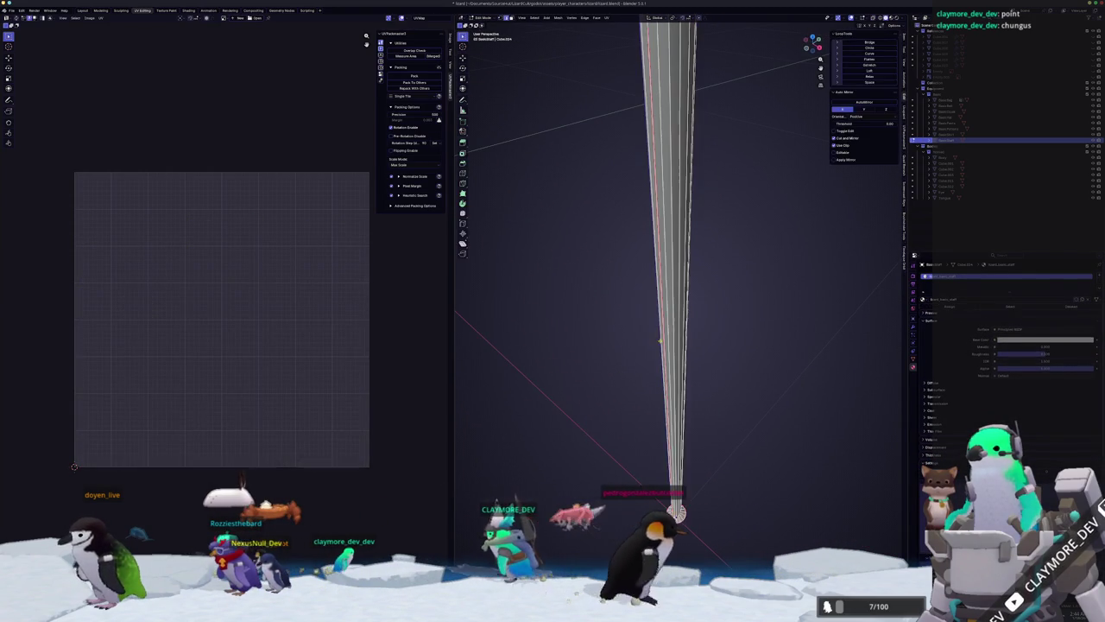
Select the neighbouring face strips running along the shaft.
{"action": "left_click", "coordinate": [670, 306], "text": "alt"}
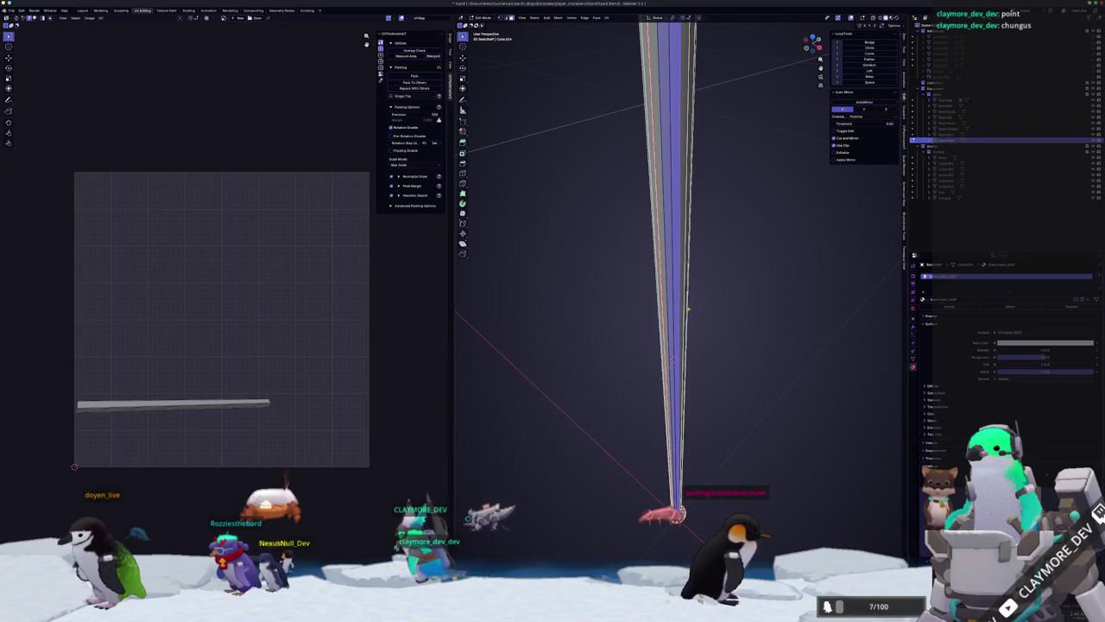
{"action": "key", "text": "Tab"}
{"action": "middle_click_drag", "start_coordinate": [722, 320], "coordinate": [718, 345]}
{"action": "key", "text": "Tab"}
{"action": "left_click", "coordinate": [717, 335]}
{"action": "key", "text": "ctrl+z"}
{"action": "left_click", "coordinate": [674, 265], "text": "alt+shift"}
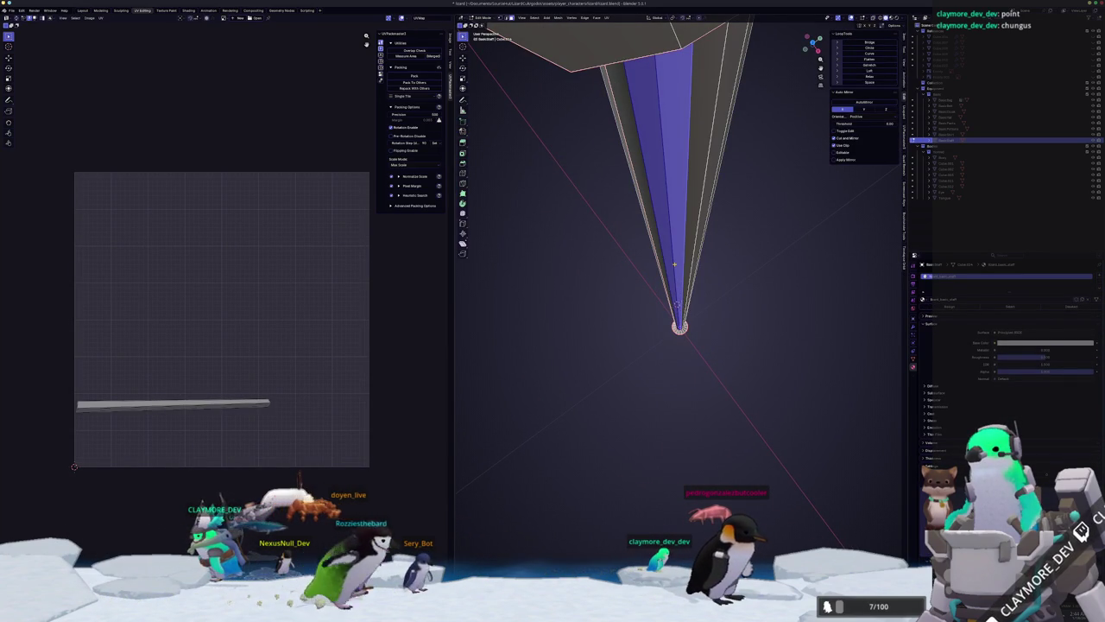
{"action": "mouse_move", "coordinate": [708, 271]}
{"action": "middle_mouse_down"}
{"action": "mouse_move", "coordinate": [728, 289]}
{"action": "mouse_move", "coordinate": [730, 237]}
{"action": "mouse_move", "coordinate": [745, 249]}
{"action": "middle_mouse_up"}
{"action": "key", "text": "Tab"}
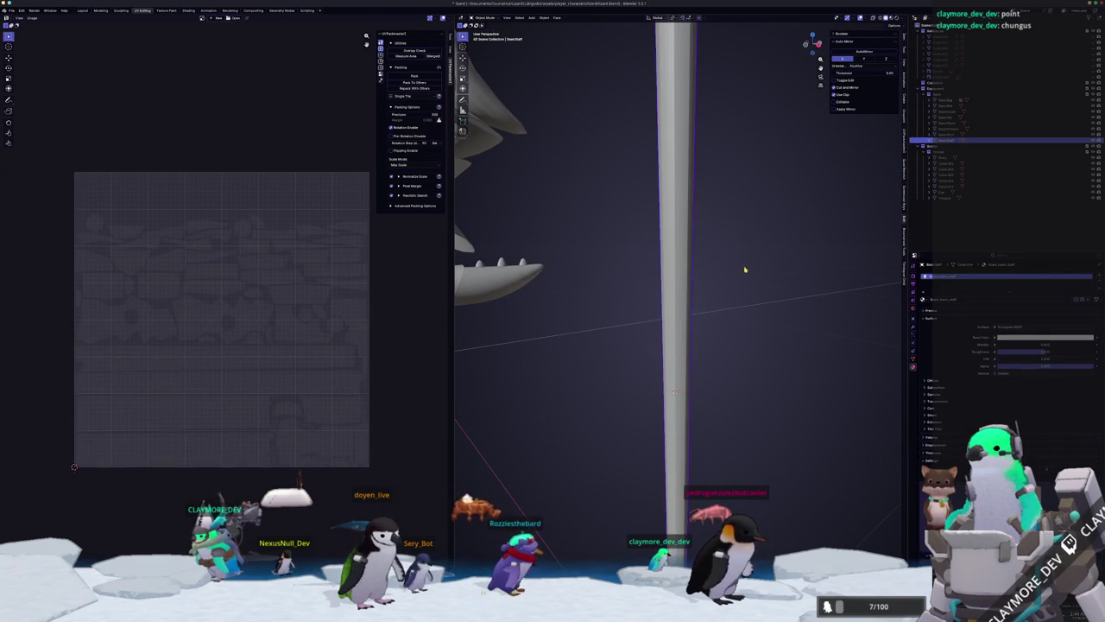
Apply a shading option to the staff from its object menu.
{"action": "right_click", "coordinate": [680, 292]}
{"action": "left_click", "coordinate": [662, 303]}
{"action": "right_click", "coordinate": [675, 299]}
{"action": "left_click", "coordinate": [675, 299]}
{"action": "scroll", "coordinate": [676, 298], "scroll_direction": "down", "scroll_amount": 3}
{"action": "scroll", "coordinate": [678, 296], "scroll_direction": "down", "scroll_amount": 3}
{"action": "middle_click_drag", "start_coordinate": [678, 296], "coordinate": [680, 308]}
{"action": "key", "text": "ctrl+a"}
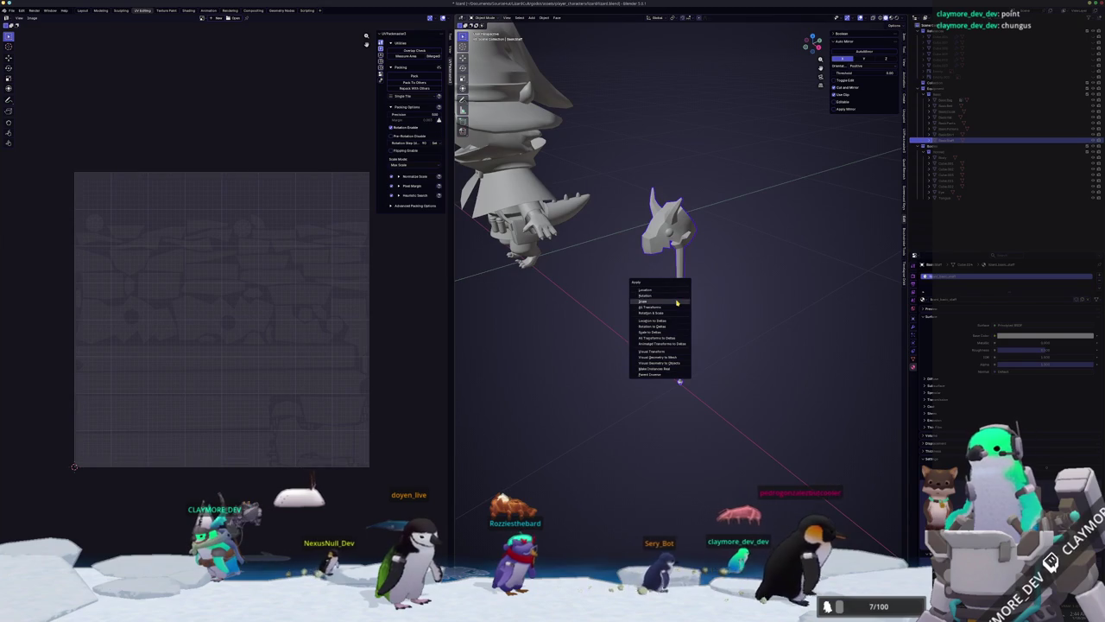
Apply all transforms to the isolated staff, then Smart UV Project and pack its islands.
{"action": "left_click", "coordinate": [680, 308]}
{"action": "key", "text": "KP_Divide"}
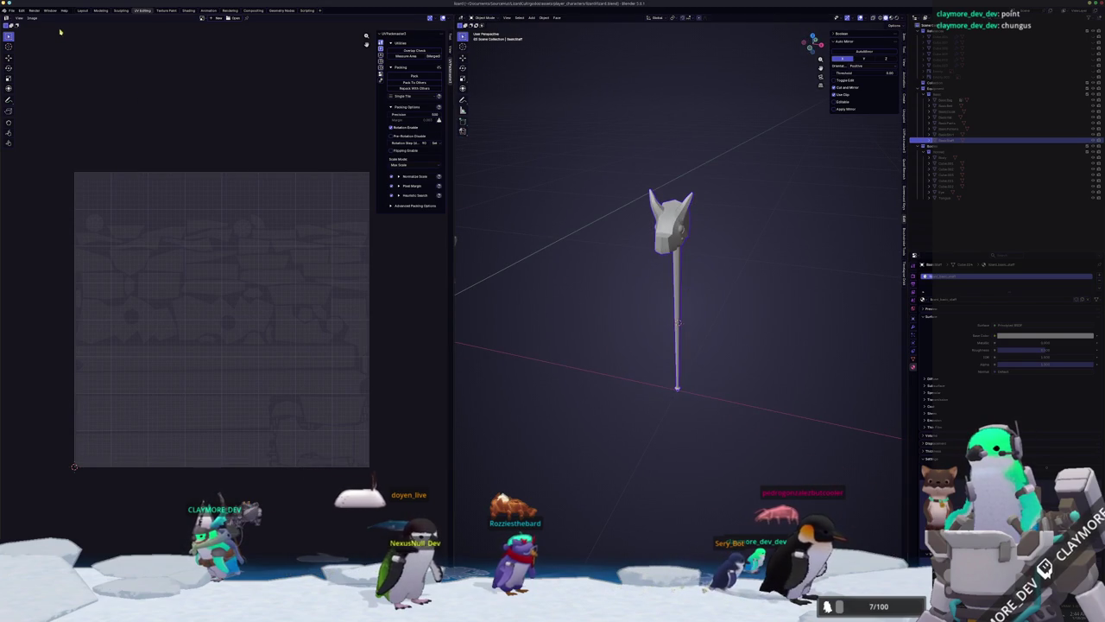
{"action": "key", "text": "Tab"}
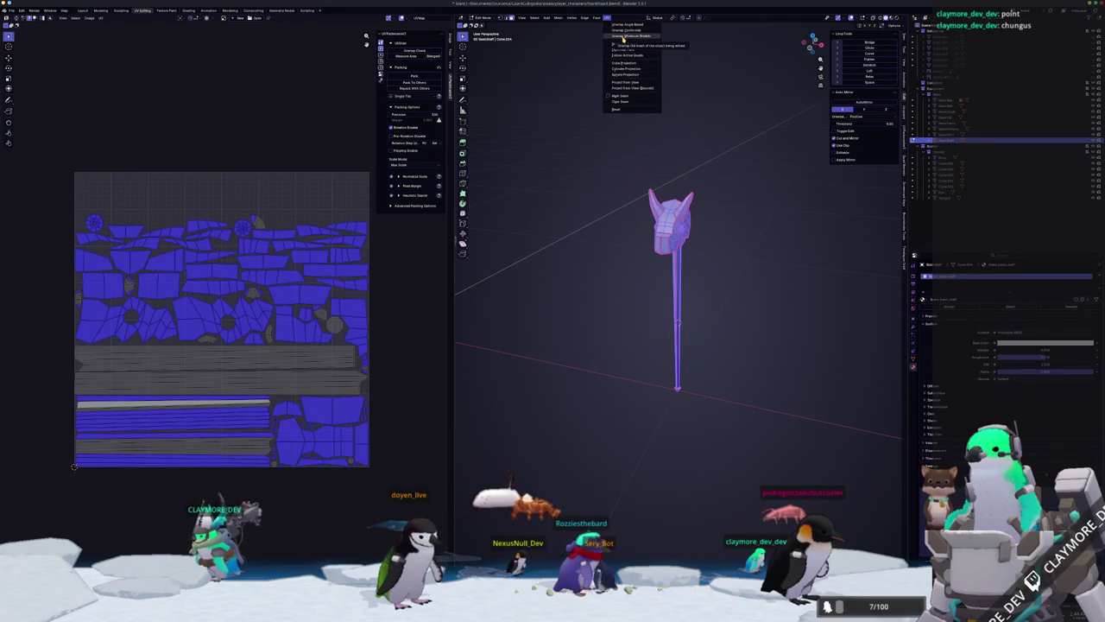
{"action": "left_click", "coordinate": [623, 36]}
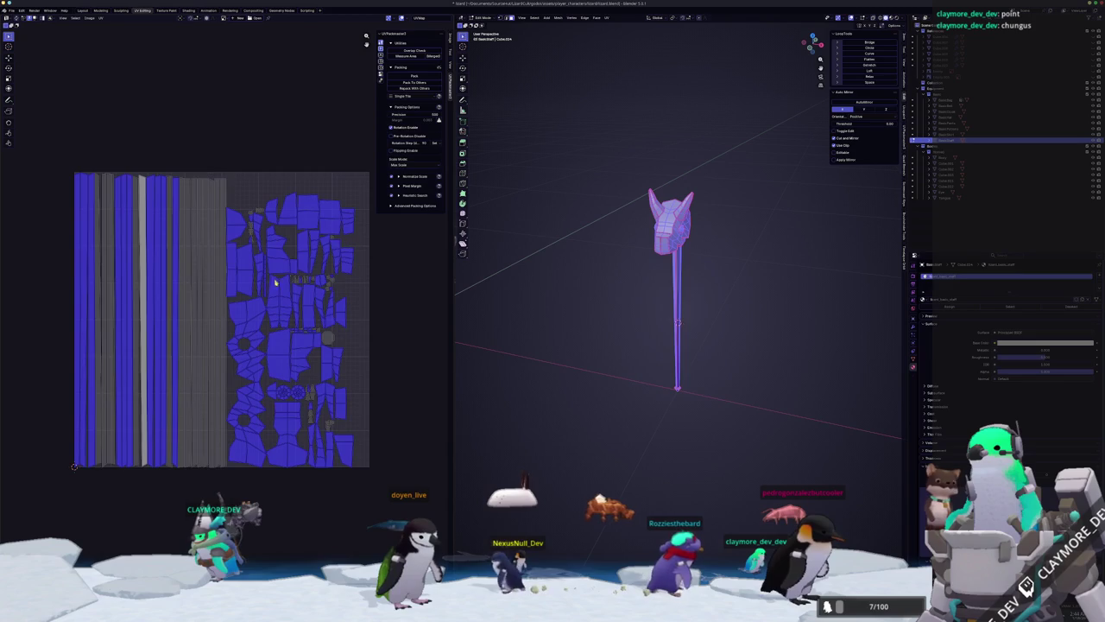
{"action": "left_click", "coordinate": [427, 76]}
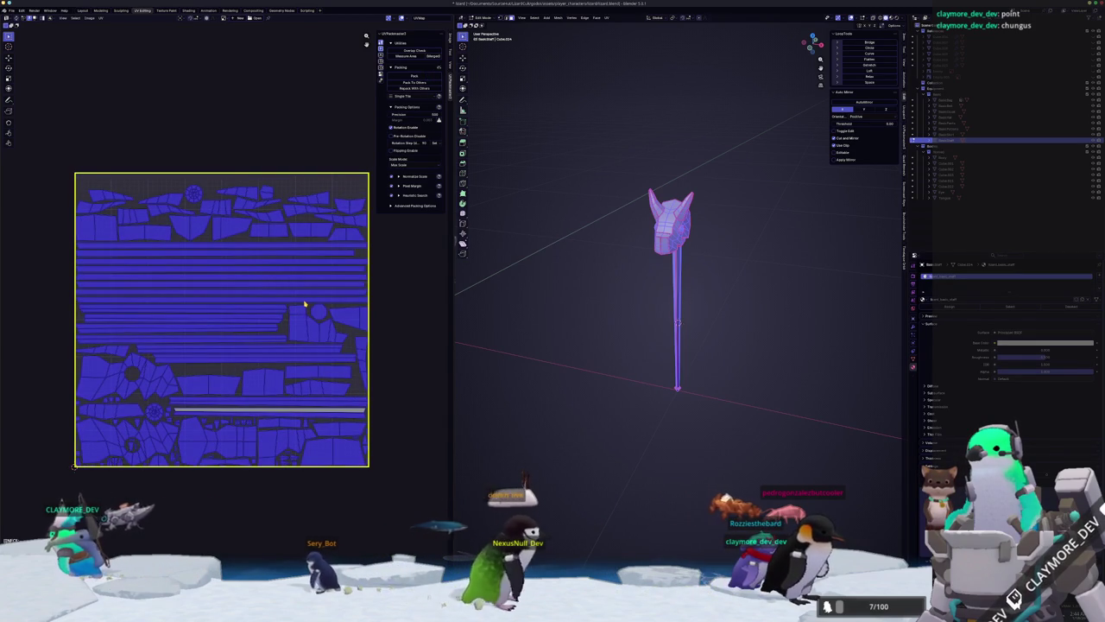
{"action": "key", "text": "Tab"}
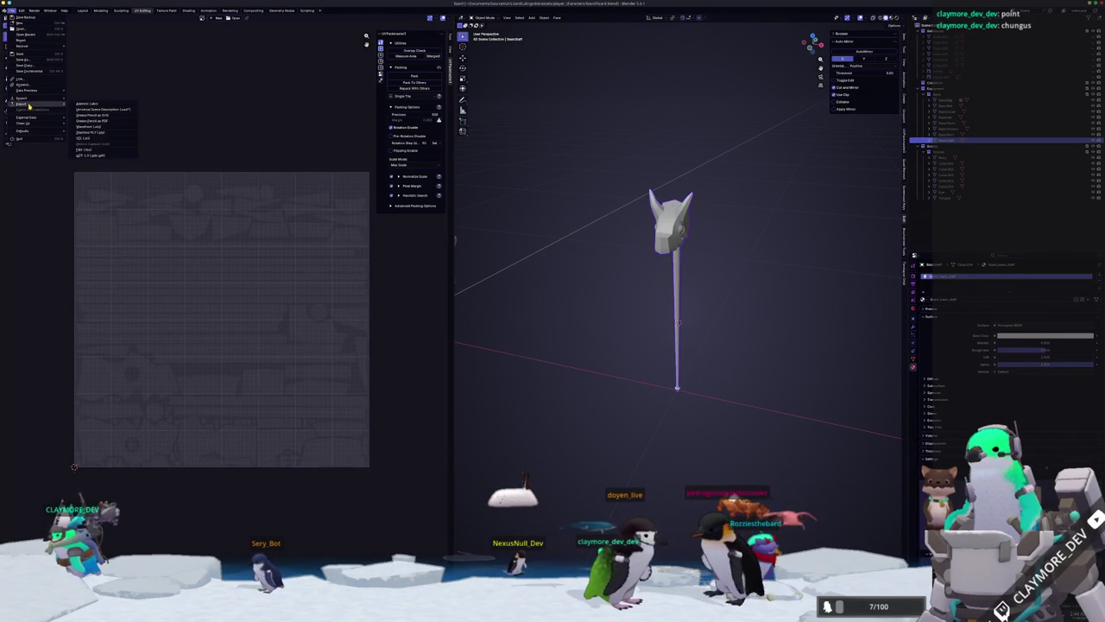
Export the staff as FBX and view it framed in Substance Painter.
{"action": "left_click", "coordinate": [86, 150]}
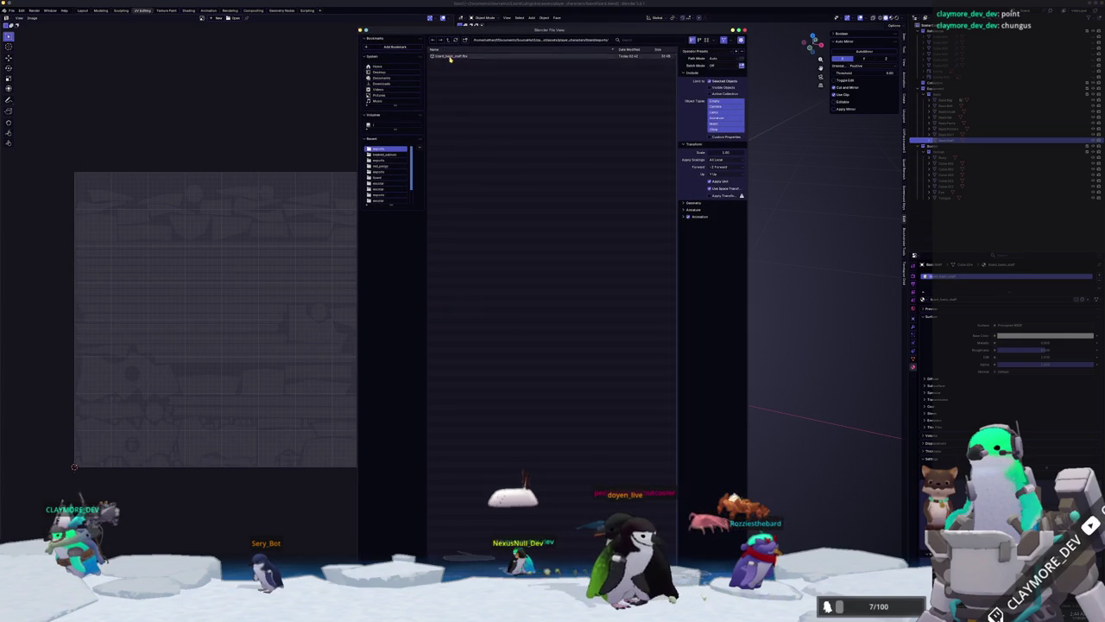
{"action": "key", "text": "Return"}
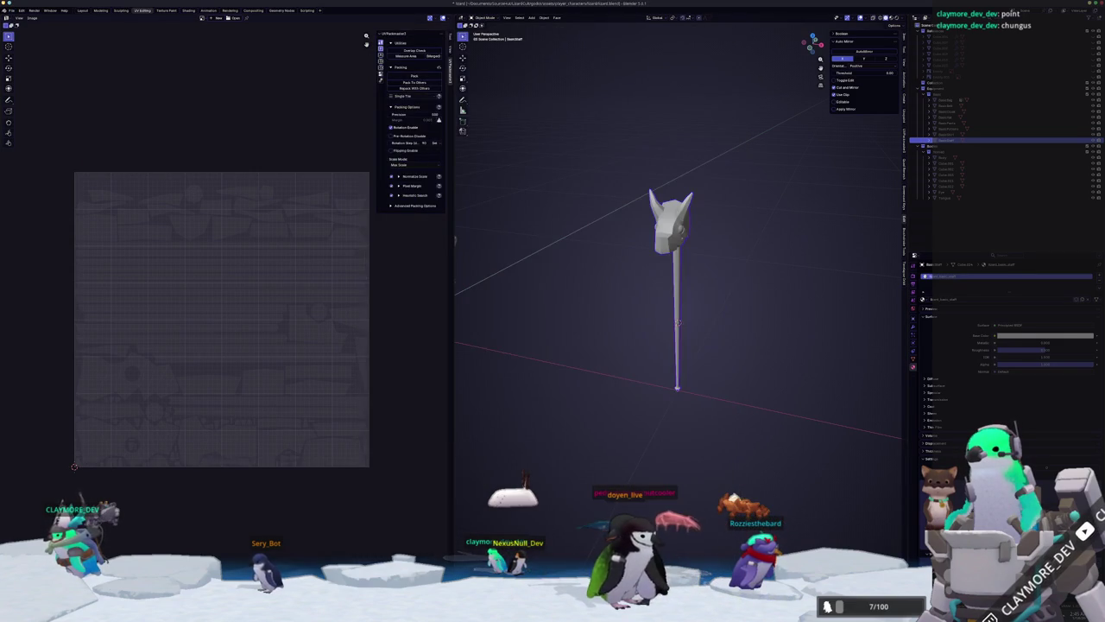
{"action": "key", "text": "alt+Tab"}
{"action": "key", "text": "f"}
{"action": "left_click_drag", "start_coordinate": [639, 440], "coordinate": [496, 473], "text": "alt"}
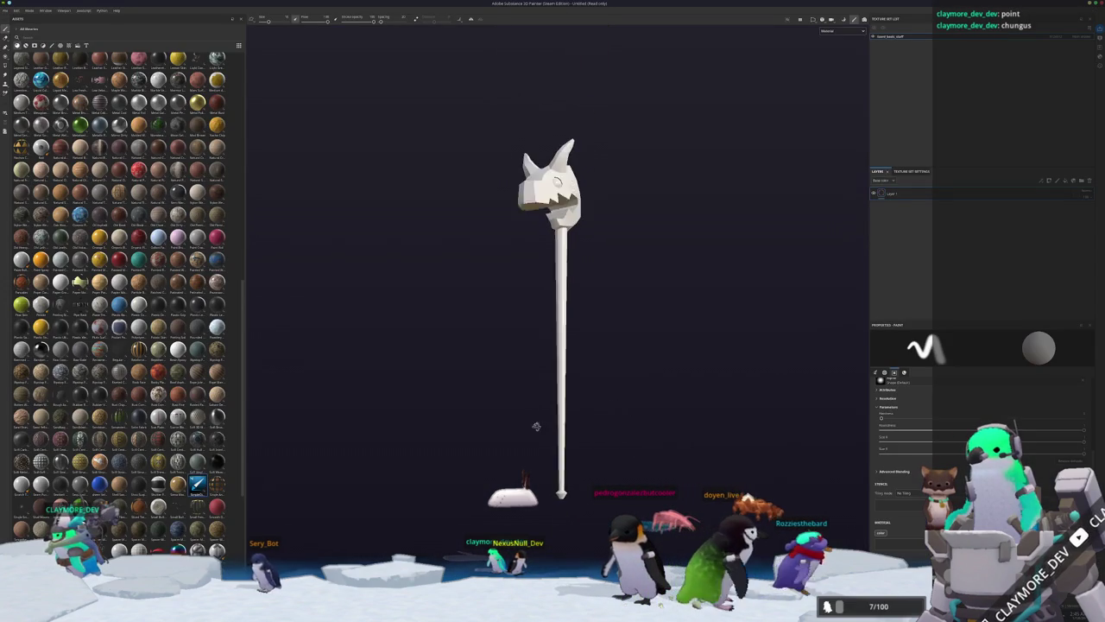
{"action": "scroll", "coordinate": [506, 419], "scroll_direction": "up", "scroll_amount": 4}
{"action": "scroll", "coordinate": [367, 420], "scroll_direction": "up", "scroll_amount": 2}
{"action": "mouse_move", "coordinate": [290, 425]}
{"action": "left_mouse_down", "text": "alt"}
{"action": "mouse_move", "coordinate": [618, 405]}
{"action": "mouse_move", "coordinate": [503, 419]}
{"action": "left_mouse_up", "text": "alt"}
{"action": "scroll", "coordinate": [501, 426], "scroll_direction": "down", "scroll_amount": 2}
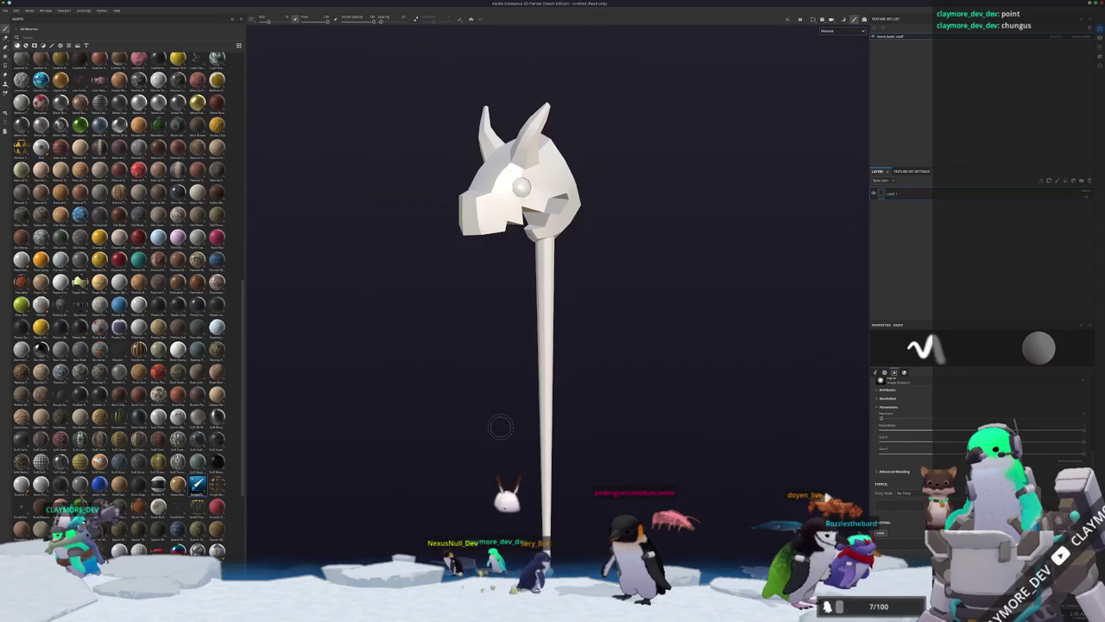
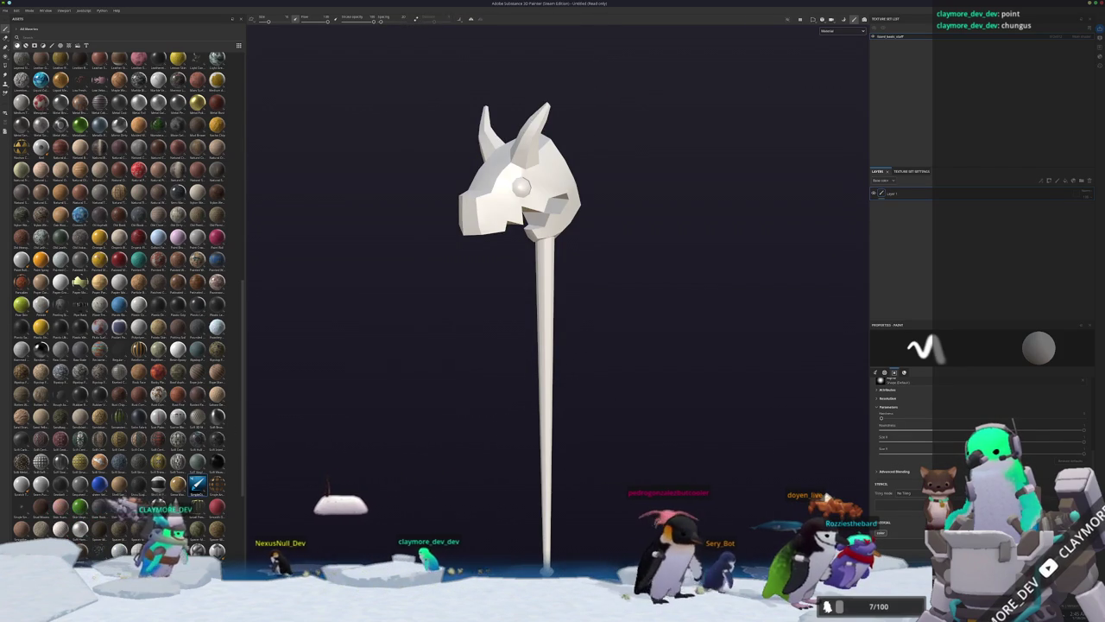
Return to the staff model in Blender's UV Editing workspace, next to its UV layout.
{"action": "scroll", "coordinate": [677, 326], "scroll_direction": "up", "scroll_amount": 5}
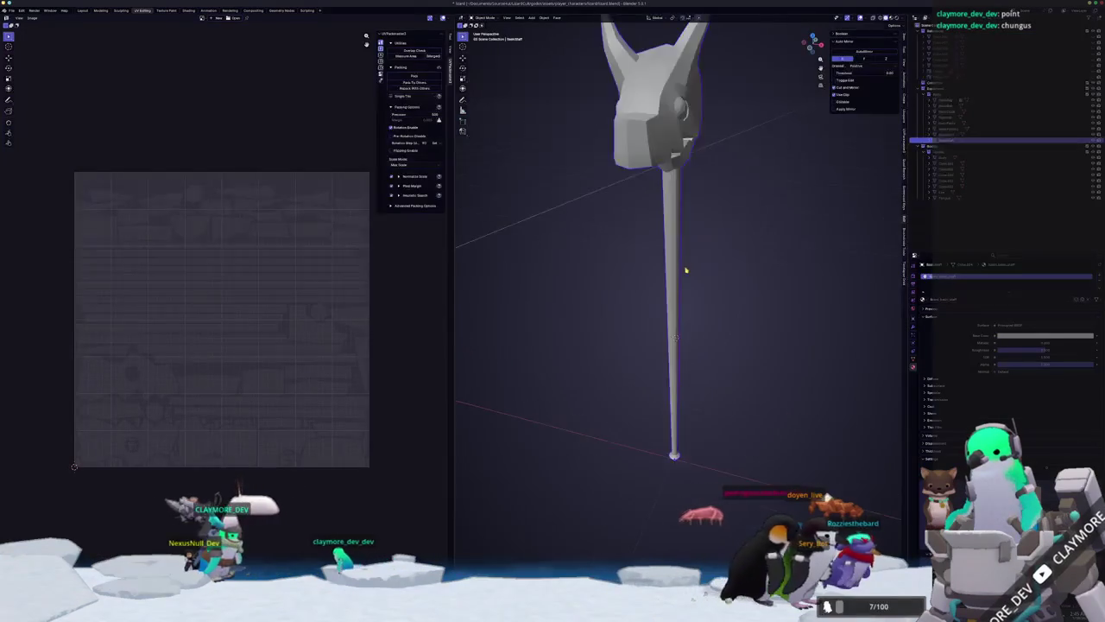
Inspect the whole staff mesh in Edit Mode, viewing the head and its horns.
{"action": "key", "text": "Tab"}
{"action": "left_click", "coordinate": [665, 345], "text": "alt"}
{"action": "key", "text": "a"}
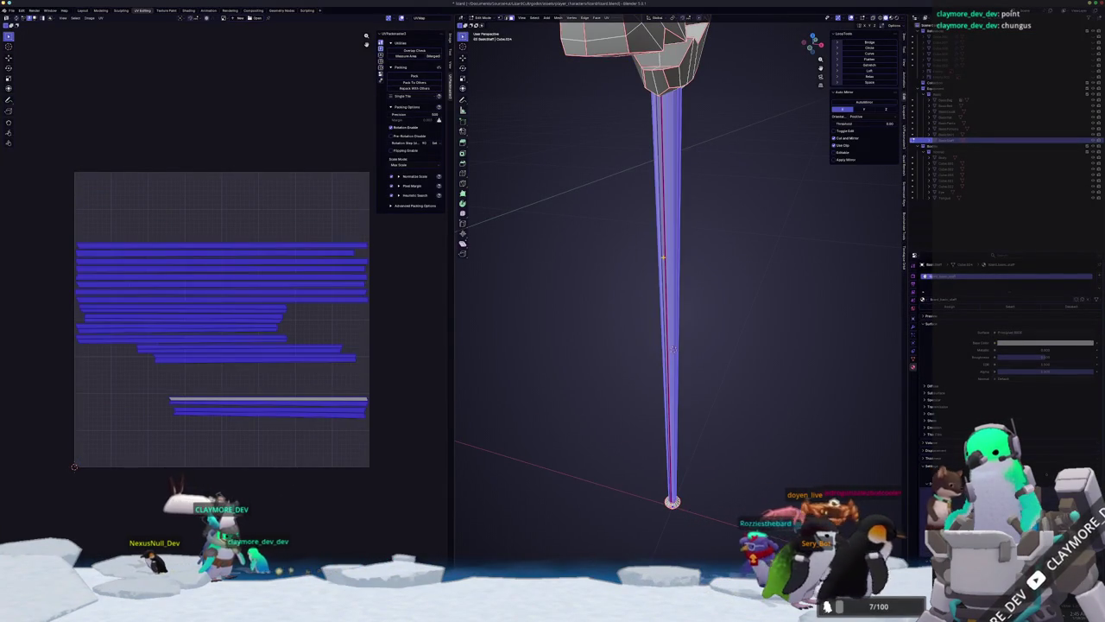
{"action": "scroll", "coordinate": [634, 240], "scroll_direction": "down", "scroll_amount": 2}
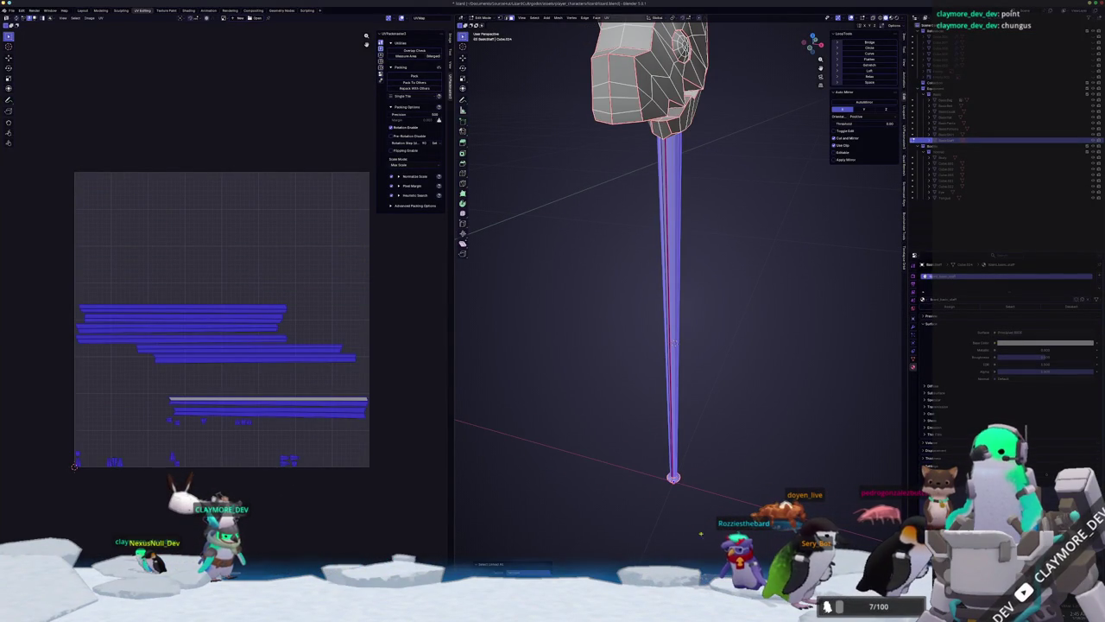
{"action": "middle_click_drag", "start_coordinate": [703, 496], "coordinate": [617, 419]}
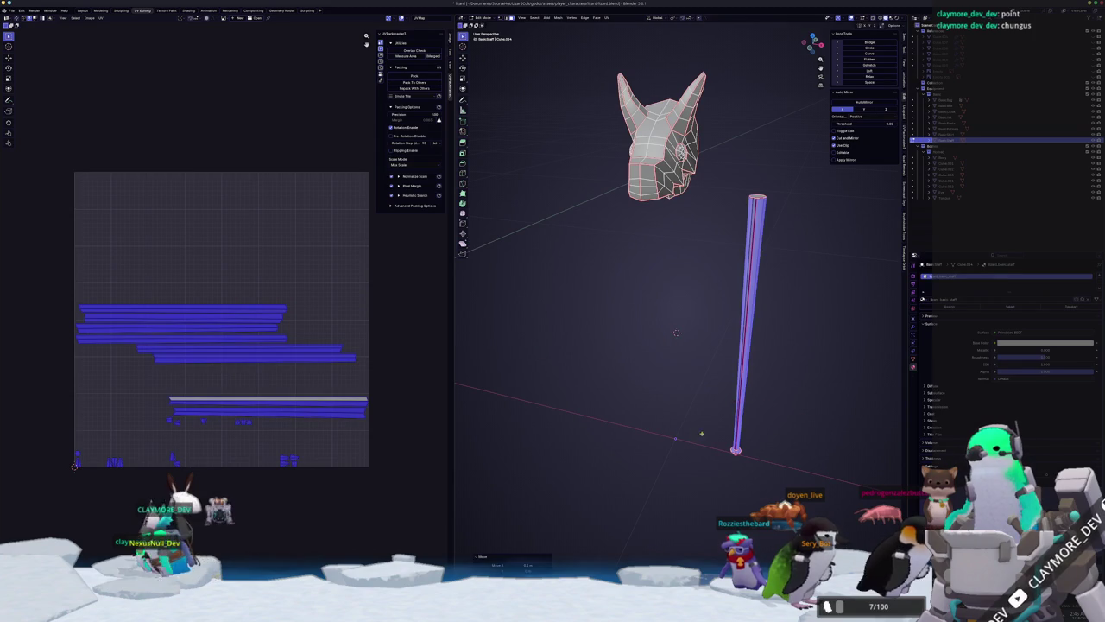
{"action": "key", "text": "Tab"}
{"action": "mouse_move", "coordinate": [733, 365]}
{"action": "middle_mouse_down"}
{"action": "mouse_move", "coordinate": [797, 259]}
{"action": "mouse_move", "coordinate": [587, 286]}
{"action": "mouse_move", "coordinate": [639, 310]}
{"action": "middle_mouse_up"}
Delete the top cap face of the staff's shaft.
{"action": "left_click", "coordinate": [643, 345]}
{"action": "key", "text": "Tab"}
{"action": "scroll", "coordinate": [638, 332], "scroll_direction": "up", "scroll_amount": 2}
{"action": "scroll", "coordinate": [520, 489], "scroll_direction": "up", "scroll_amount": 2}
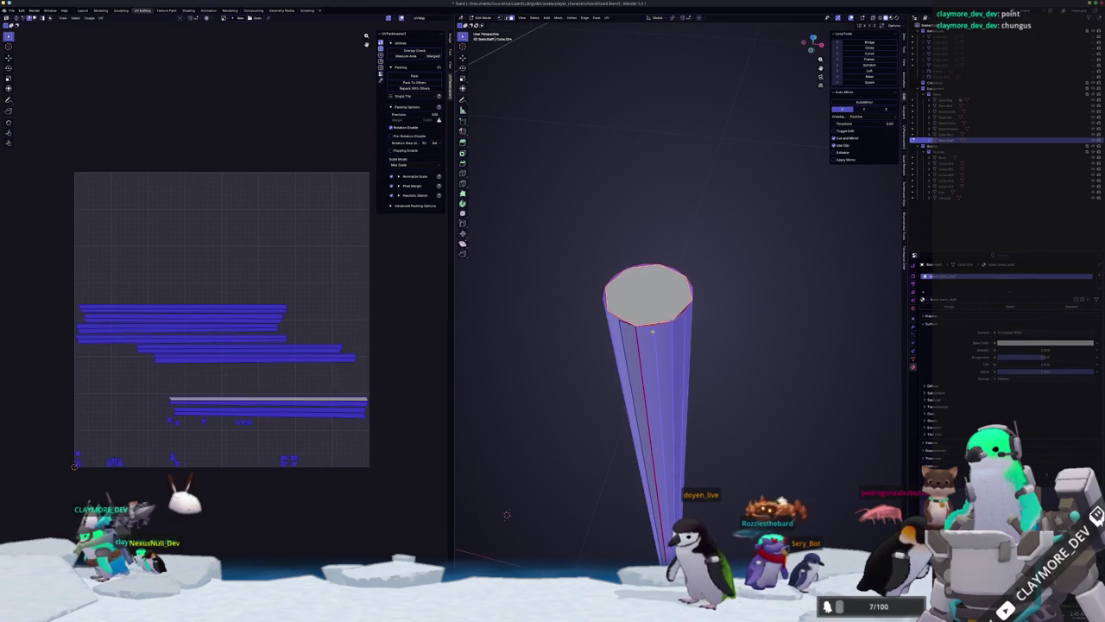
{"action": "scroll", "coordinate": [481, 544], "scroll_direction": "up", "scroll_amount": 2}
{"action": "left_click", "coordinate": [631, 289]}
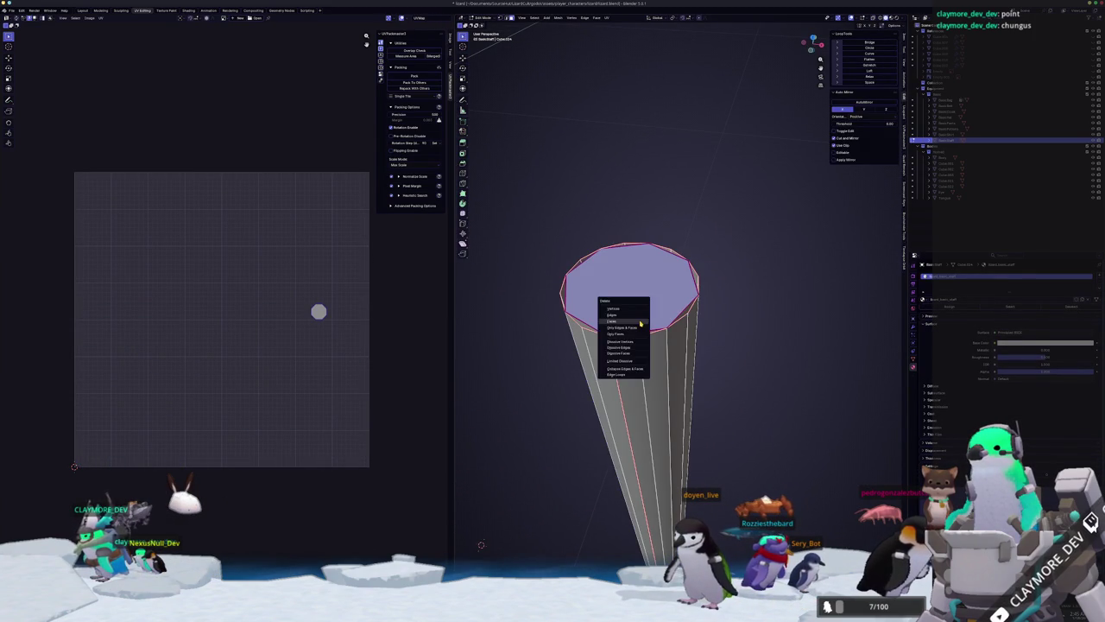
{"action": "left_click", "coordinate": [640, 323]}
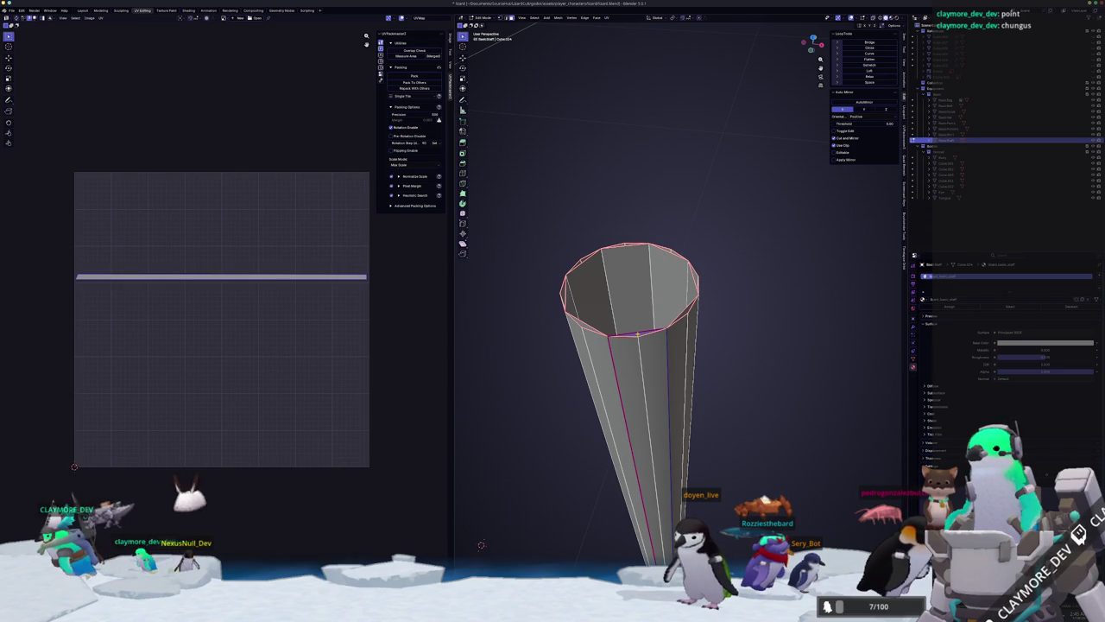
Delete the group of faces just below the shaft's open top.
{"action": "middle_click_drag", "start_coordinate": [481, 544], "coordinate": [517, 459]}
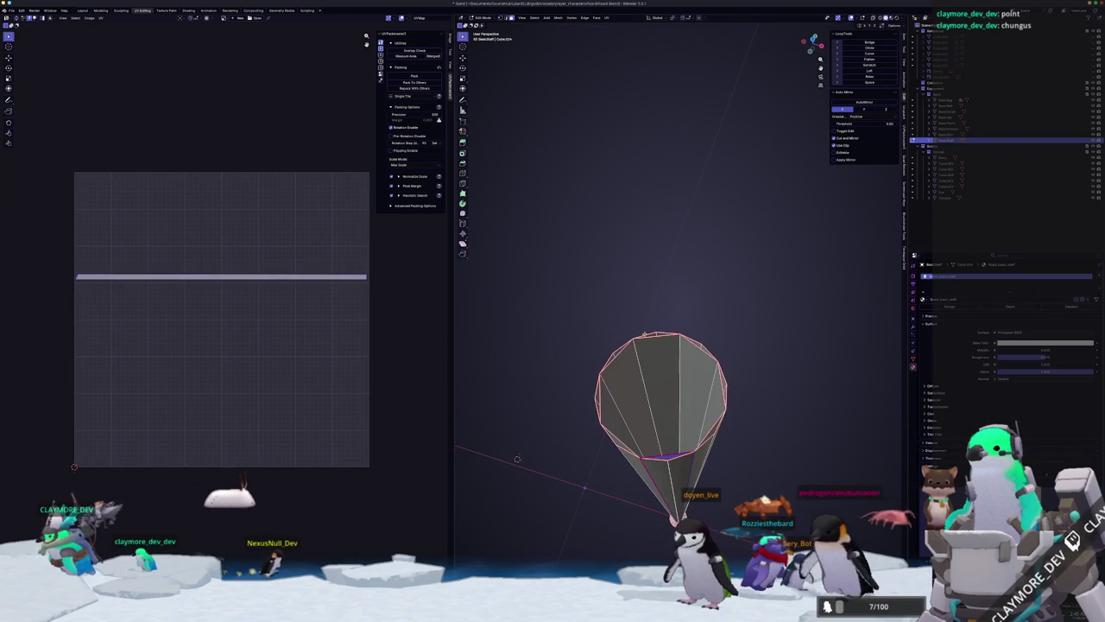
{"action": "left_click", "coordinate": [607, 405]}
{"action": "left_click", "coordinate": [626, 398], "text": "shift"}
{"action": "left_click", "coordinate": [665, 393], "text": "shift"}
{"action": "mouse_move", "coordinate": [665, 393]}
{"action": "middle_mouse_down"}
{"action": "mouse_move", "coordinate": [728, 381]}
{"action": "mouse_move", "coordinate": [670, 373]}
{"action": "mouse_move", "coordinate": [753, 361]}
{"action": "middle_mouse_up"}
{"action": "left_click", "coordinate": [670, 373], "text": "shift"}
{"action": "key", "text": "x"}
{"action": "left_click", "coordinate": [670, 373]}
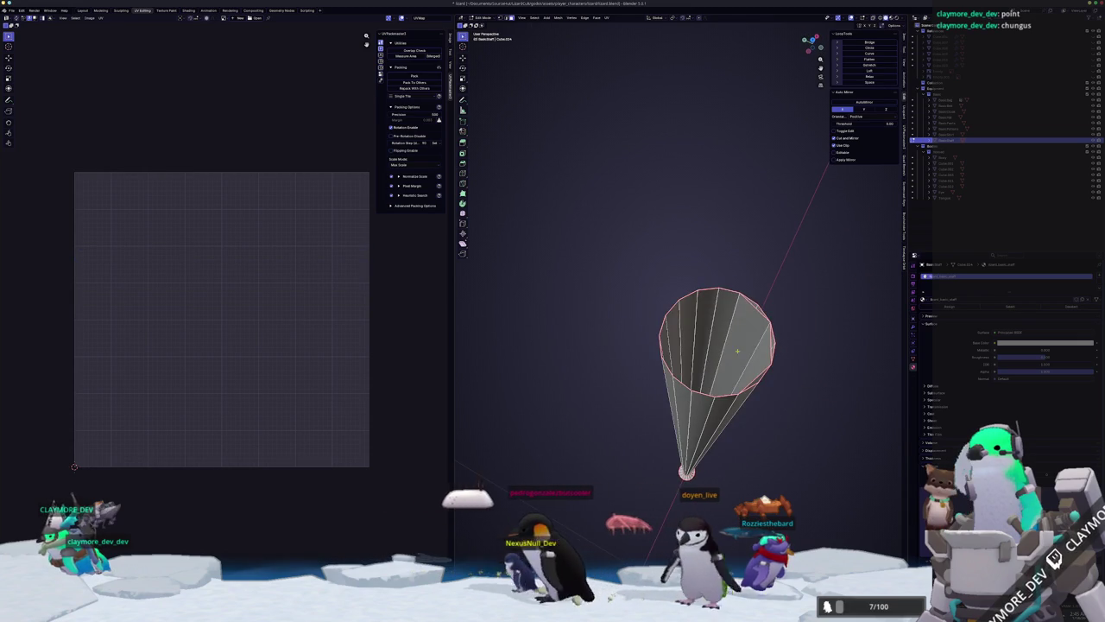
Delete the remaining nearby shaft faces and leave Edit Mode.
{"action": "left_click", "coordinate": [753, 361]}
{"action": "left_click", "coordinate": [734, 363], "text": "shift"}
{"action": "key", "text": "x"}
{"action": "left_click", "coordinate": [734, 363]}
{"action": "mouse_move", "coordinate": [734, 363]}
{"action": "middle_mouse_down"}
{"action": "mouse_move", "coordinate": [730, 337]}
{"action": "mouse_move", "coordinate": [619, 336]}
{"action": "middle_mouse_up"}
{"action": "left_click", "coordinate": [730, 338]}
{"action": "key", "text": "x"}
{"action": "left_click", "coordinate": [729, 338]}
{"action": "key", "text": "Tab"}
Review the shaft's context and edge options menus and view it standing upright.
{"action": "right_click", "coordinate": [683, 322]}
{"action": "left_click", "coordinate": [704, 328]}
{"action": "key", "text": "Tab"}
{"action": "middle_click_drag", "start_coordinate": [797, 387], "coordinate": [820, 432]}
{"action": "scroll", "coordinate": [846, 469], "scroll_direction": "up", "scroll_amount": 3}
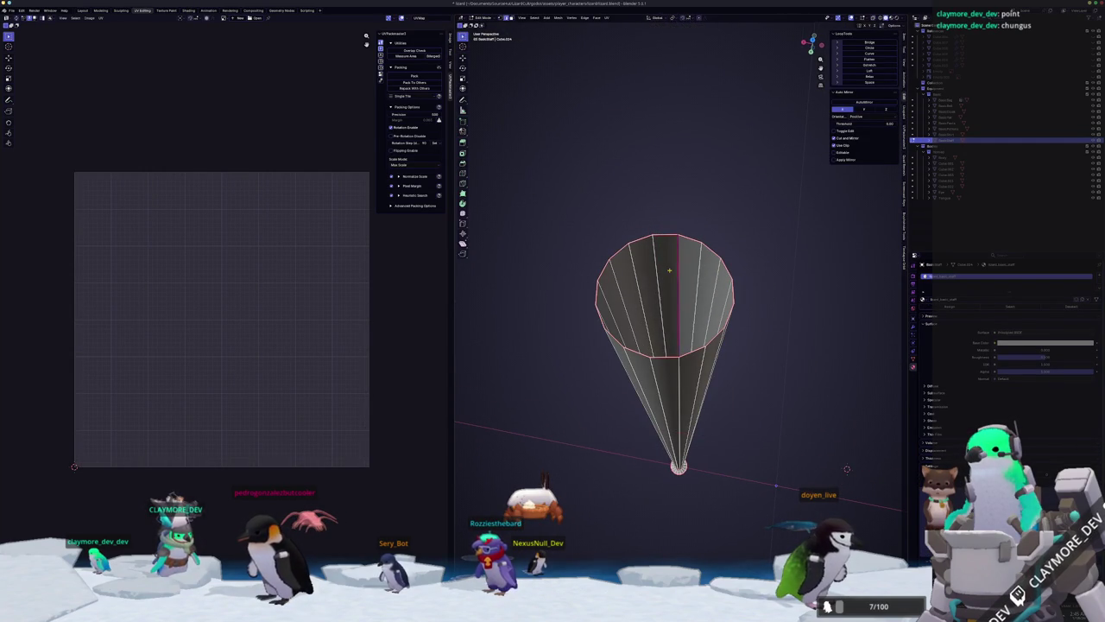
{"action": "right_click", "coordinate": [668, 270]}
{"action": "left_click", "coordinate": [643, 383]}
{"action": "key", "text": "Tab"}
{"action": "mouse_move", "coordinate": [698, 366]}
{"action": "middle_mouse_down"}
{"action": "mouse_move", "coordinate": [691, 337]}
{"action": "mouse_move", "coordinate": [645, 368]}
{"action": "mouse_move", "coordinate": [658, 144]}
{"action": "middle_mouse_up"}
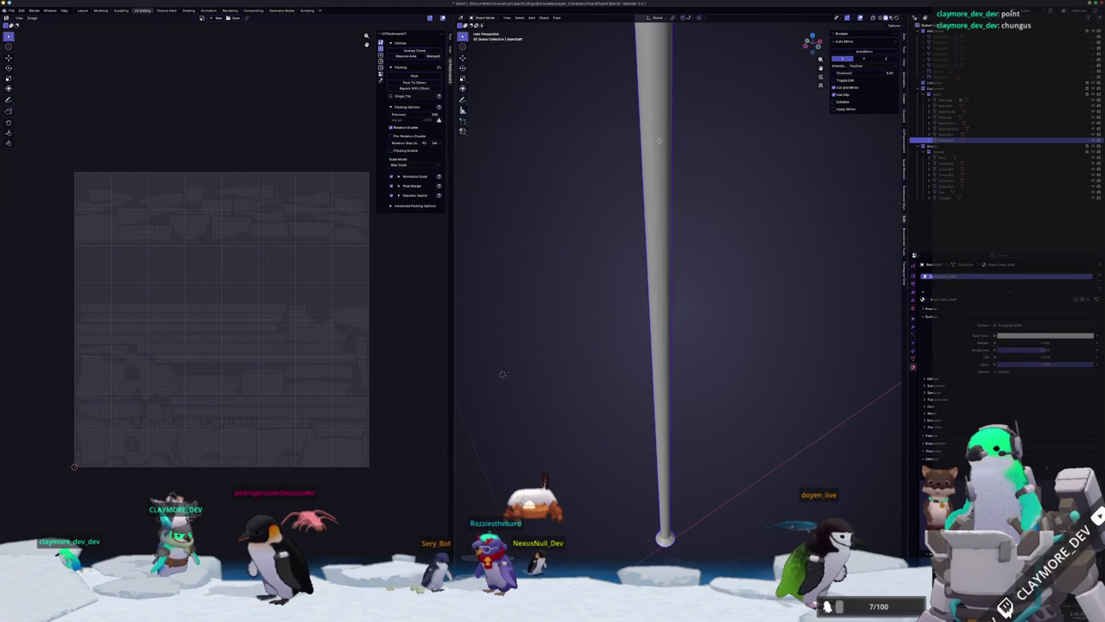
Enter Edit Mode on the shaft and box-select the whole shaft mesh.
{"action": "right_click", "coordinate": [656, 315]}
{"action": "key", "text": "Escape"}
{"action": "mouse_move", "coordinate": [673, 414]}
{"action": "middle_mouse_down"}
{"action": "mouse_move", "coordinate": [688, 238]}
{"action": "mouse_move", "coordinate": [680, 453]}
{"action": "middle_mouse_up"}
{"action": "key", "text": "Tab"}
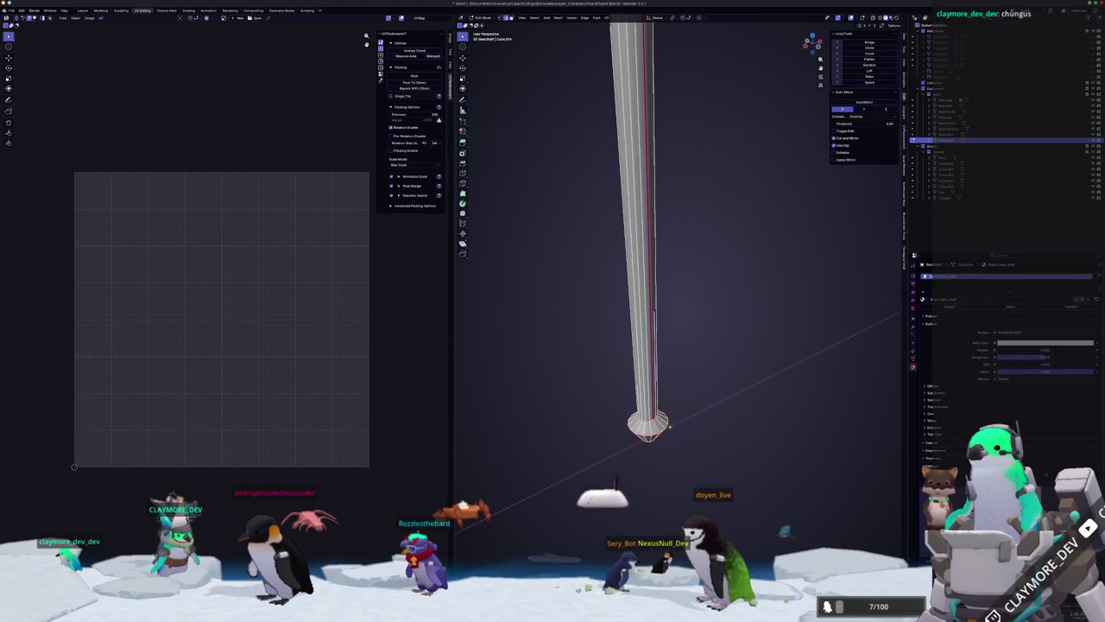
{"action": "left_click_drag", "start_coordinate": [680, 462], "coordinate": [623, 378]}
{"action": "key", "text": "a"}
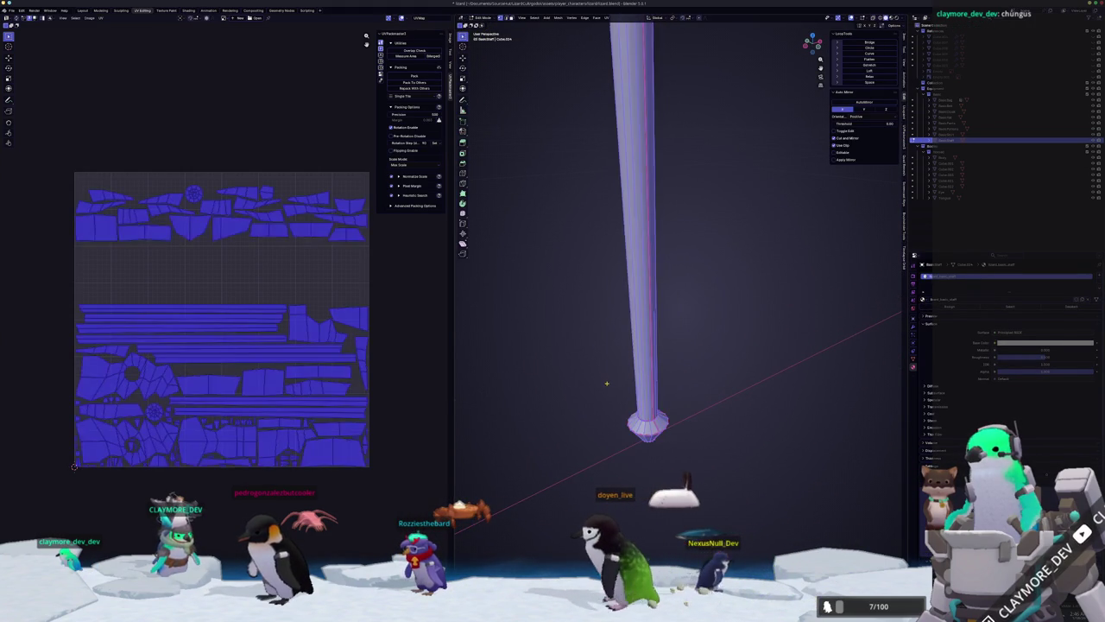
{"action": "middle_click_drag", "start_coordinate": [624, 378], "coordinate": [644, 304]}
{"action": "key", "text": "alt+a"}
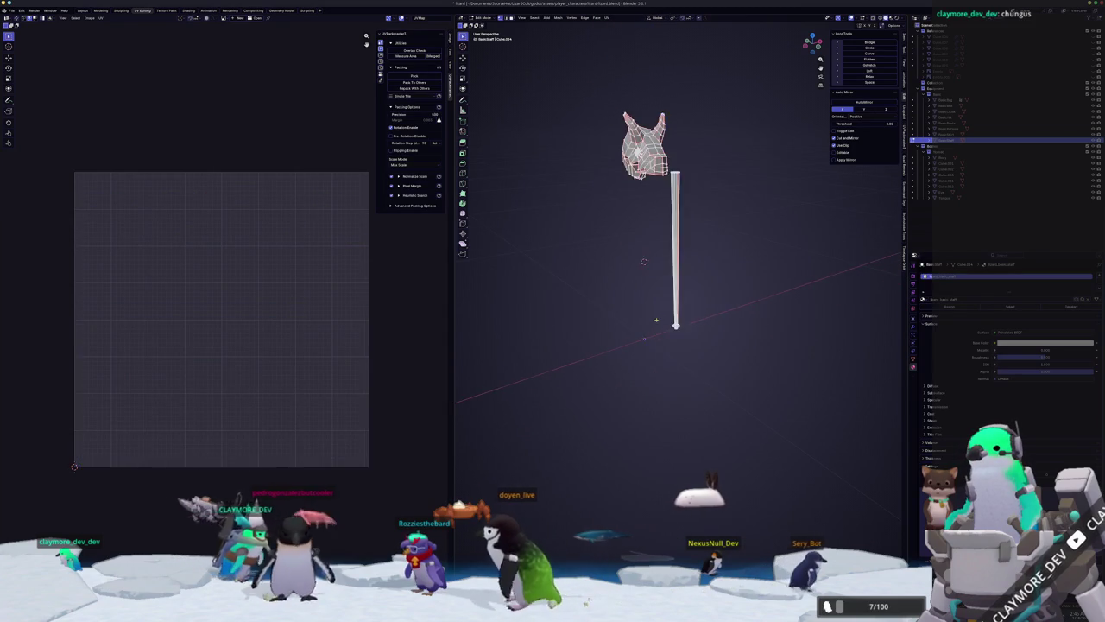
{"action": "left_click_drag", "start_coordinate": [670, 228], "coordinate": [721, 389]}
Switch to edge select and check the shaft's vertex and edge options menus.
{"action": "right_click", "coordinate": [635, 318]}
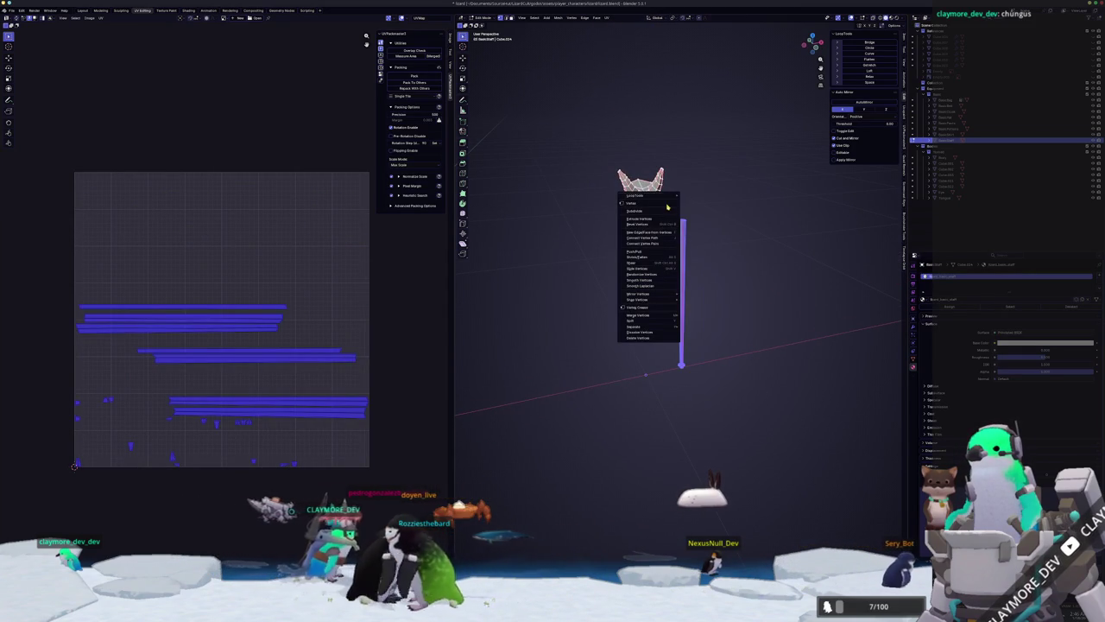
{"action": "key", "text": "Escape"}
{"action": "key", "text": "2"}
{"action": "right_click", "coordinate": [703, 282]}
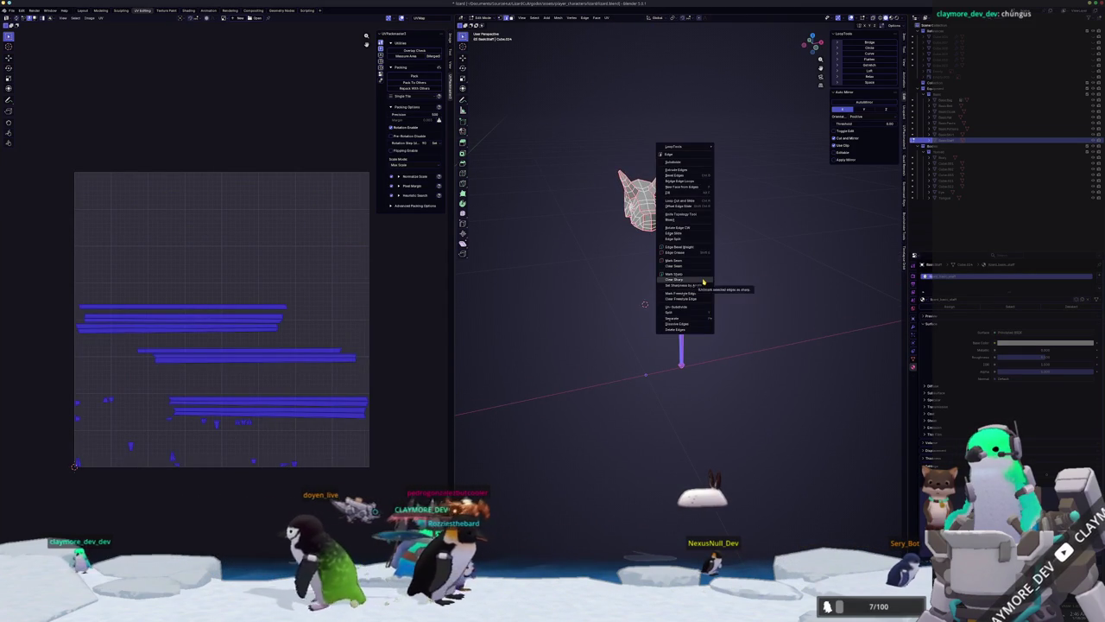
{"action": "left_click", "coordinate": [703, 281]}
{"action": "mouse_move", "coordinate": [703, 281]}
{"action": "middle_mouse_down"}
{"action": "mouse_move", "coordinate": [630, 436]}
{"action": "mouse_move", "coordinate": [648, 367]}
{"action": "middle_mouse_up"}
{"action": "key", "text": "alt+a"}
Move the view to the shaft's base and re-enter Edit Mode.
{"action": "key", "text": "Tab"}
{"action": "right_click", "coordinate": [668, 411]}
{"action": "key", "text": "Escape"}
{"action": "middle_click_drag", "start_coordinate": [667, 411], "coordinate": [671, 358]}
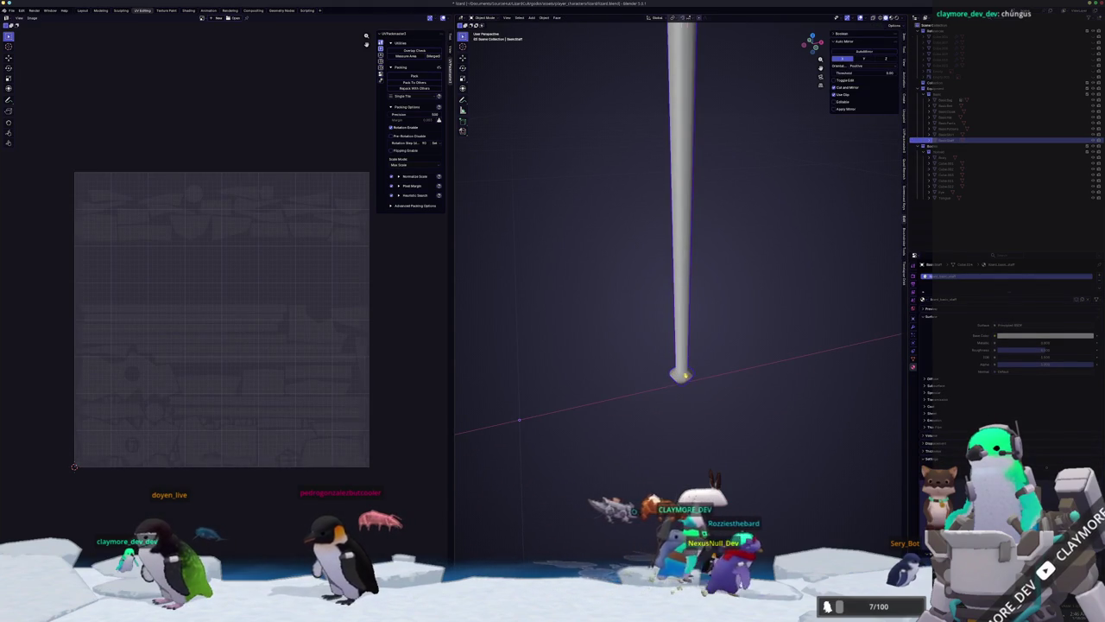
{"action": "key", "text": "Tab"}
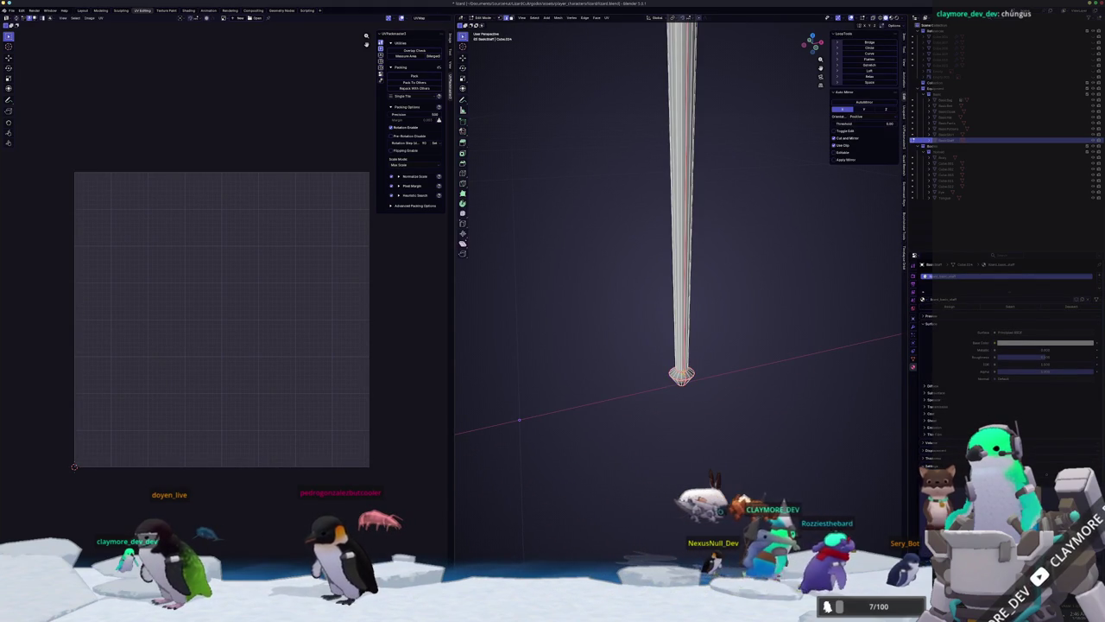
Frame the flared base, connect the selected vertices with a new edge (J), and check it in X-ray.
{"action": "scroll", "coordinate": [679, 311], "scroll_direction": "up", "scroll_amount": 1}
{"action": "scroll", "coordinate": [679, 311], "scroll_direction": "up", "scroll_amount": 1}
{"action": "key", "text": "KP_Decimal"}
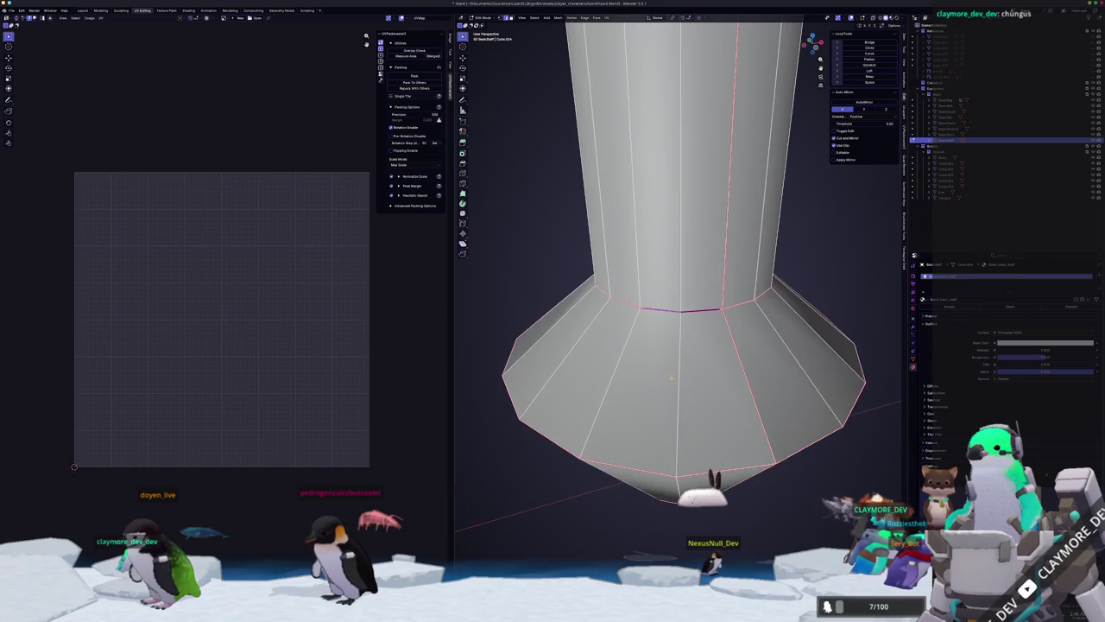
{"action": "middle_click_drag", "start_coordinate": [738, 304], "coordinate": [745, 328]}
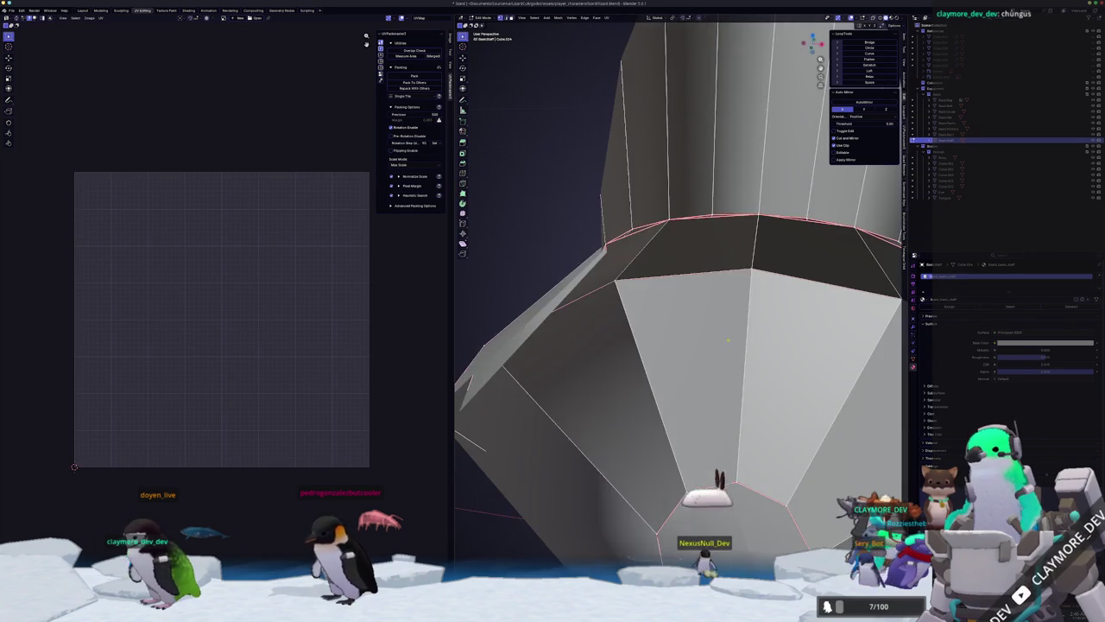
{"action": "right_click", "coordinate": [713, 308]}
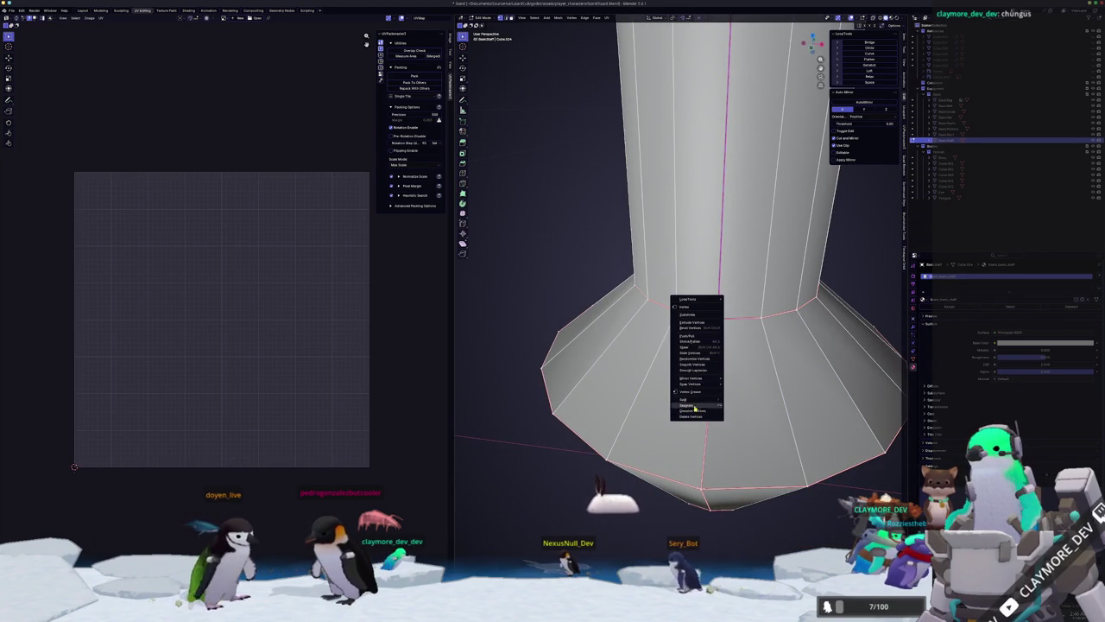
{"action": "key", "text": "j"}
{"action": "key", "text": "alt+z"}
{"action": "mouse_move", "coordinate": [710, 300]}
{"action": "middle_mouse_down"}
{"action": "mouse_move", "coordinate": [676, 361]}
{"action": "mouse_move", "coordinate": [623, 339]}
{"action": "middle_mouse_up"}
{"action": "key", "text": "alt+z"}
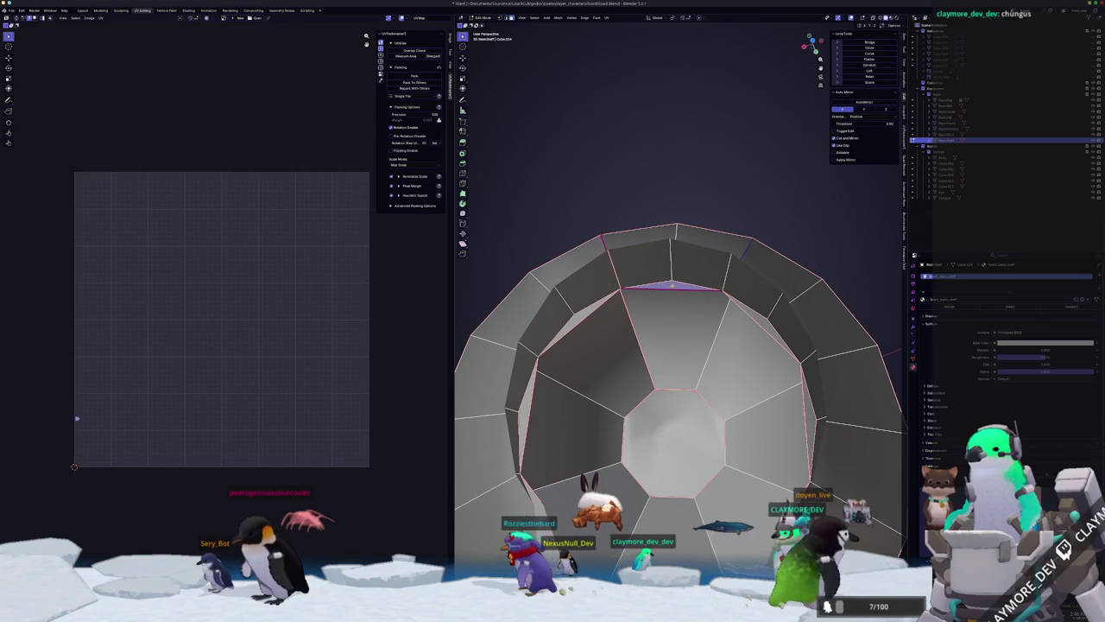
Delete several faces from the flared base's inner ring.
{"action": "key", "text": "x"}
{"action": "left_click", "coordinate": [665, 289]}
{"action": "key", "text": "alt+a"}
{"action": "left_click", "coordinate": [812, 420]}
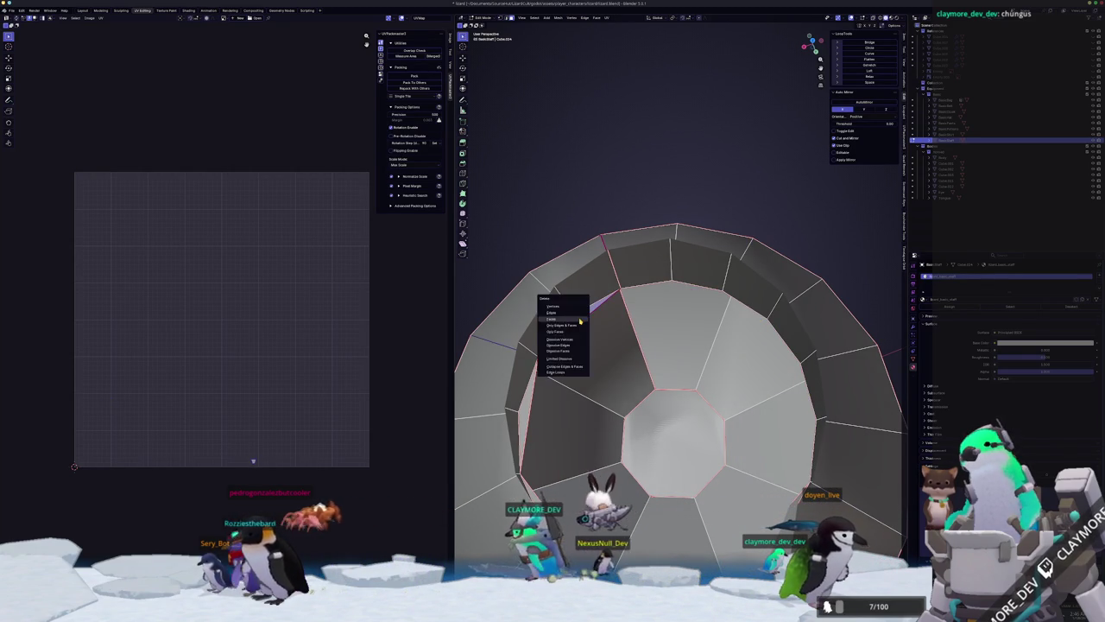
{"action": "left_click", "coordinate": [580, 321]}
{"action": "mouse_move", "coordinate": [580, 321]}
{"action": "middle_mouse_down"}
{"action": "mouse_move", "coordinate": [634, 307]}
{"action": "mouse_move", "coordinate": [637, 259]}
{"action": "mouse_move", "coordinate": [649, 252]}
{"action": "mouse_move", "coordinate": [665, 268]}
{"action": "mouse_move", "coordinate": [649, 280]}
{"action": "mouse_move", "coordinate": [580, 250]}
{"action": "mouse_move", "coordinate": [579, 330]}
{"action": "middle_mouse_up"}
{"action": "key", "text": "x"}
{"action": "left_click", "coordinate": [628, 264]}
{"action": "left_click", "coordinate": [637, 261]}
{"action": "scroll", "coordinate": [665, 268], "scroll_direction": "down", "scroll_amount": 4}
Mark the rim edge as a seam, then clear the seam again.
{"action": "right_click", "coordinate": [638, 343]}
{"action": "left_click", "coordinate": [634, 380]}
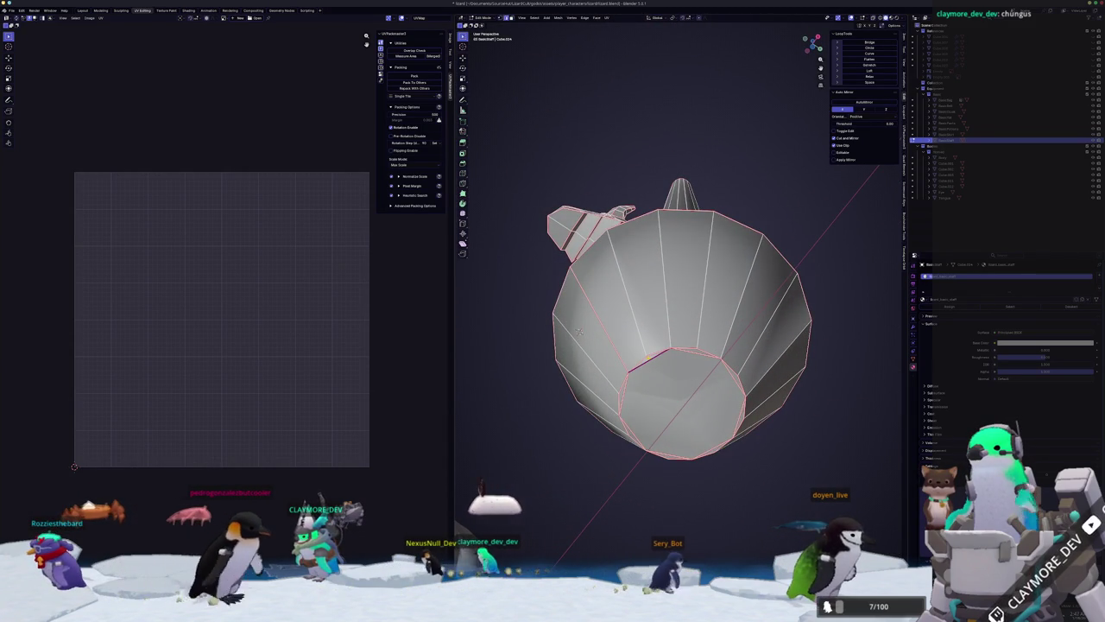
{"action": "right_click", "coordinate": [635, 345]}
{"action": "left_click", "coordinate": [635, 380]}
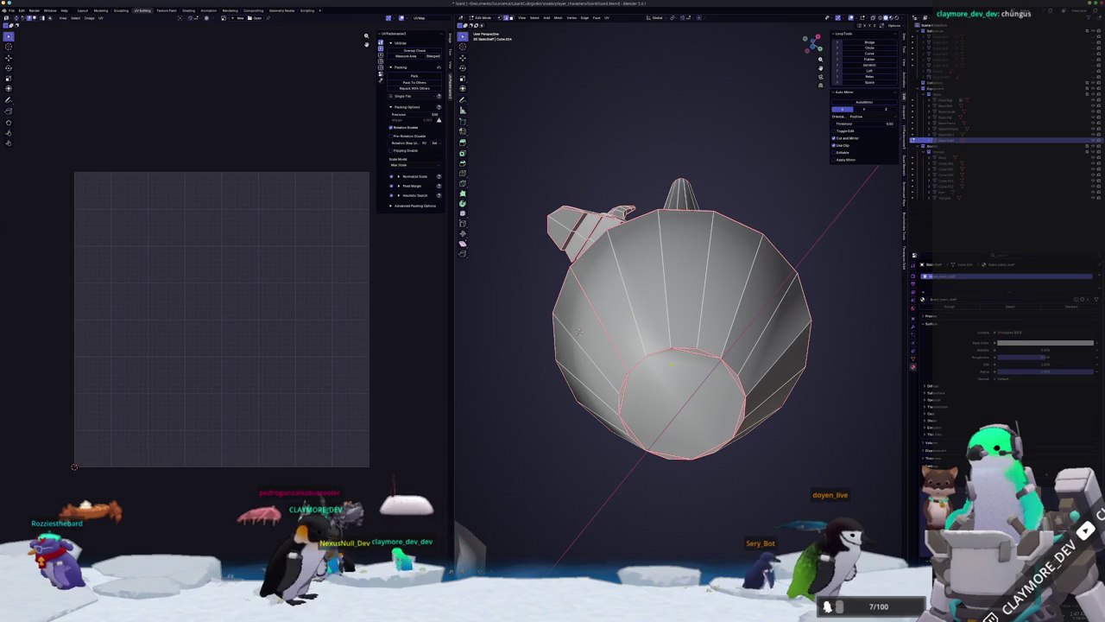
{"action": "mouse_move", "coordinate": [579, 331]}
{"action": "middle_mouse_down"}
{"action": "mouse_move", "coordinate": [611, 426]}
{"action": "mouse_move", "coordinate": [599, 388]}
{"action": "mouse_move", "coordinate": [622, 161]}
{"action": "mouse_move", "coordinate": [649, 287]}
{"action": "middle_mouse_up"}
{"action": "scroll", "coordinate": [611, 426], "scroll_direction": "up", "scroll_amount": 3}
{"action": "scroll", "coordinate": [600, 388], "scroll_direction": "up", "scroll_amount": 4}
{"action": "scroll", "coordinate": [648, 287], "scroll_direction": "up", "scroll_amount": 3}
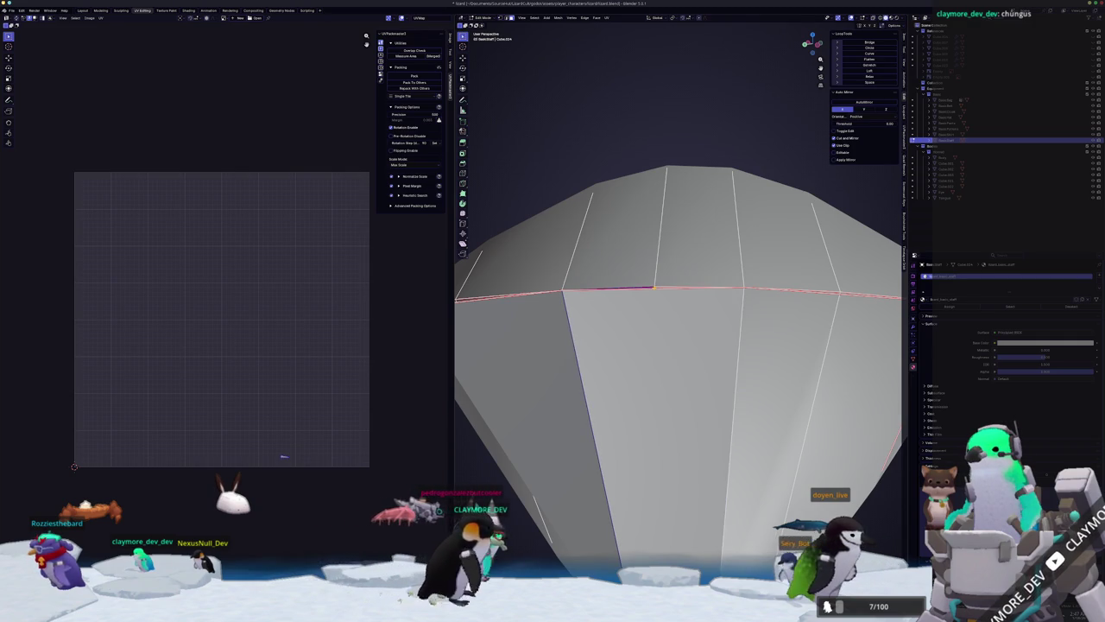
Delete edges at the dome's lower rim, undoing one wrong deletion.
{"action": "left_click", "coordinate": [654, 291]}
{"action": "key", "text": "ctrl+z"}
{"action": "key", "text": "x"}
{"action": "key", "text": "Escape"}
{"action": "middle_click_drag", "start_coordinate": [677, 285], "coordinate": [678, 251]}
{"action": "key", "text": "x"}
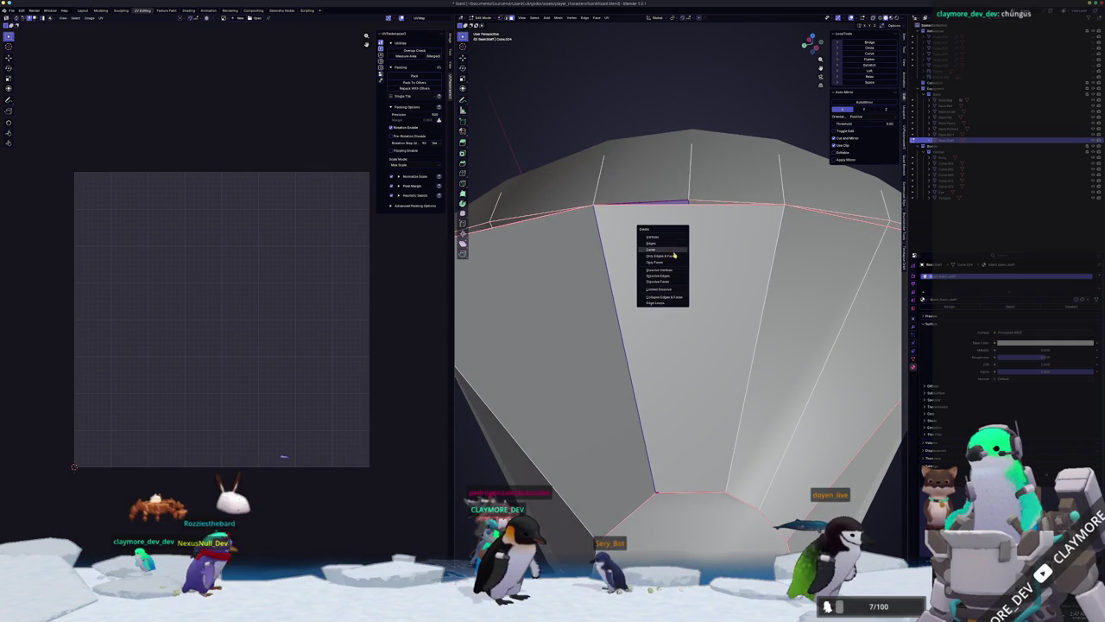
{"action": "left_click", "coordinate": [673, 250]}
Delete the upper ring geometry and the front face of the flared base.
{"action": "key", "text": "x"}
{"action": "left_click", "coordinate": [695, 233]}
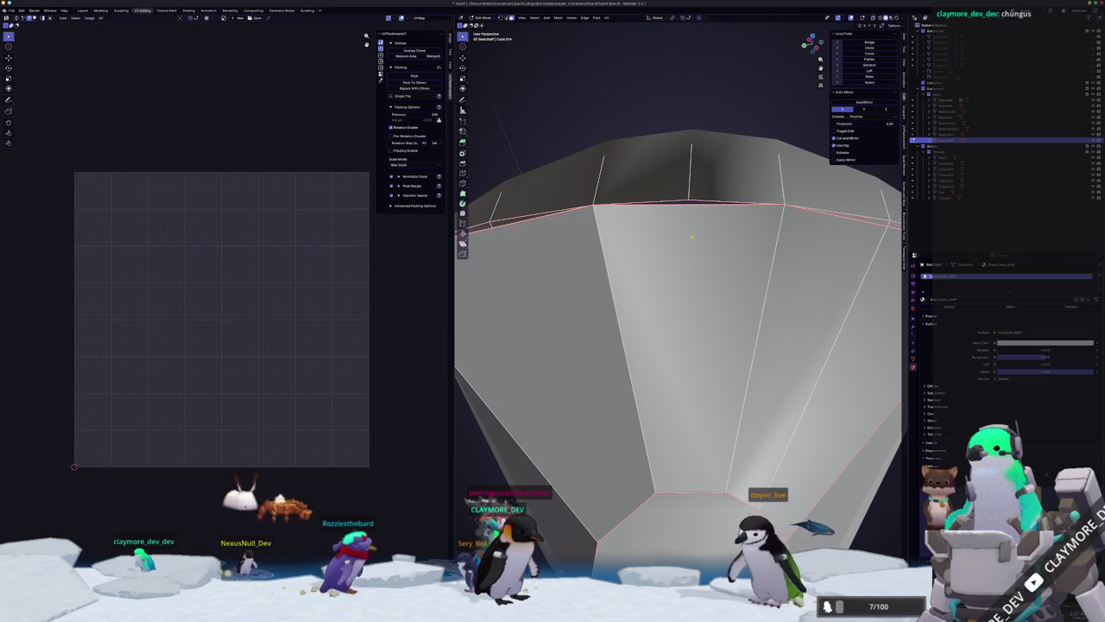
{"action": "left_click", "coordinate": [691, 240]}
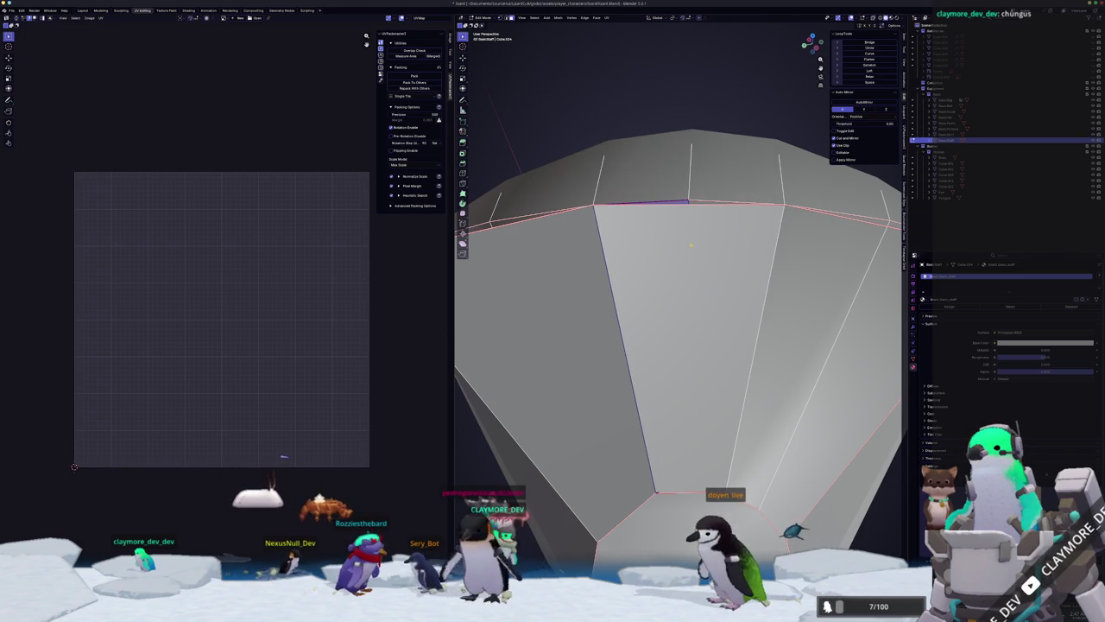
{"action": "left_click", "coordinate": [688, 256]}
{"action": "key", "text": "x"}
{"action": "left_click", "coordinate": [674, 251]}
{"action": "mouse_move", "coordinate": [673, 250]}
{"action": "middle_mouse_down"}
{"action": "mouse_move", "coordinate": [781, 322]}
{"action": "mouse_move", "coordinate": [777, 259]}
{"action": "mouse_move", "coordinate": [669, 274]}
{"action": "middle_mouse_up"}
{"action": "scroll", "coordinate": [777, 259], "scroll_direction": "down", "scroll_amount": 4}
{"action": "key", "text": "alt+a"}
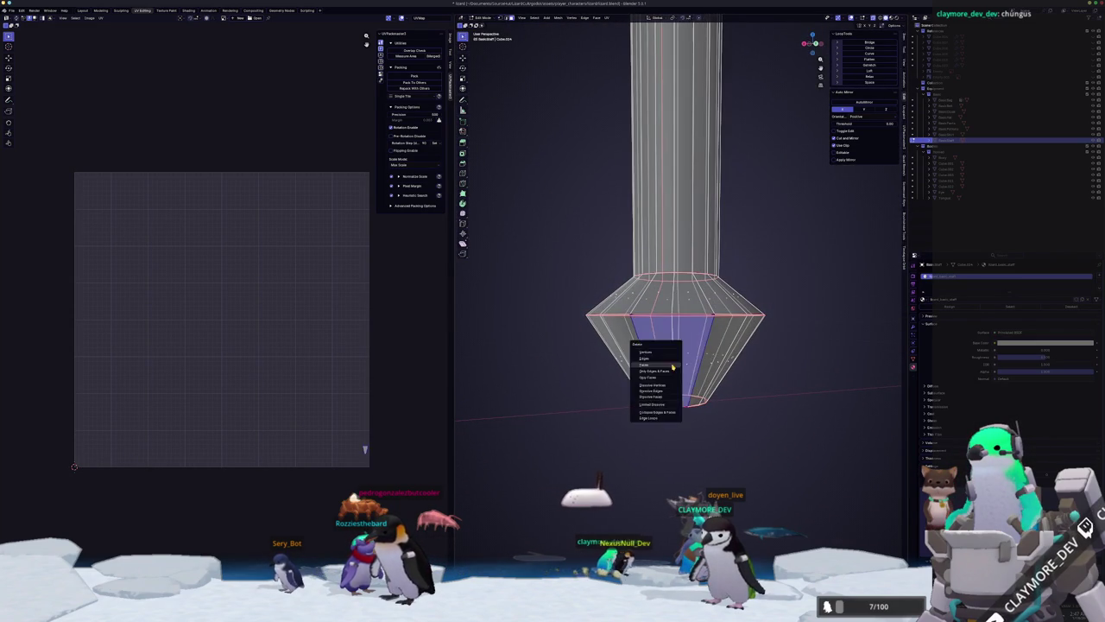
Delete the selected lower-cone faces and check the result in solid view.
{"action": "left_click", "coordinate": [672, 365]}
{"action": "left_click", "coordinate": [682, 367]}
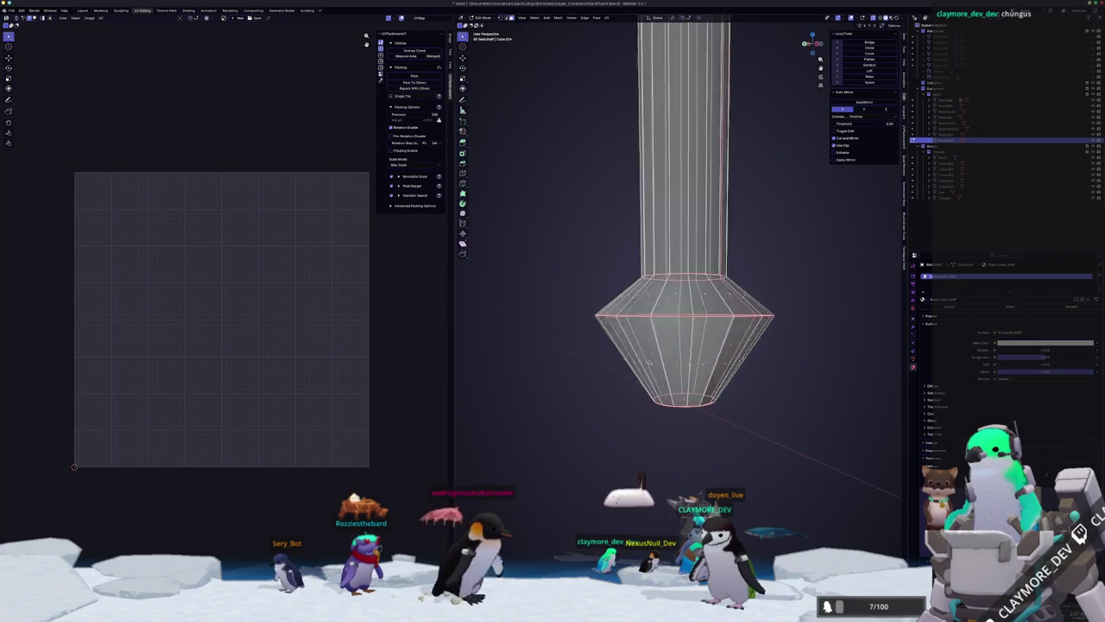
{"action": "left_click", "coordinate": [687, 367]}
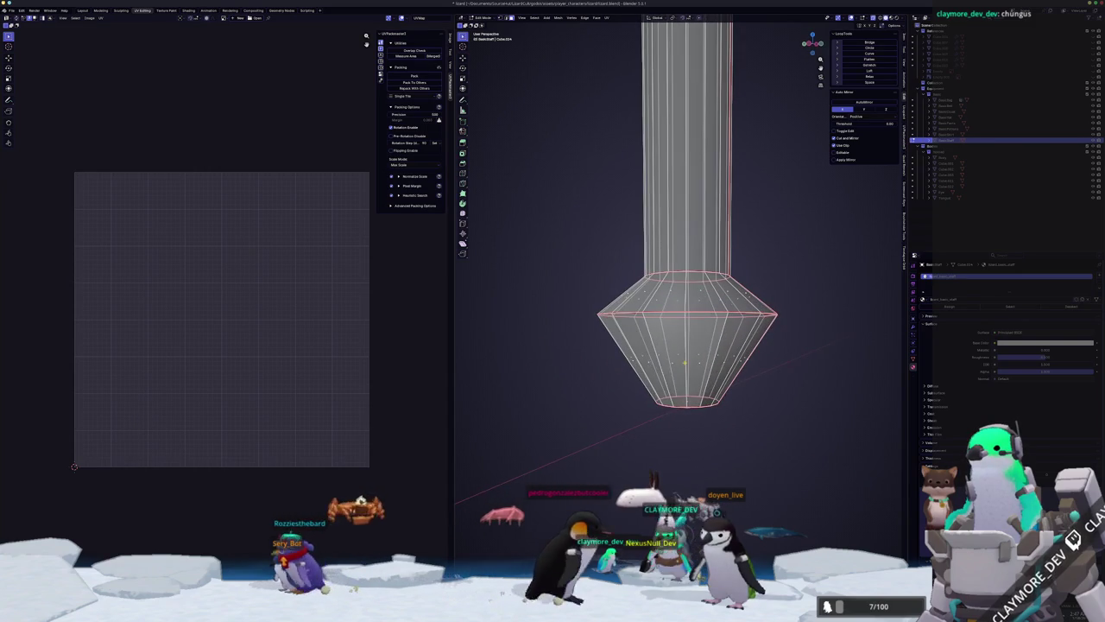
{"action": "left_click", "coordinate": [686, 365]}
{"action": "key", "text": "ctrl+2"}
{"action": "key", "text": "Tab"}
{"action": "key", "text": "alt+z"}
{"action": "key", "text": "Tab"}
Clear the seam on the selected edges, then reapply a seam change to them.
{"action": "key", "text": "ctrl+e"}
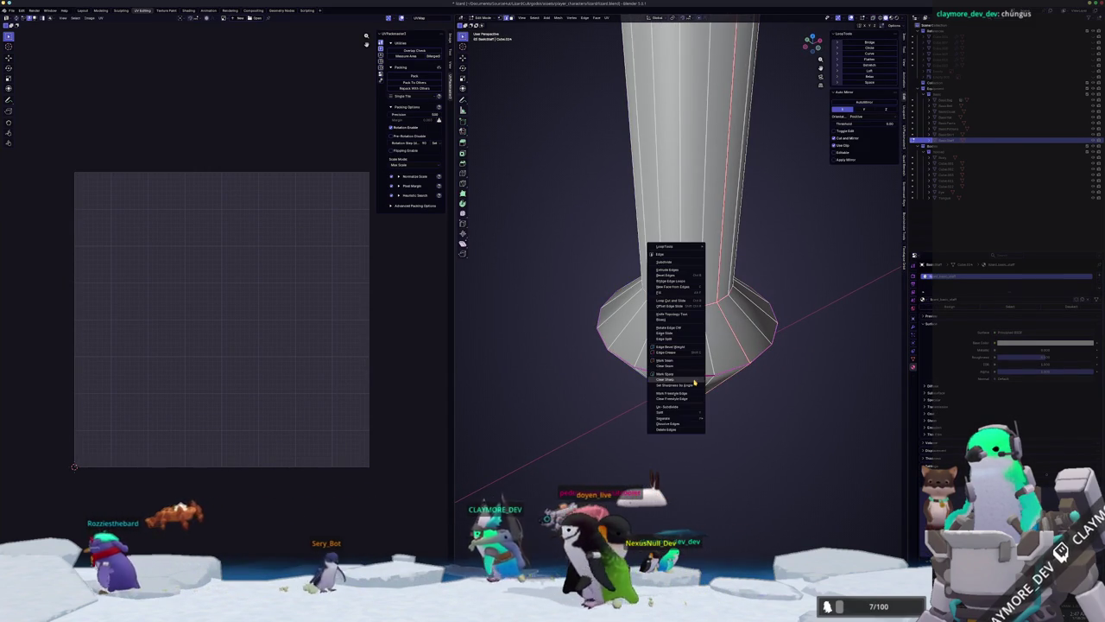
{"action": "left_click", "coordinate": [691, 381]}
{"action": "key", "text": "ctrl+e"}
{"action": "left_click", "coordinate": [663, 357]}
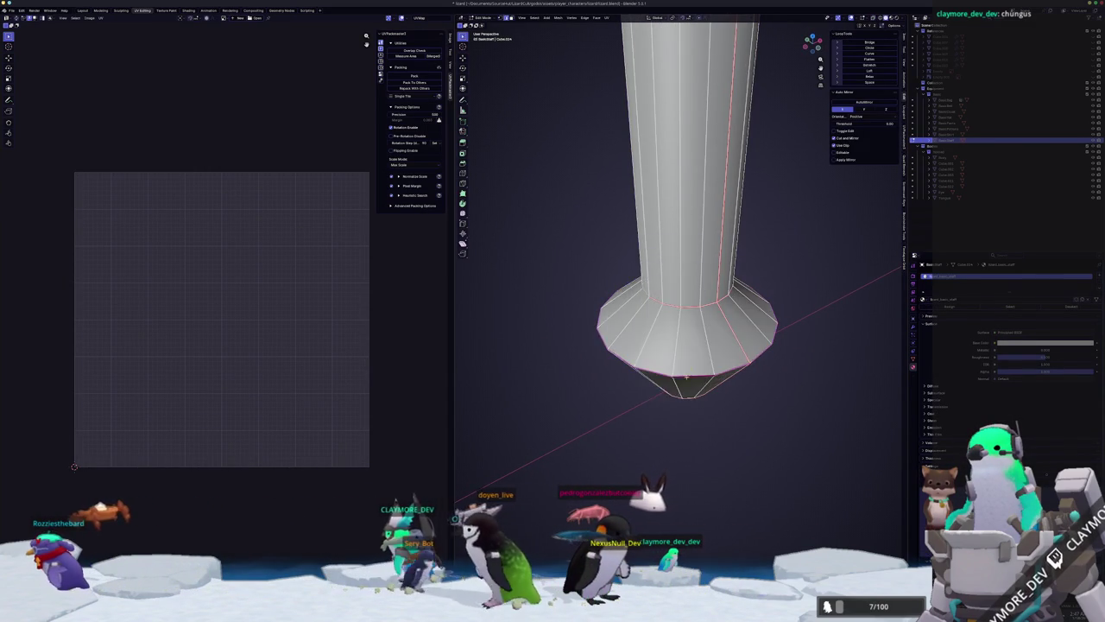
Remove the cone's bottom face and inspect the base and its seam from below.
{"action": "middle_click_drag", "start_coordinate": [663, 358], "coordinate": [670, 337]}
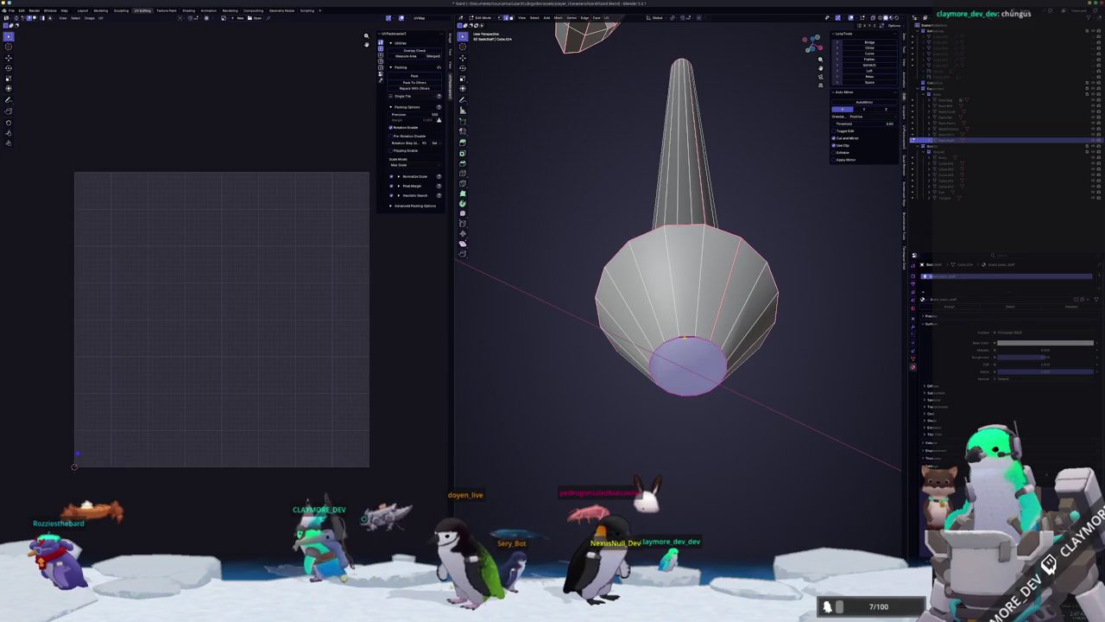
{"action": "right_click", "coordinate": [685, 338]}
{"action": "left_click", "coordinate": [678, 389]}
{"action": "key", "text": "Tab"}
{"action": "mouse_move", "coordinate": [677, 388]}
{"action": "middle_mouse_down"}
{"action": "mouse_move", "coordinate": [687, 287]}
{"action": "mouse_move", "coordinate": [696, 339]}
{"action": "middle_mouse_up"}
{"action": "key", "text": "Tab"}
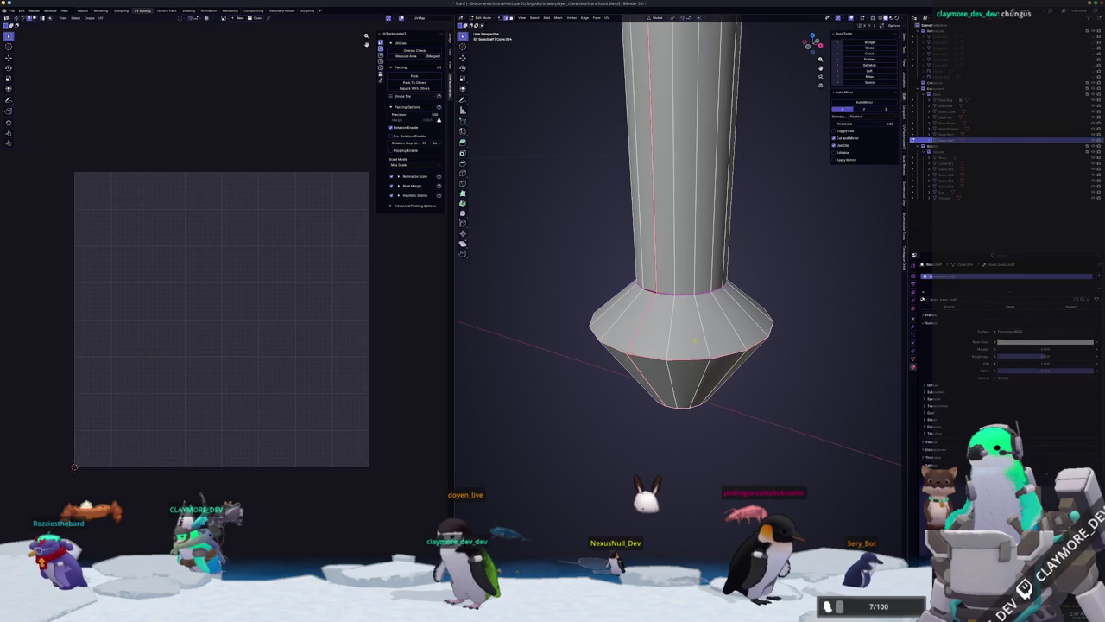
{"action": "scroll", "coordinate": [706, 356], "scroll_direction": "up", "scroll_amount": 3}
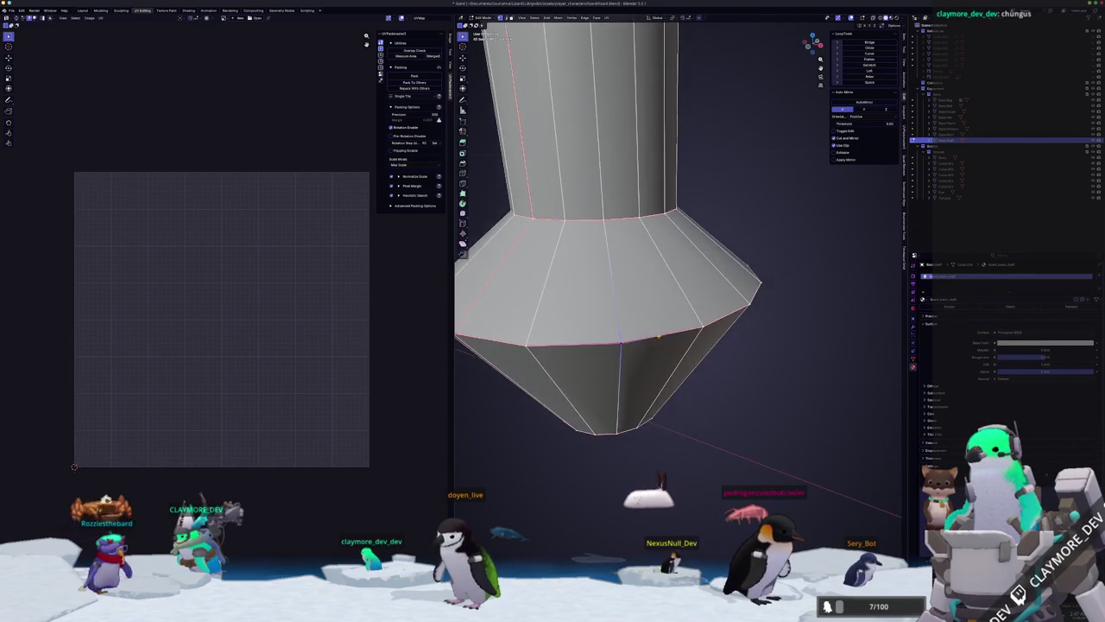
{"action": "middle_click_drag", "start_coordinate": [706, 355], "coordinate": [609, 351]}
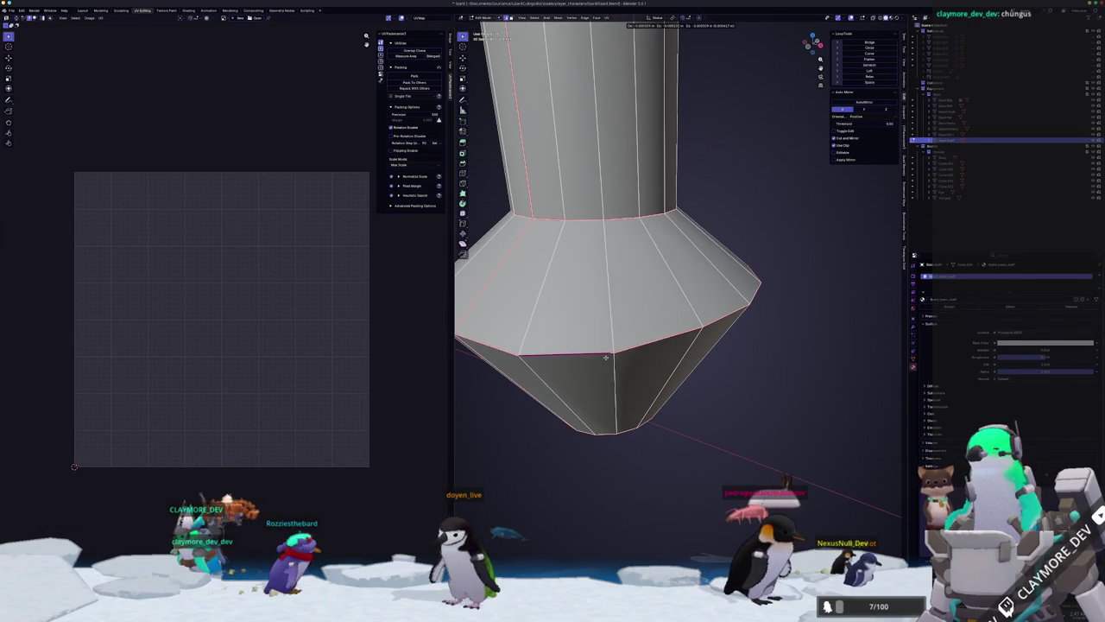
{"action": "middle_click_drag", "start_coordinate": [602, 367], "coordinate": [666, 362]}
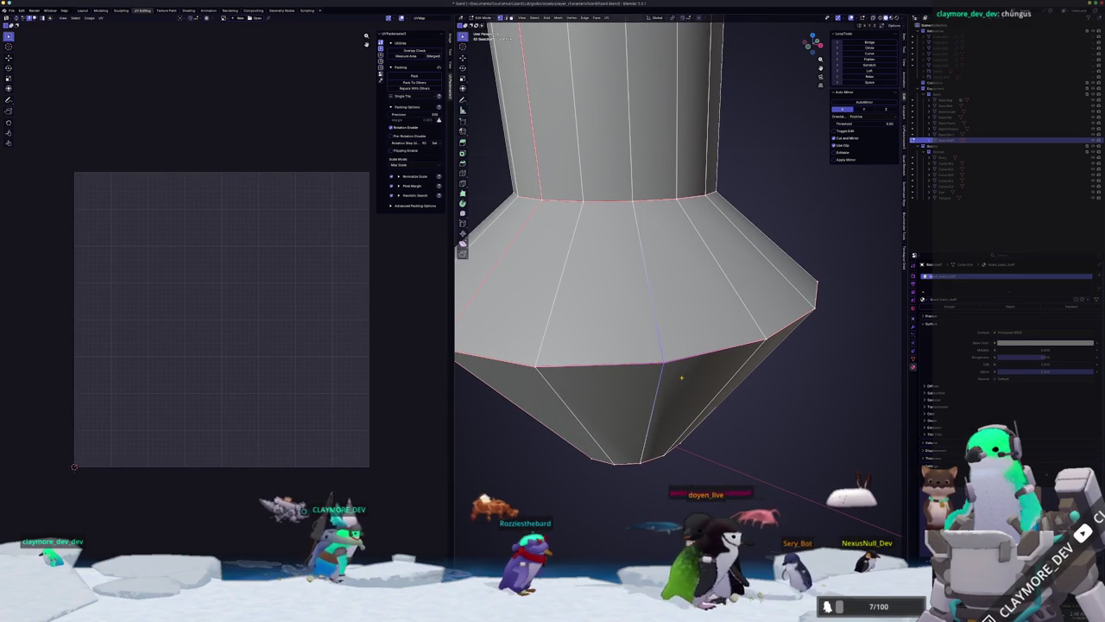
Move the cone's front tip vertex down along the Z axis.
{"action": "right_click", "coordinate": [651, 434]}
{"action": "key", "text": "Tab"}
{"action": "middle_click_drag", "start_coordinate": [616, 449], "coordinate": [619, 446]}
{"action": "key", "text": "Tab"}
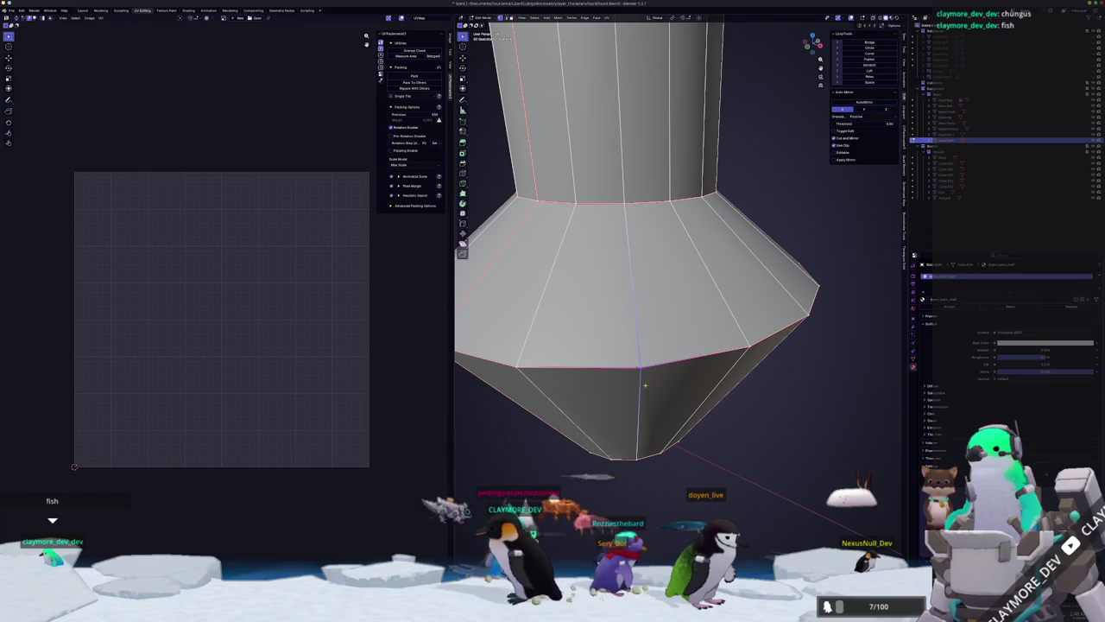
{"action": "key", "text": "g"}
{"action": "key", "text": "z"}
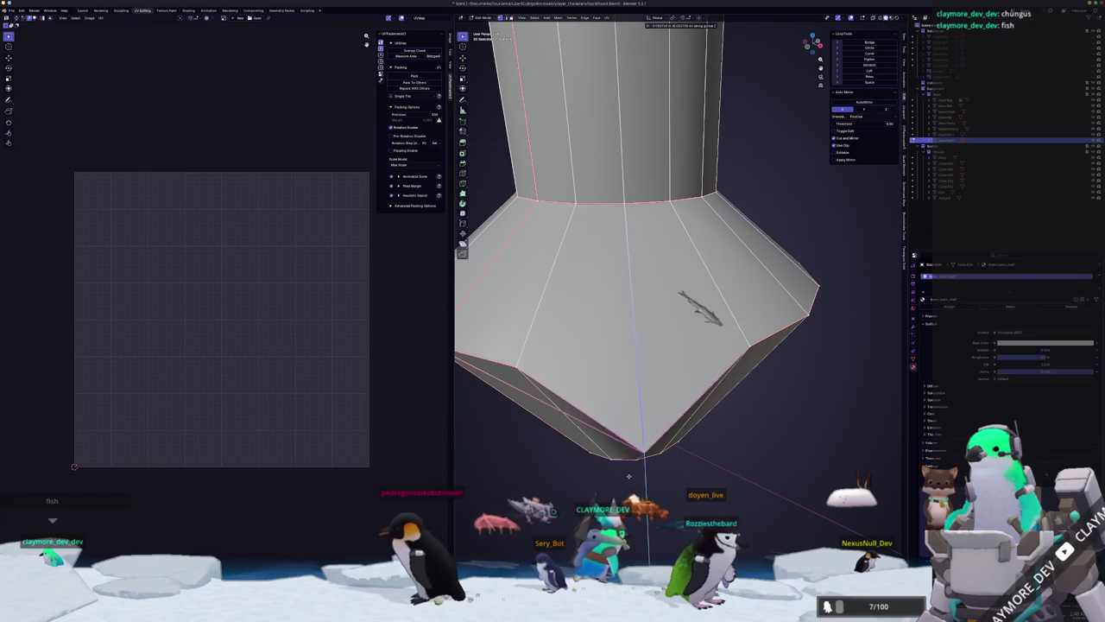
{"action": "left_click", "coordinate": [616, 463]}
Inspect the double cone from below, then undo the tip move so it sits level with the ring.
{"action": "scroll", "coordinate": [614, 449], "scroll_direction": "down", "scroll_amount": 2}
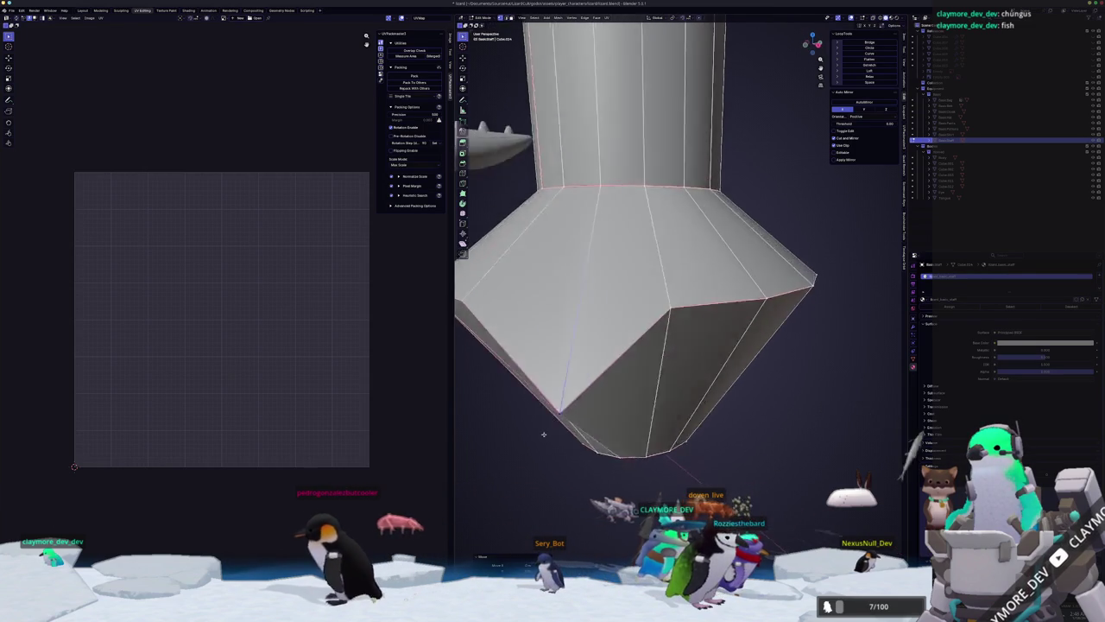
{"action": "scroll", "coordinate": [613, 432], "scroll_direction": "down", "scroll_amount": 2}
{"action": "scroll", "coordinate": [612, 418], "scroll_direction": "up", "scroll_amount": 2}
{"action": "middle_click_drag", "start_coordinate": [612, 417], "coordinate": [657, 388]}
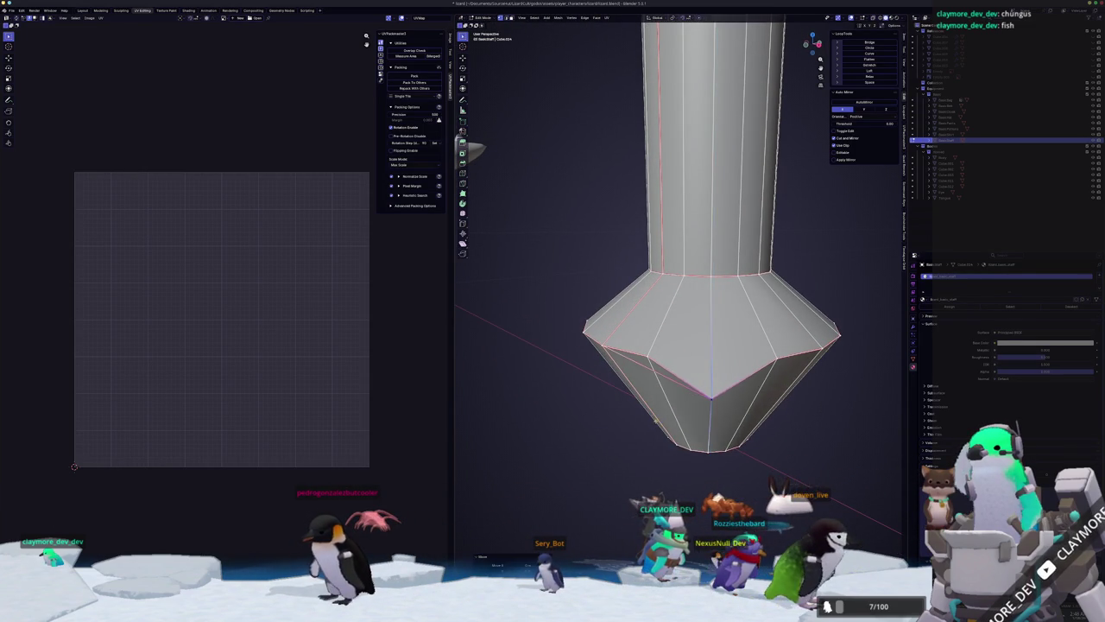
{"action": "scroll", "coordinate": [648, 401], "scroll_direction": "up", "scroll_amount": 1}
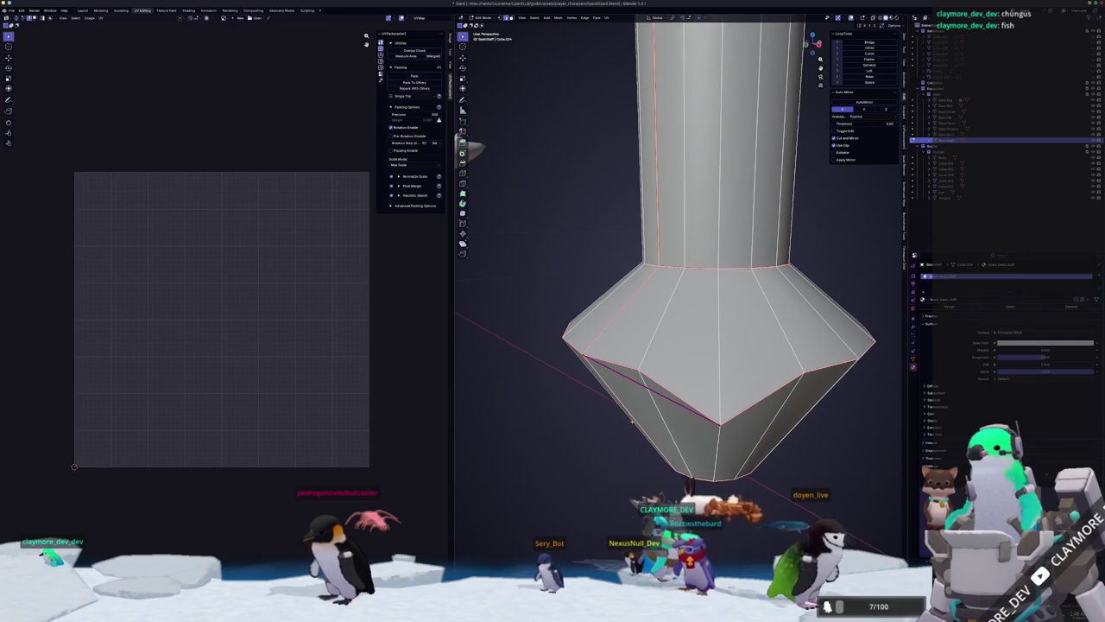
{"action": "key", "text": "ctrl+z"}
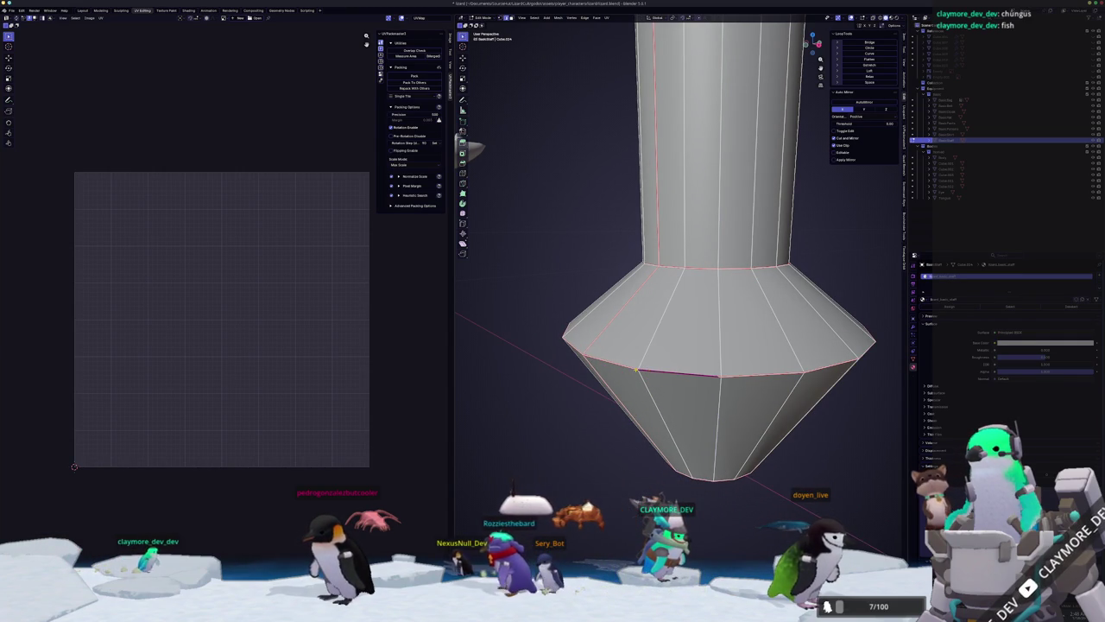
Delete the selected edges in X-ray view and check the solid result.
{"action": "key", "text": "alt+z"}
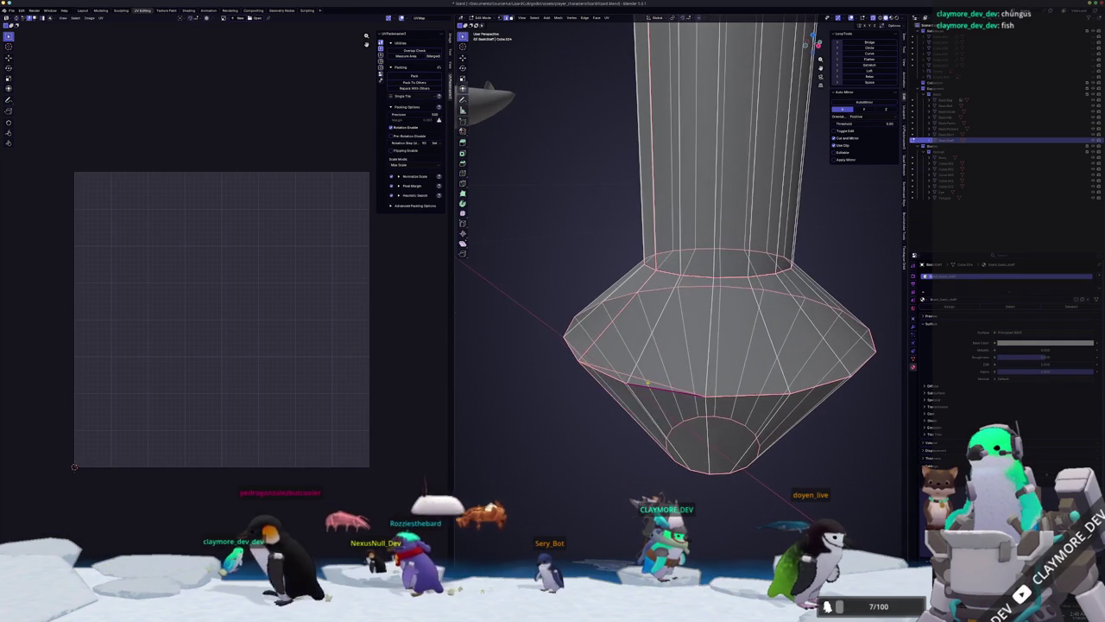
{"action": "key", "text": "x"}
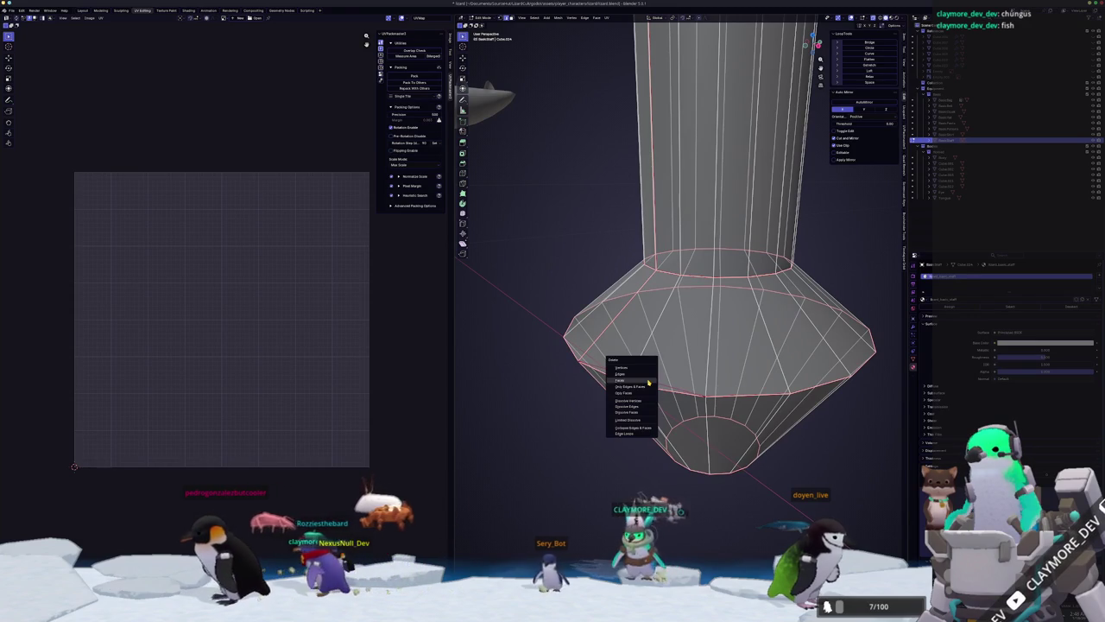
{"action": "left_click", "coordinate": [648, 376]}
{"action": "middle_click_drag", "start_coordinate": [648, 376], "coordinate": [614, 394]}
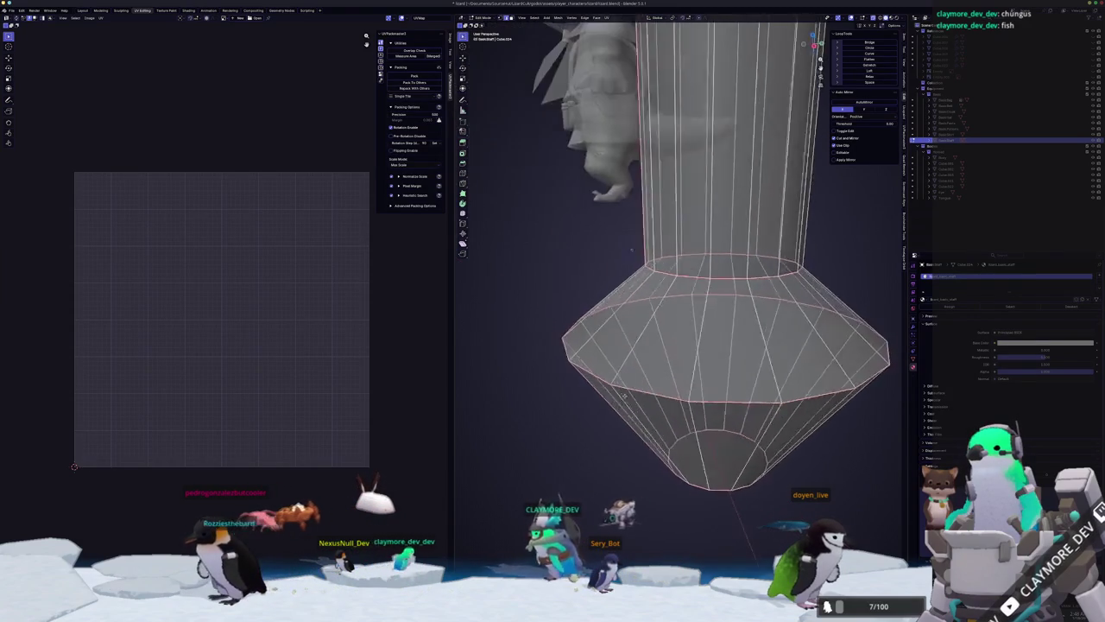
{"action": "key", "text": "Tab"}
{"action": "key", "text": "alt+z"}
{"action": "scroll", "coordinate": [619, 392], "scroll_direction": "up", "scroll_amount": 2}
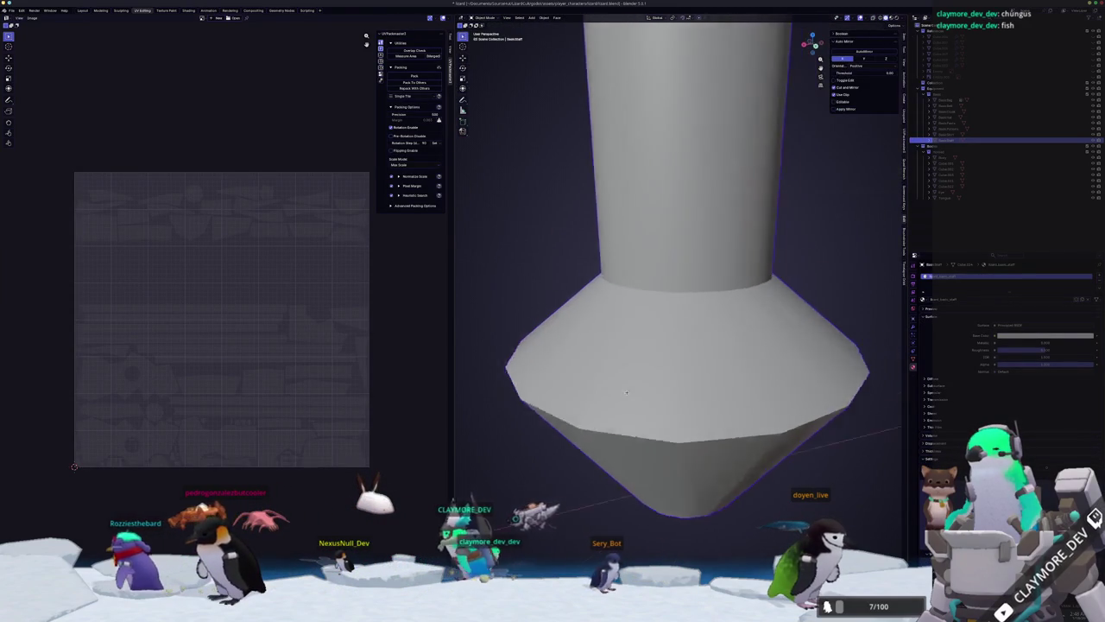
{"action": "key", "text": "Tab"}
{"action": "key", "text": "alt+z"}
{"action": "scroll", "coordinate": [619, 392], "scroll_direction": "down", "scroll_amount": 1}
{"action": "scroll", "coordinate": [619, 392], "scroll_direction": "down", "scroll_amount": 2}
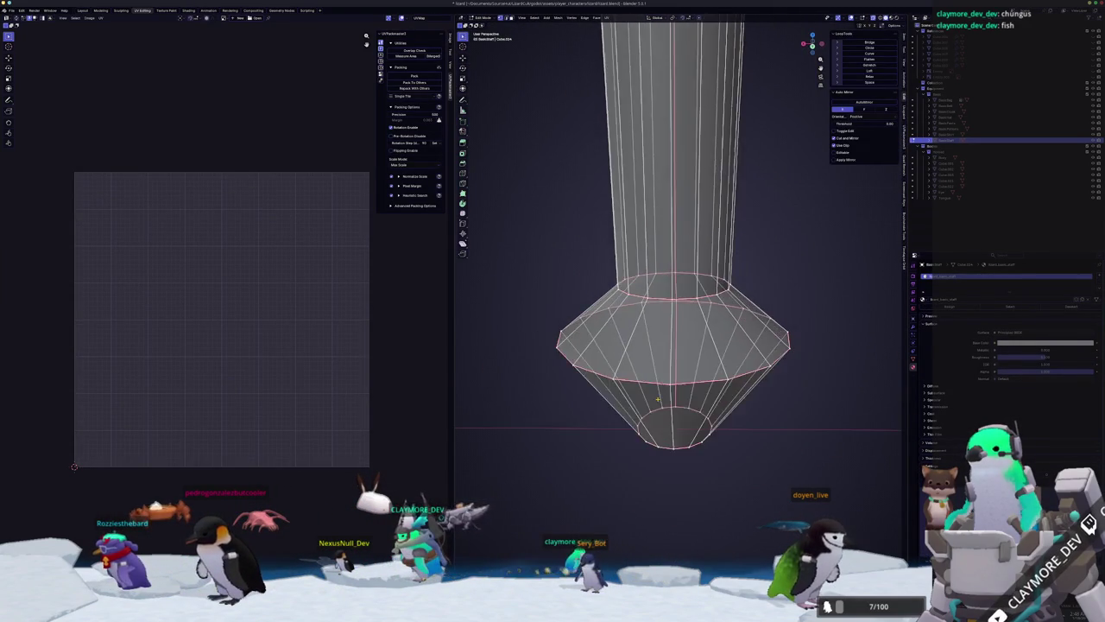
Select all and merge overlapping vertices by distance.
{"action": "key", "text": "a"}
{"action": "right_click", "coordinate": [657, 400]}
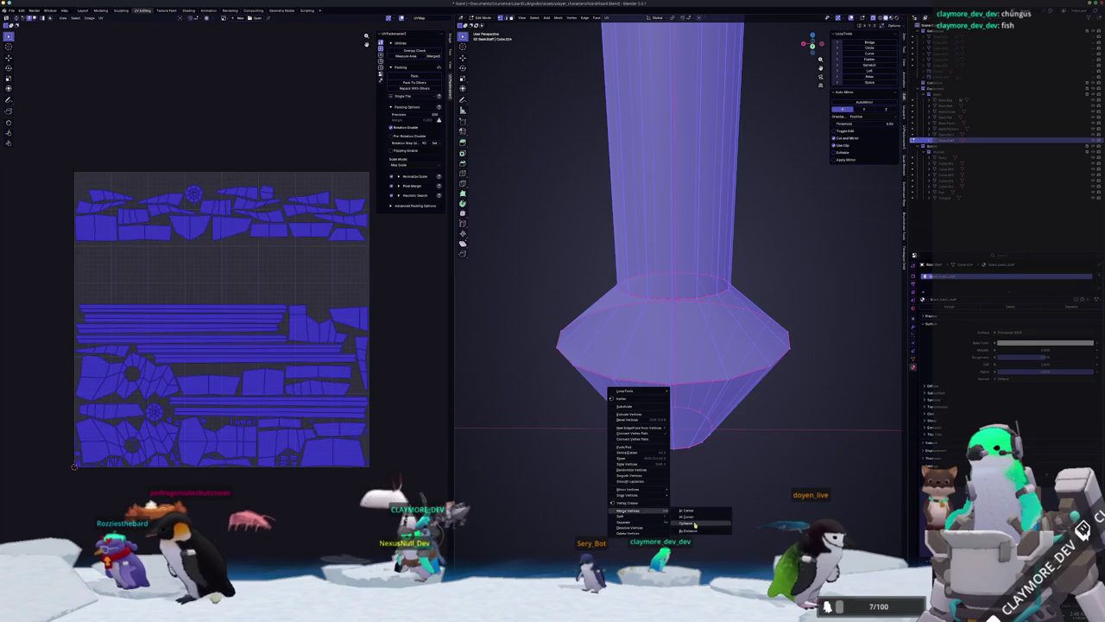
{"action": "left_click", "coordinate": [695, 530]}
{"action": "scroll", "coordinate": [683, 459], "scroll_direction": "down", "scroll_amount": 2}
Box-select the staff's column and start a rotation, then cancel it.
{"action": "key", "text": "Tab"}
{"action": "key", "text": "Tab"}
{"action": "scroll", "coordinate": [690, 199], "scroll_direction": "up", "scroll_amount": 1}
{"action": "scroll", "coordinate": [690, 198], "scroll_direction": "up", "scroll_amount": 3}
{"action": "scroll", "coordinate": [691, 198], "scroll_direction": "up", "scroll_amount": 1}
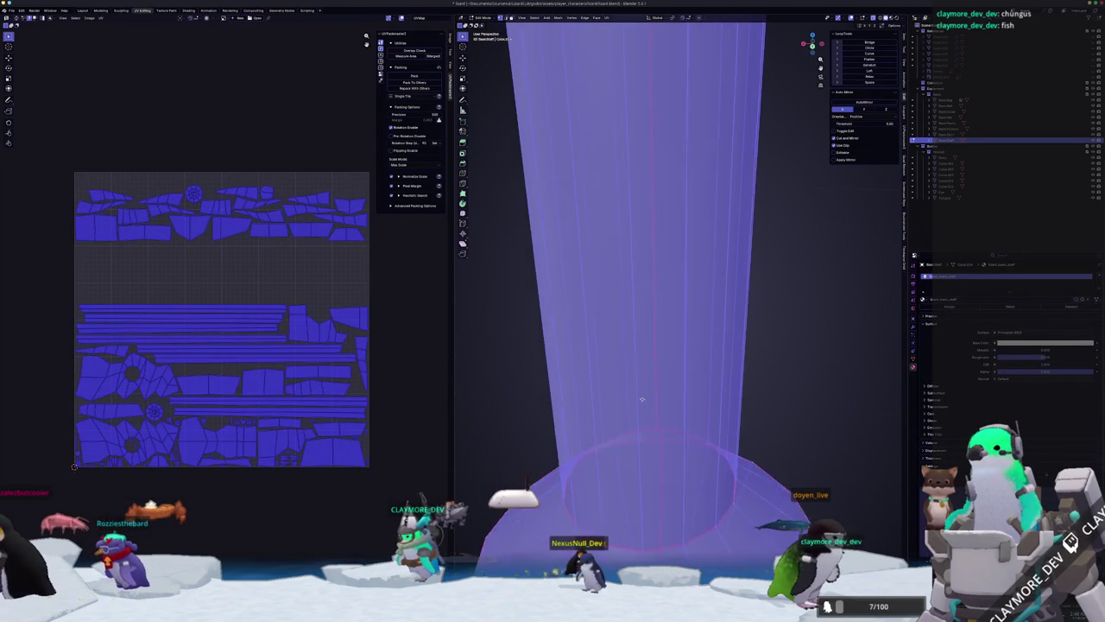
{"action": "scroll", "coordinate": [644, 390], "scroll_direction": "down", "scroll_amount": 1}
{"action": "scroll", "coordinate": [647, 363], "scroll_direction": "down", "scroll_amount": 1}
{"action": "scroll", "coordinate": [652, 328], "scroll_direction": "down", "scroll_amount": 2}
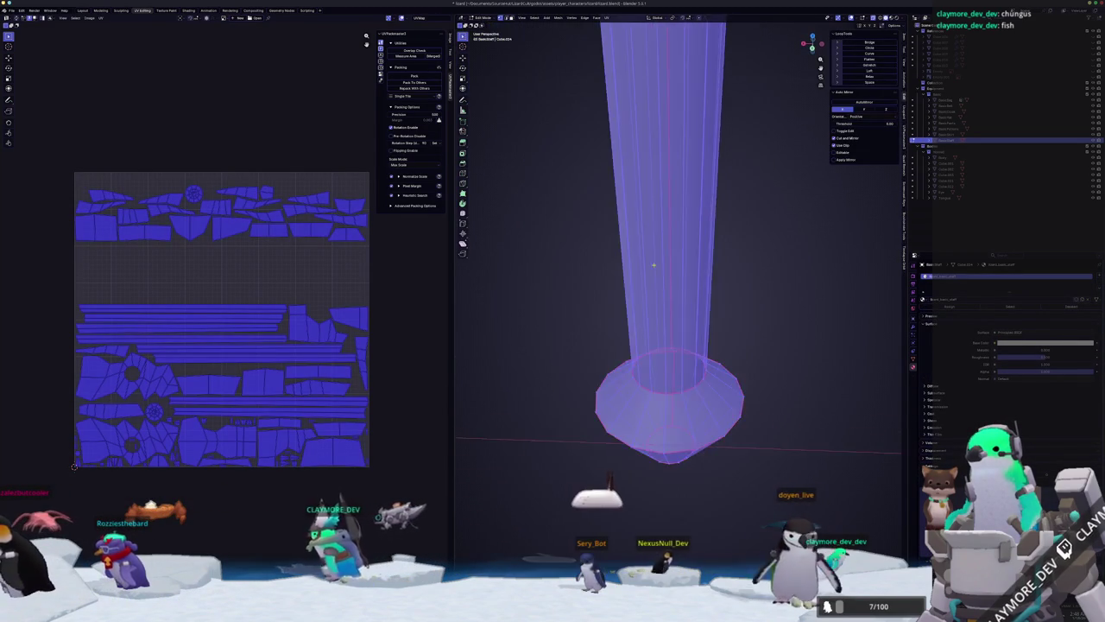
{"action": "scroll", "coordinate": [657, 285], "scroll_direction": "down", "scroll_amount": 1}
{"action": "mouse_move", "coordinate": [656, 284]}
{"action": "middle_mouse_down"}
{"action": "mouse_move", "coordinate": [651, 253]}
{"action": "mouse_move", "coordinate": [629, 319]}
{"action": "mouse_move", "coordinate": [767, 401]}
{"action": "middle_mouse_up"}
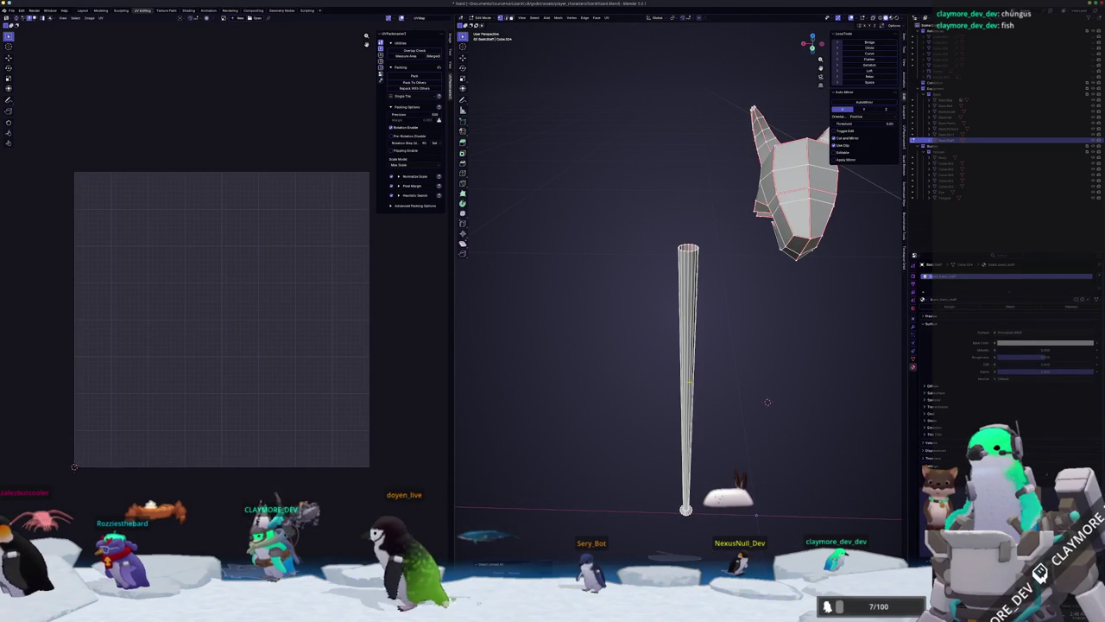
{"action": "left_click_drag", "start_coordinate": [729, 528], "coordinate": [623, 187]}
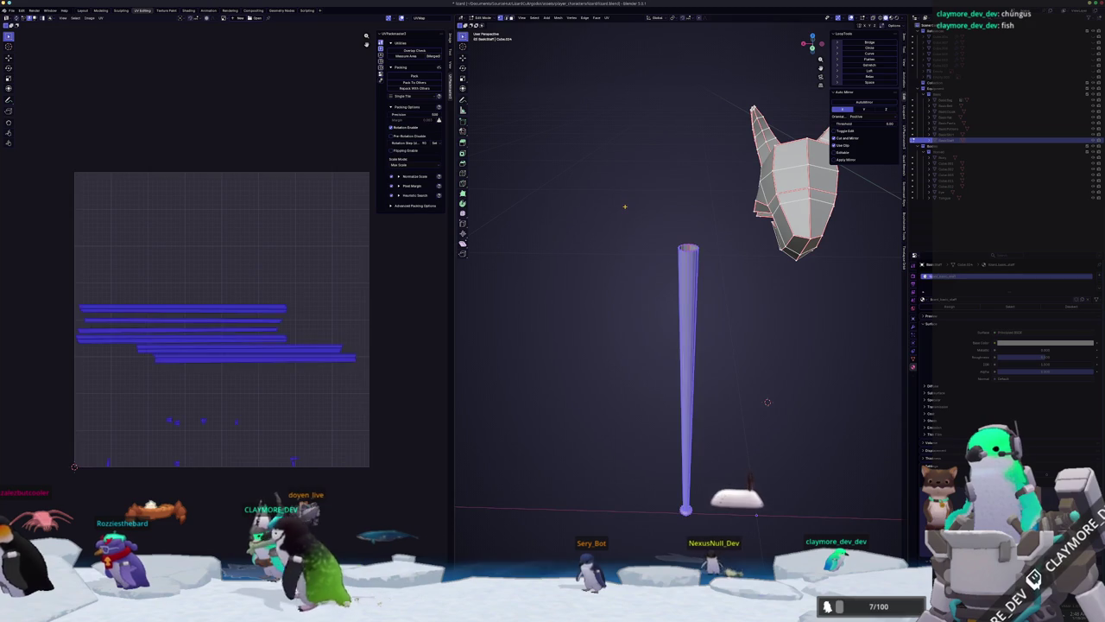
{"action": "key", "text": "r"}
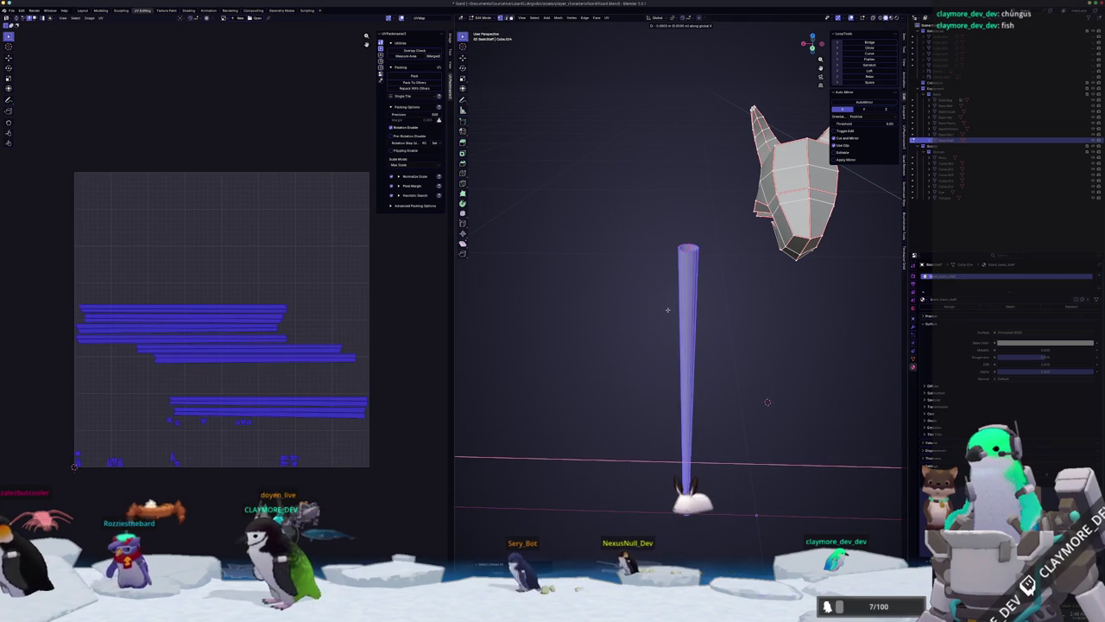
{"action": "key", "text": "Escape"}
{"action": "middle_click_drag", "start_coordinate": [629, 318], "coordinate": [672, 272]}
Shade the whole staff smooth in object mode.
{"action": "key", "text": "a"}
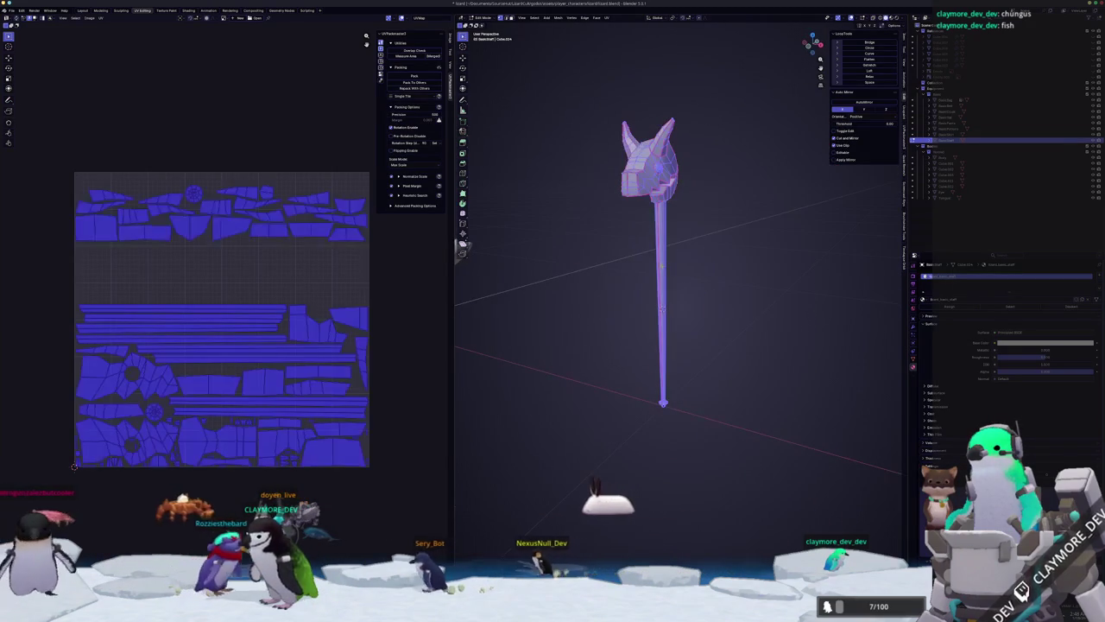
{"action": "middle_click_drag", "start_coordinate": [621, 219], "coordinate": [634, 292]}
{"action": "scroll", "coordinate": [634, 293], "scroll_direction": "up", "scroll_amount": 2}
{"action": "key", "text": "alt+a"}
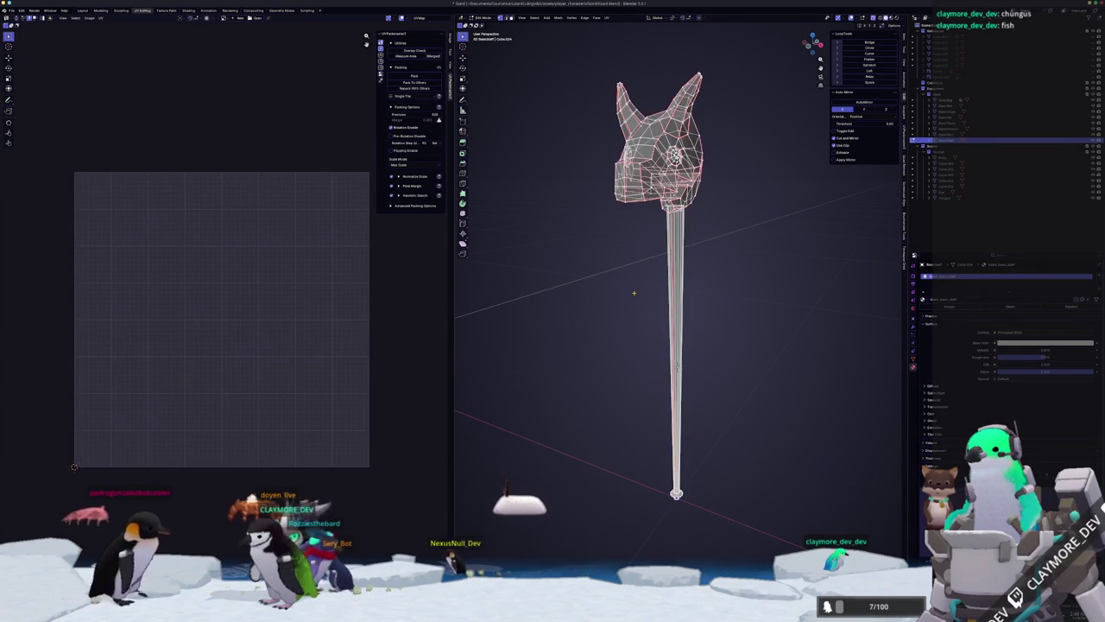
{"action": "key", "text": "a"}
{"action": "key", "text": "Tab"}
{"action": "right_click", "coordinate": [635, 297]}
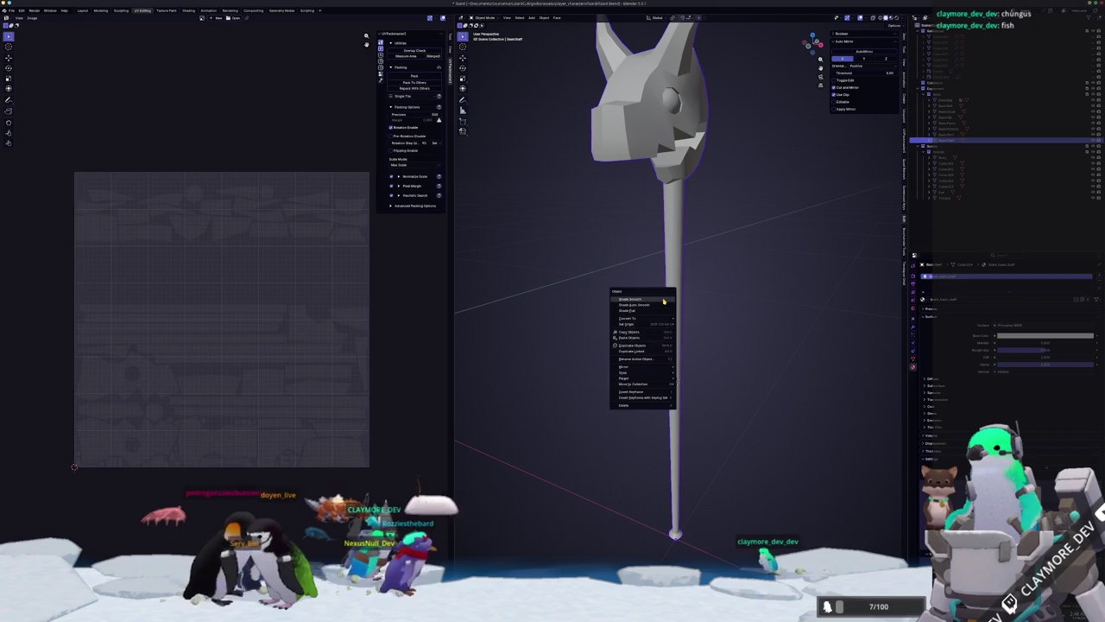
{"action": "left_click", "coordinate": [664, 300]}
{"action": "scroll", "coordinate": [666, 266], "scroll_direction": "down", "scroll_amount": 2}
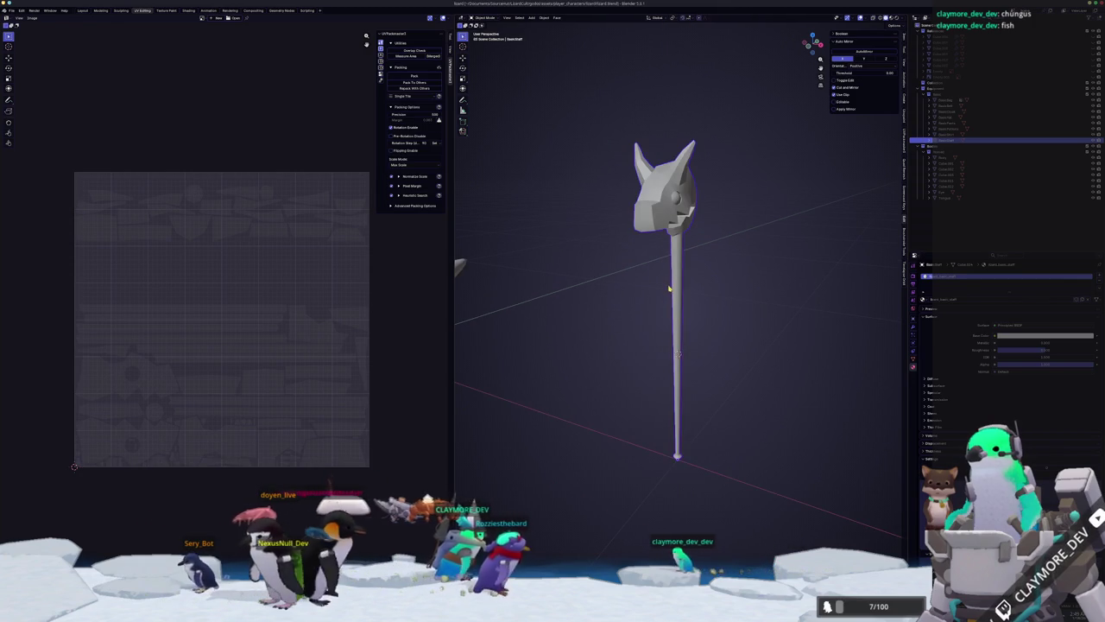
Merge vertices by distance again and select the whole mesh for unwrapping.
{"action": "key", "text": "Tab"}
{"action": "right_click", "coordinate": [666, 266]}
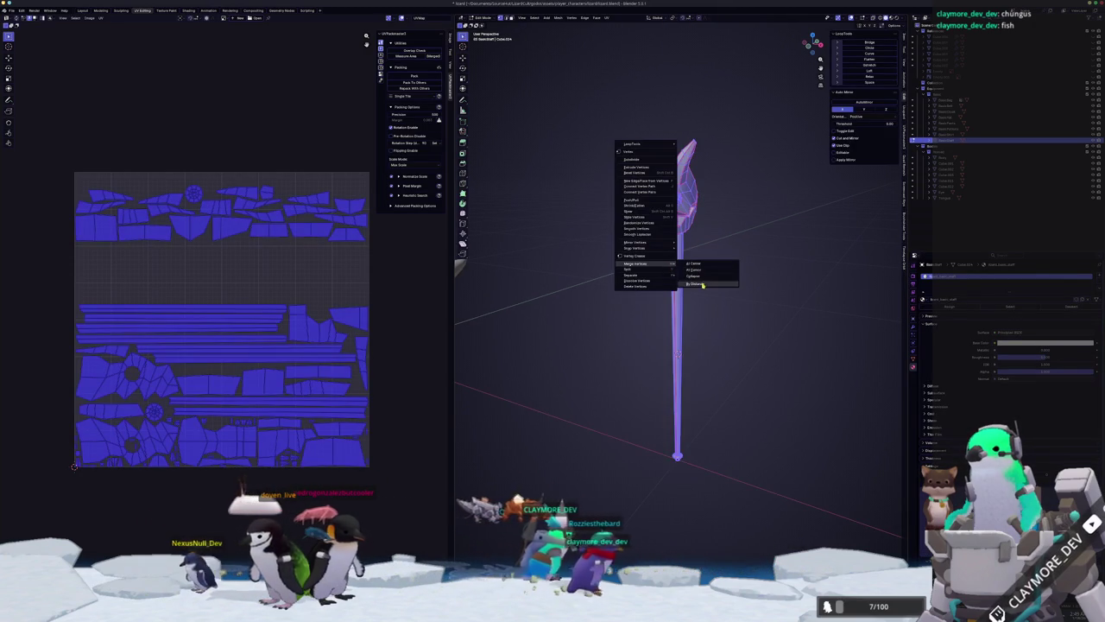
{"action": "left_click", "coordinate": [637, 283]}
{"action": "key", "text": "alt+a"}
{"action": "key", "text": "a"}
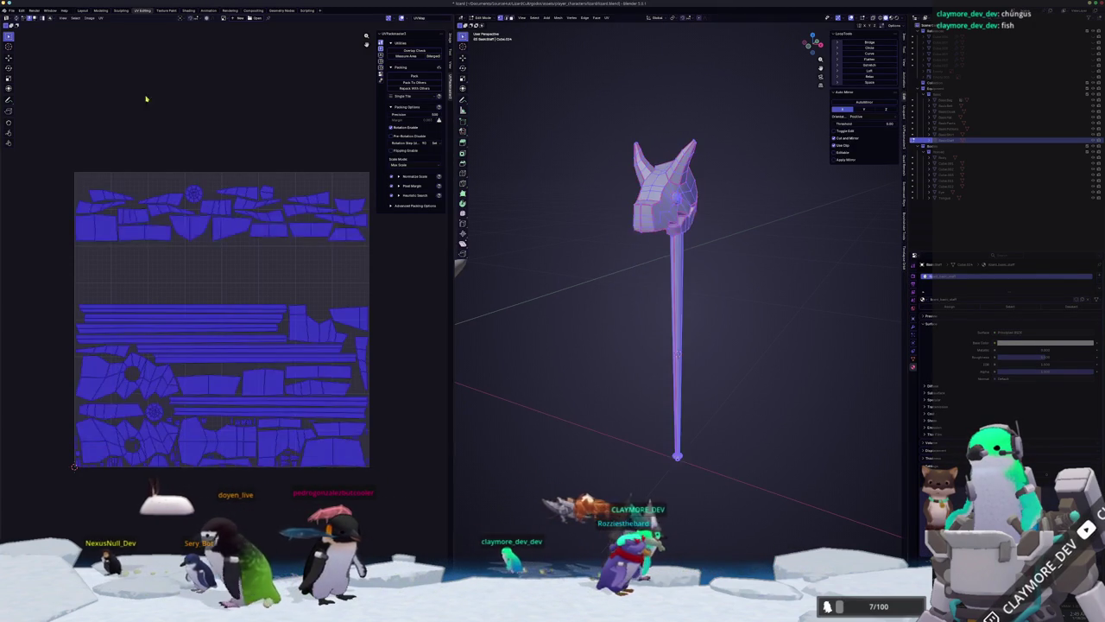
{"action": "left_click", "coordinate": [607, 18]}
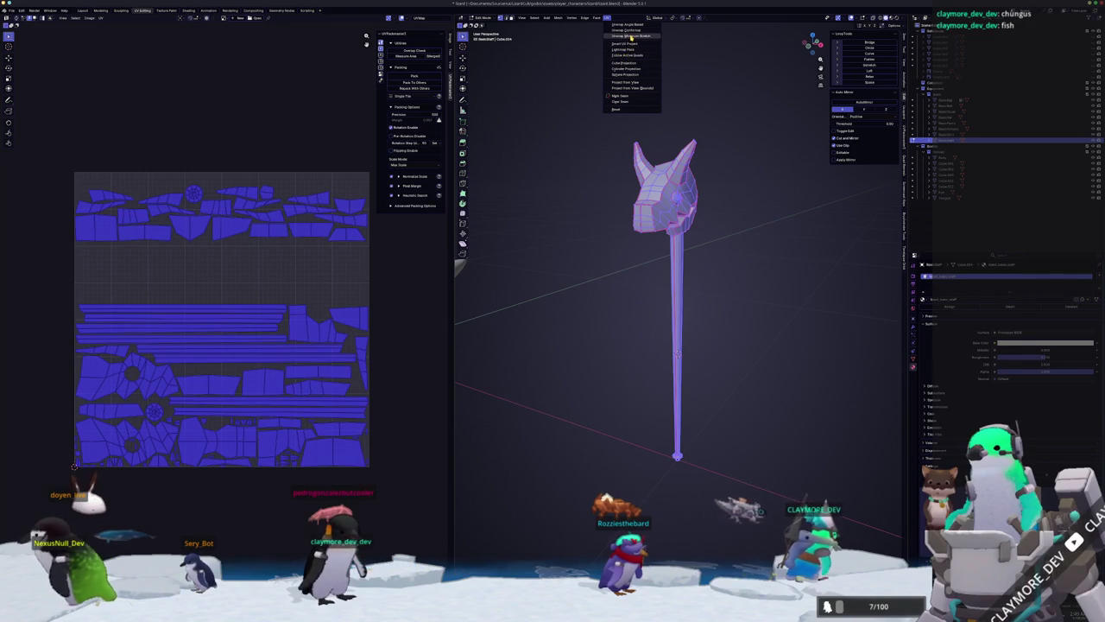
Unwrap with Minimum Stretch, pack the islands with UVPackmaster, and return to Object Mode.
{"action": "left_click", "coordinate": [631, 36]}
{"action": "left_click", "coordinate": [418, 79]}
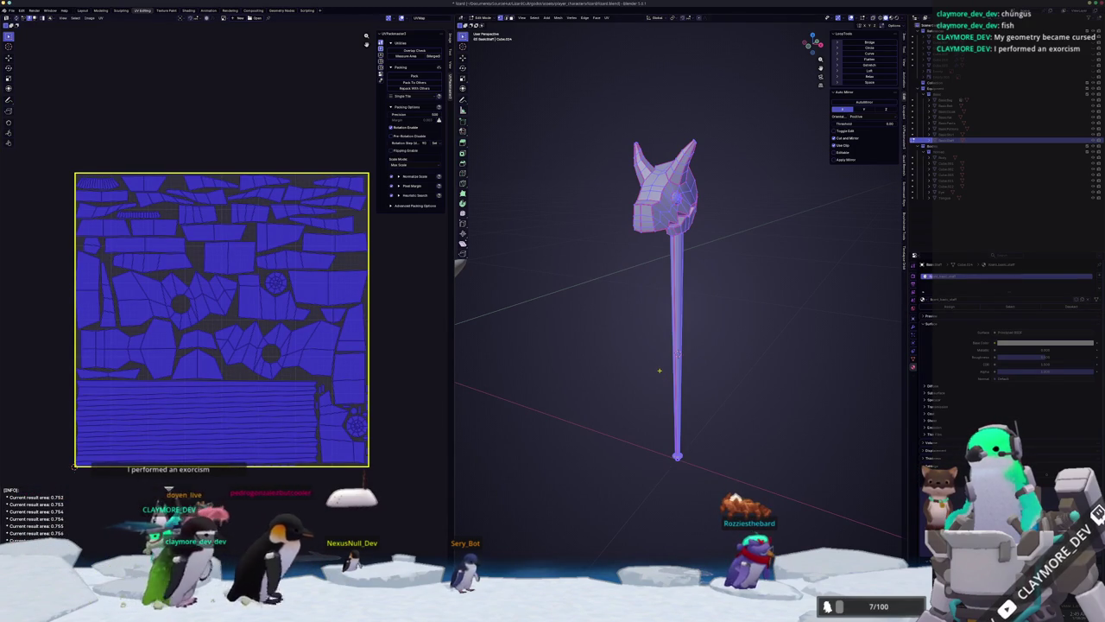
{"action": "key", "text": "Tab"}
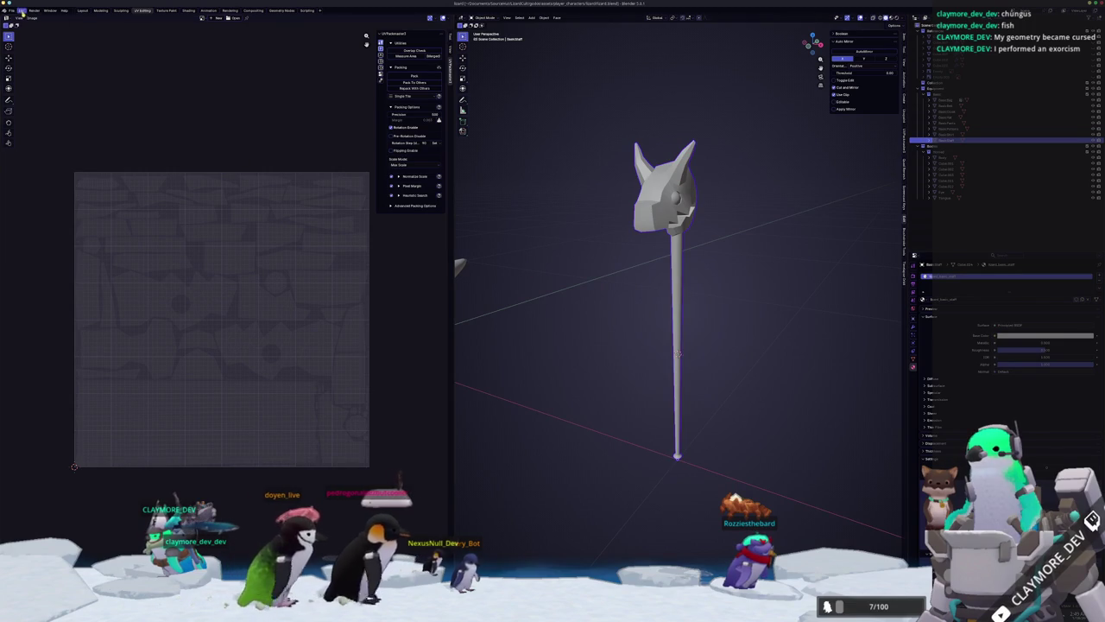
Export the staff as FBX with default options and view it in Substance 3D Painter.
{"action": "left_click", "coordinate": [11, 10]}
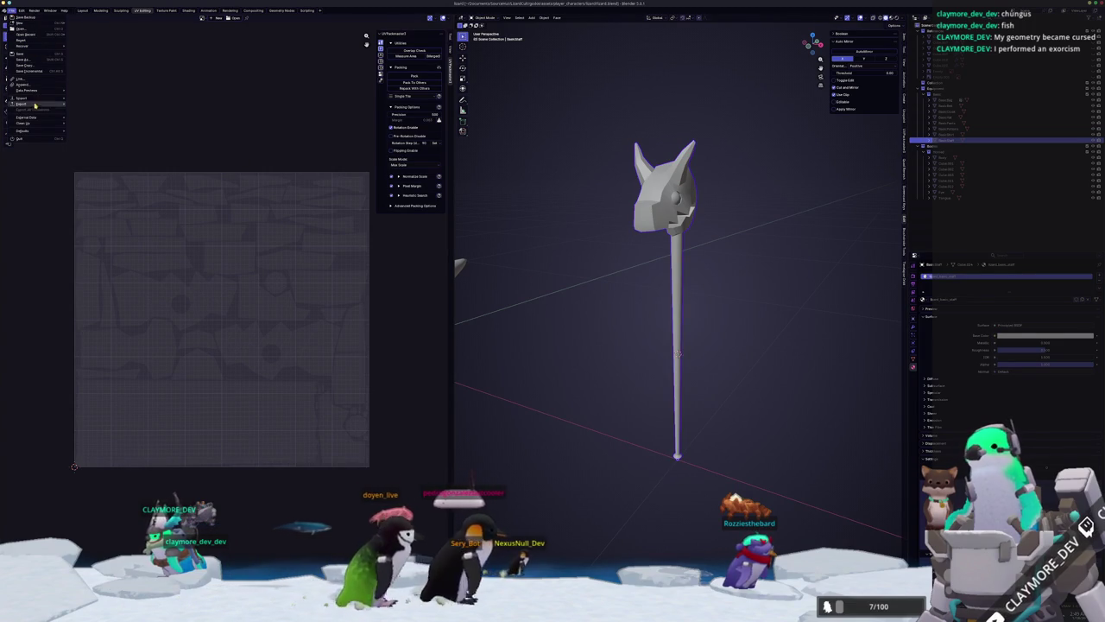
{"action": "mouse_move", "coordinate": [22, 104]}
{"action": "left_click", "coordinate": [90, 149]}
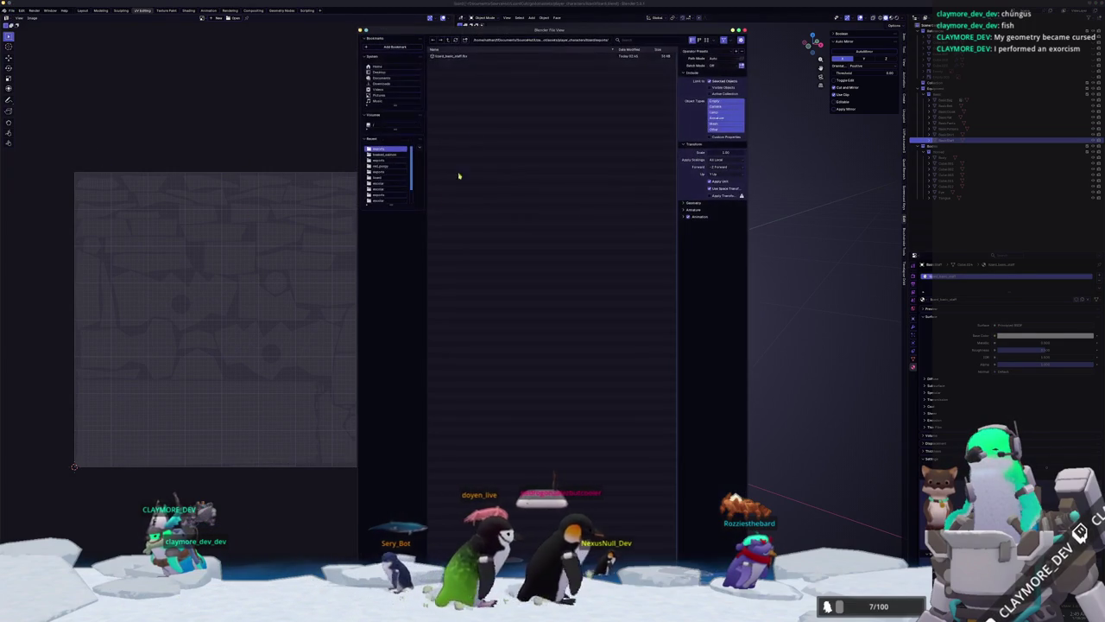
{"action": "key", "text": "Return"}
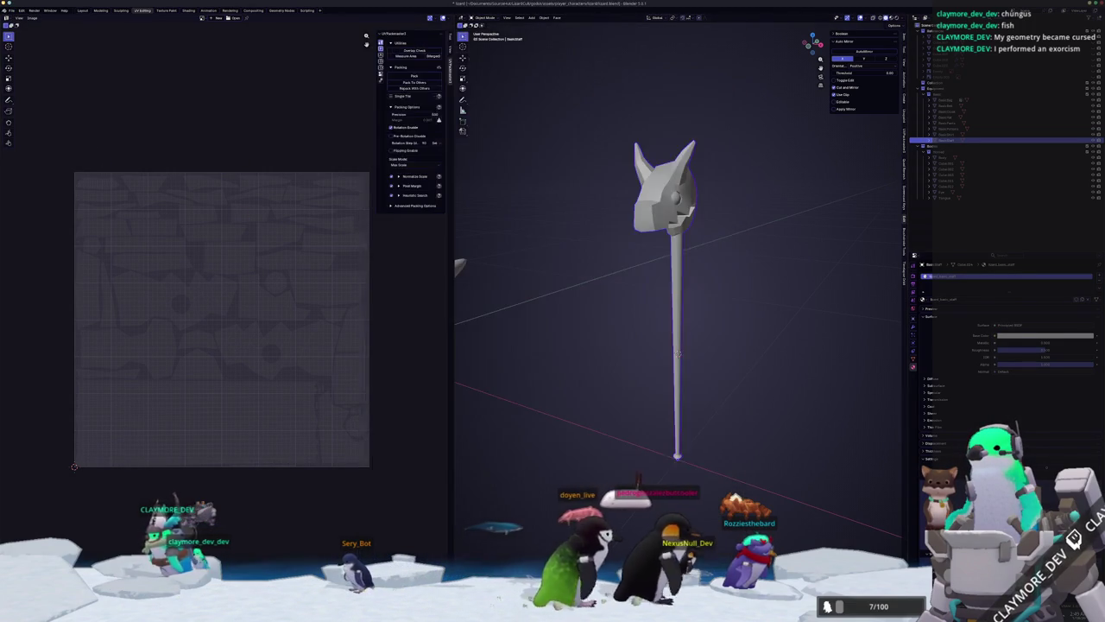
{"action": "key", "text": "alt+Tab"}
{"action": "mouse_move", "coordinate": [634, 439]}
{"action": "left_mouse_down", "text": "alt"}
{"action": "mouse_move", "coordinate": [612, 420]}
{"action": "mouse_move", "coordinate": [612, 434]}
{"action": "left_mouse_up", "text": "alt"}
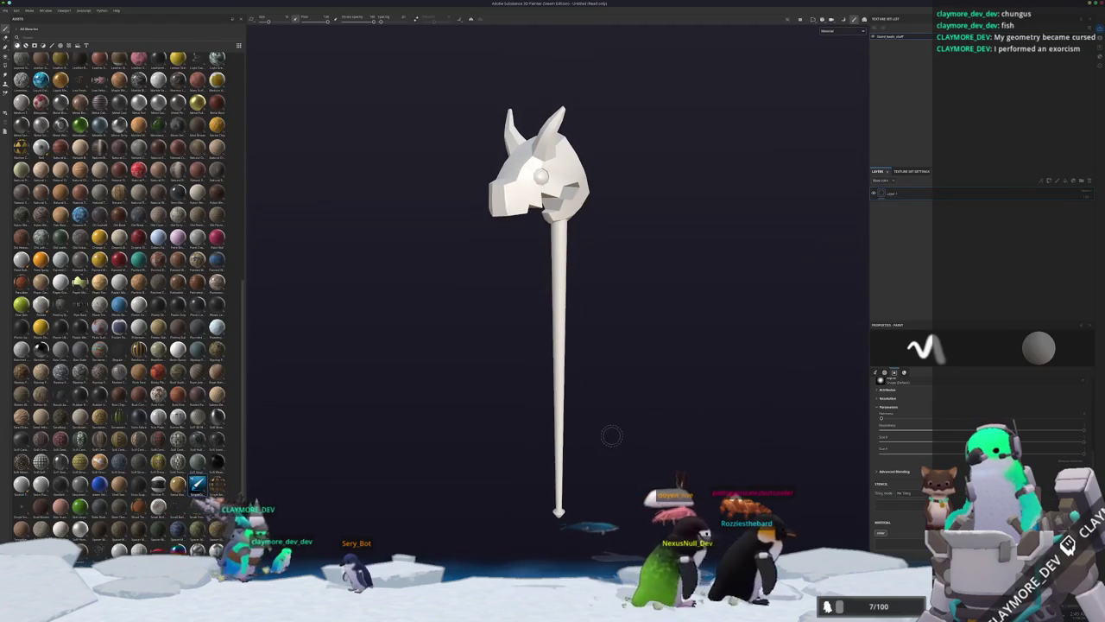
Check the Baking mode settings, return to Painting, orbit the horse head, then go back to Blender.
{"action": "key", "text": "ctrl+shift+b"}
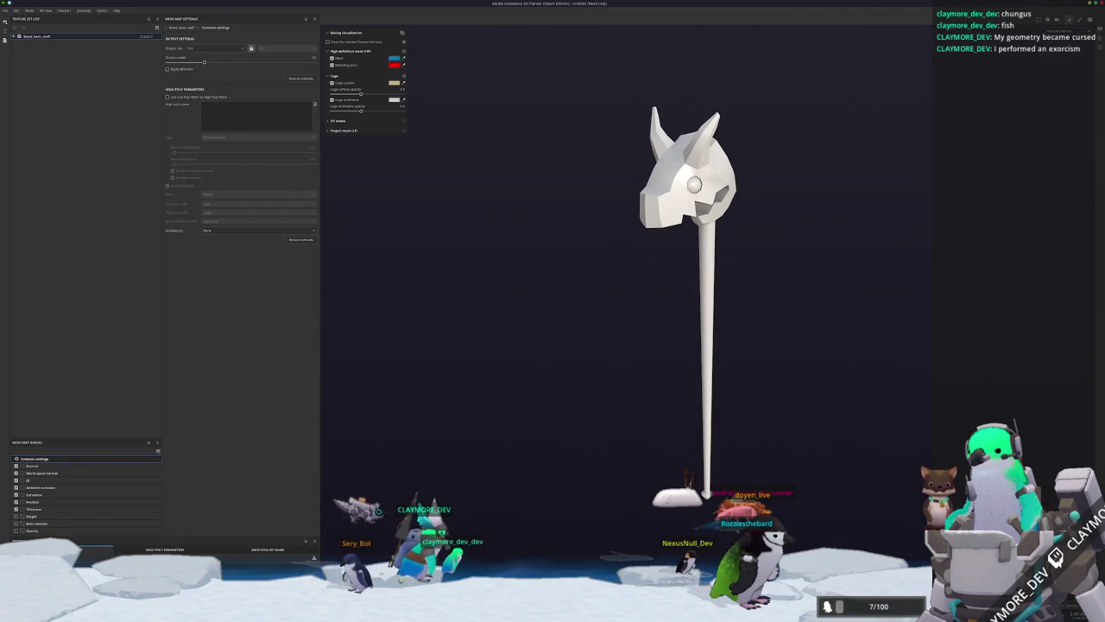
{"action": "key", "text": "ctrl+shift+b"}
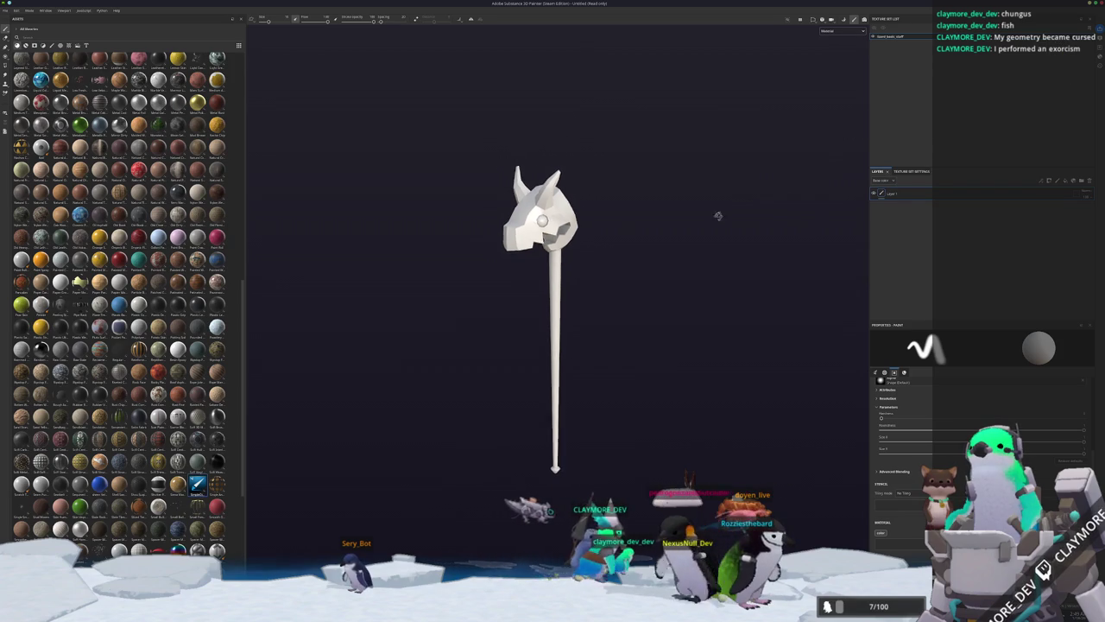
{"action": "mouse_move", "coordinate": [675, 221]}
{"action": "left_mouse_down", "text": "alt"}
{"action": "mouse_move", "coordinate": [613, 172]}
{"action": "mouse_move", "coordinate": [587, 353]}
{"action": "mouse_move", "coordinate": [639, 315]}
{"action": "mouse_move", "coordinate": [634, 251]}
{"action": "mouse_move", "coordinate": [653, 316]}
{"action": "mouse_move", "coordinate": [646, 336]}
{"action": "mouse_move", "coordinate": [661, 331]}
{"action": "mouse_move", "coordinate": [656, 345]}
{"action": "left_mouse_up", "text": "alt"}
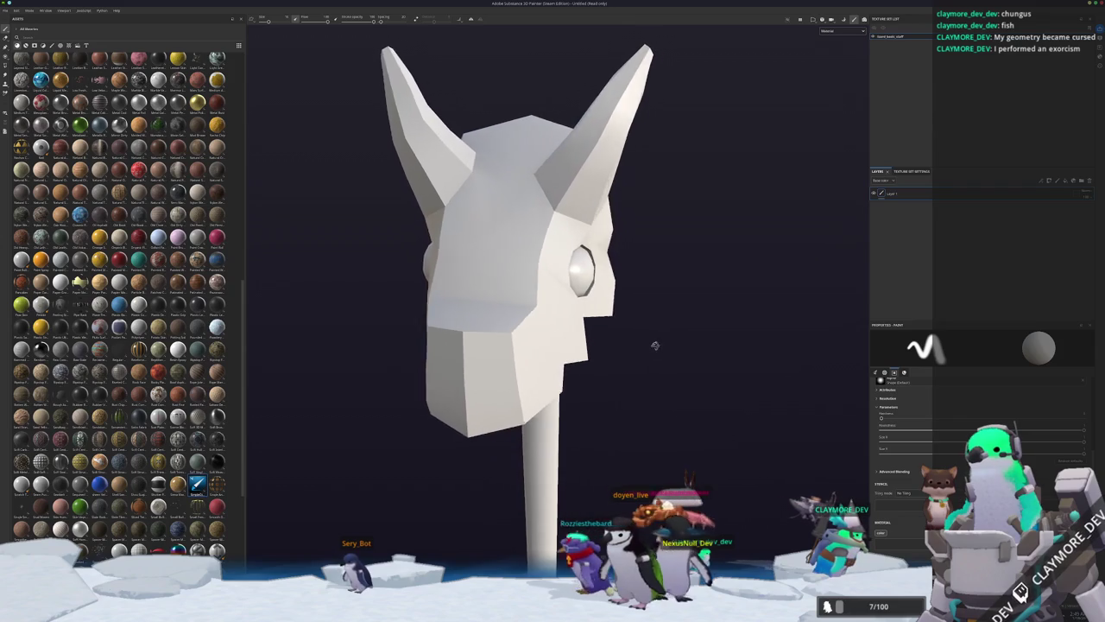
{"action": "key", "text": "alt+Tab"}
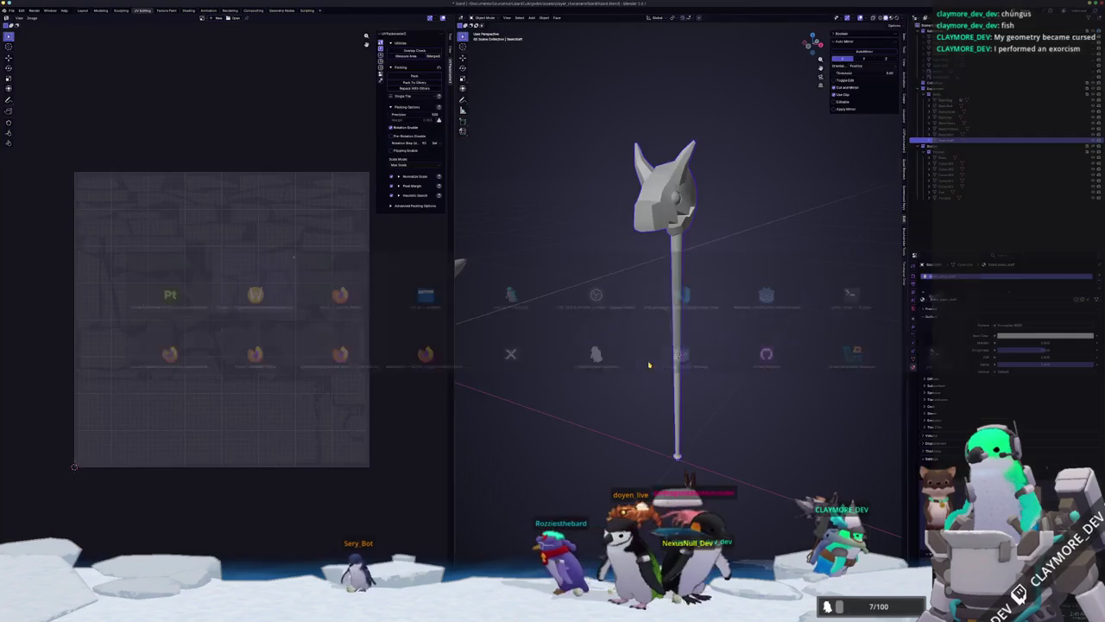
Enter Edit Mode and view the horse head's mesh from a close three-quarter angle.
{"action": "key", "text": "Tab"}
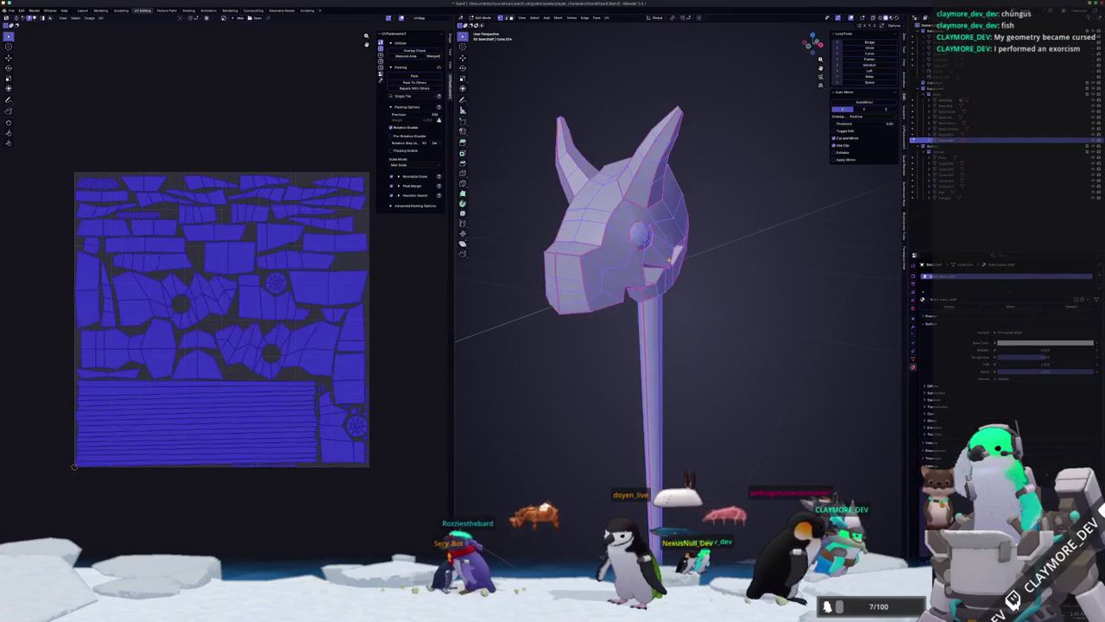
{"action": "scroll", "coordinate": [690, 223], "scroll_direction": "up", "scroll_amount": 4}
{"action": "scroll", "coordinate": [691, 223], "scroll_direction": "up", "scroll_amount": 3}
{"action": "scroll", "coordinate": [725, 236], "scroll_direction": "up", "scroll_amount": 3}
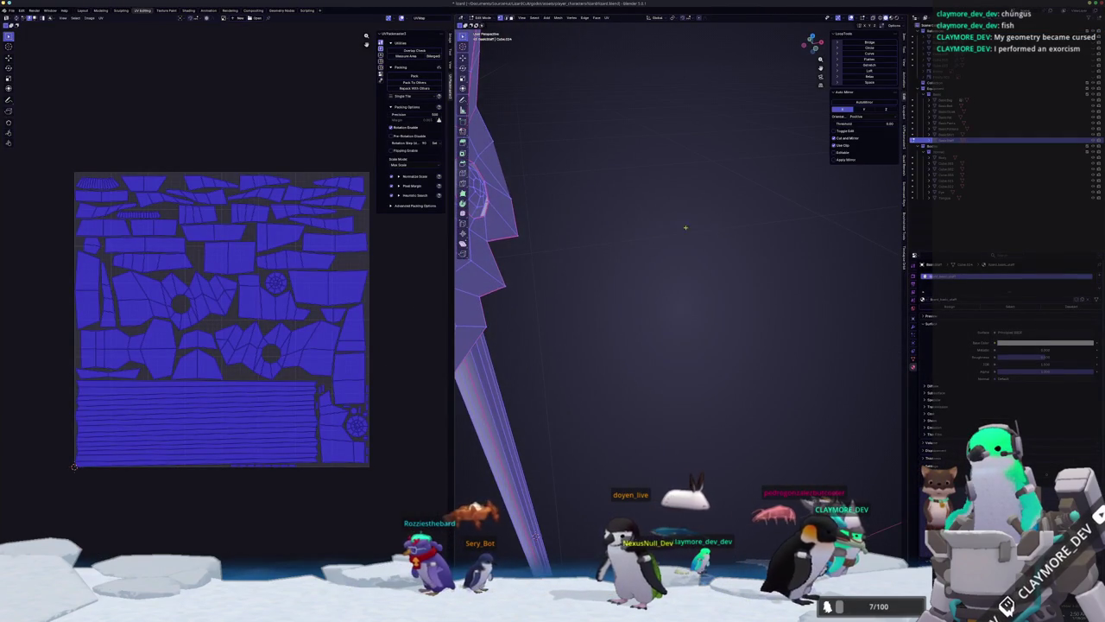
{"action": "scroll", "coordinate": [715, 232], "scroll_direction": "down", "scroll_amount": 5}
{"action": "middle_click_drag", "start_coordinate": [715, 231], "coordinate": [665, 254]}
{"action": "key", "text": "alt+Tab"}
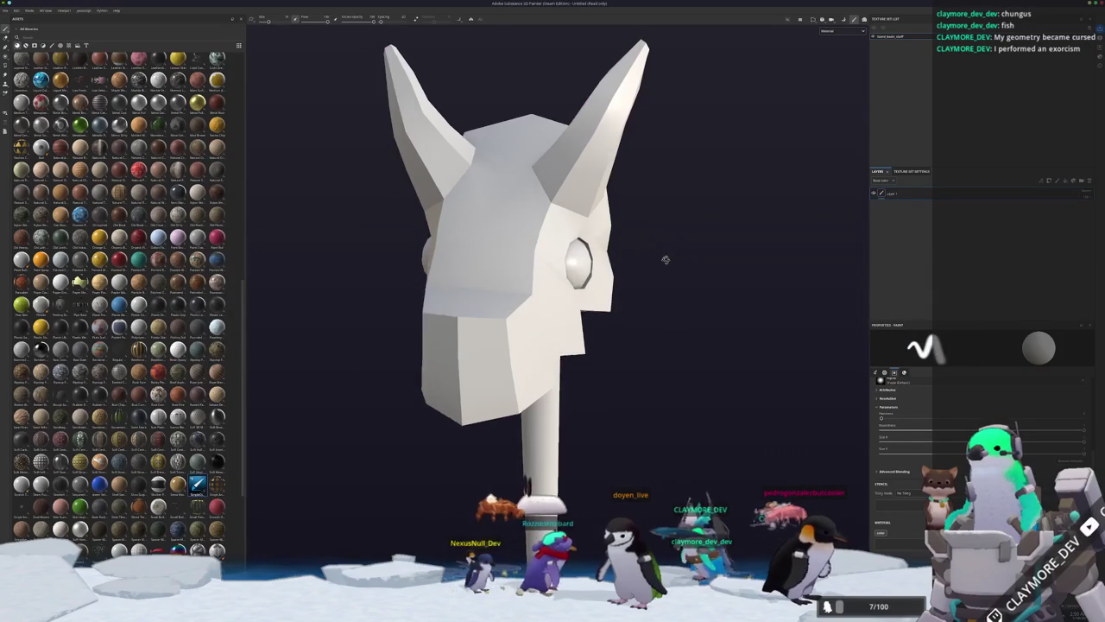
Rotate the untextured head in Painter, then leave Edit Mode back in Blender.
{"action": "left_click_drag", "start_coordinate": [662, 264], "coordinate": [683, 266], "text": "alt"}
{"action": "key", "text": "alt+Tab"}
{"action": "mouse_move", "coordinate": [660, 274]}
{"action": "middle_mouse_down"}
{"action": "mouse_move", "coordinate": [694, 279]}
{"action": "mouse_move", "coordinate": [639, 274]}
{"action": "mouse_move", "coordinate": [650, 286]}
{"action": "mouse_move", "coordinate": [631, 286]}
{"action": "mouse_move", "coordinate": [657, 290]}
{"action": "middle_mouse_up"}
{"action": "key", "text": "Tab"}
{"action": "scroll", "coordinate": [631, 287], "scroll_direction": "down", "scroll_amount": 5}
Export the staff as FBX, overwriting board_base_staff.fbx.
{"action": "left_click", "coordinate": [11, 10]}
{"action": "mouse_move", "coordinate": [21, 98]}
{"action": "left_click", "coordinate": [82, 150]}
{"action": "left_click", "coordinate": [463, 57]}
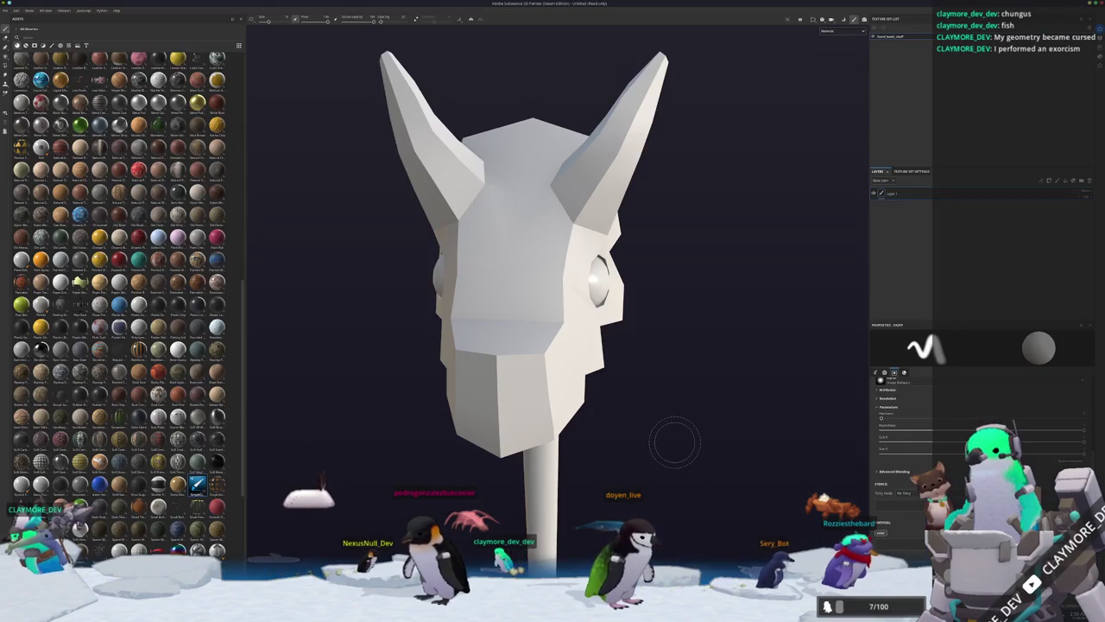
{"action": "key", "text": "f"}
{"action": "mouse_move", "coordinate": [619, 323]}
{"action": "left_mouse_down", "text": "alt"}
{"action": "mouse_move", "coordinate": [651, 373]}
{"action": "mouse_move", "coordinate": [647, 227]}
{"action": "mouse_move", "coordinate": [646, 403]}
{"action": "mouse_move", "coordinate": [673, 388]}
{"action": "mouse_move", "coordinate": [667, 398]}
{"action": "left_mouse_up", "text": "alt"}
{"action": "key", "text": "alt+Tab"}
Review the horse head's mesh in Edit Mode, clear the selection, and return to object mode.
{"action": "key", "text": "Tab"}
{"action": "scroll", "coordinate": [677, 331], "scroll_direction": "up", "scroll_amount": 5}
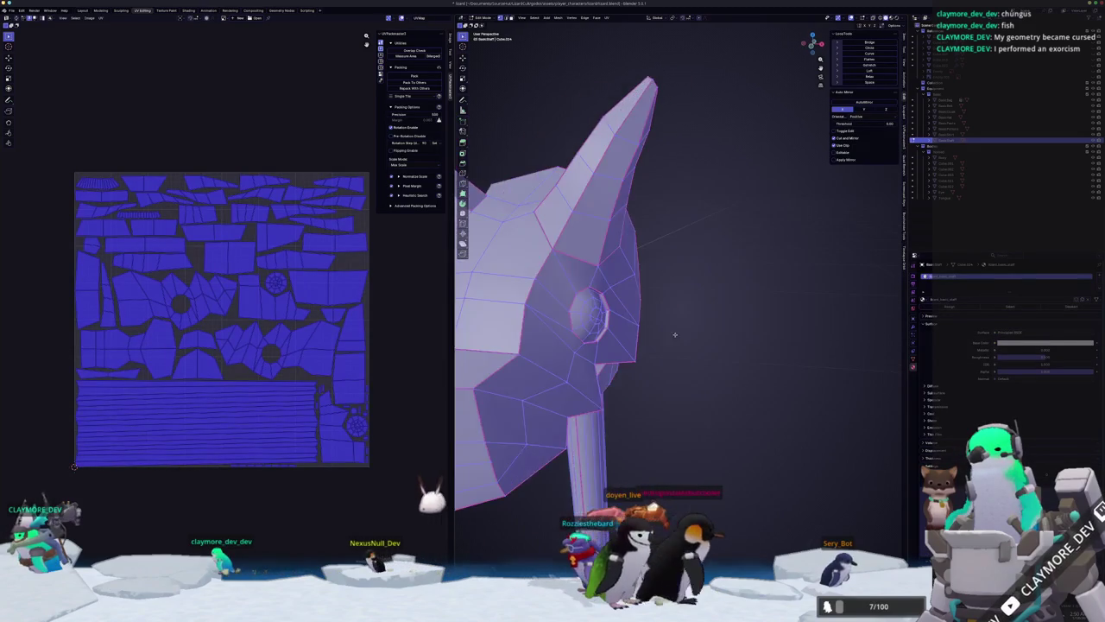
{"action": "middle_click_drag", "start_coordinate": [683, 326], "coordinate": [632, 302]}
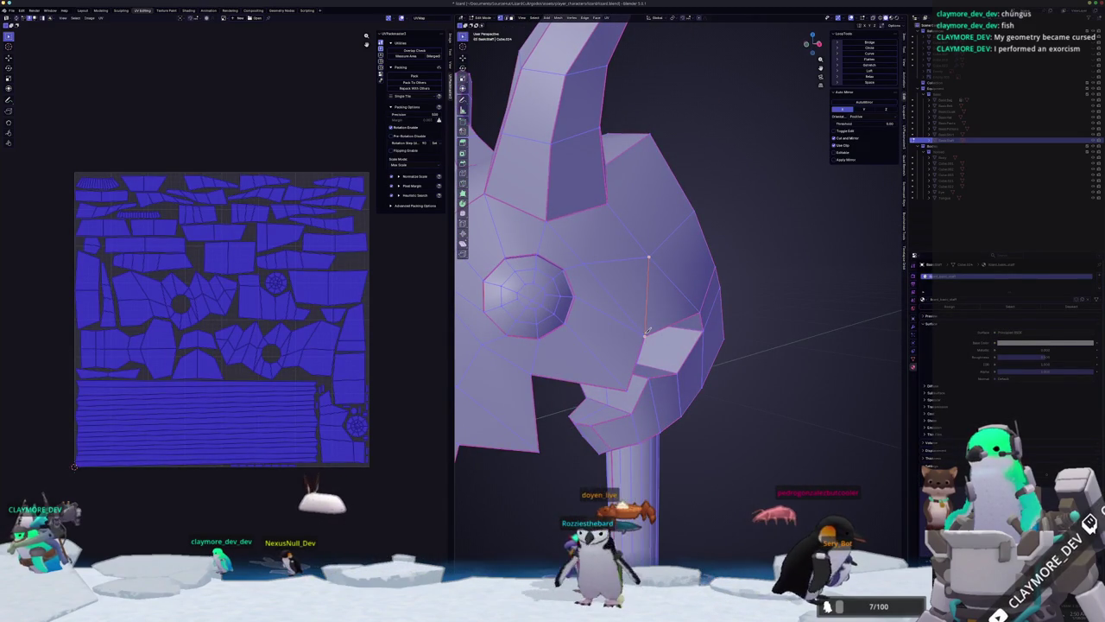
{"action": "scroll", "coordinate": [646, 330], "scroll_direction": "down", "scroll_amount": 4}
{"action": "key", "text": "Tab"}
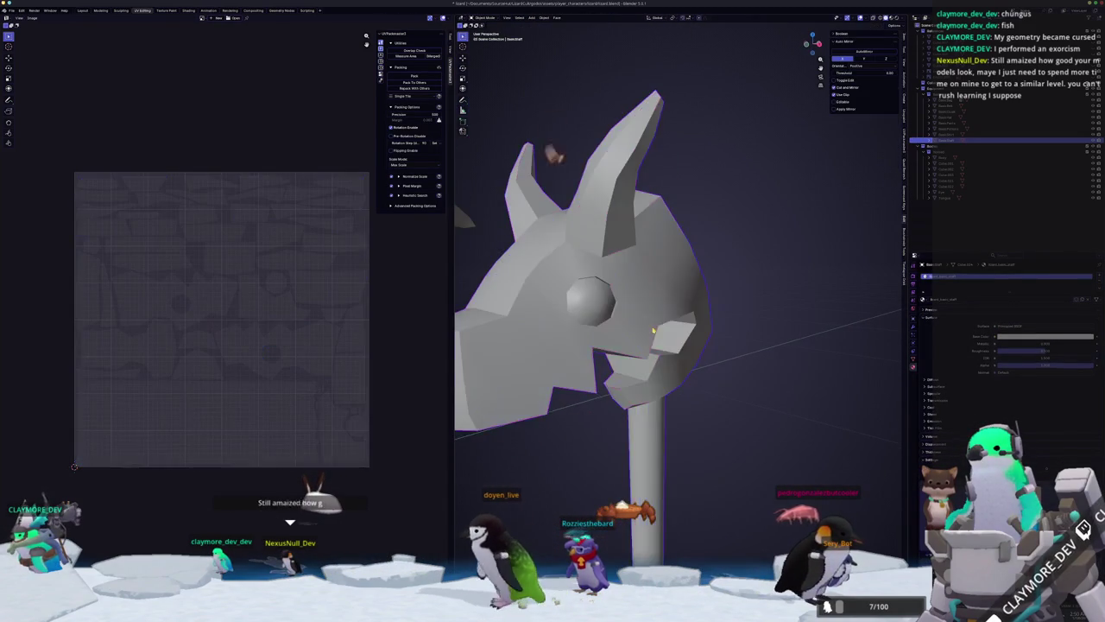
{"action": "key", "text": "Tab"}
{"action": "mouse_move", "coordinate": [601, 328]}
{"action": "middle_mouse_down"}
{"action": "mouse_move", "coordinate": [629, 331]}
{"action": "mouse_move", "coordinate": [641, 293]}
{"action": "mouse_move", "coordinate": [665, 297]}
{"action": "mouse_move", "coordinate": [660, 313]}
{"action": "mouse_move", "coordinate": [674, 316]}
{"action": "middle_mouse_up"}
{"action": "key", "text": "alt+a"}
{"action": "key", "text": "Tab"}
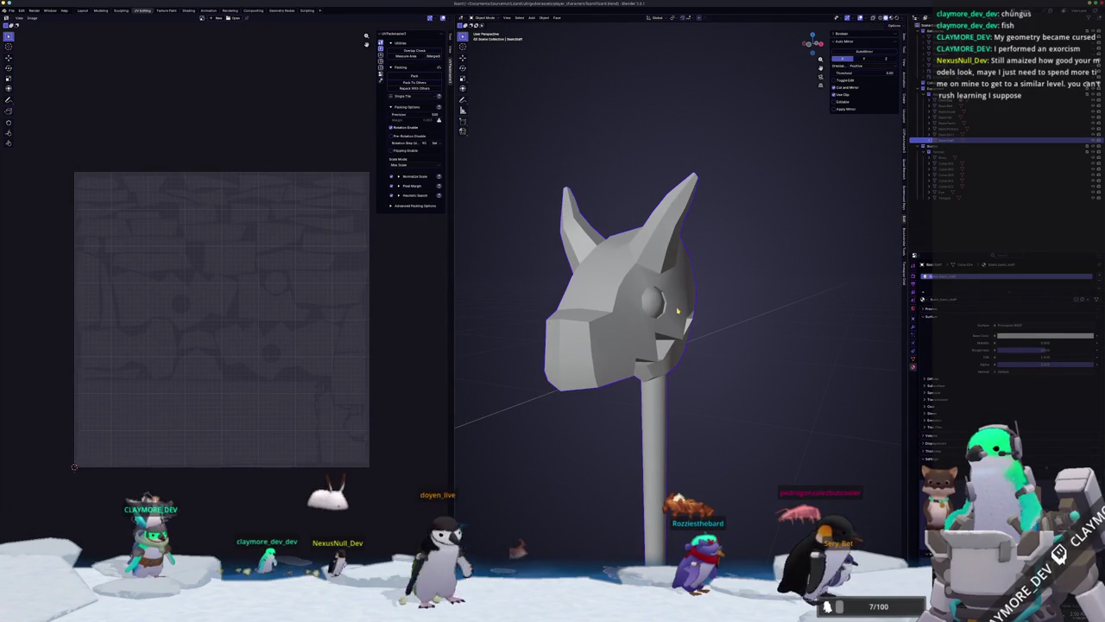
{"action": "scroll", "coordinate": [656, 328], "scroll_direction": "down", "scroll_amount": 3}
{"action": "scroll", "coordinate": [656, 329], "scroll_direction": "down", "scroll_amount": 2}
{"action": "scroll", "coordinate": [667, 402], "scroll_direction": "down", "scroll_amount": 1}
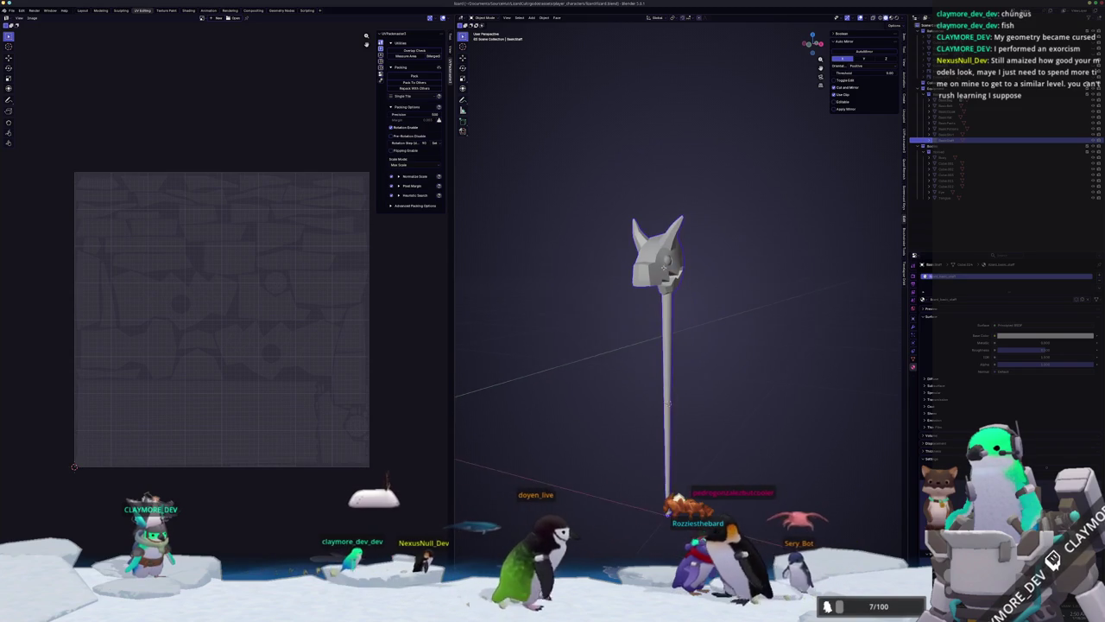
Export the staff to FBX again and view the refreshed model in Substance 3D Painter.
{"action": "scroll", "coordinate": [669, 397], "scroll_direction": "up", "scroll_amount": 1}
{"action": "middle_click_drag", "start_coordinate": [668, 398], "coordinate": [664, 388]}
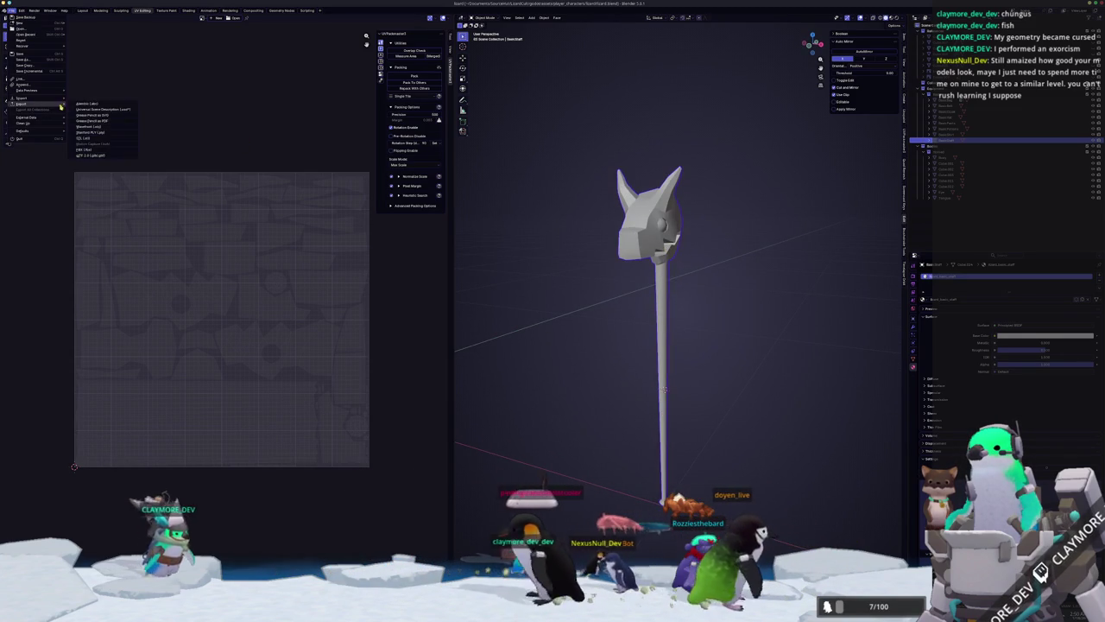
{"action": "left_click", "coordinate": [84, 149]}
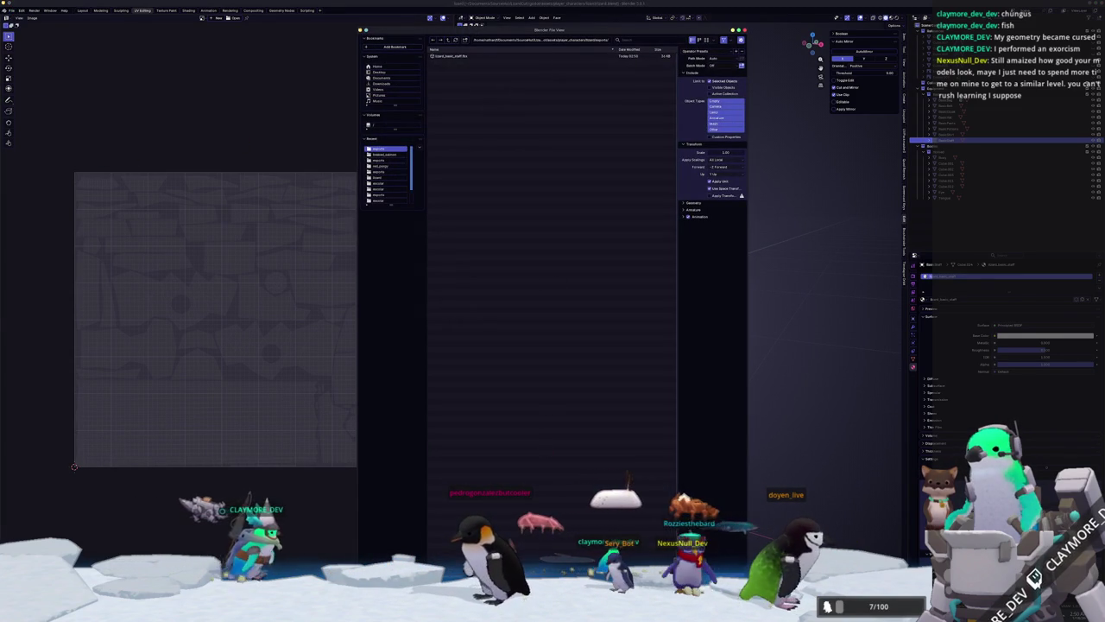
{"action": "key", "text": "Return"}
{"action": "key", "text": "alt+Tab"}
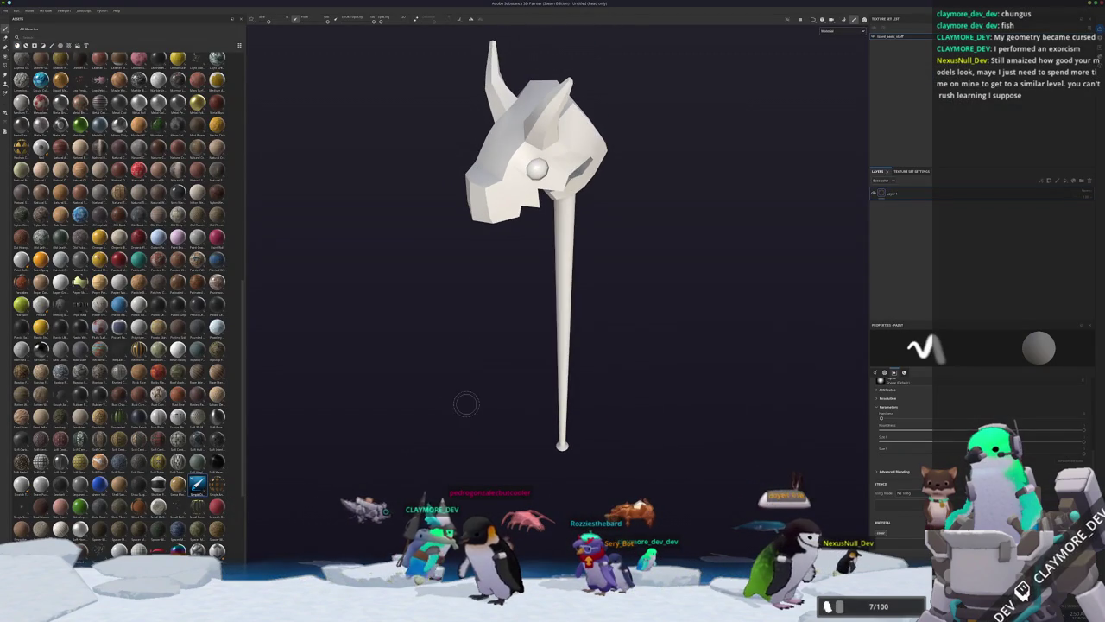
Toggle Baking mode and back, then drag a tan material from Assets onto the staff.
{"action": "key", "text": "ctrl+b"}
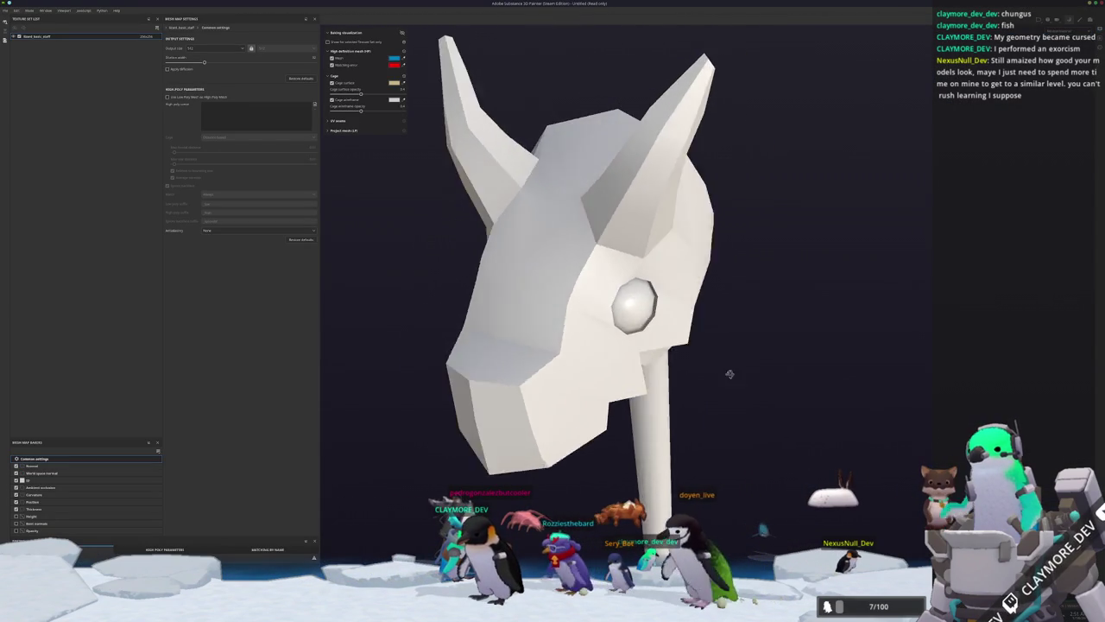
{"action": "key", "text": "ctrl+b"}
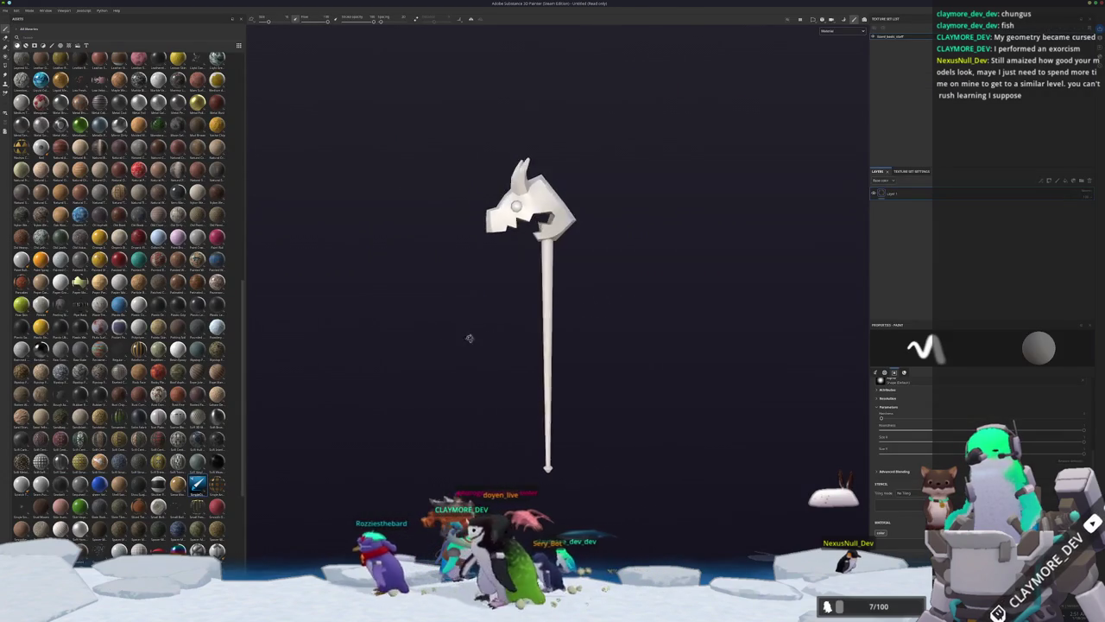
{"action": "scroll", "coordinate": [121, 303], "scroll_direction": "down", "scroll_amount": 3}
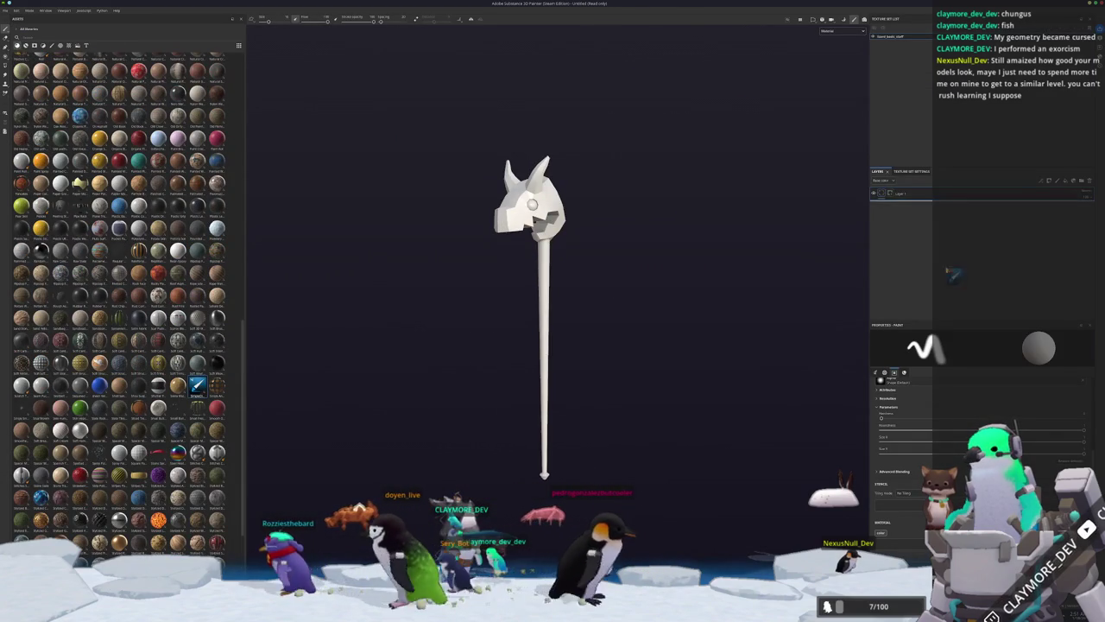
{"action": "left_click_drag", "start_coordinate": [80, 182], "coordinate": [531, 207]}
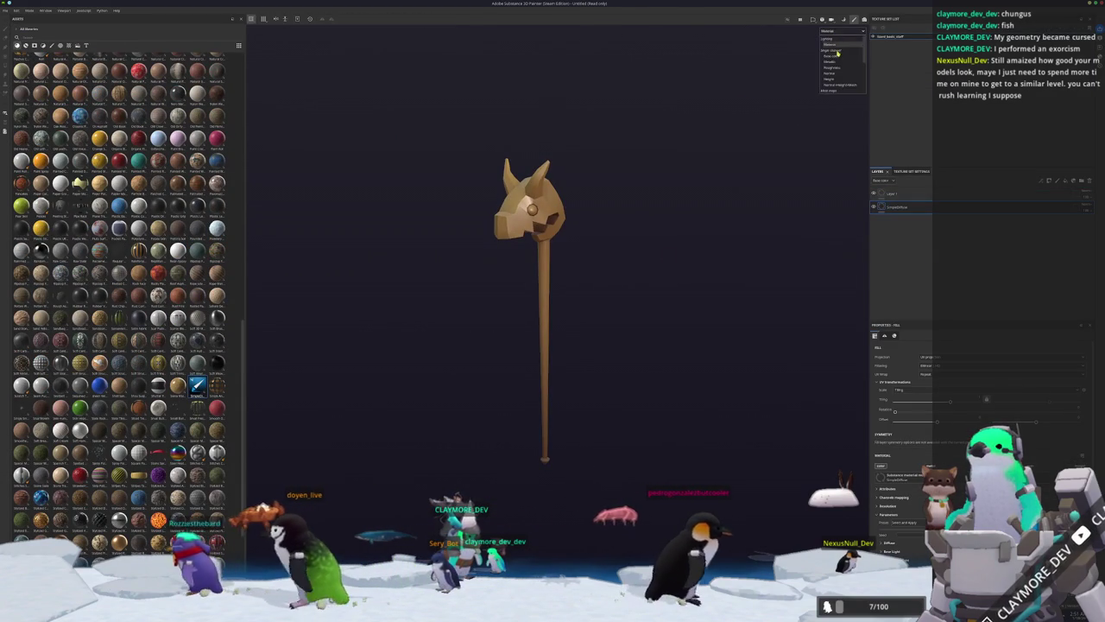
Switch the viewport to Base color and orbit so the staff head faces left.
{"action": "key", "text": "c"}
{"action": "left_click_drag", "start_coordinate": [681, 239], "coordinate": [857, 328], "text": "alt"}
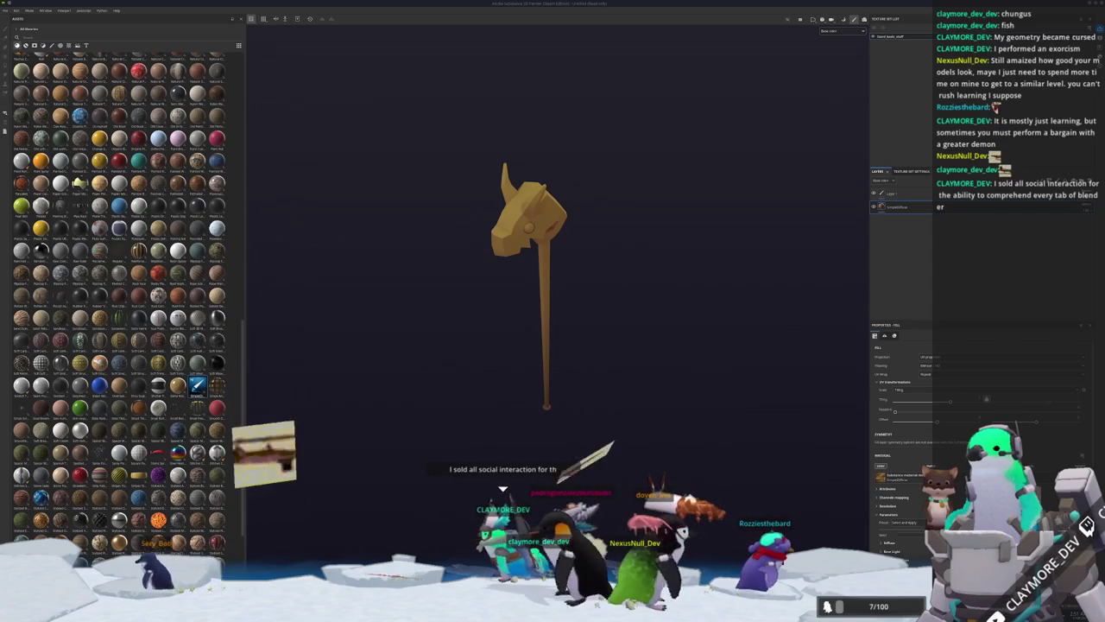
{"action": "mouse_move", "coordinate": [701, 295]}
{"action": "left_mouse_down", "text": "alt"}
{"action": "mouse_move", "coordinate": [622, 296]}
{"action": "mouse_move", "coordinate": [669, 275]}
{"action": "mouse_move", "coordinate": [631, 313]}
{"action": "mouse_move", "coordinate": [672, 298]}
{"action": "left_mouse_up", "text": "alt"}
{"action": "scroll", "coordinate": [620, 325], "scroll_direction": "up", "scroll_amount": 3}
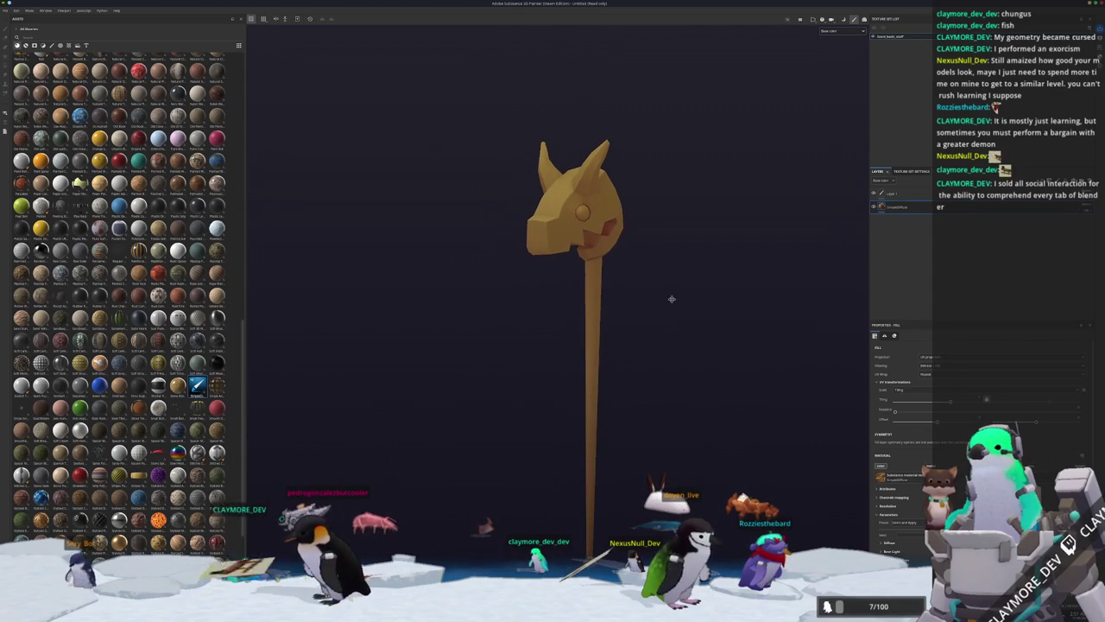
{"action": "scroll", "coordinate": [923, 461], "scroll_direction": "down", "scroll_amount": 3}
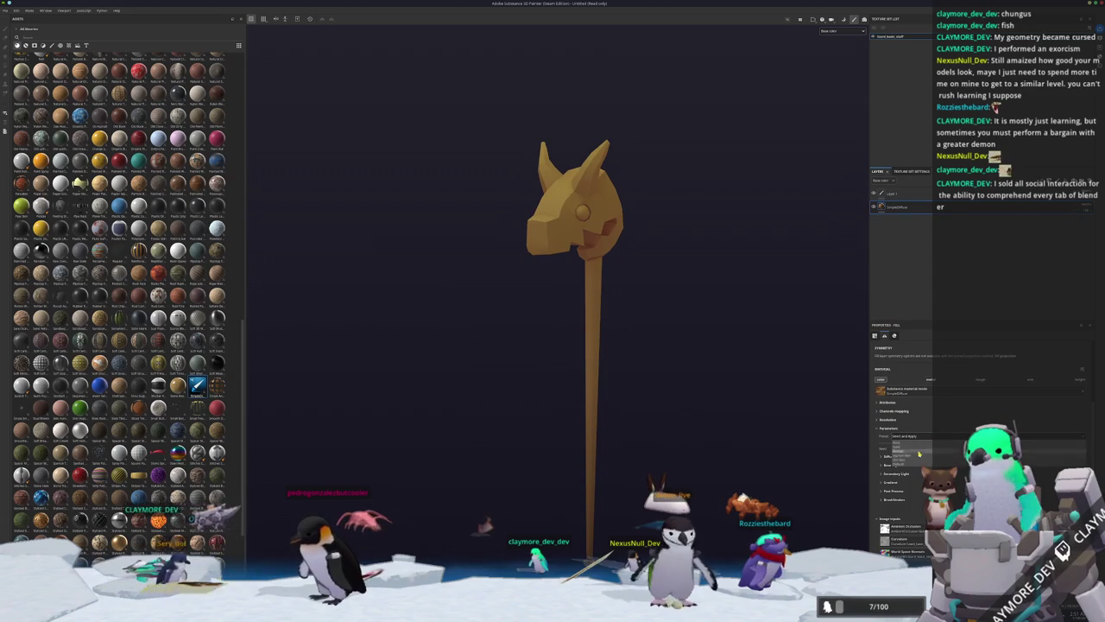
Turn off painting symmetry and raise Specular so the staff head looks brighter gold.
{"action": "left_click_drag", "start_coordinate": [763, 453], "coordinate": [729, 522], "text": "alt"}
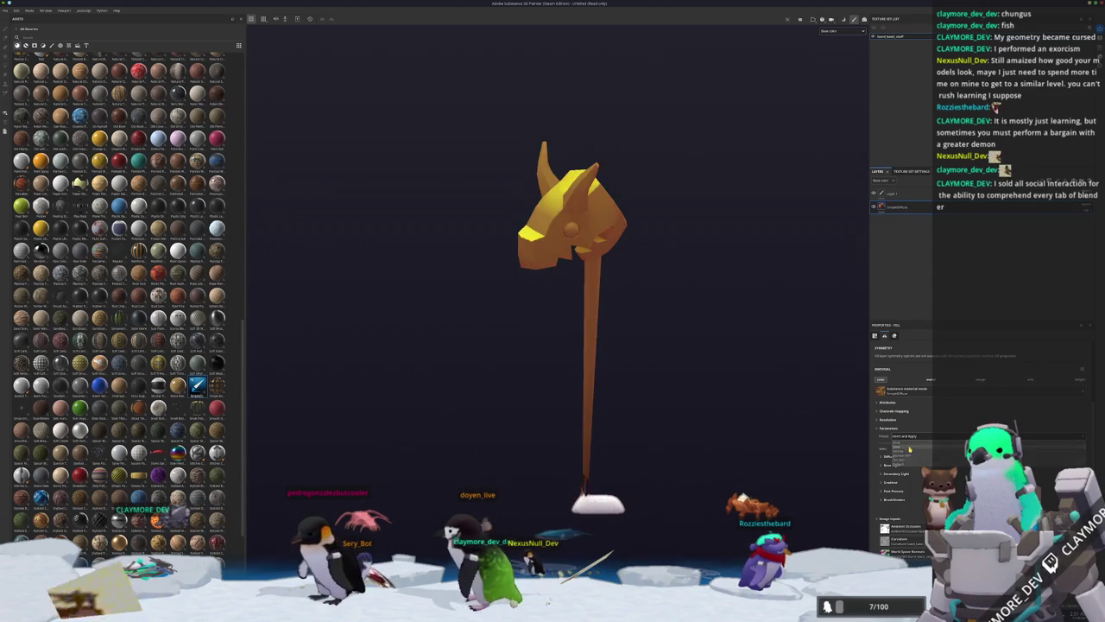
{"action": "left_click_drag", "start_coordinate": [654, 461], "coordinate": [782, 440], "text": "alt"}
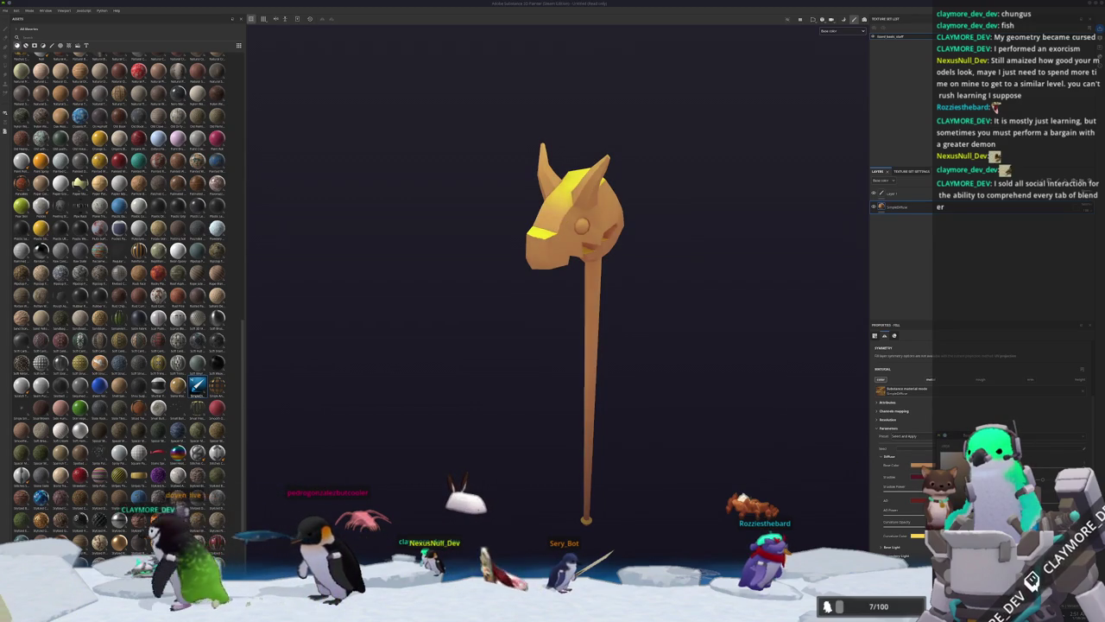
{"action": "key", "text": "l"}
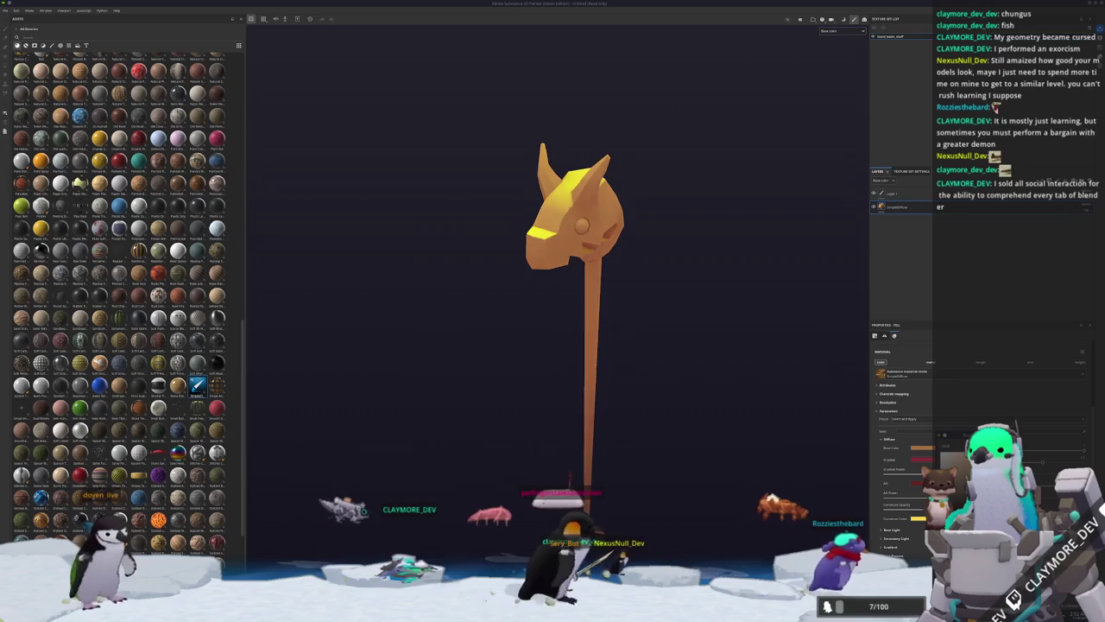
{"action": "scroll", "coordinate": [975, 432], "scroll_direction": "down", "scroll_amount": 5}
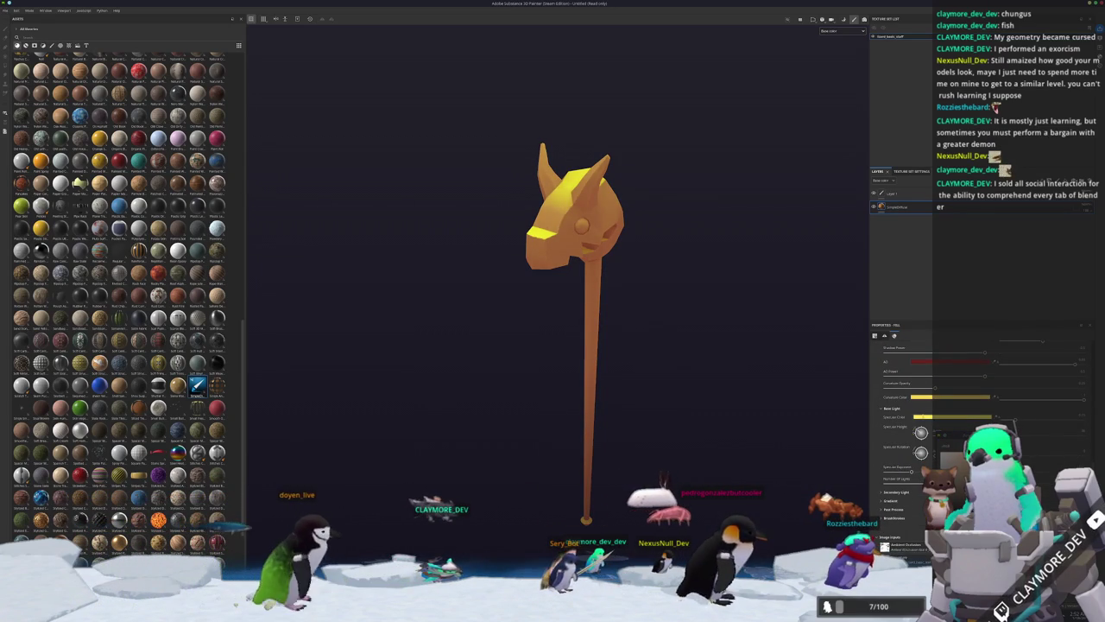
{"action": "left_click_drag", "start_coordinate": [1015, 421], "coordinate": [1052, 419]}
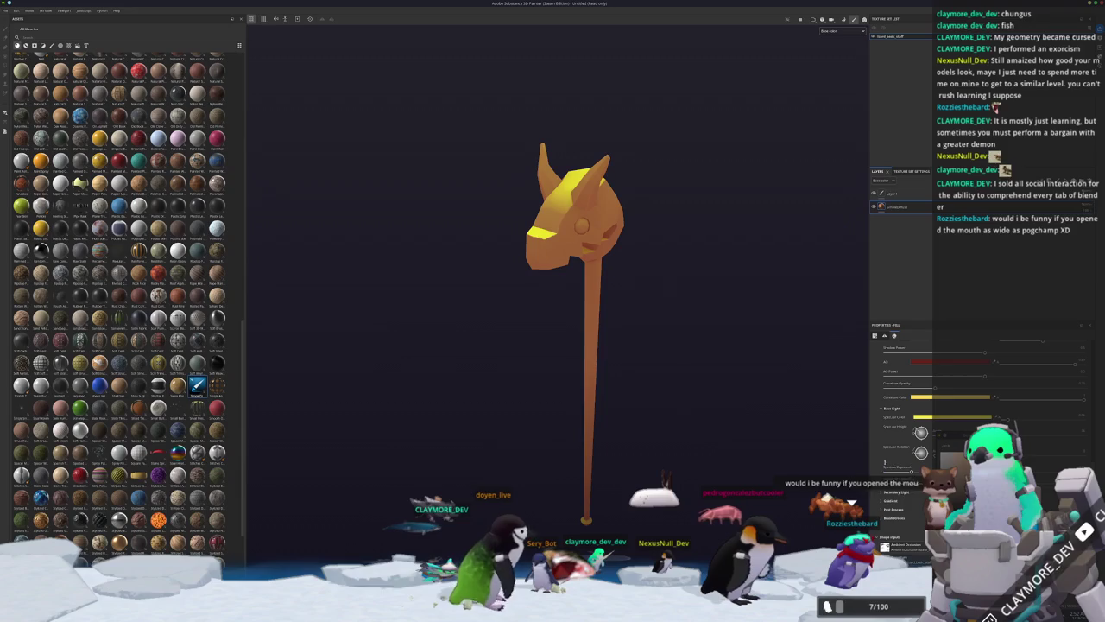
Add a new fill layer on top and expand its Diffuse settings.
{"action": "left_click", "coordinate": [906, 218]}
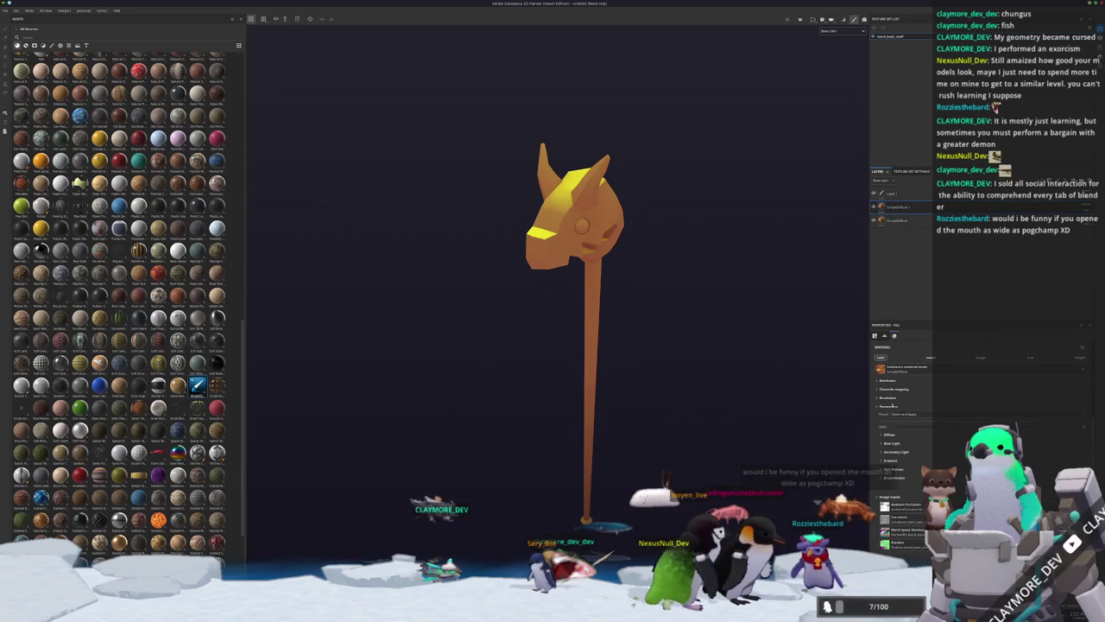
{"action": "left_click", "coordinate": [887, 434]}
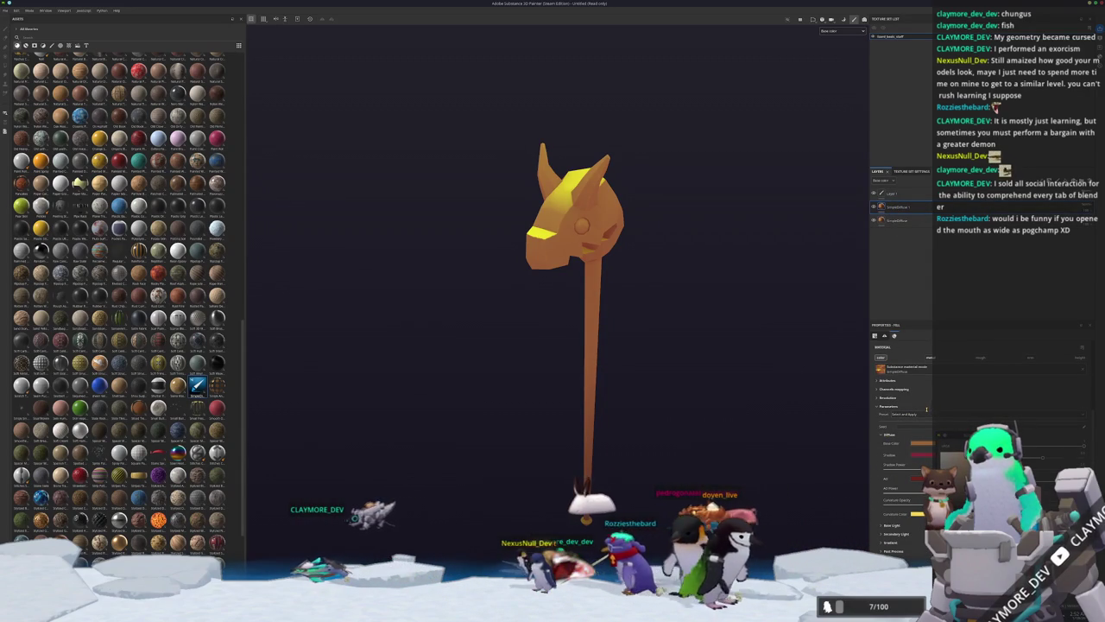
{"action": "mouse_move", "coordinate": [694, 446]}
{"action": "left_mouse_down", "text": "alt"}
{"action": "mouse_move", "coordinate": [685, 468]}
{"action": "mouse_move", "coordinate": [524, 416]}
{"action": "mouse_move", "coordinate": [579, 423]}
{"action": "left_mouse_up", "text": "alt"}
In Blender, select all the staff head faces in Edit Mode using side view and X-ray.
{"action": "key", "text": "alt+Tab"}
{"action": "key", "text": "Tab"}
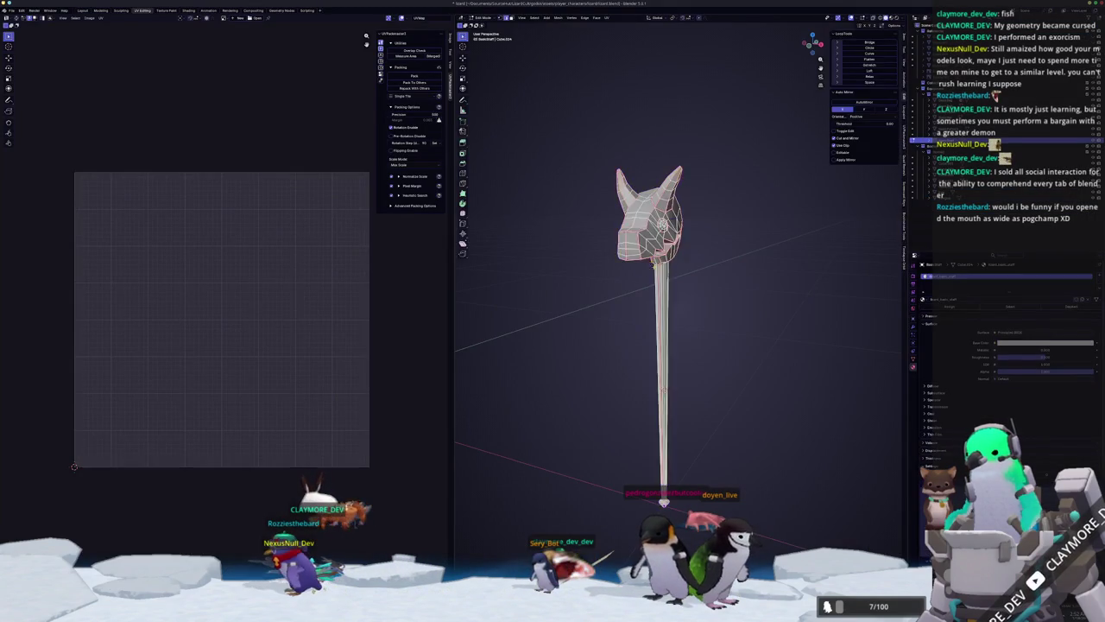
{"action": "scroll", "coordinate": [625, 278], "scroll_direction": "up", "scroll_amount": 2}
{"action": "key", "text": "KP_1"}
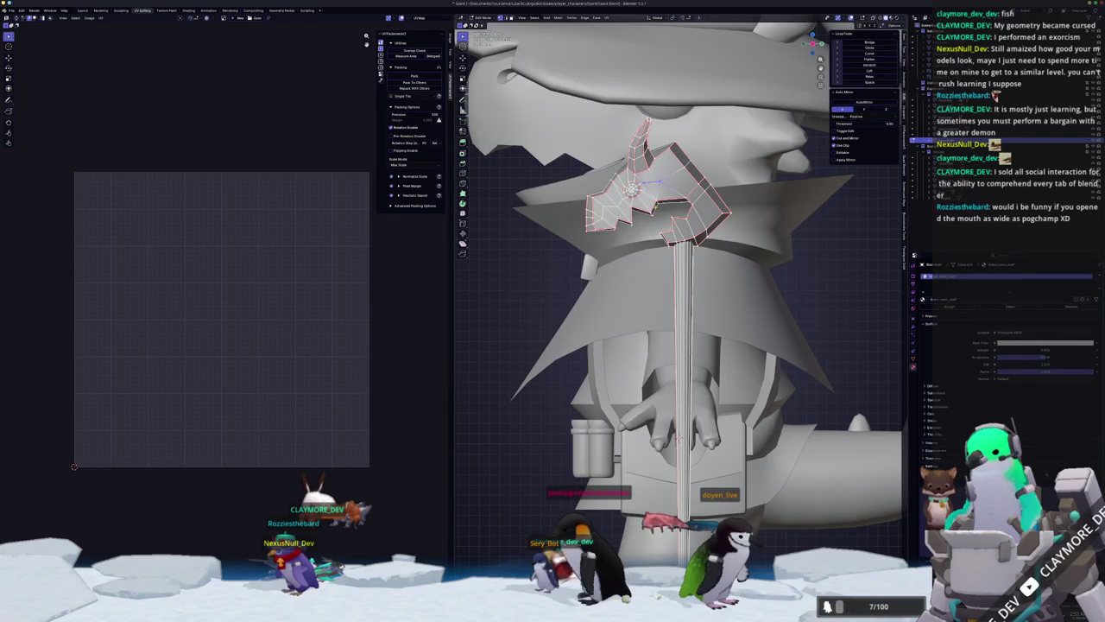
{"action": "key", "text": "l"}
{"action": "key", "text": "l"}
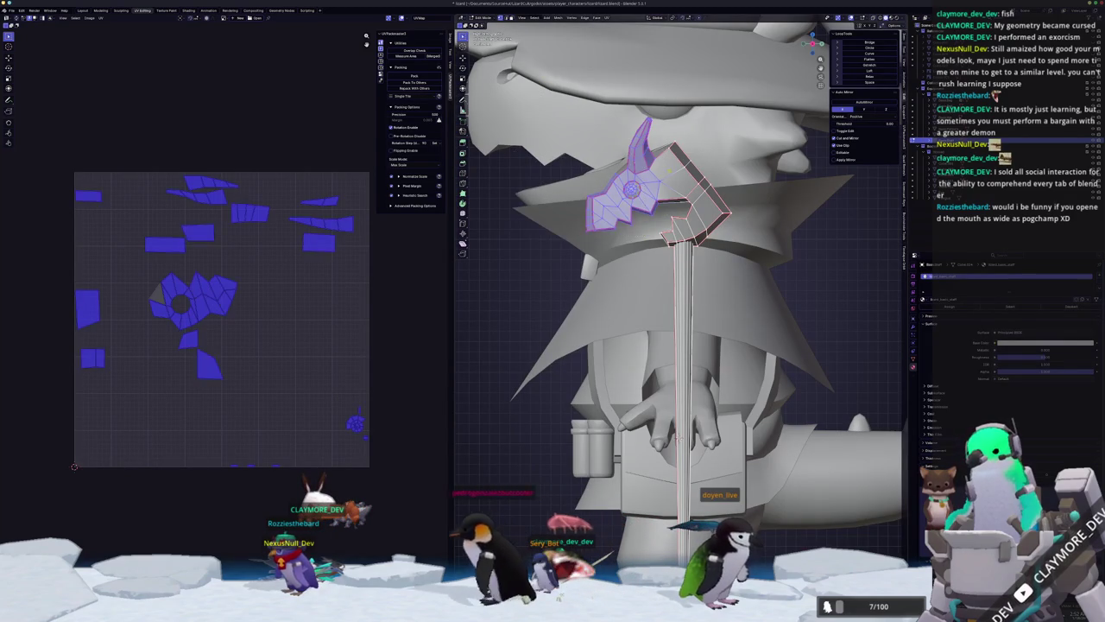
{"action": "key", "text": "alt+z"}
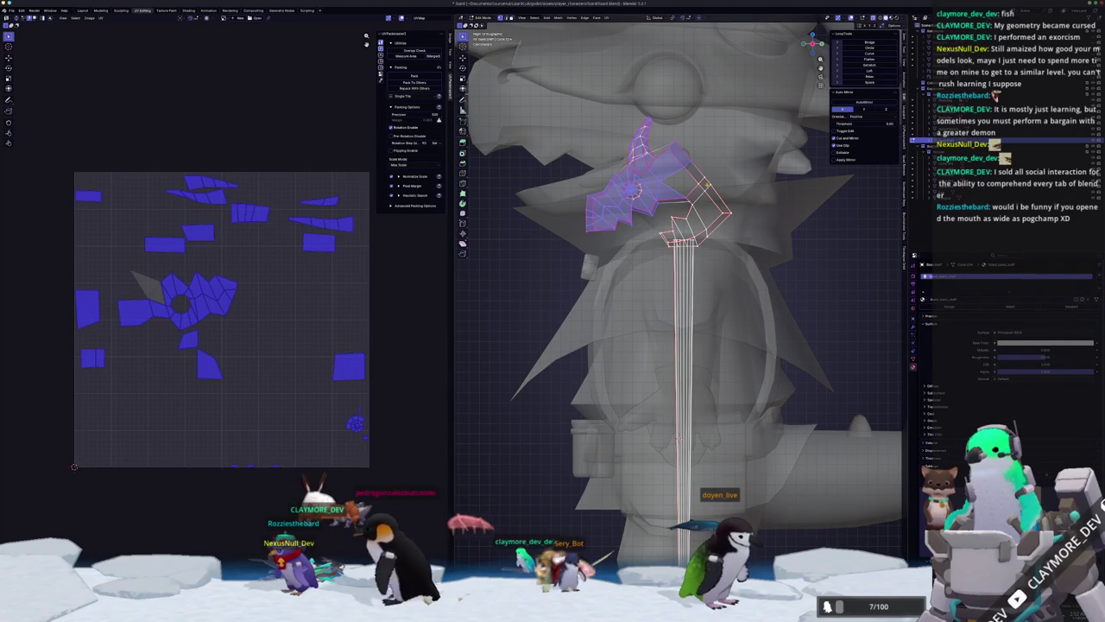
{"action": "key", "text": "l"}
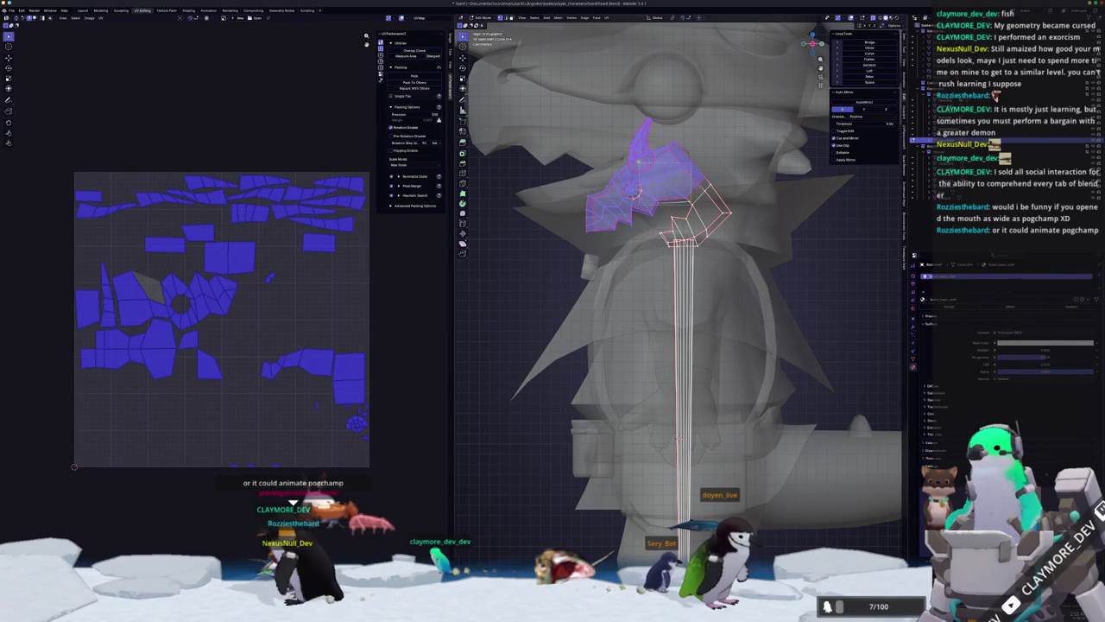
{"action": "key", "text": "l"}
{"action": "left_click_drag", "start_coordinate": [545, 117], "coordinate": [547, 119]}
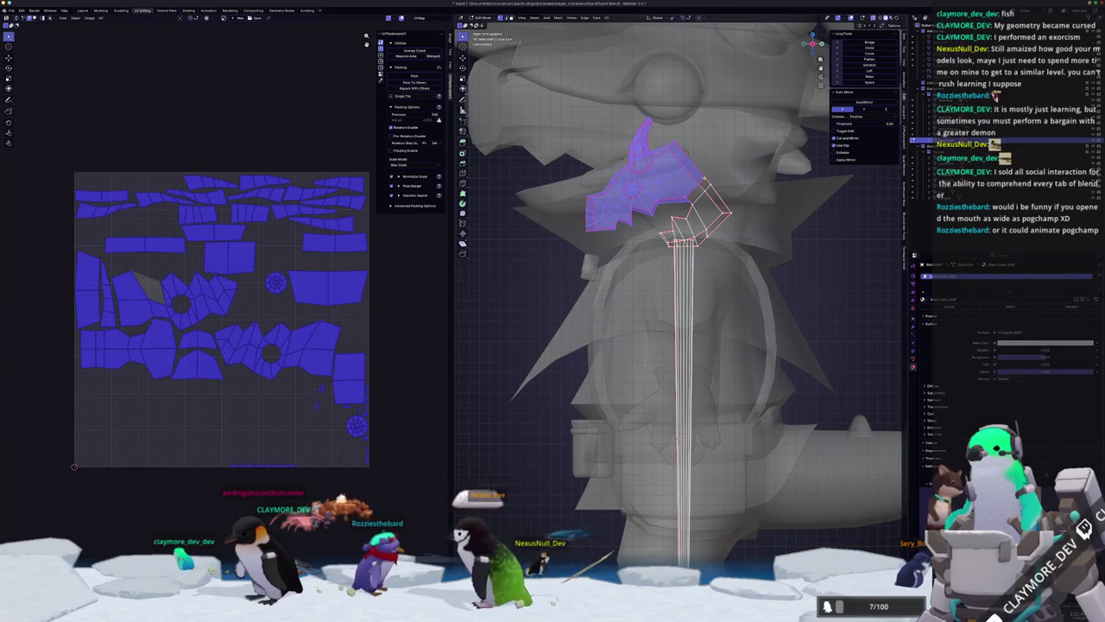
Isolate the staff in local view and return to object mode.
{"action": "key", "text": "r"}
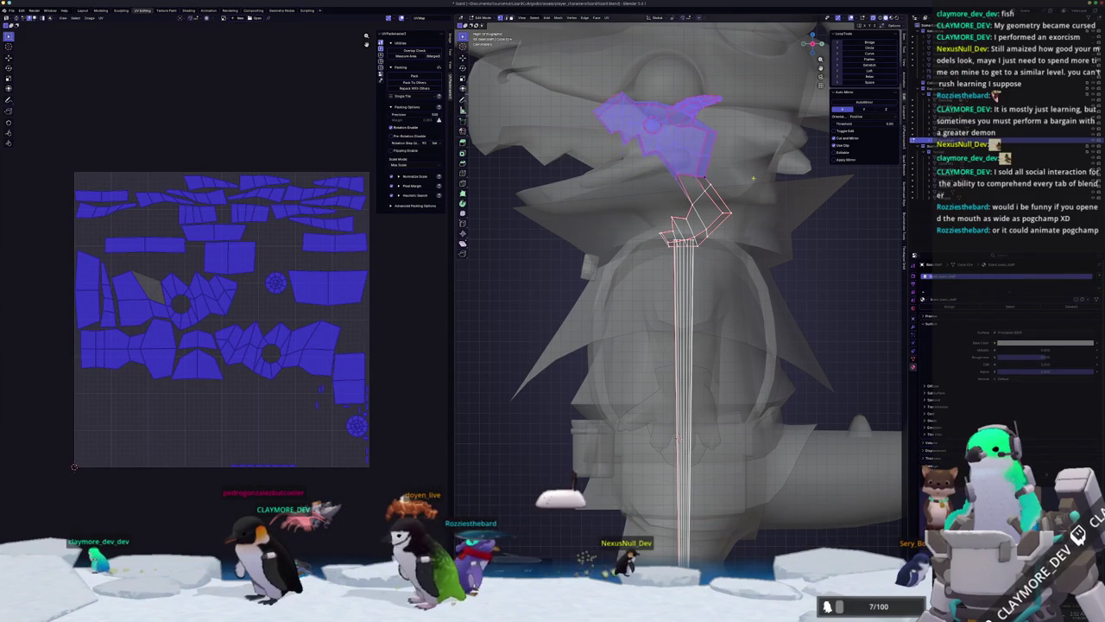
{"action": "mouse_move", "coordinate": [717, 212]}
{"action": "middle_mouse_down"}
{"action": "mouse_move", "coordinate": [720, 204]}
{"action": "mouse_move", "coordinate": [737, 376]}
{"action": "middle_mouse_up"}
{"action": "key", "text": "KP_Divide"}
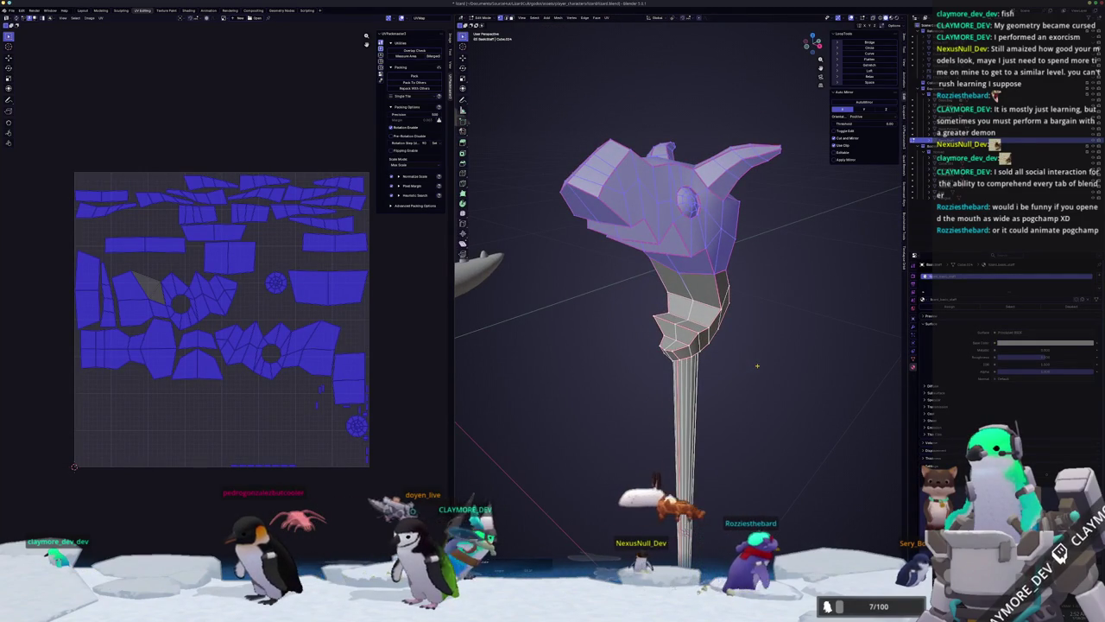
{"action": "key", "text": "Tab"}
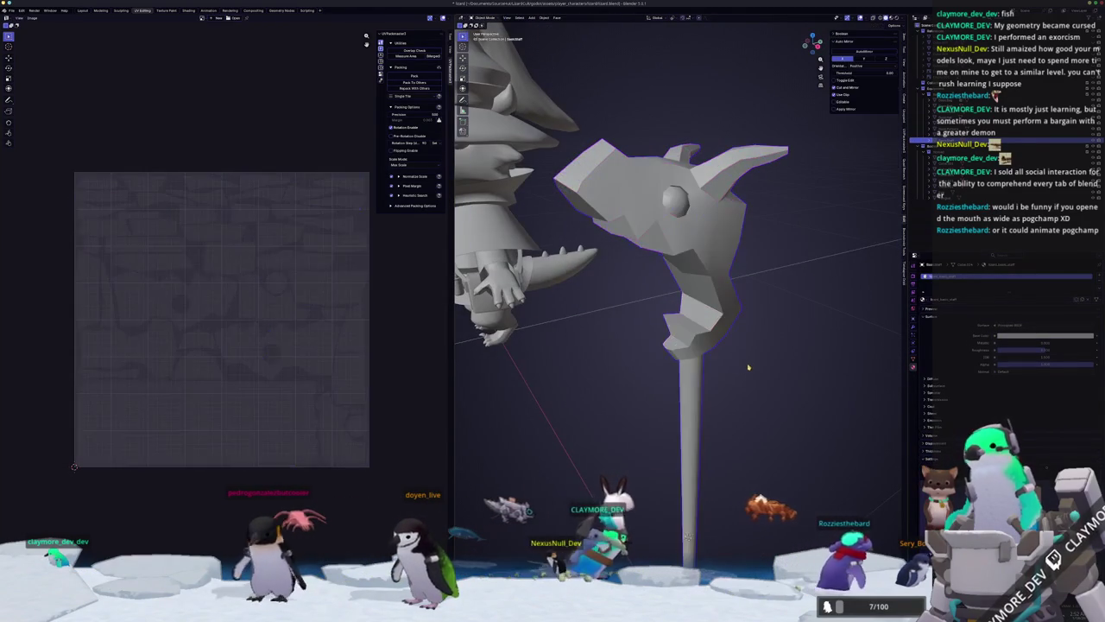
Capture a region screenshot of the staff head with Spectacle, then close it.
{"action": "key", "text": "ctrl+Print"}
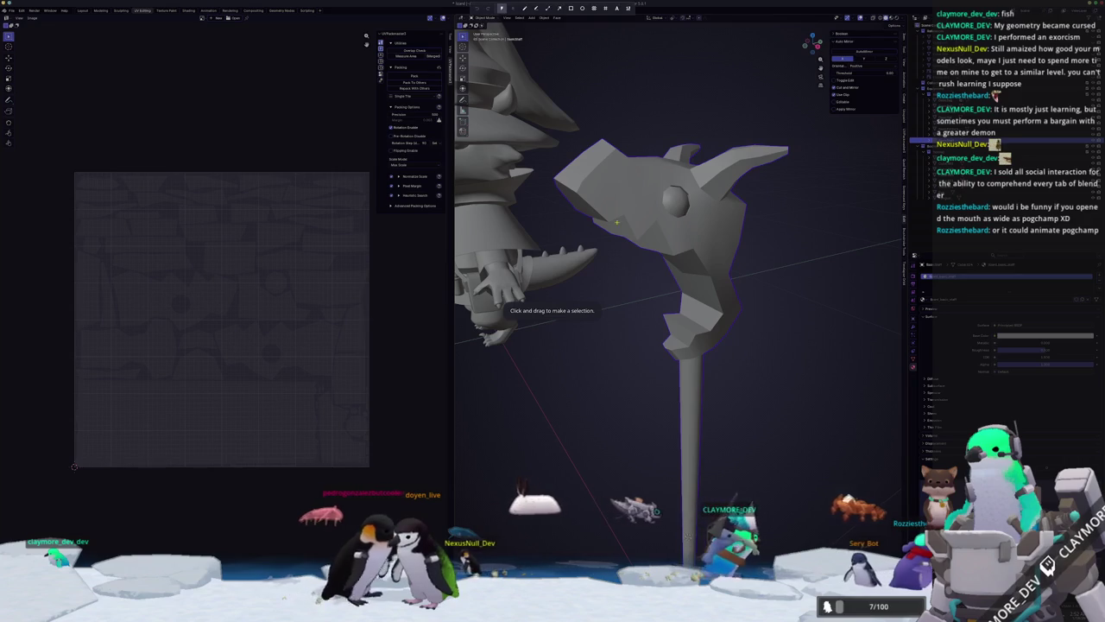
{"action": "left_click_drag", "start_coordinate": [527, 113], "coordinate": [757, 336]}
{"action": "key", "text": "Return"}
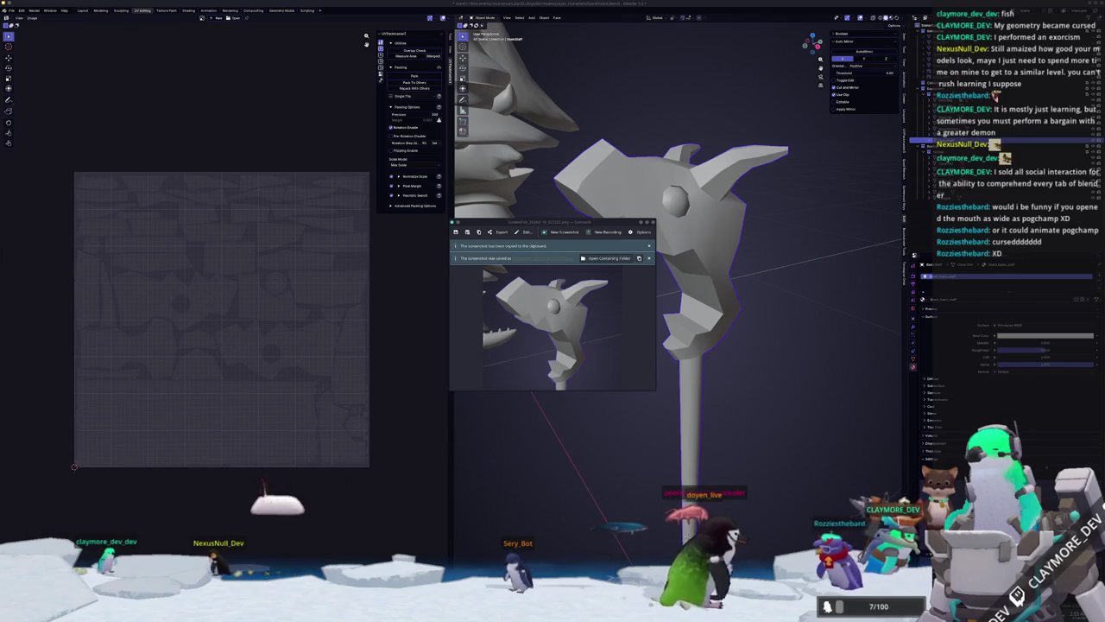
{"action": "left_click", "coordinate": [653, 222]}
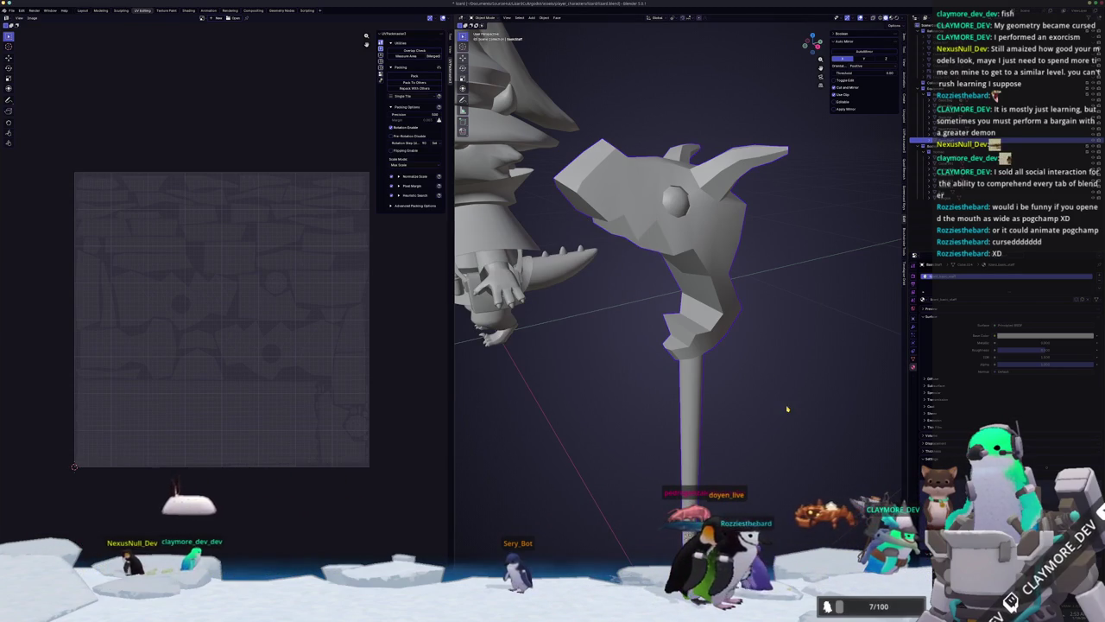
Deselect everything on the staff mesh in Edit Mode and return to object mode.
{"action": "key", "text": "Tab"}
{"action": "mouse_move", "coordinate": [787, 410]}
{"action": "middle_mouse_down"}
{"action": "mouse_move", "coordinate": [793, 398]}
{"action": "mouse_move", "coordinate": [780, 403]}
{"action": "middle_mouse_up"}
{"action": "key", "text": "alt+a"}
{"action": "key", "text": "Tab"}
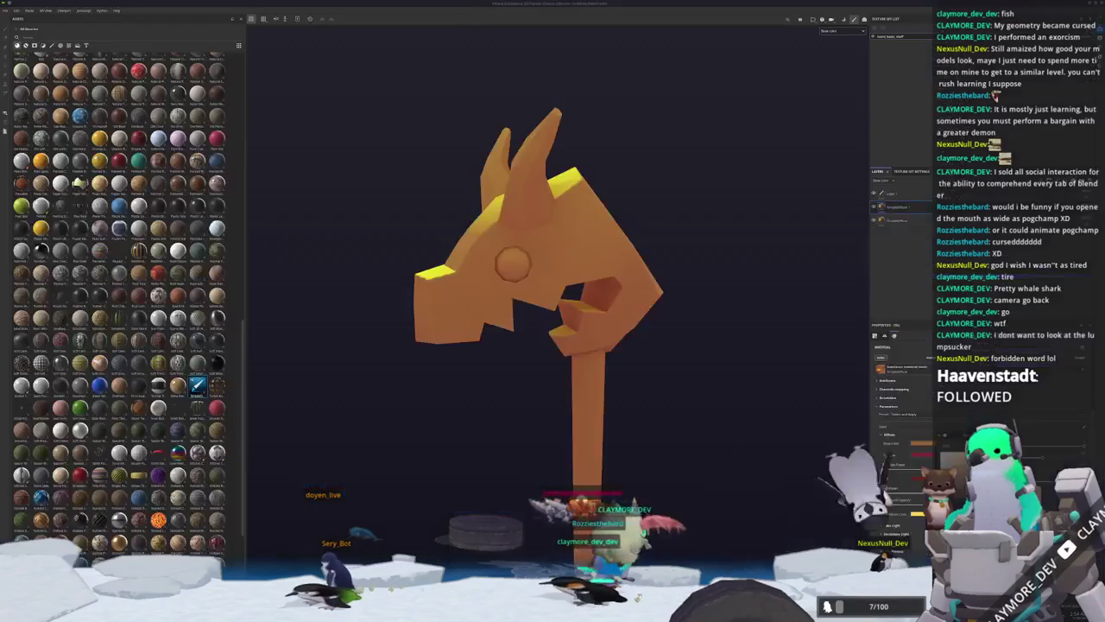
{"action": "left_click_drag", "start_coordinate": [711, 432], "coordinate": [642, 458], "text": "alt"}
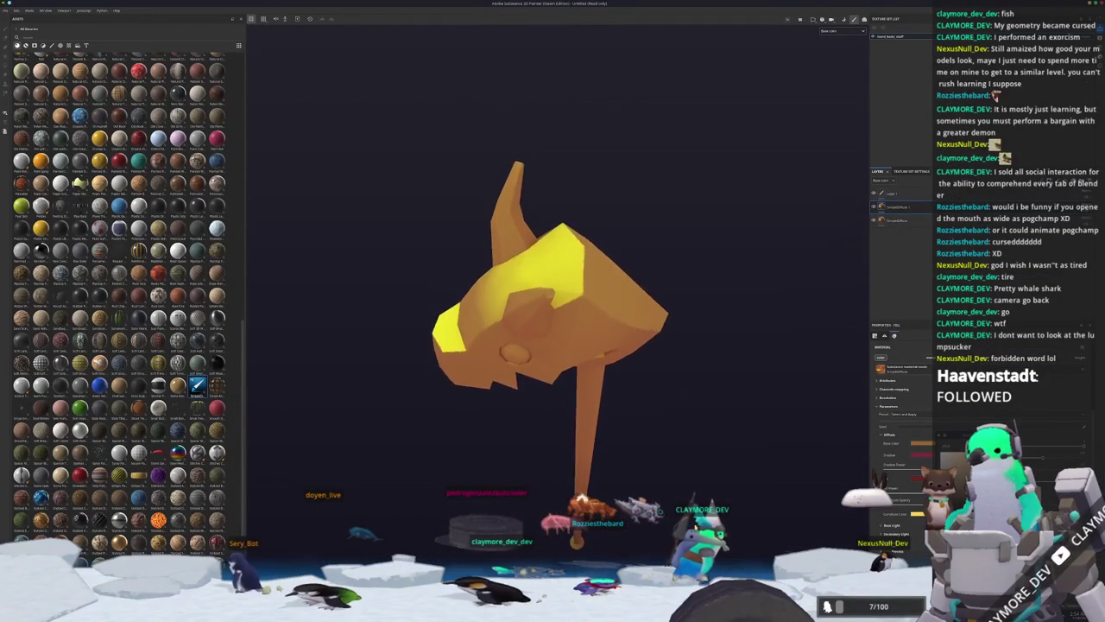
{"action": "mouse_move", "coordinate": [398, 456]}
{"action": "left_mouse_down", "text": "alt"}
{"action": "mouse_move", "coordinate": [704, 324]}
{"action": "mouse_move", "coordinate": [663, 442]}
{"action": "mouse_move", "coordinate": [682, 431]}
{"action": "left_mouse_up", "text": "alt"}
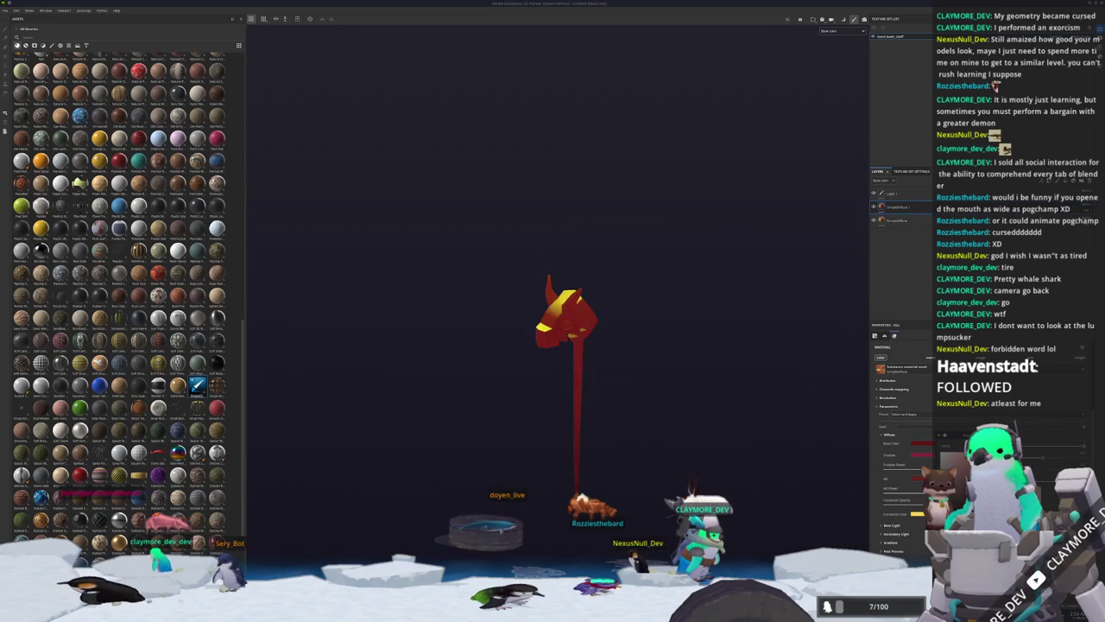
Add a black mask to the top fill layer.
{"action": "right_click", "coordinate": [908, 209]}
{"action": "right_click", "coordinate": [898, 207]}
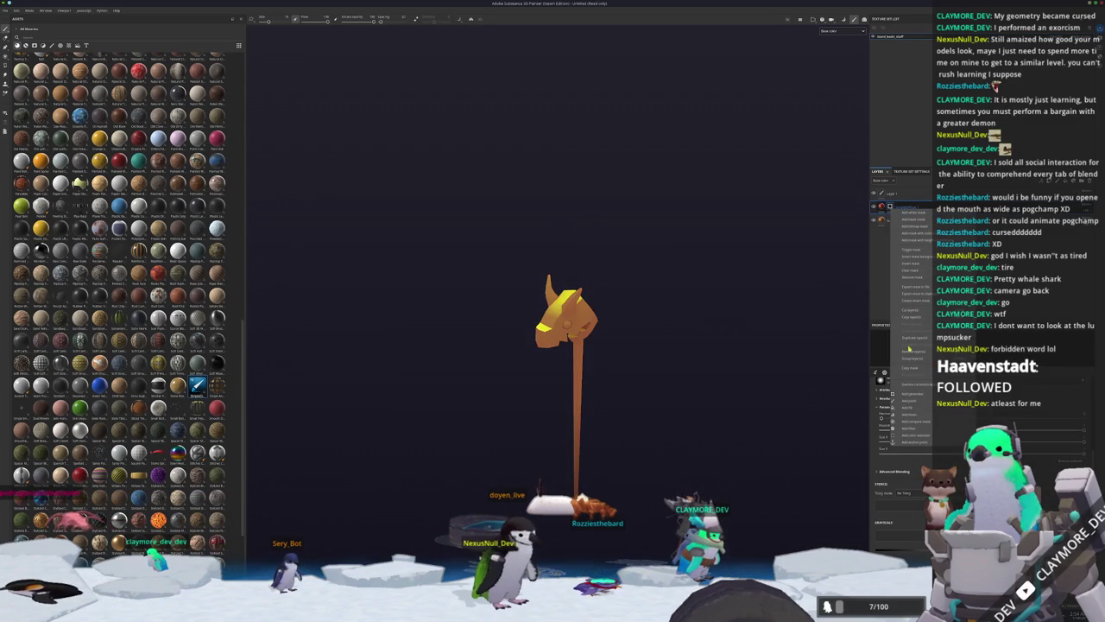
{"action": "left_click", "coordinate": [914, 407]}
{"action": "scroll", "coordinate": [557, 328], "scroll_direction": "up", "scroll_amount": 2}
{"action": "scroll", "coordinate": [557, 328], "scroll_direction": "up", "scroll_amount": 2}
{"action": "scroll", "coordinate": [557, 328], "scroll_direction": "up", "scroll_amount": 2}
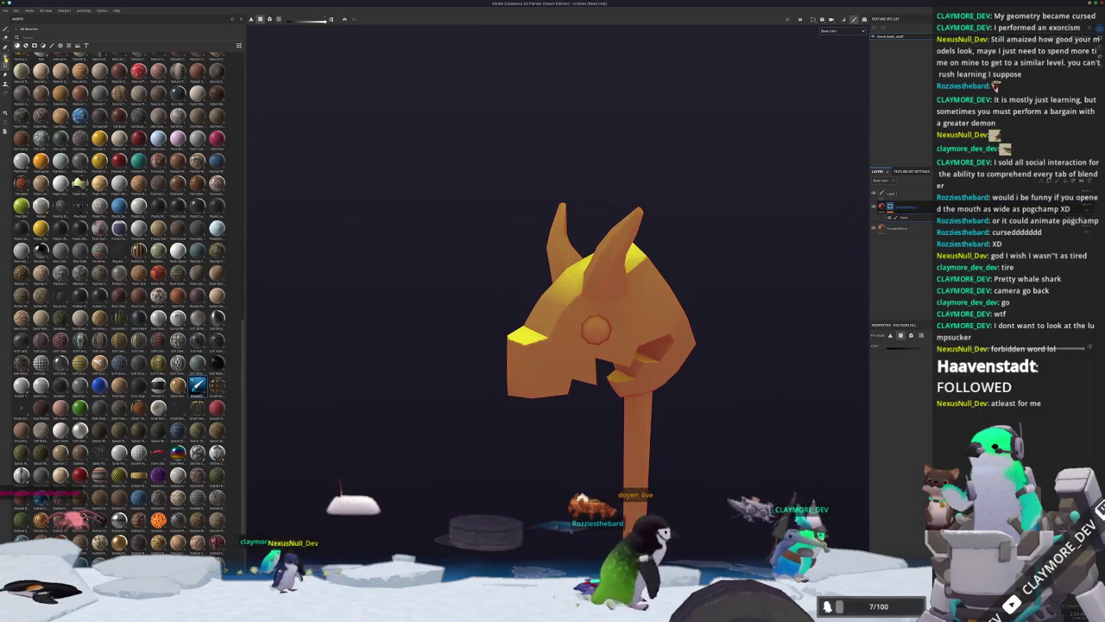
Paint red over the staff head's round eye with the Polygon Fill tool.
{"action": "key", "text": "3"}
{"action": "key", "text": "4"}
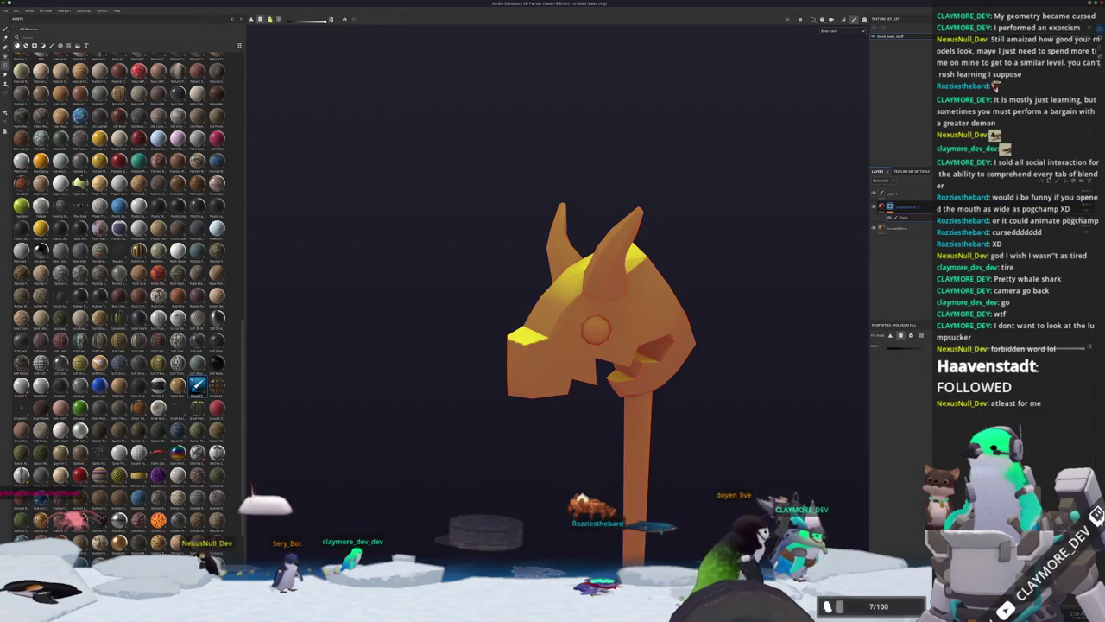
{"action": "scroll", "coordinate": [334, 82], "scroll_direction": "up", "scroll_amount": 1}
{"action": "scroll", "coordinate": [397, 106], "scroll_direction": "up", "scroll_amount": 3}
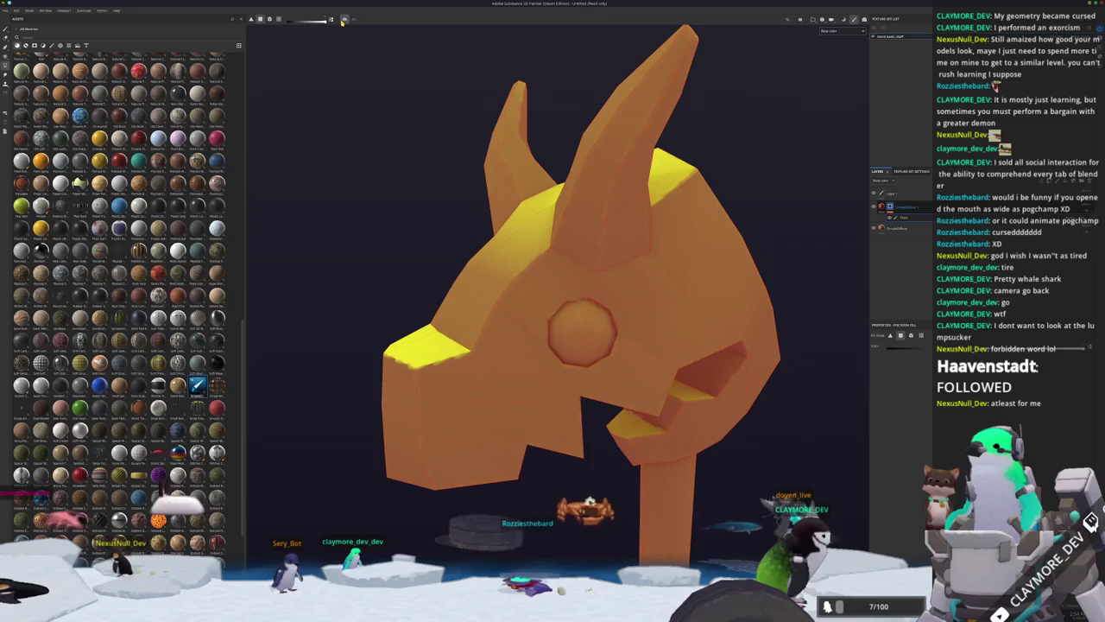
{"action": "scroll", "coordinate": [555, 302], "scroll_direction": "up", "scroll_amount": 2}
{"action": "mouse_move", "coordinate": [594, 354]}
{"action": "left_mouse_down"}
{"action": "mouse_move", "coordinate": [622, 393]}
{"action": "mouse_move", "coordinate": [584, 346]}
{"action": "left_mouse_up"}
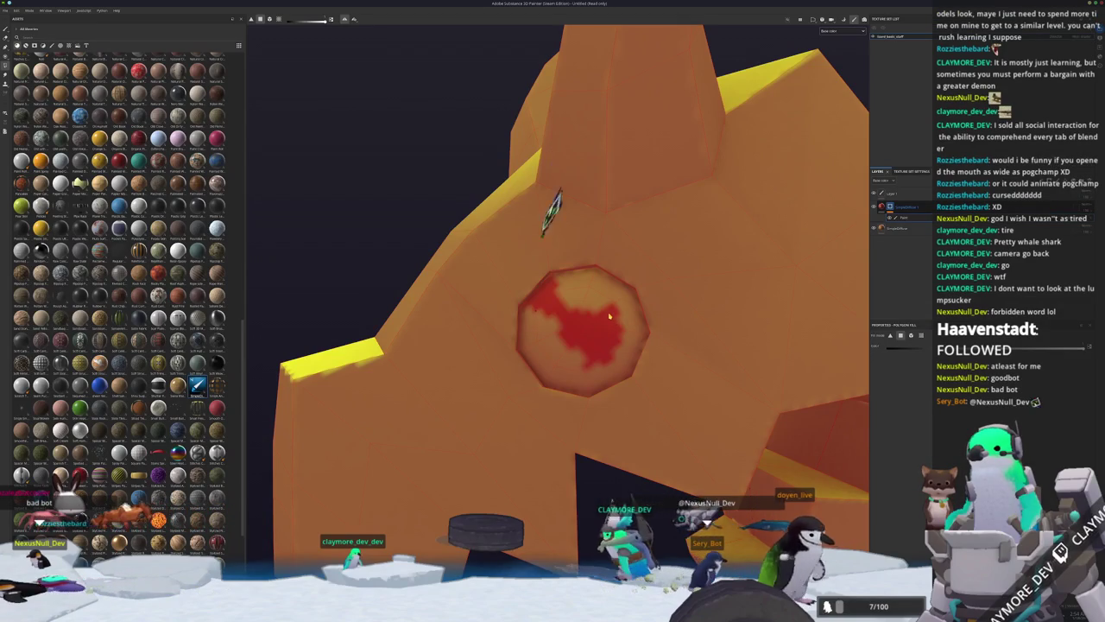
{"action": "left_click_drag", "start_coordinate": [578, 280], "coordinate": [617, 293]}
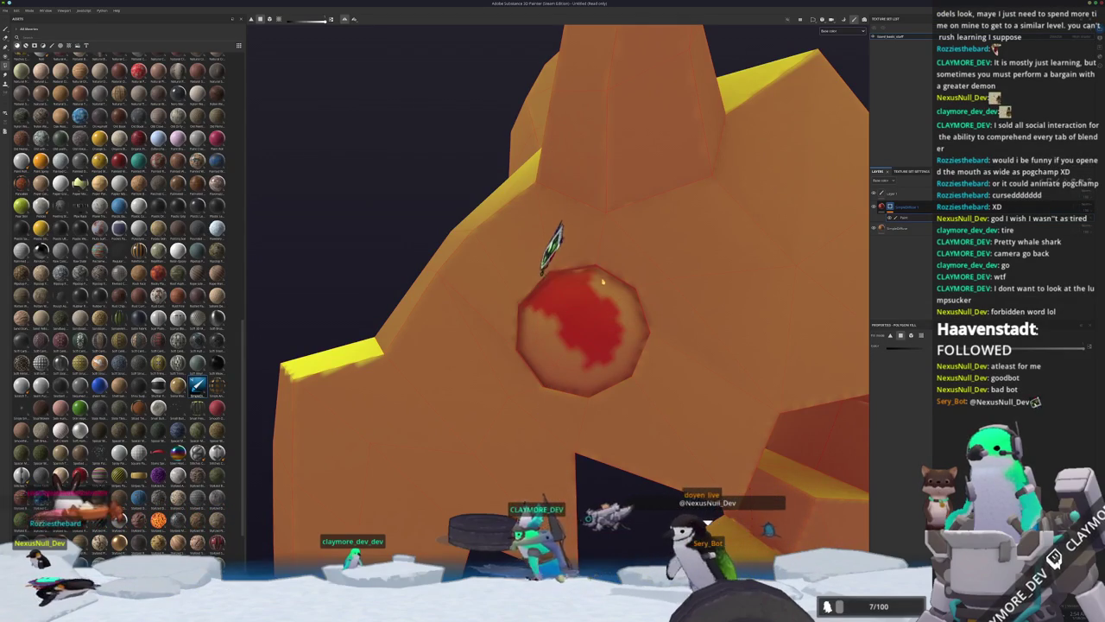